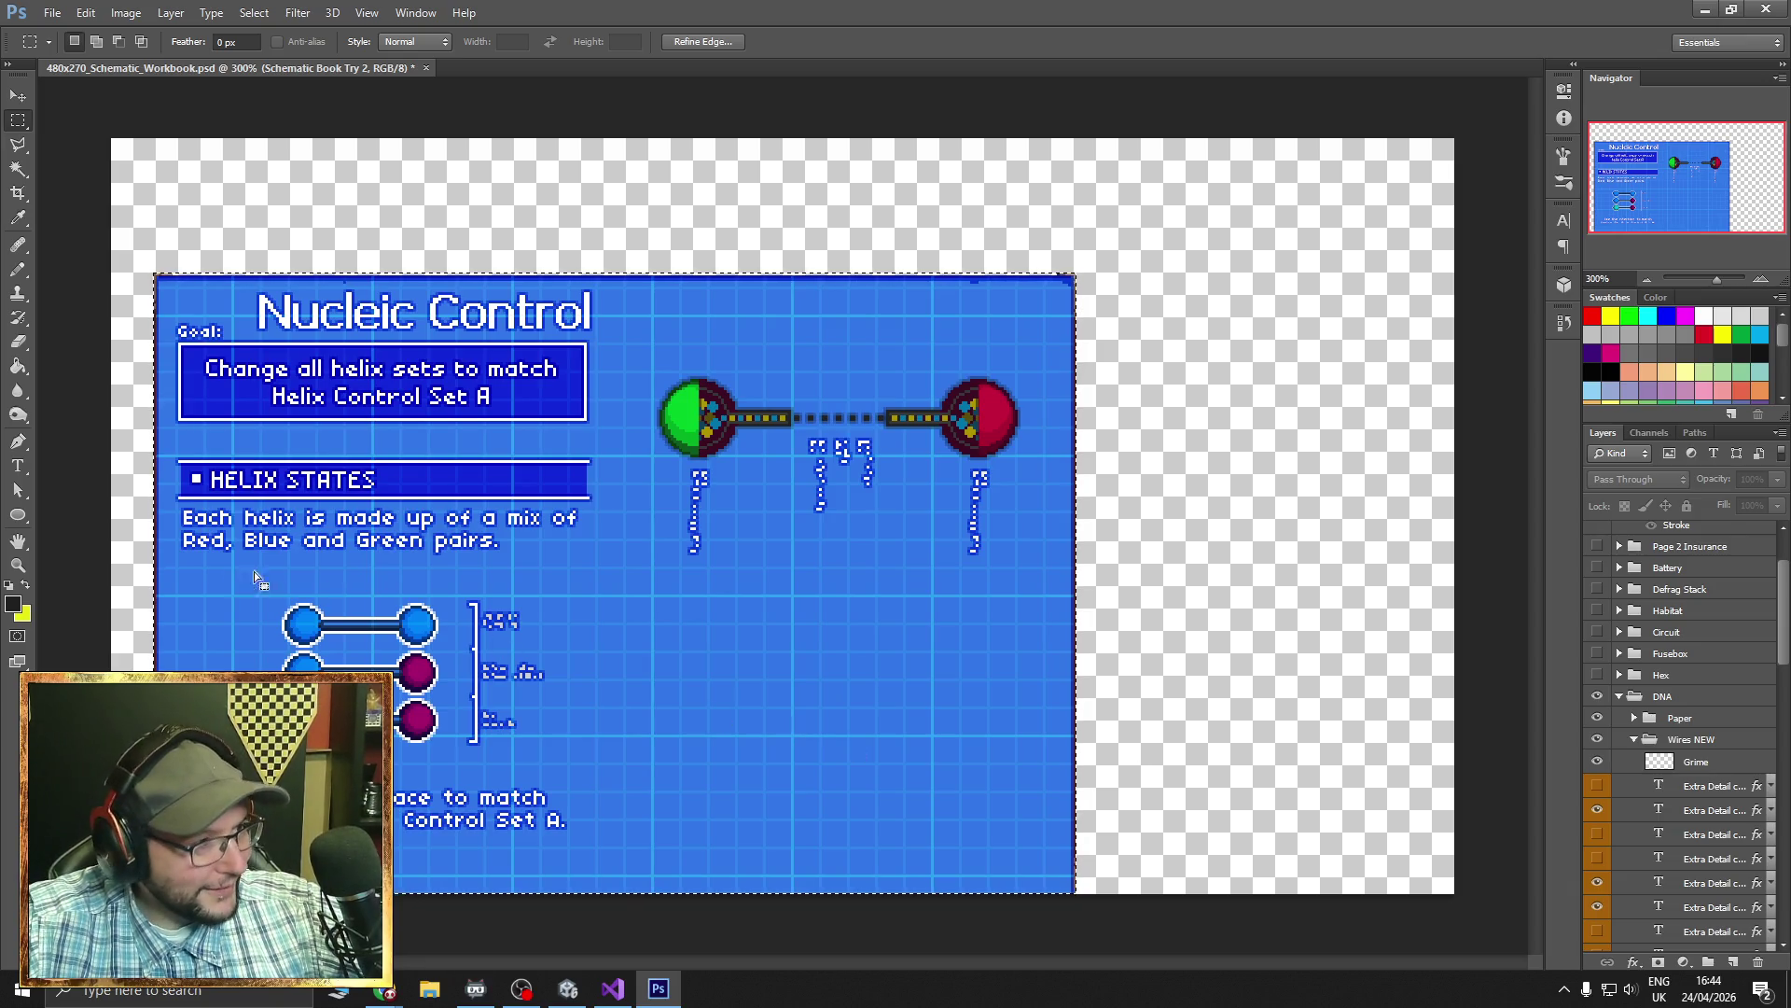
- Check the Extra Detail text layers by toggling their visibility off and back on
scroll(1597, 672, "down", 5)
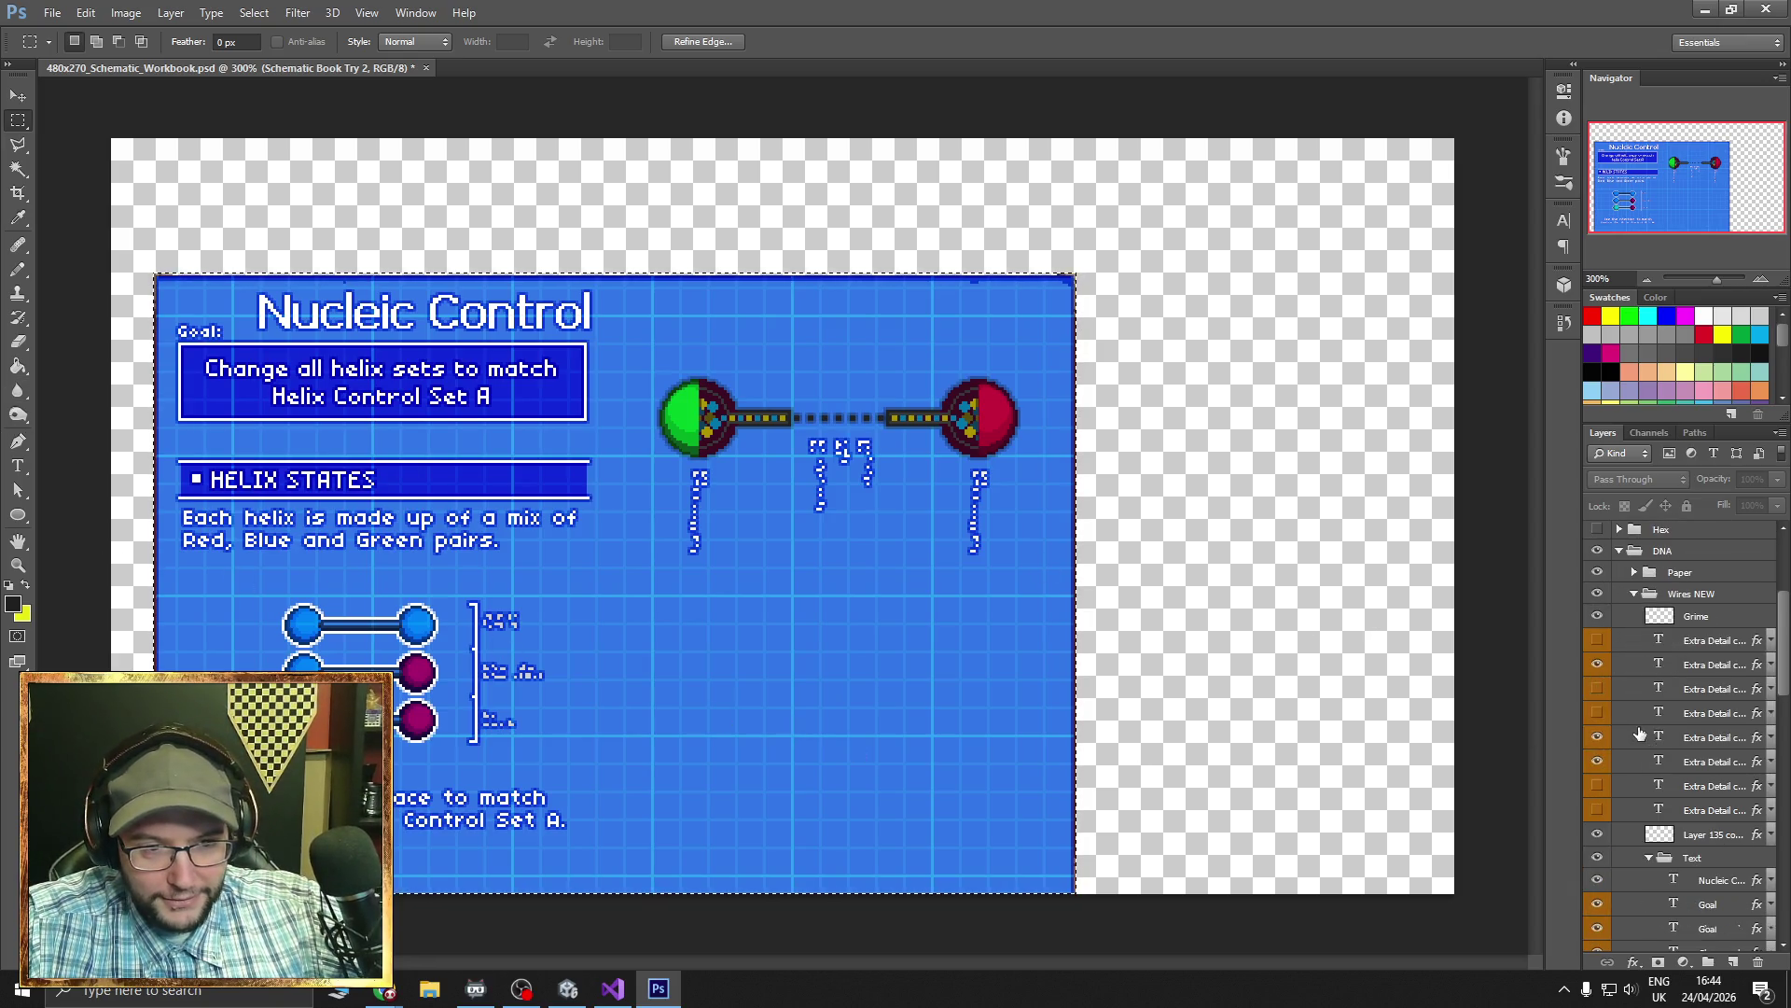
left_click(1597, 670)
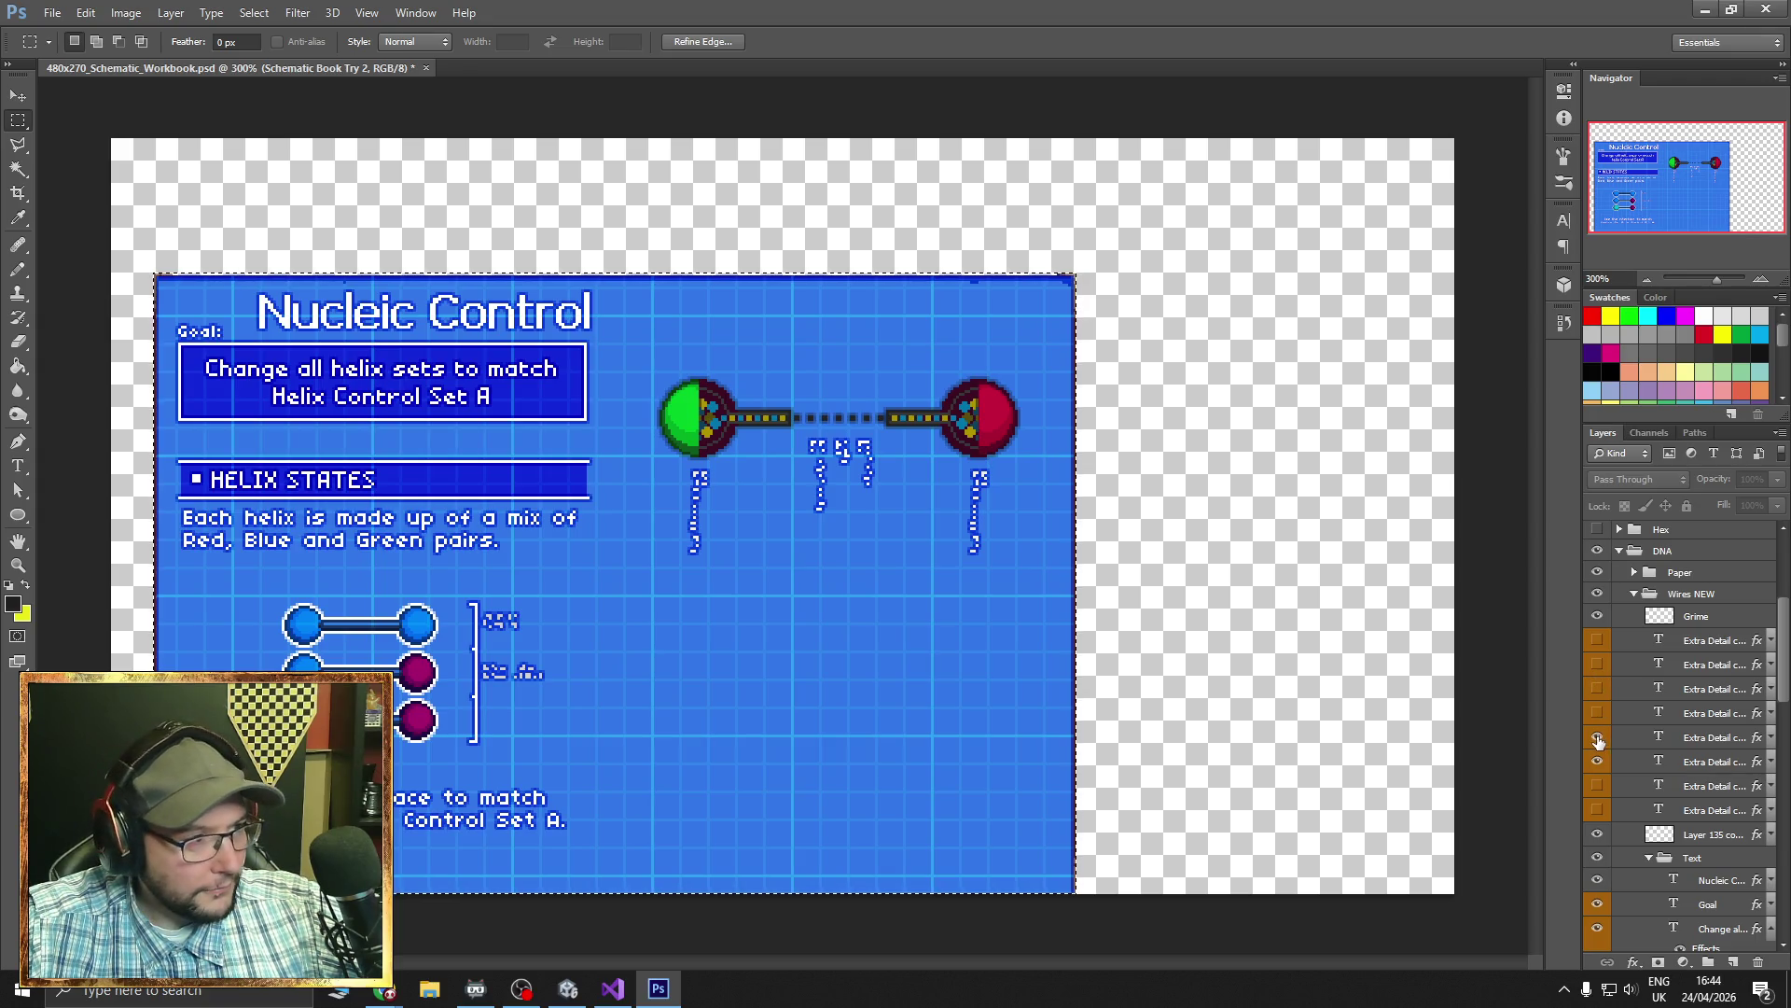
left_click(1597, 664)
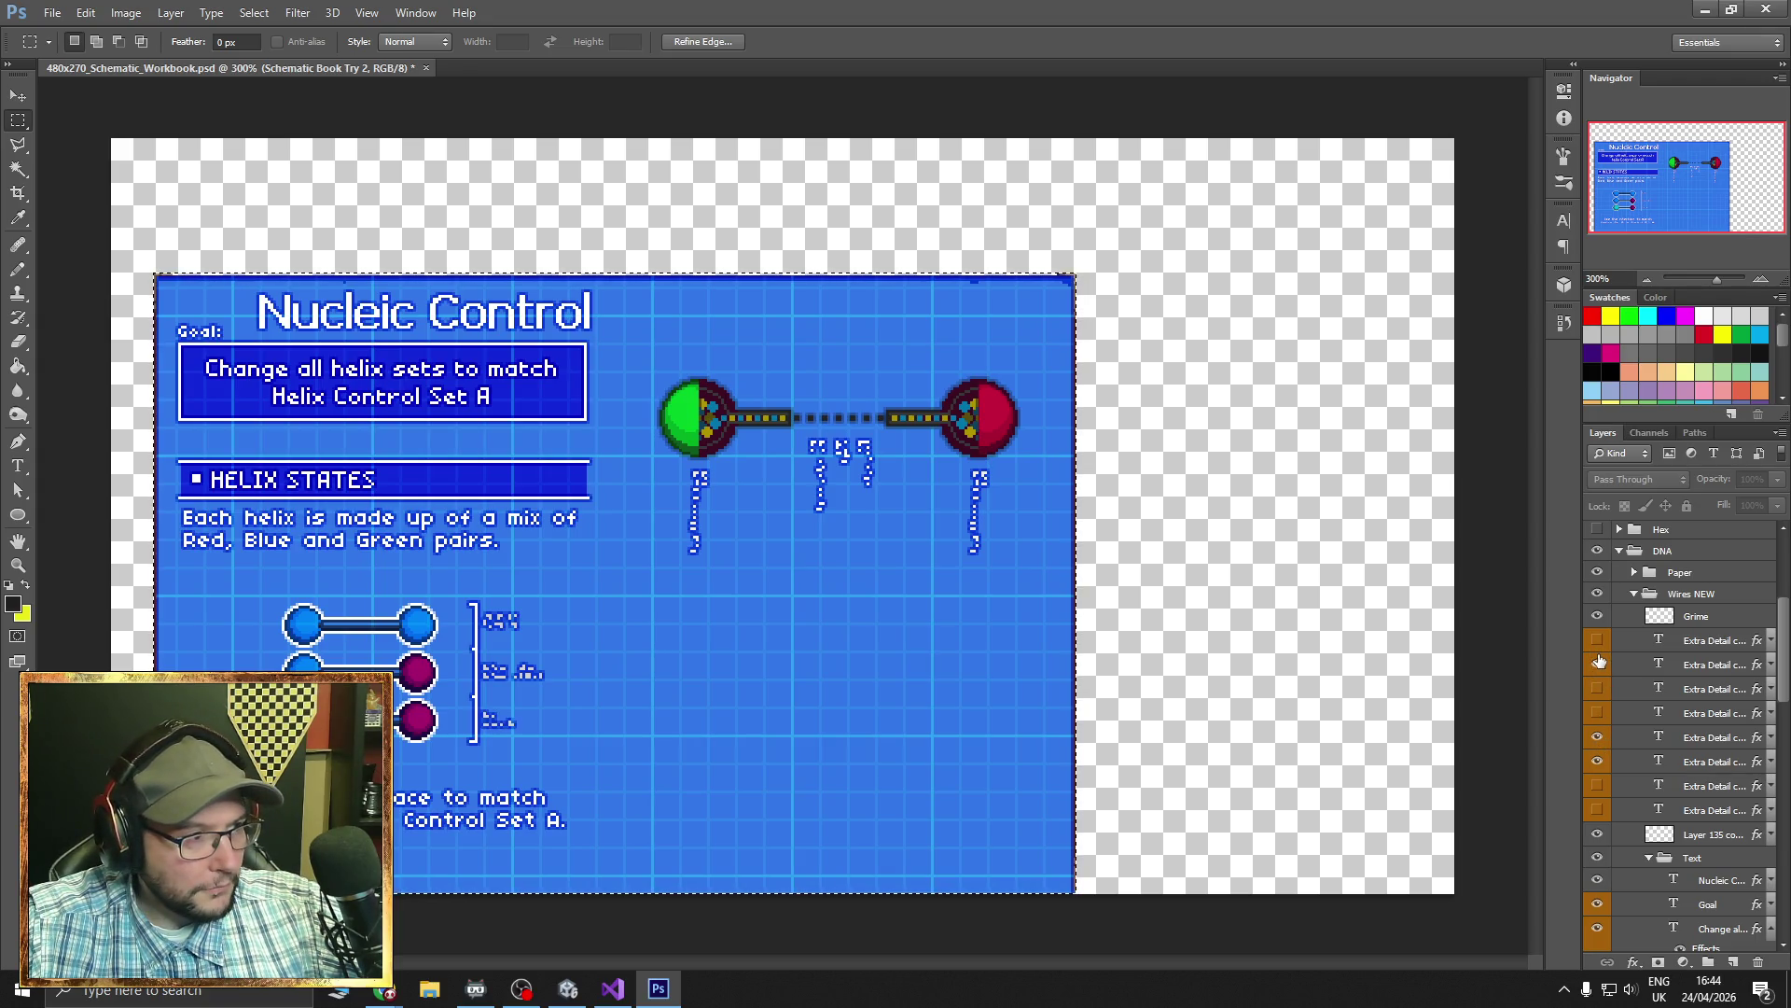
left_click(1598, 737)
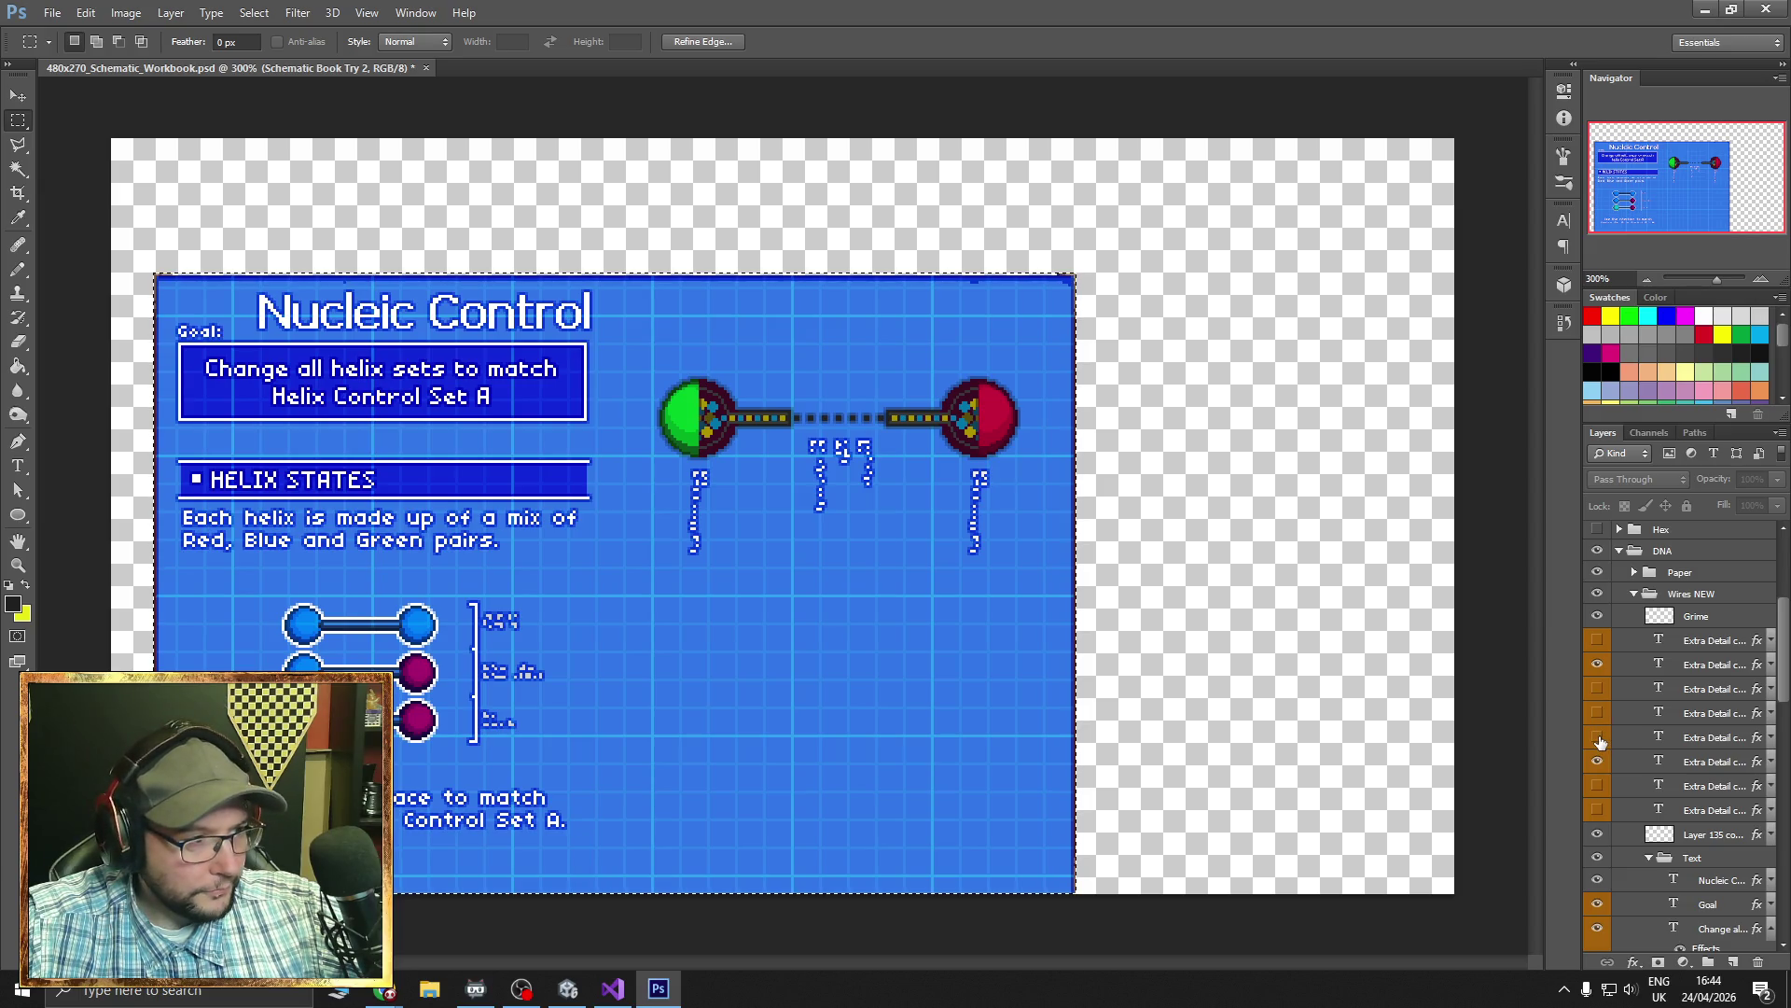
left_click(1599, 738)
- Hide the Nucleic Control title, Goal label and goal description text layers
scroll(1601, 756, "down", 3)
left_click(1599, 782)
left_click(1597, 806)
left_click(1597, 832)
scroll(1616, 652, "up", 8)
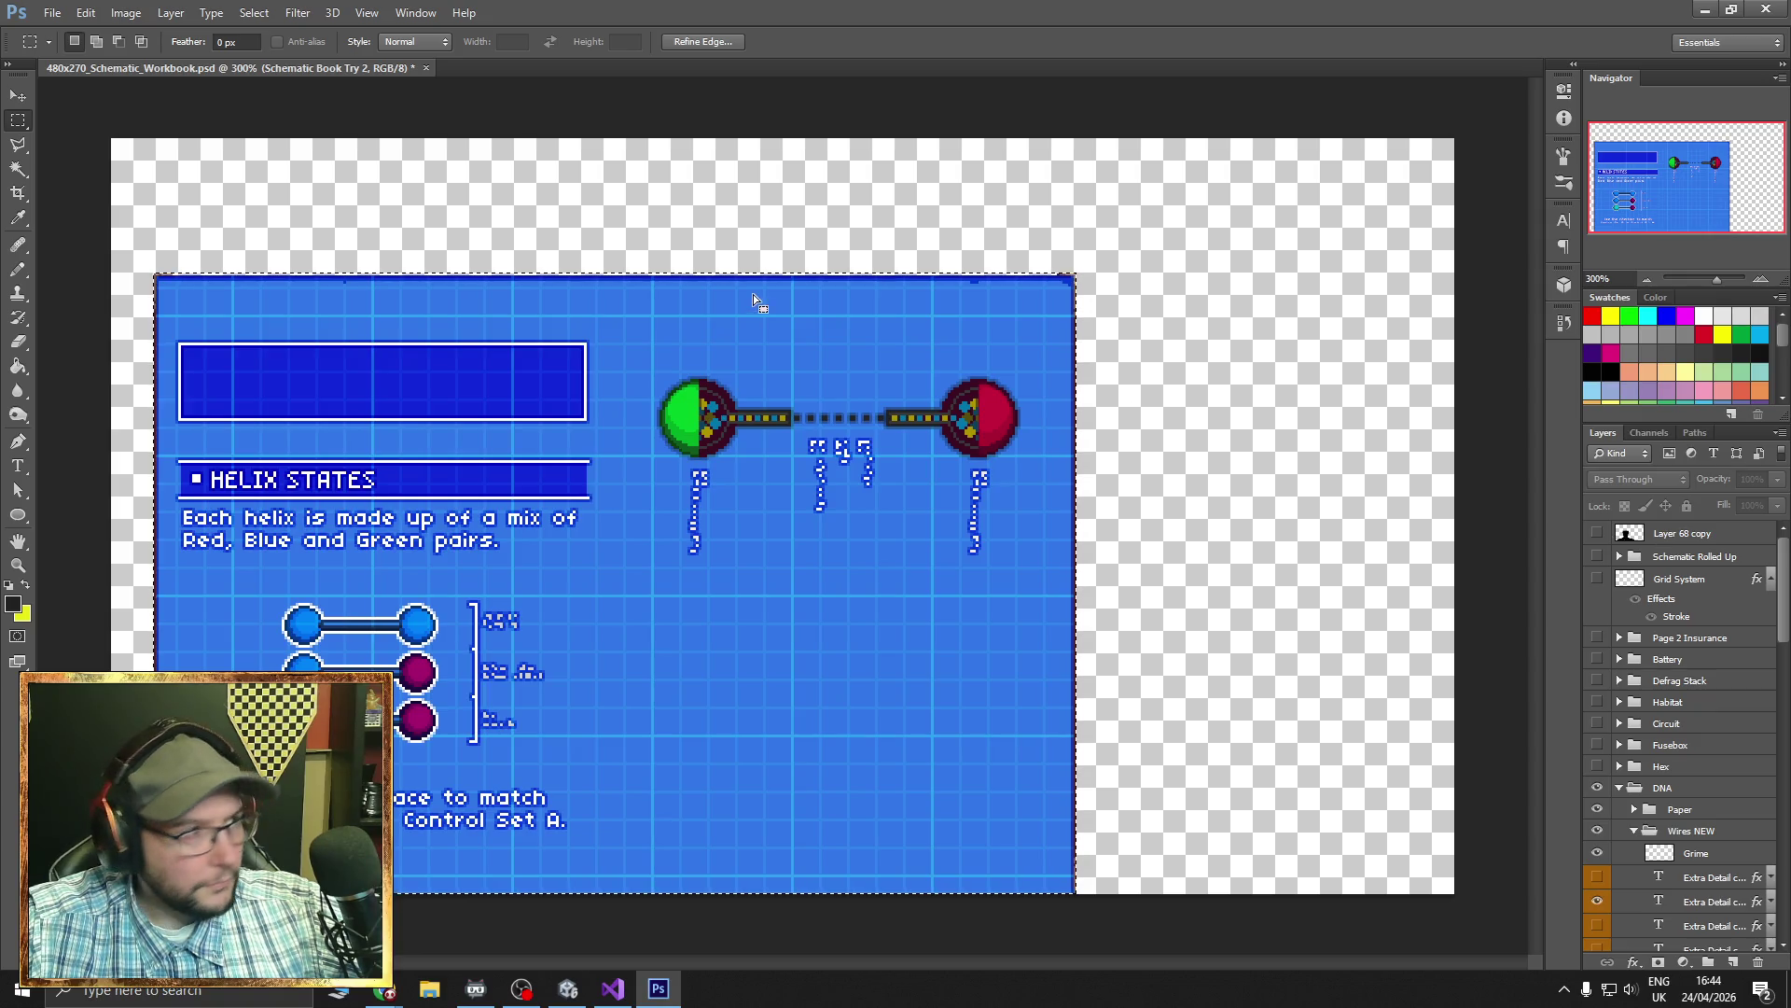
left_click(53, 13)
- Open 480x270_Schematic_Workbook2_Downsize.psd without updating text layers and zoom Defrag (Split) to 200%
mouse_move(129, 143)
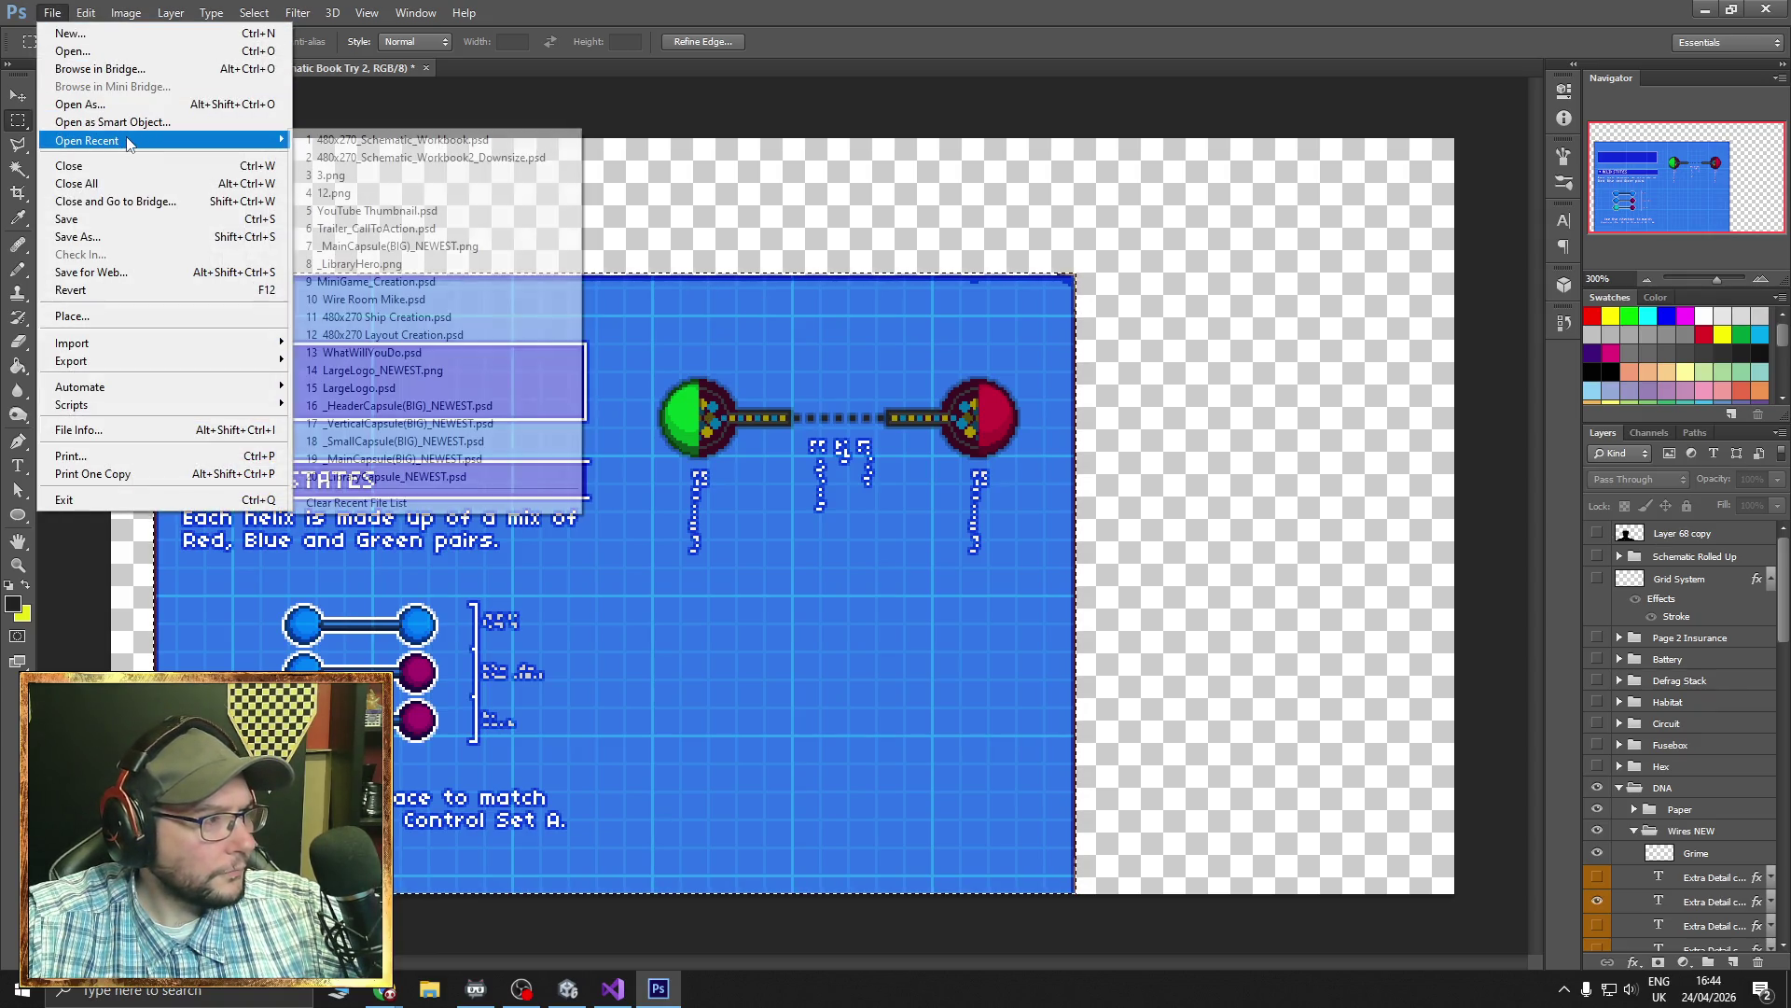
left_click(376, 158)
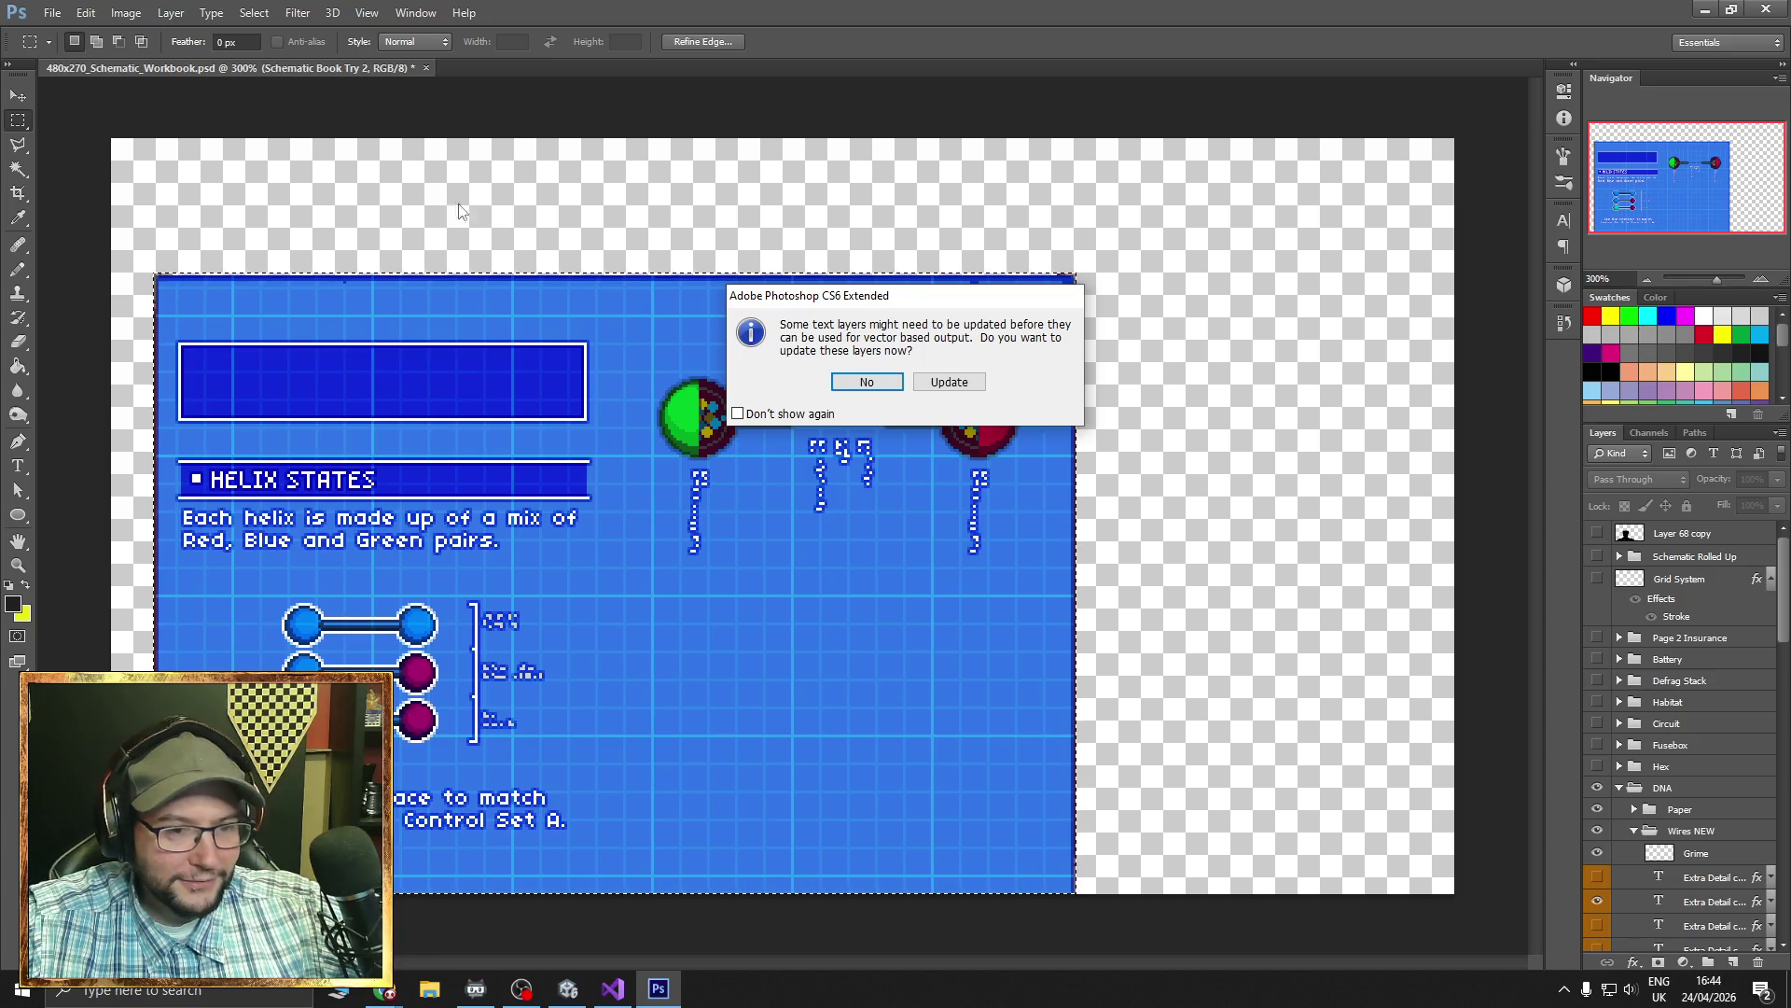
left_click(864, 381)
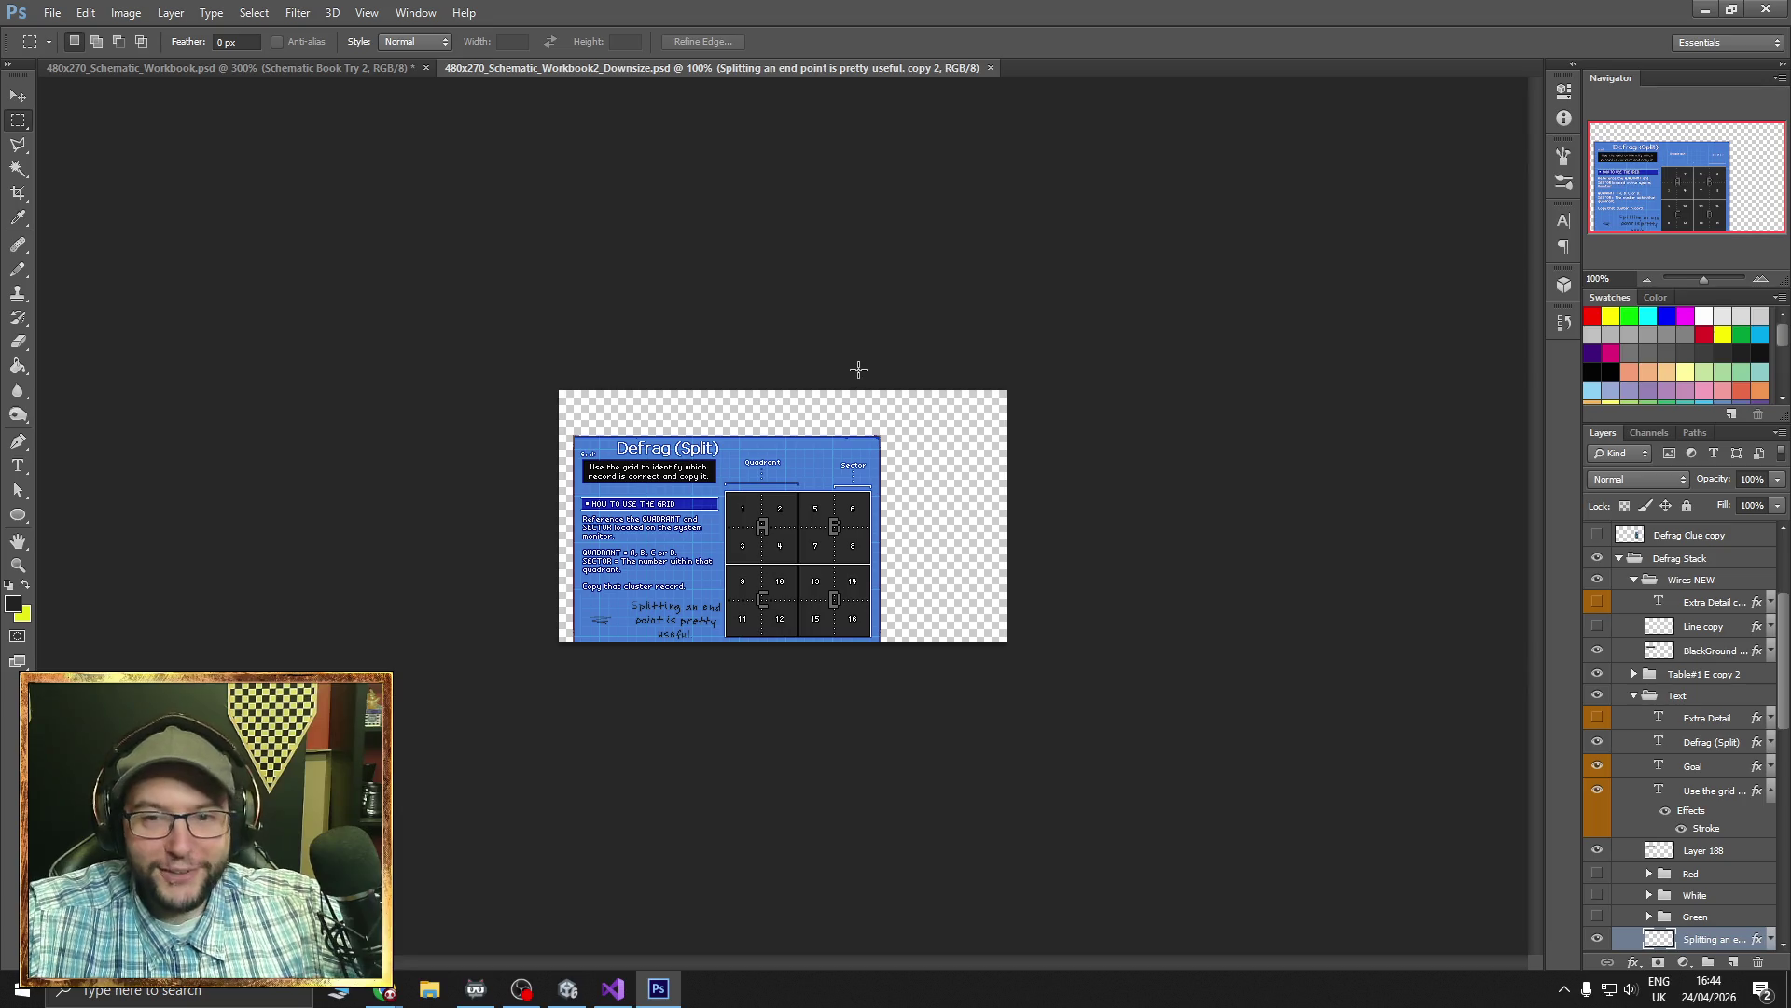
left_click(1759, 280)
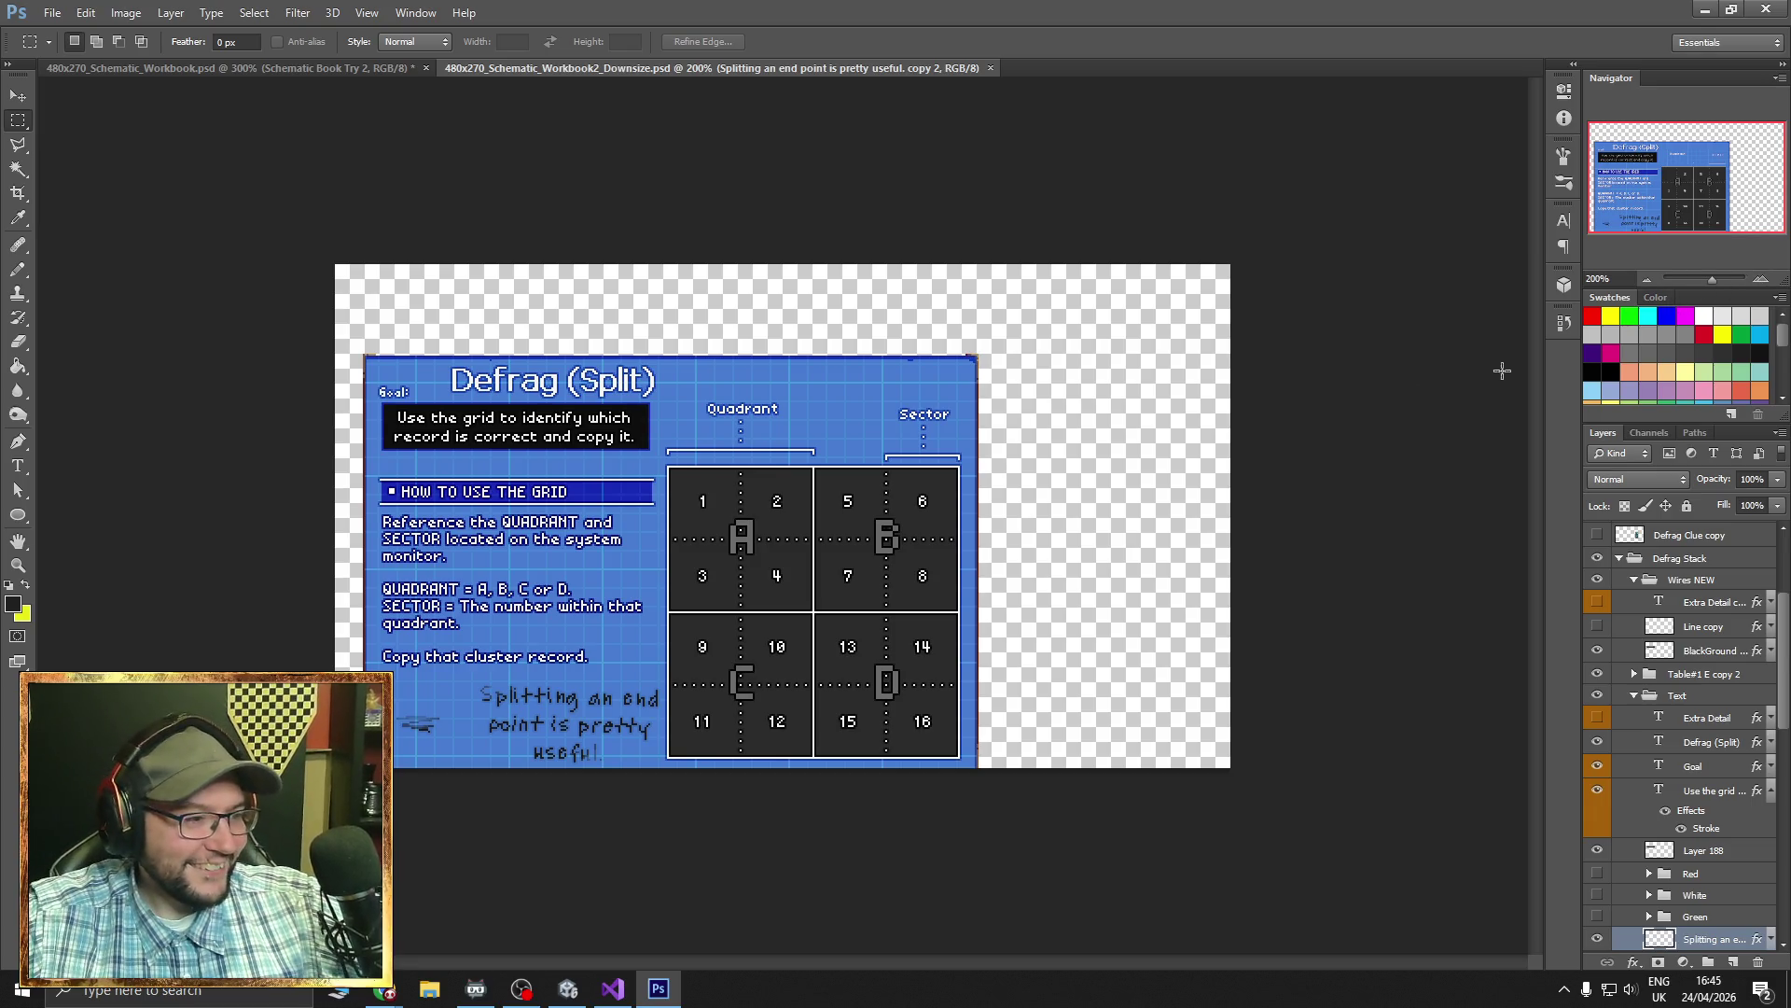
scroll(1722, 643, "up", 5)
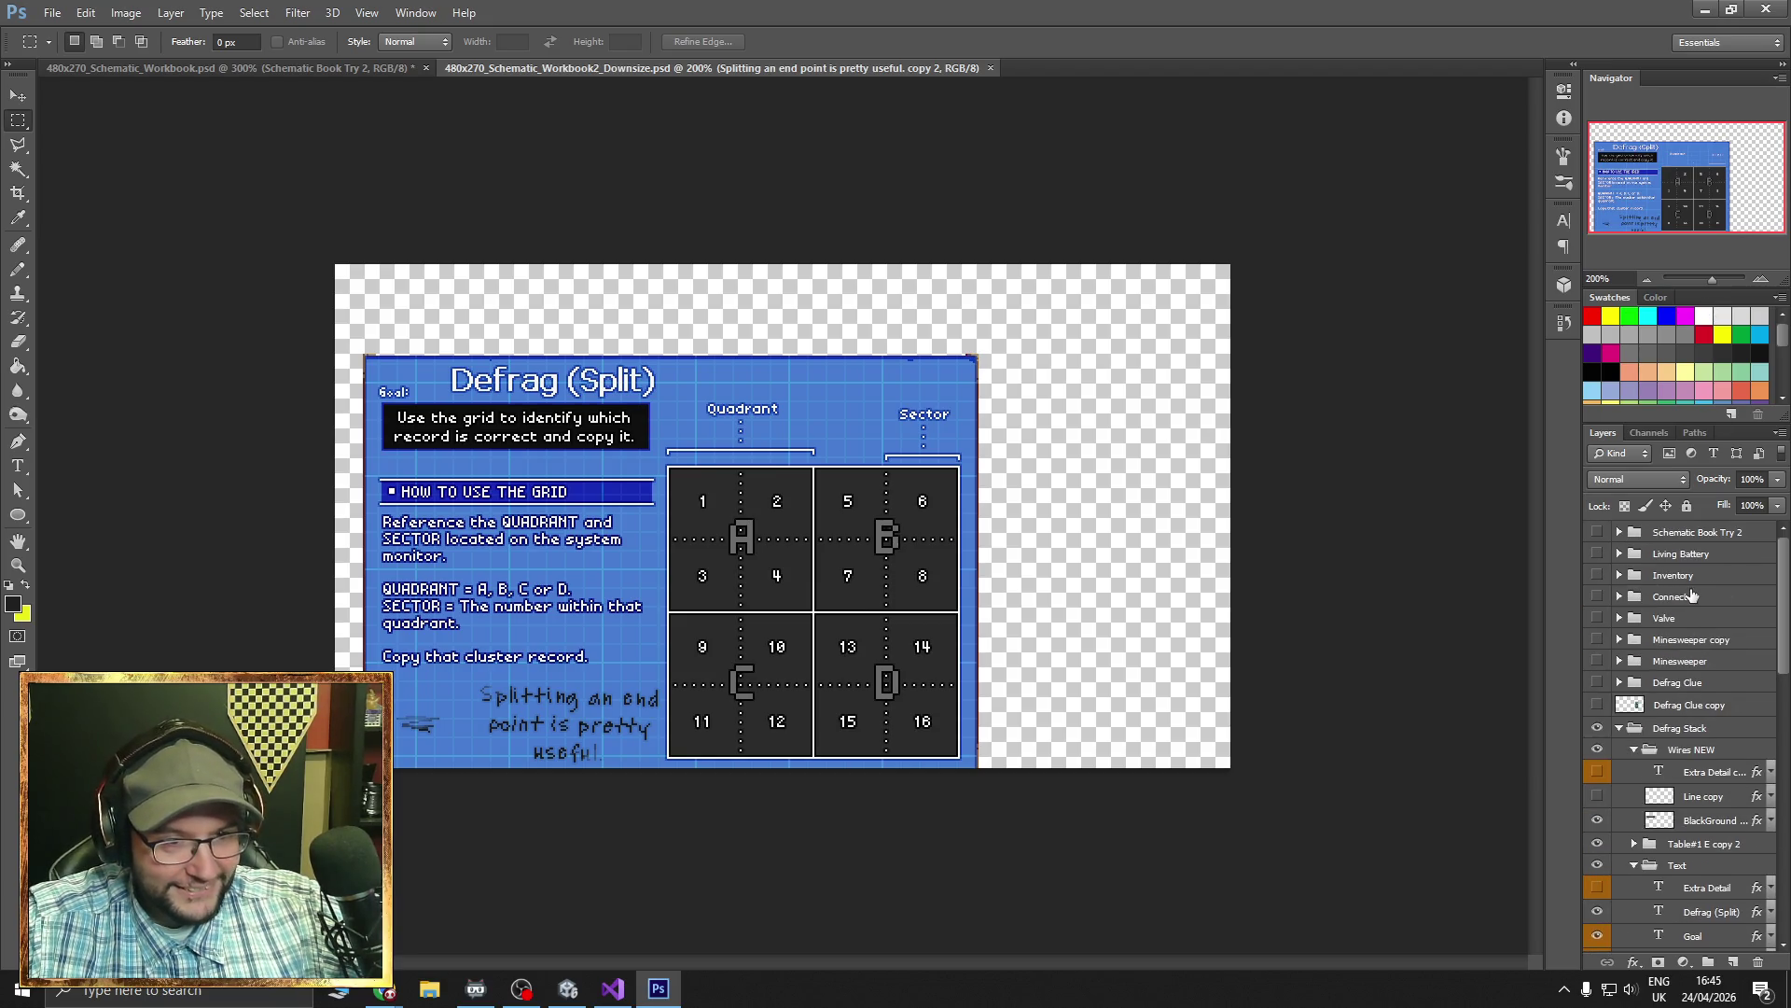
scroll(1684, 732, "down", 5)
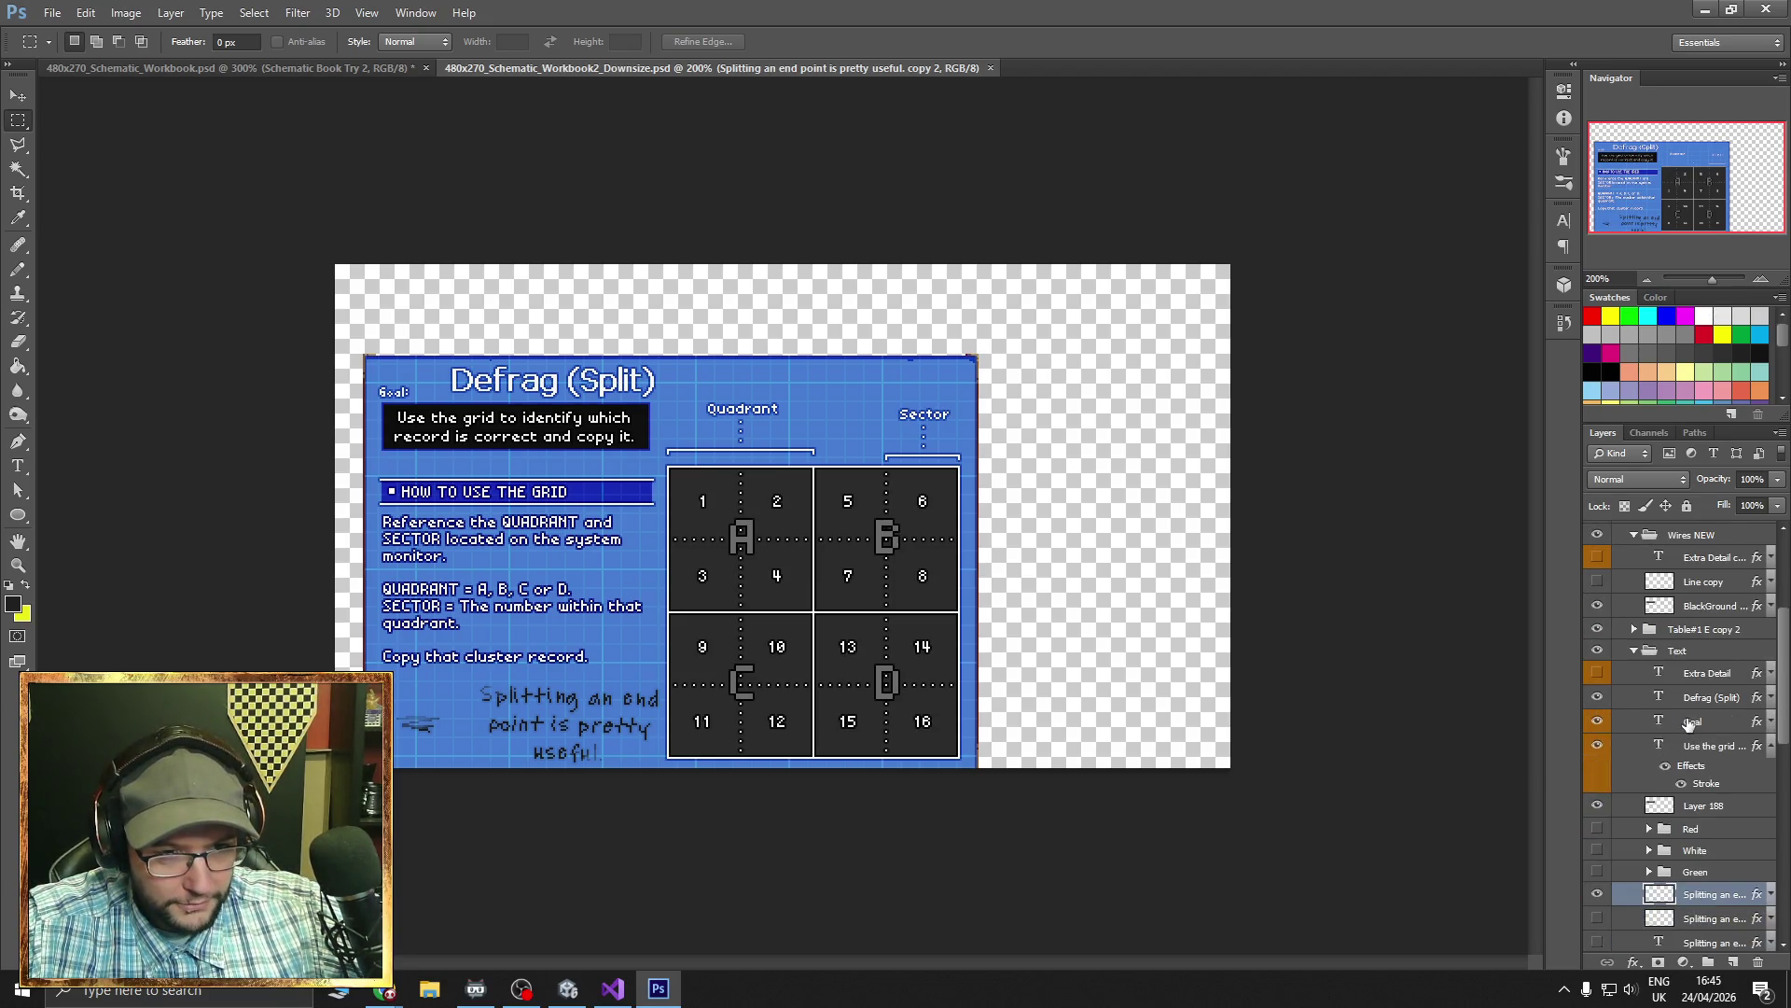
- Make Layer 188 active, select its entire canvas, and return to the helix page
left_click(1598, 741)
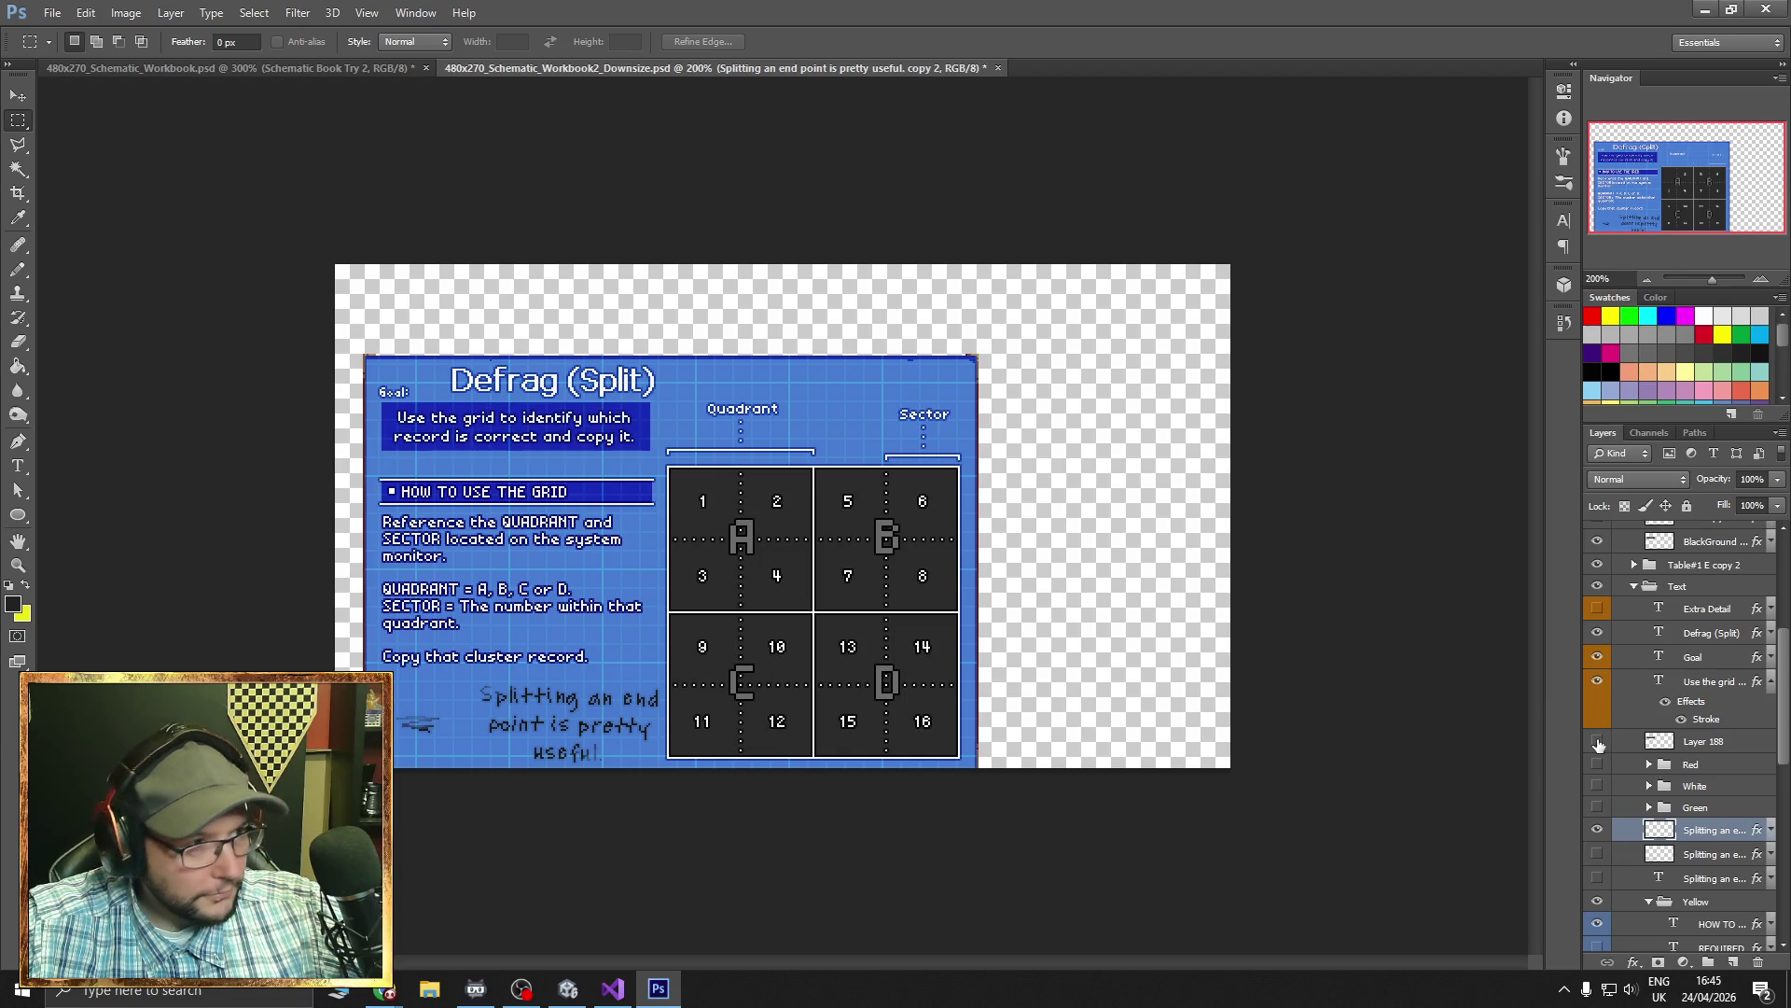
left_click(1597, 742)
left_click(1715, 743)
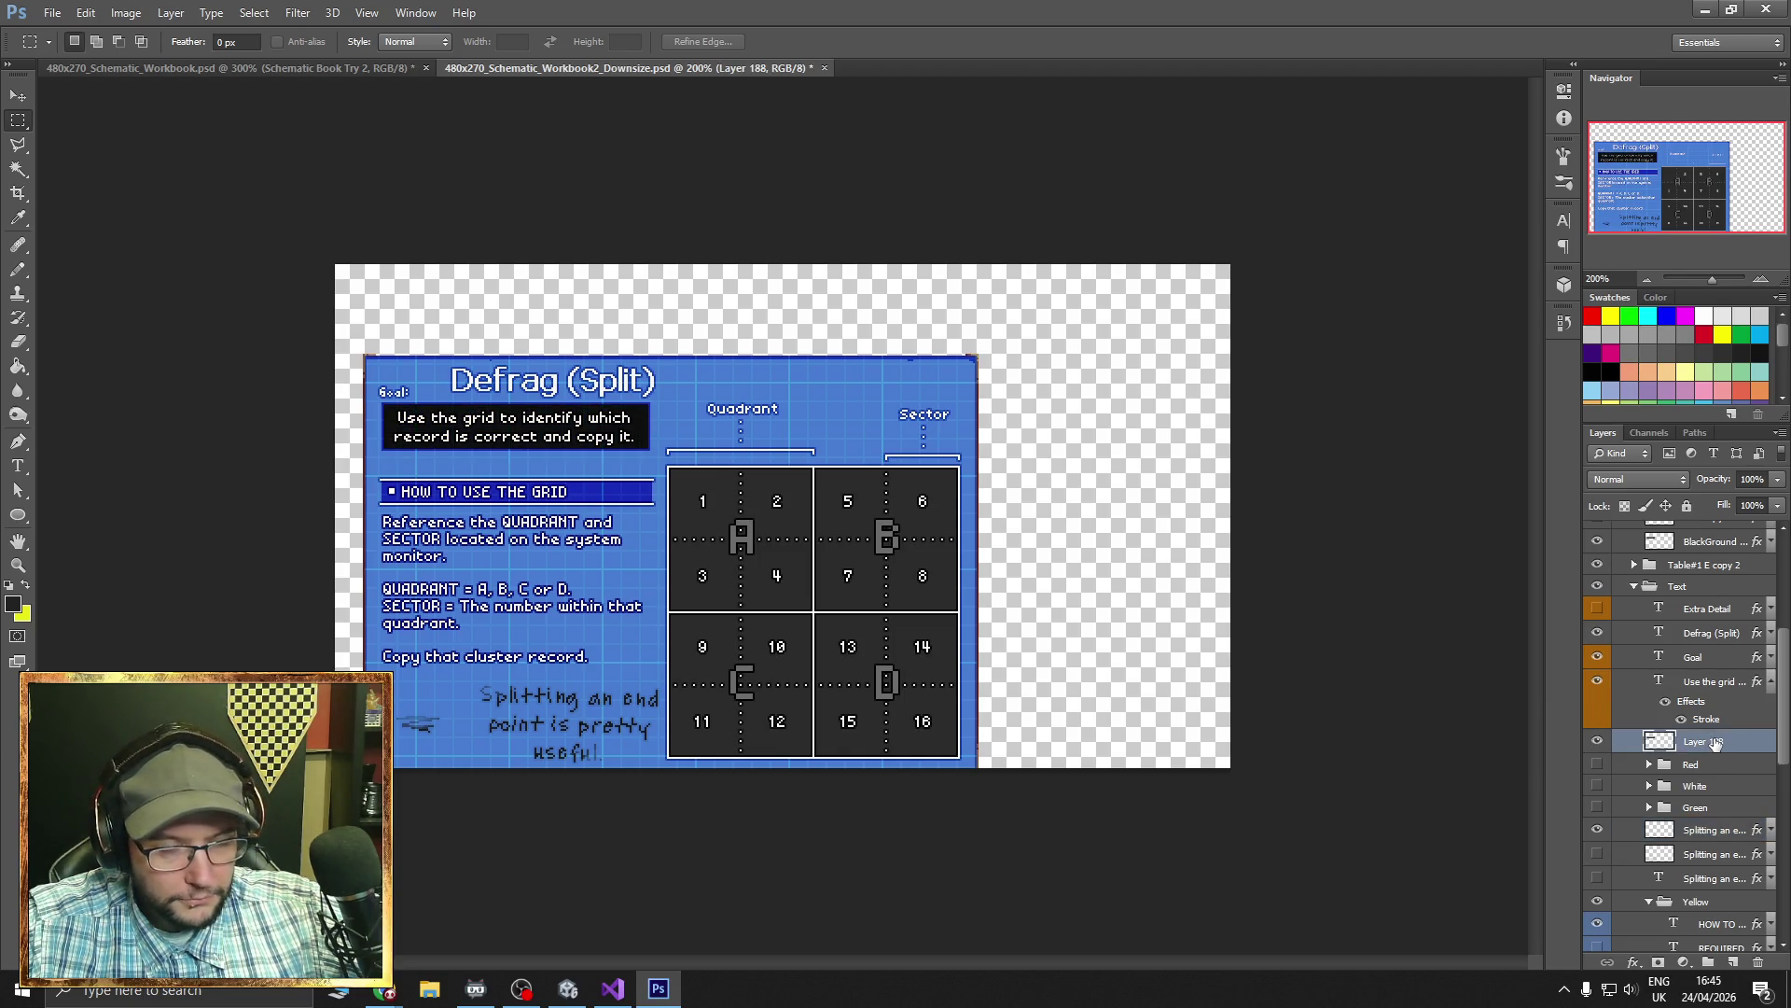
right_click(1715, 742)
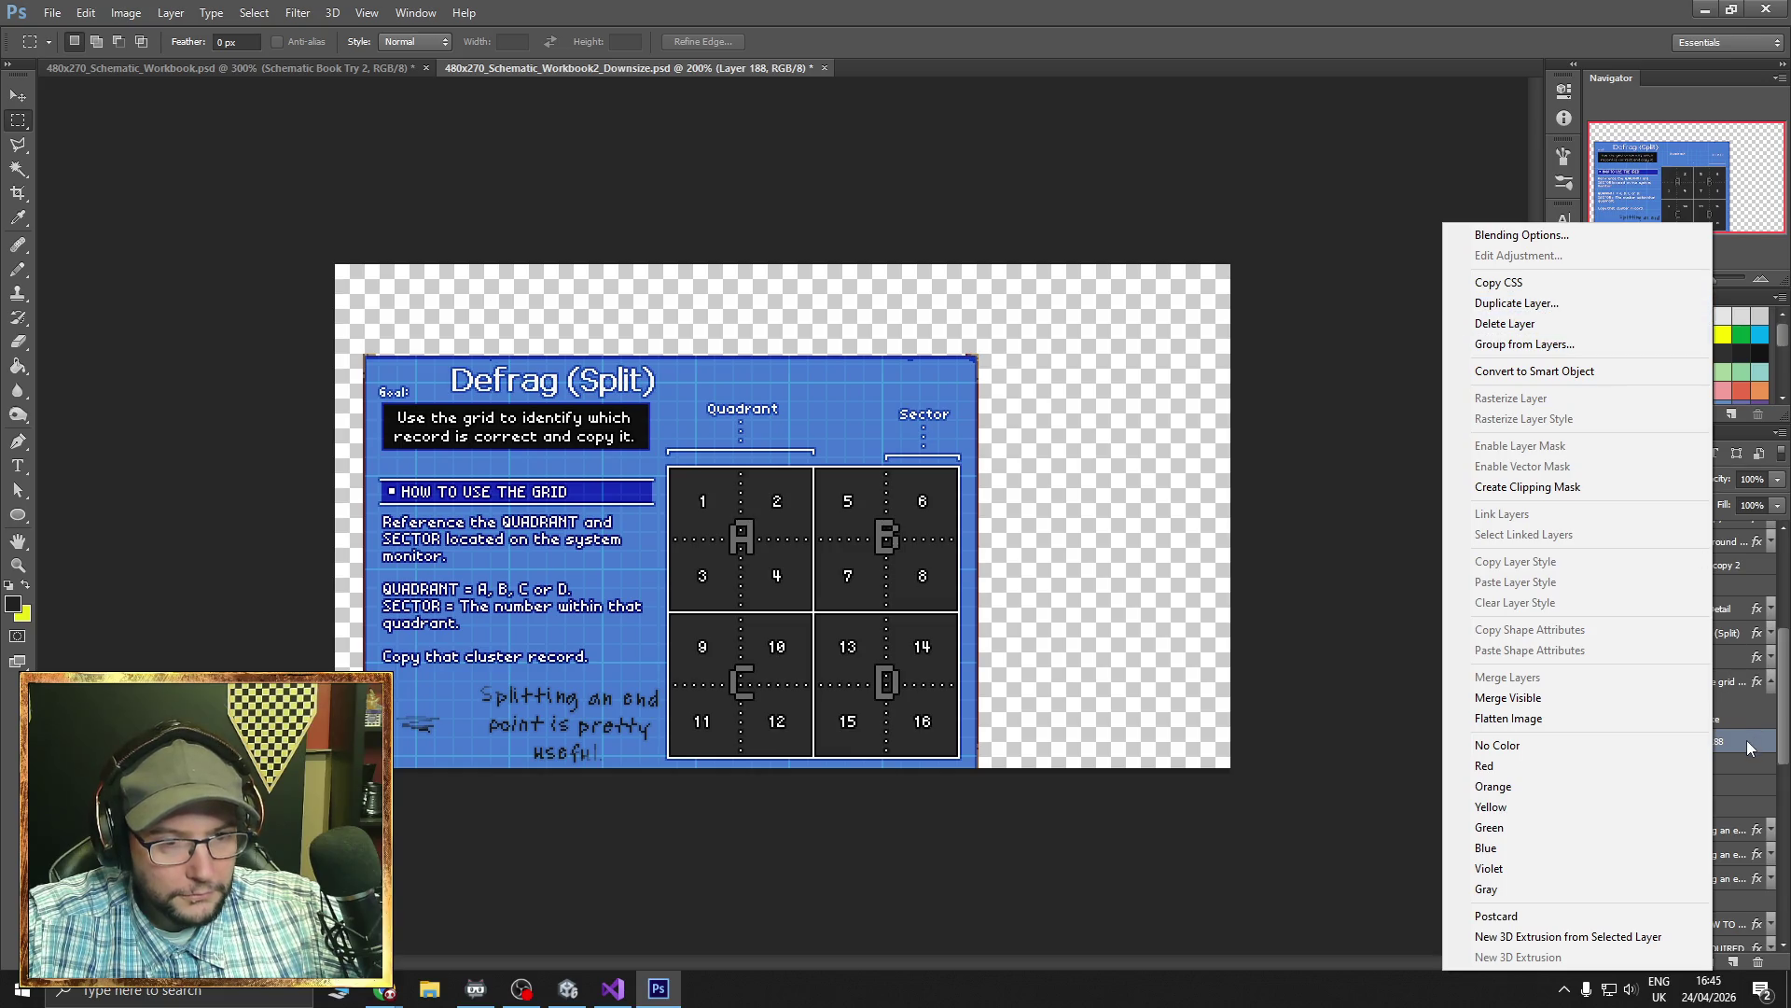
left_click(1747, 741)
key("ctrl+a")
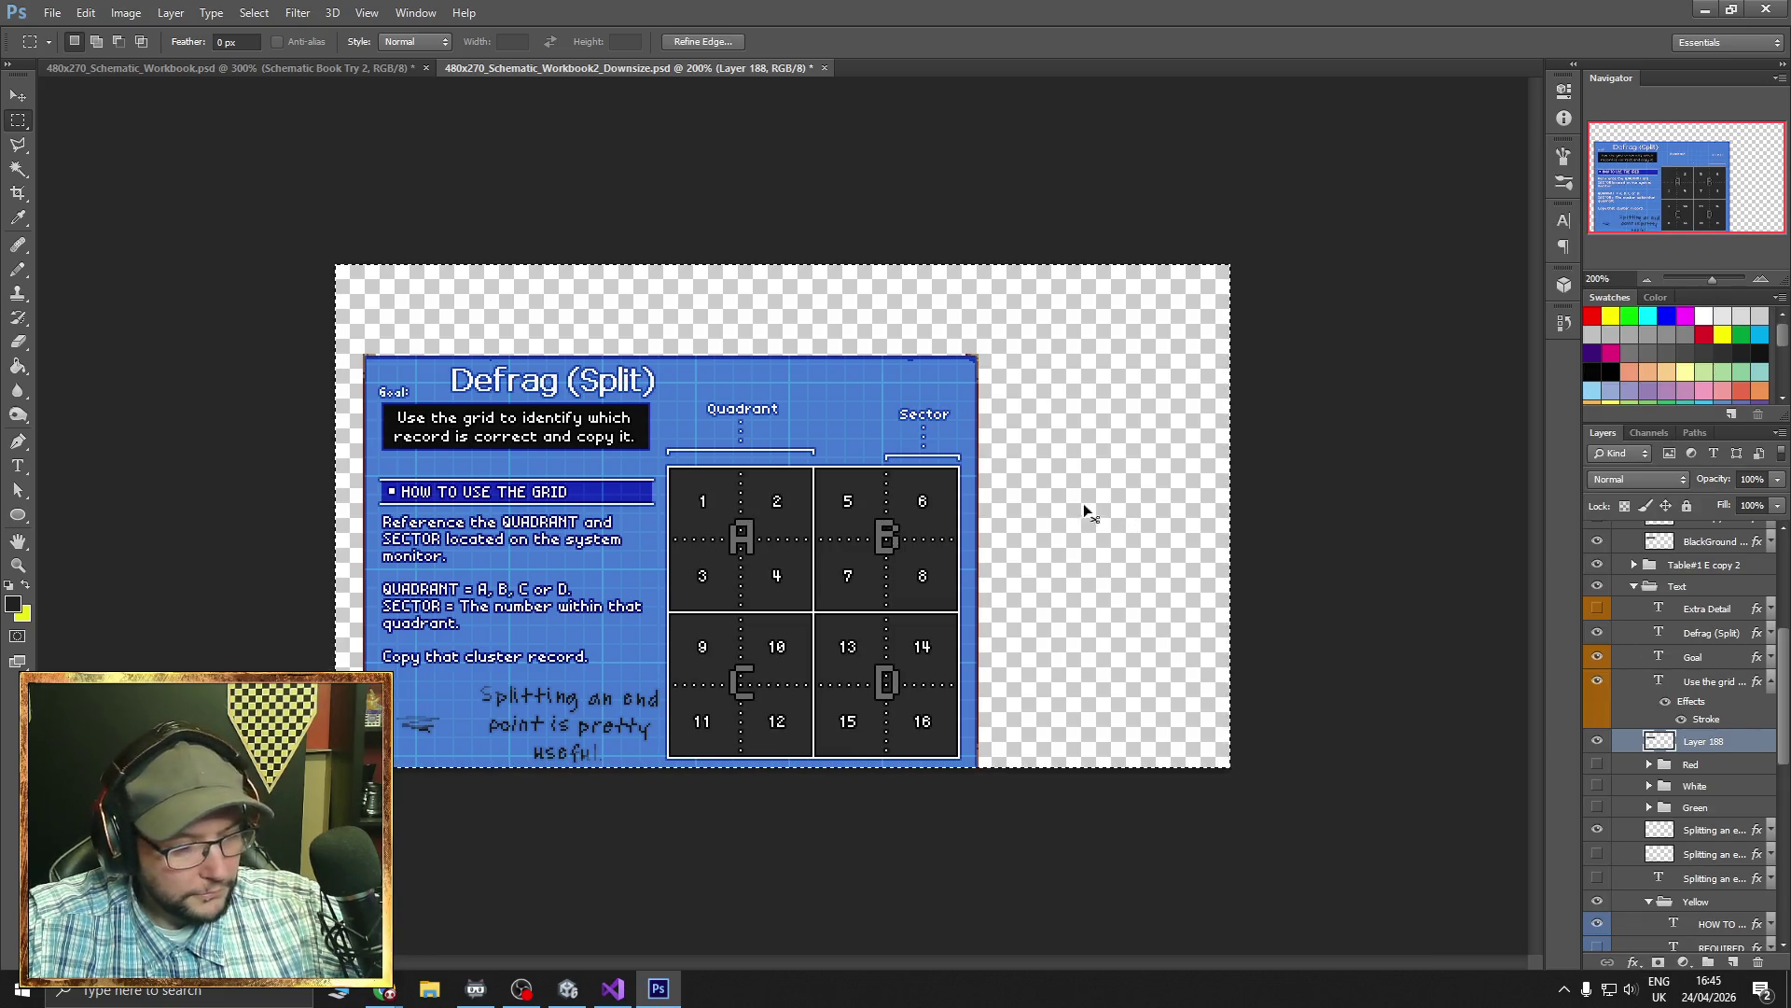
left_click(350, 67)
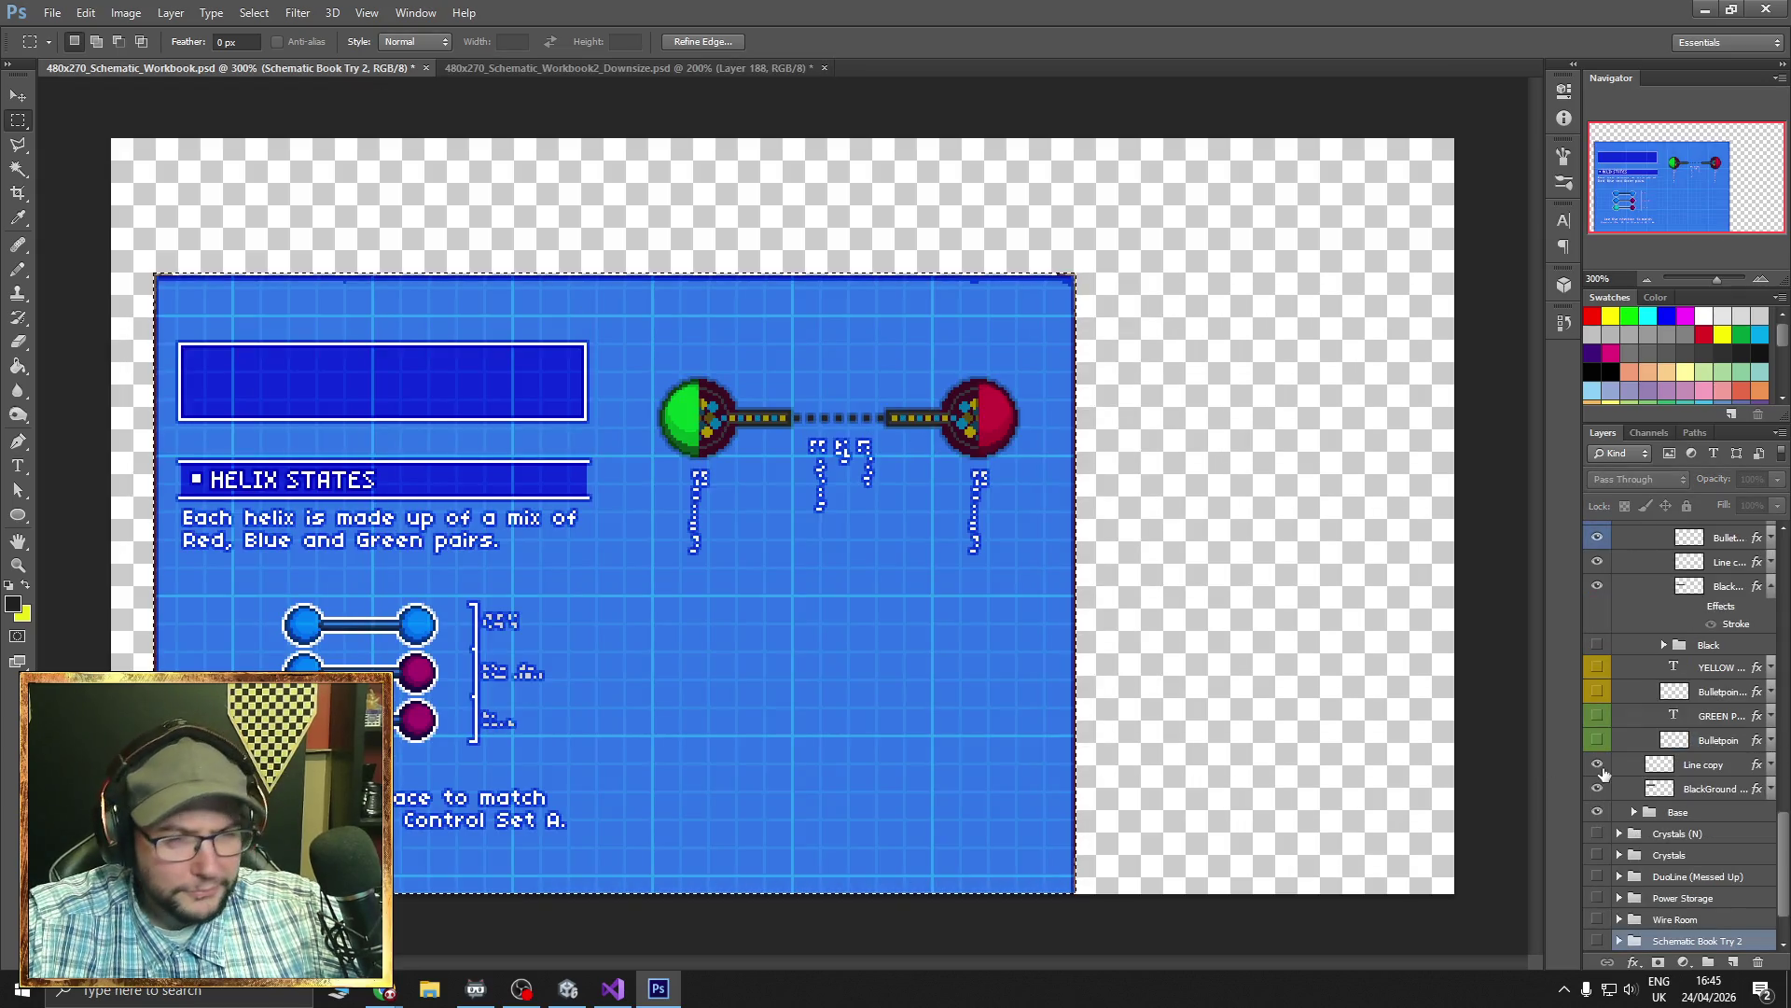
- Add a new layer above Line copy and paste the copied black box onto it
scroll(1661, 735, "up", 8)
scroll(1670, 808, "up", 10)
scroll(1670, 808, "down", 10)
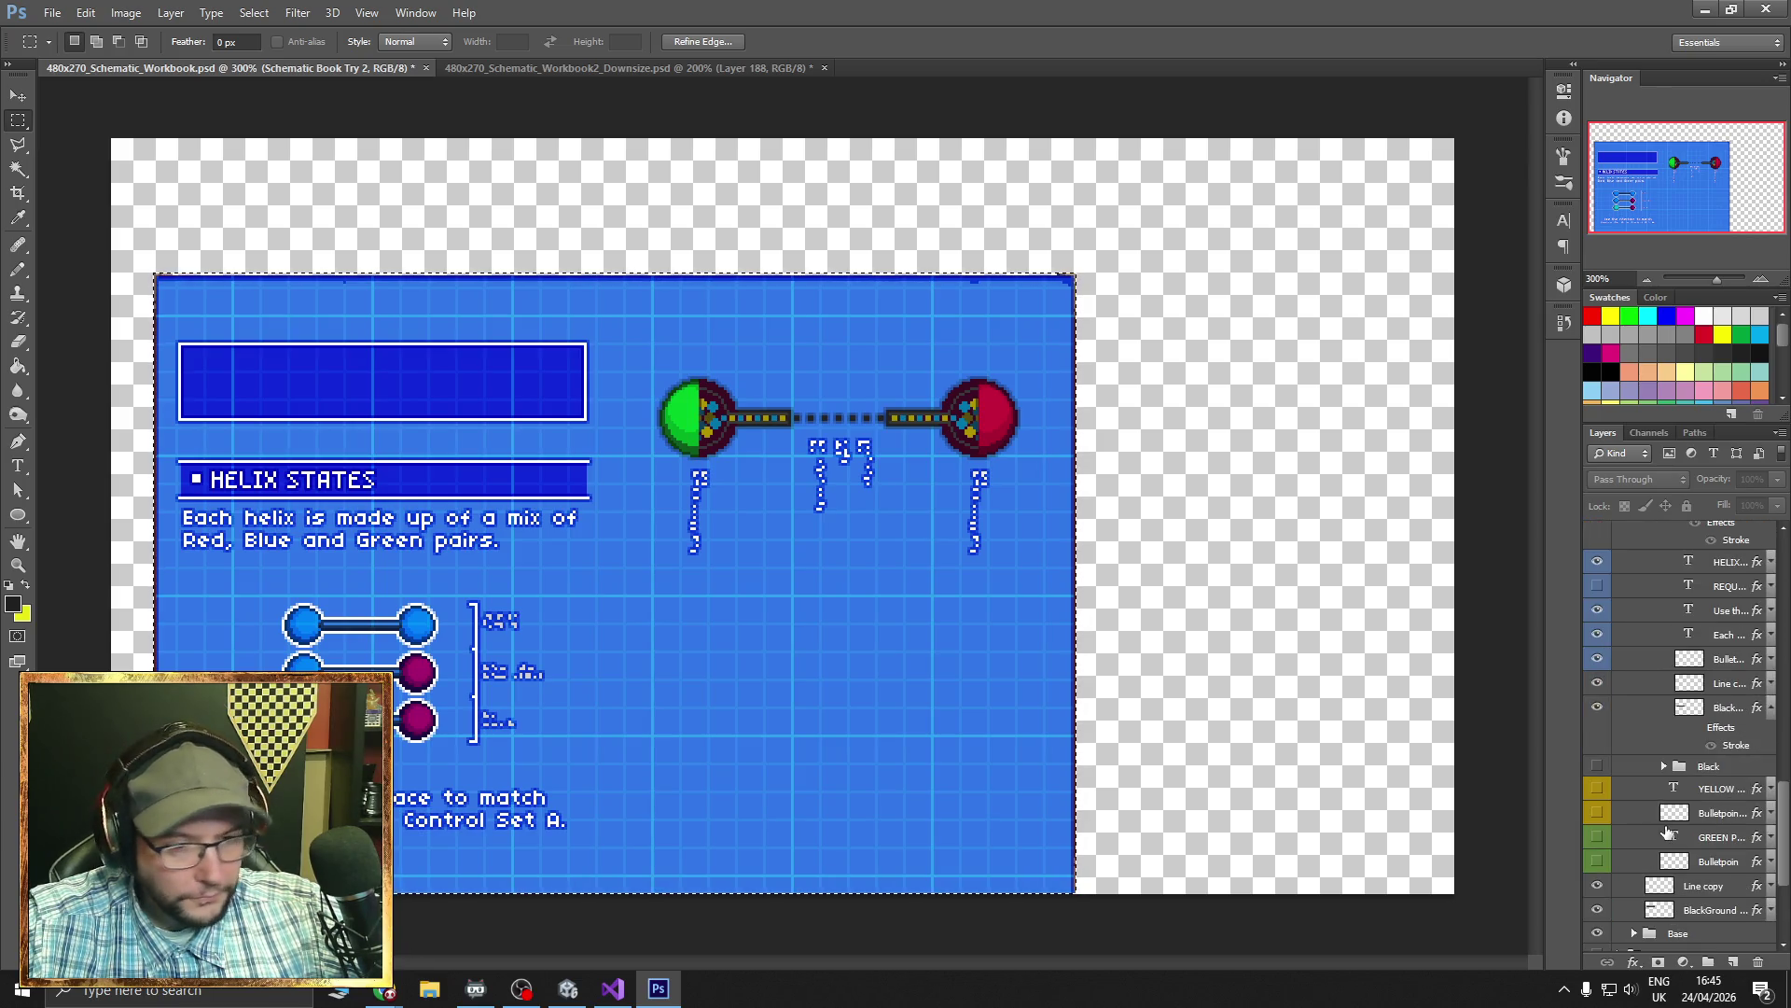
scroll(1668, 833, "down", 2)
left_click(1695, 840)
key("ctrl+shift+alt+n")
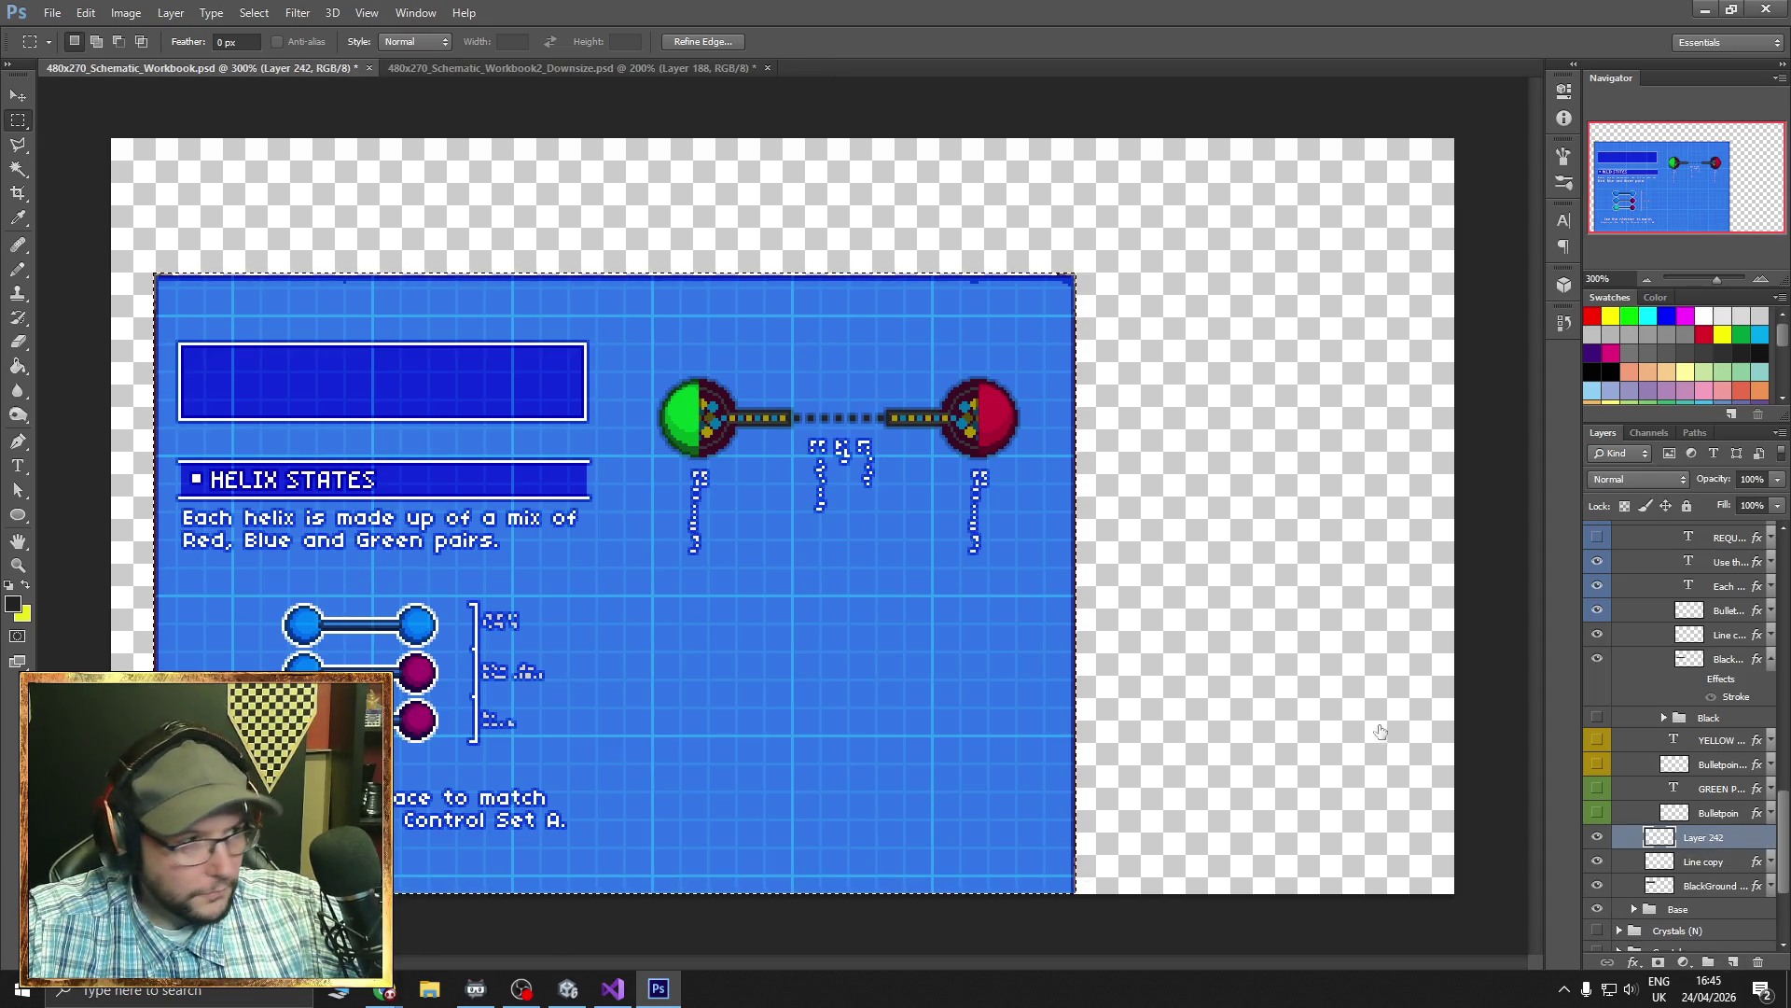
key("ctrl+v")
- Move the black box onto the empty goal box and hide the Line copy layer
key("v")
mouse_move(815, 628)
left_mouse_down()
mouse_move(606, 474)
mouse_move(583, 428)
left_mouse_up()
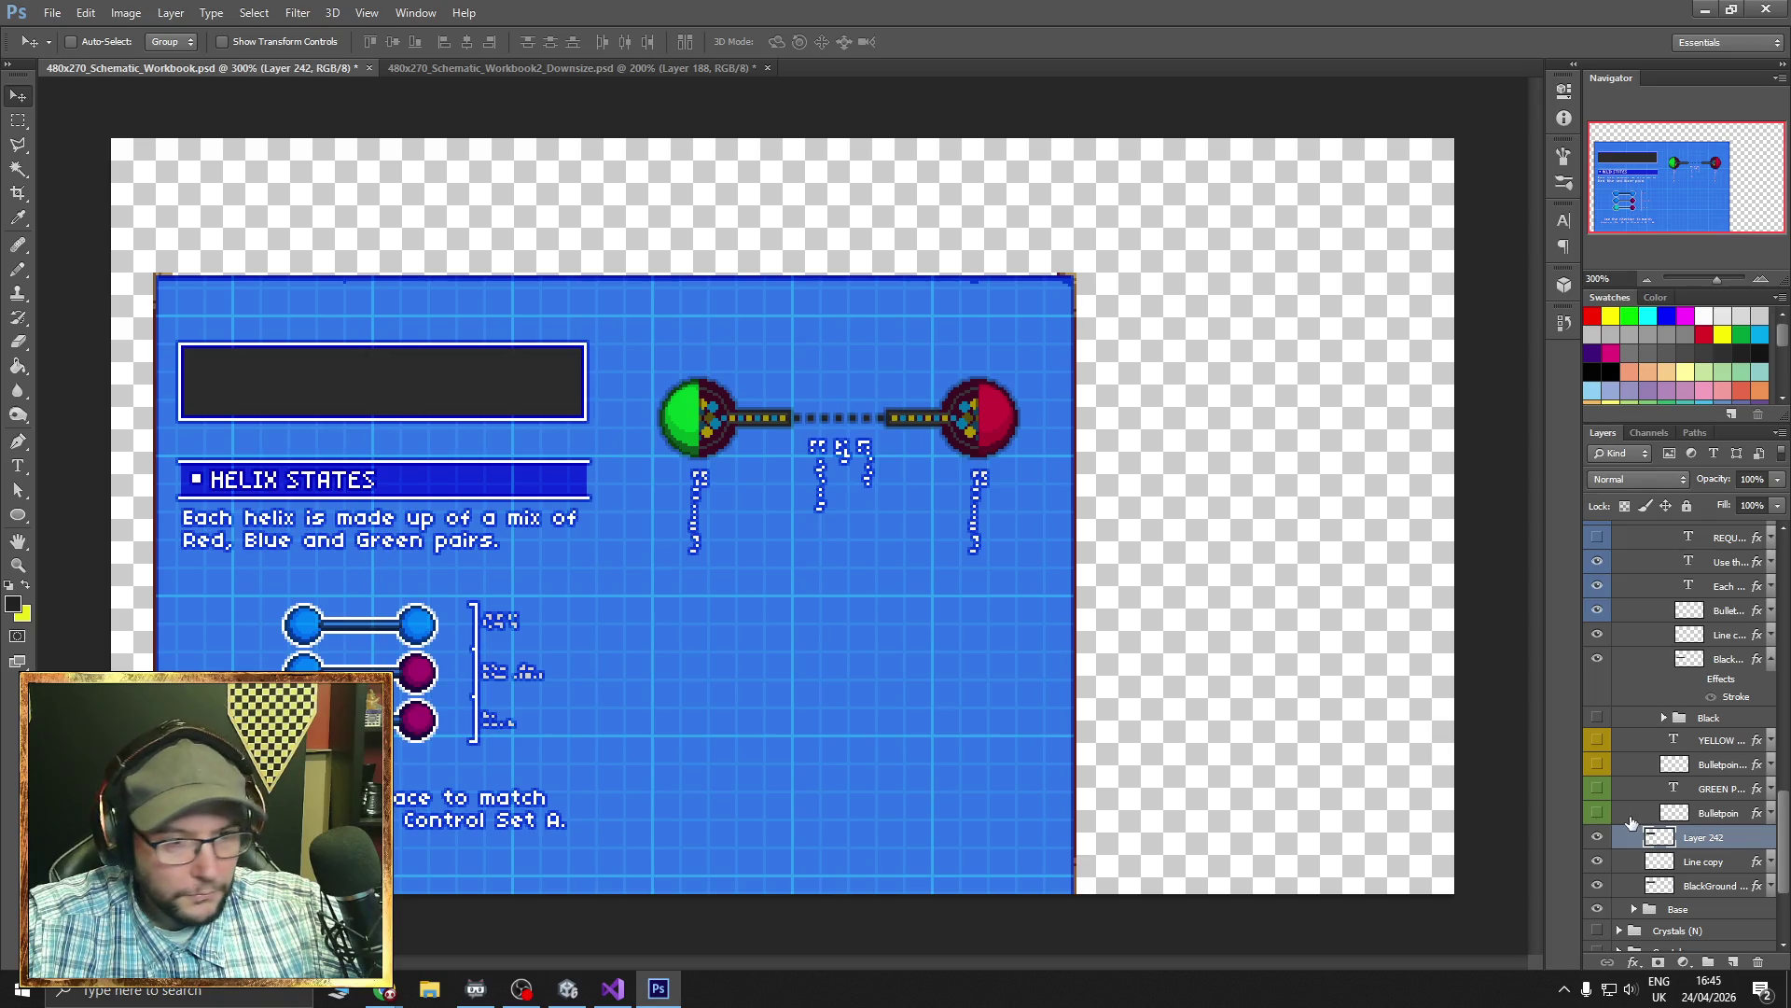
left_click(1598, 861)
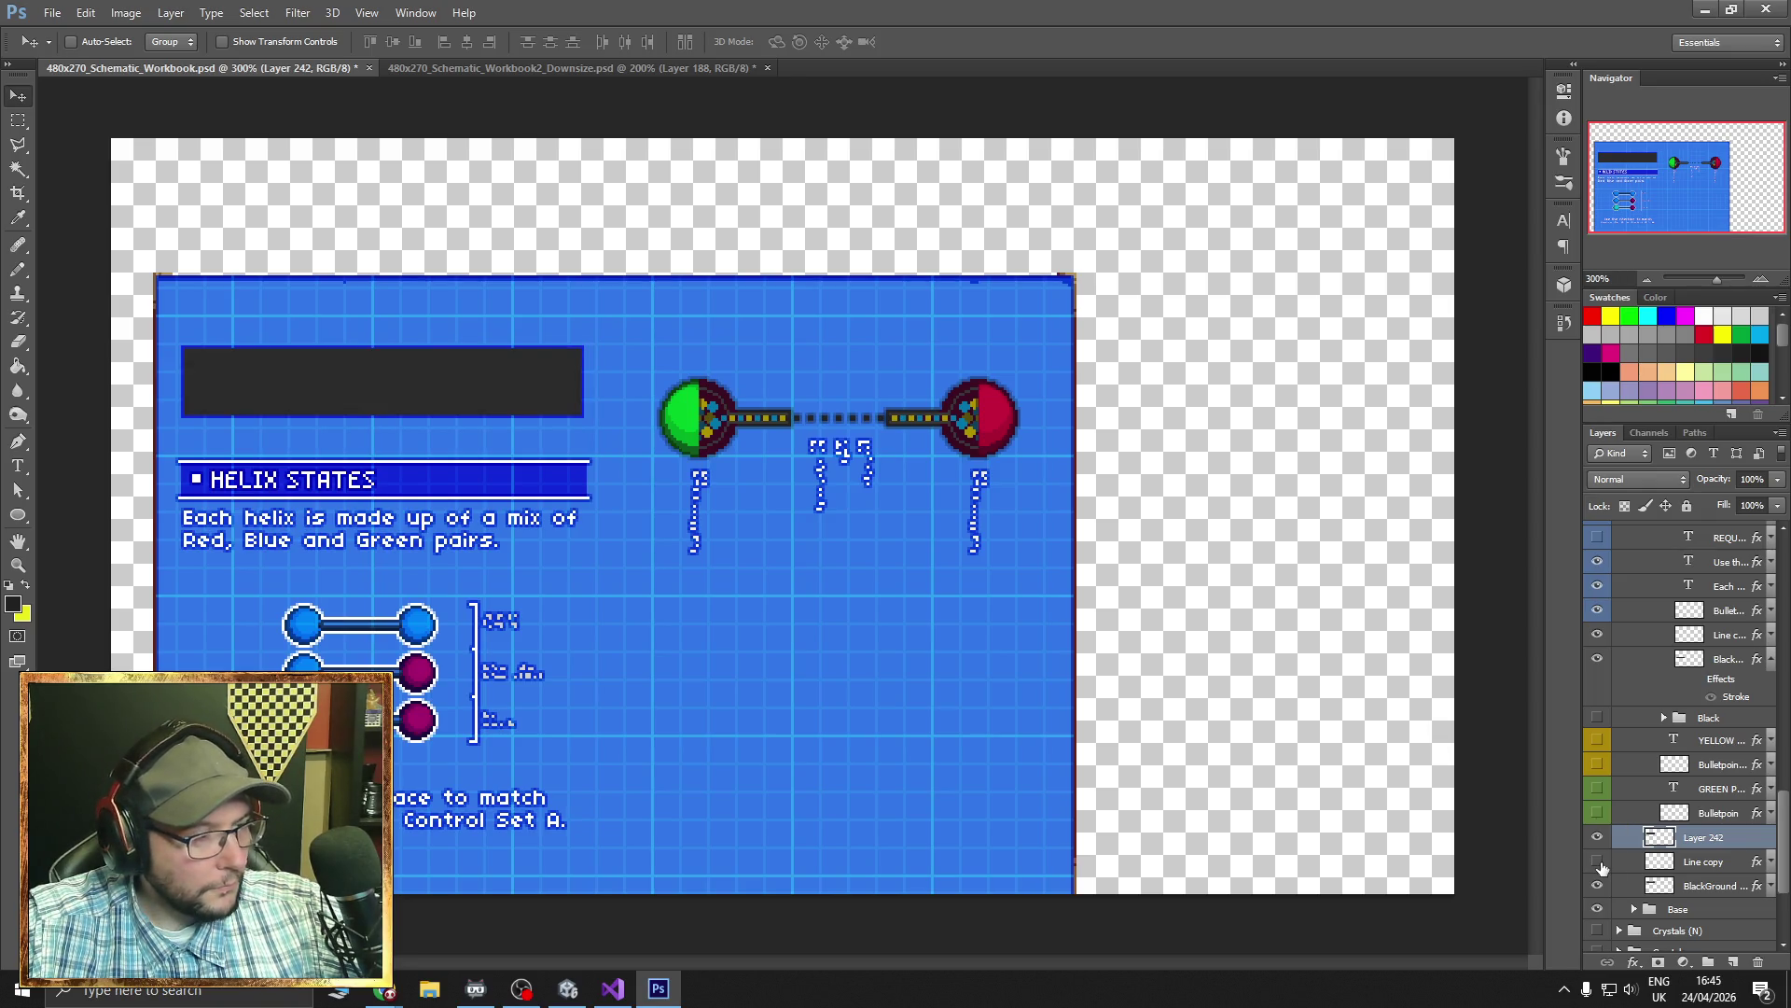
left_click(560, 69)
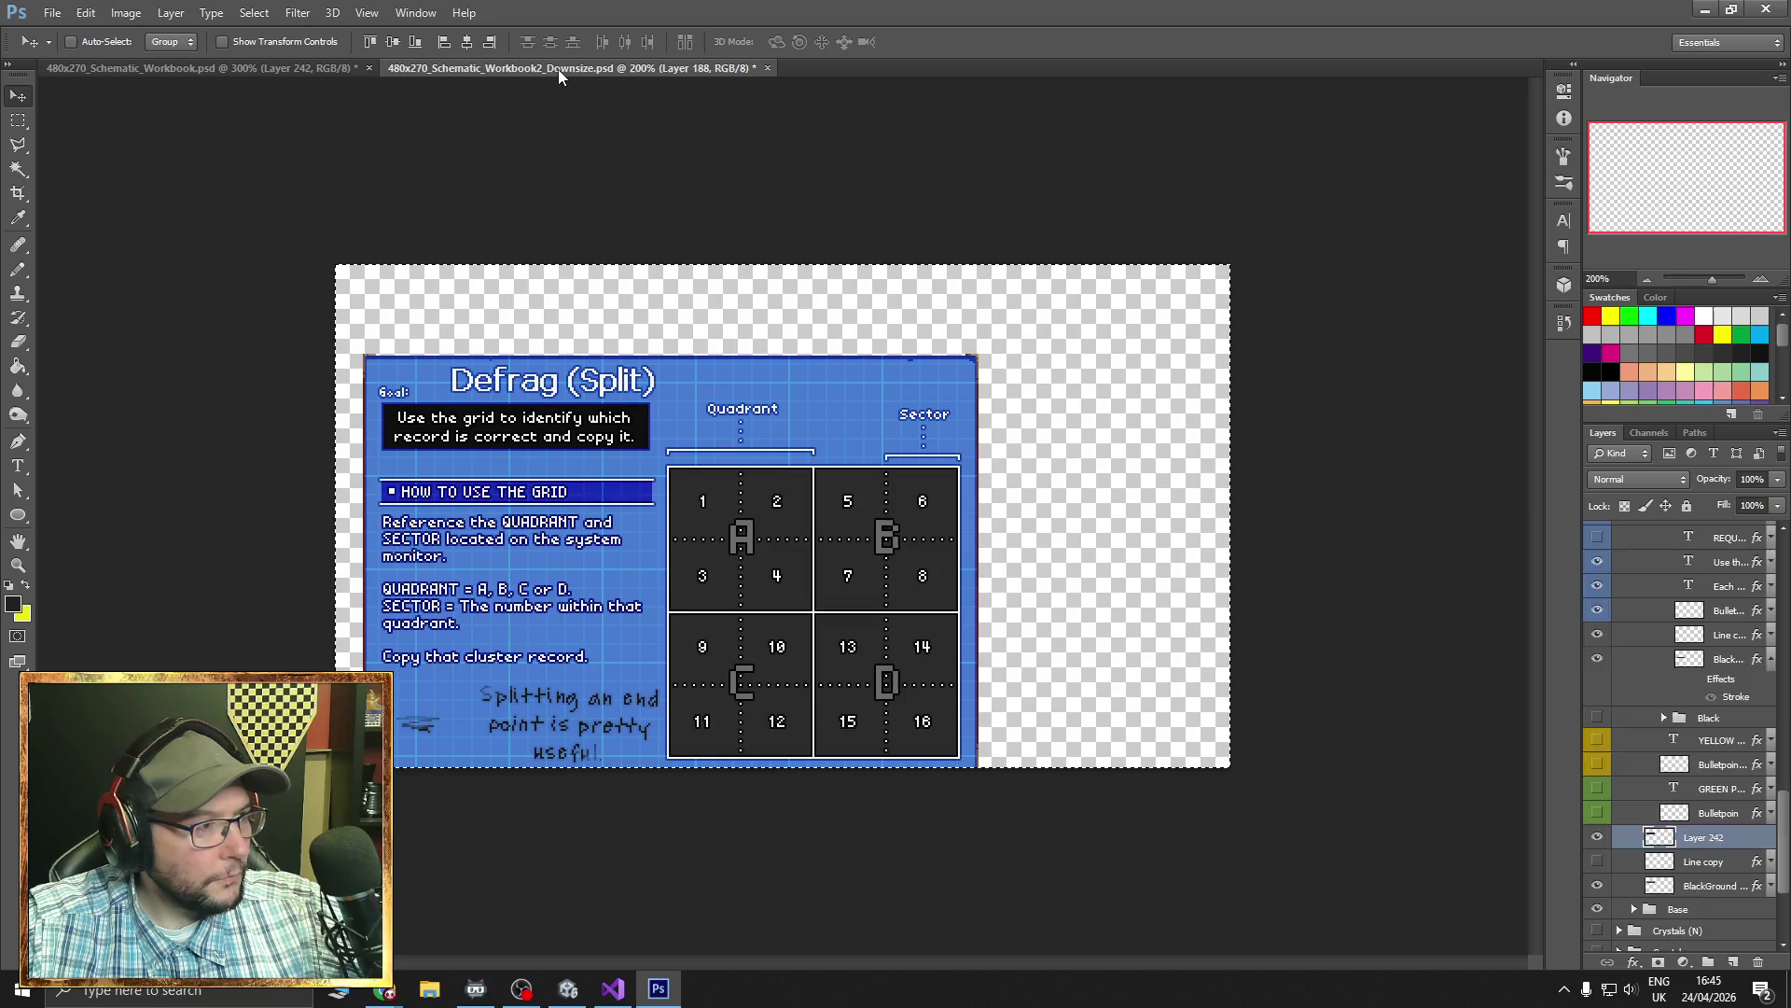
- Zoom the Defrag (Split) page to 400% and compare it with the helix page
left_click(1761, 279)
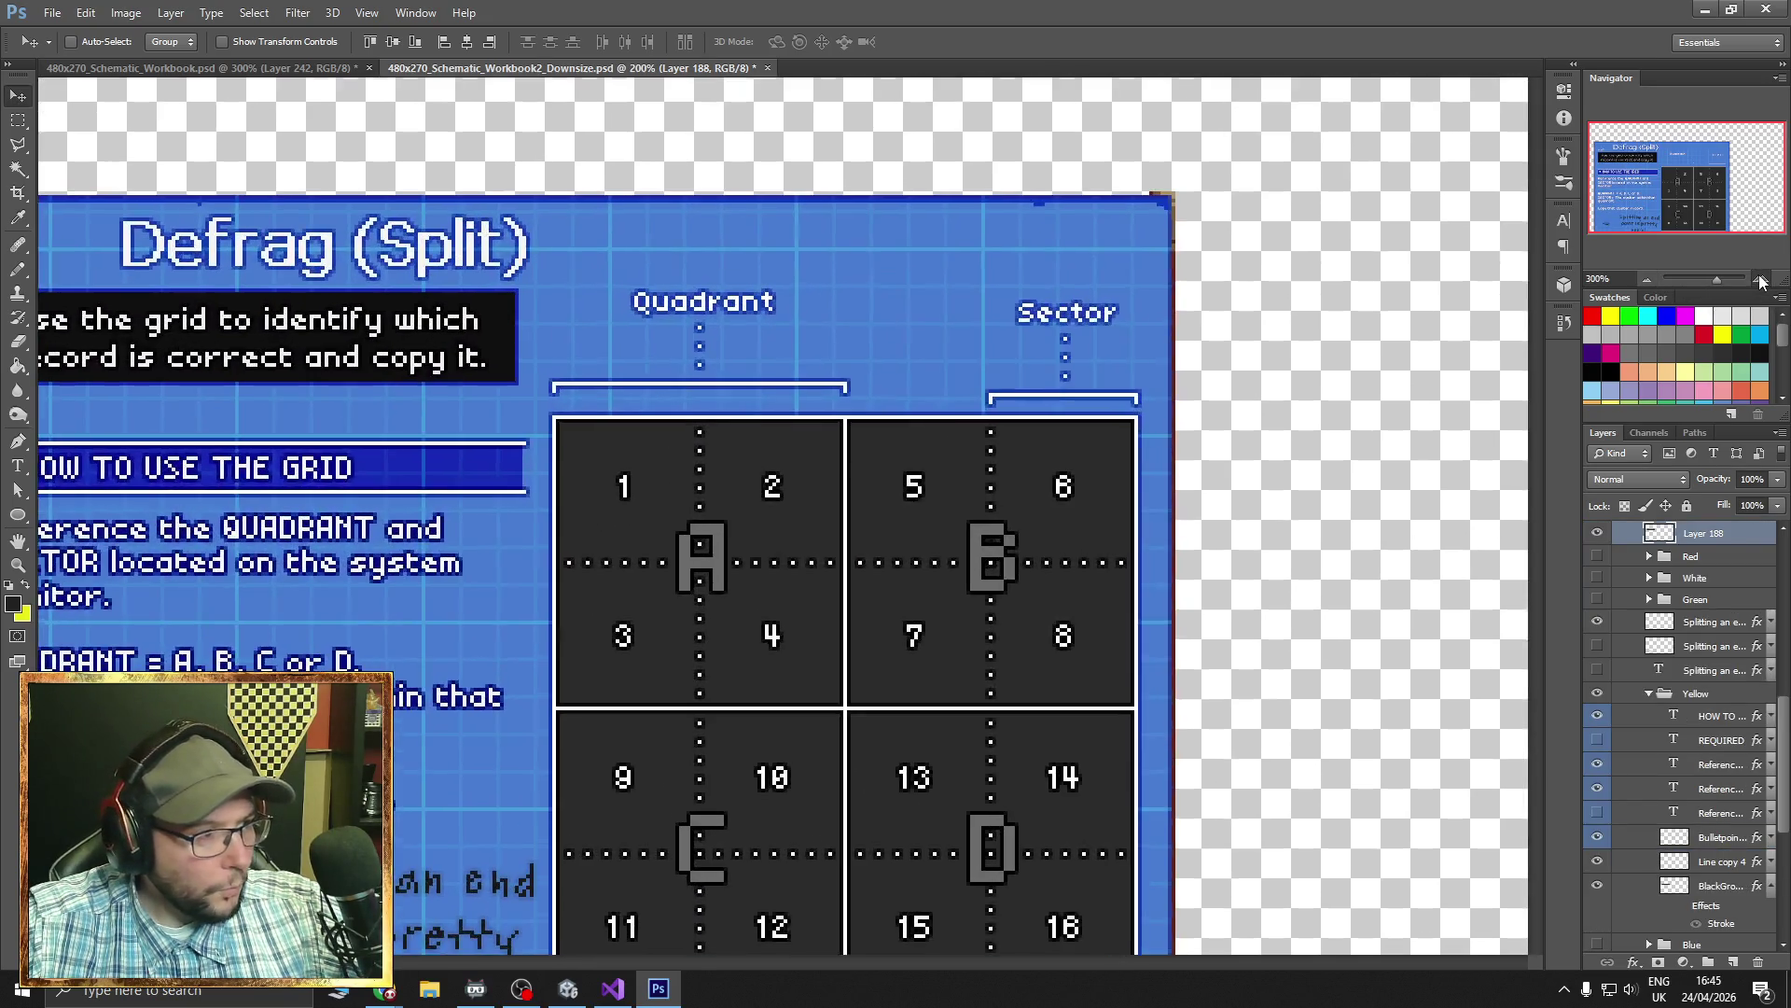
left_click(1760, 279)
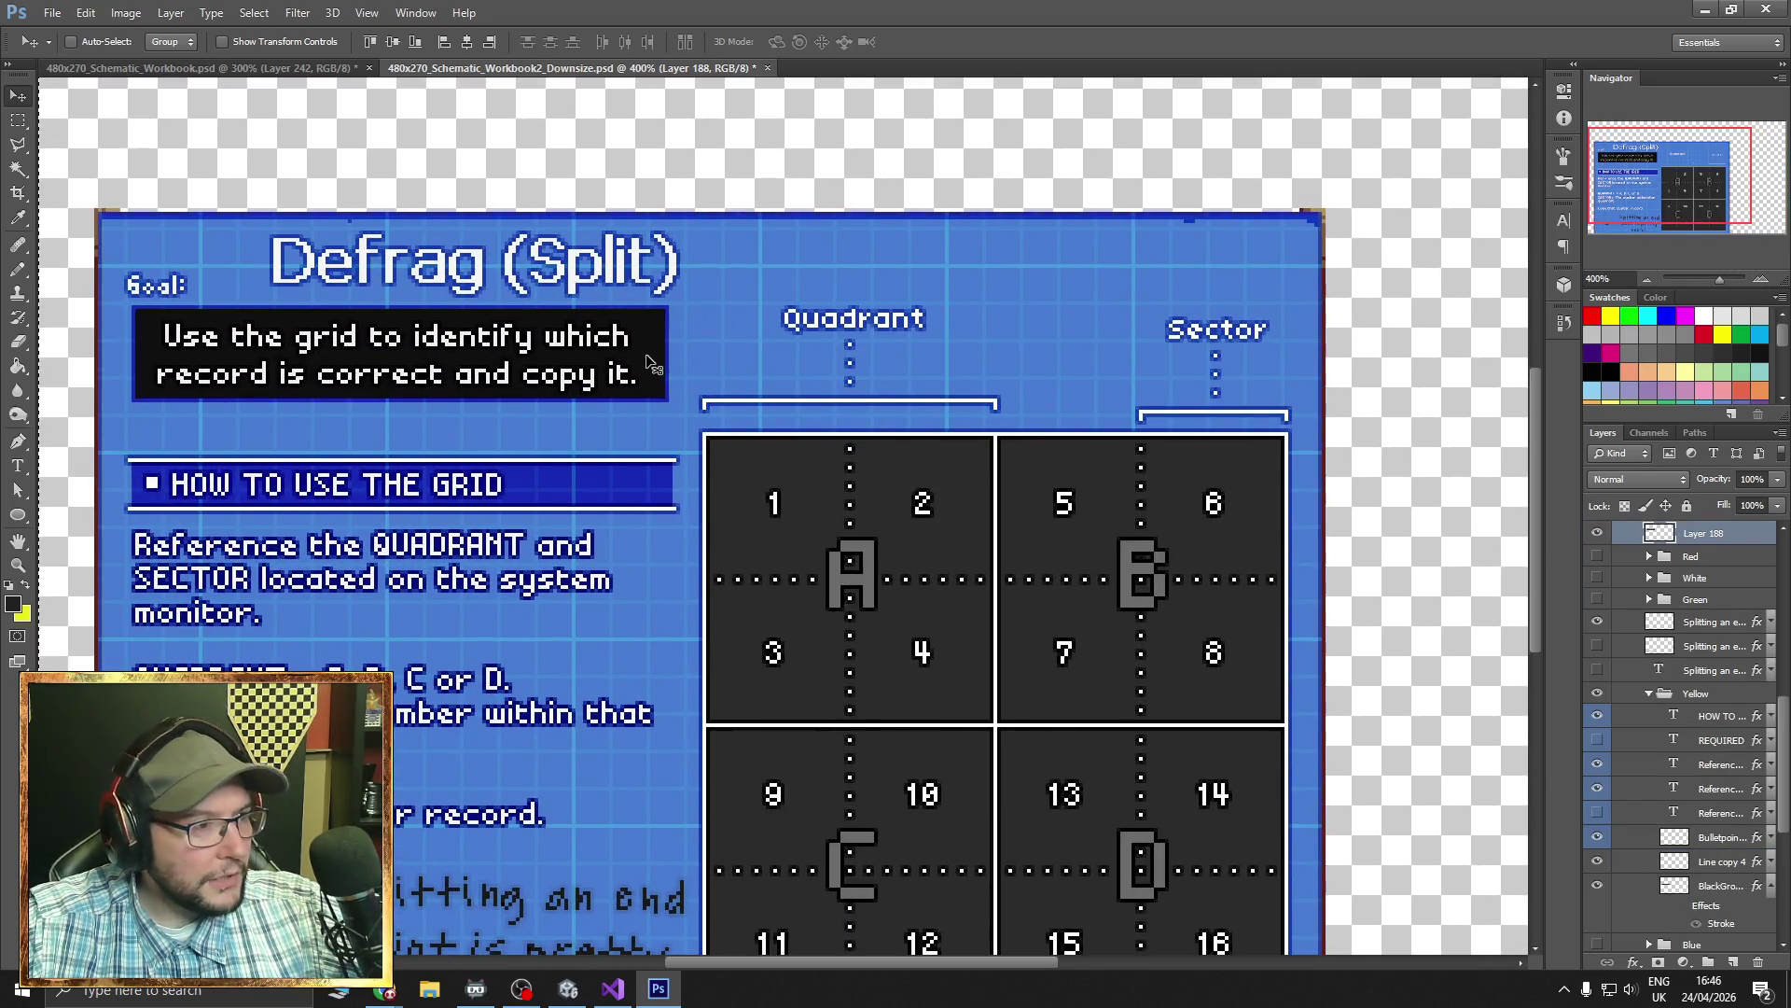
left_click(176, 69)
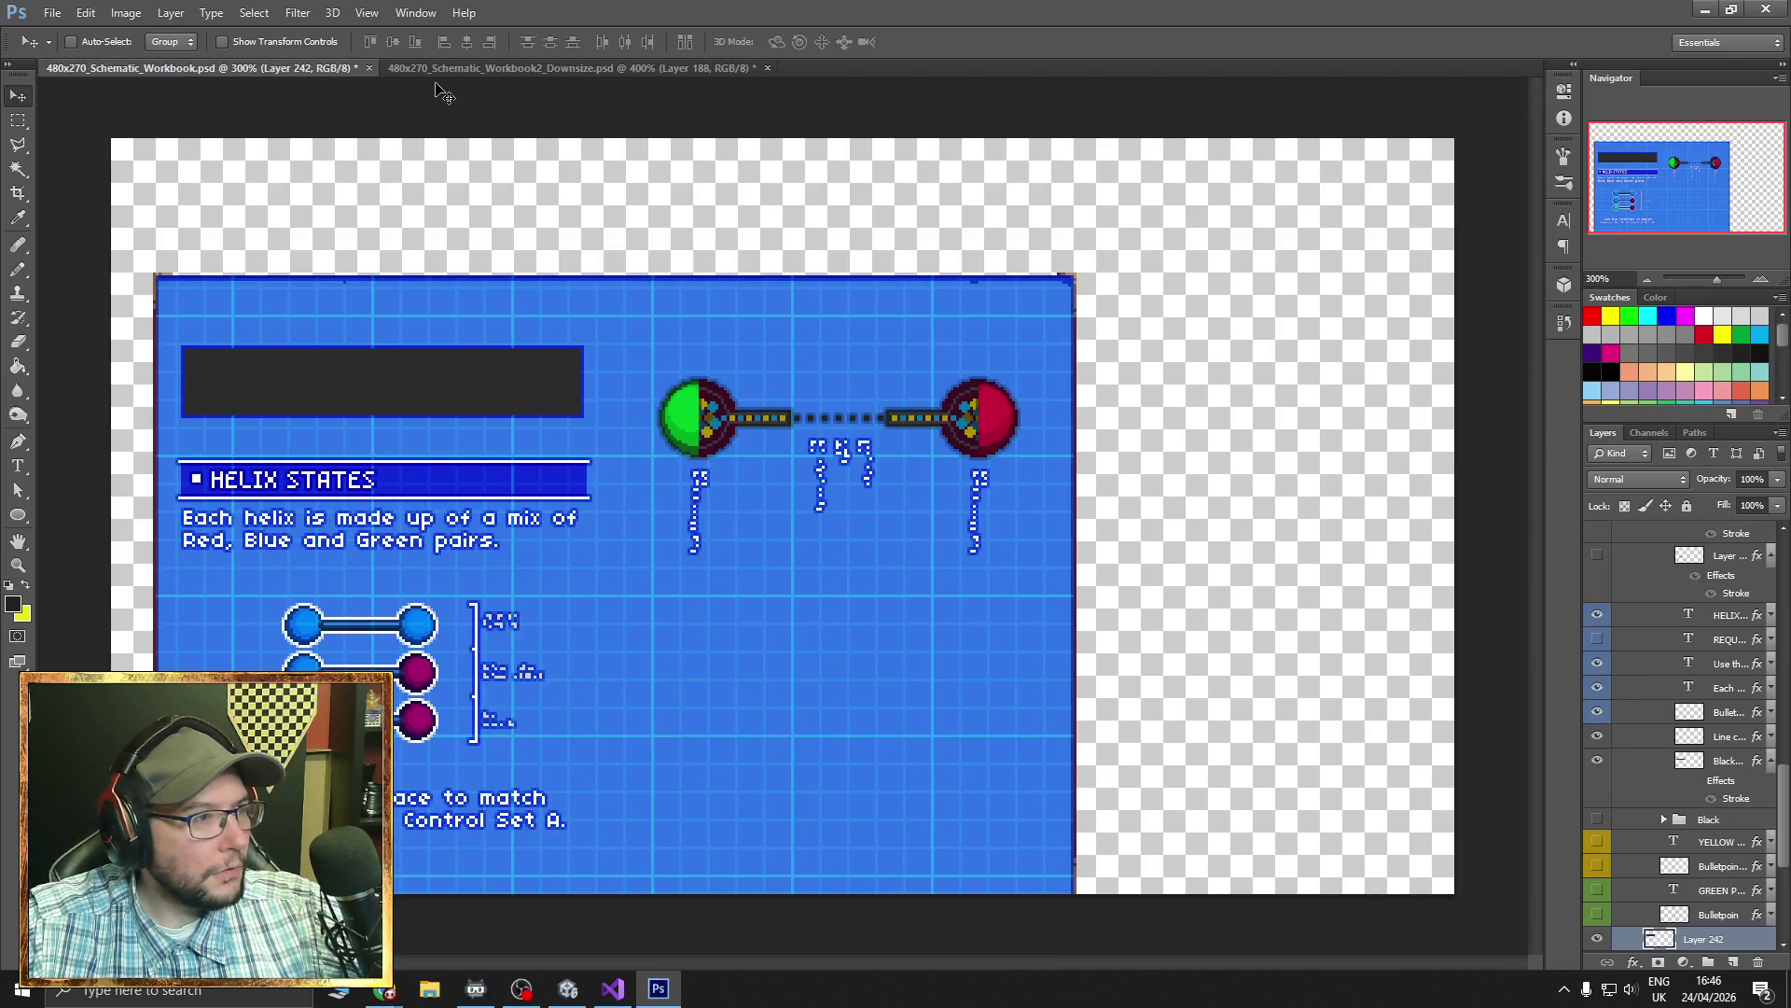
left_click(438, 69)
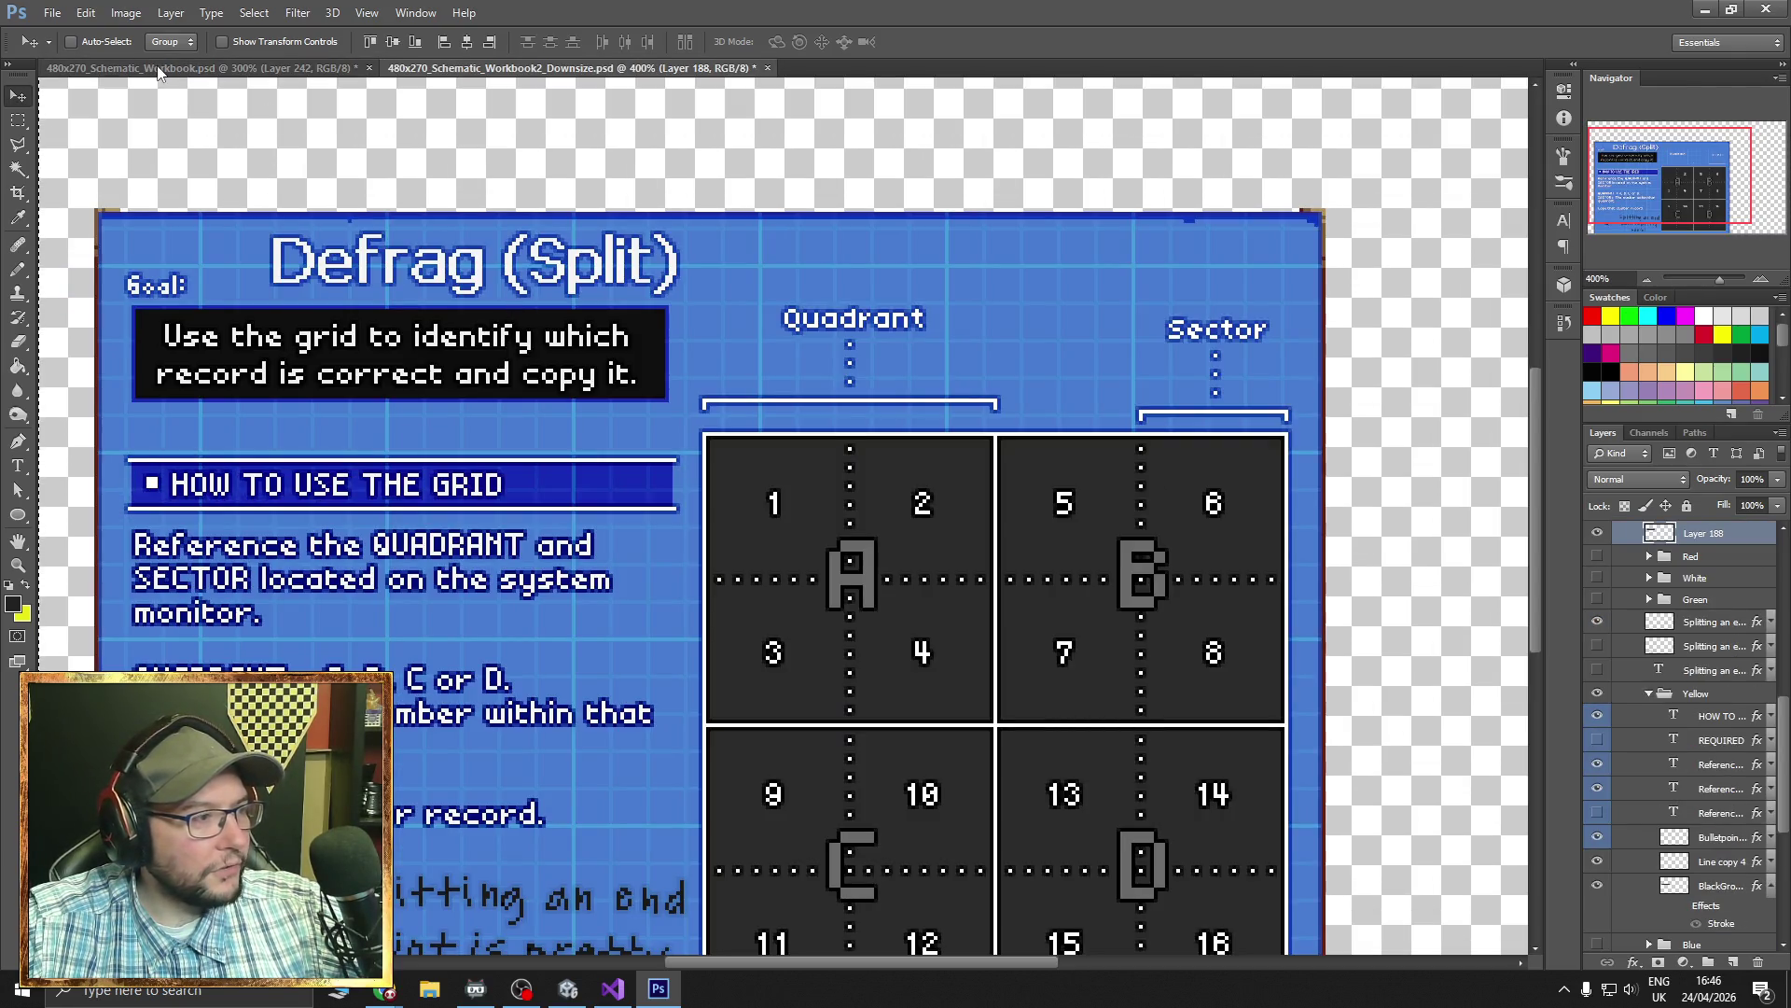
left_click(20, 220)
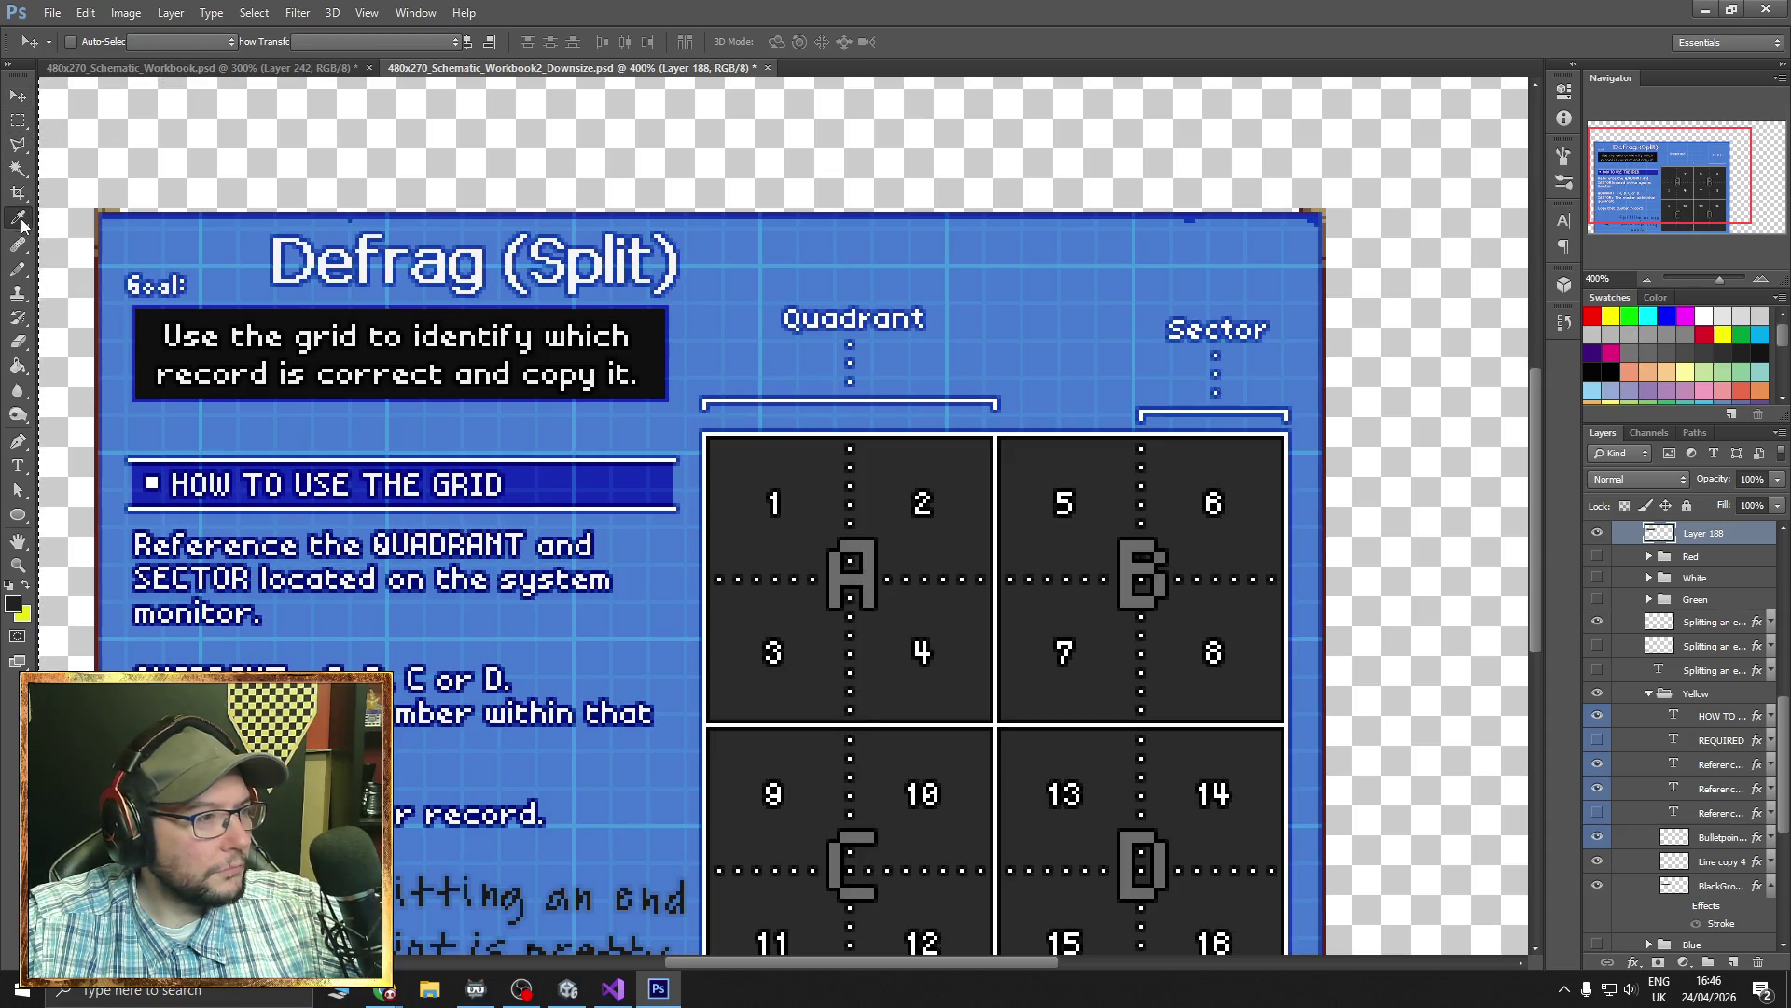
left_click(214, 70)
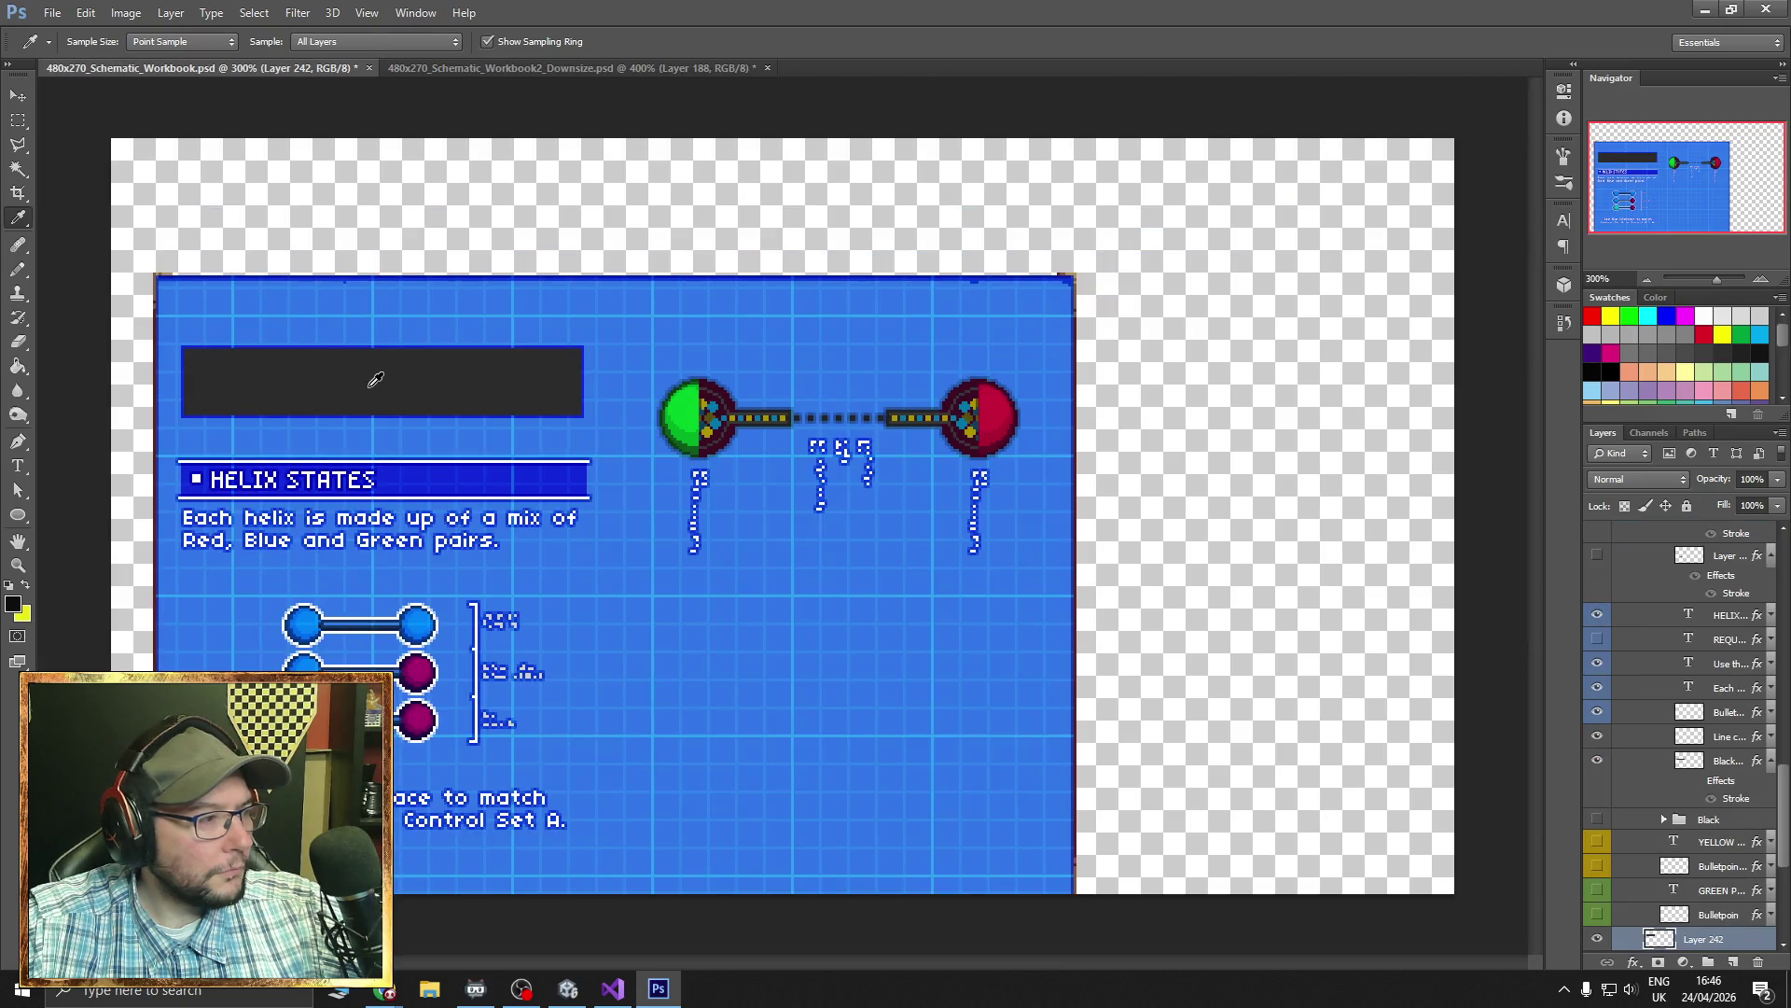
left_click(455, 71)
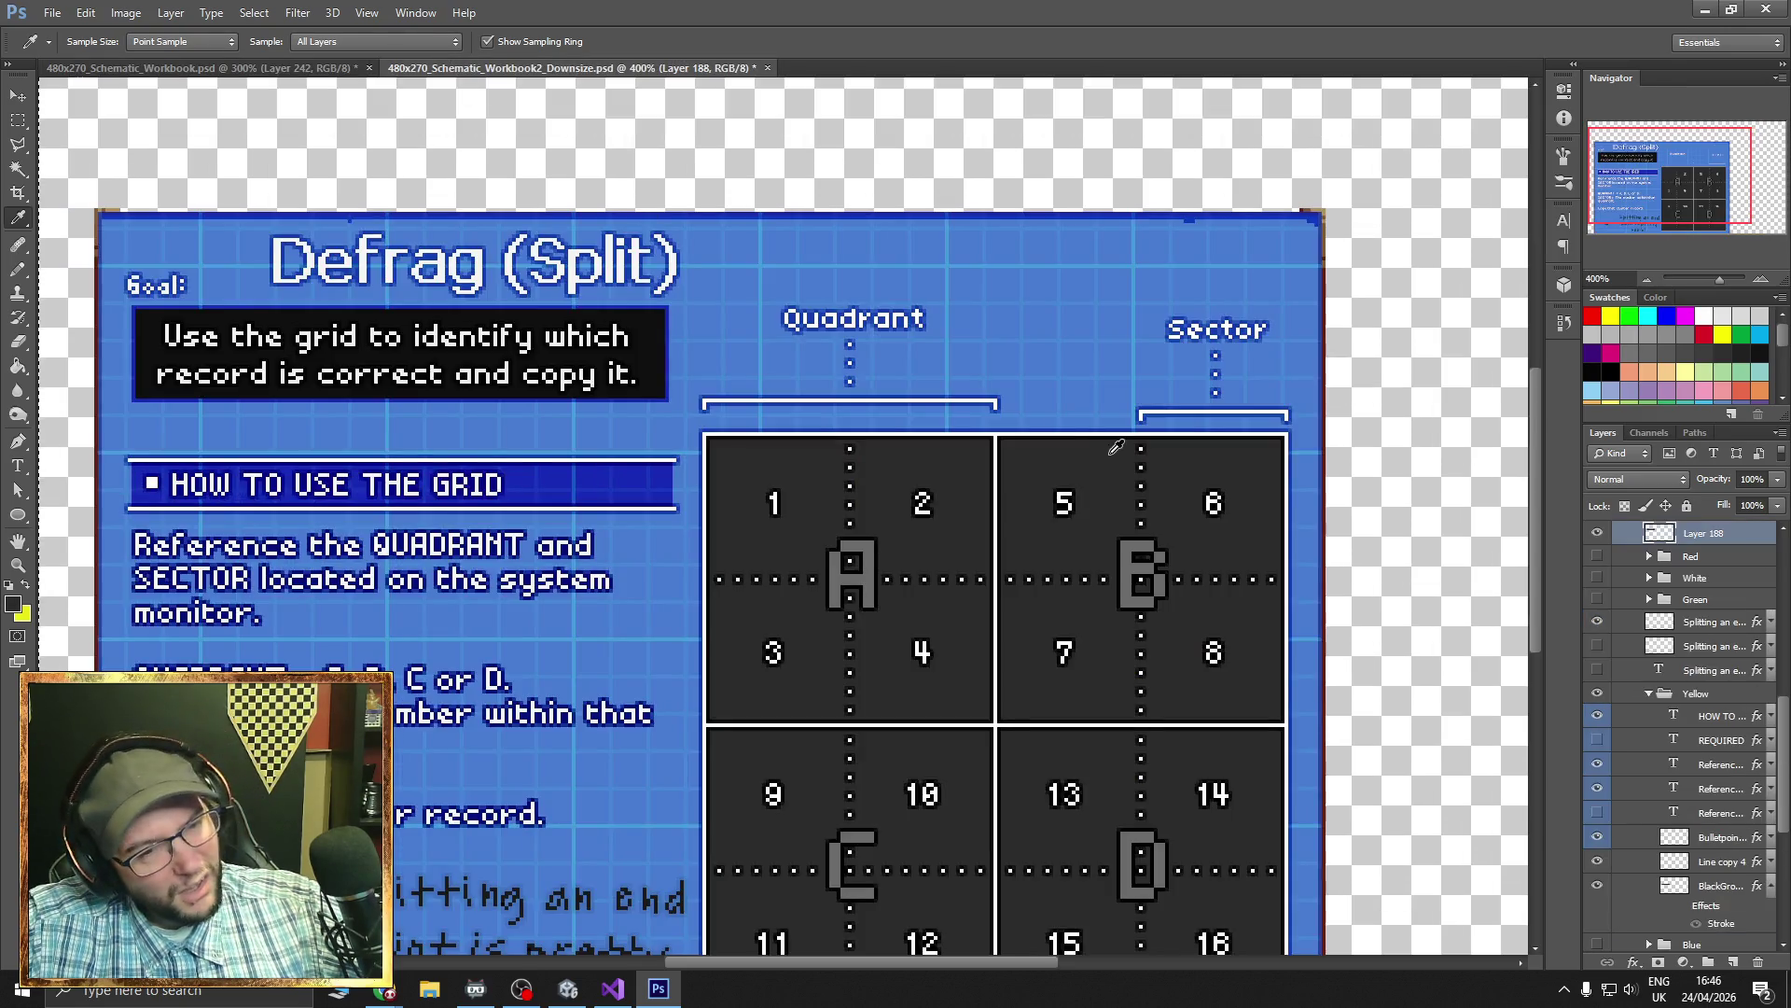
- Move Layer 188 and BackGround into the Text group below the Goal text
left_click(1598, 598)
left_click(1599, 598)
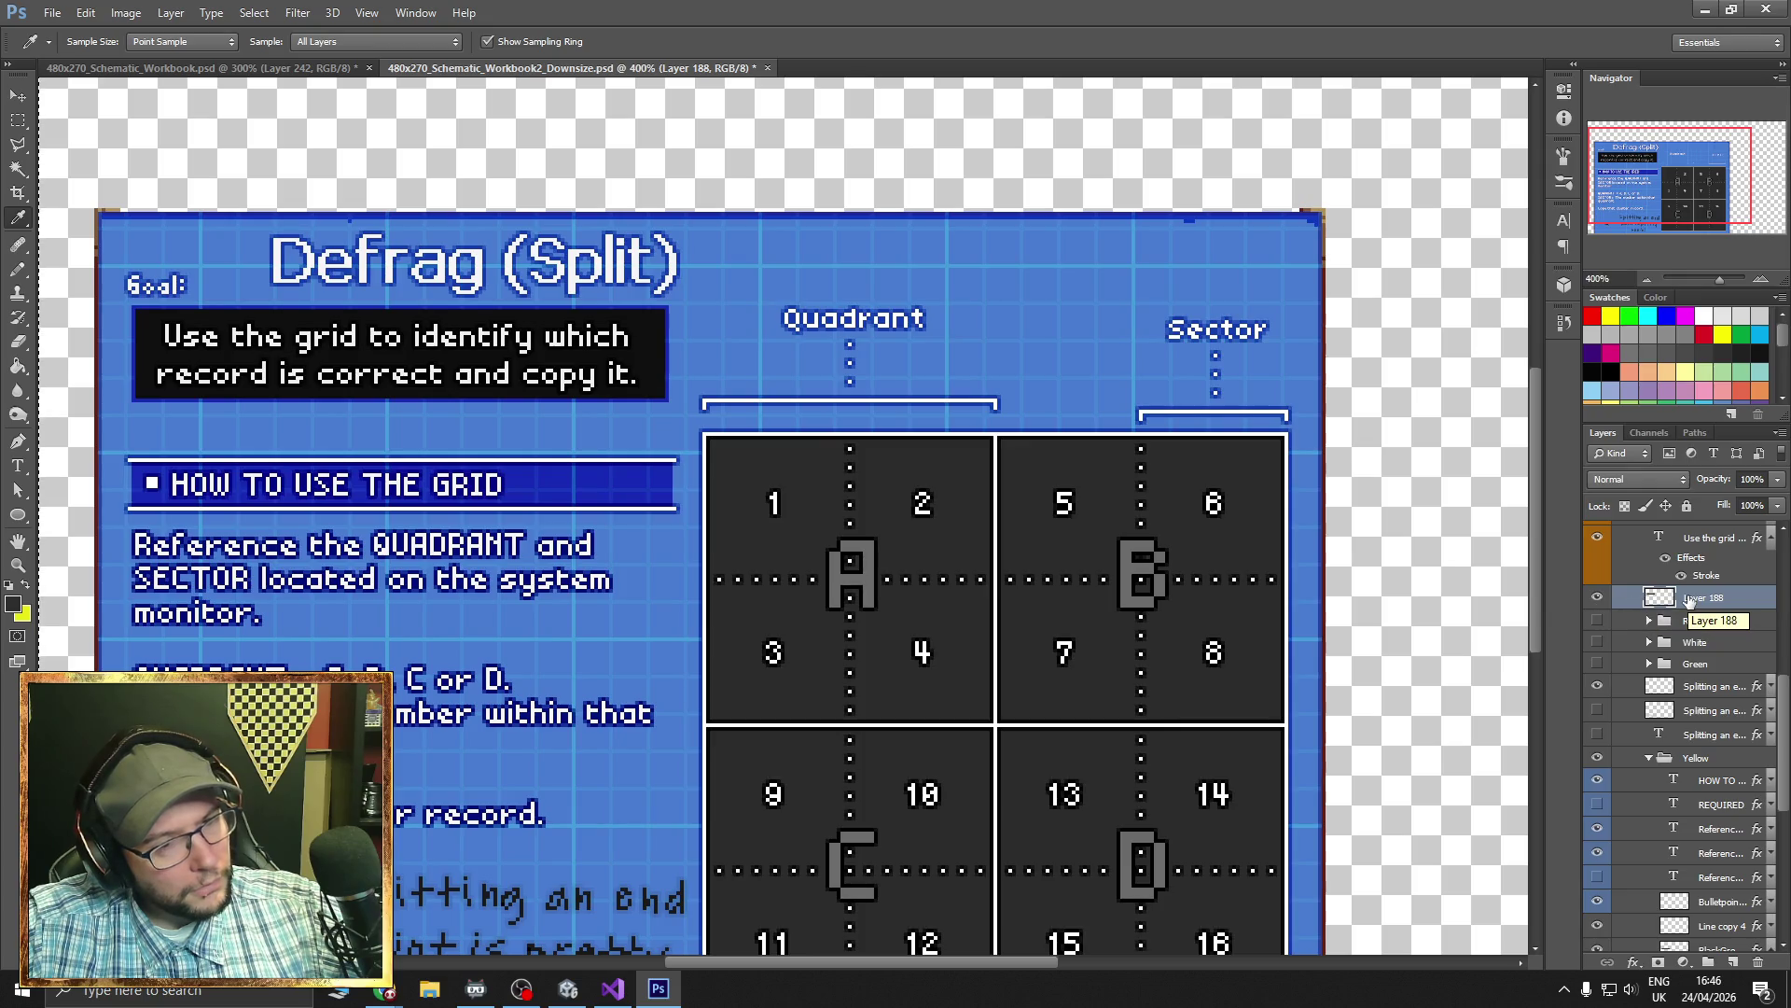
scroll(1689, 604, "up", 3)
scroll(1708, 762, "up", 2)
left_click_drag(1717, 900, 1696, 684)
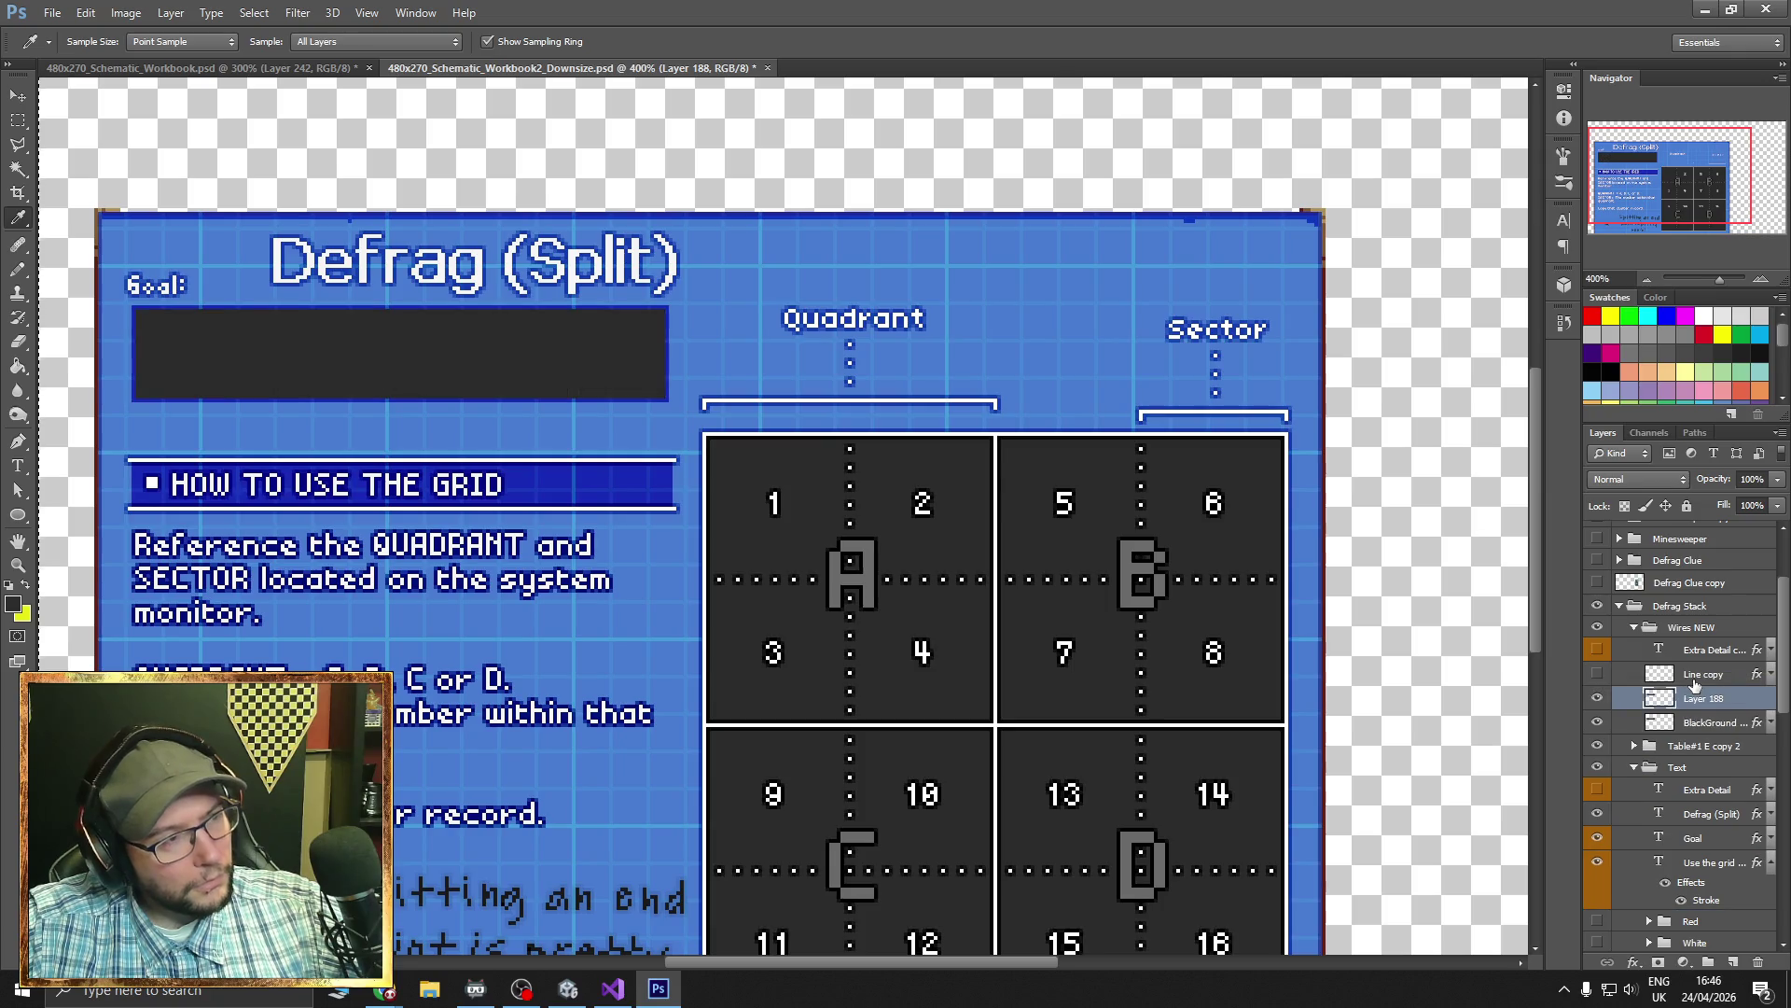
left_click(1596, 700)
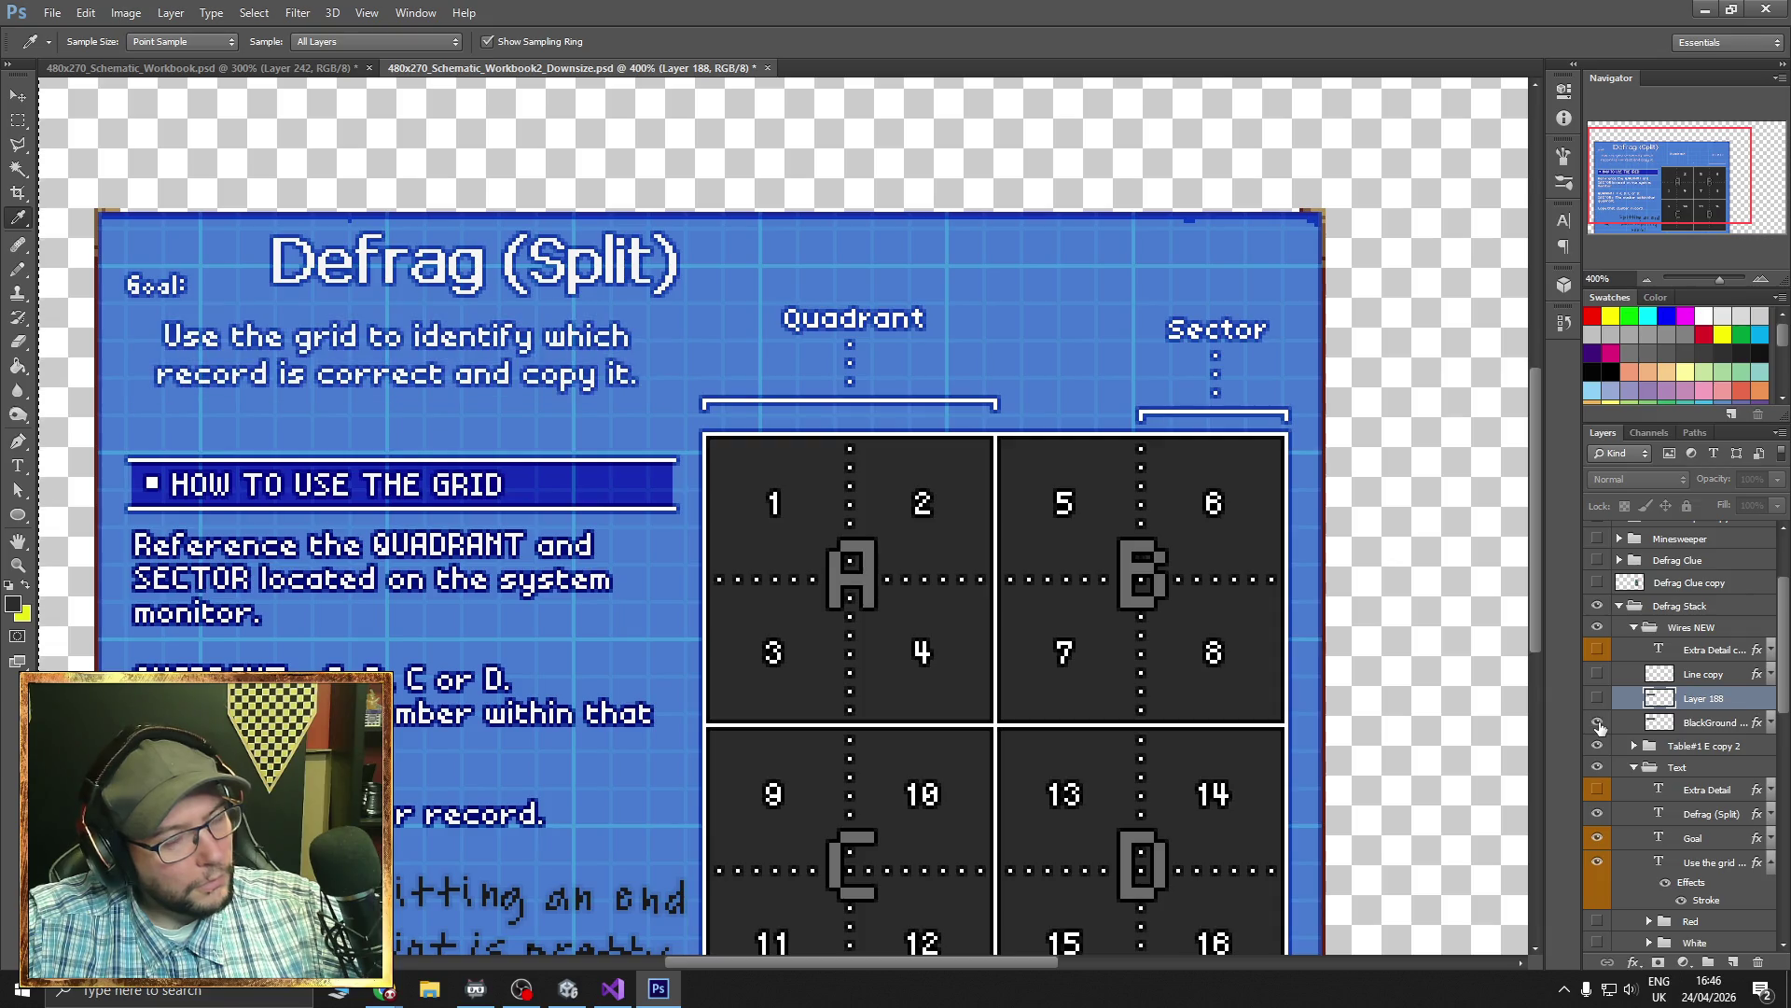
left_click(1596, 700)
left_click(1704, 725, "shift")
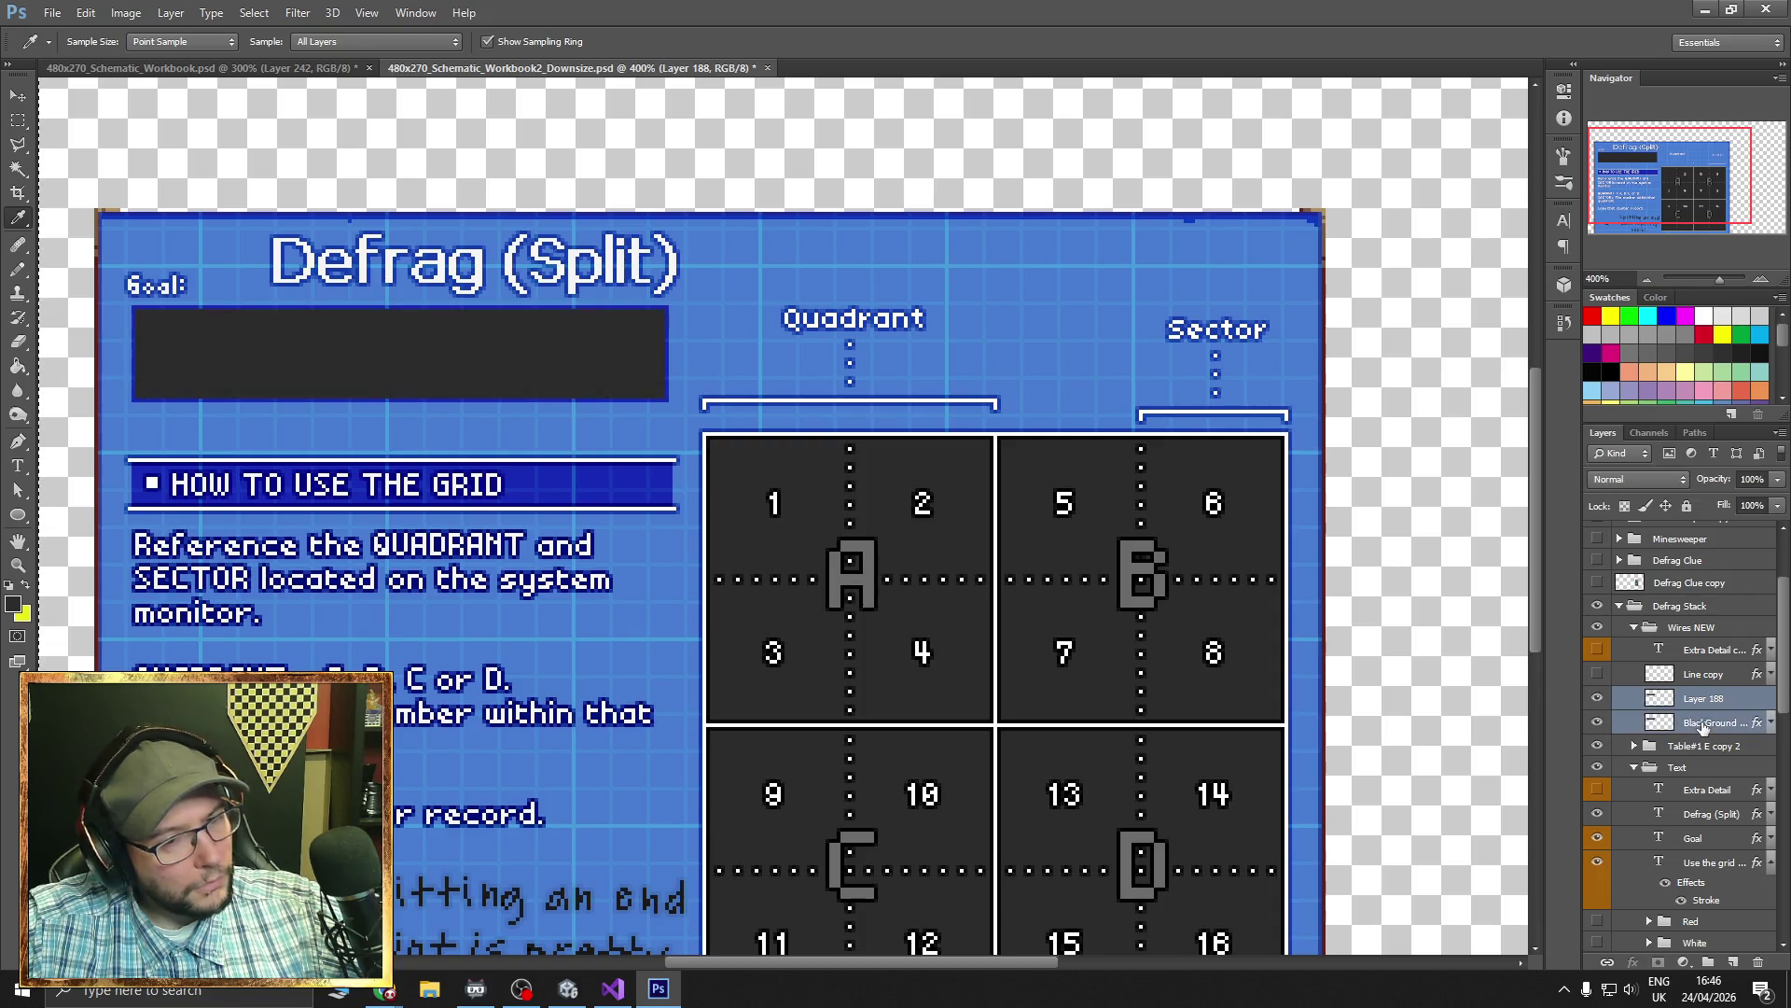
left_click_drag(1704, 725, 1714, 907)
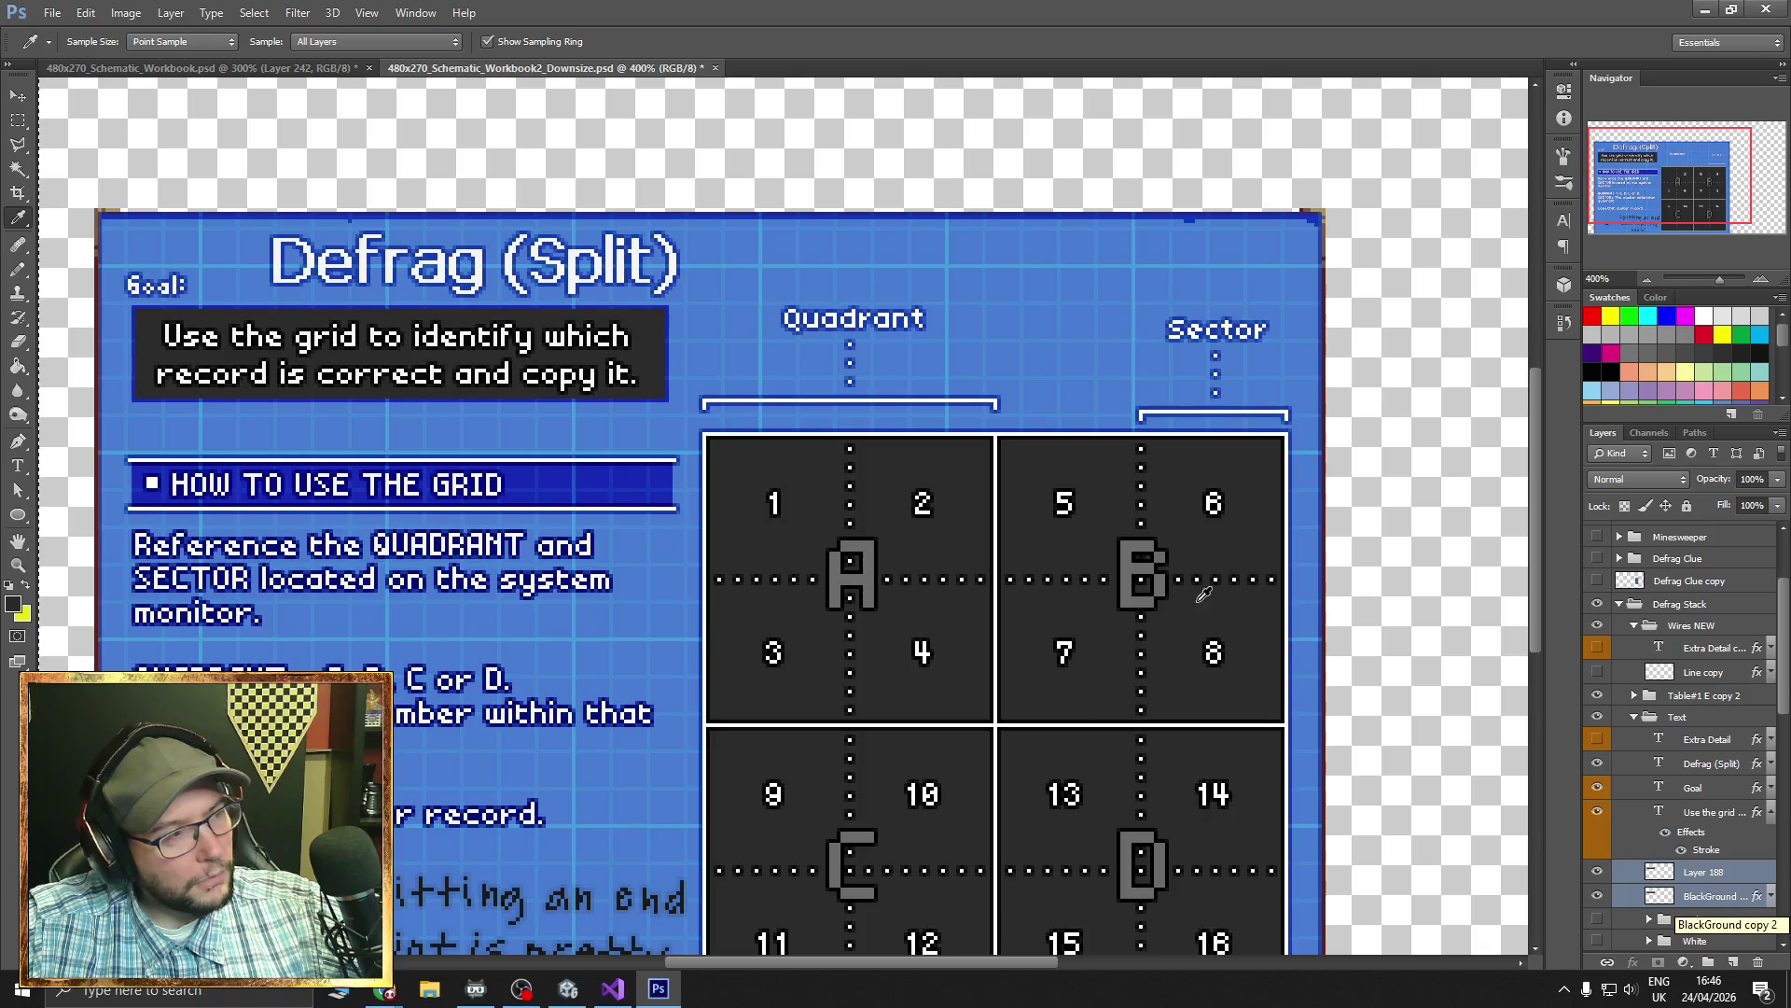
left_click(220, 66)
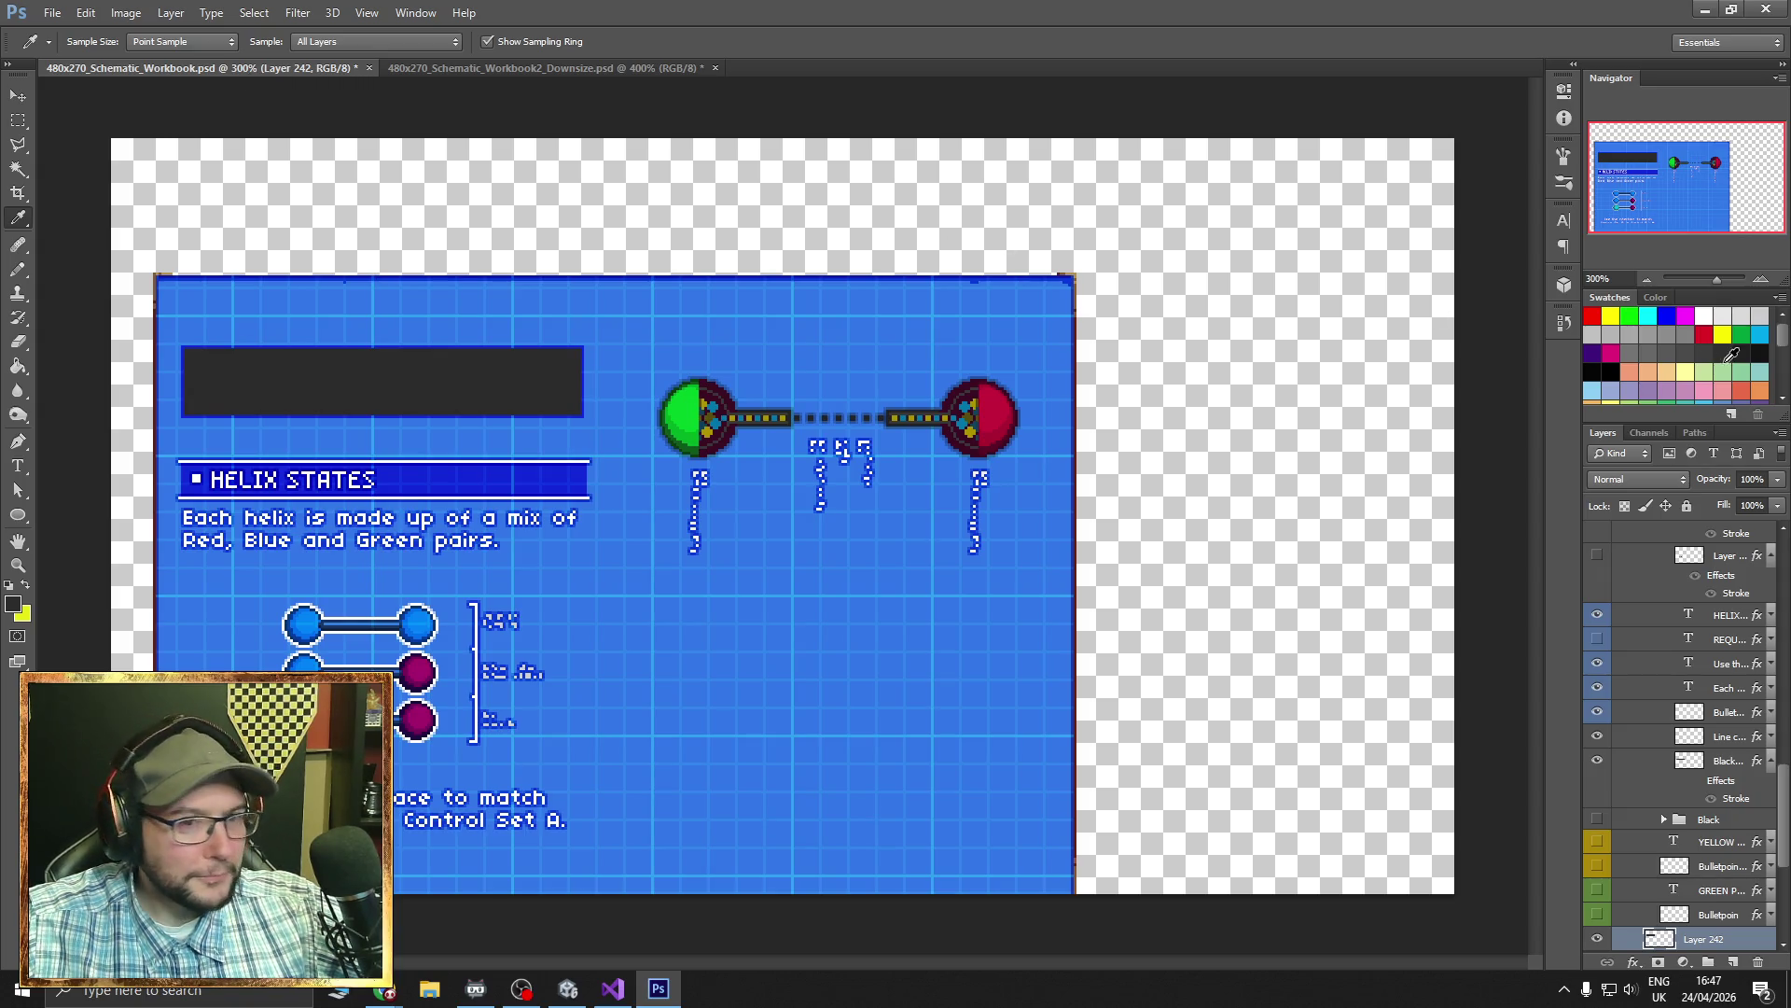
left_click(1761, 281)
- Pan the Navigator to the page's top-left corner and scroll through the Layers panel
left_click_drag(1711, 213, 1650, 229)
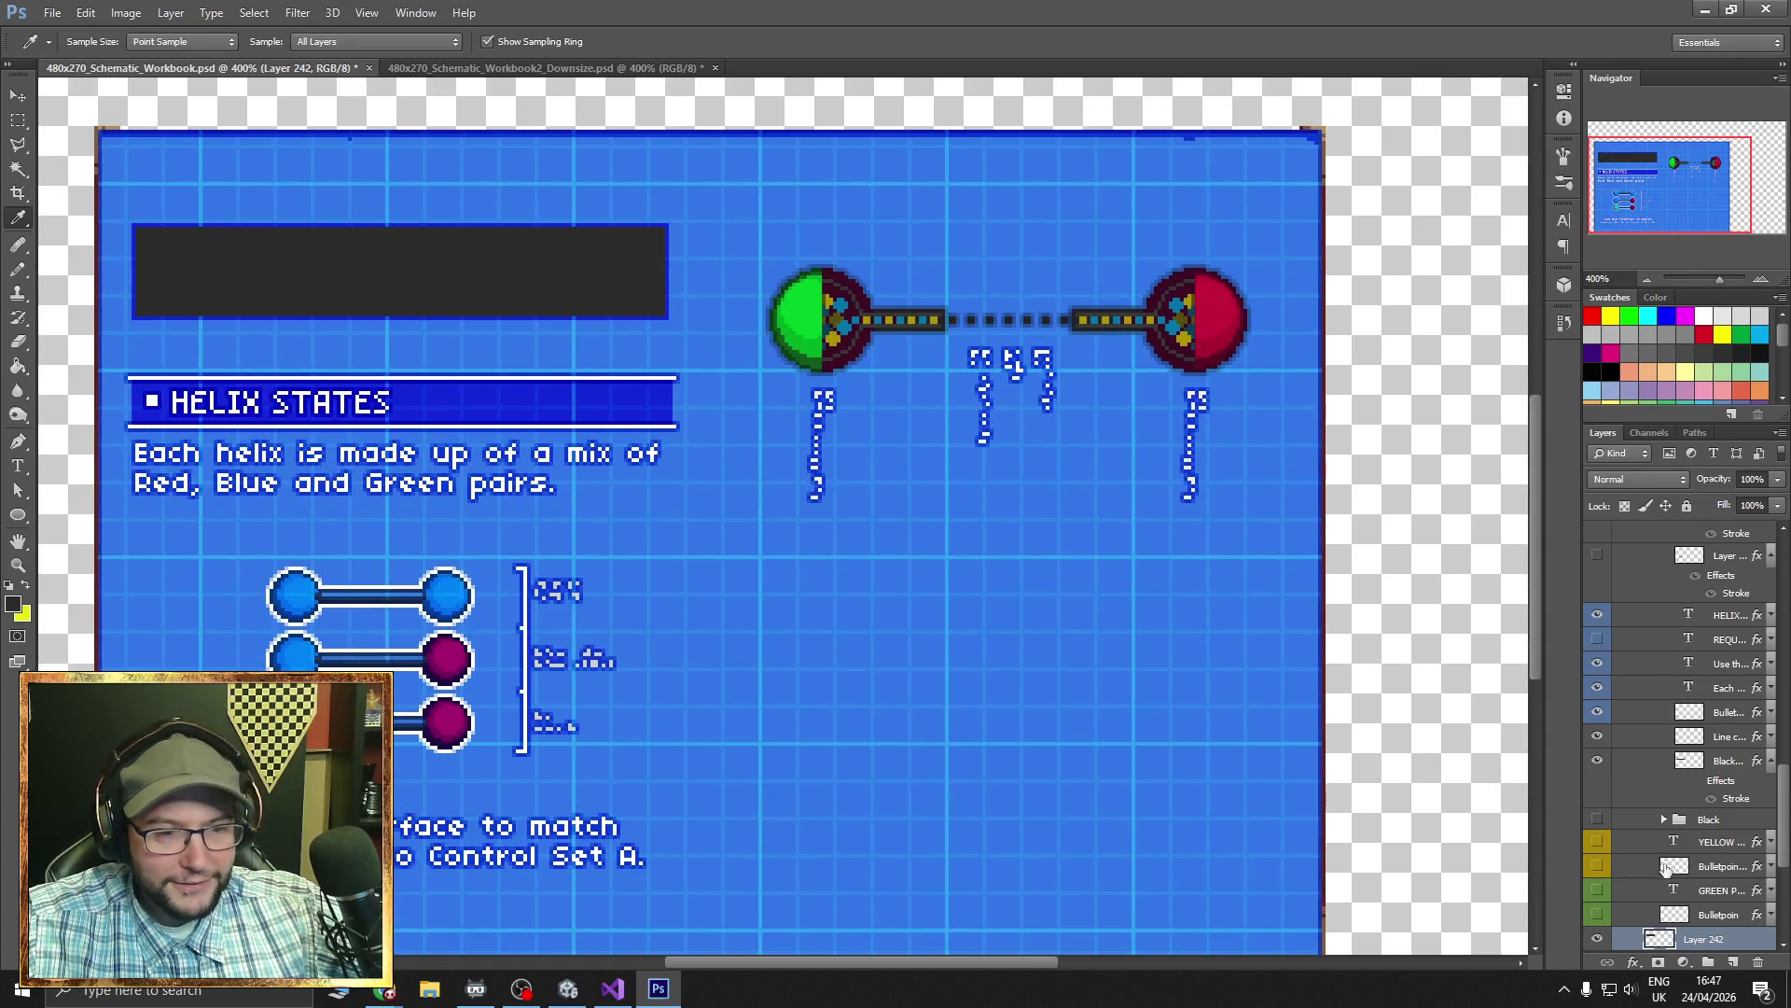
scroll(1661, 740, "up", 10)
scroll(1677, 915, "up", 2)
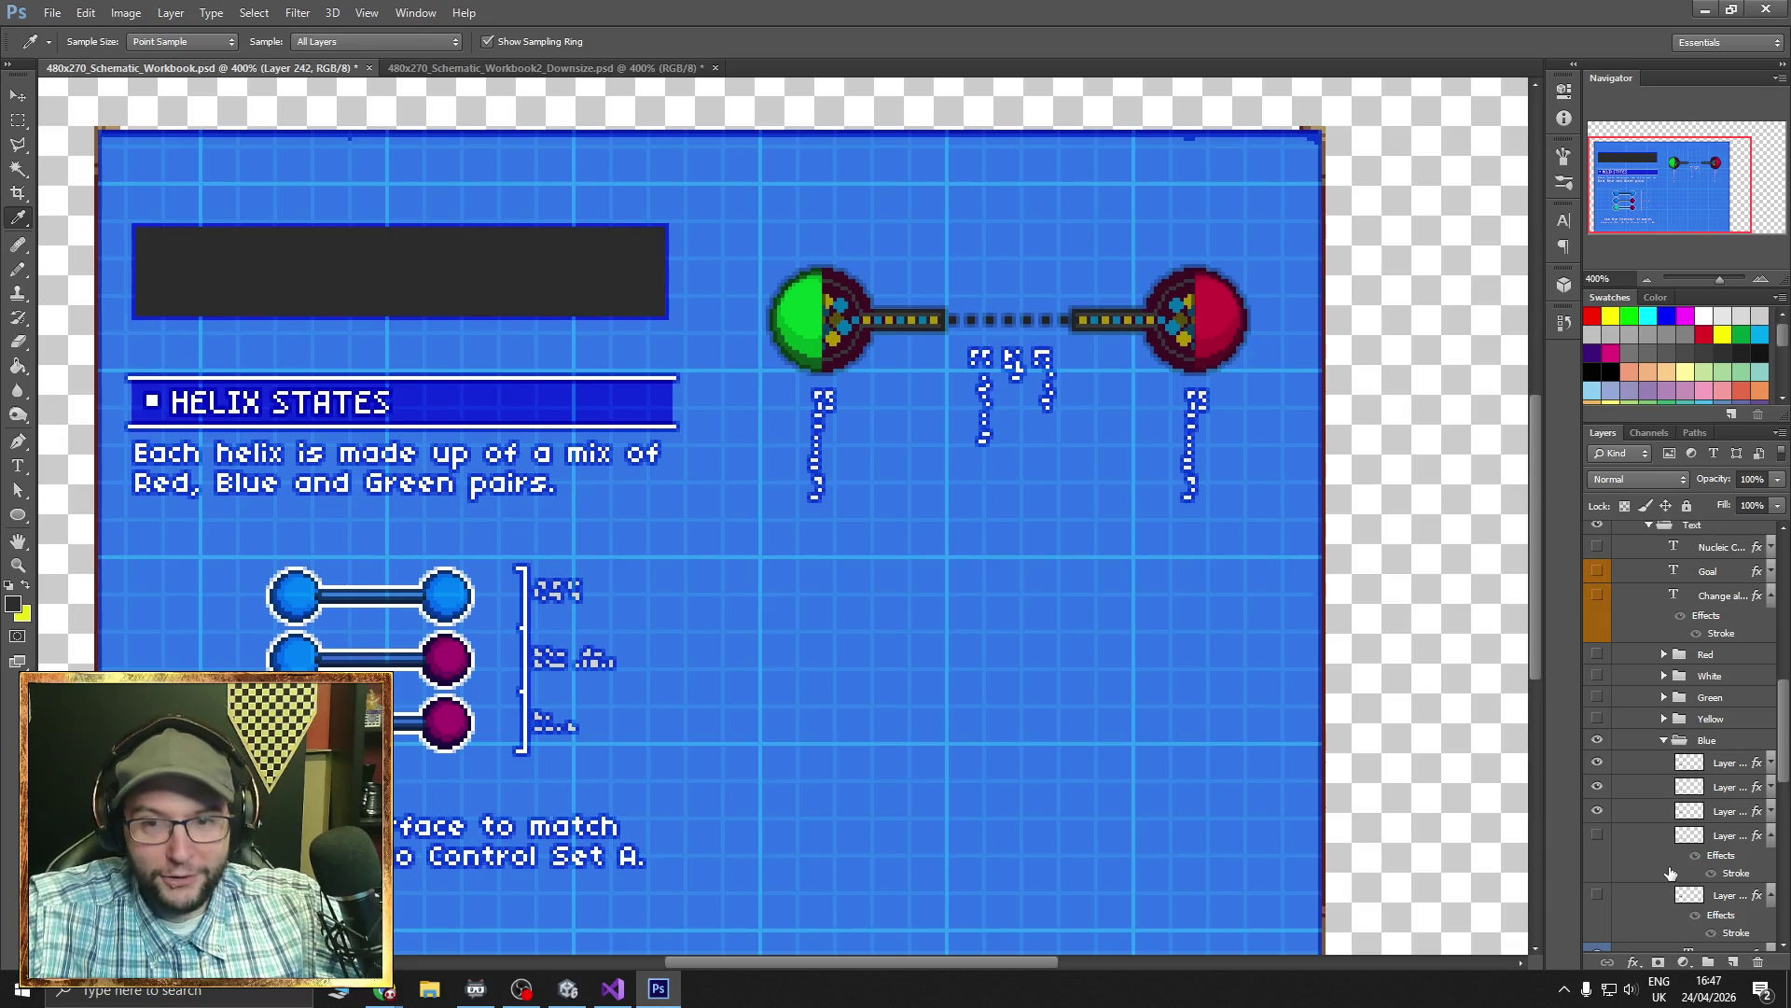
scroll(1644, 765, "up", 2)
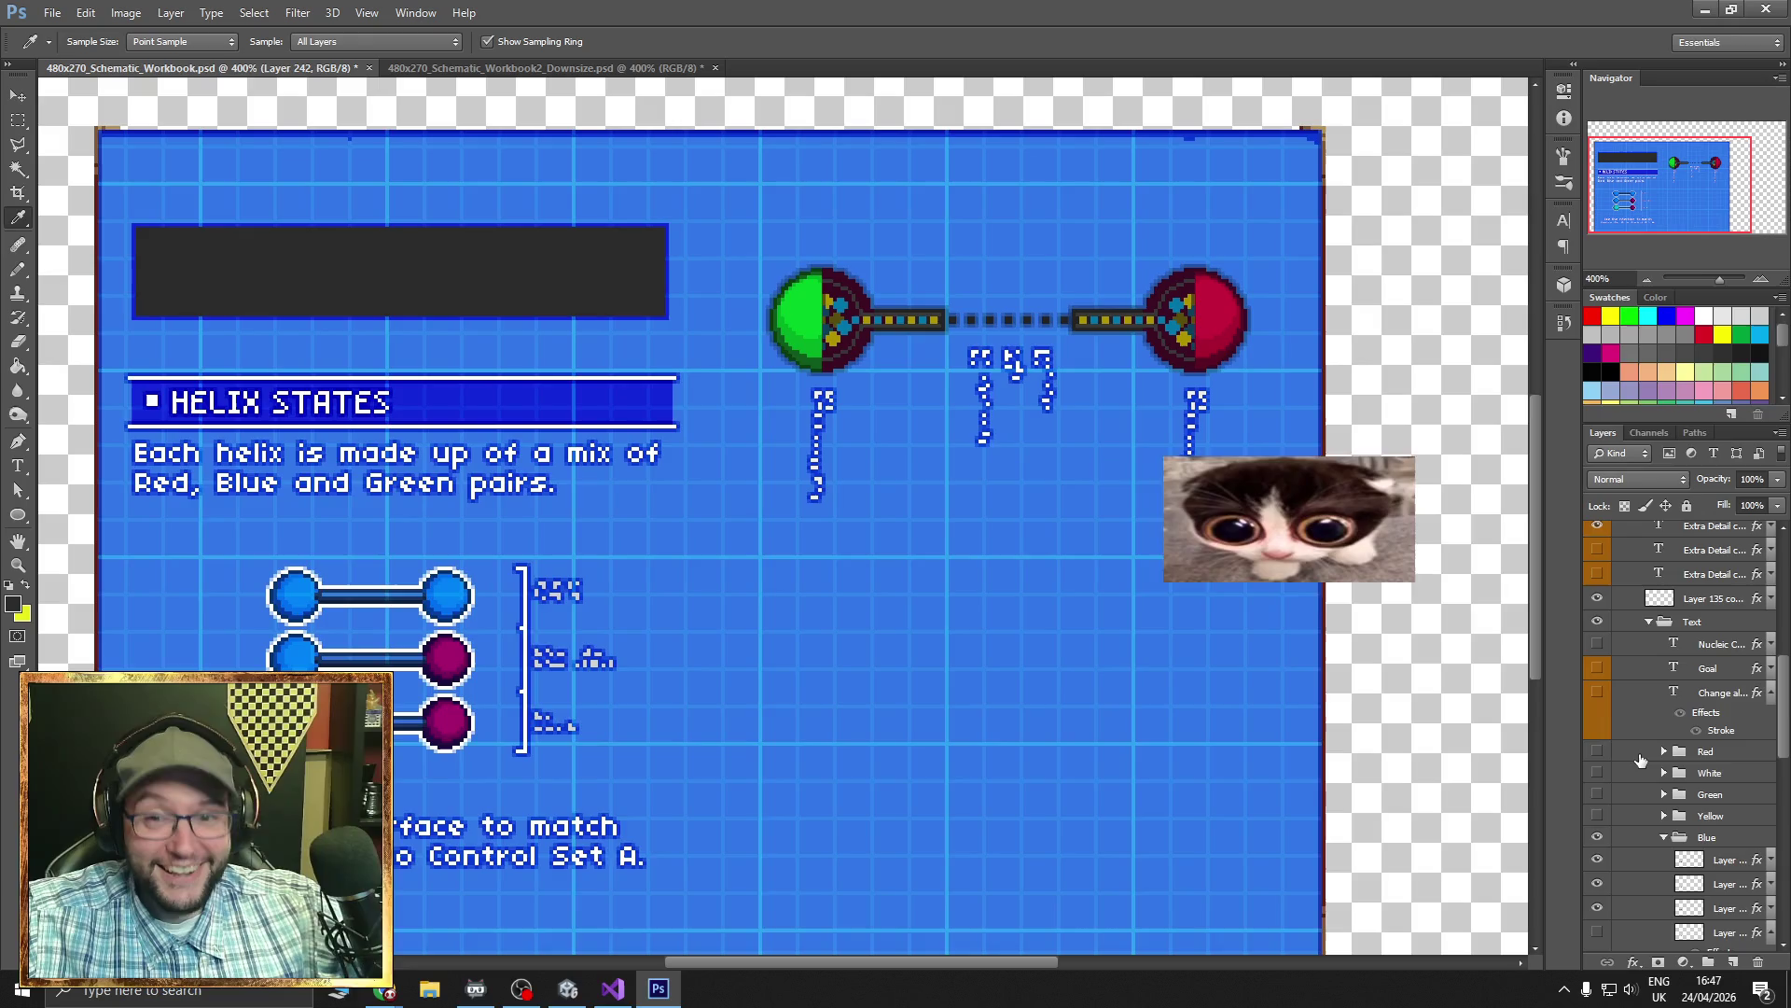
scroll(1632, 754, "down", 3)
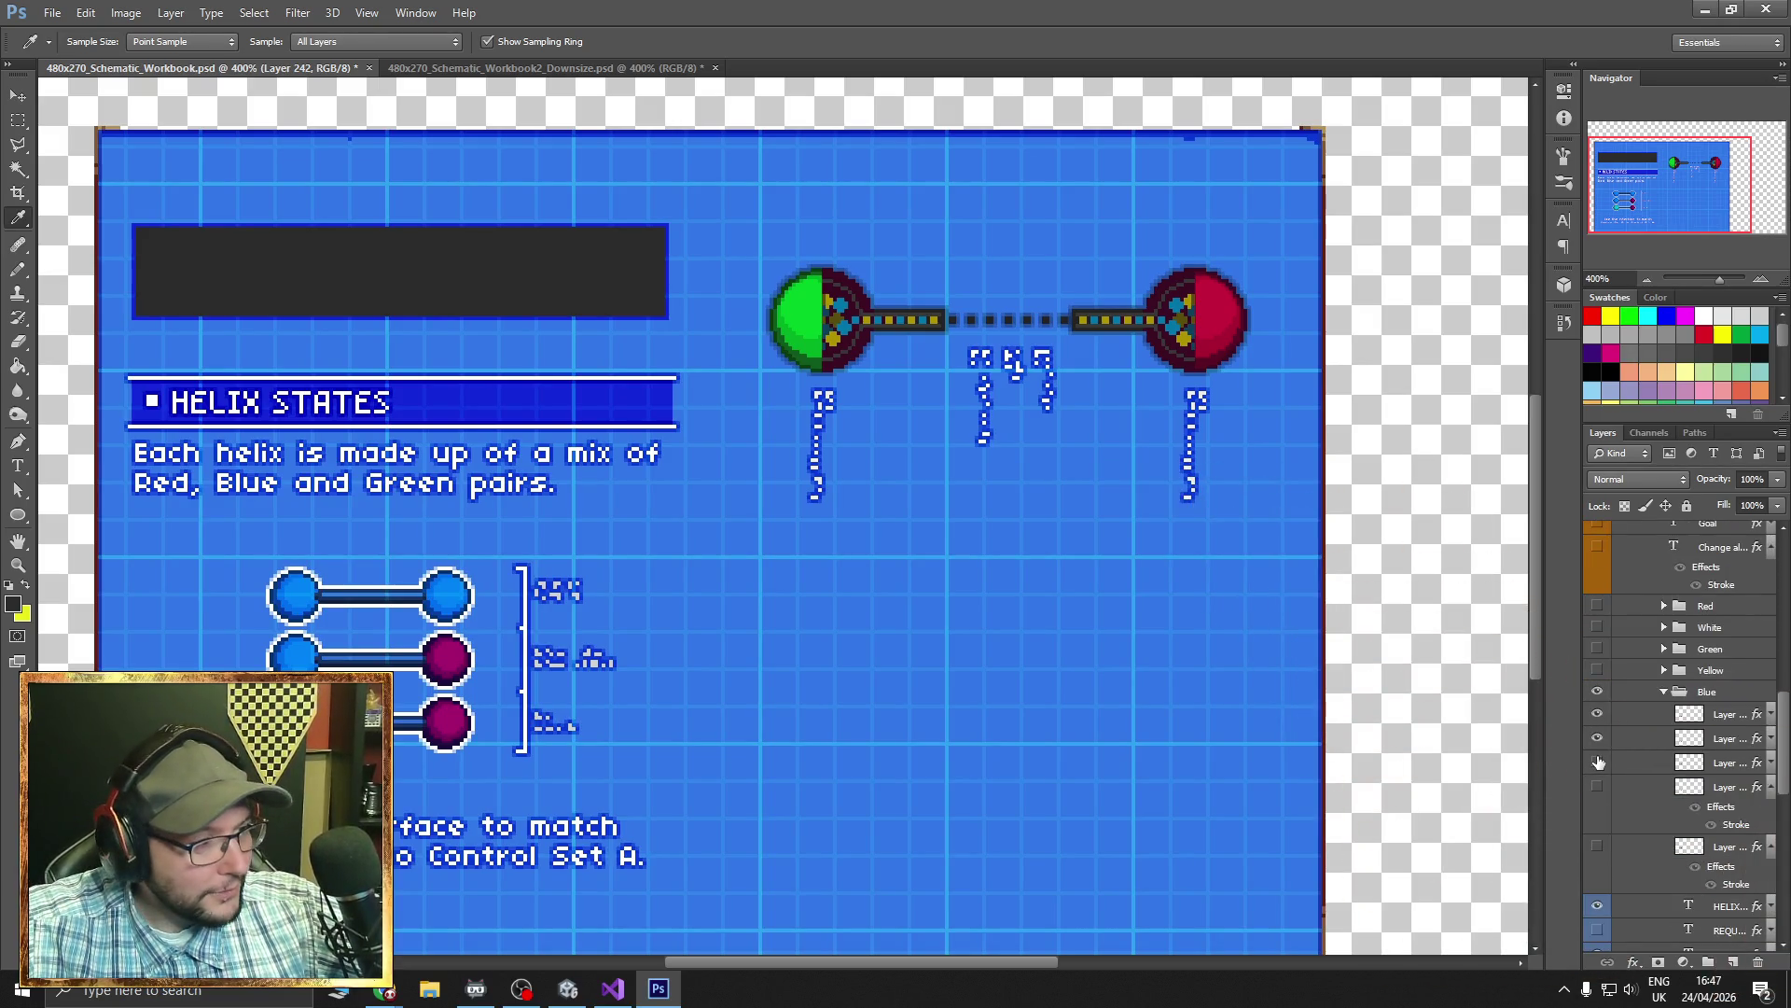
- Hide the HELIX STATES heading, REQU, Use the grid and Each helix text layers
left_click(1598, 762)
left_click(1598, 762)
scroll(1598, 762, "down", 4)
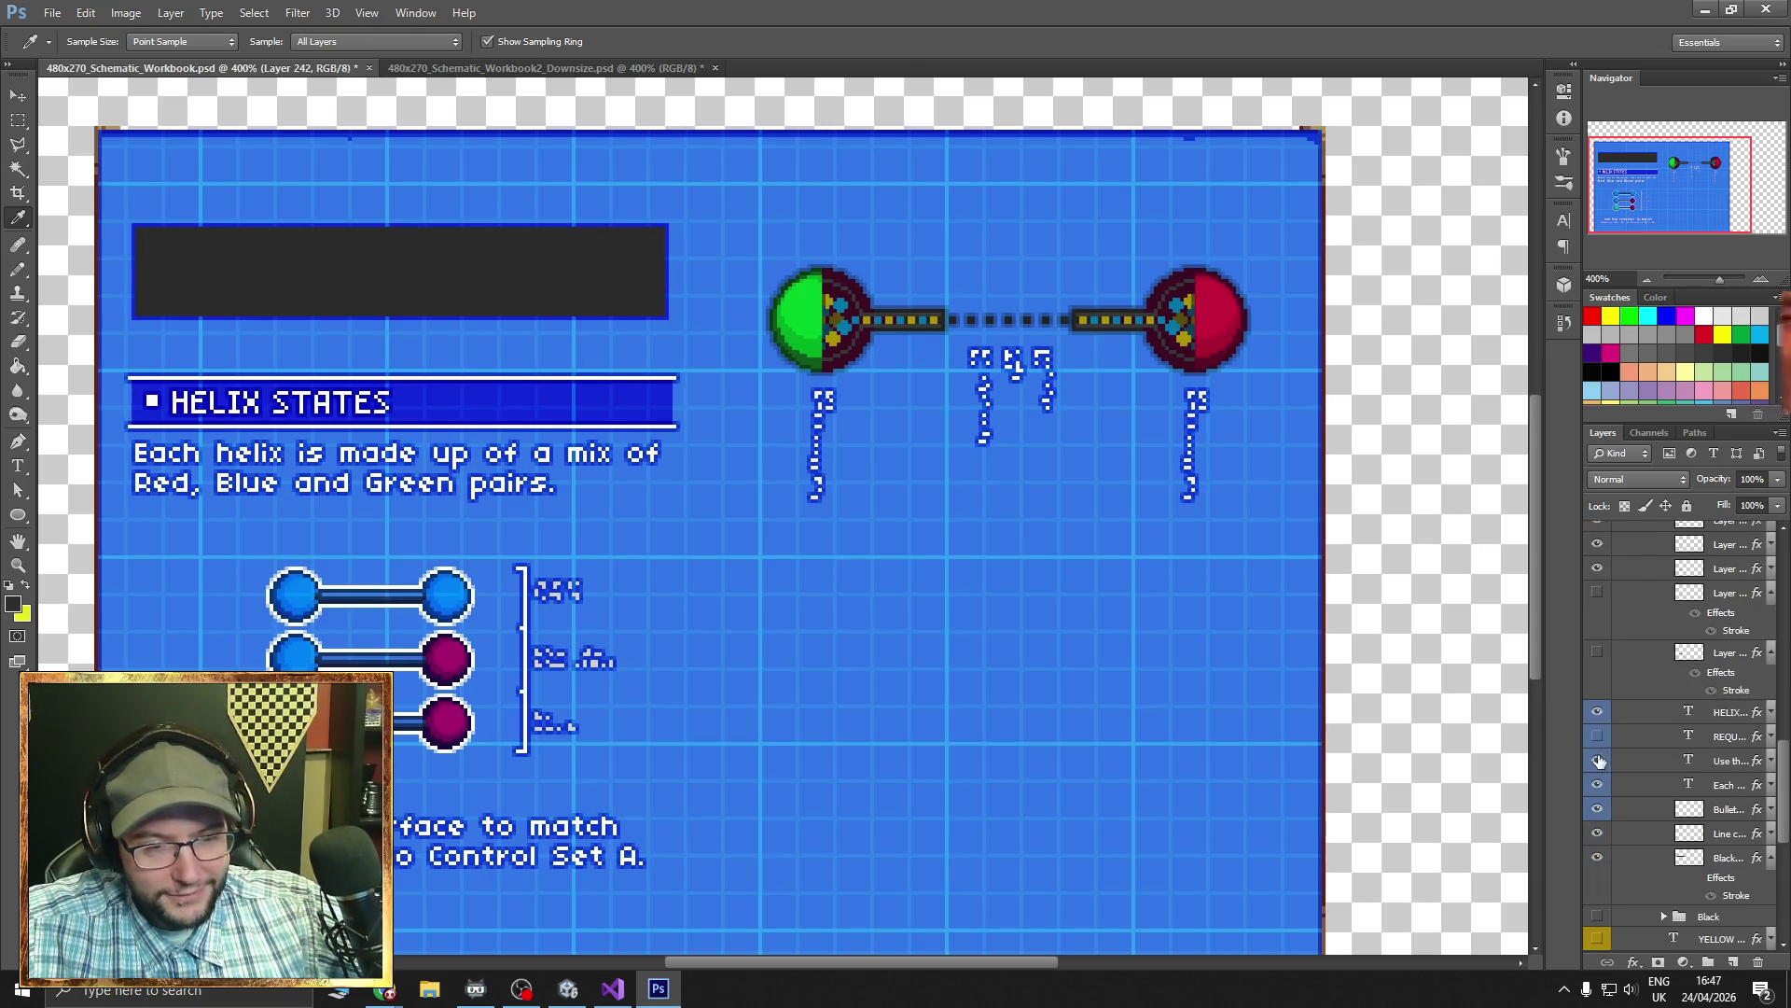
mouse_move(1598, 762)
left_mouse_down()
mouse_move(1598, 786)
mouse_move(1597, 767)
left_mouse_up()
left_click(1596, 767)
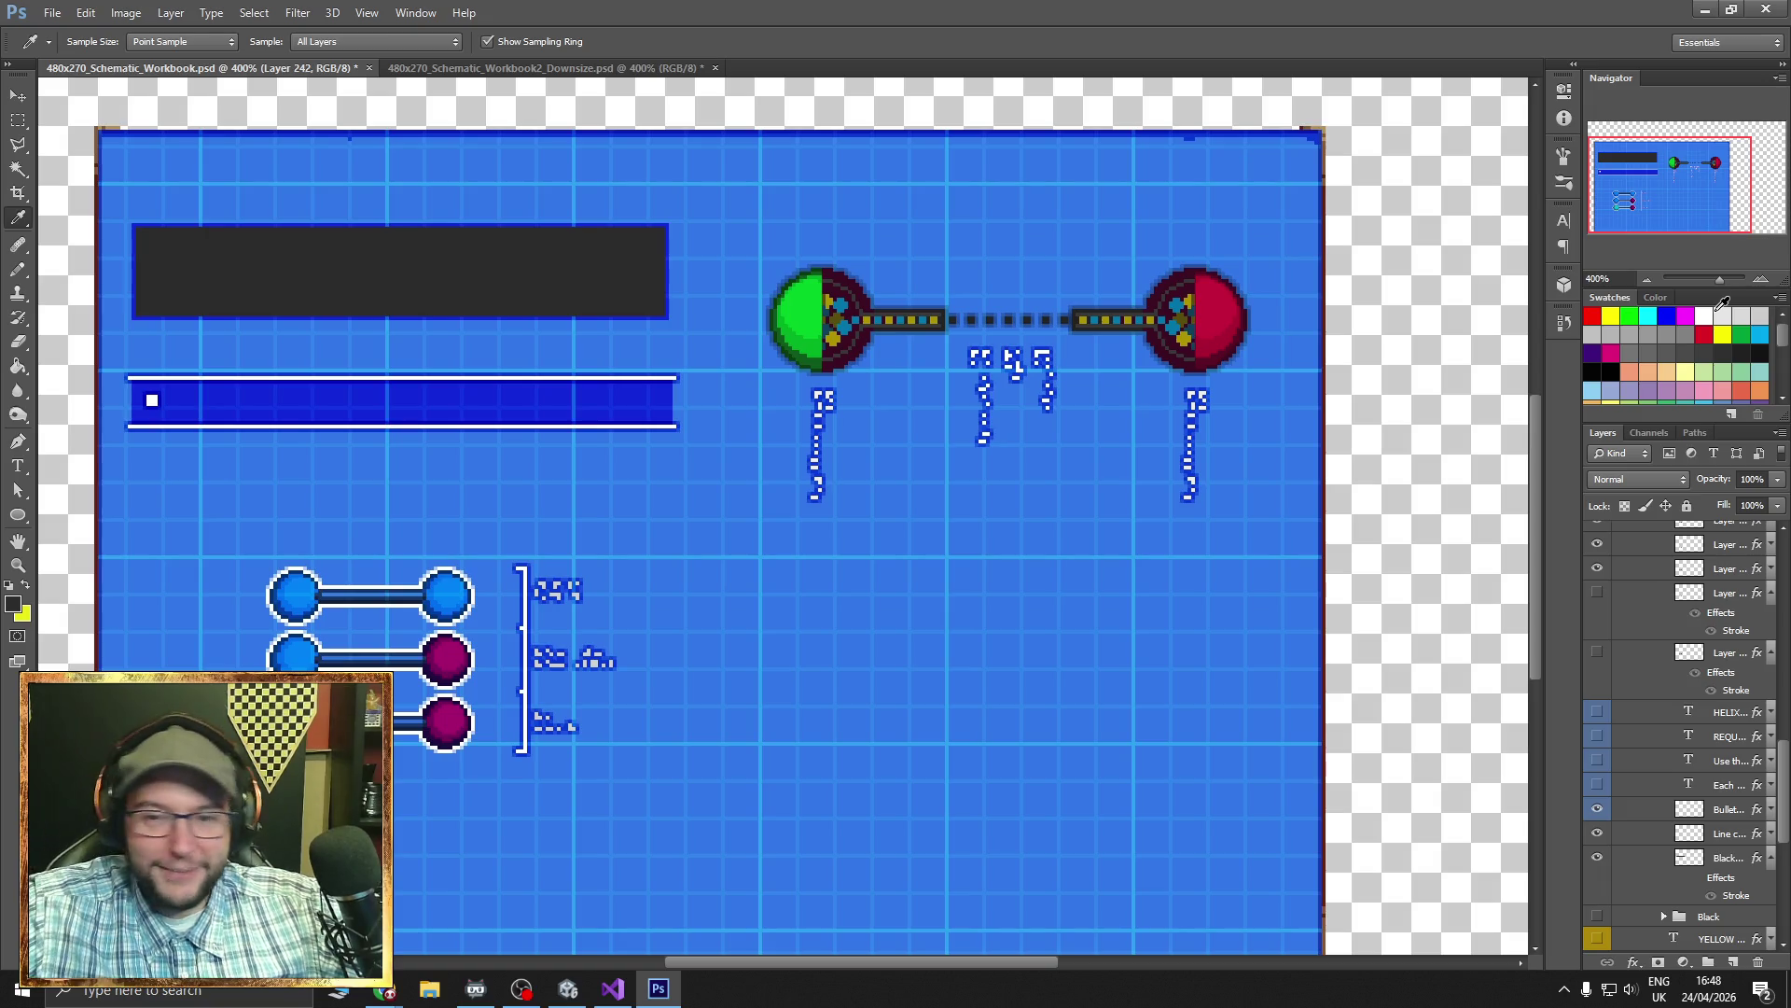
left_click(1646, 282)
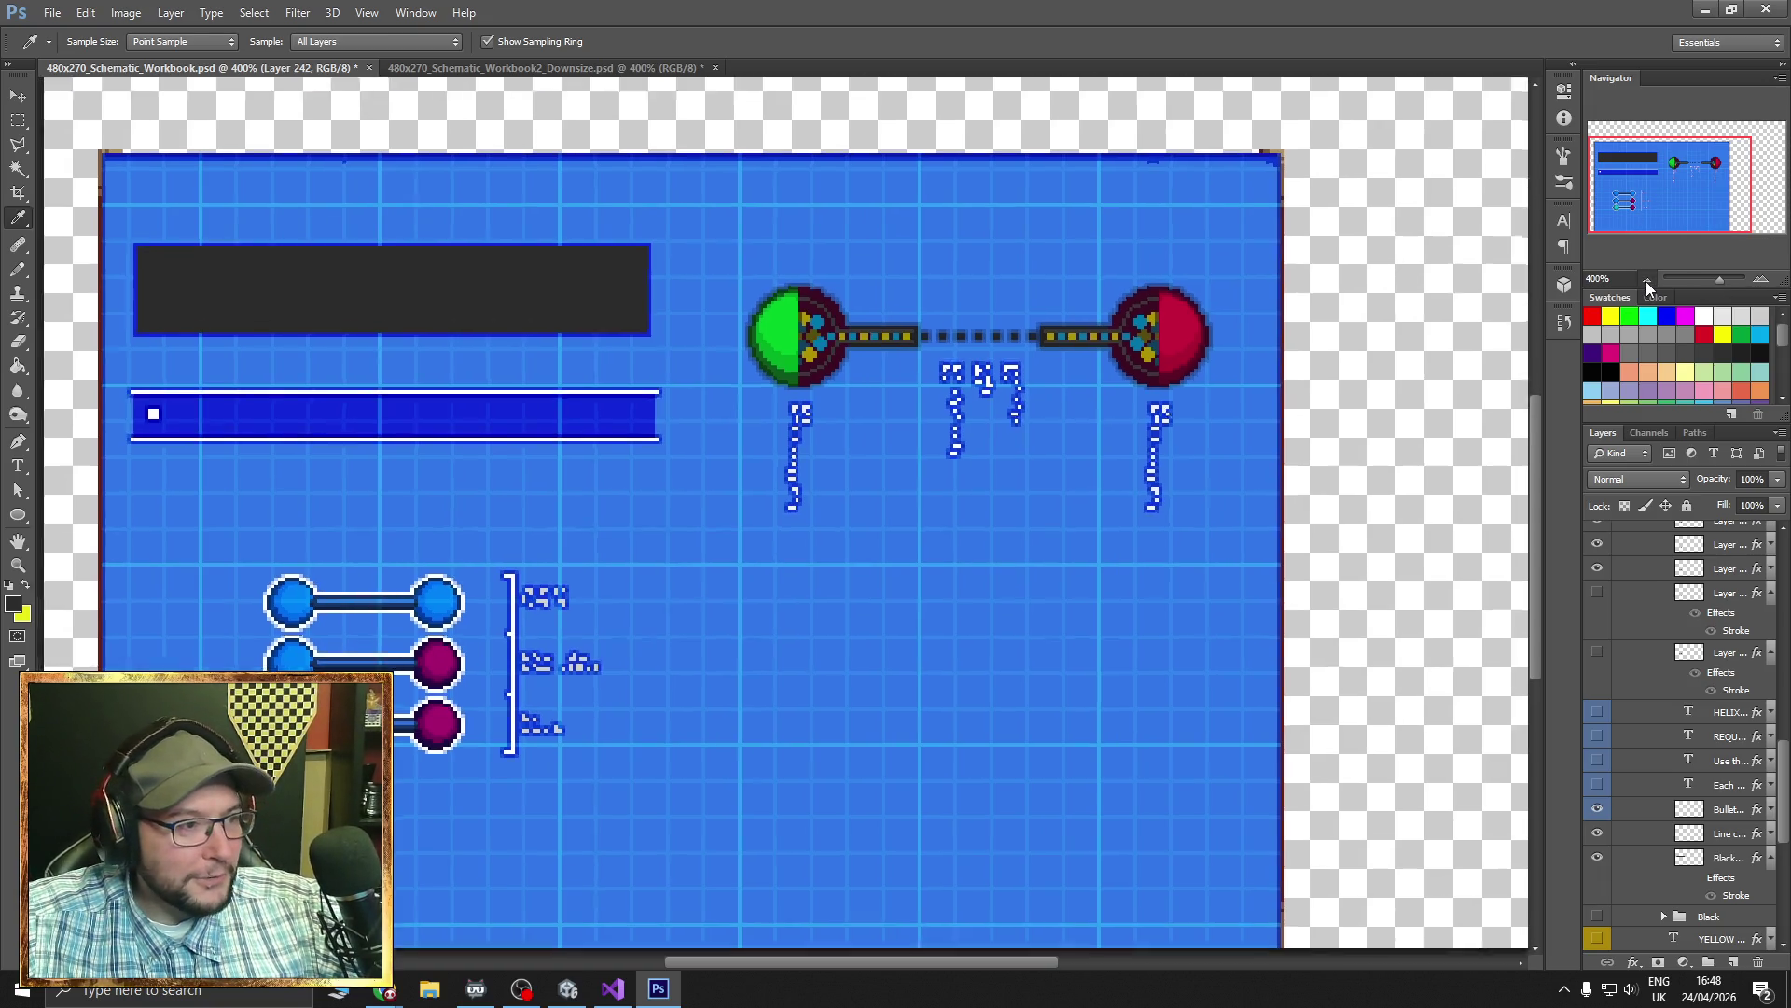
- Marquee the whole Helix States panel and crop the document to it
key("m")
left_click(1760, 280)
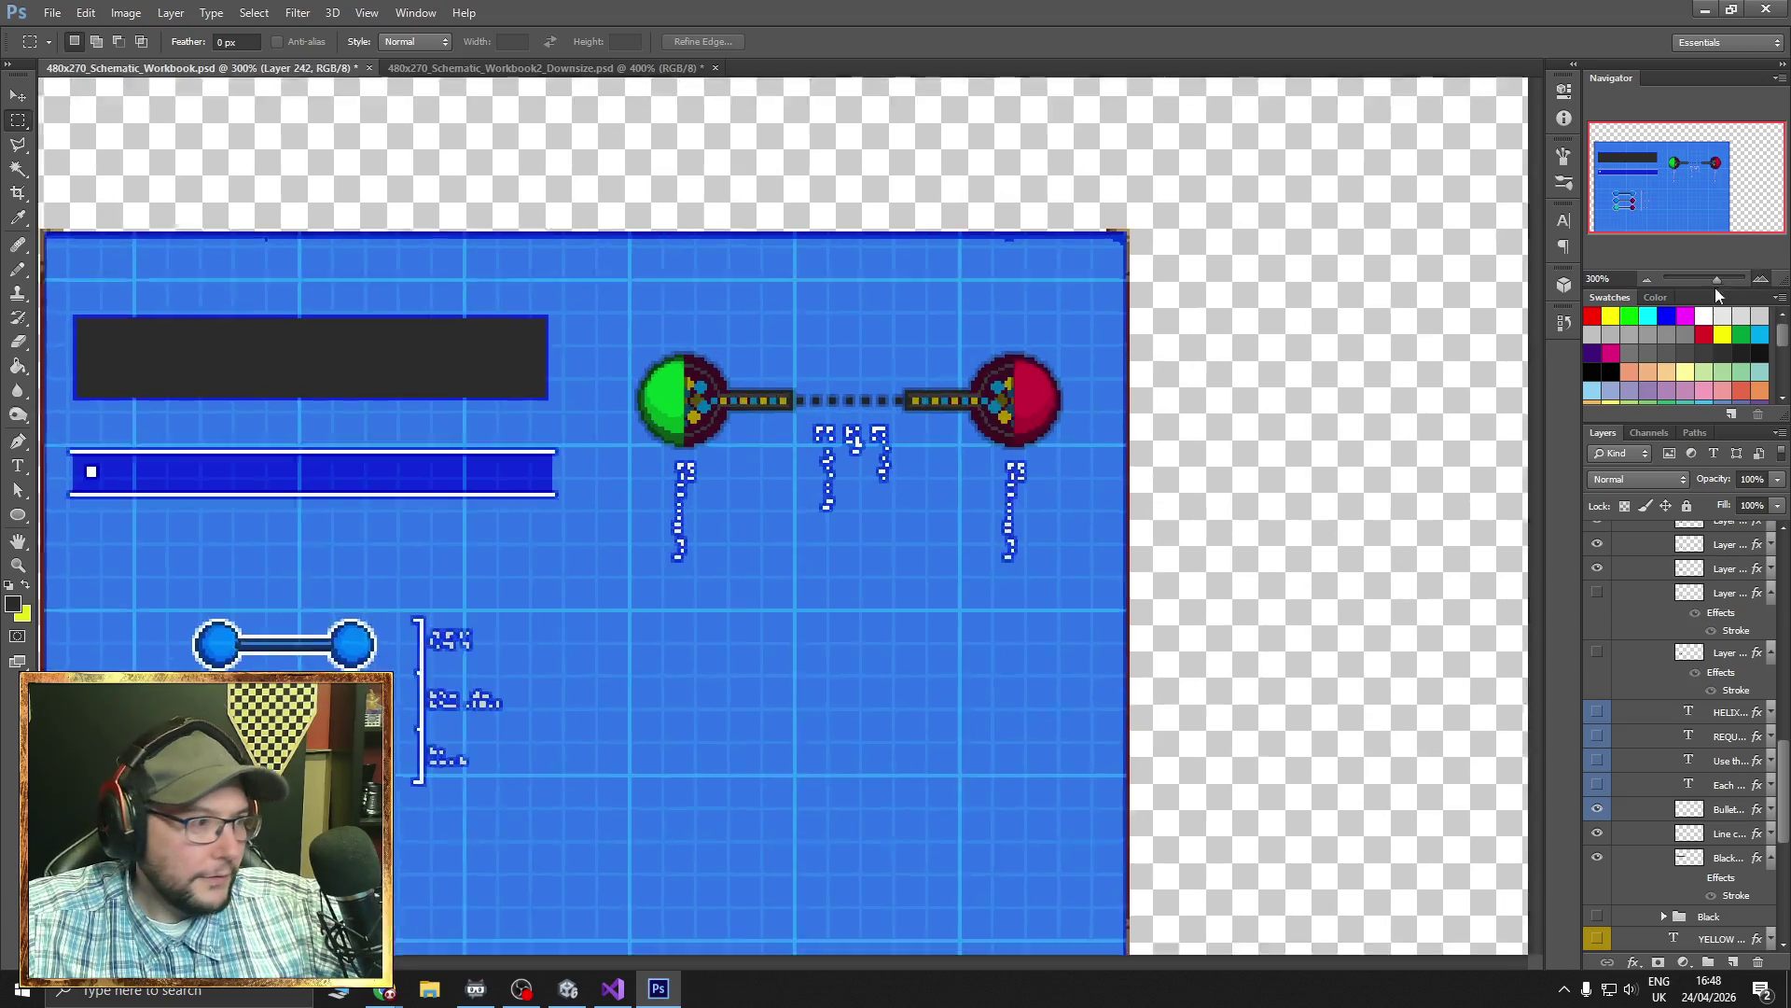
left_click_drag(1644, 192, 1599, 218)
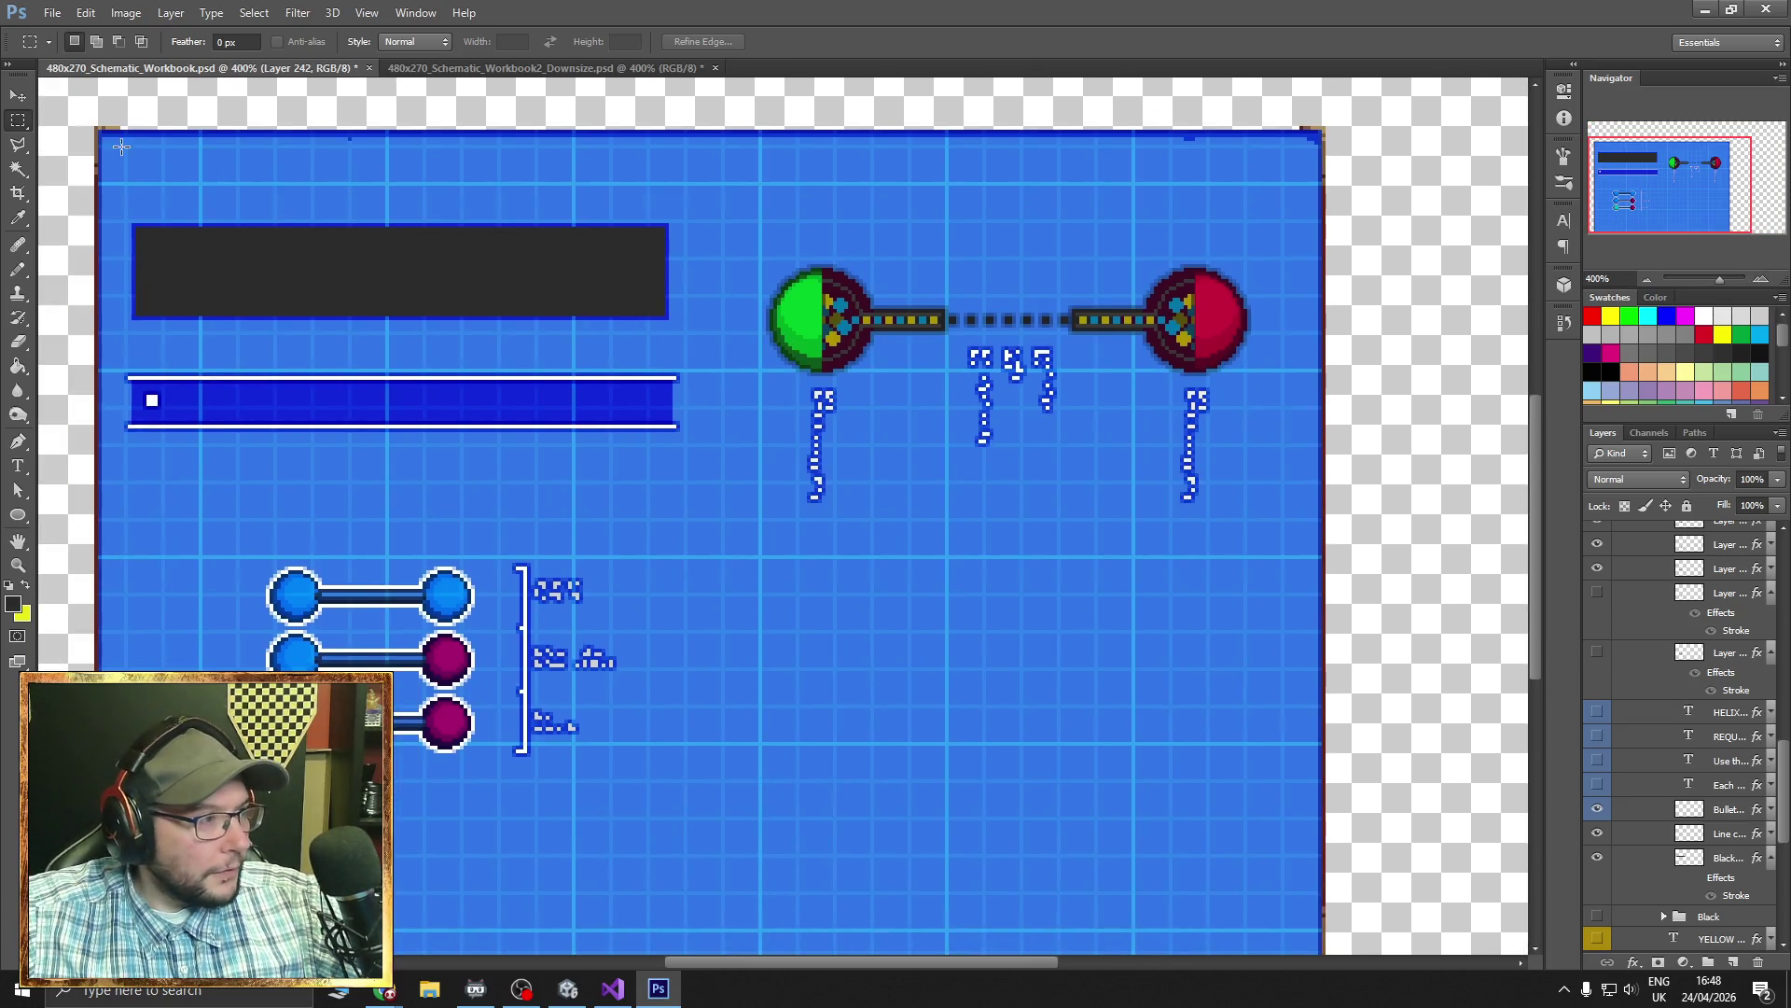
mouse_move(96, 130)
left_mouse_down()
mouse_move(508, 677)
mouse_move(1251, 870)
mouse_move(1321, 763)
left_mouse_up()
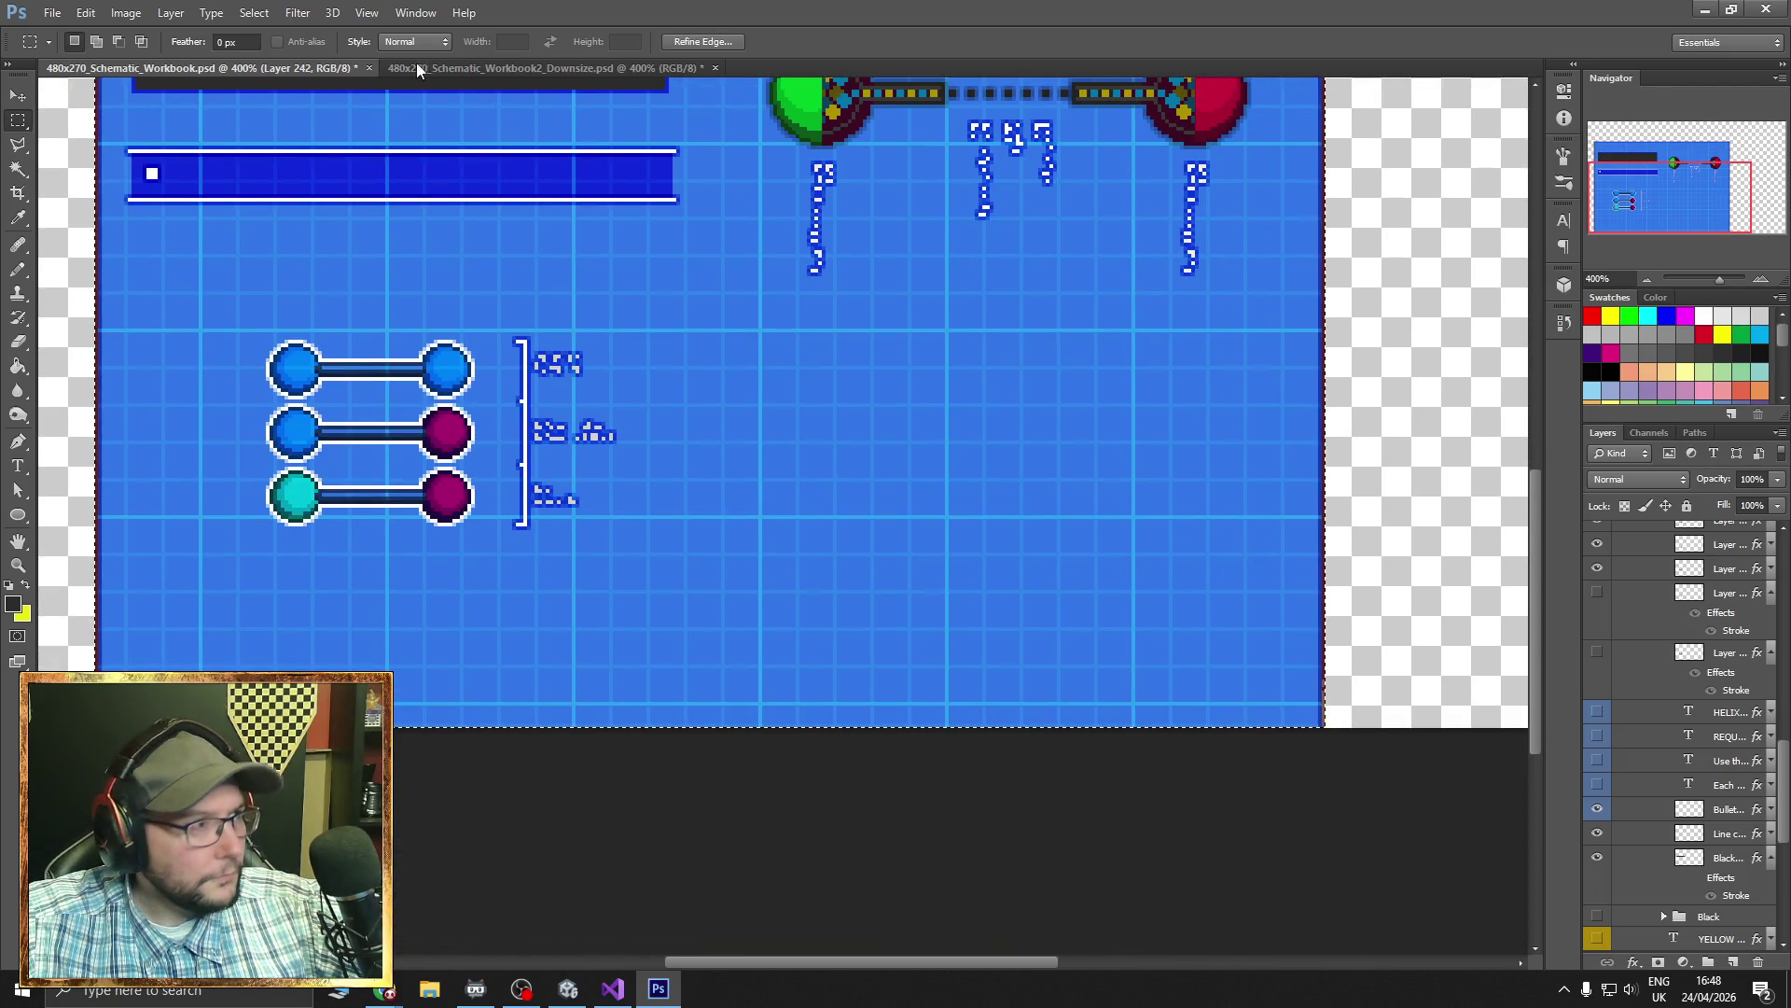
left_click(126, 12)
left_click(126, 12)
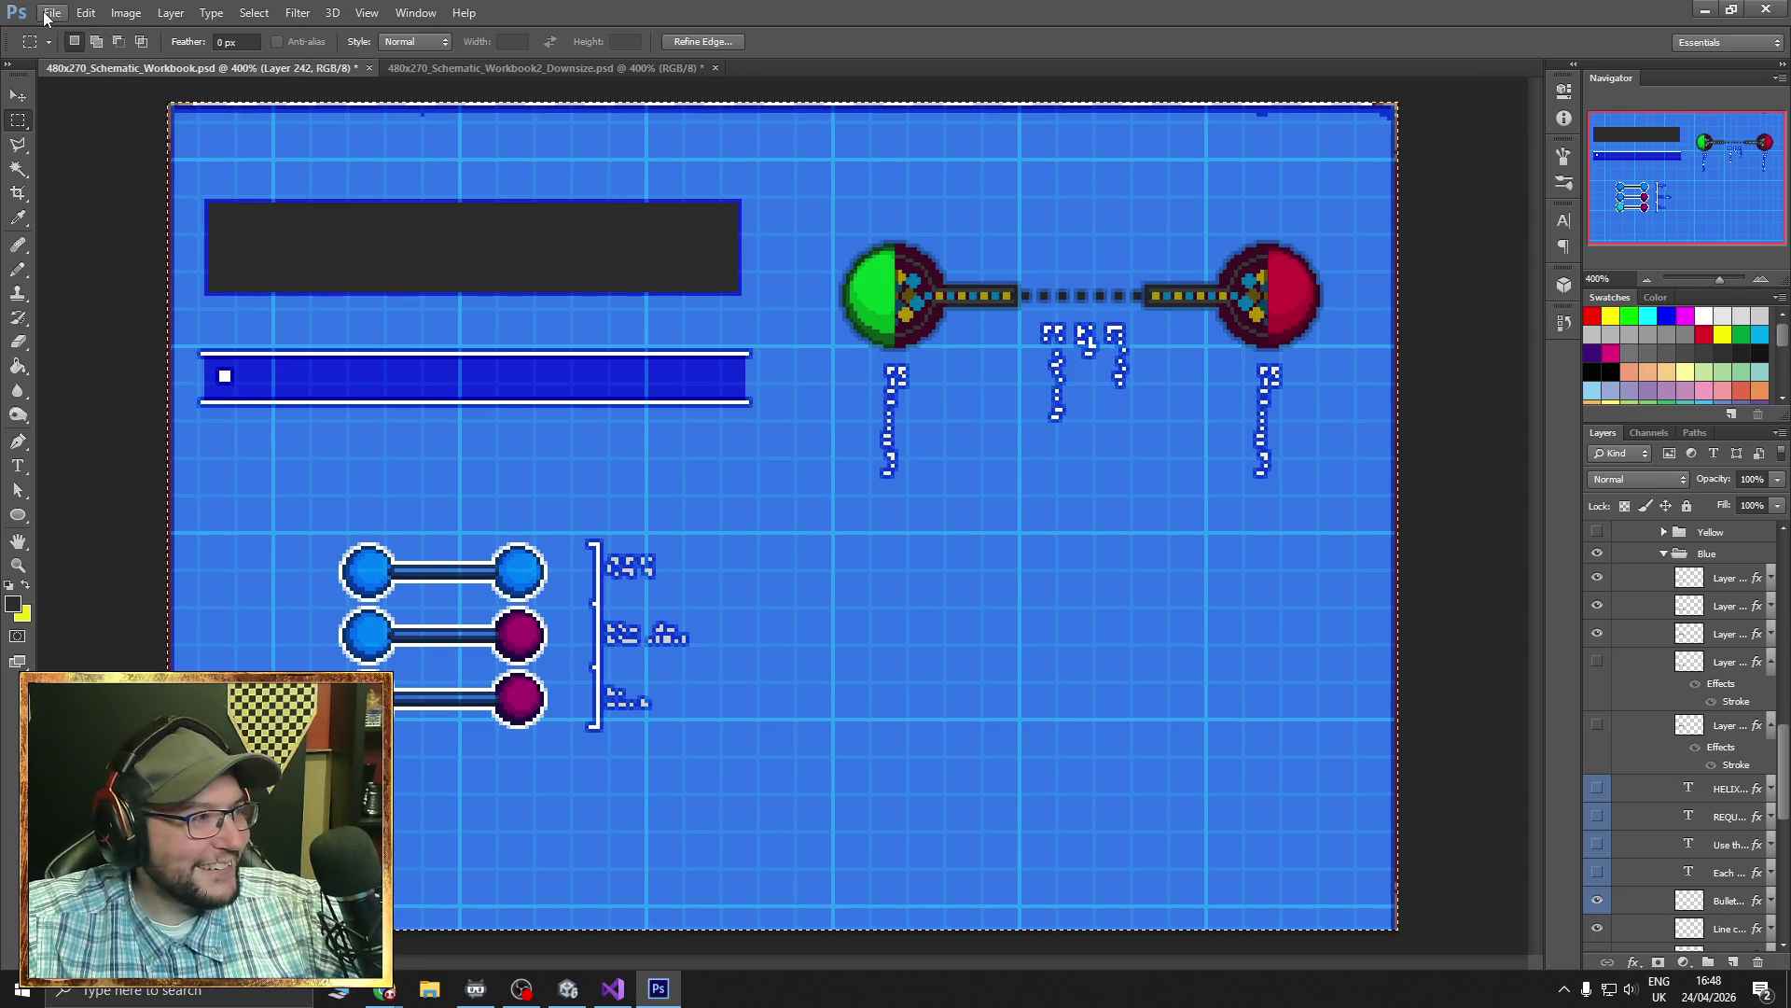
- Save for Web as a Schematic PNG in PuzzleRooms/DNA Room, then undo the crop
left_click(45, 17)
left_click(147, 272)
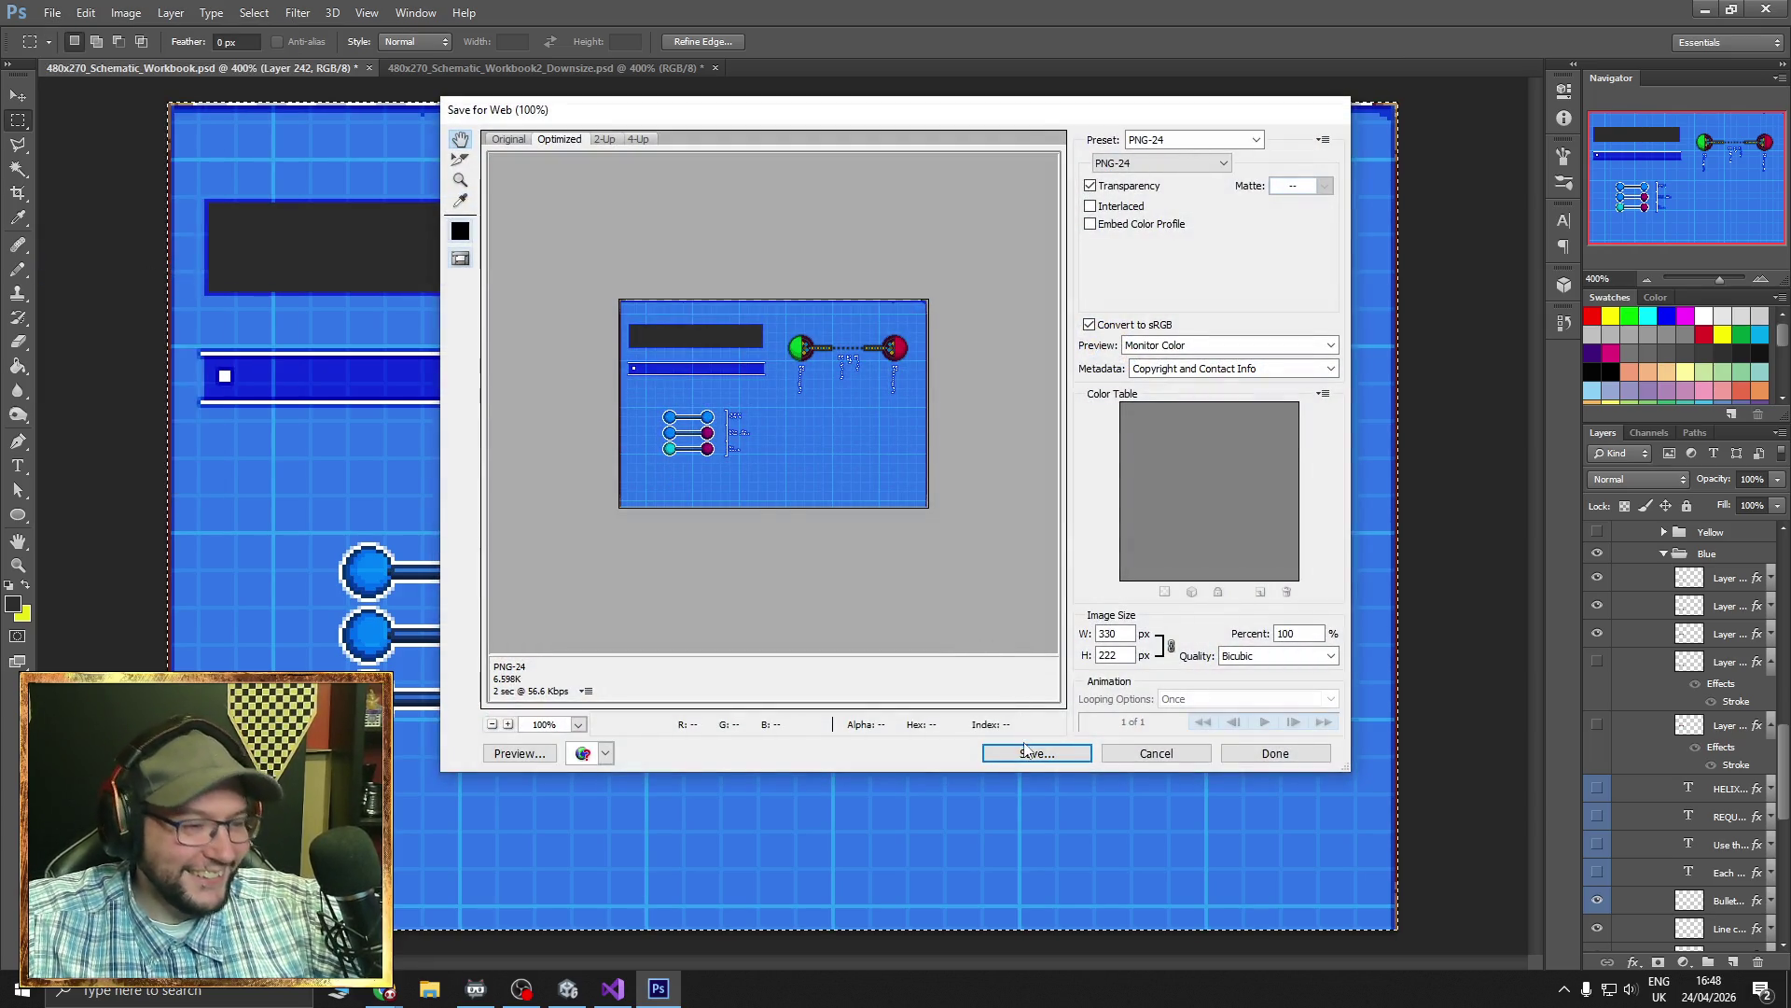
left_click(1024, 751)
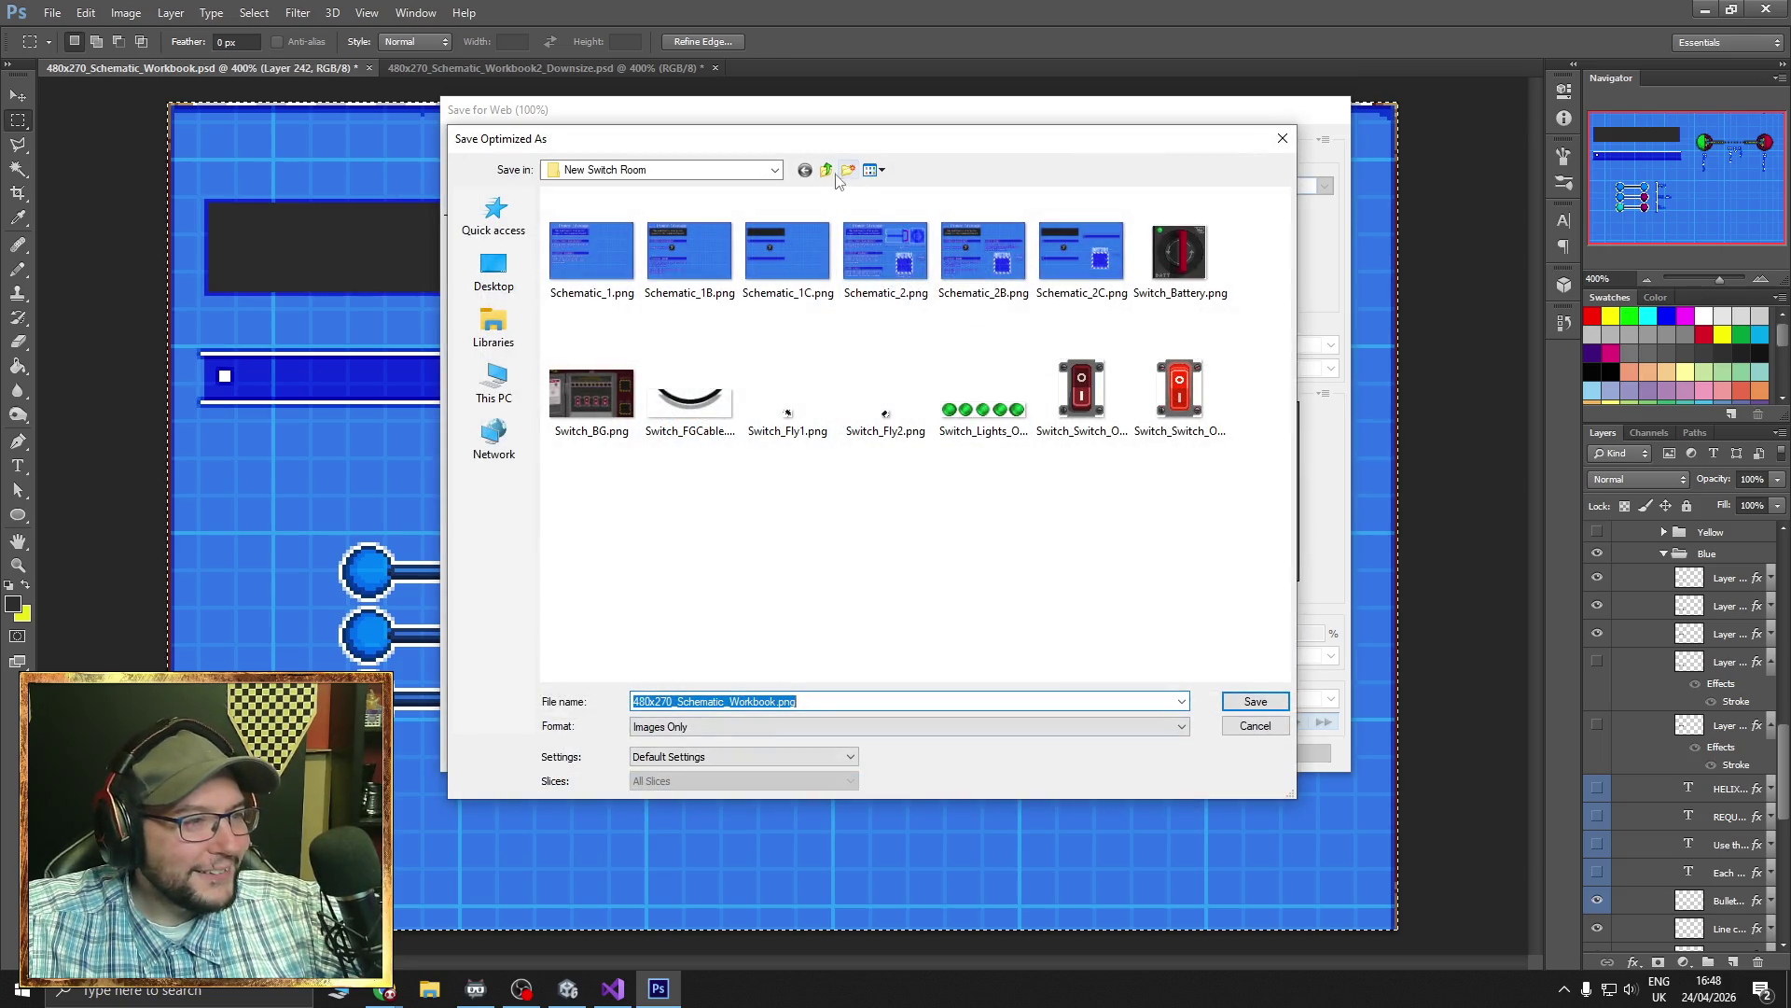
left_click(826, 170)
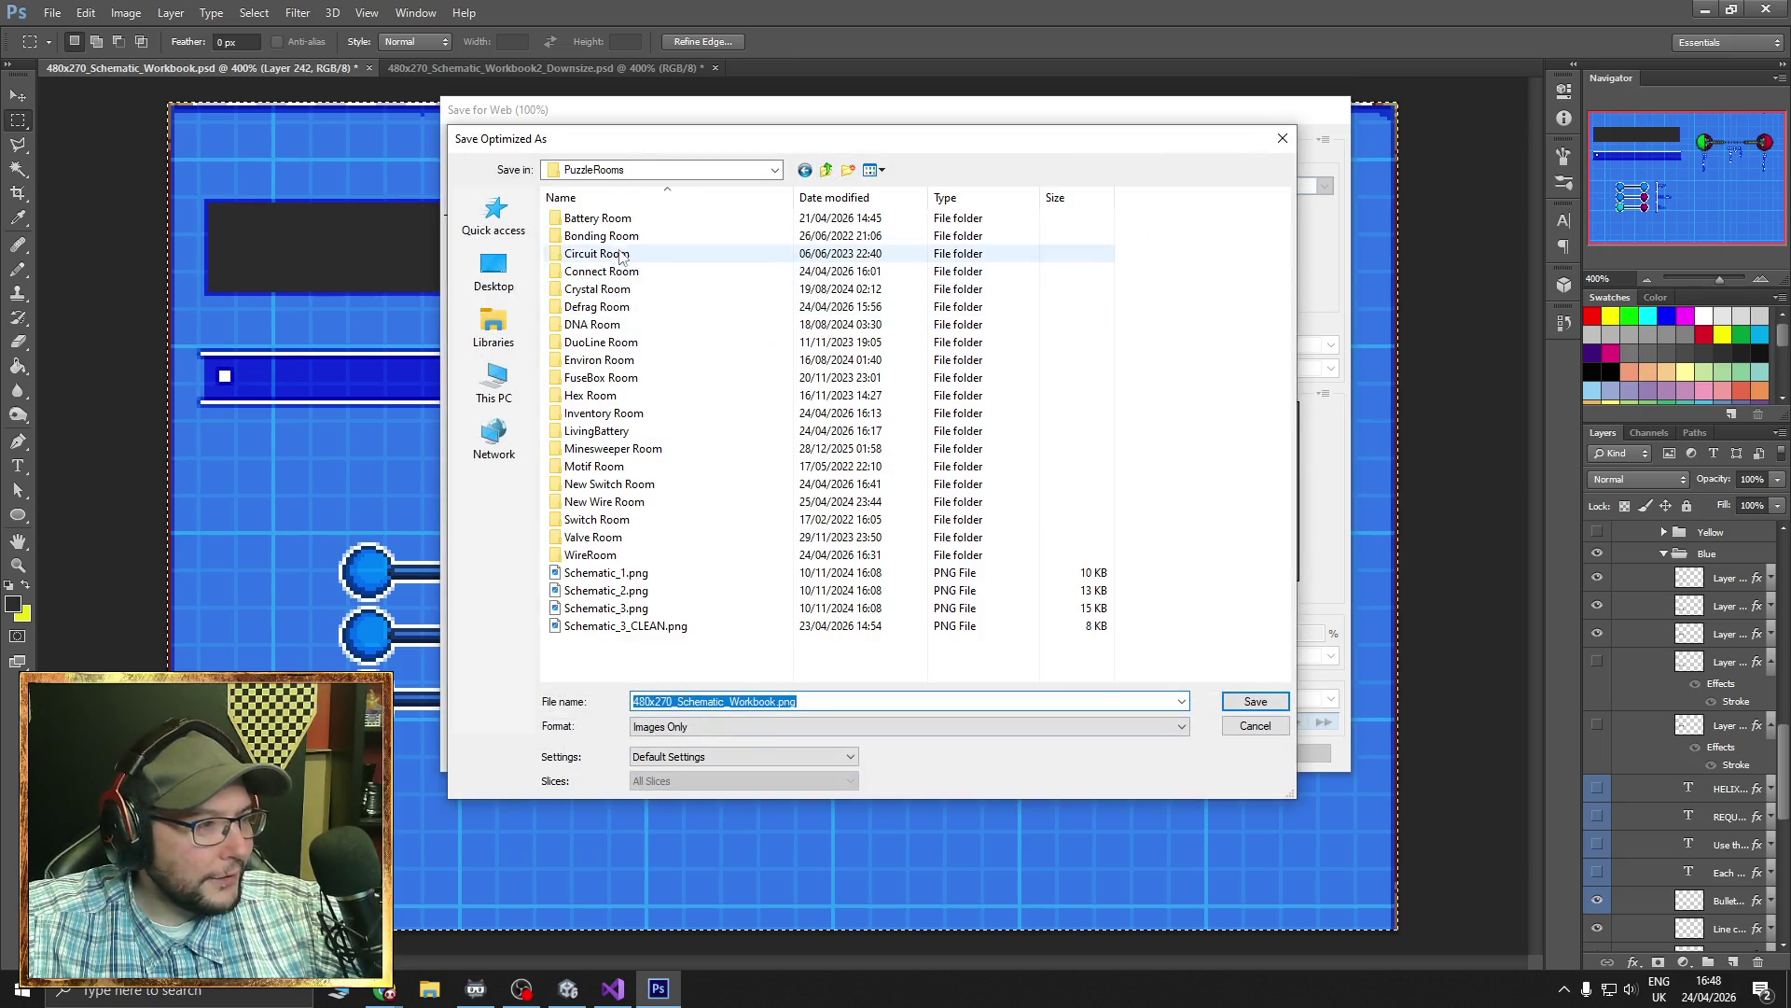
double_click(601, 326)
scroll(837, 560, "down", 1)
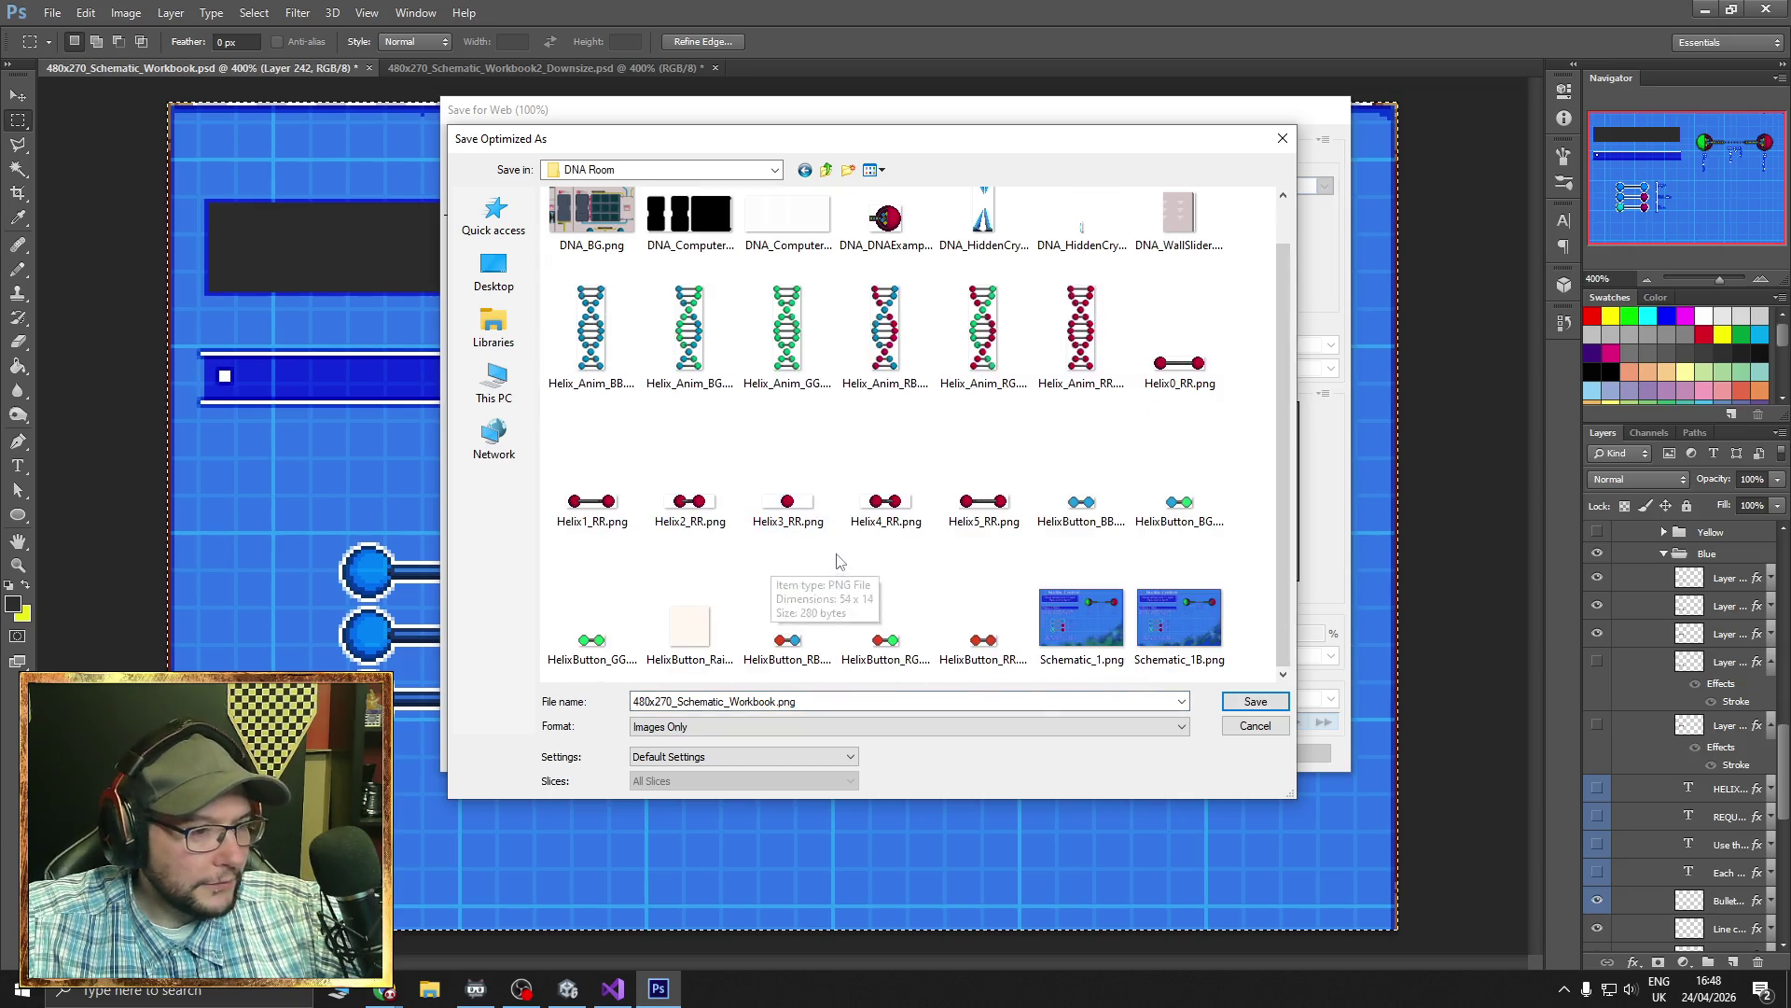
left_click(1179, 618)
left_click(792, 702)
left_click(699, 702)
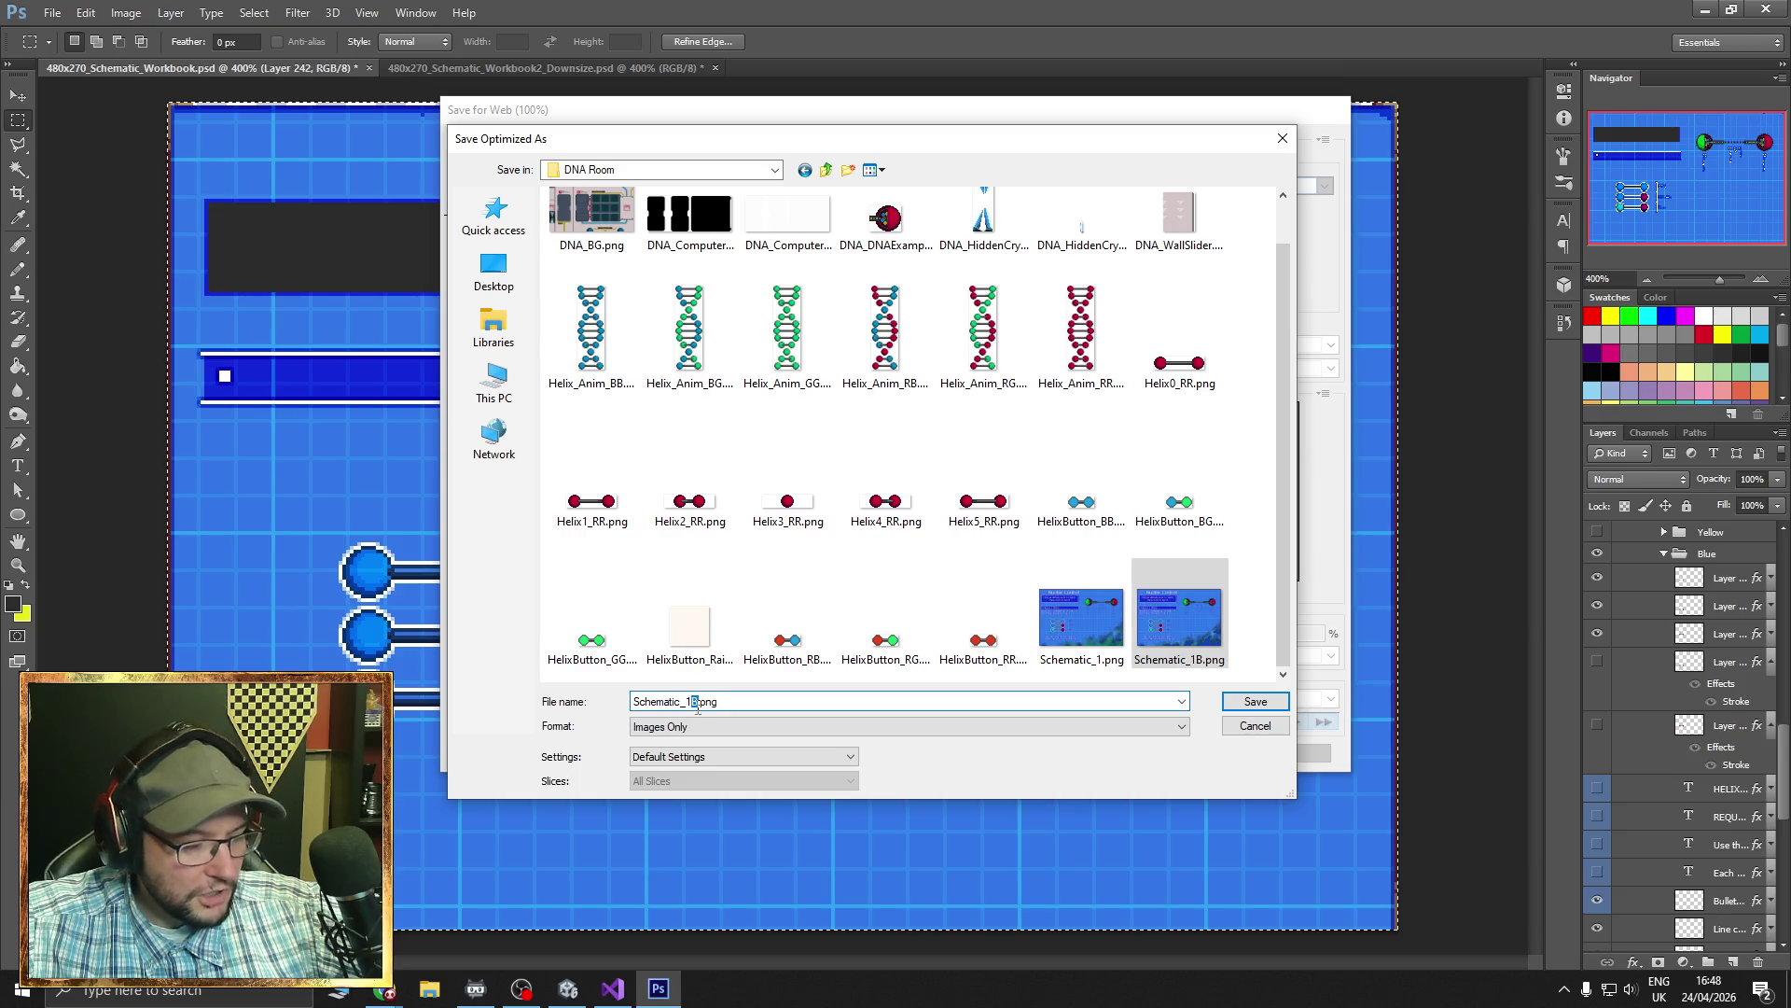
left_click(1256, 701)
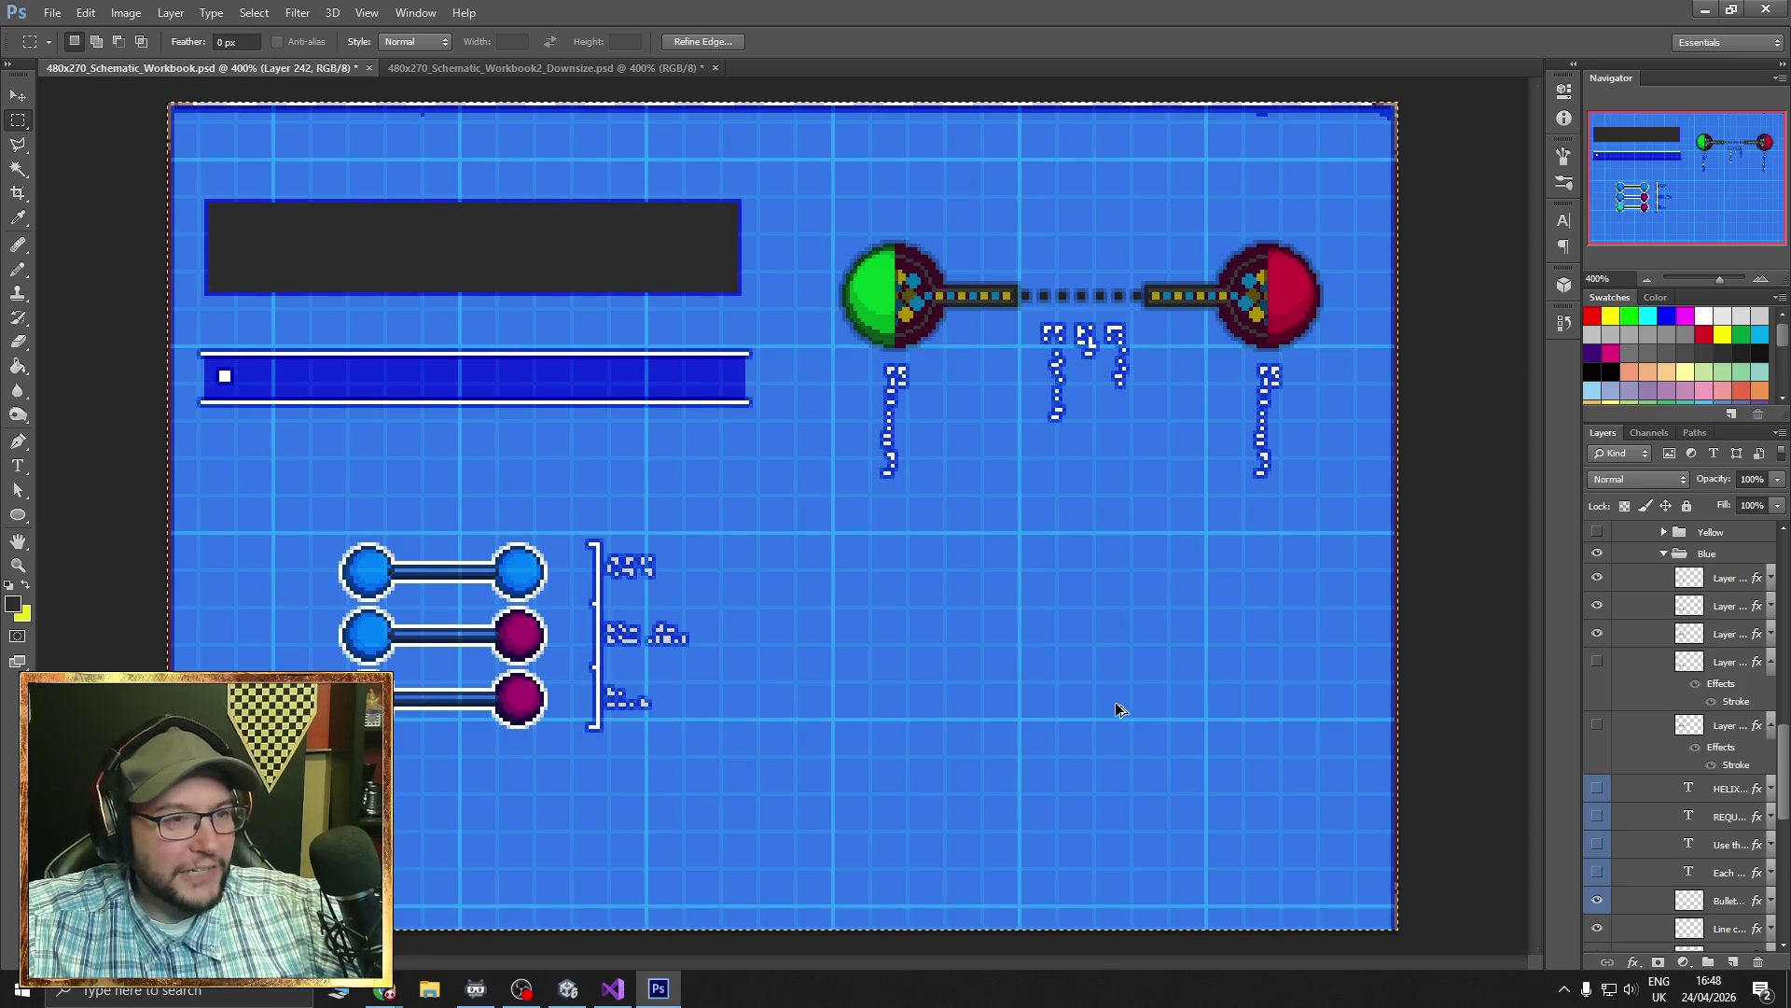
key("ctrl+z")
- Deselect, collapse and hide the DNA group, and show the Circuit group's Telemetry Parser page
left_click(1307, 684)
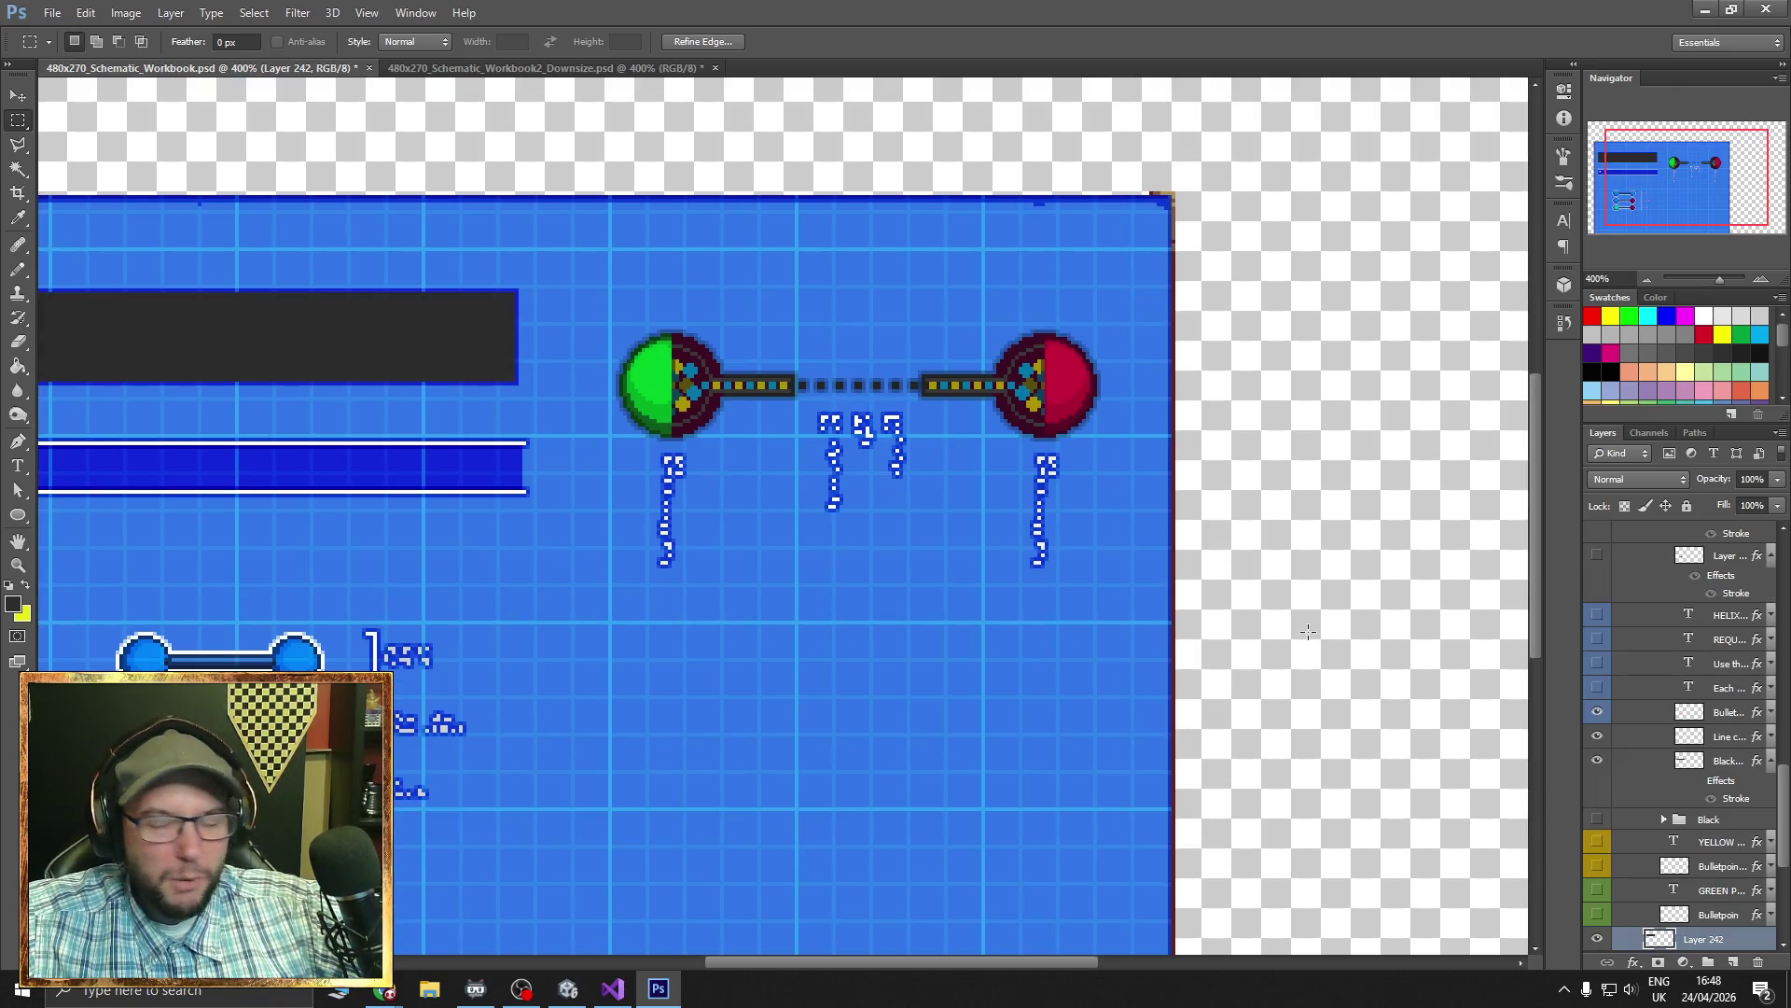
left_click(1308, 633)
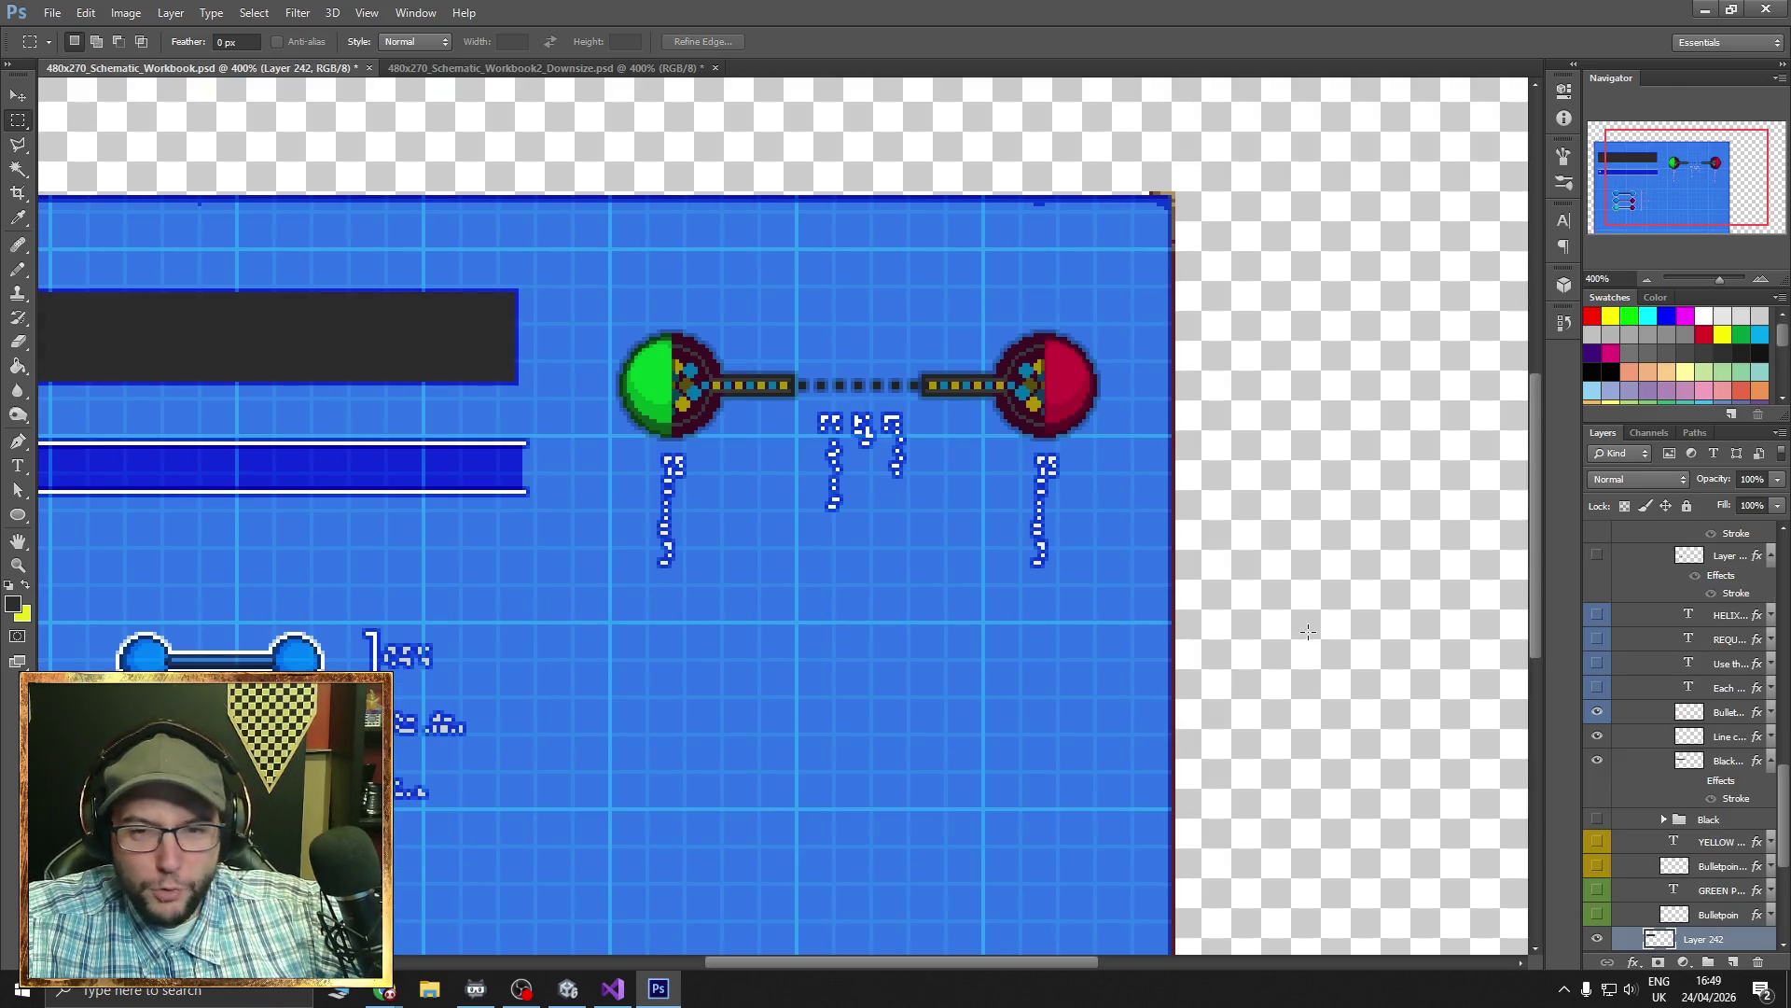
left_click(1648, 278)
scroll(1607, 620, "up", 3)
scroll(1641, 686, "up", 8)
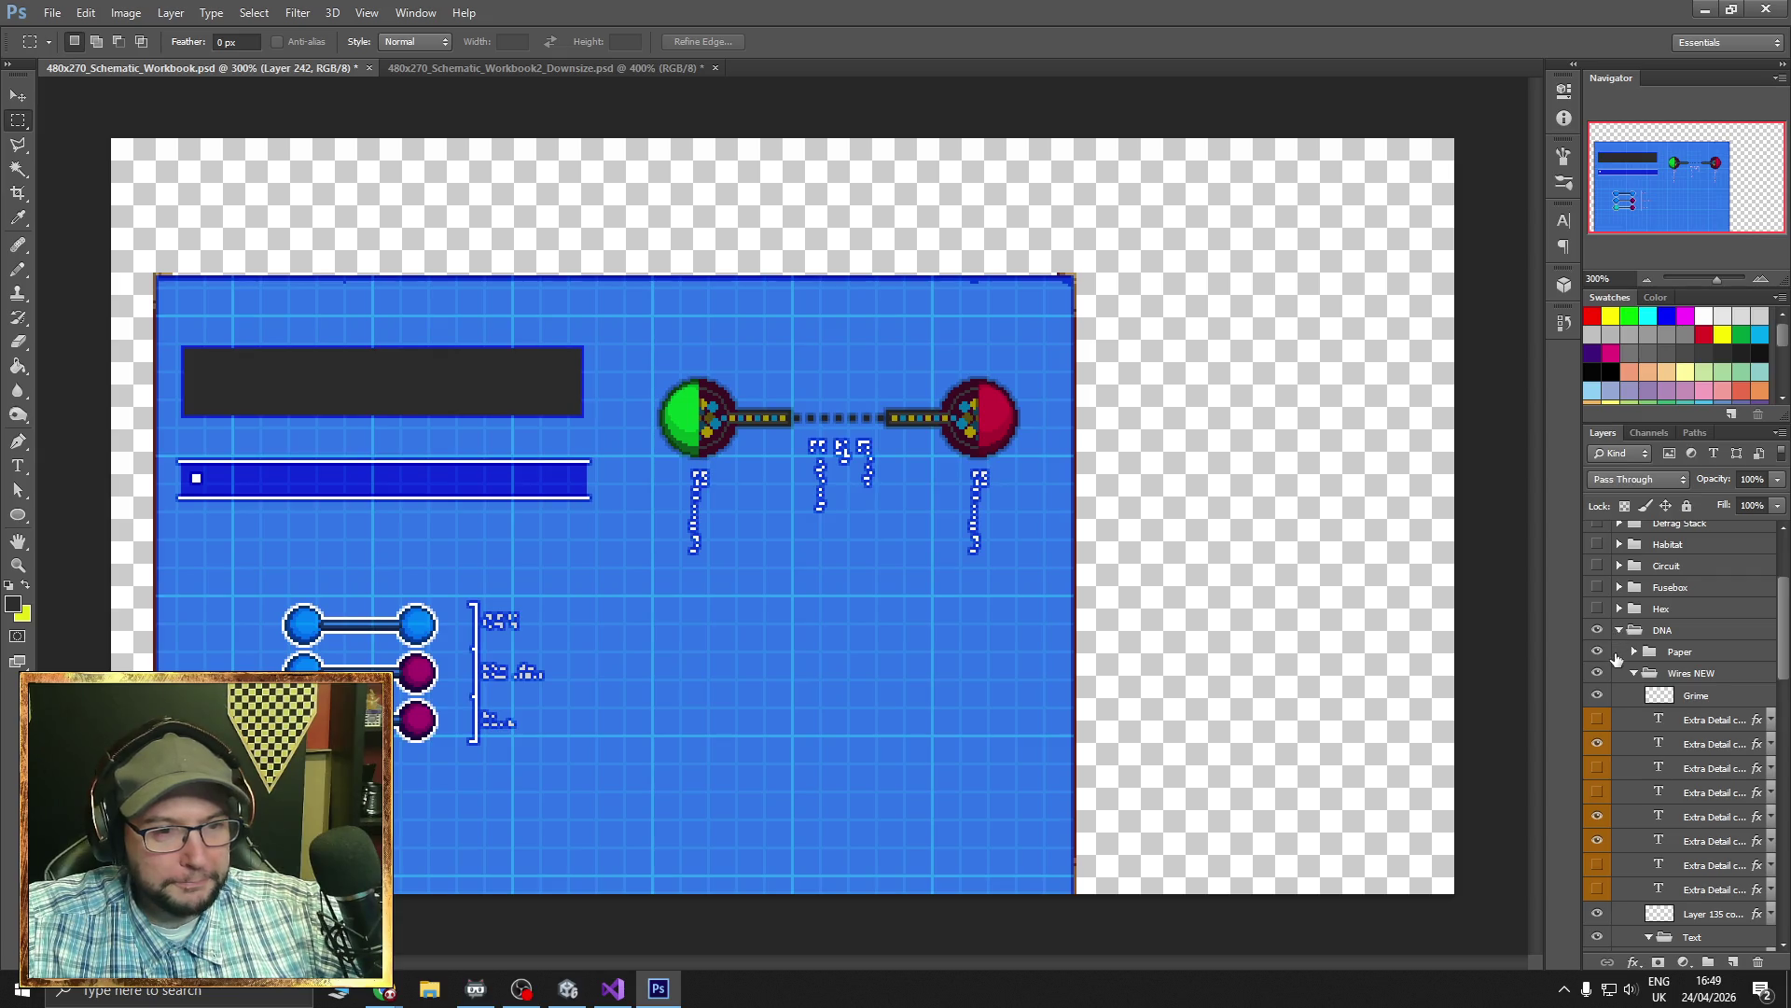
left_click(1620, 630)
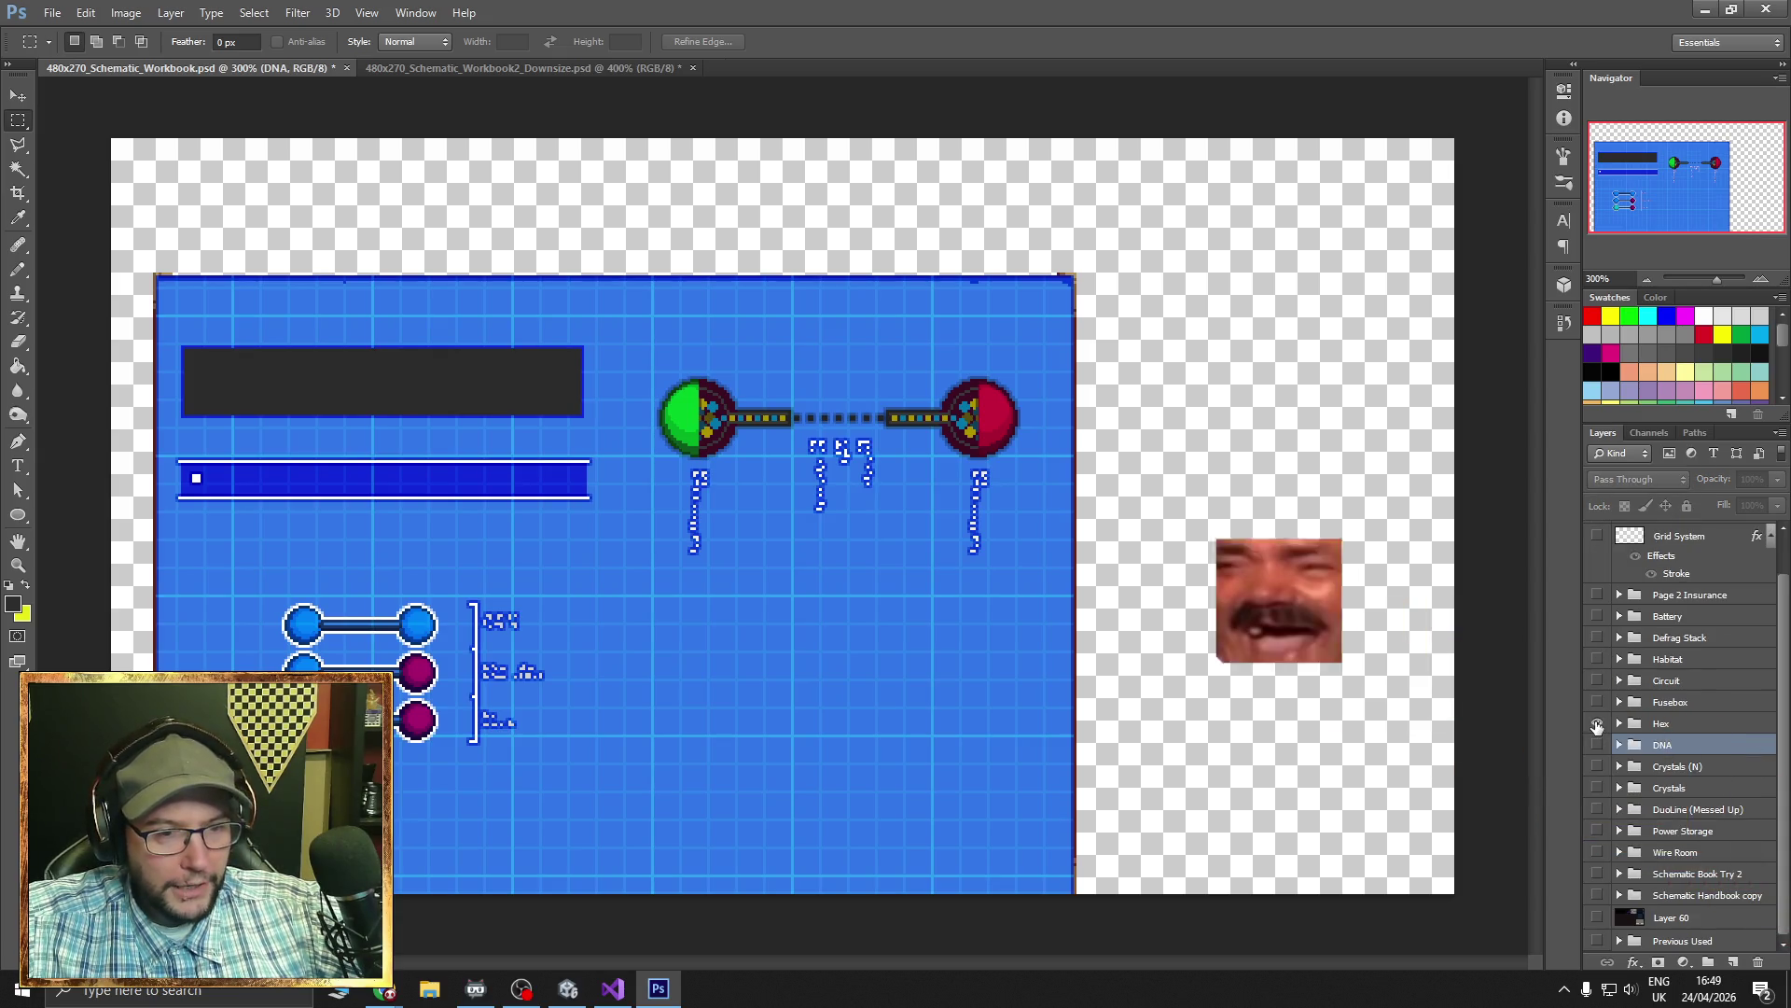
left_click(1598, 704)
left_click(1597, 684)
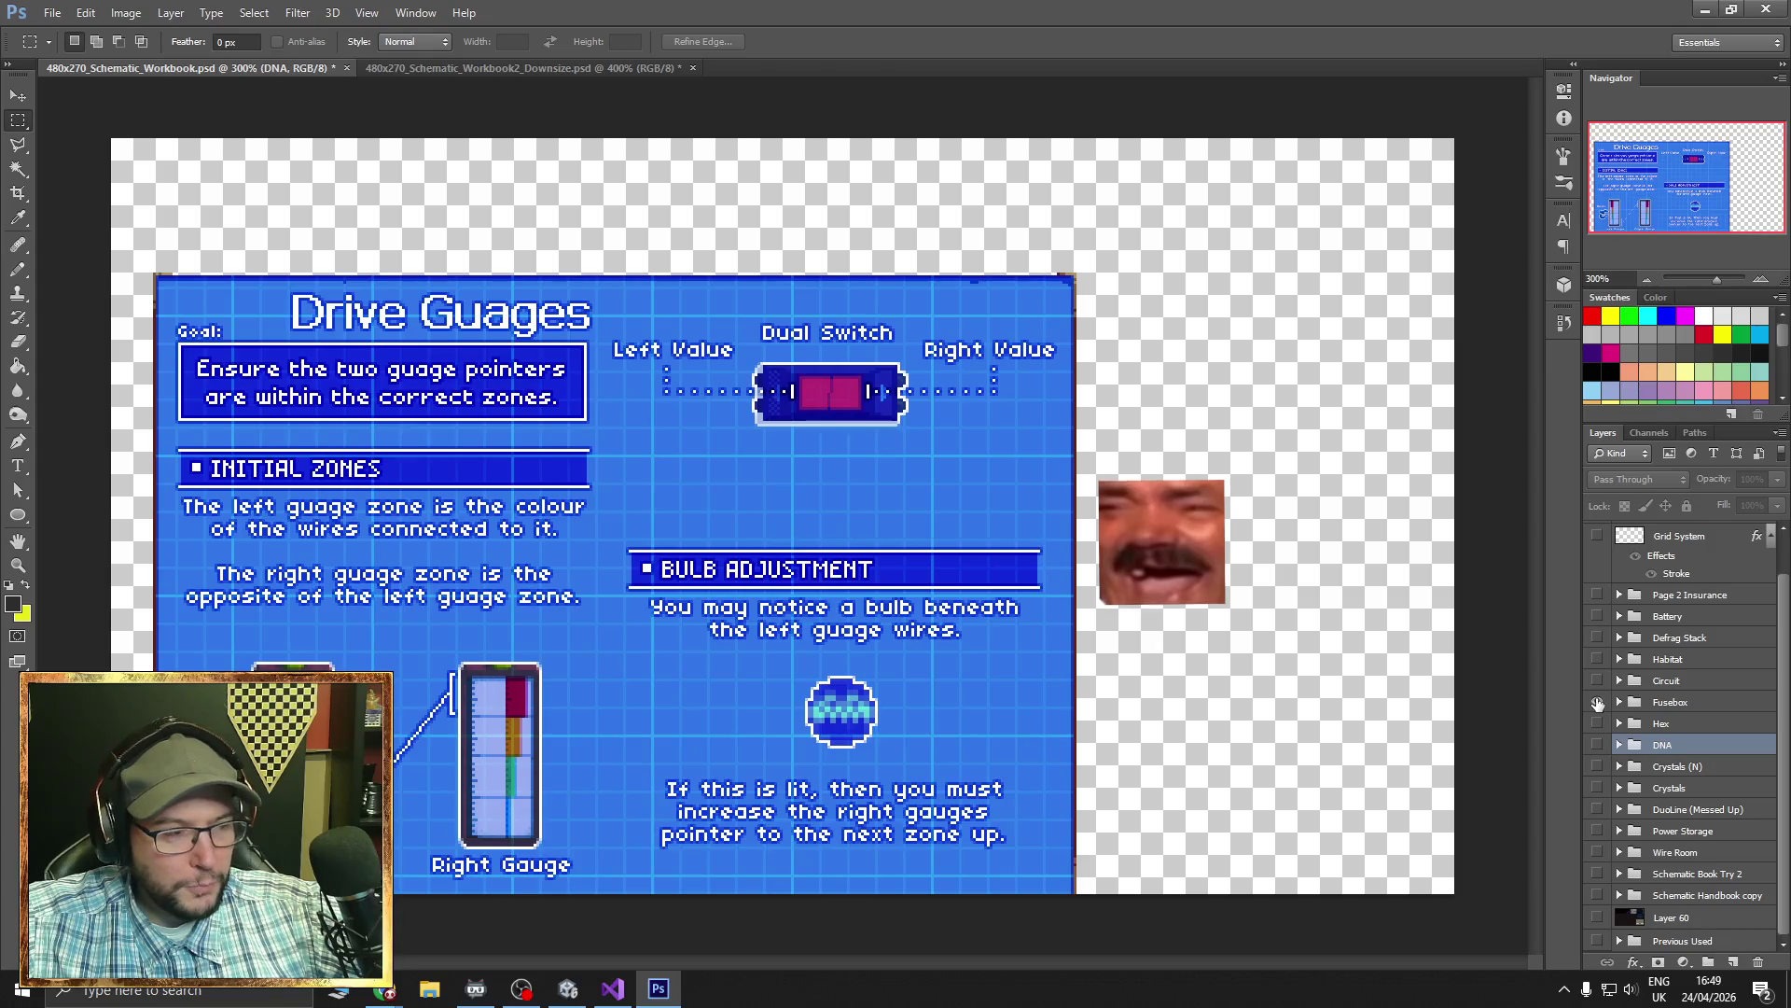
left_click(1597, 684)
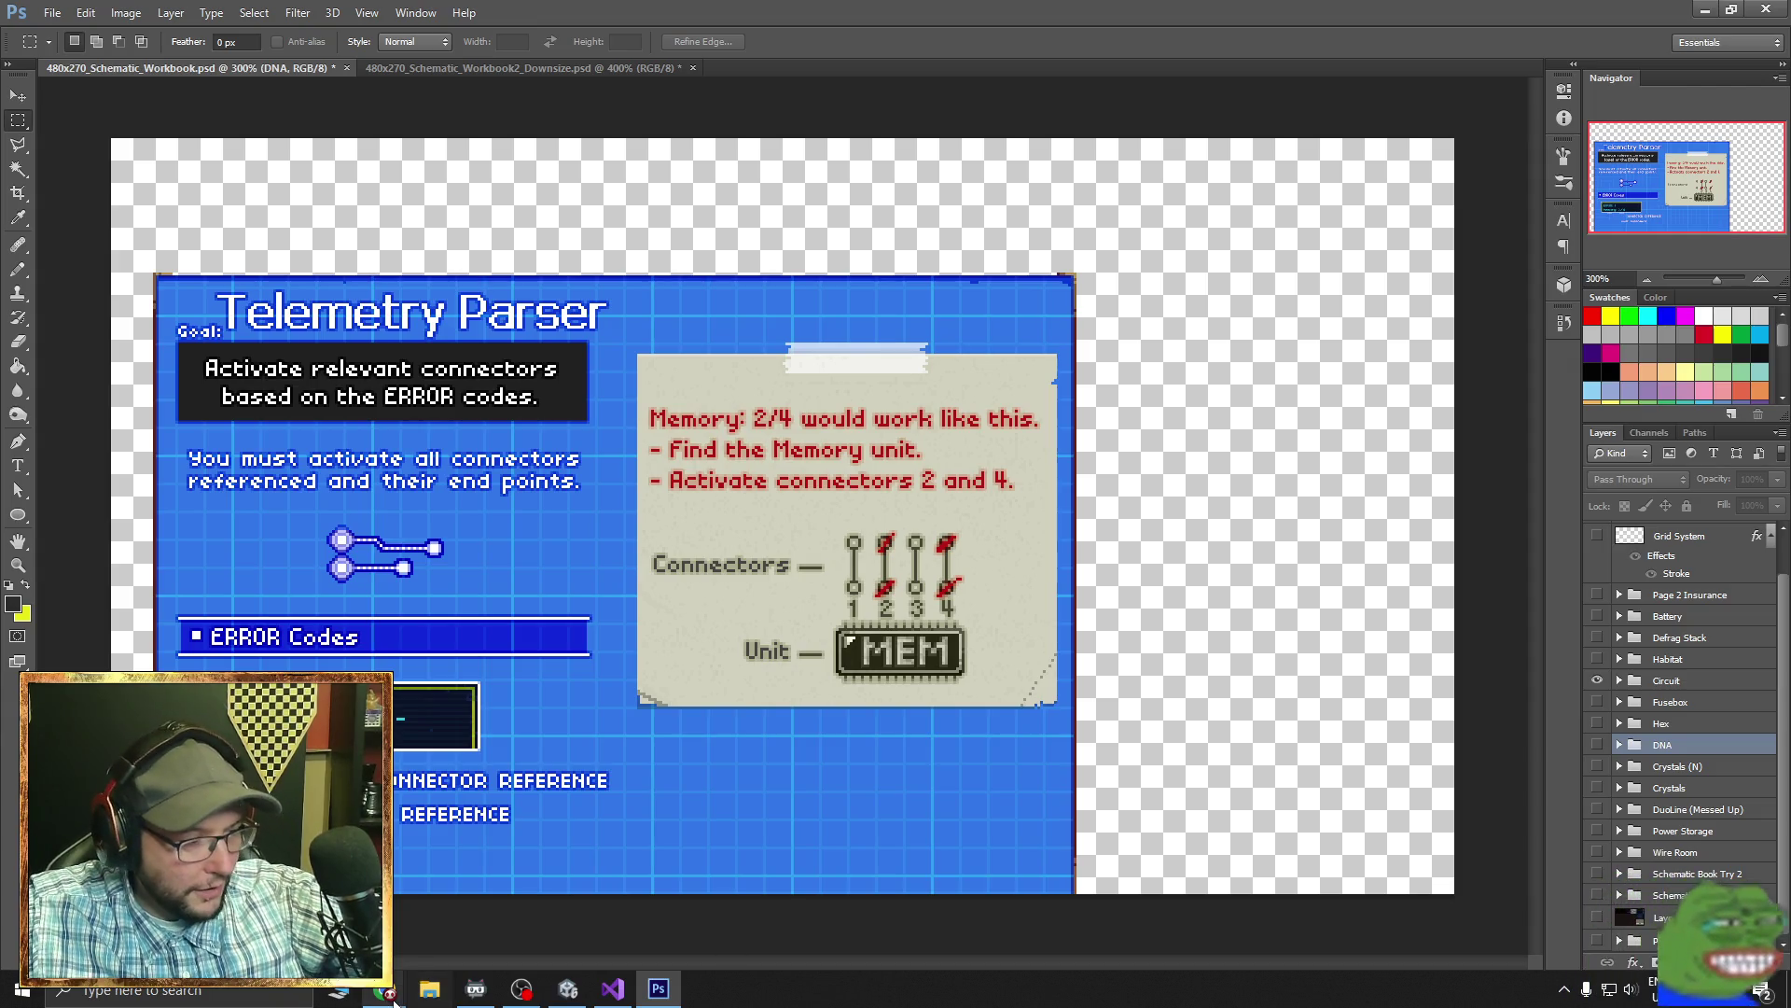
- Translate 'CPU' into French in Google Translate, then open ChatGPT from the bookmarks
mouse_move(383, 989)
left_click(505, 922)
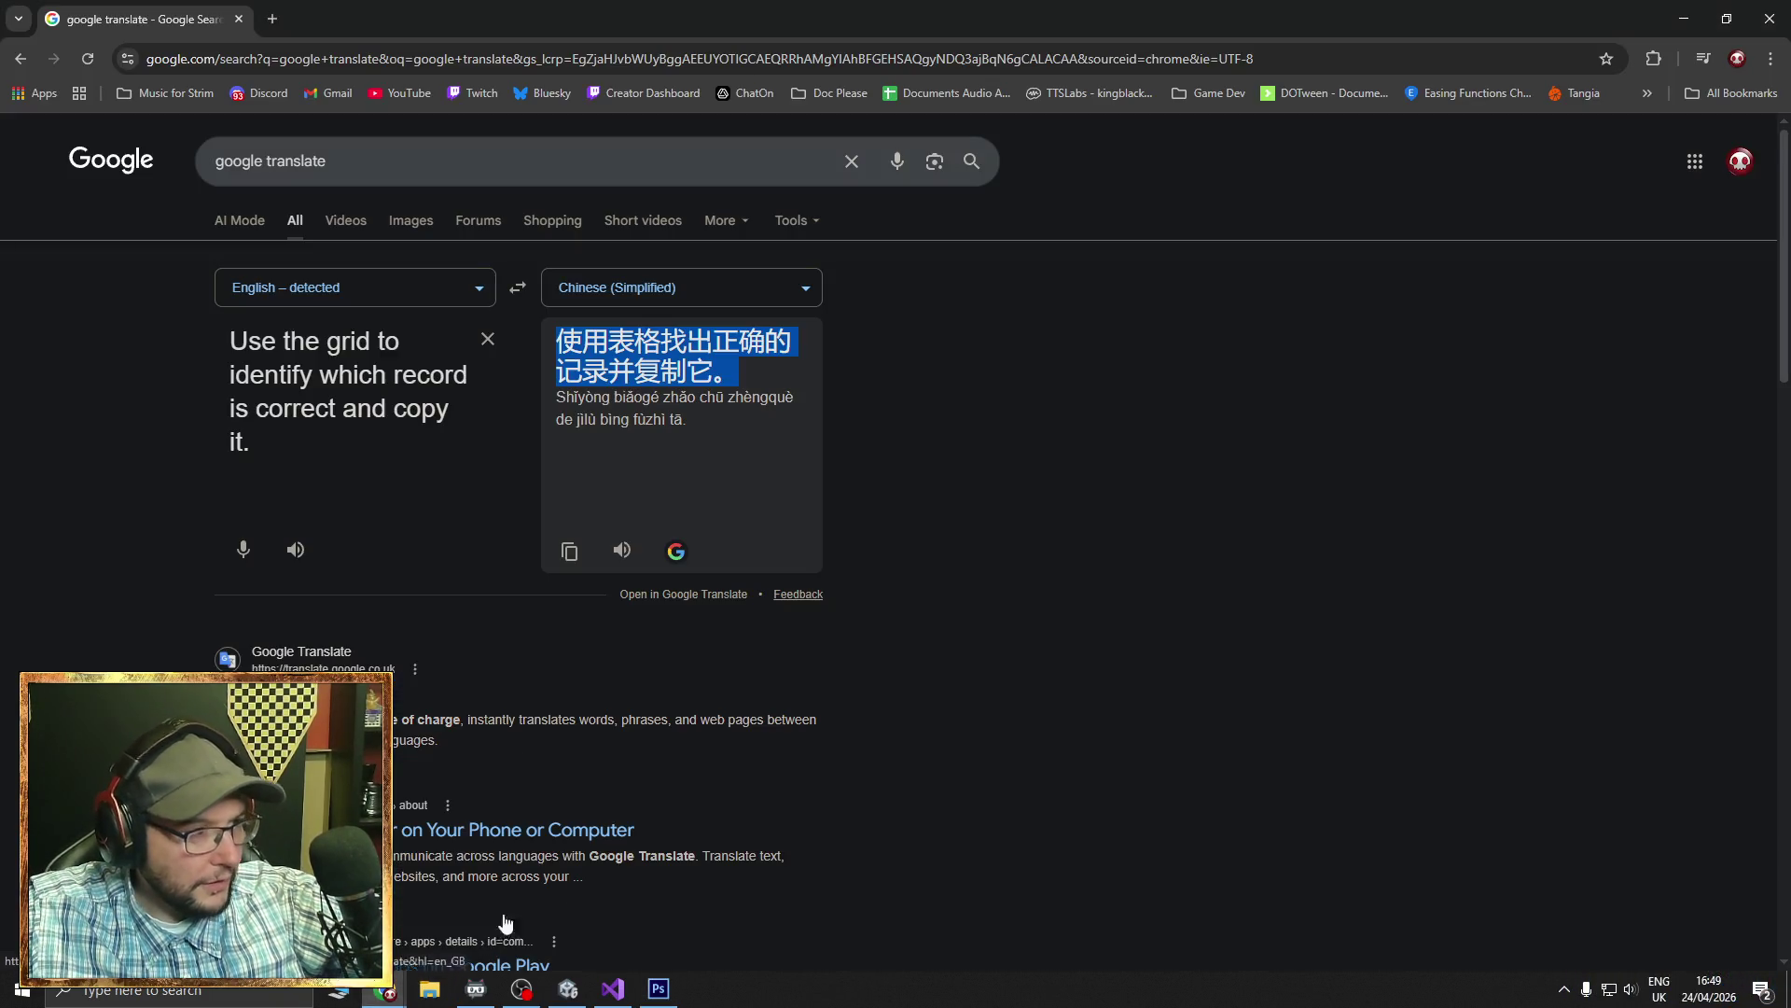
triple_click(465, 420)
type("CPU")
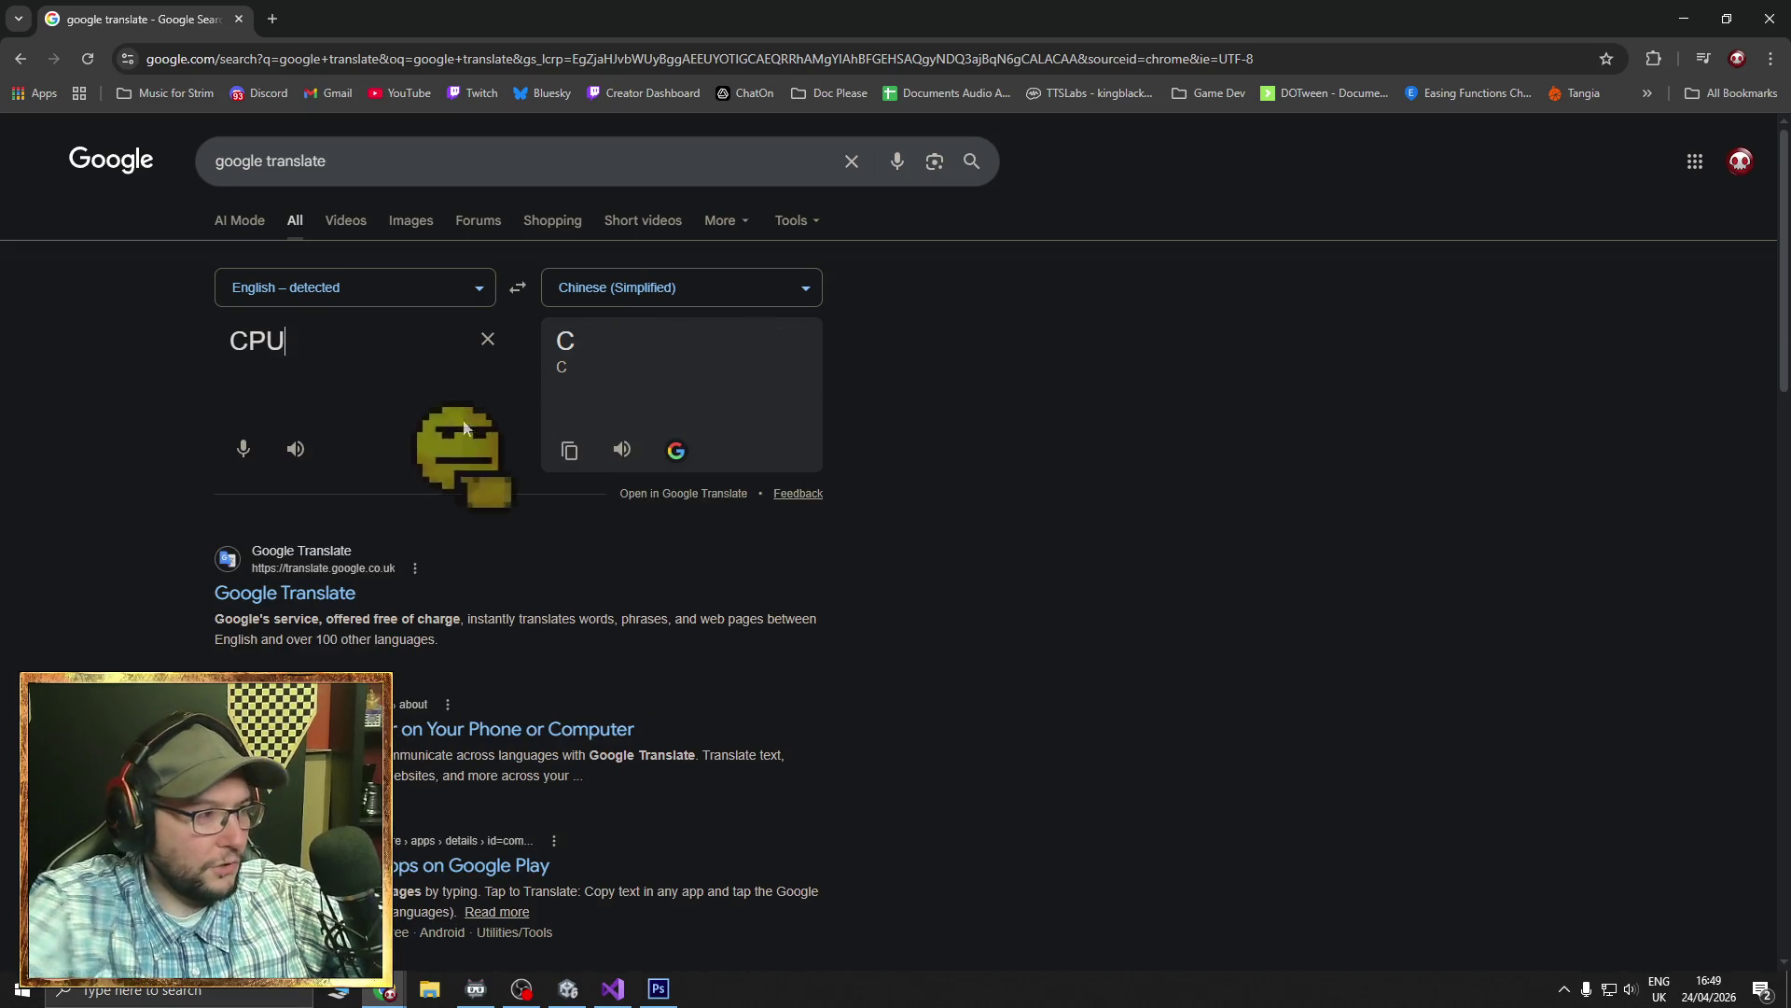
left_click(792, 296)
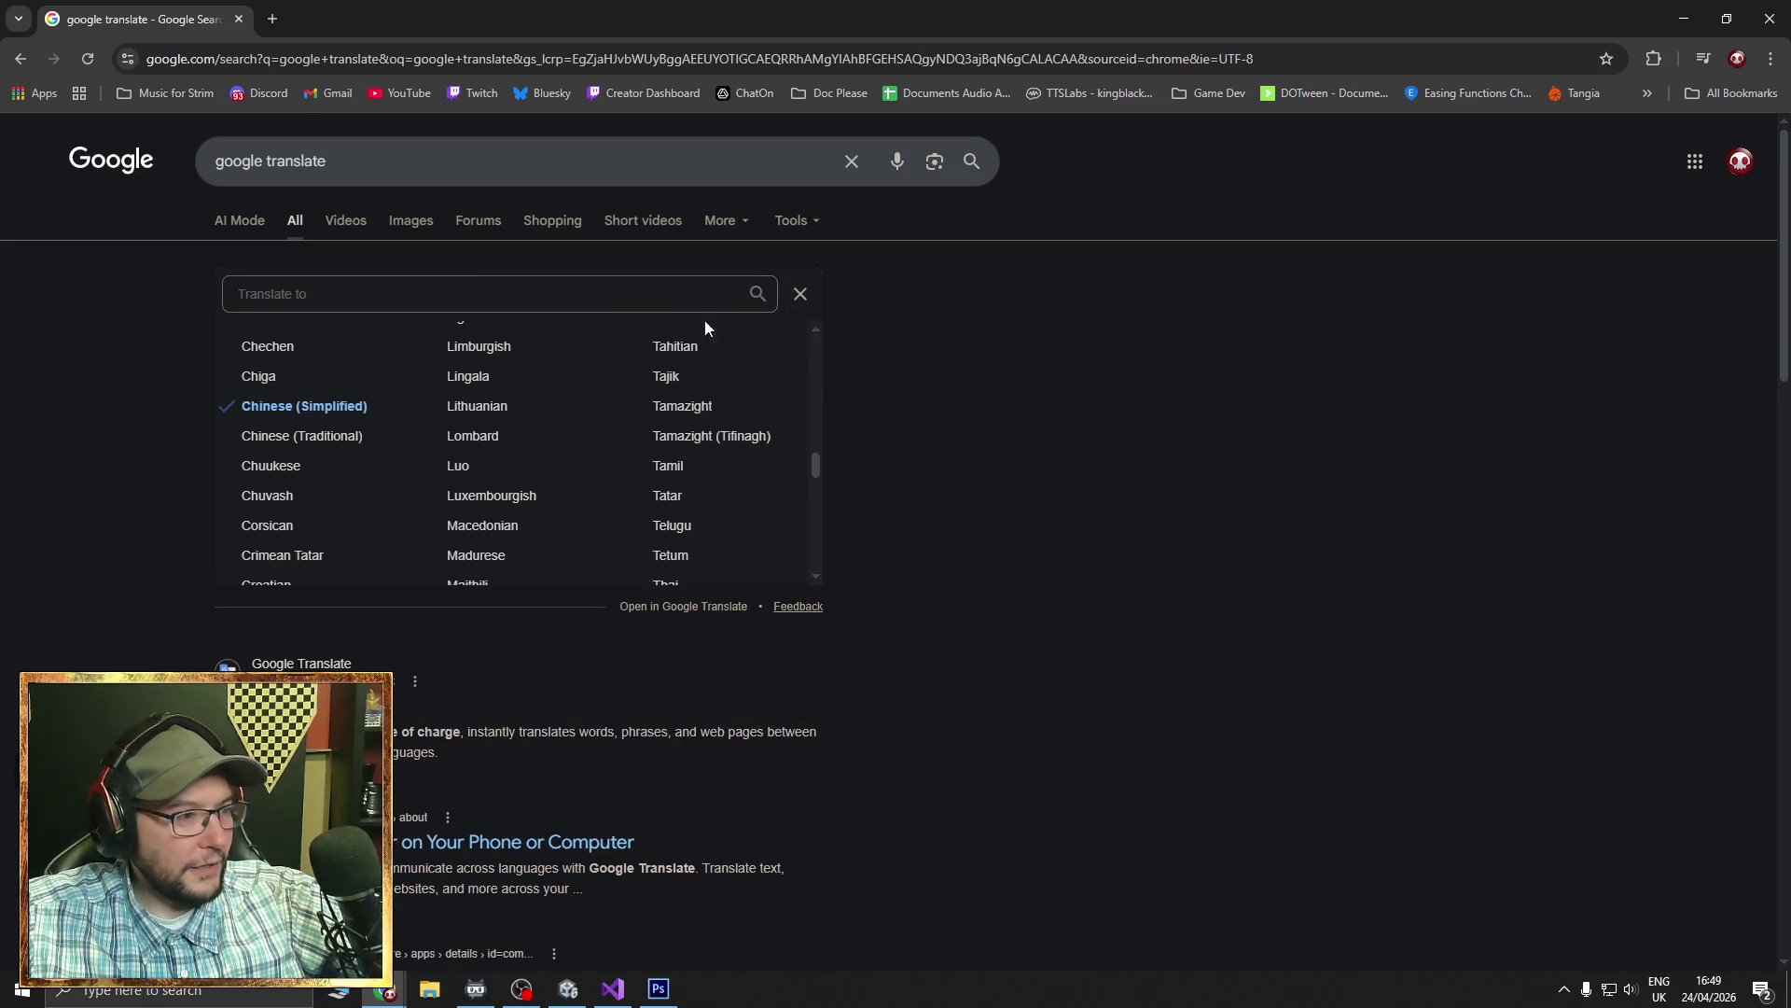
type("fre")
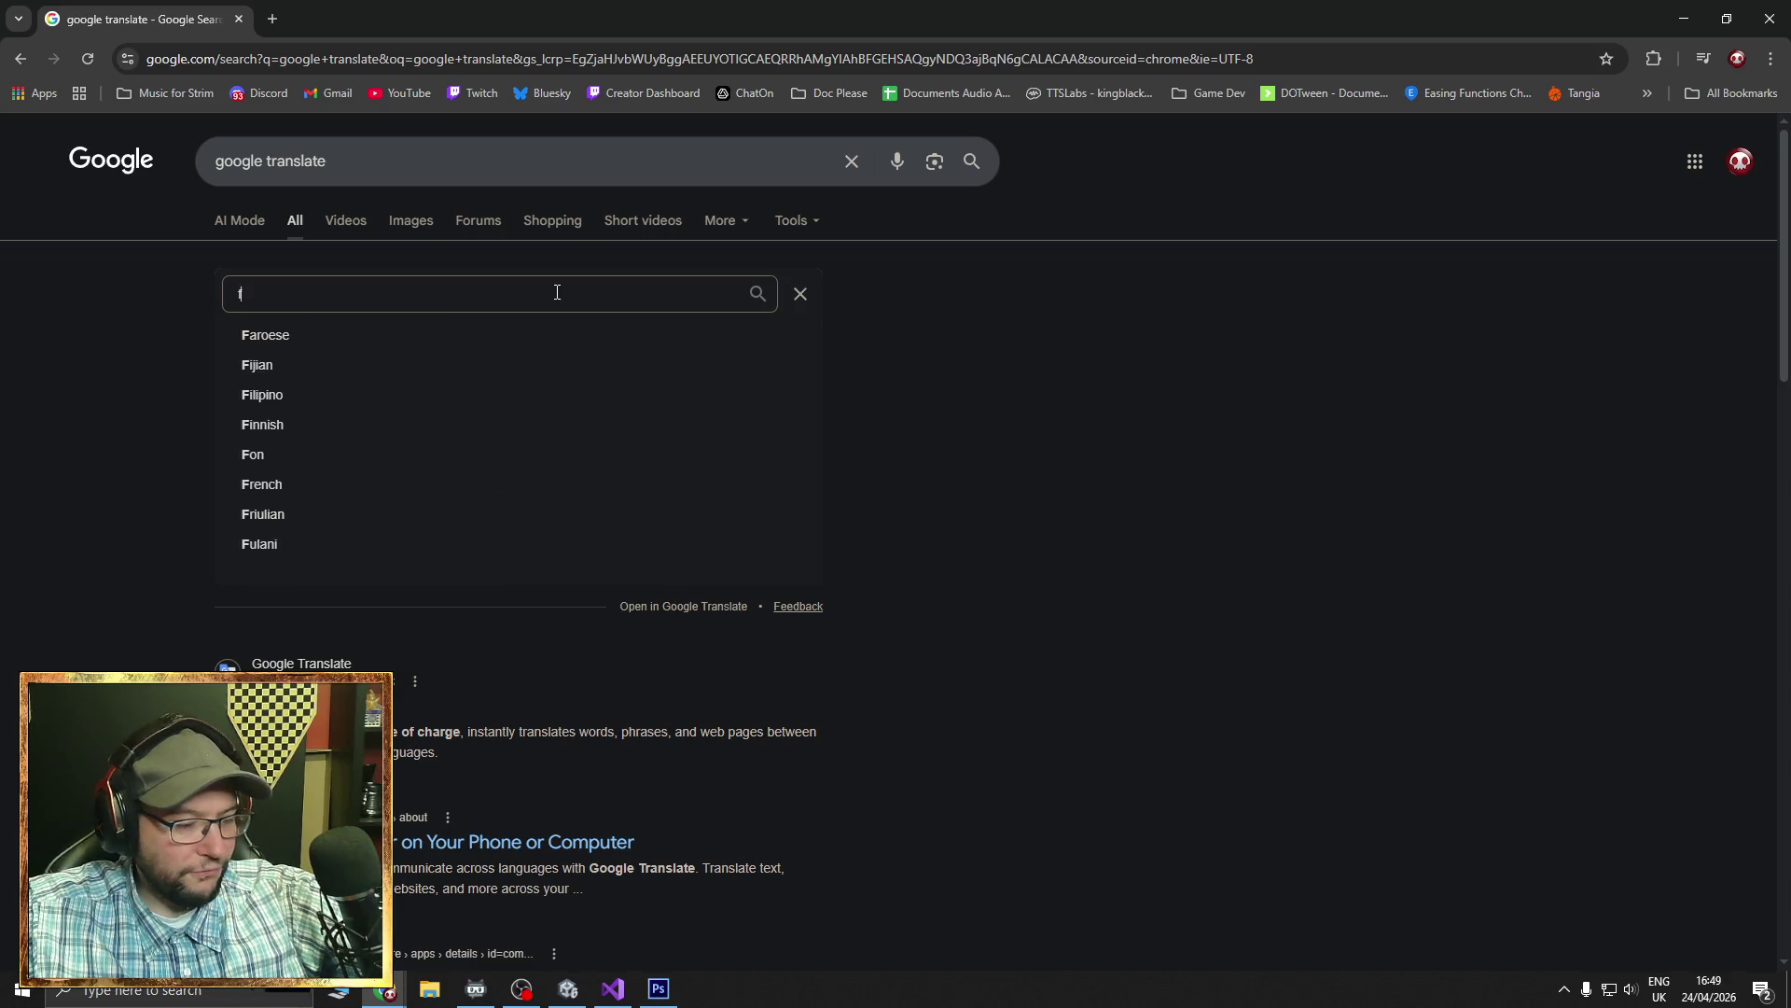
left_click(390, 344)
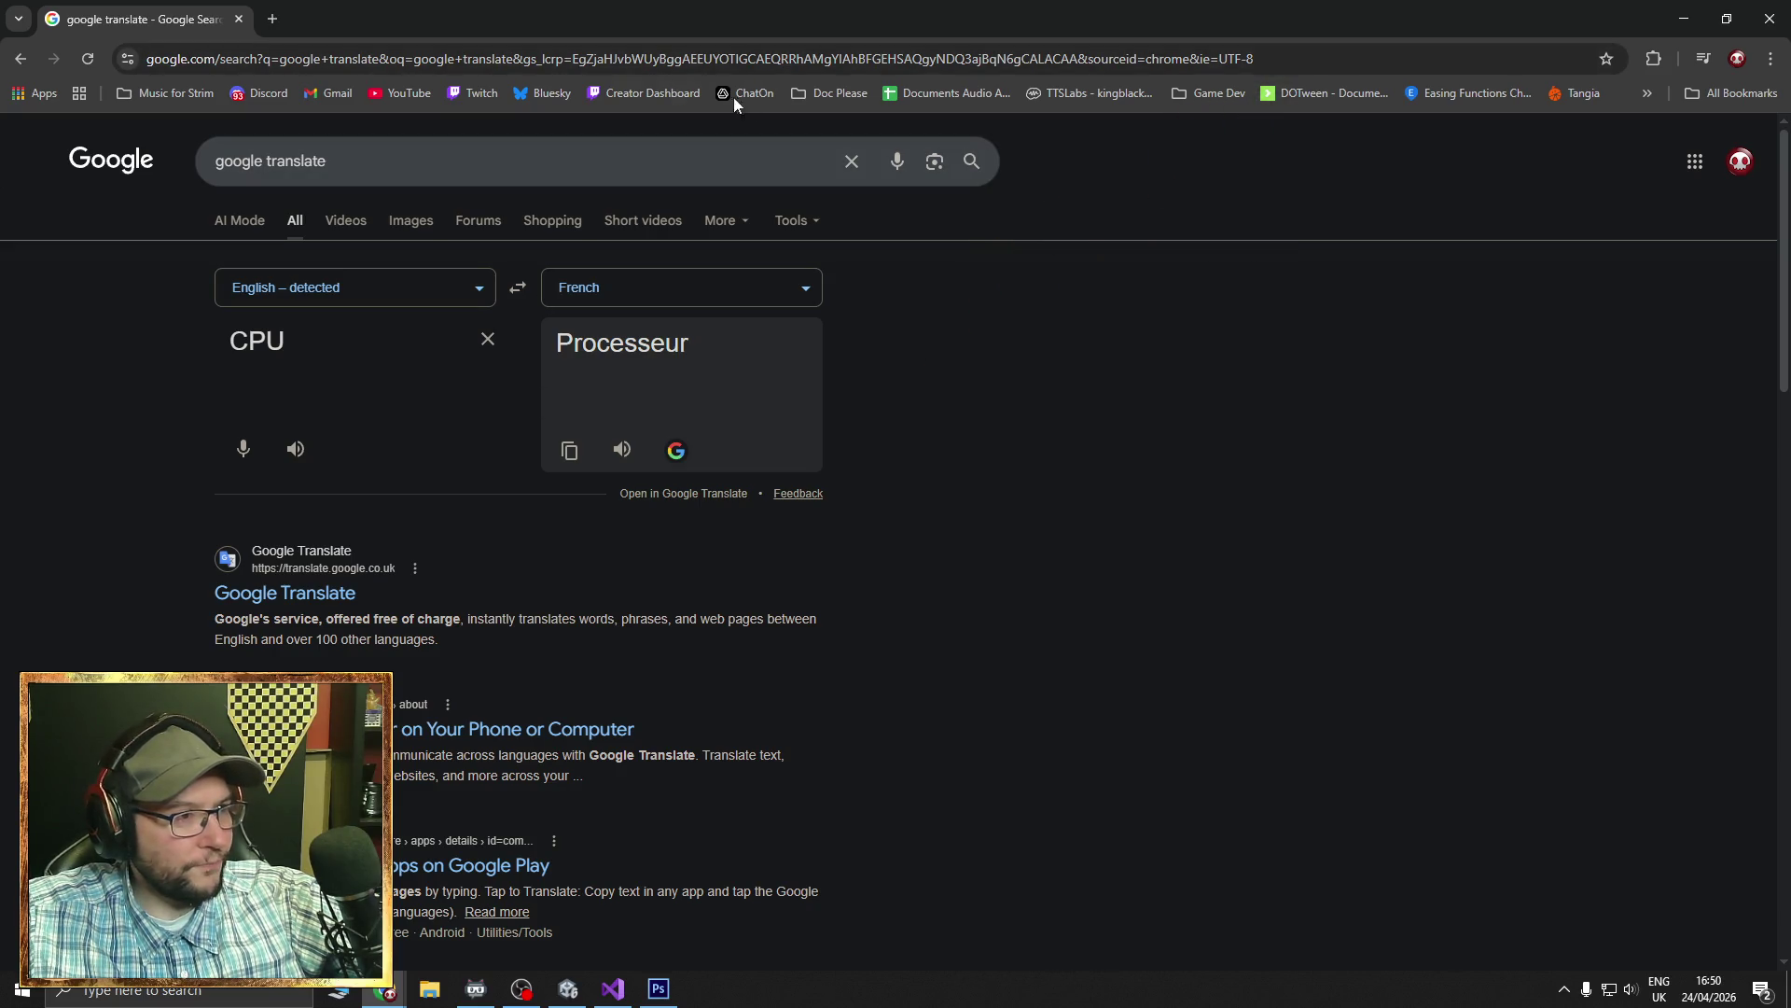
left_click(829, 93)
left_click(858, 125)
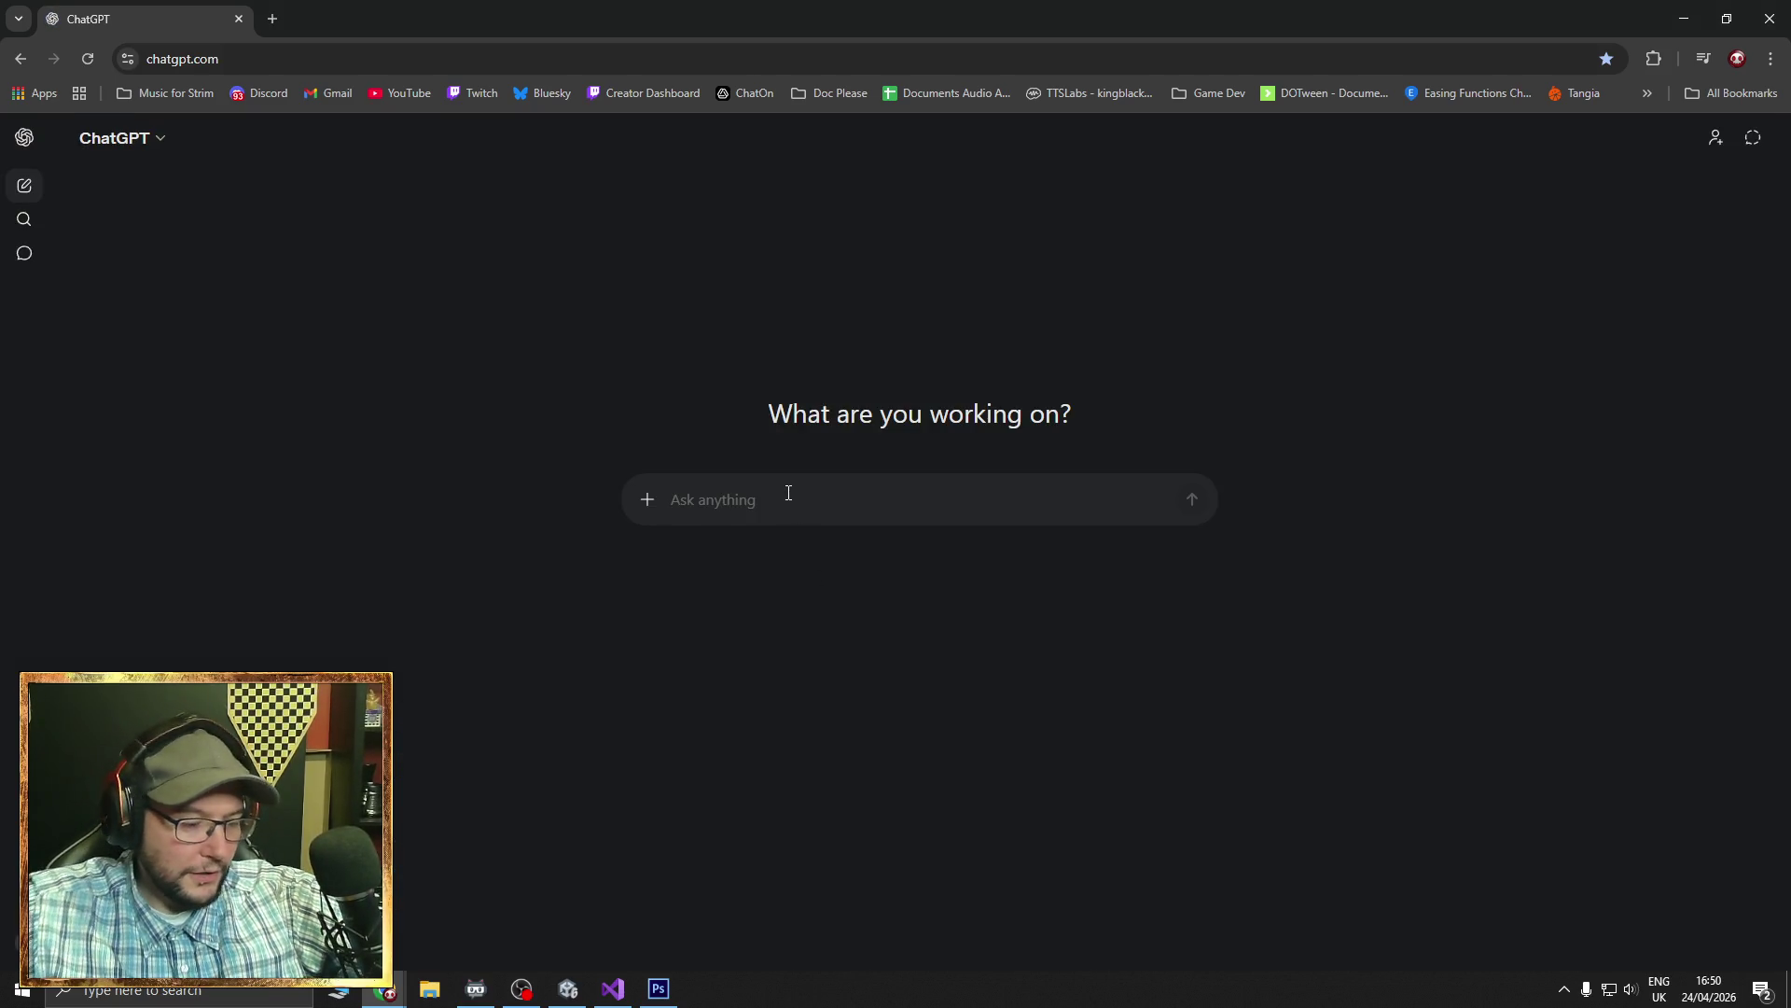
- Ask ChatGPT whether French, German and Polish have equivalent shortcuts like CPU
type("does fr")
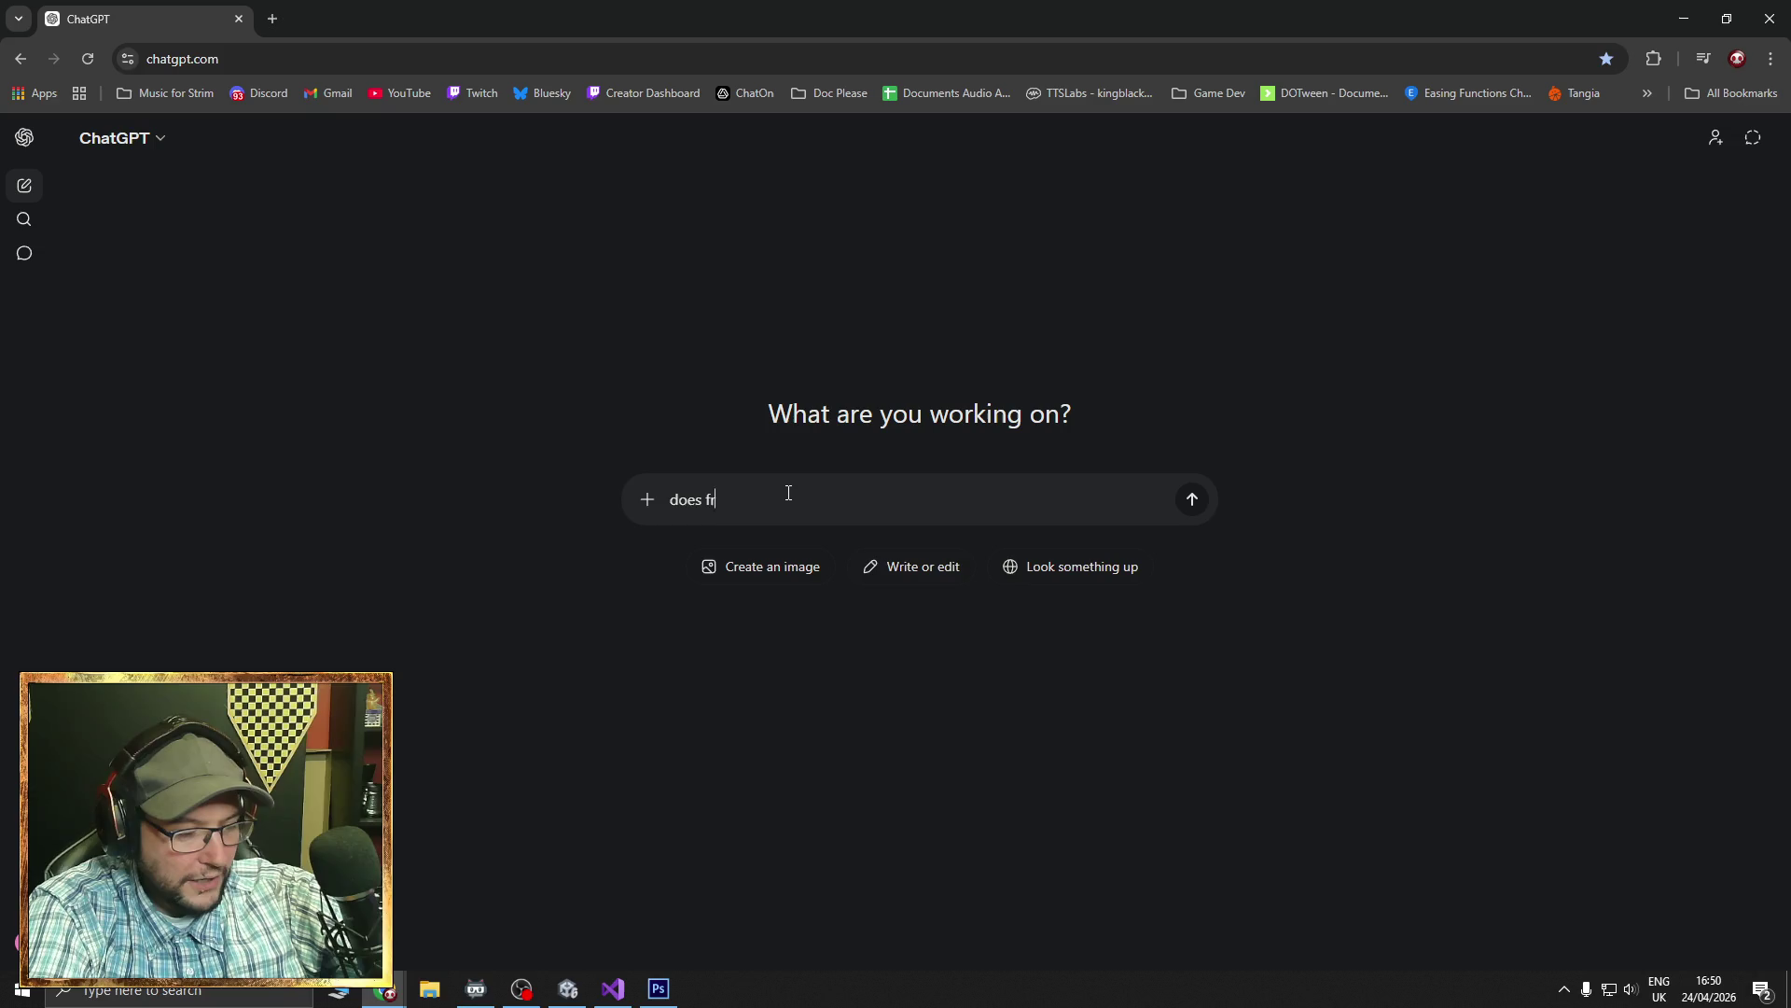
type("ench, german and polish have eq")
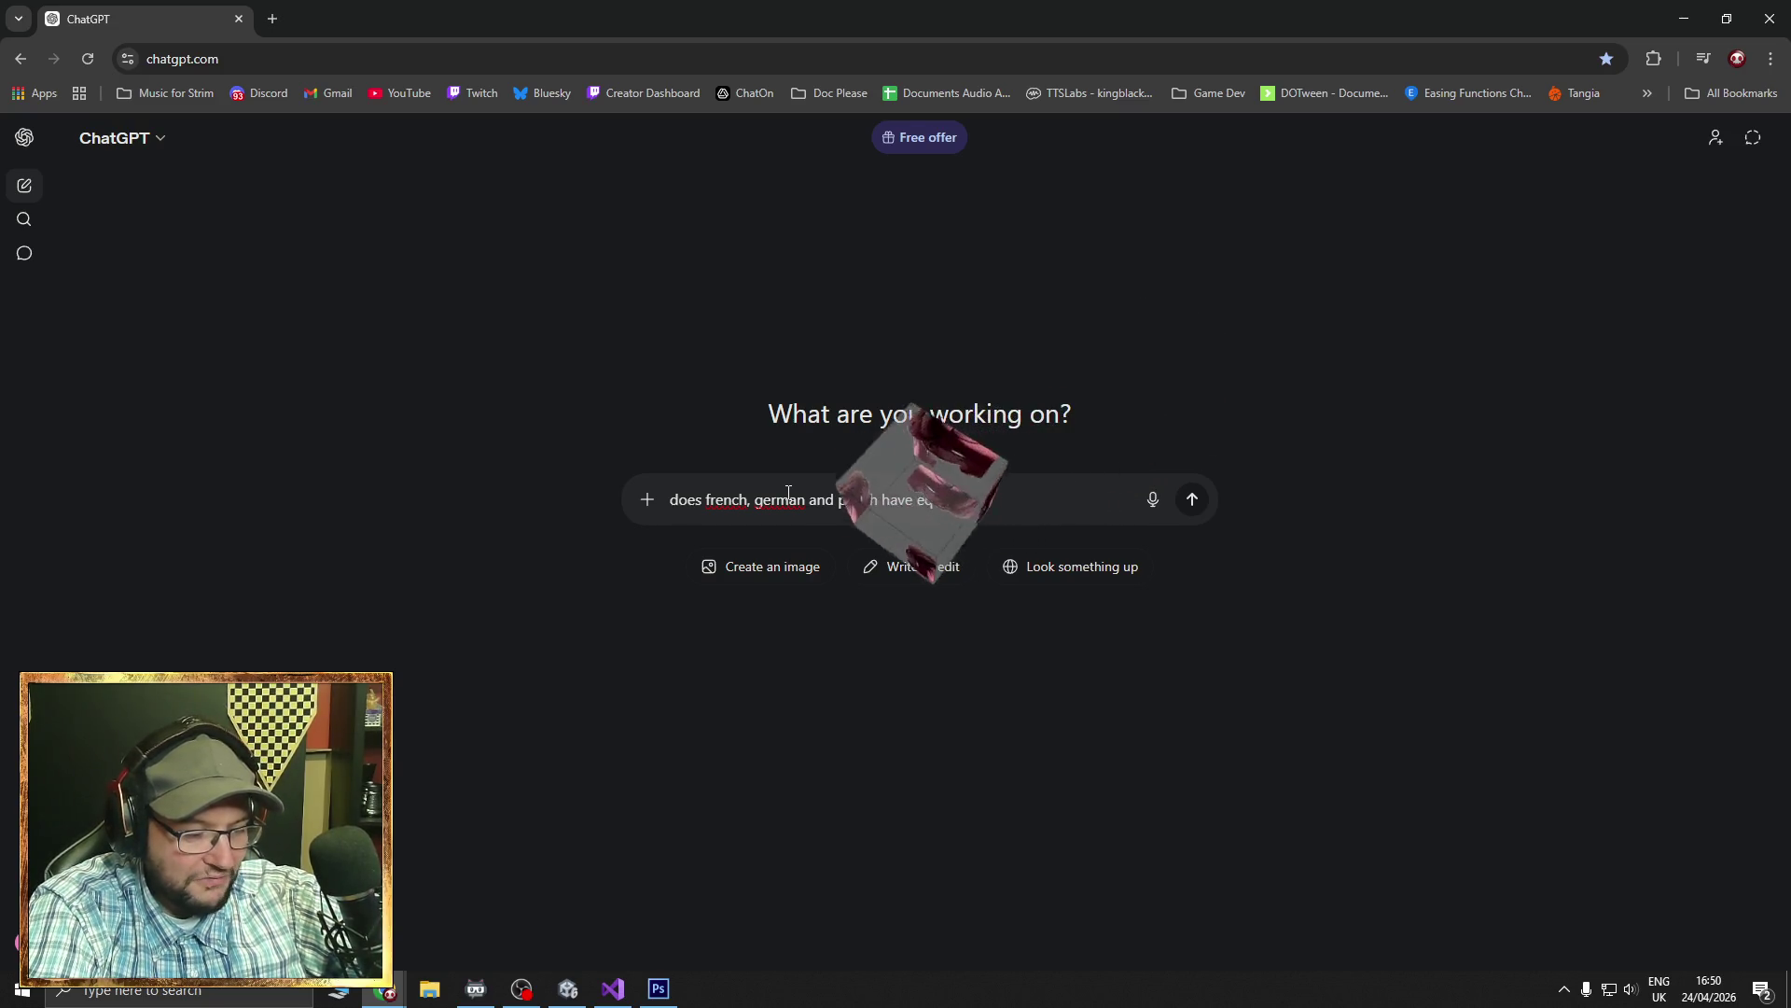
type("ui")
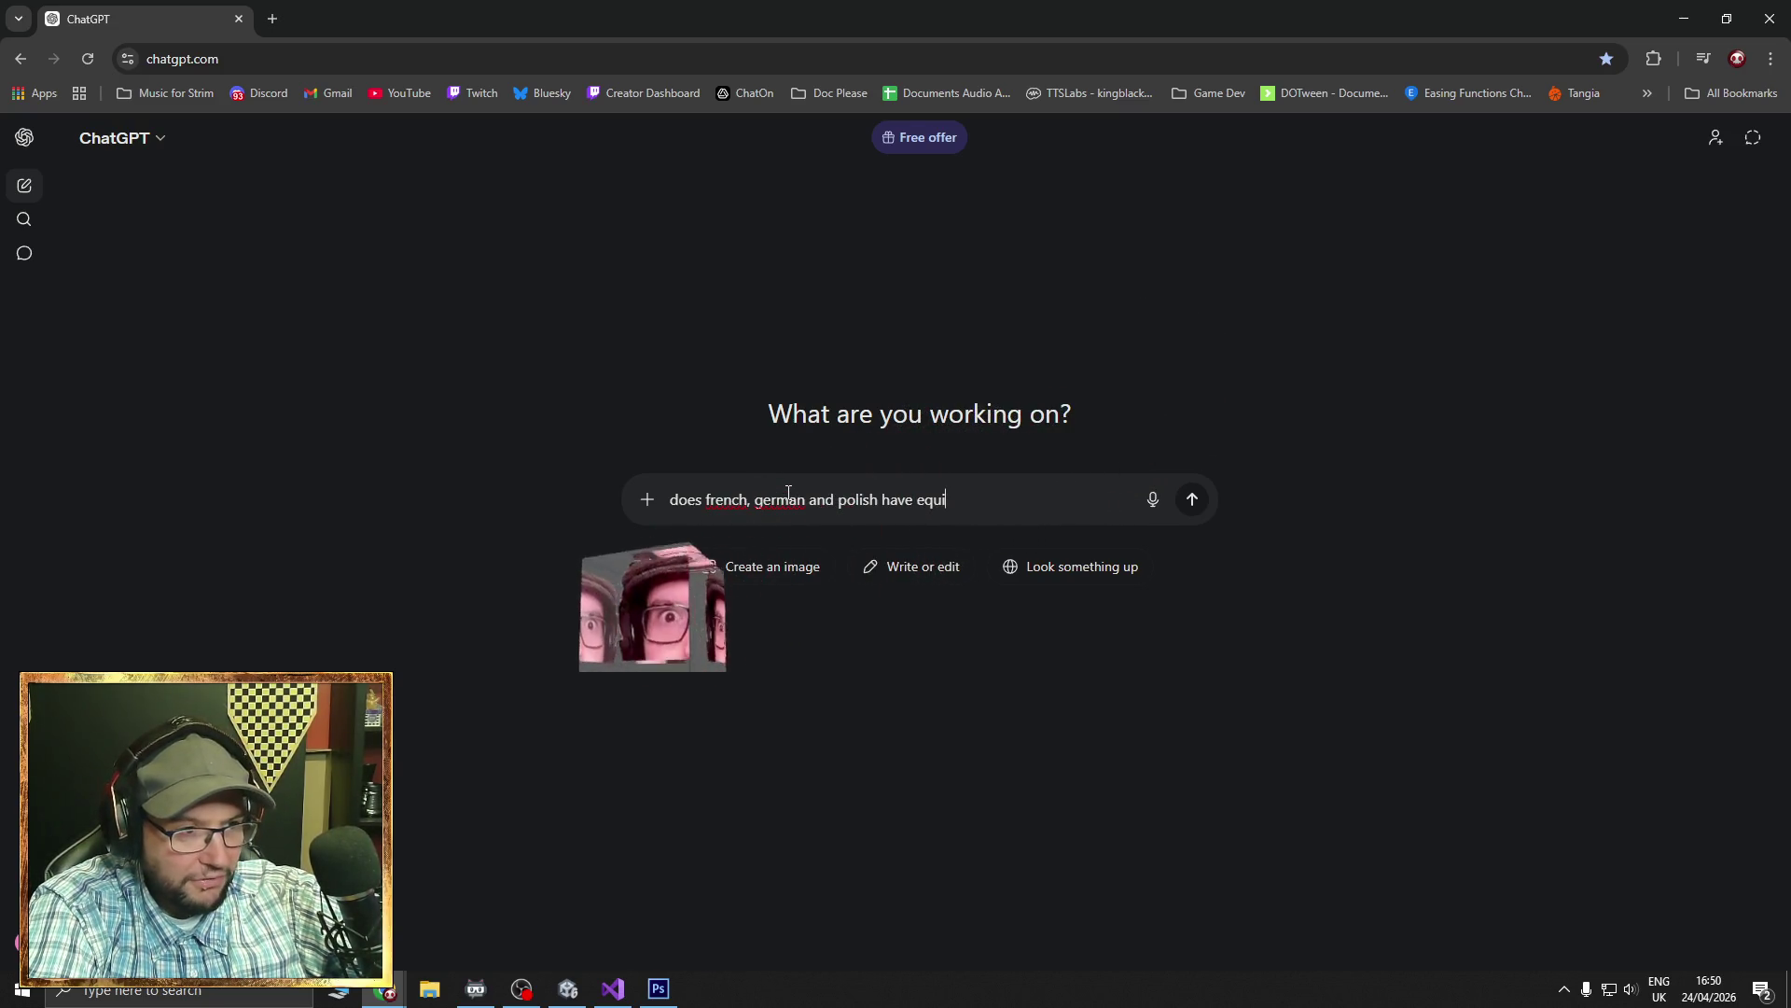
type("v")
key("BackSpace")
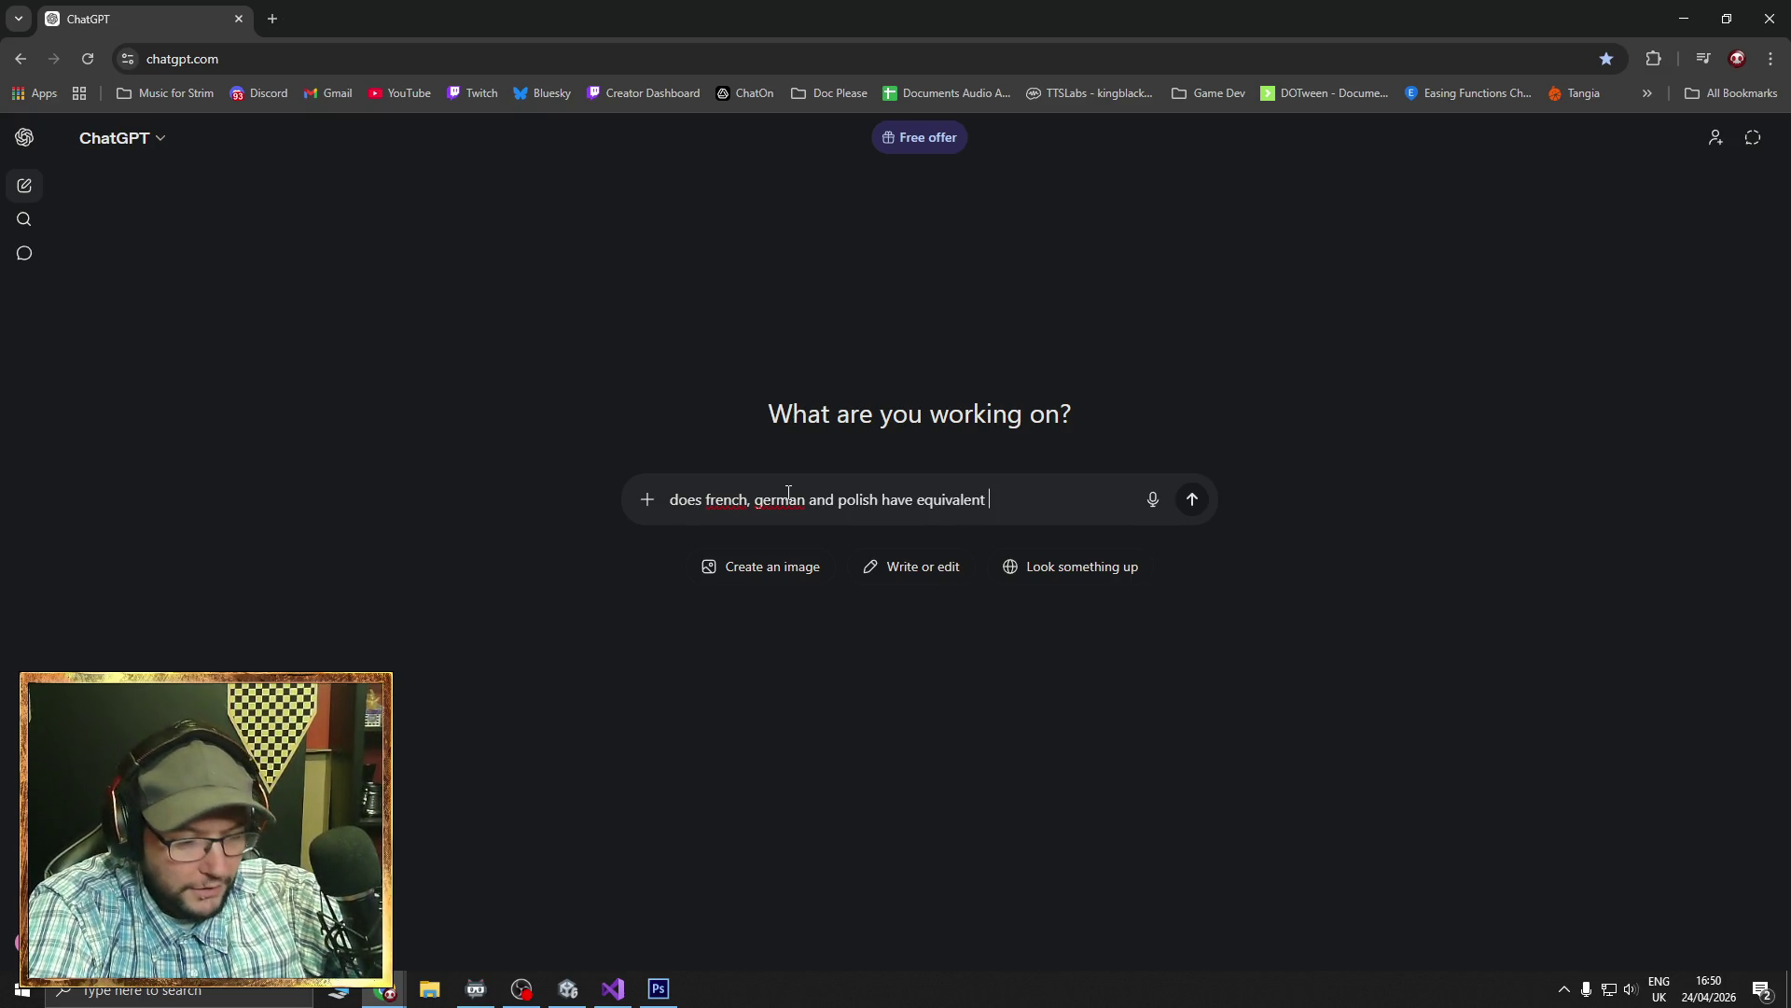
type("sho")
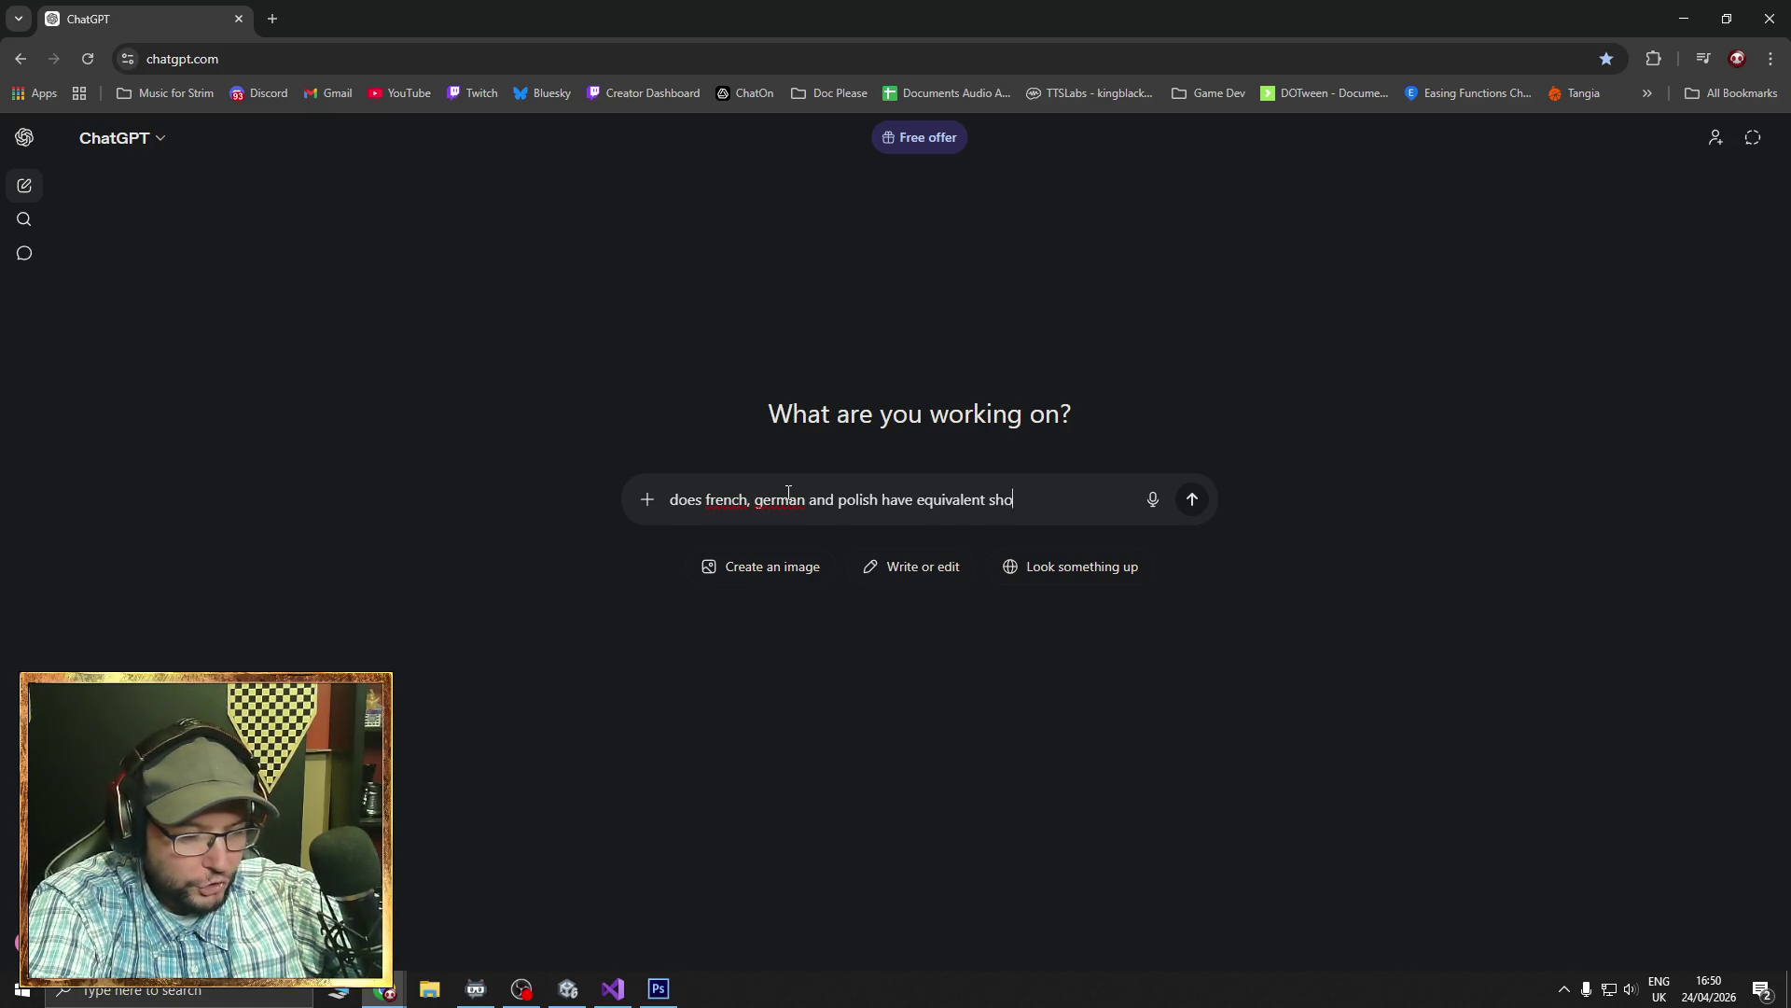
type("rtcuts like CPU")
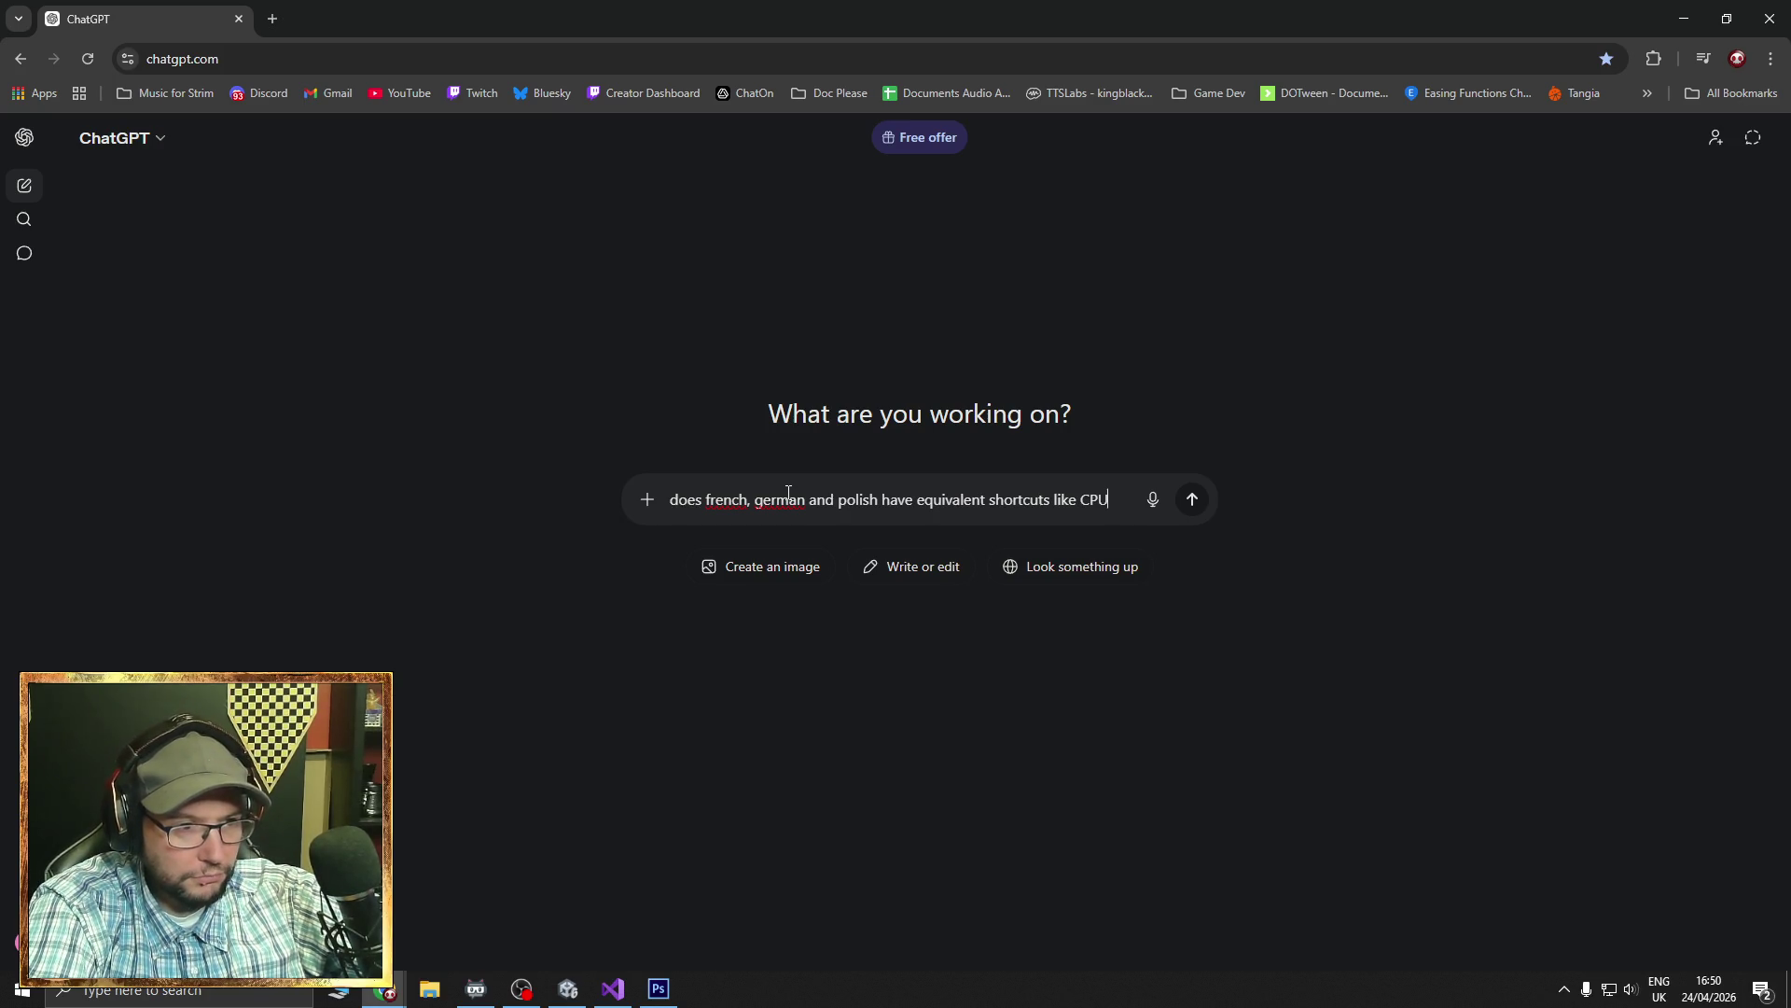
type("?")
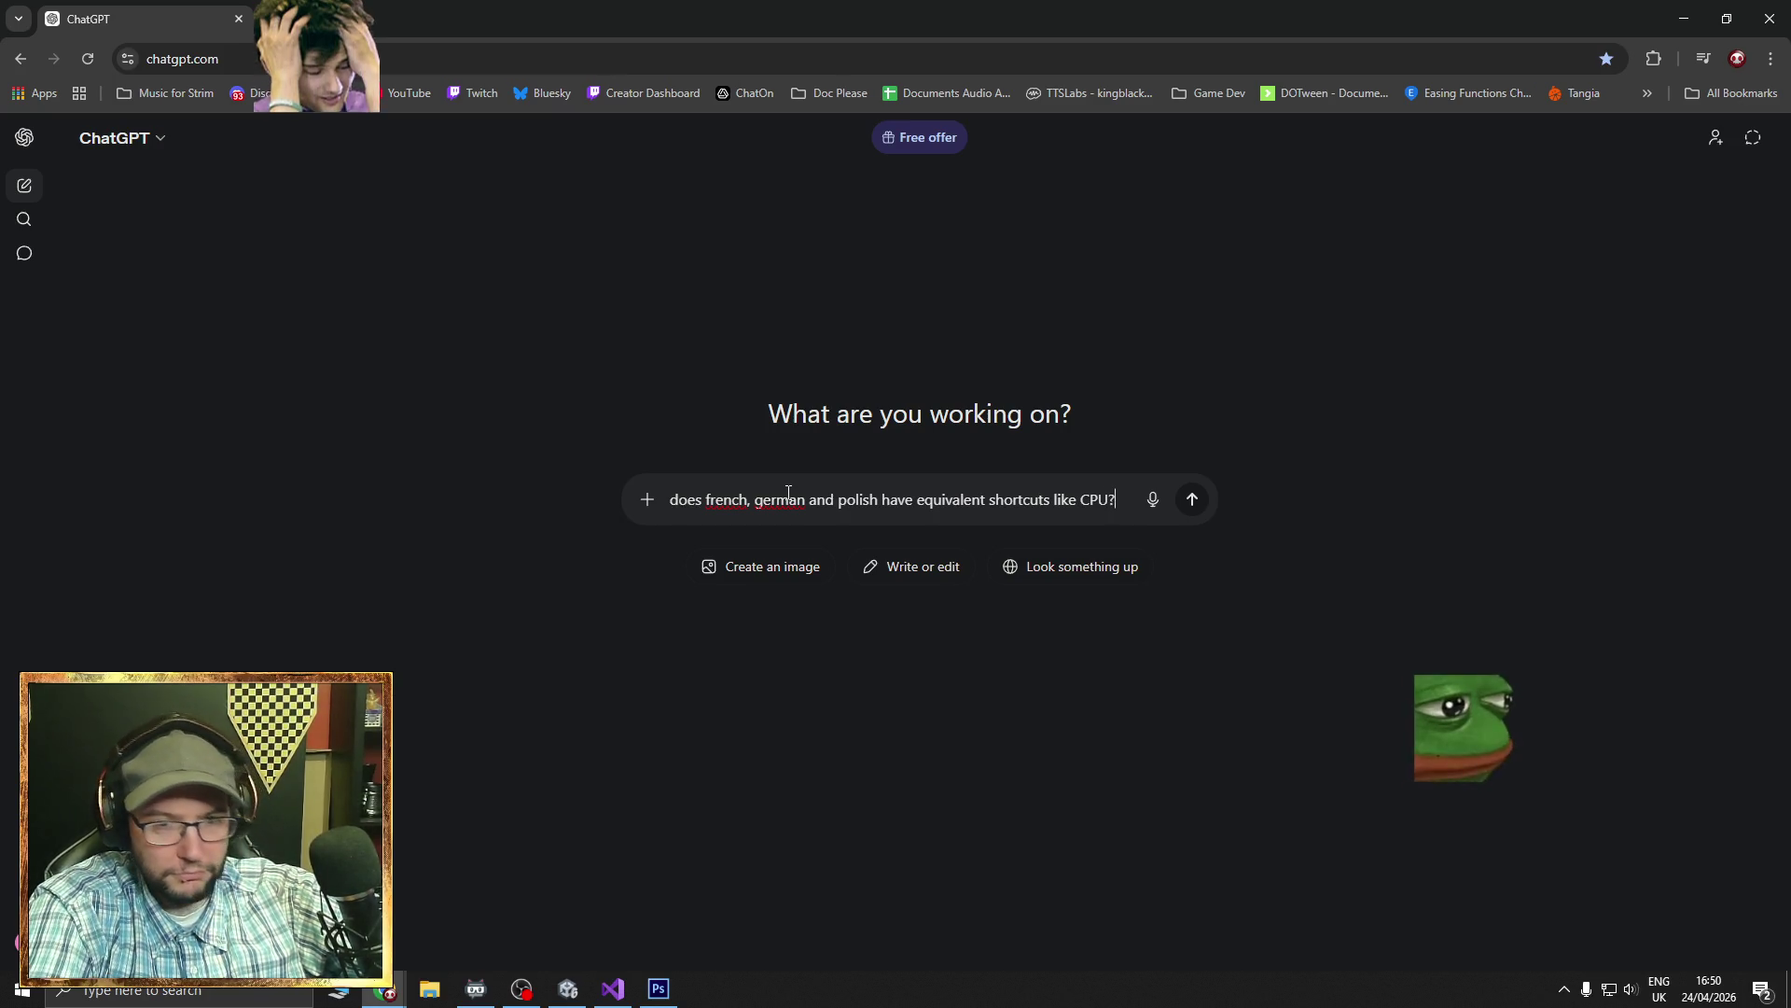
key("Return")
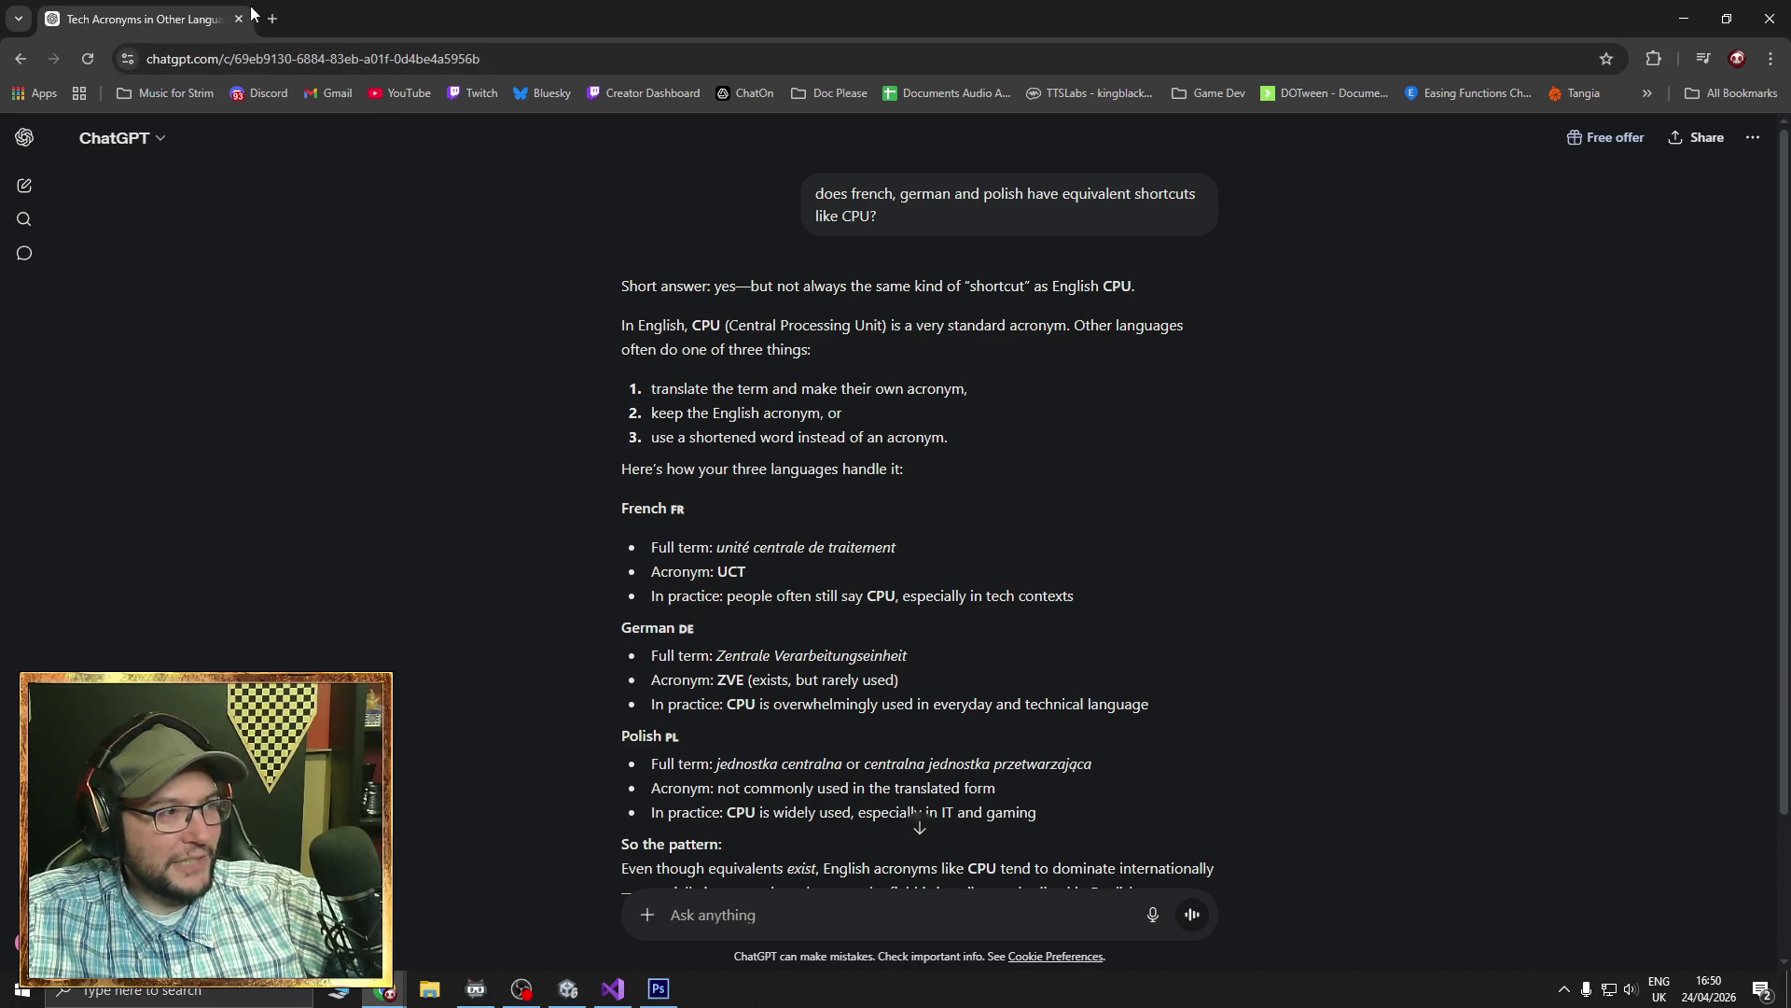
- Ask the follow-up 'What about MEM for MEmory' and close the browser
scroll(981, 612, "down", 2)
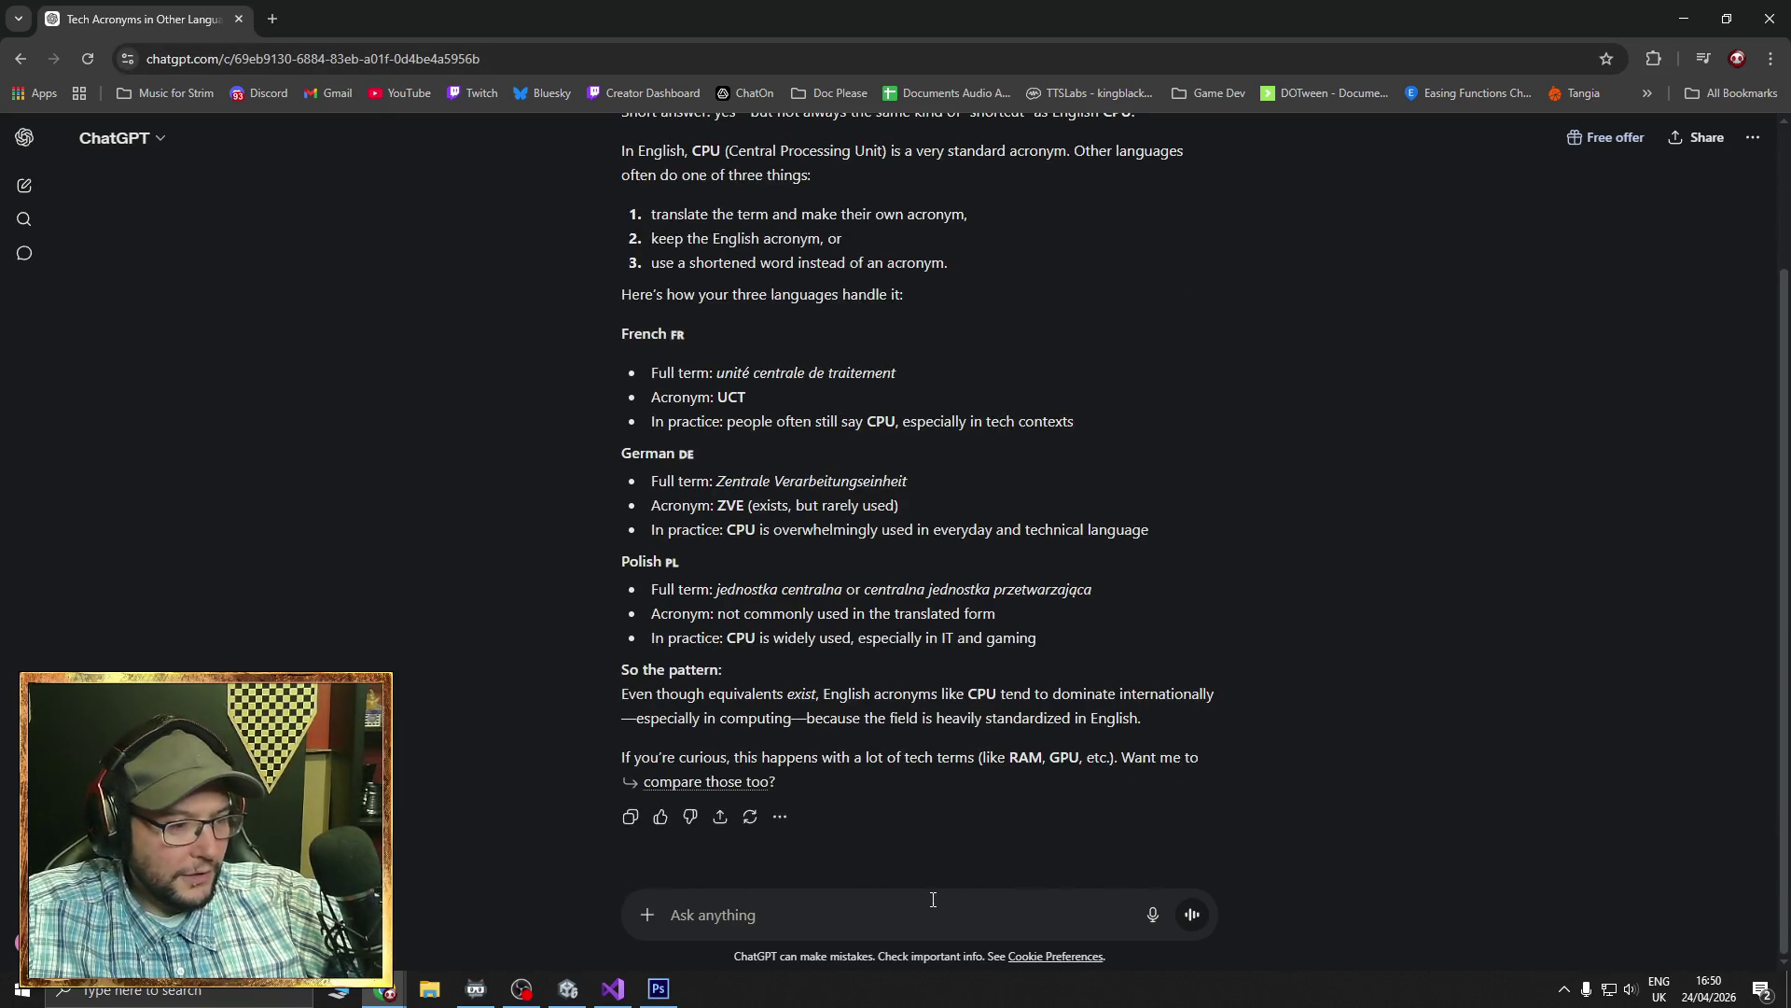
type("What about MEM")
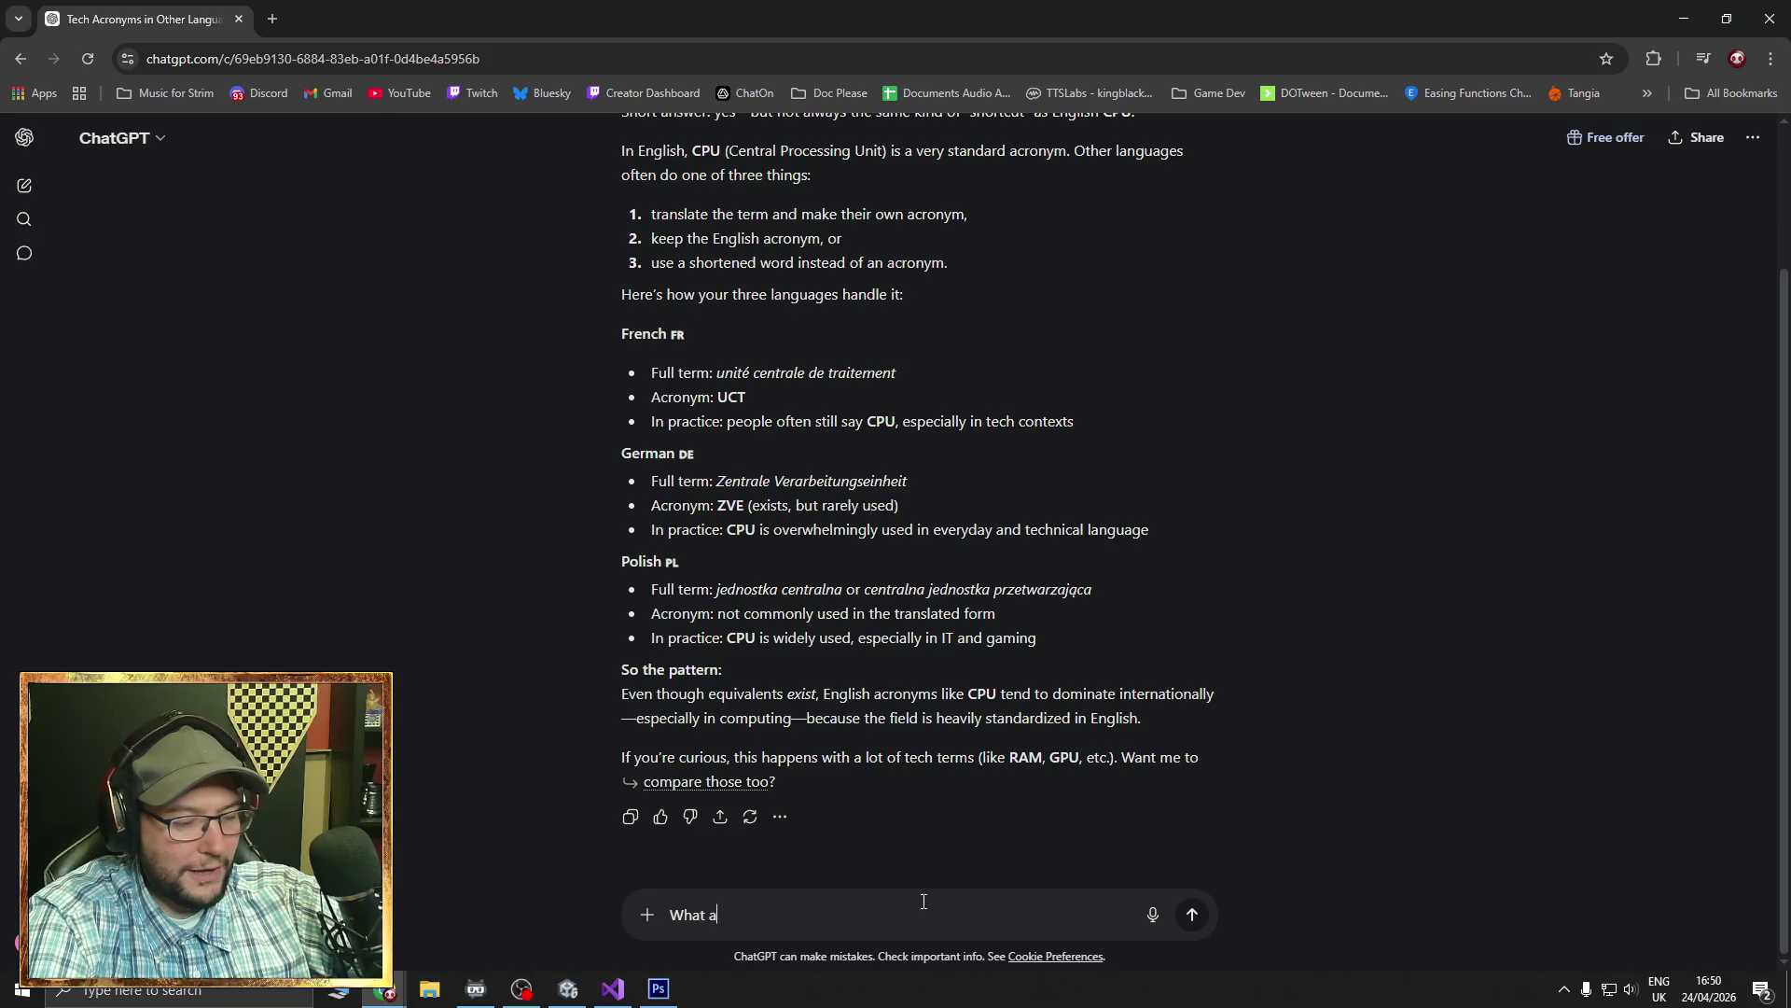
type(" for MEm")
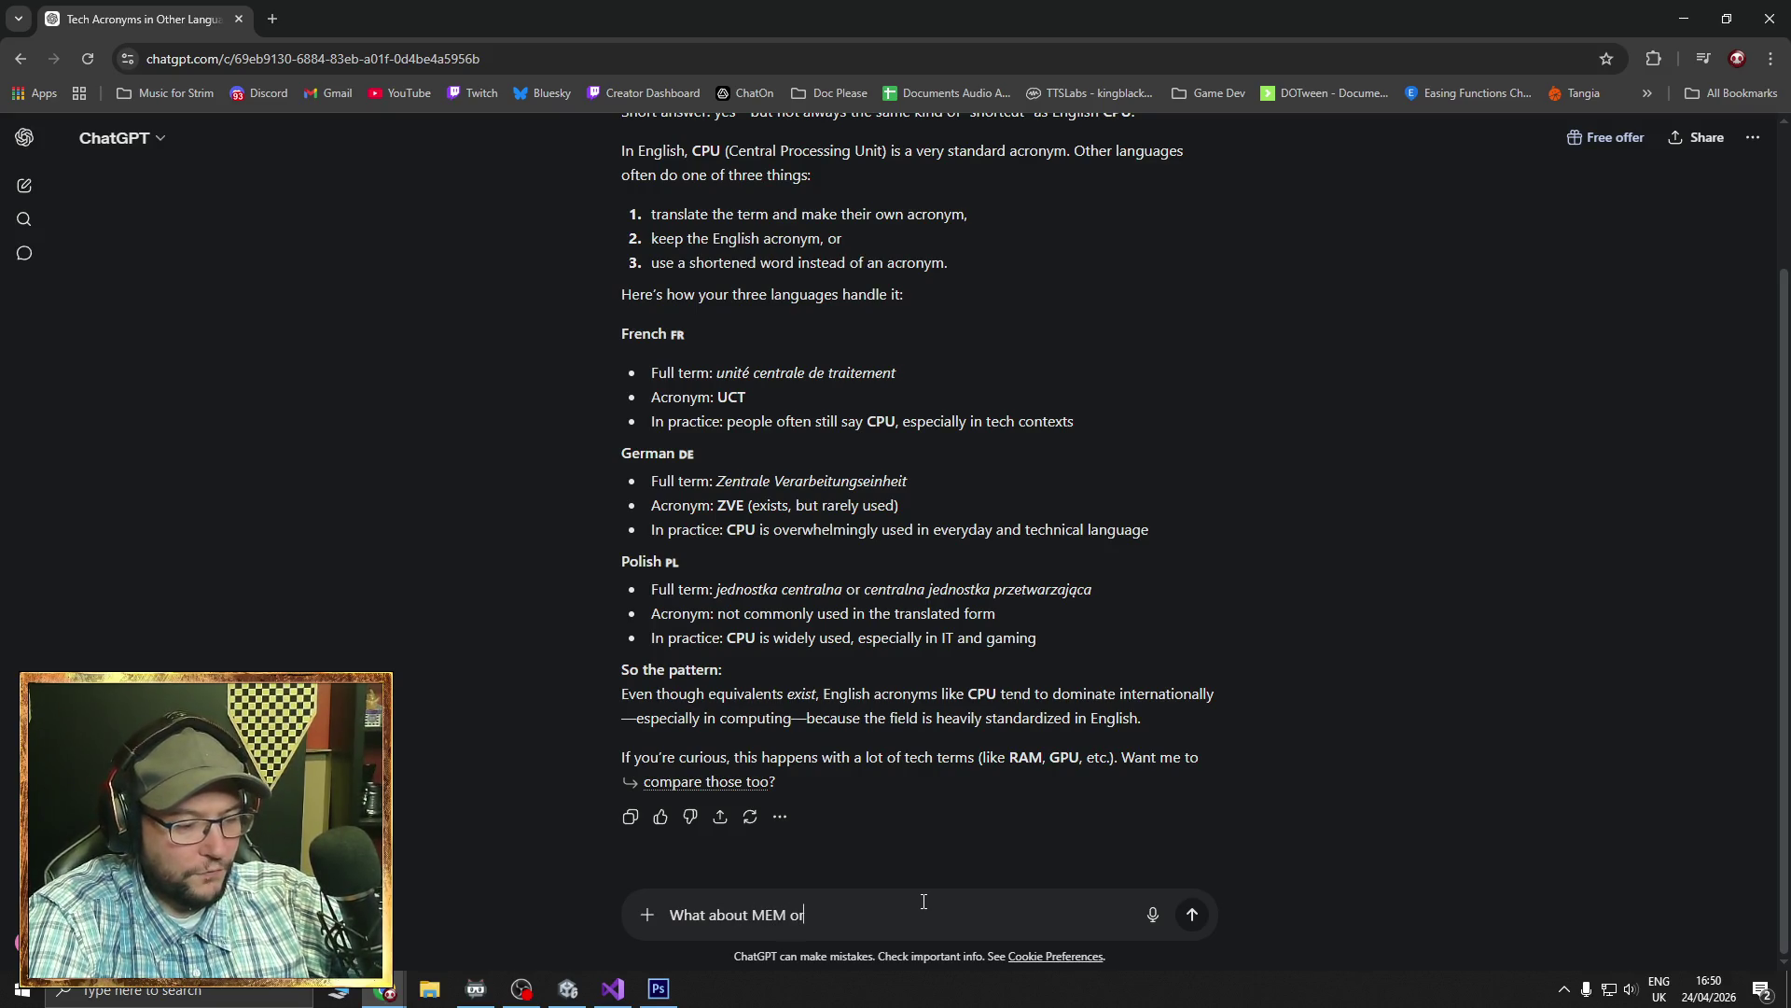
type("ory")
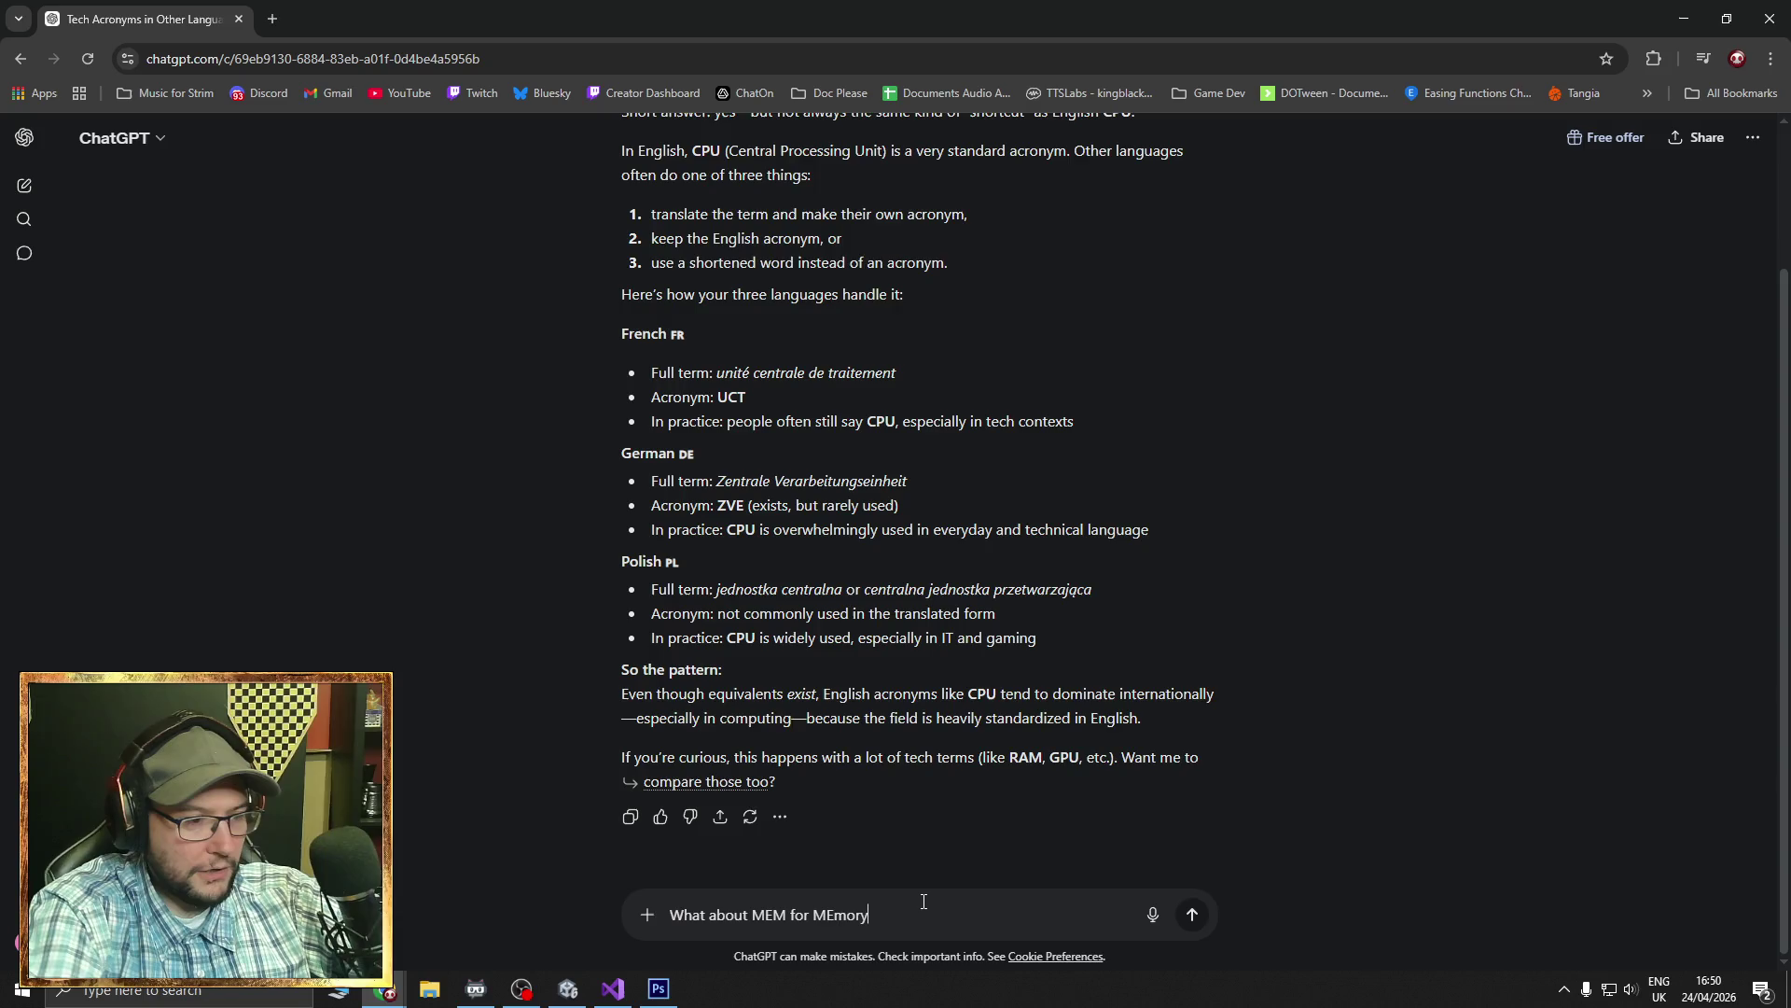
key("Return")
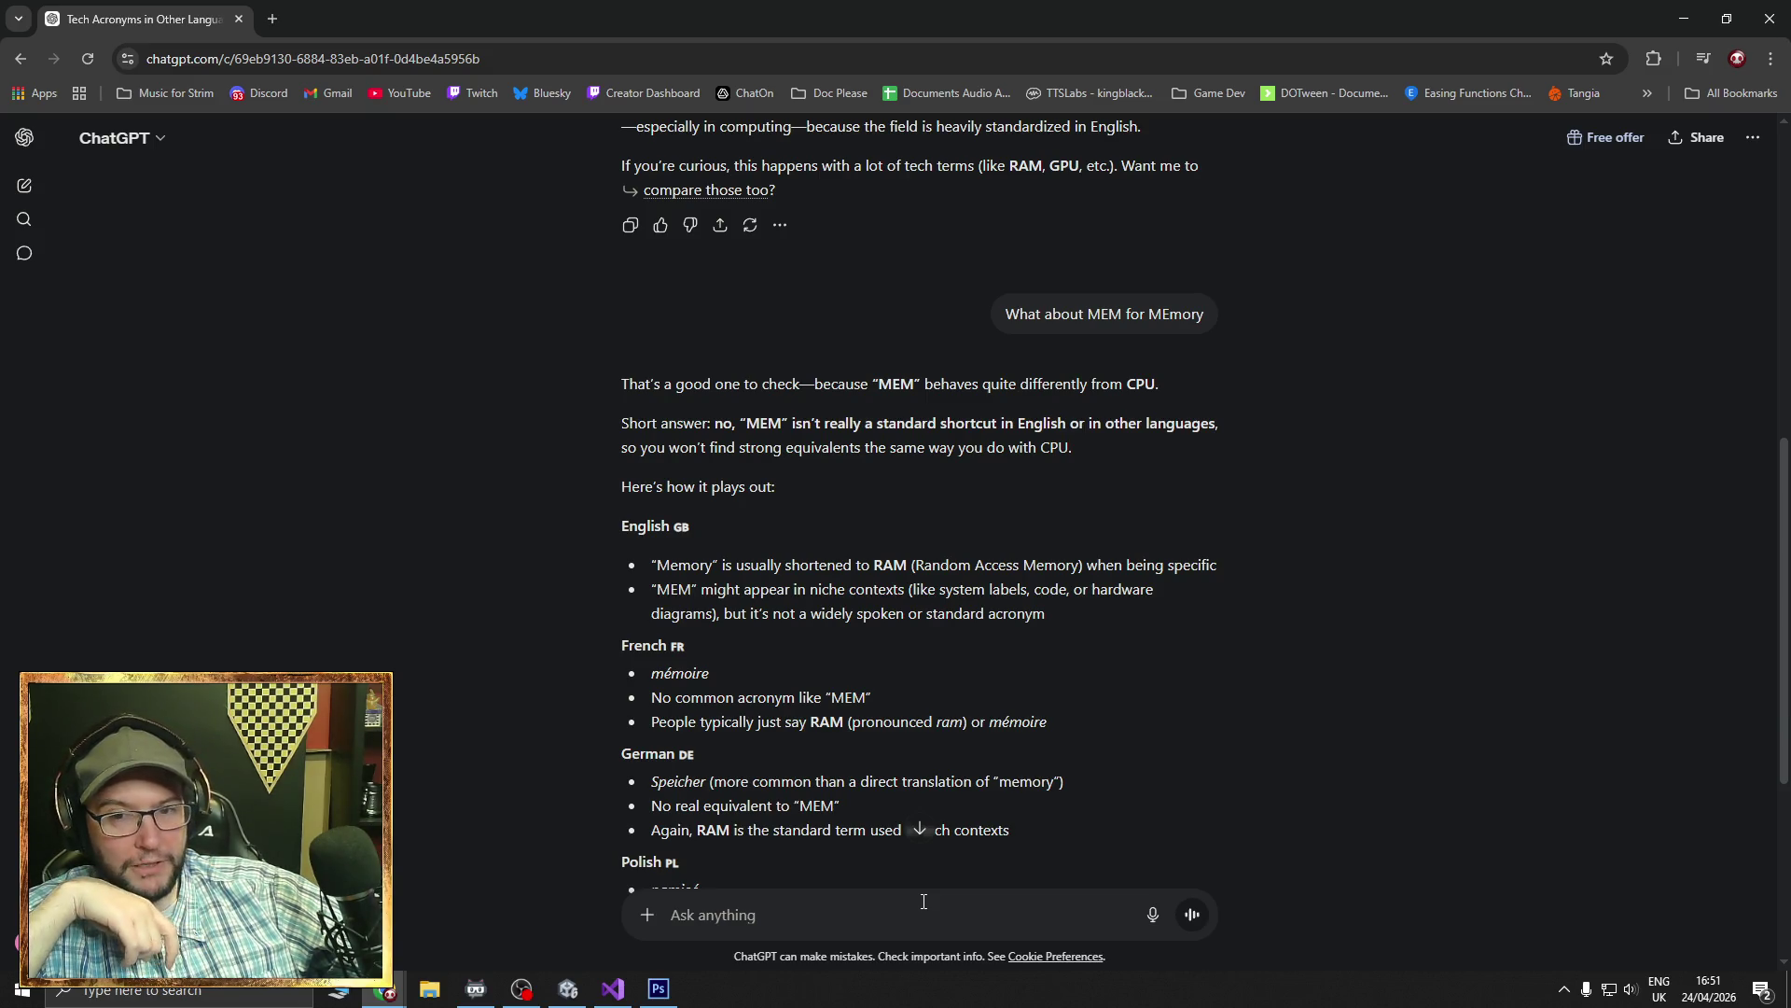
left_click(240, 20)
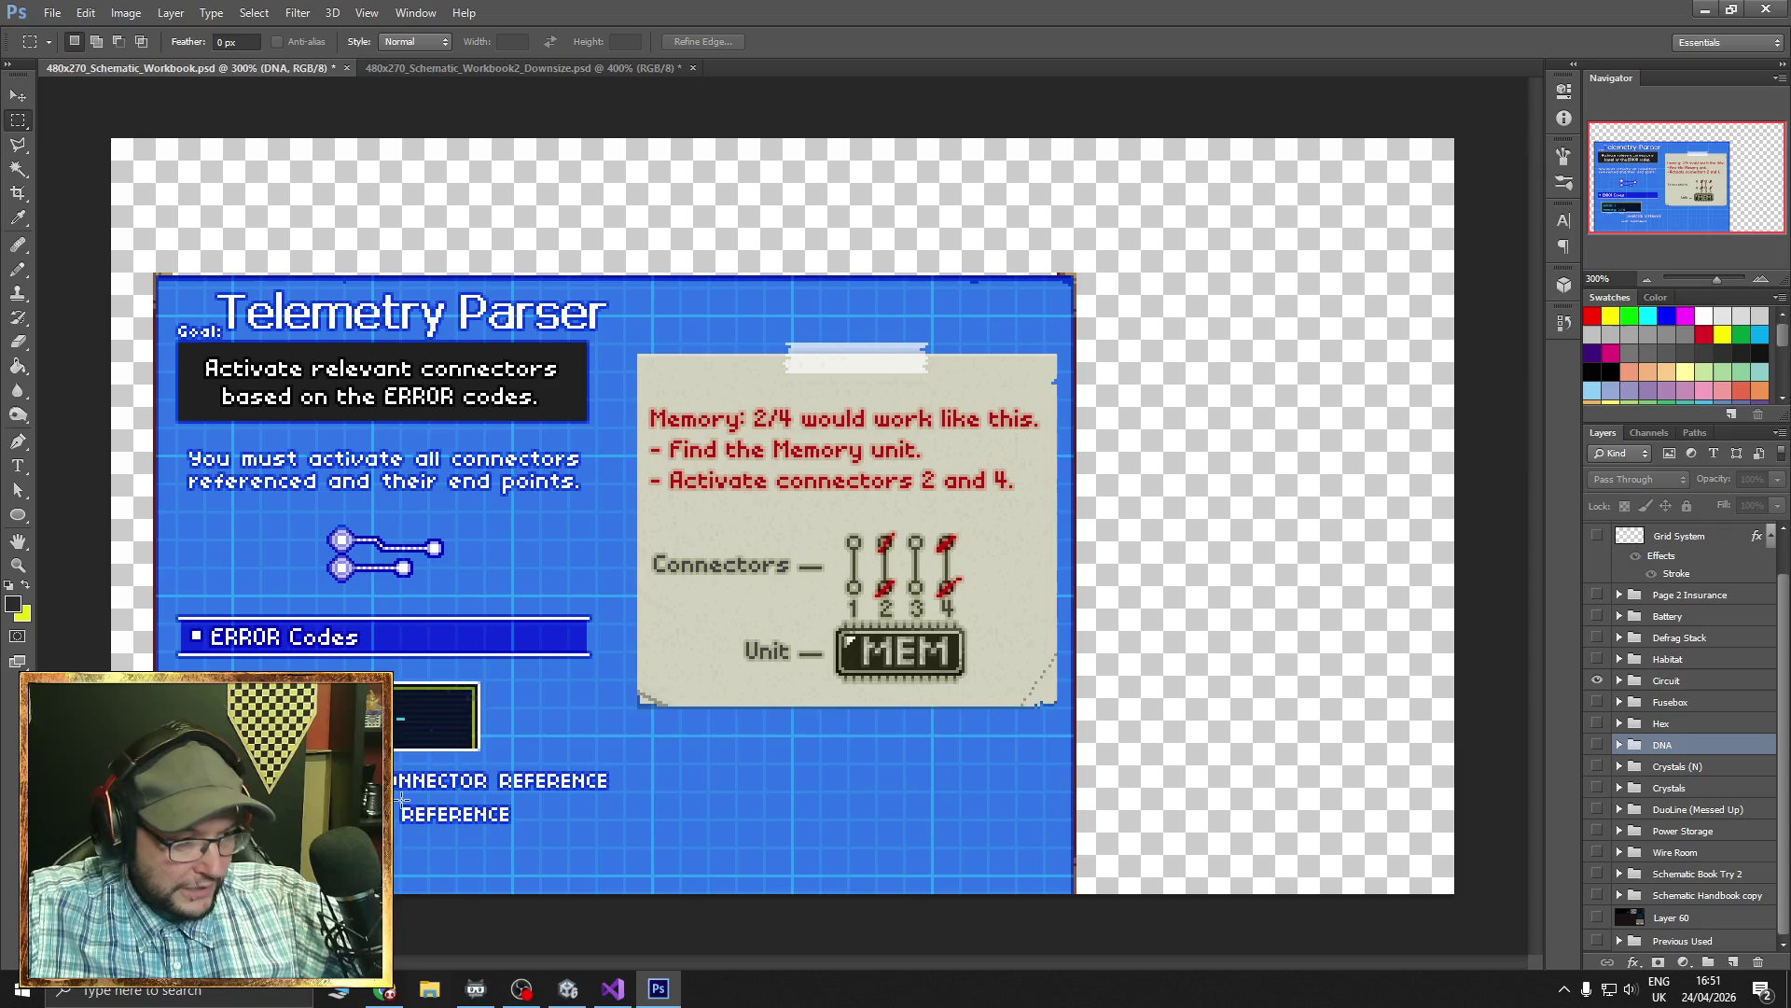
left_click(386, 997)
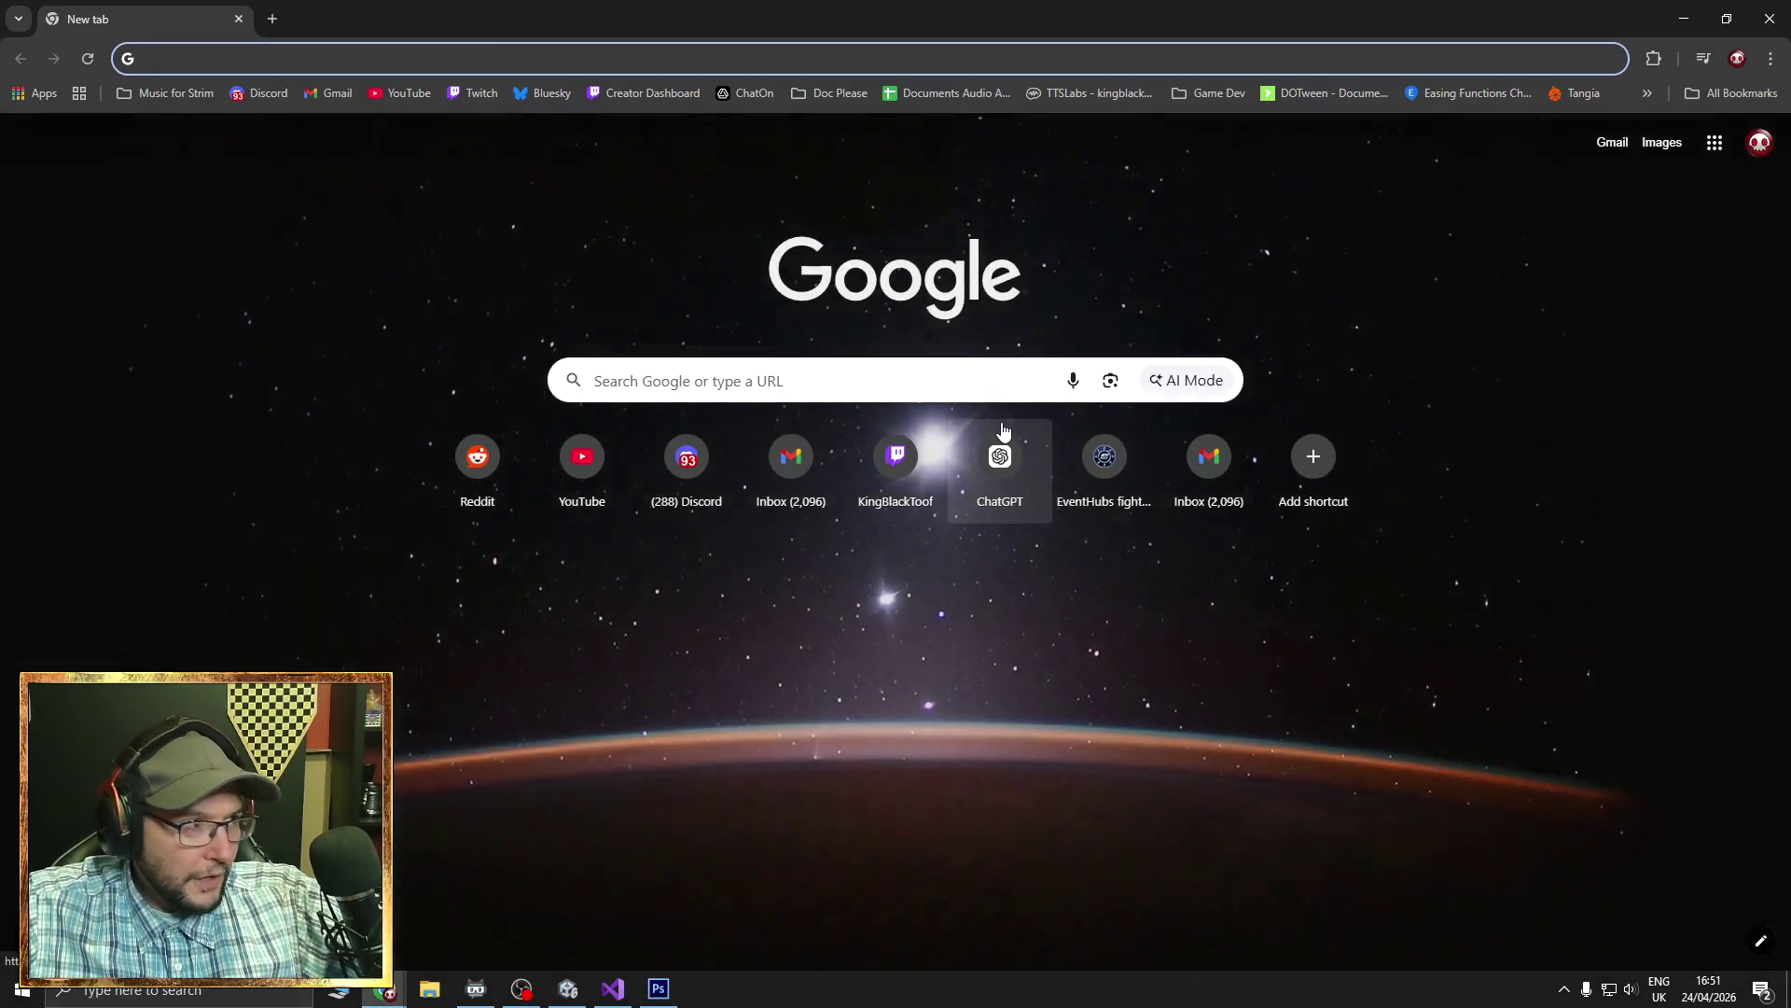
- Reach Thesaurus.com via a Google search, declining data sharing and closing the Word of the Day video
type("thesaursus")
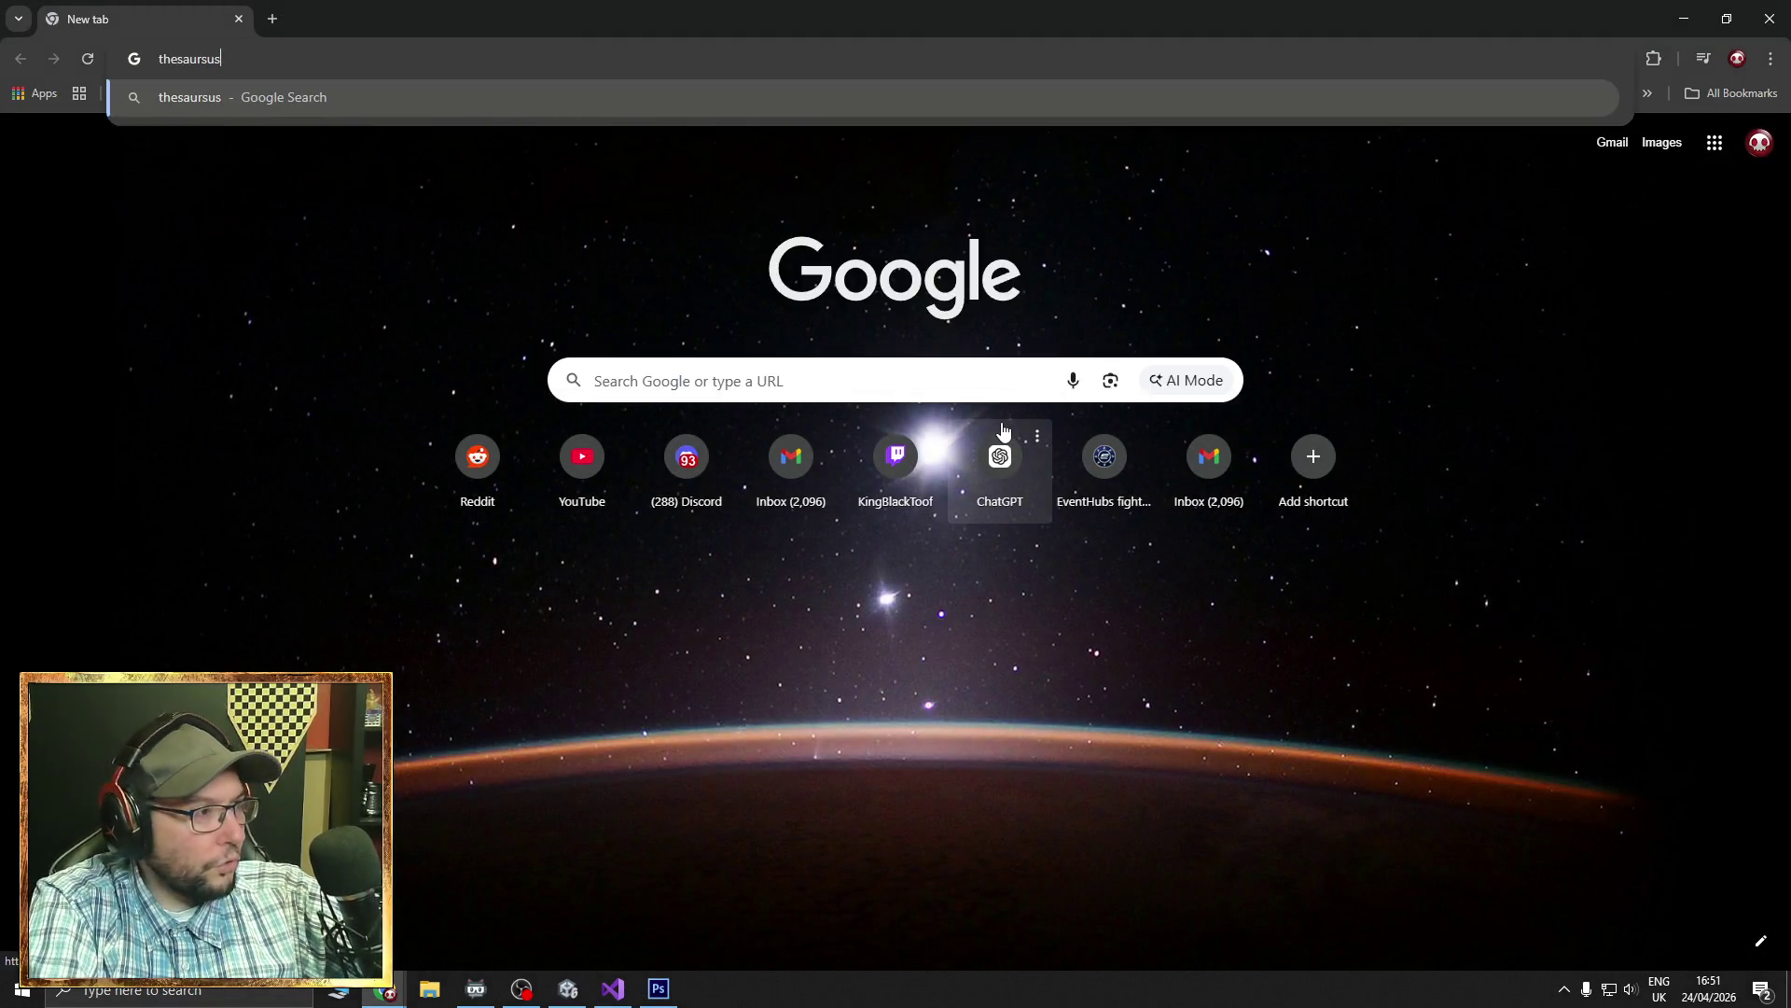
key("Return")
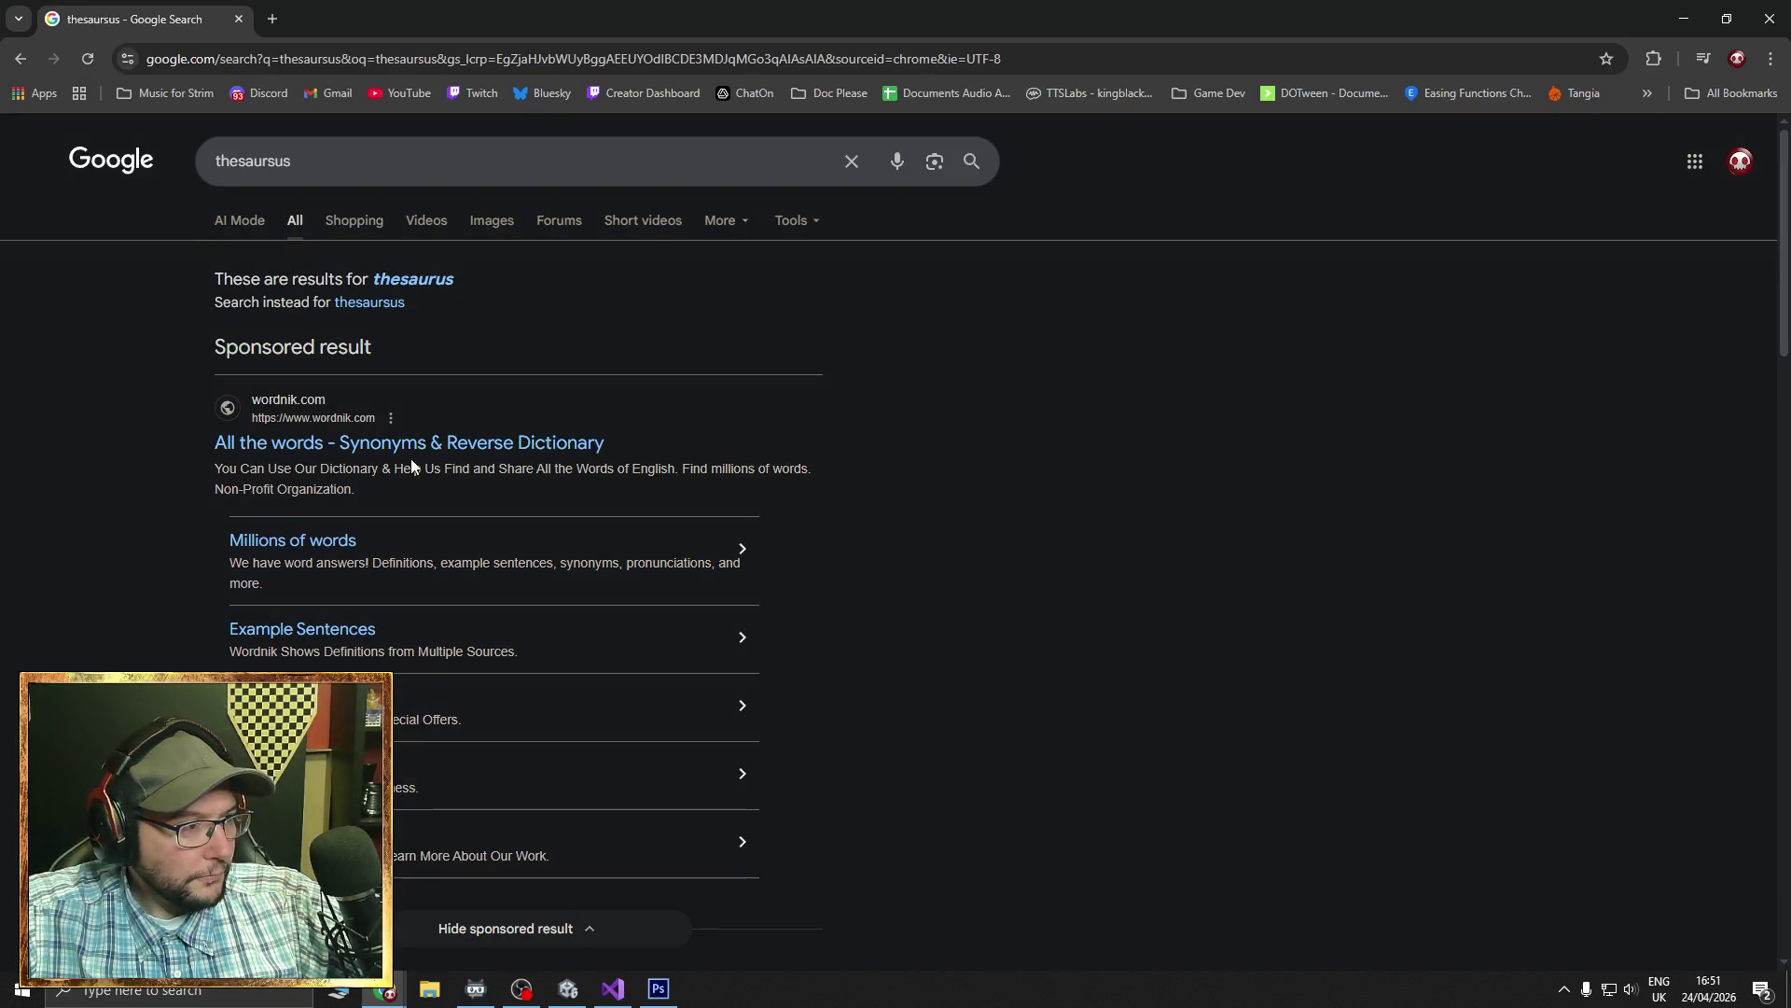
scroll(278, 422, "down", 4)
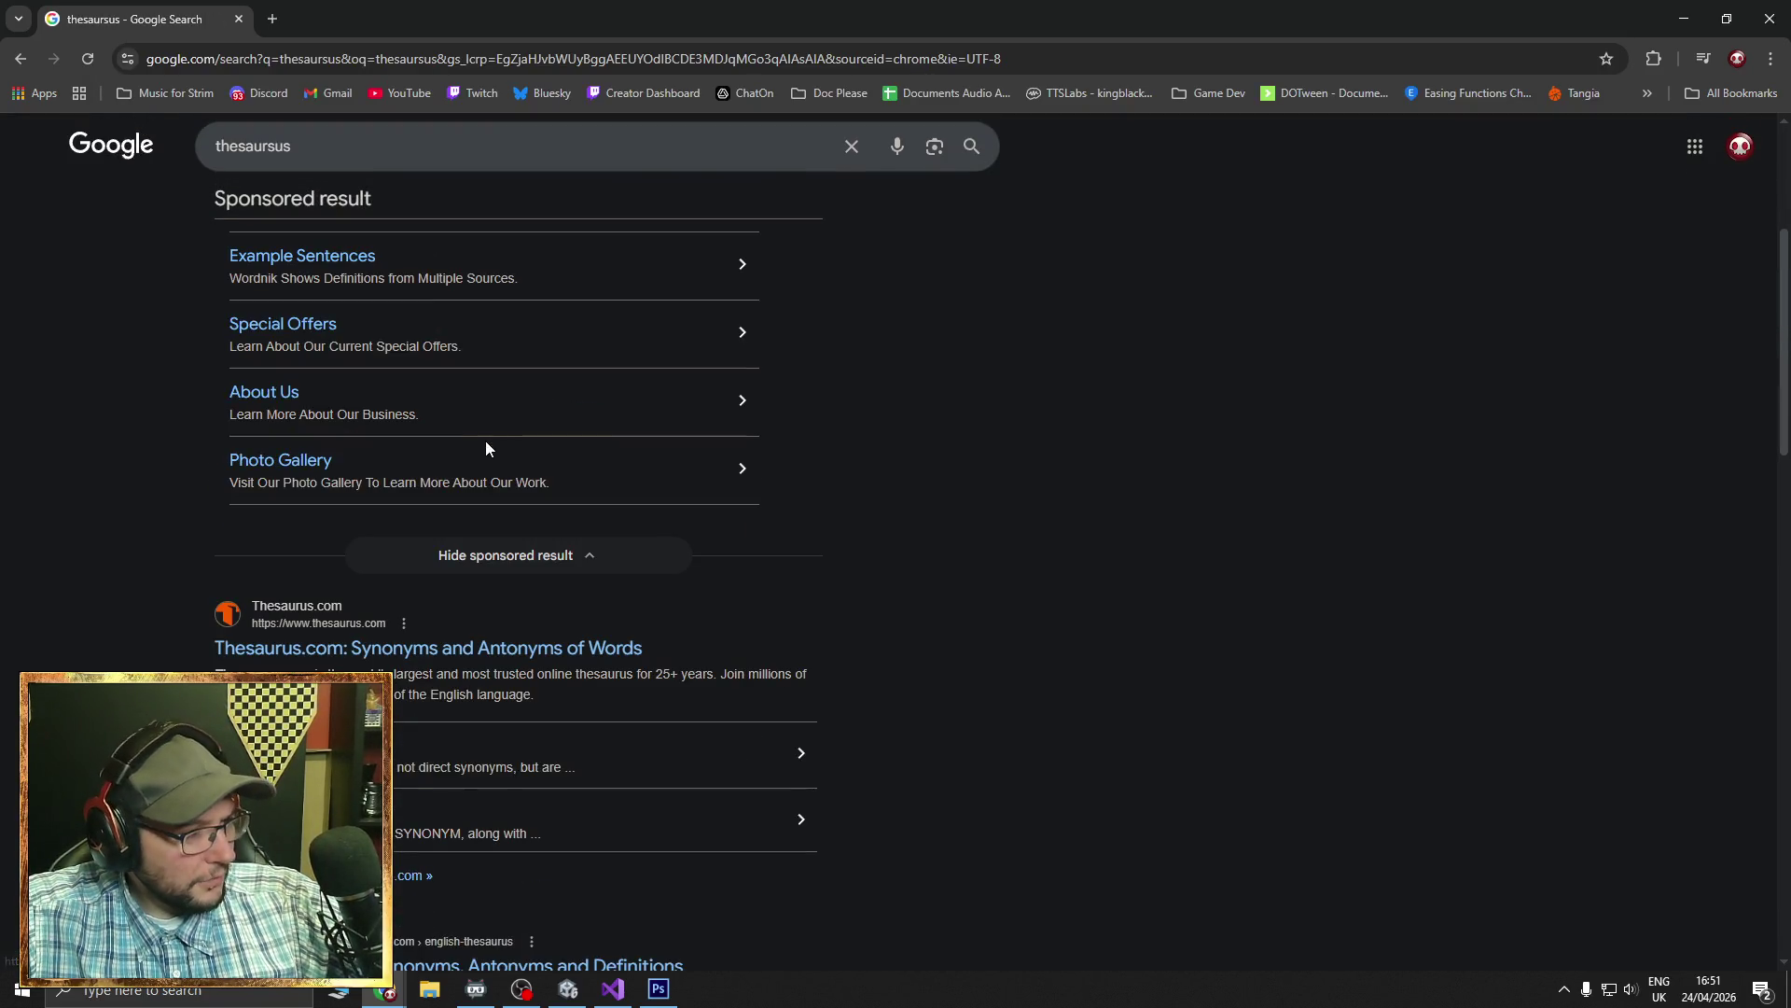
left_click(335, 647)
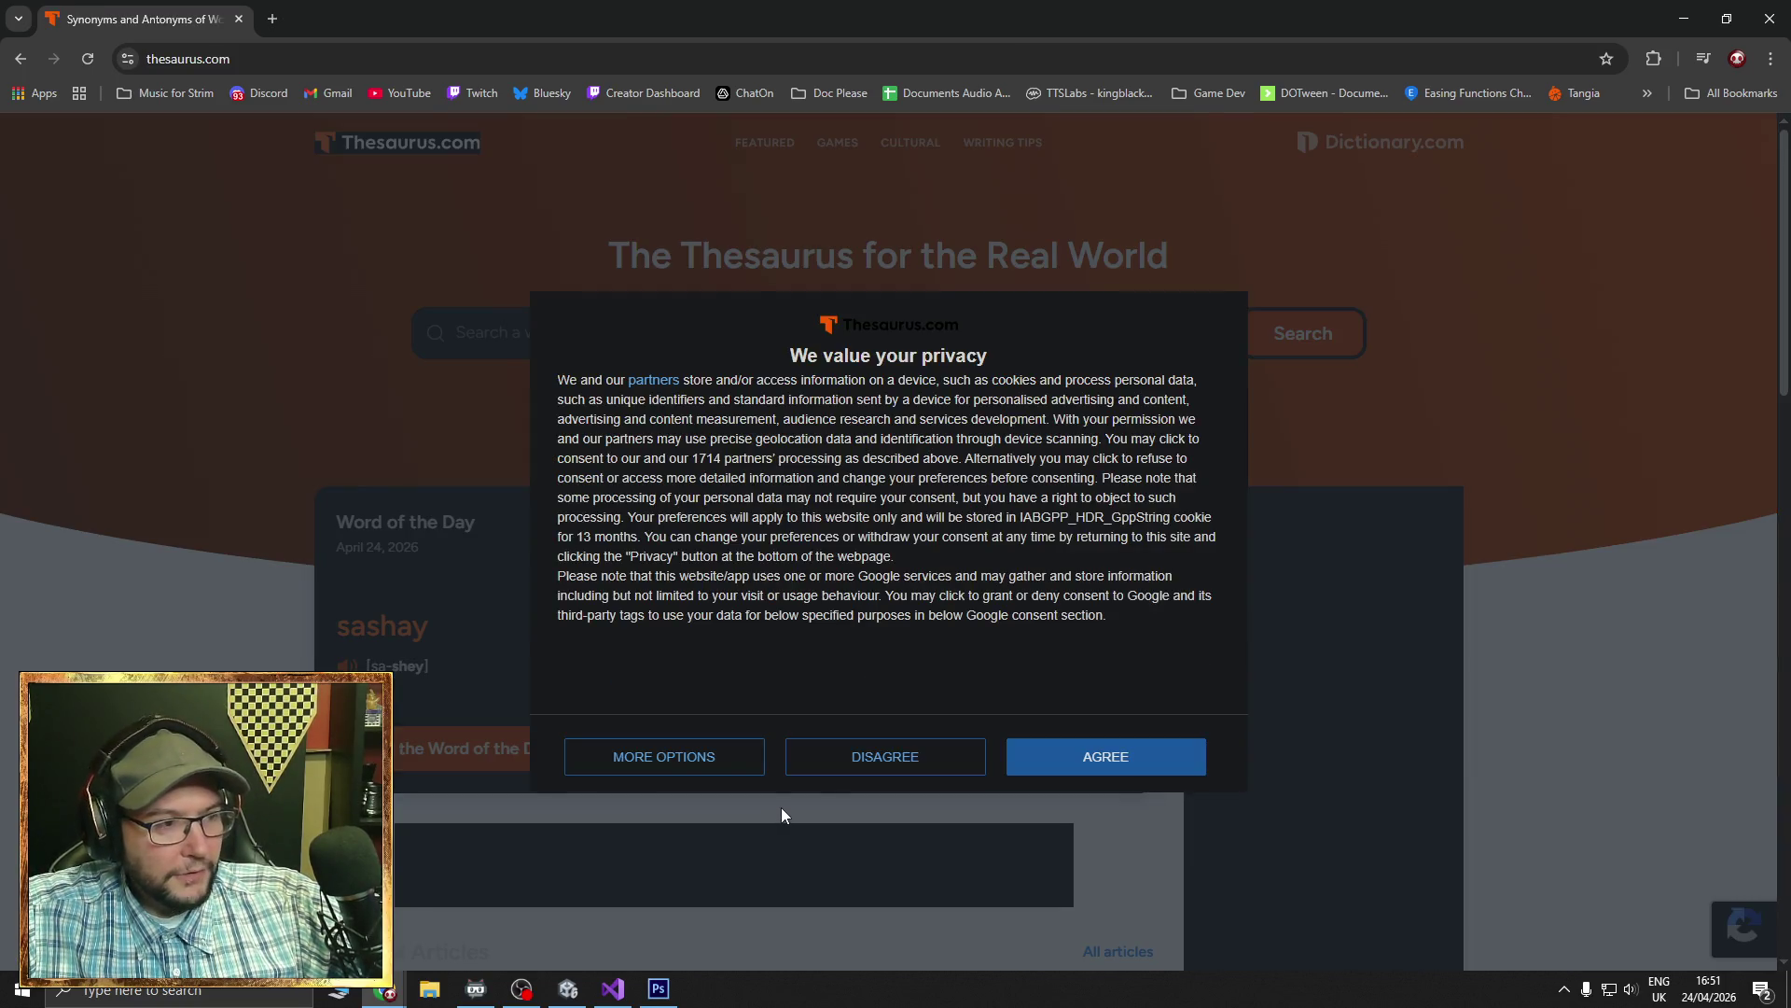
left_click(913, 755)
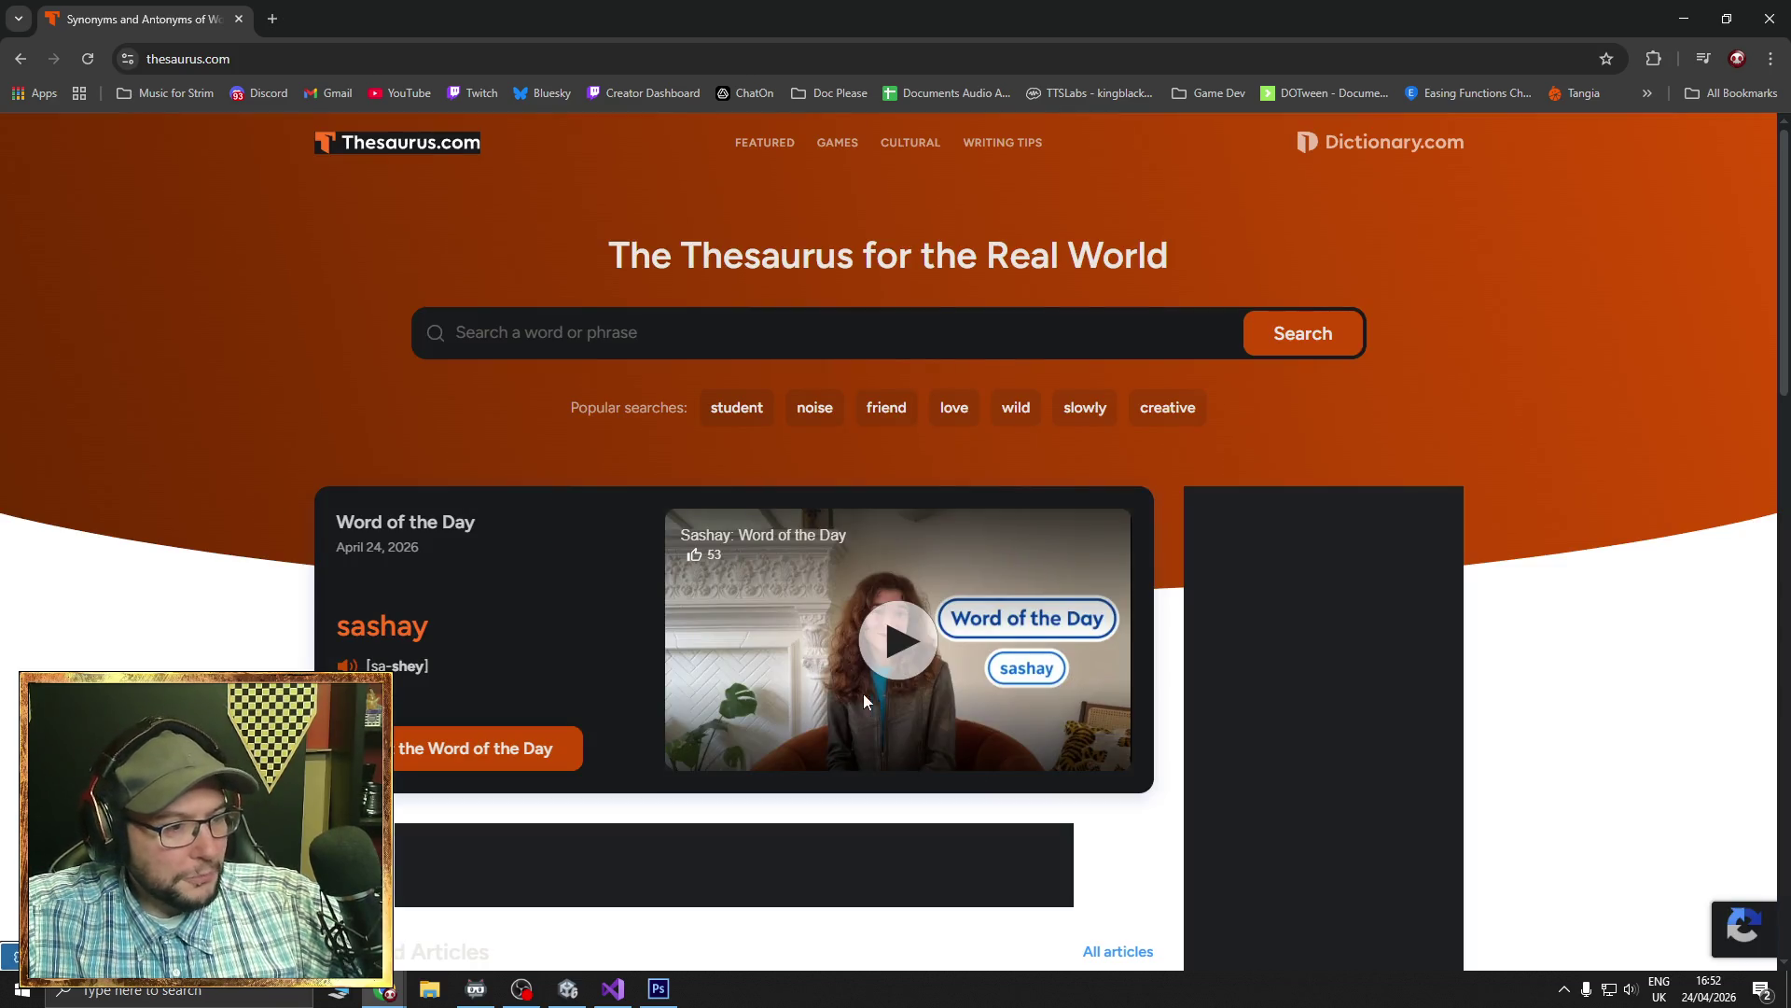
scroll(914, 754, "down", 2)
scroll(933, 569, "down", 5)
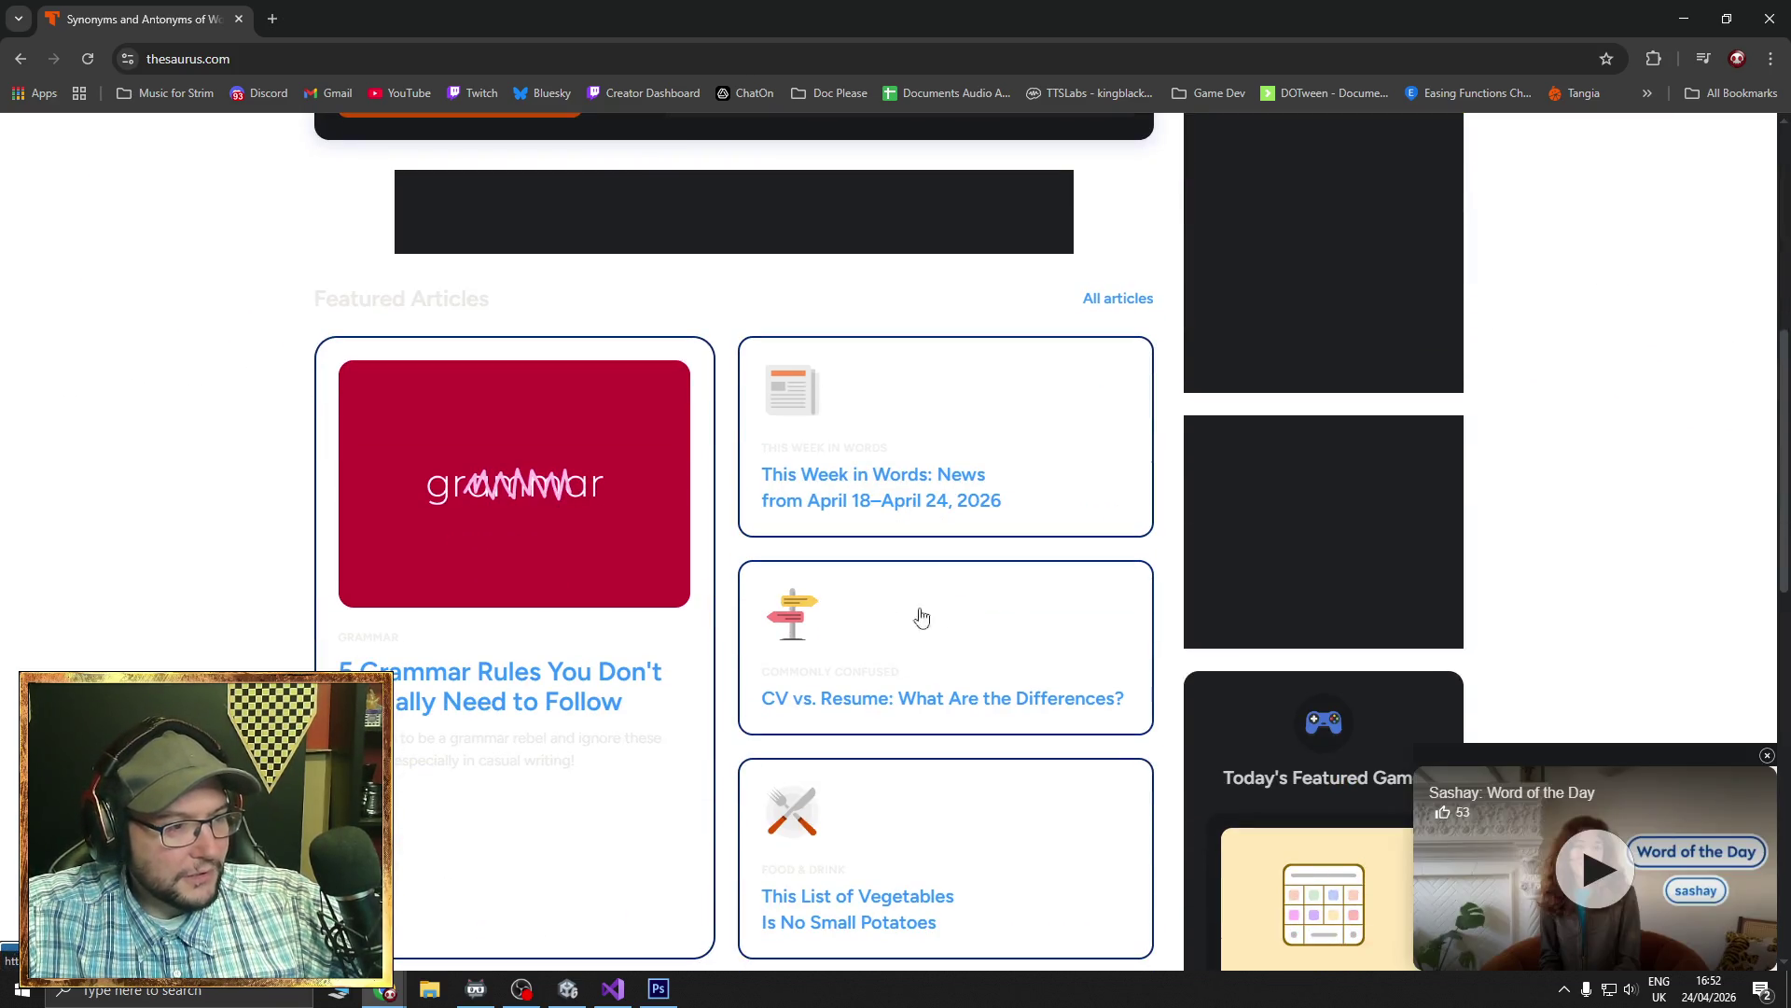
scroll(637, 551, "down", 2)
scroll(637, 551, "down", 3)
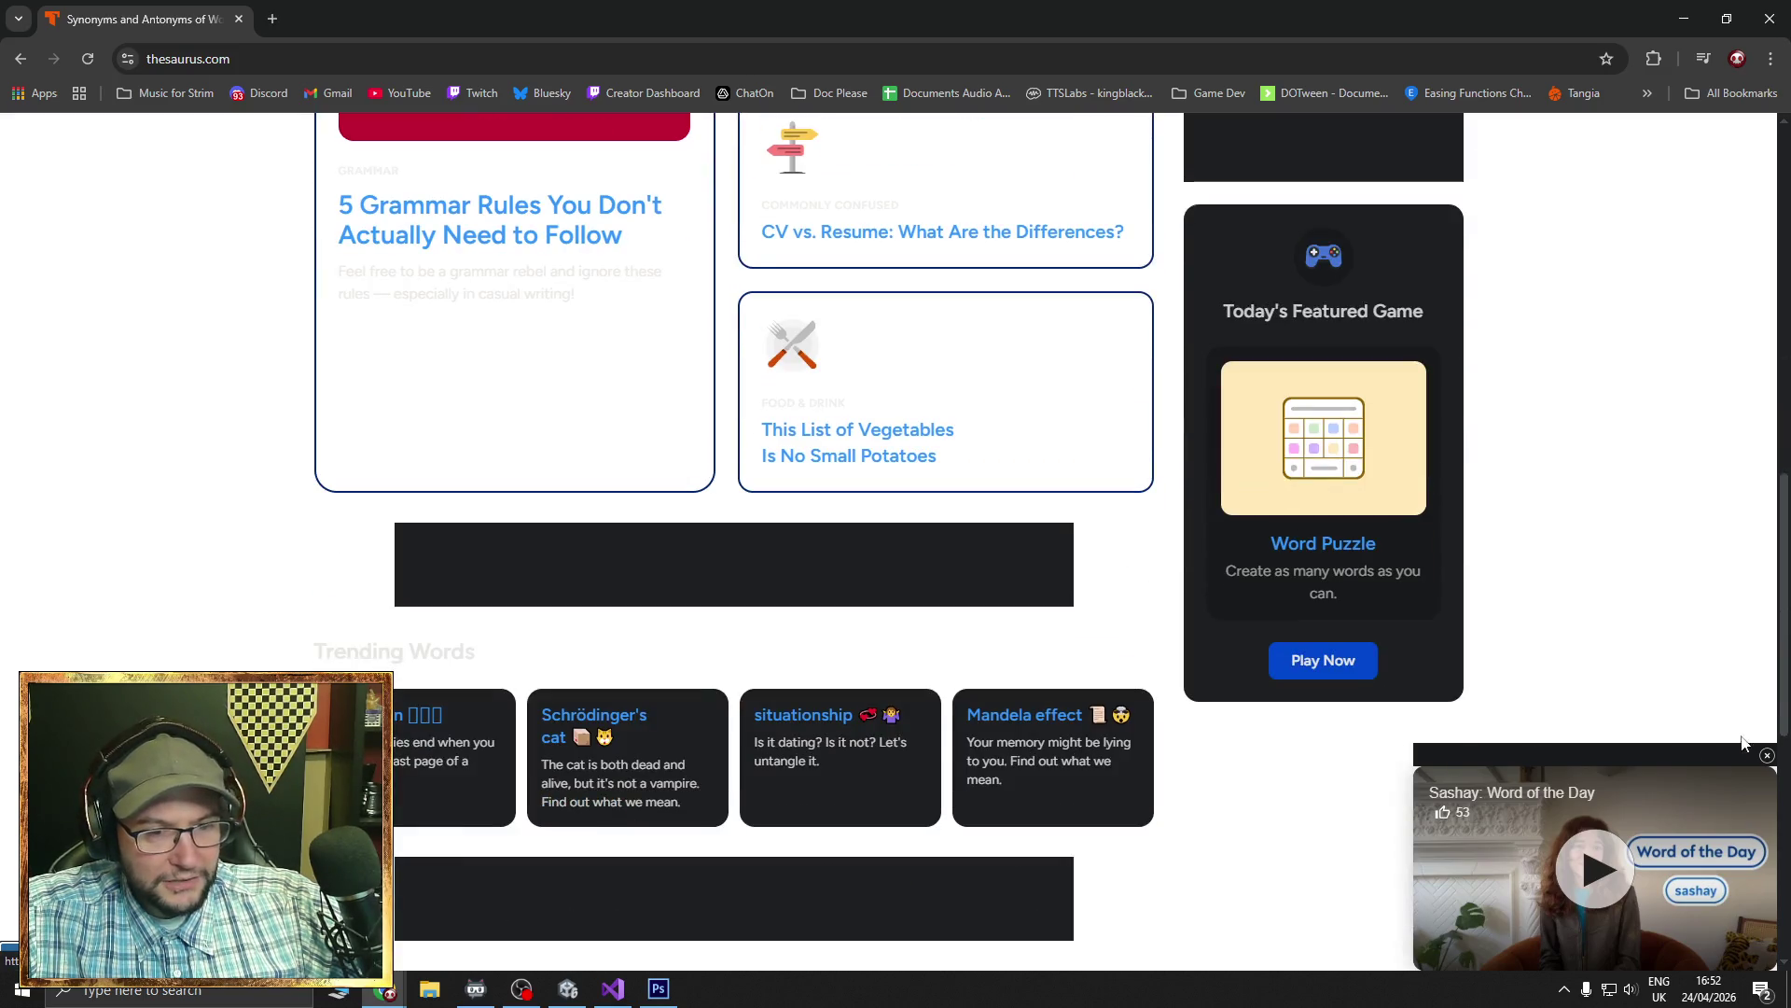
left_click(1767, 755)
scroll(641, 590, "up", 15)
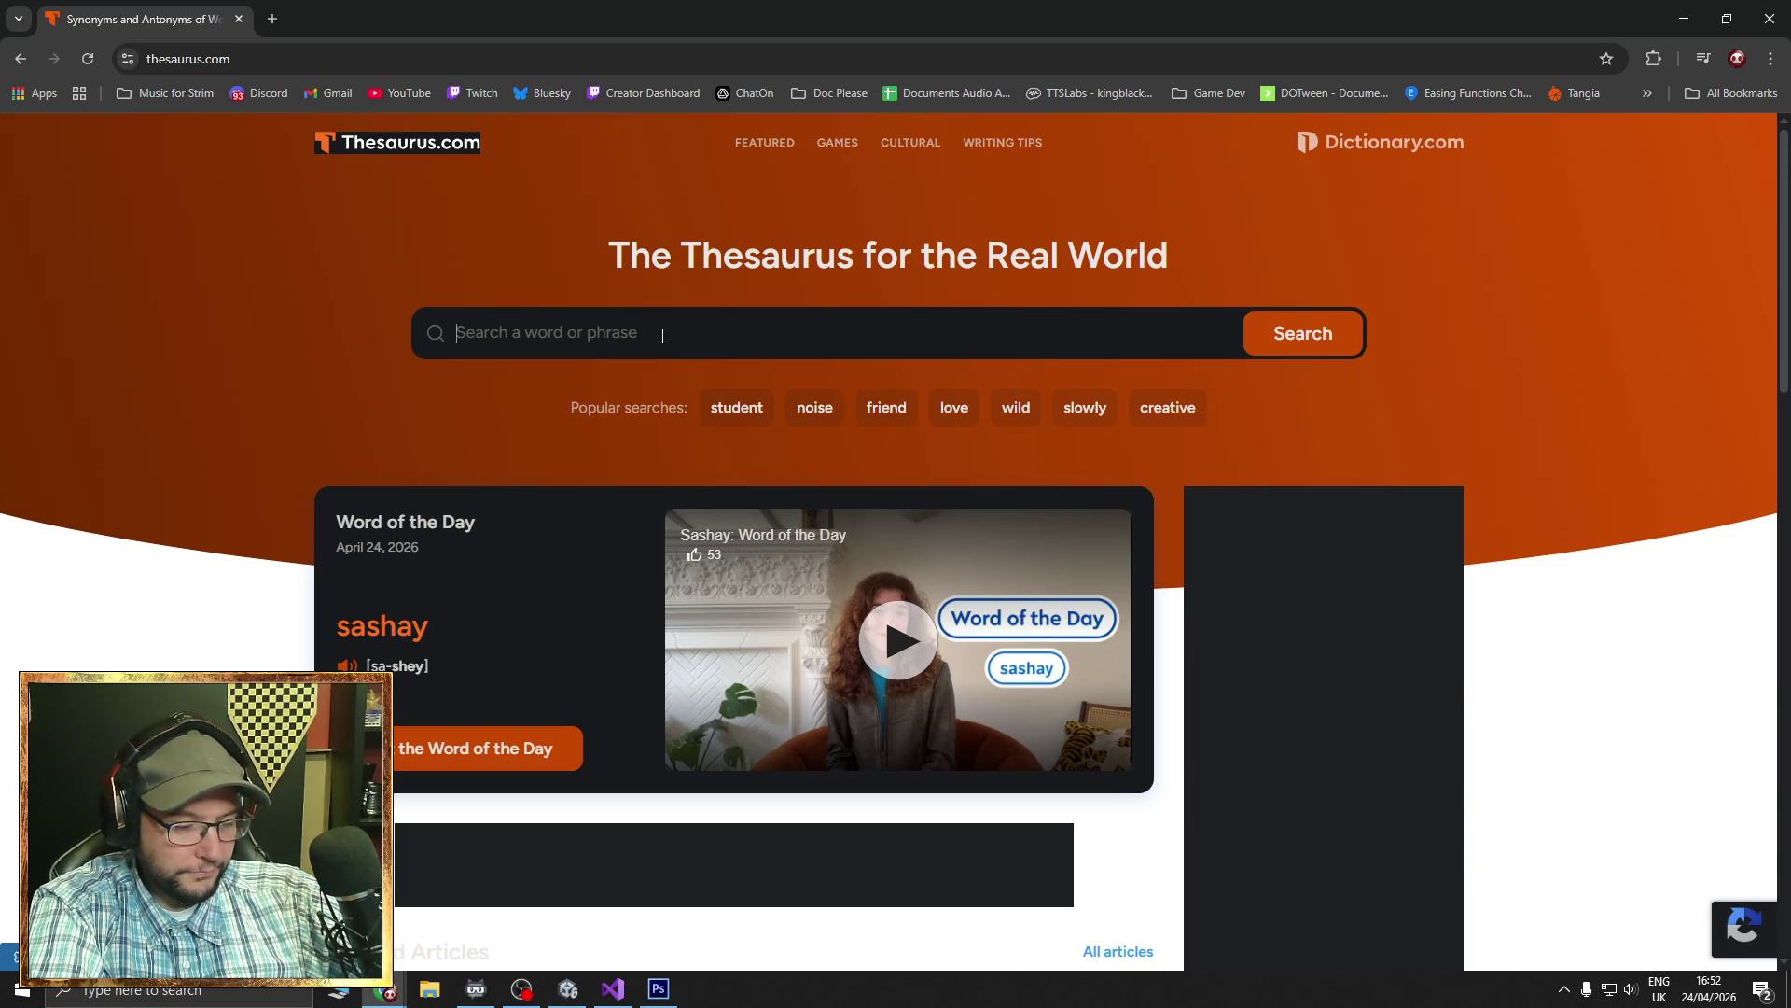
- Look up 'relay' on Thesaurus.com to see synonyms like transmit, send and transfer
type("relay")
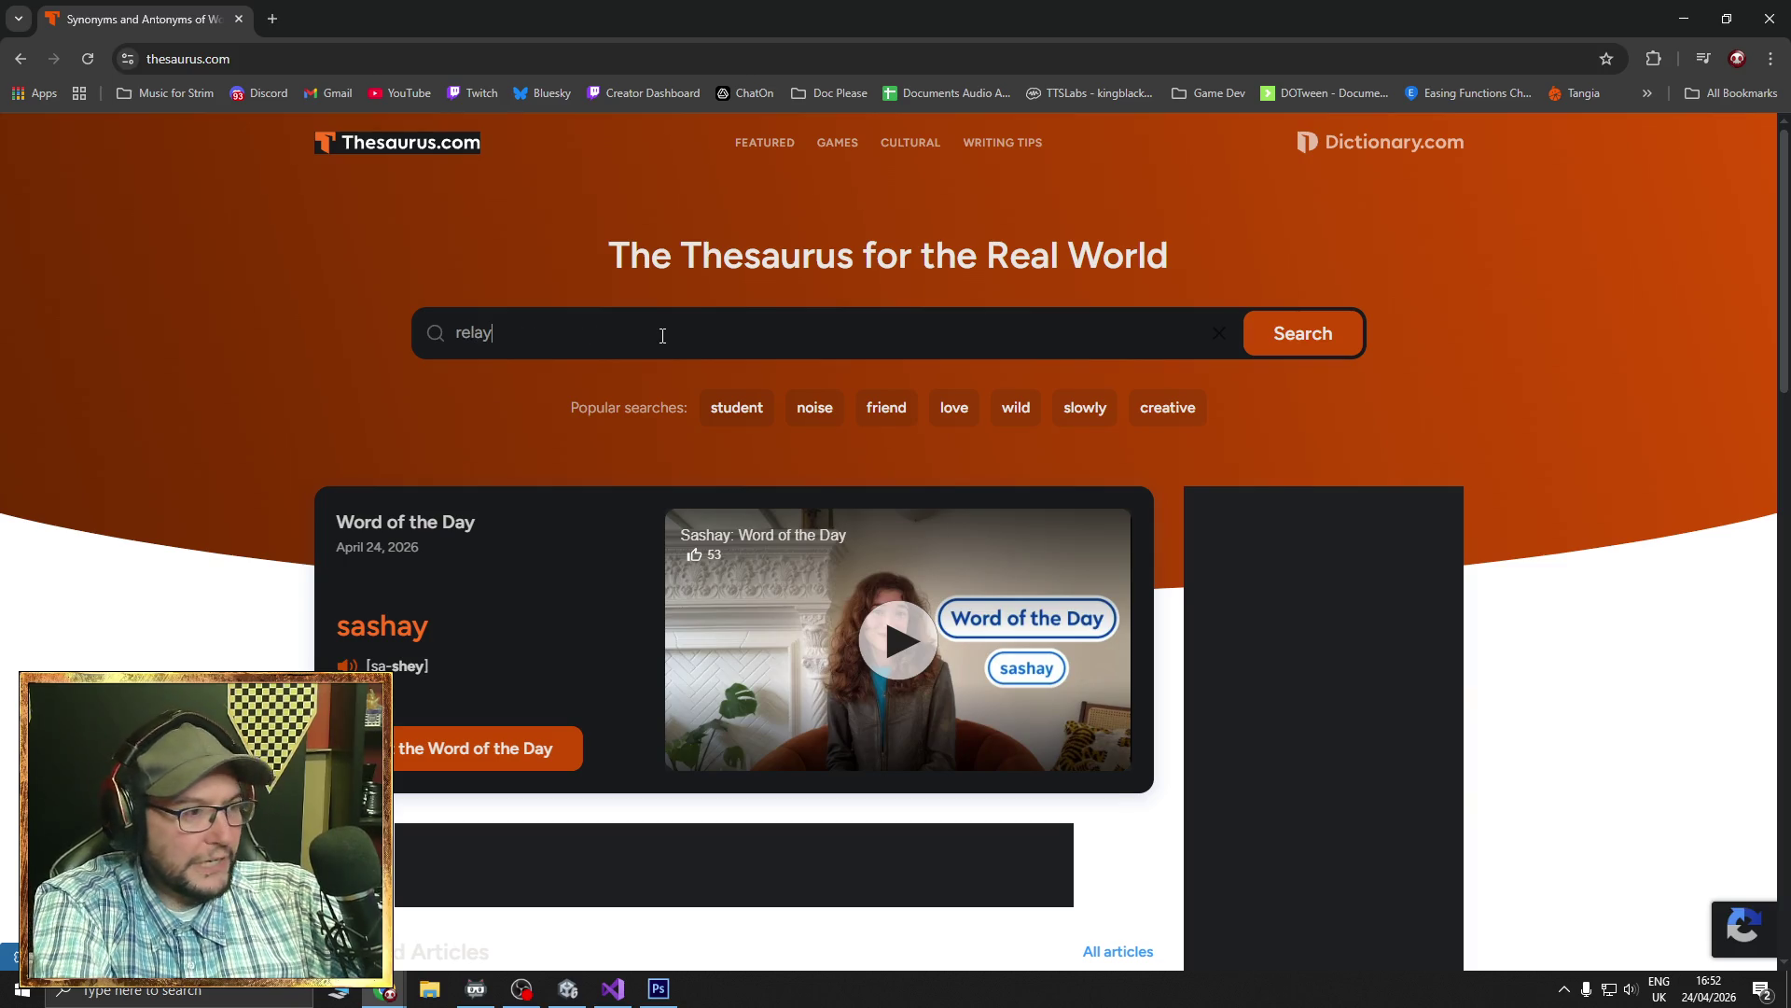
key("Return")
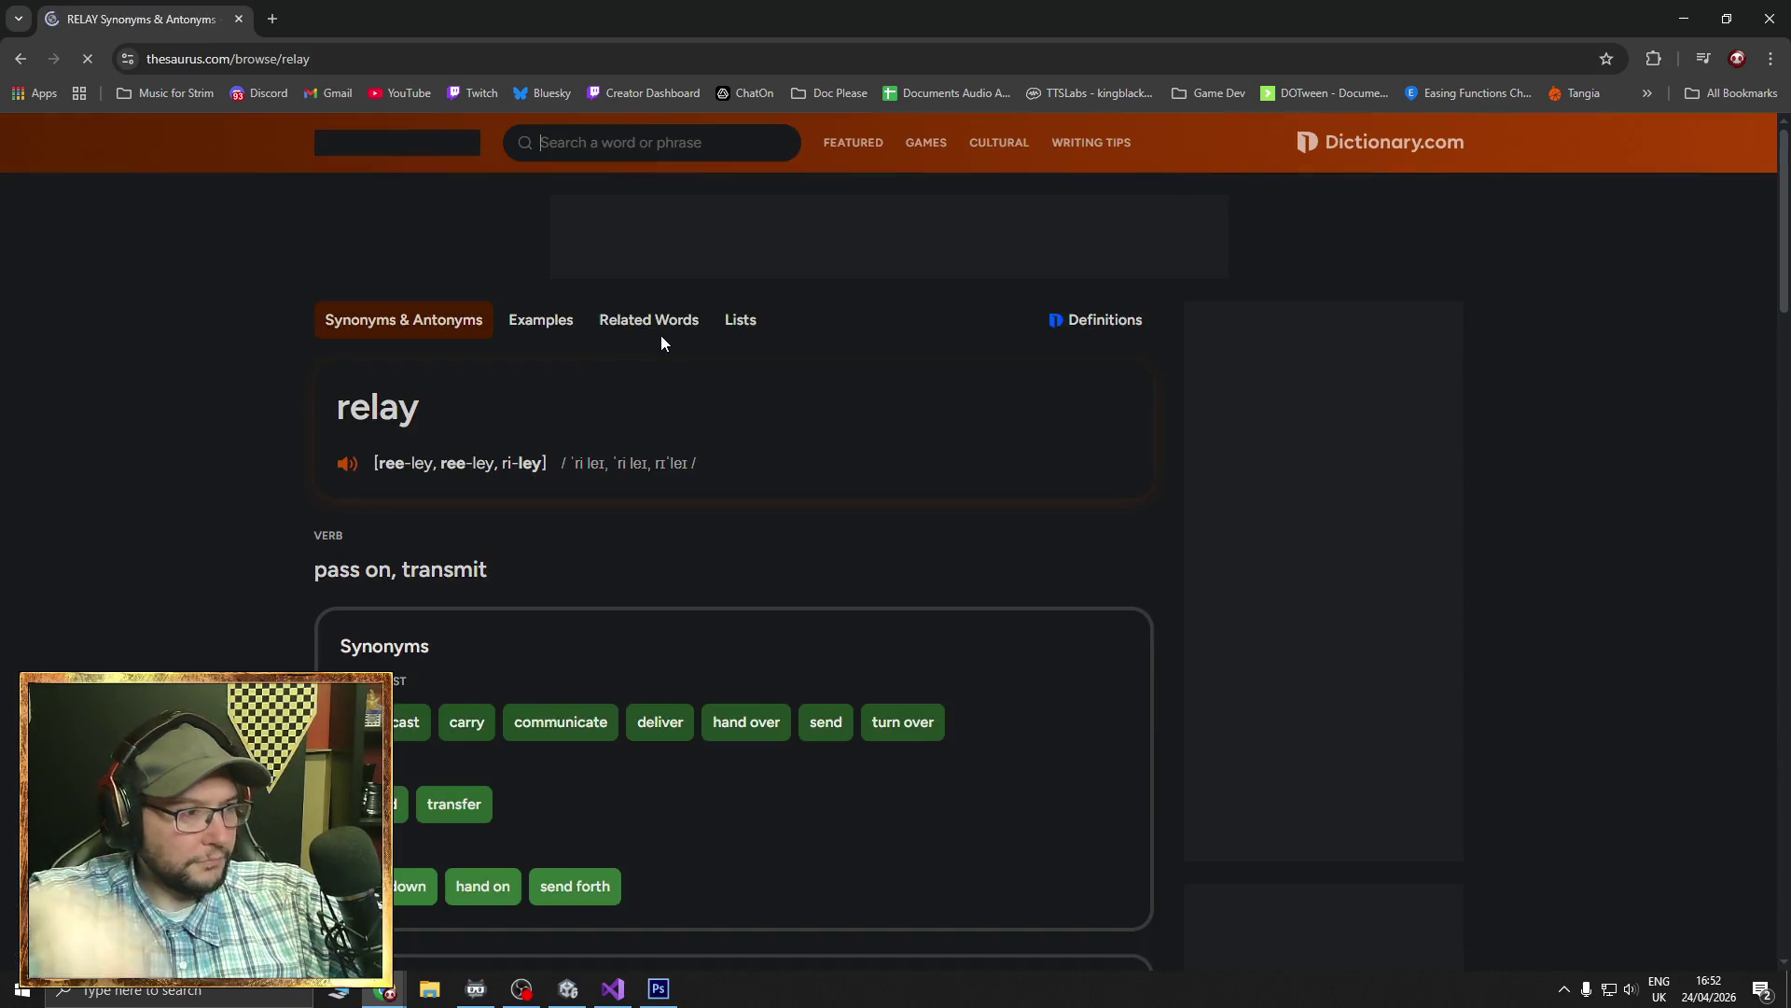
scroll(720, 416, "down", 2)
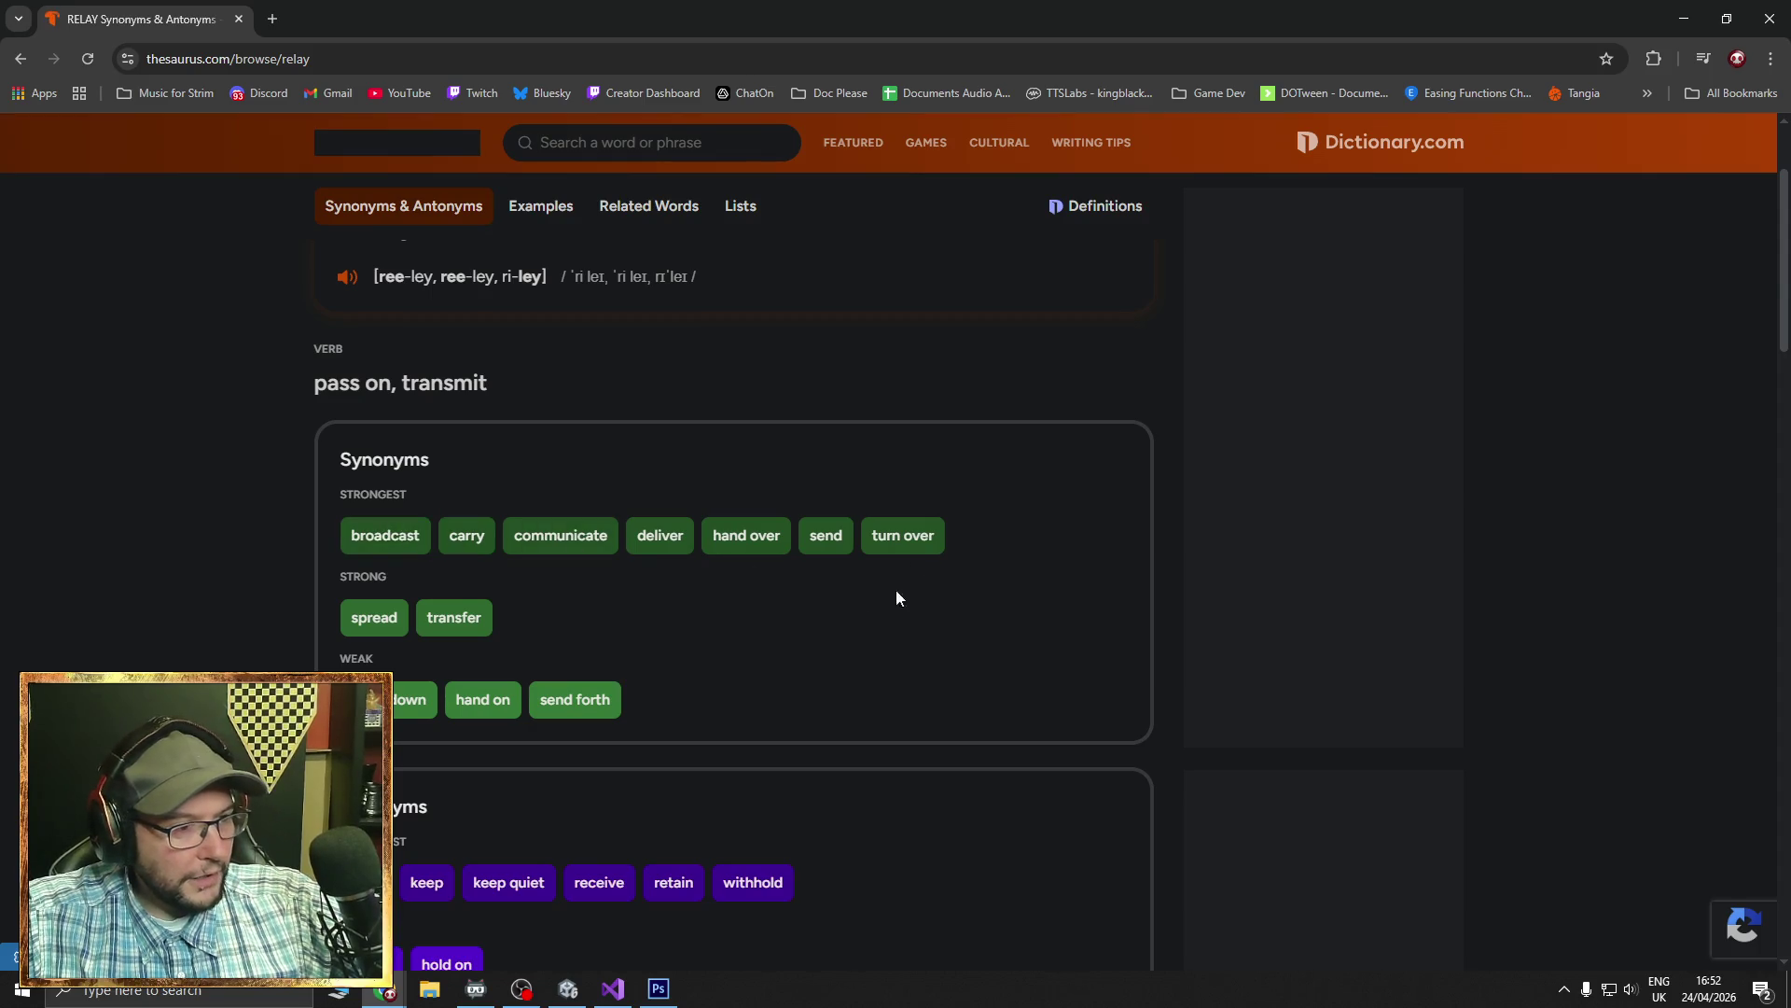
scroll(503, 536, "down", 2)
scroll(494, 597, "up", 2)
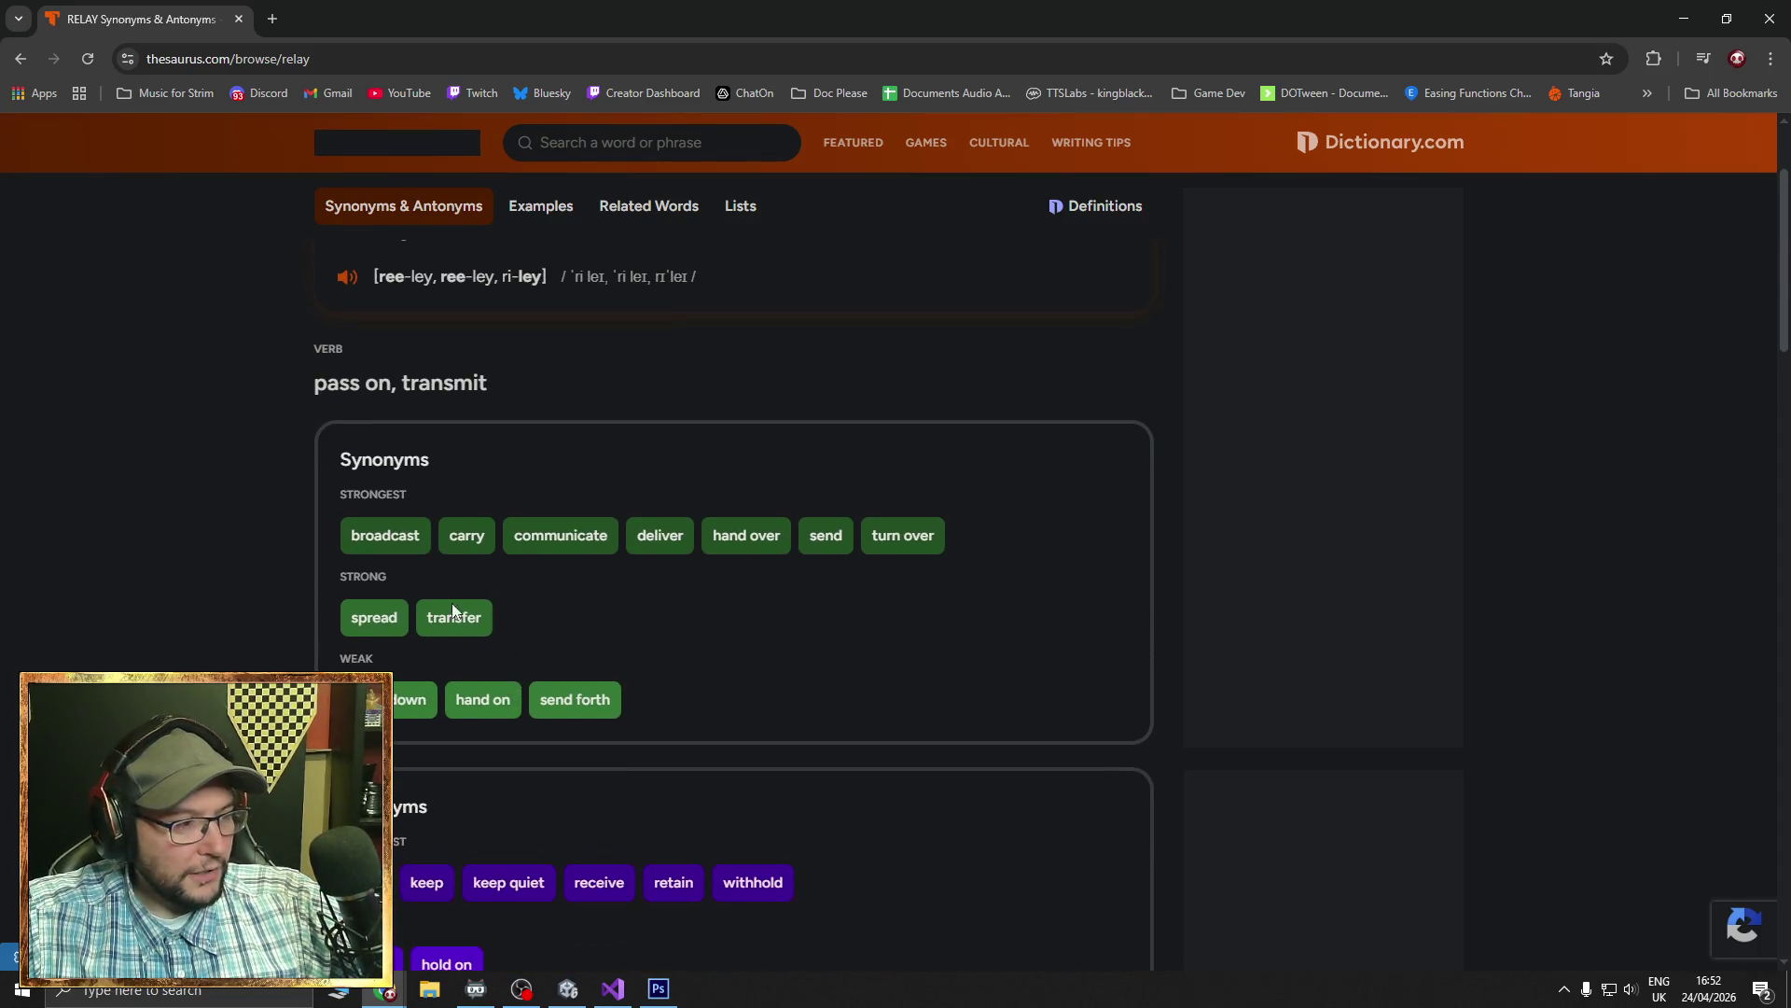
scroll(395, 801, "down", 1)
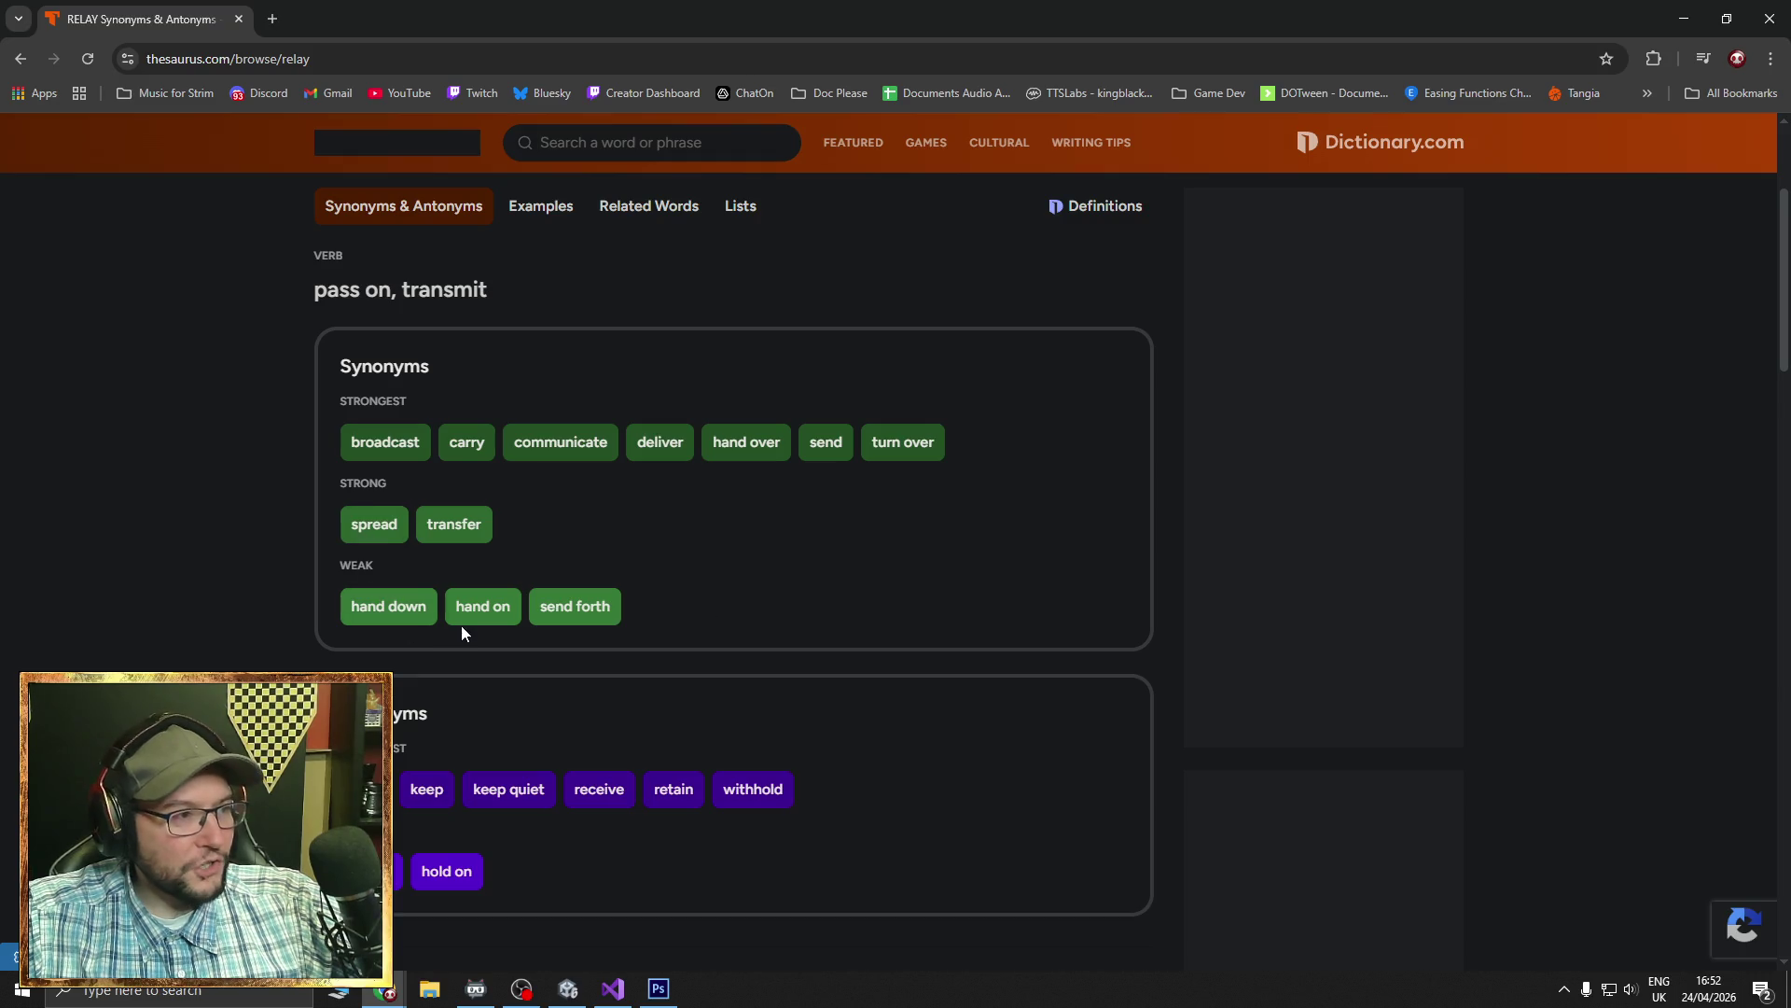
left_click(848, 94)
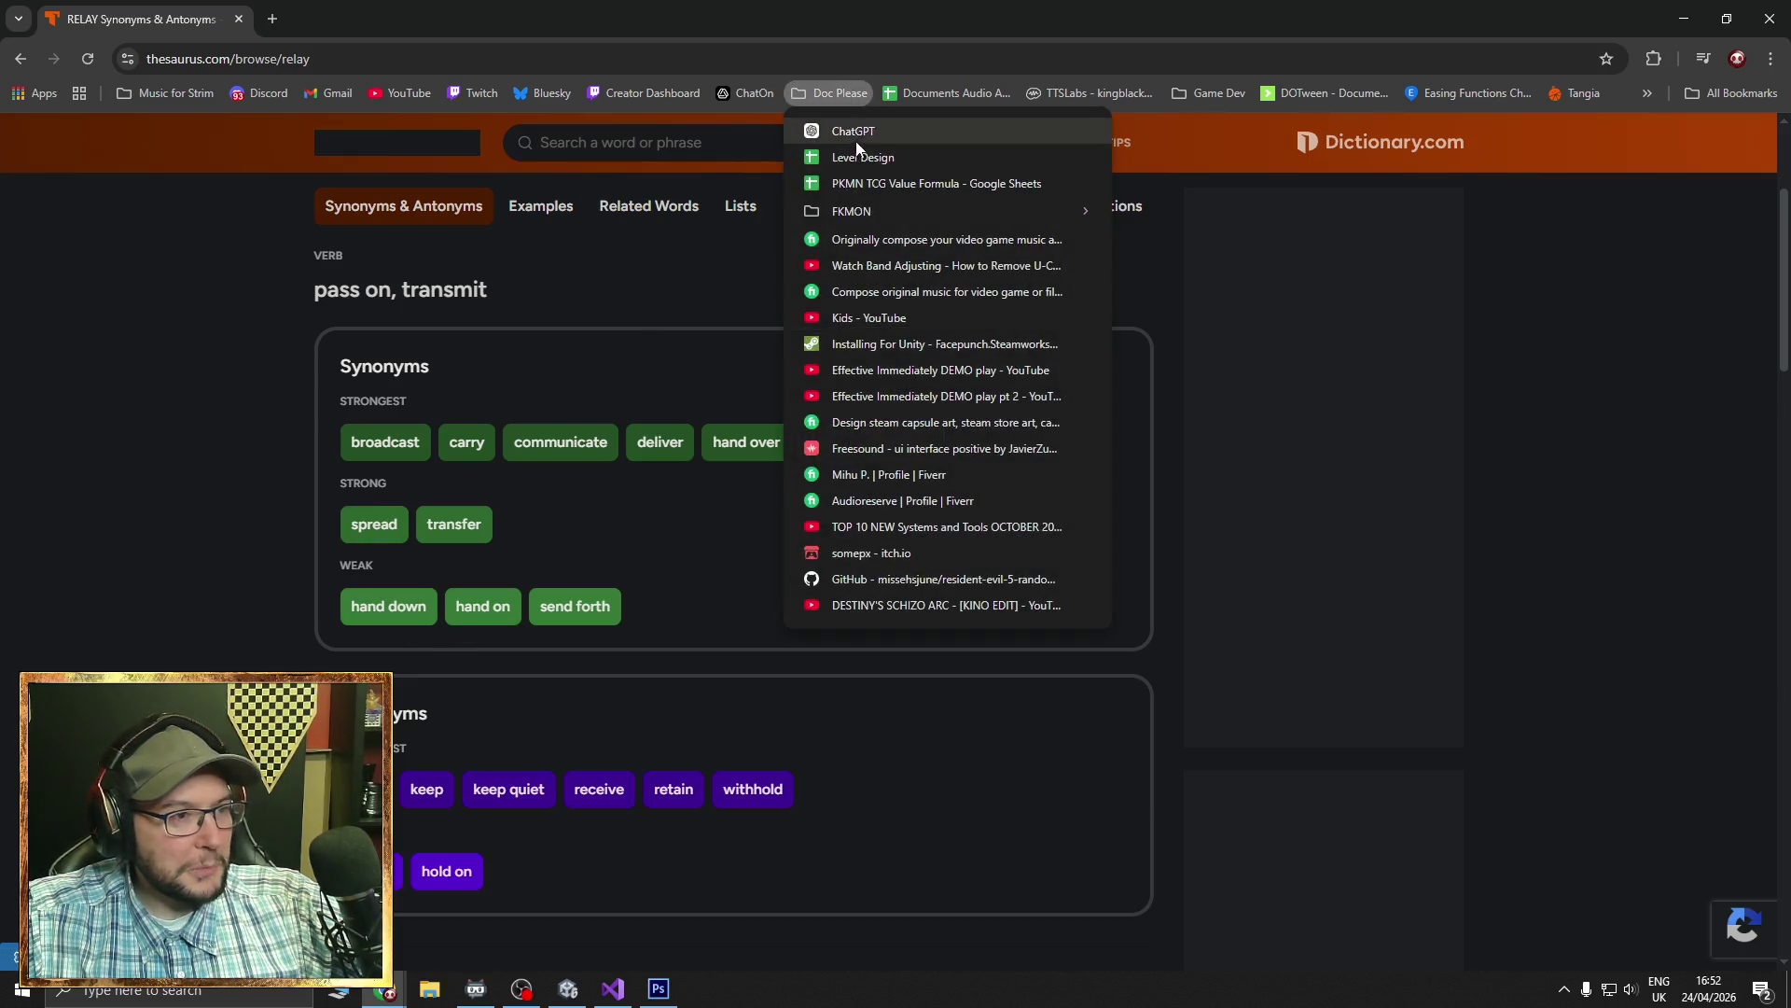
- Ask ChatGPT for words that mean relay, as in an antenna kind of thing
left_click(865, 127)
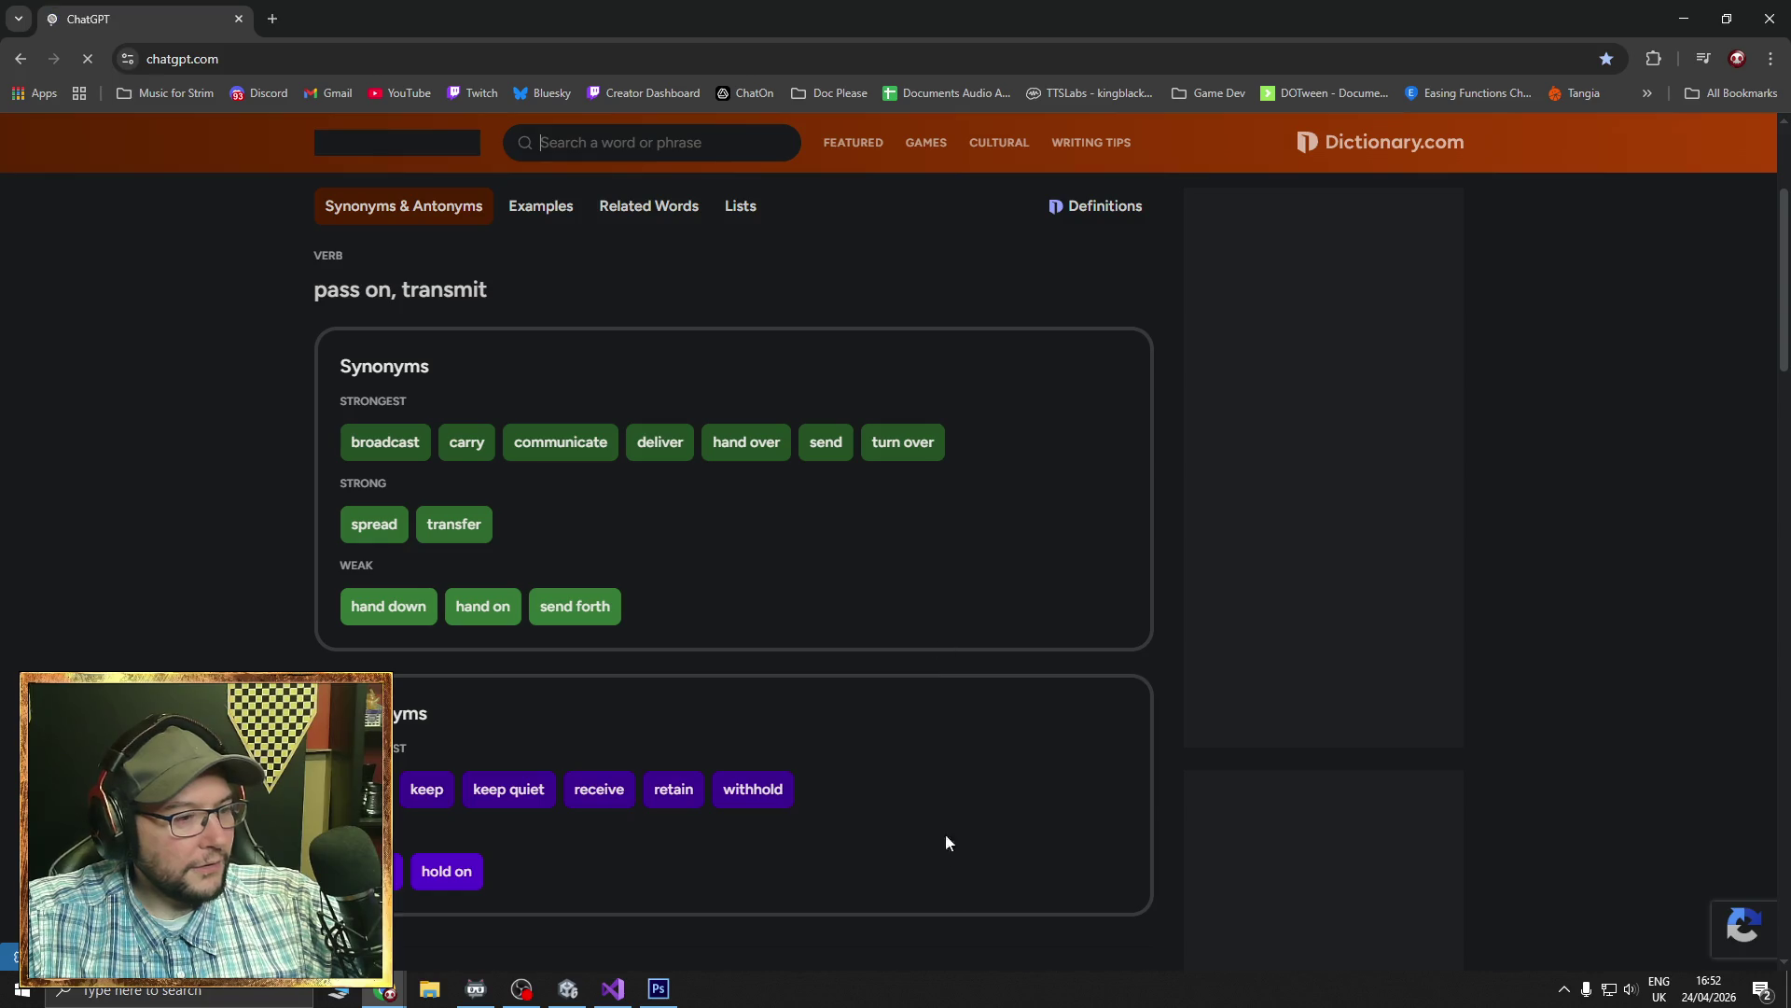
type("give me words that mean rela")
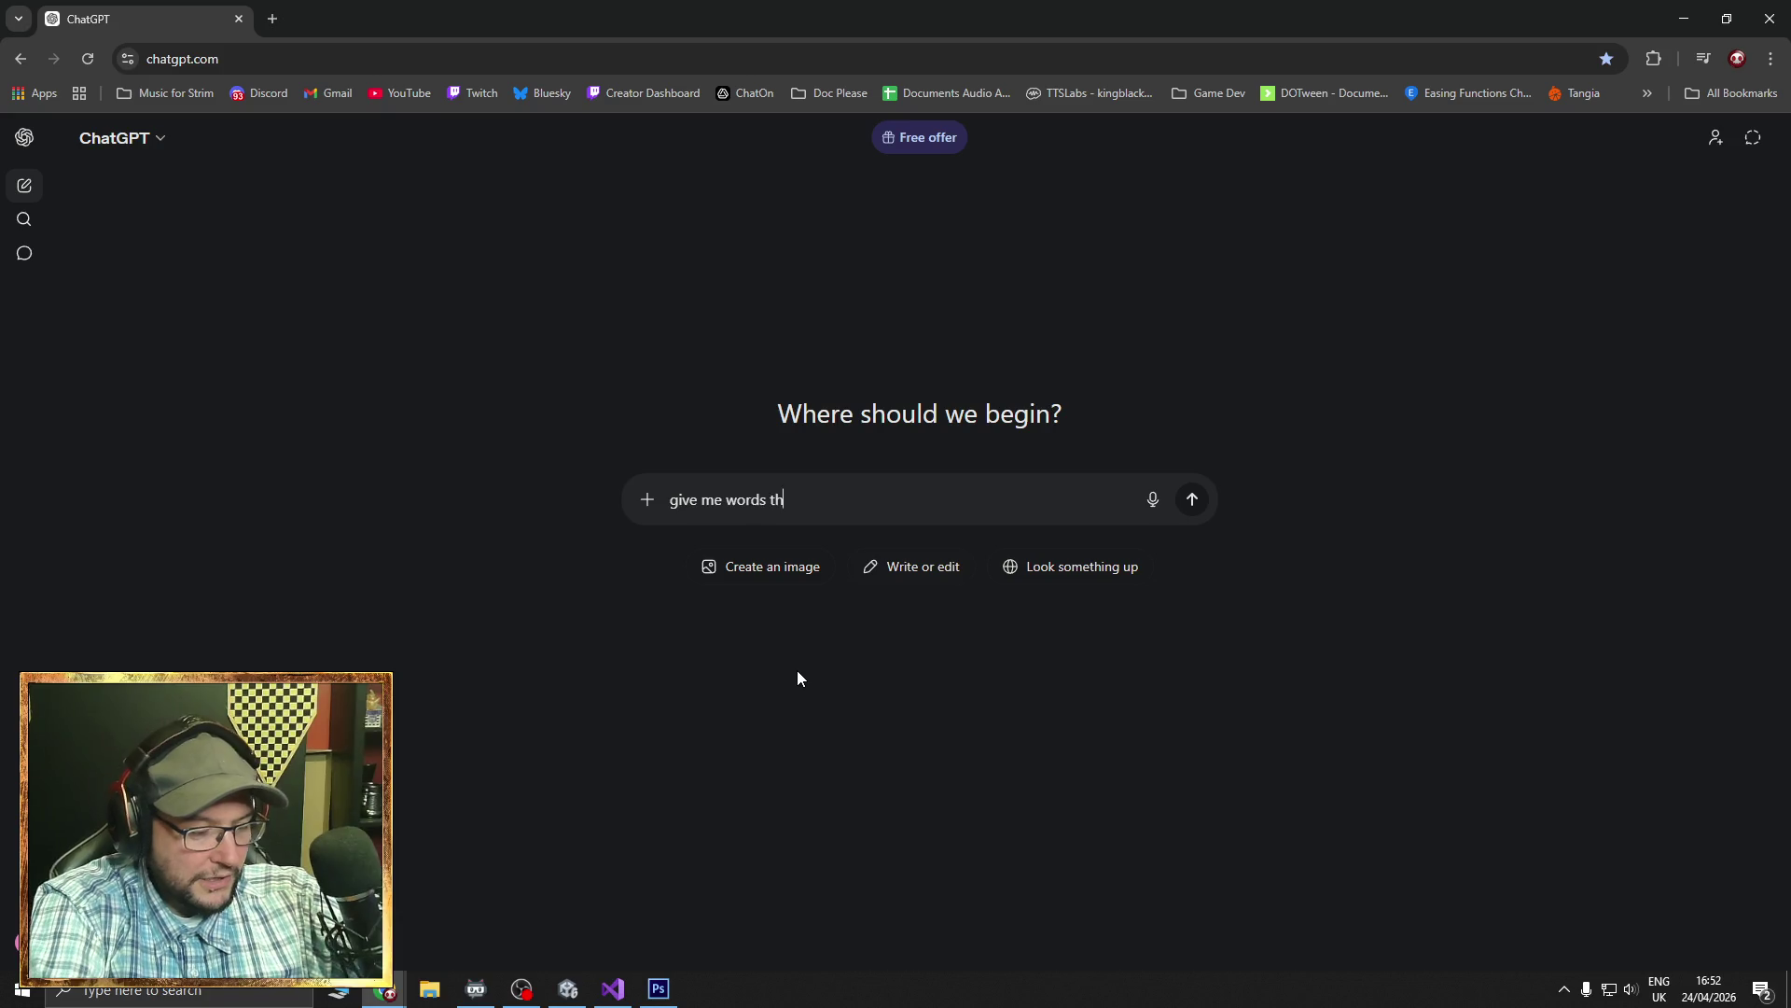
type("y, as in")
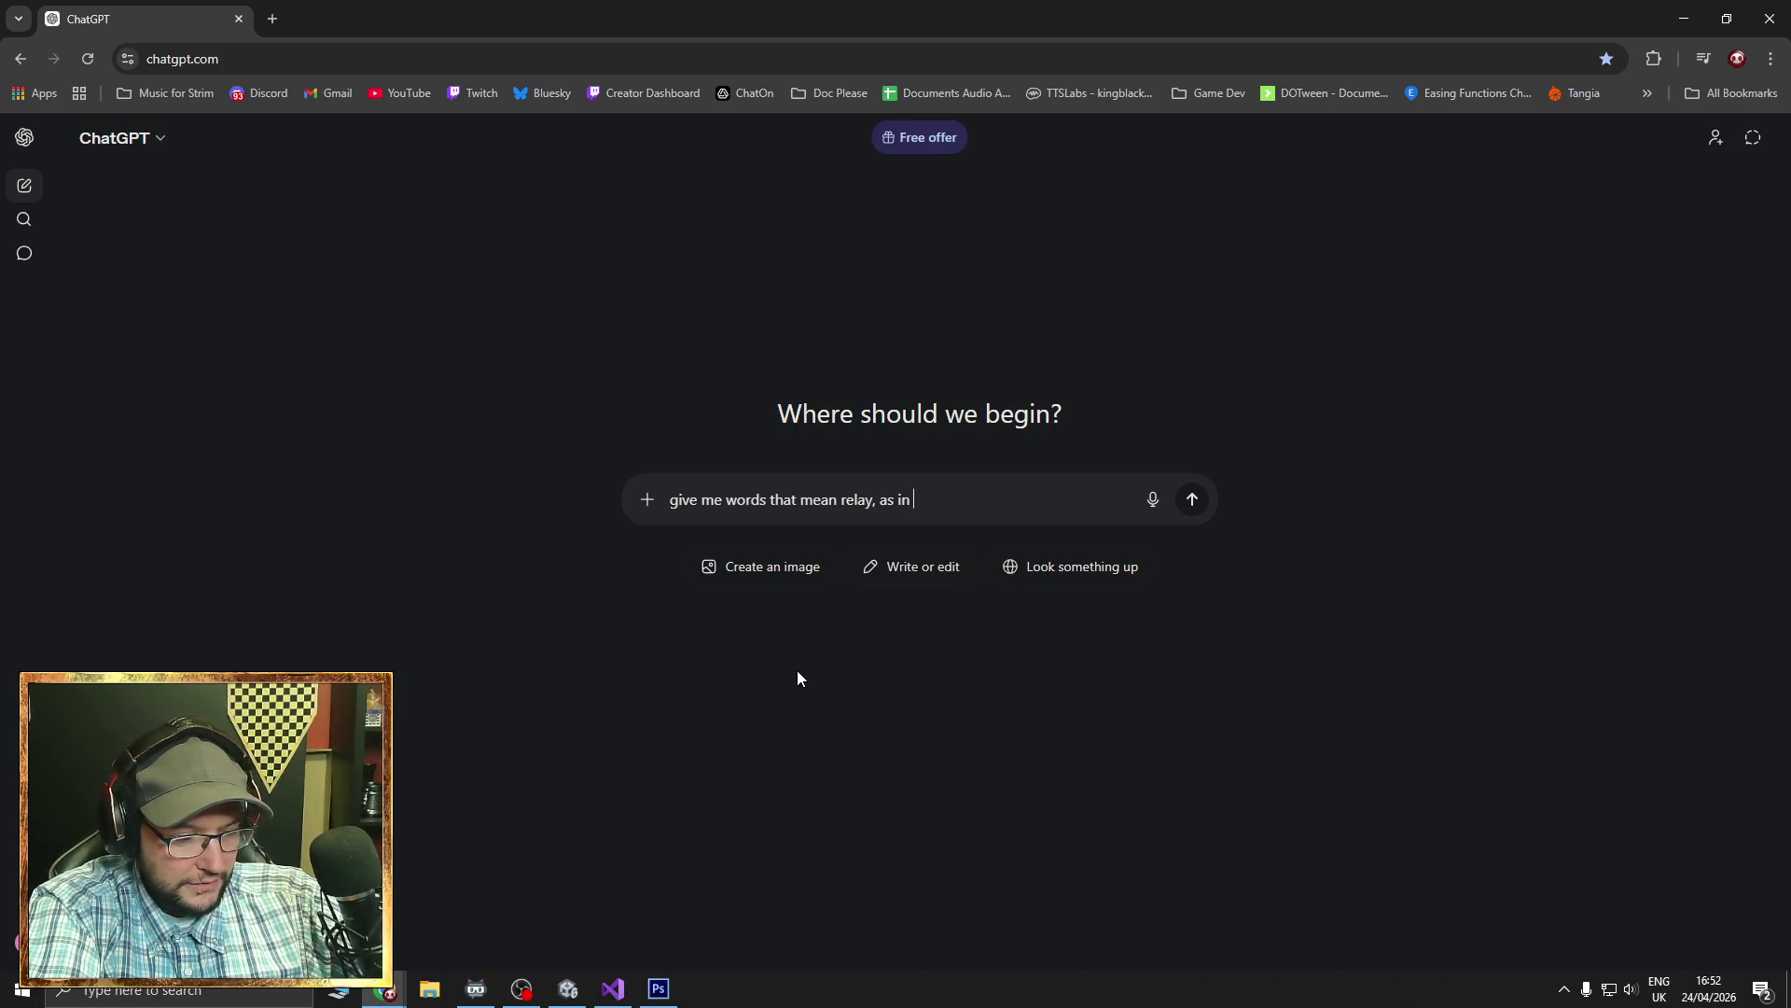
type(" antenna")
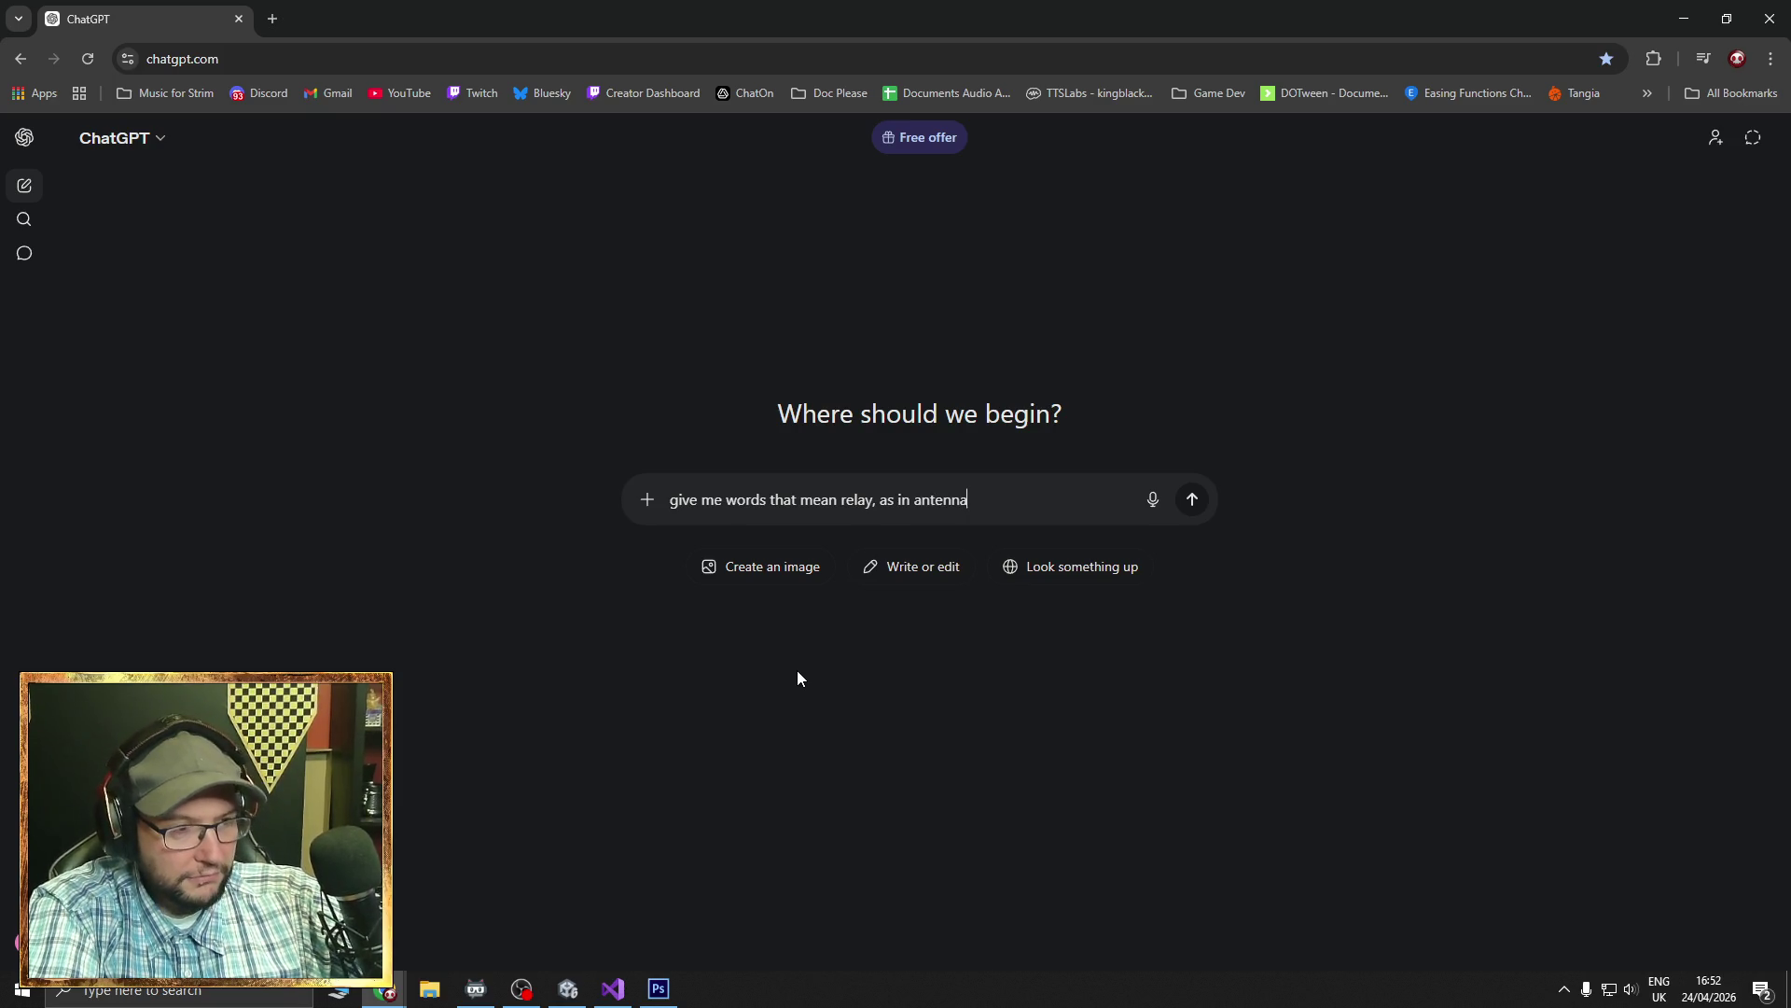
type(" kind of thing")
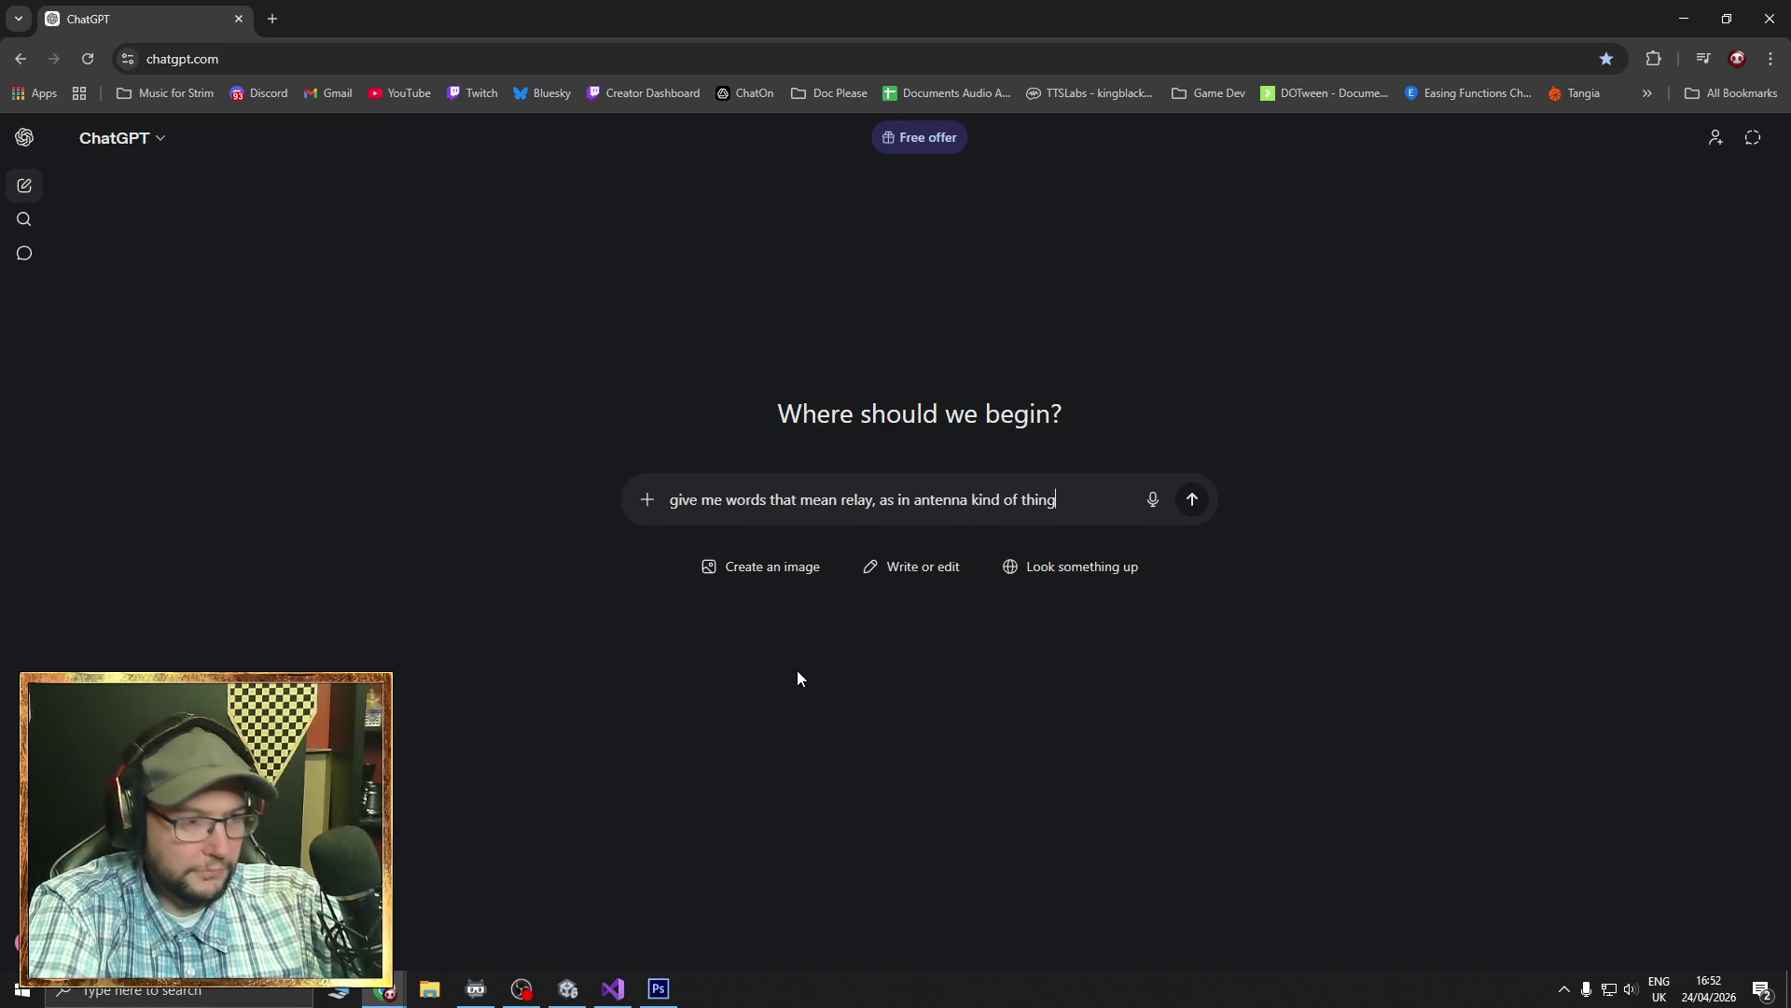
key("Return")
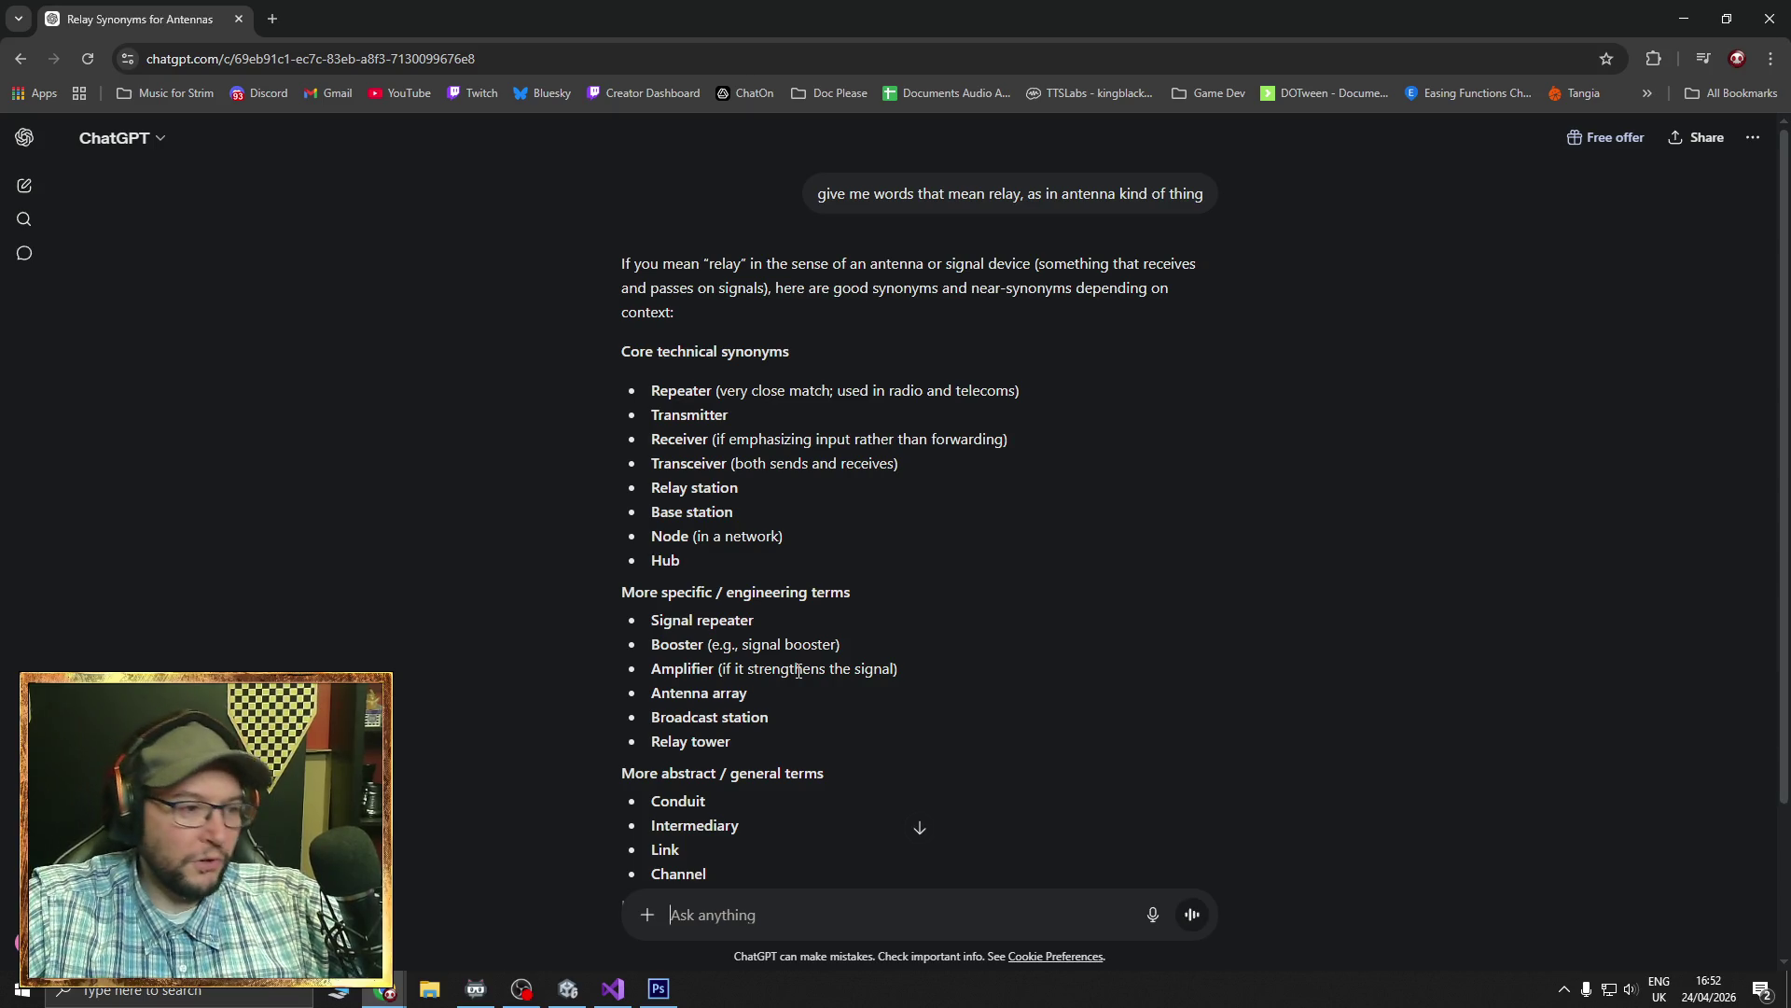
scroll(822, 728, "down", 1)
- Follow up asking for relay words that start with Z, then close Chrome
type("I want it to sound")
key("BackSpace")
key("BackSpace")
key("BackSpace")
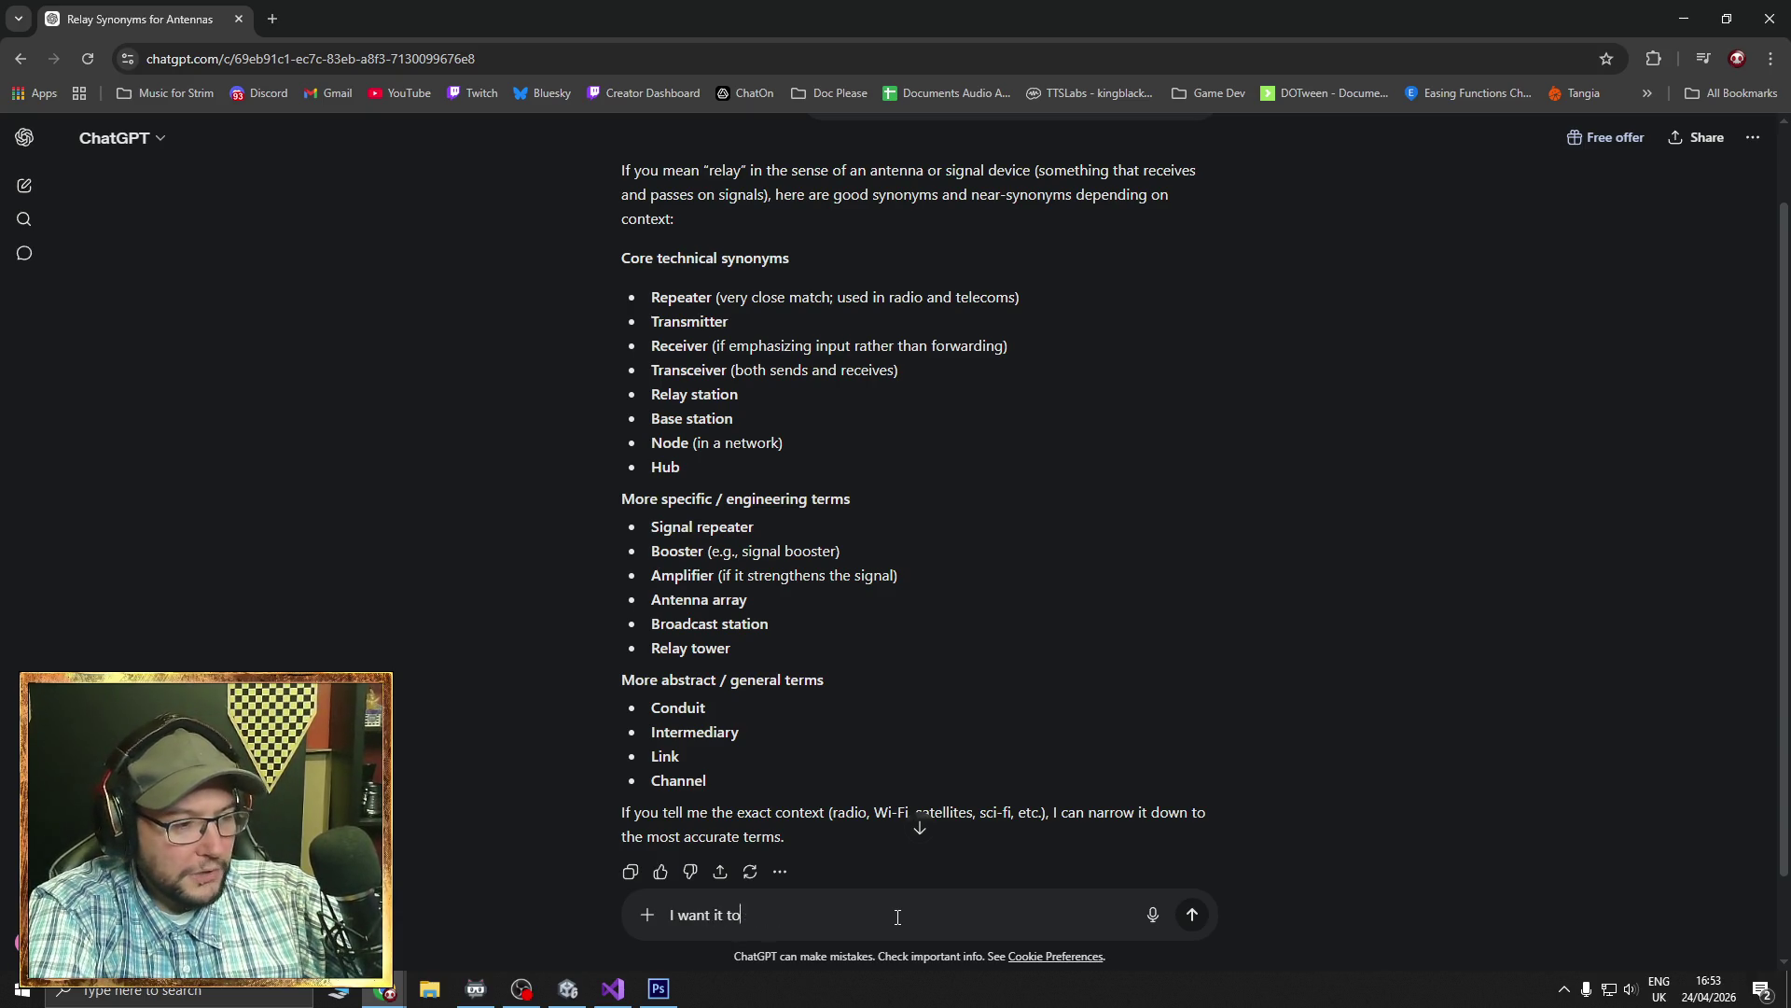
type("start with ")
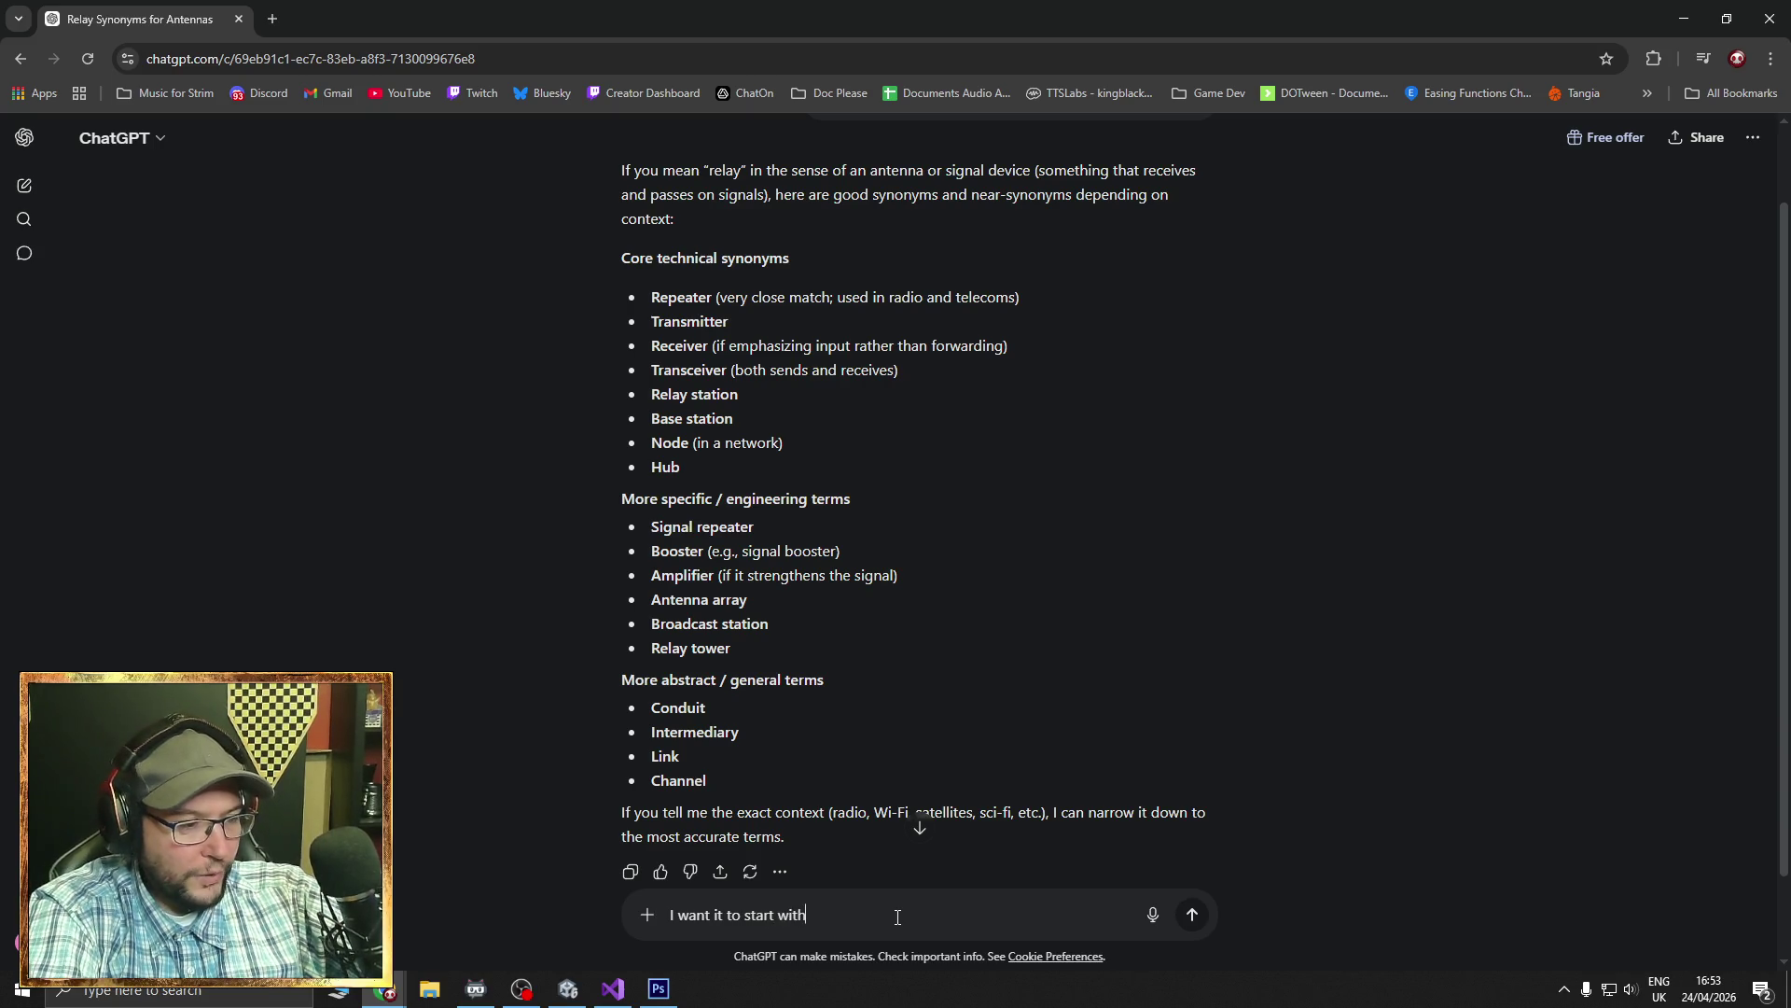
type("Z")
key("Return")
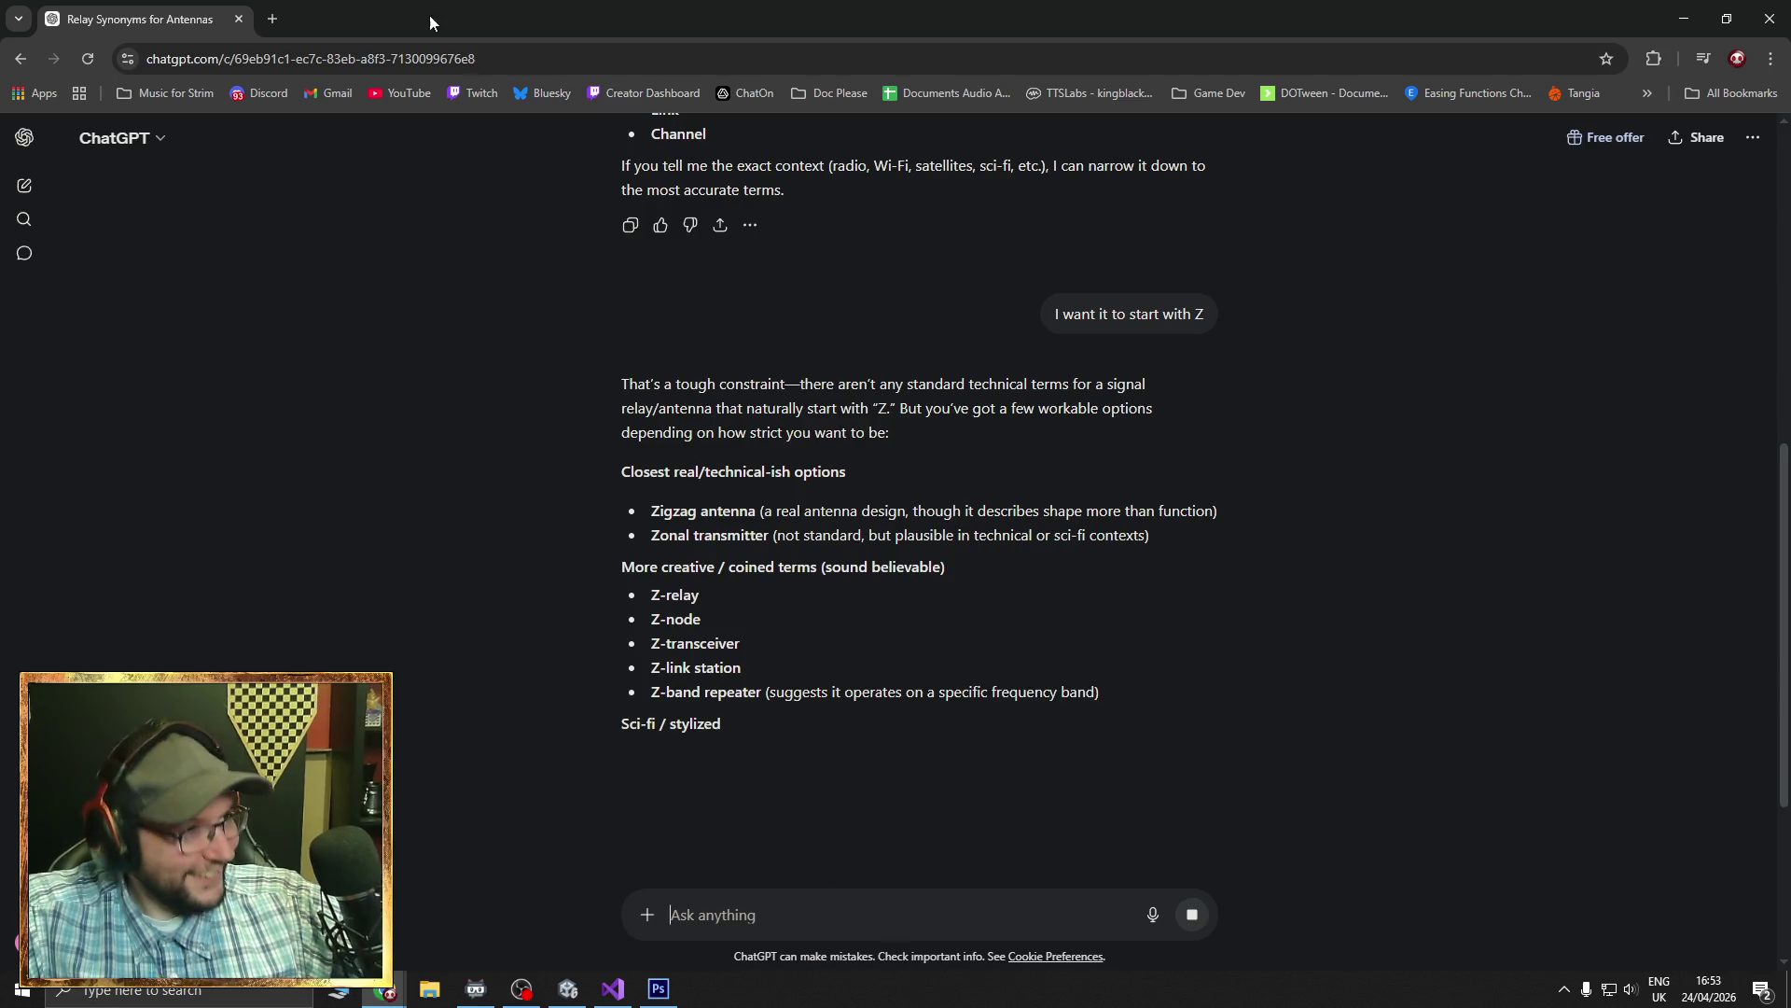
left_click(237, 24)
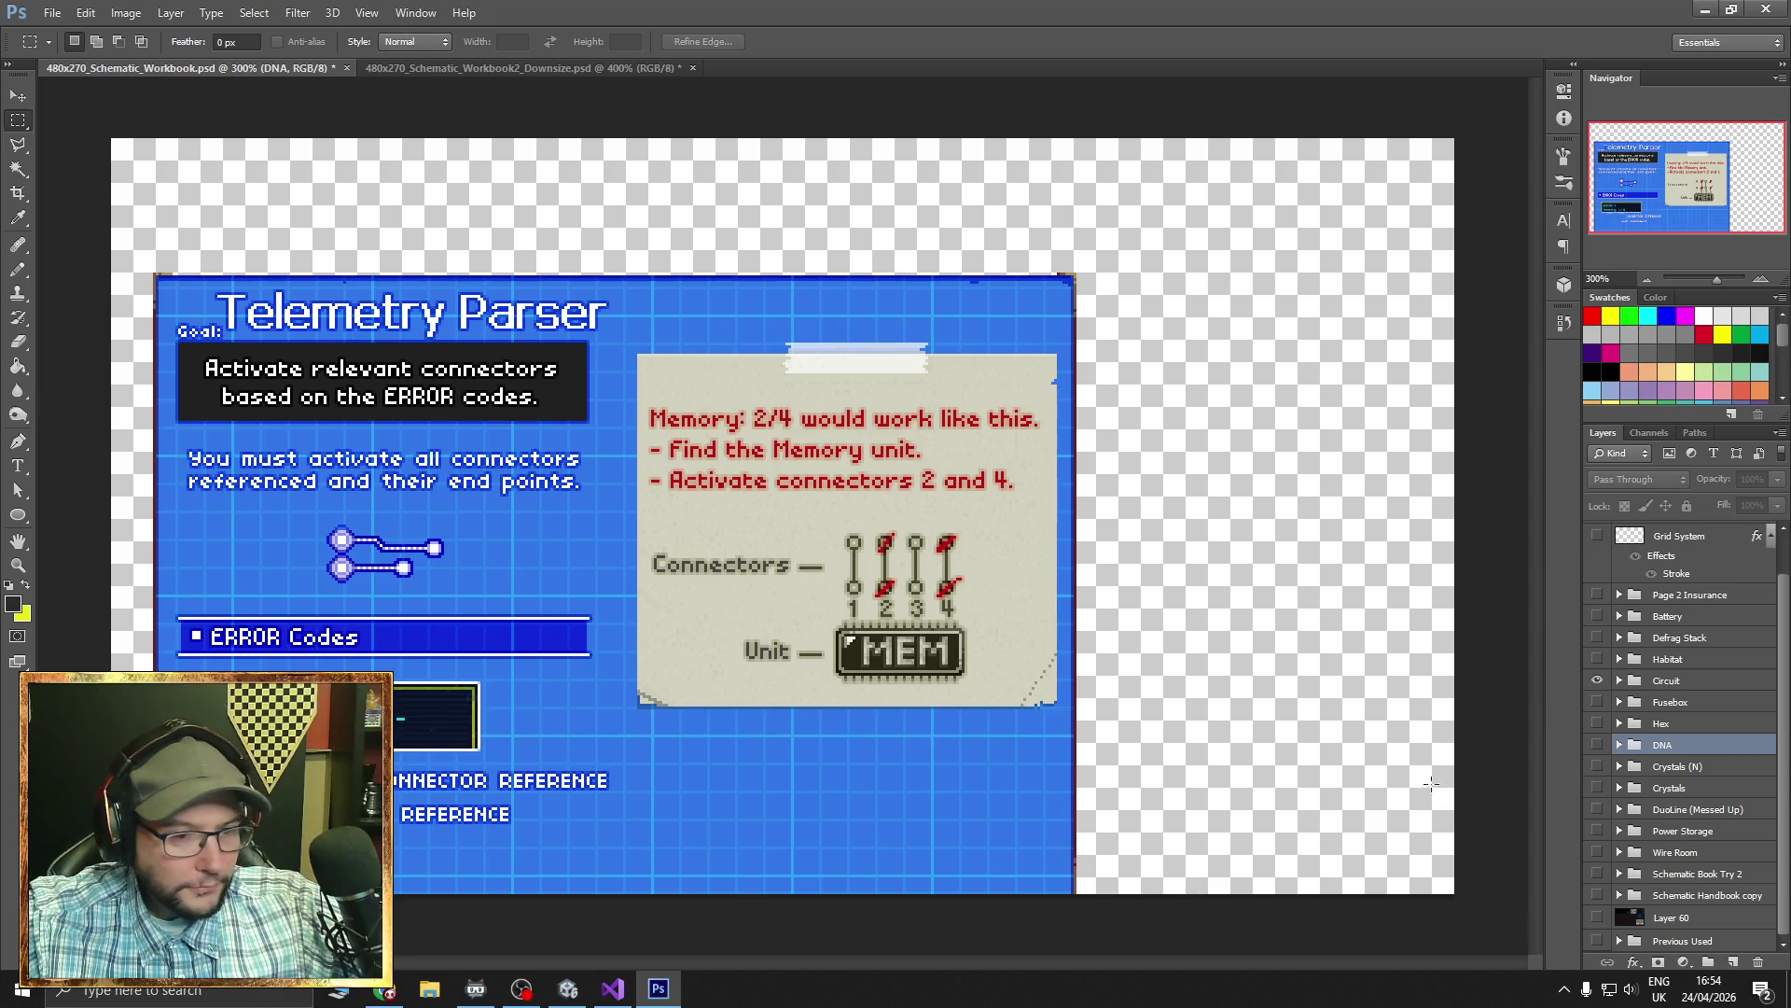
- In the Circuit group, hide the Telemetry Parser title, Goal label and Activate relevant connectors text
left_click(1620, 681)
scroll(1634, 698, "down", 3)
scroll(1612, 590, "down", 6)
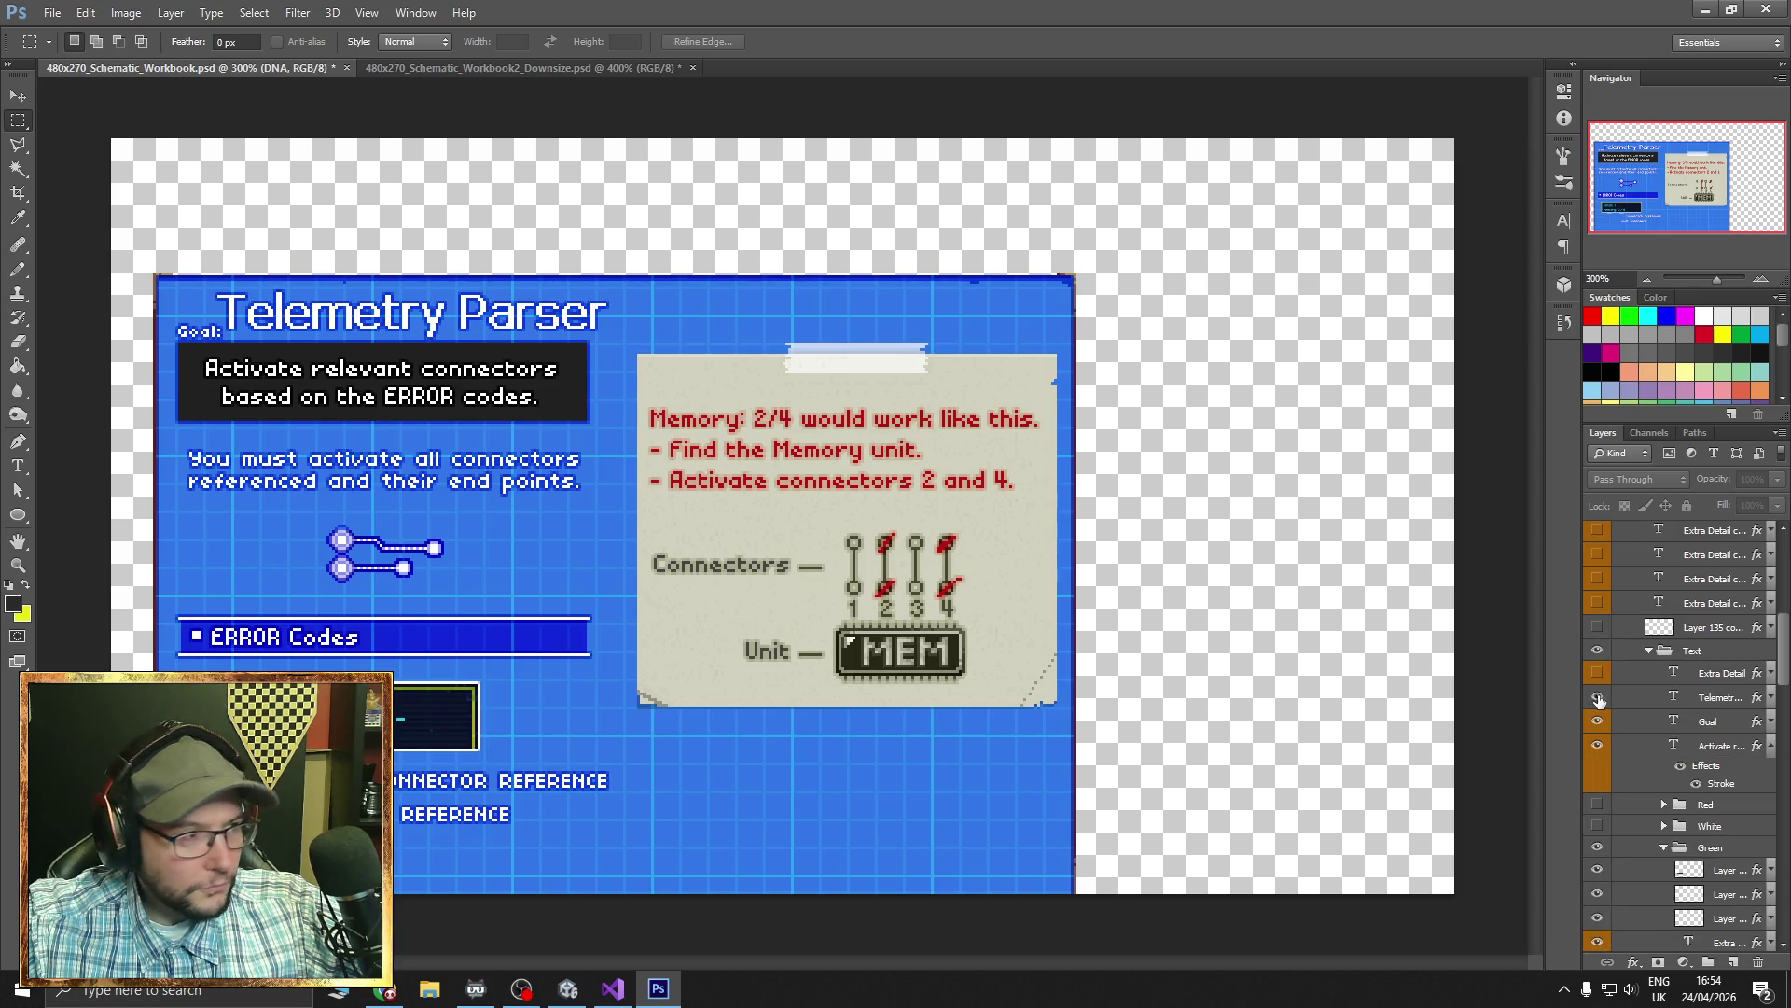
left_click(1598, 700)
left_click(1598, 721)
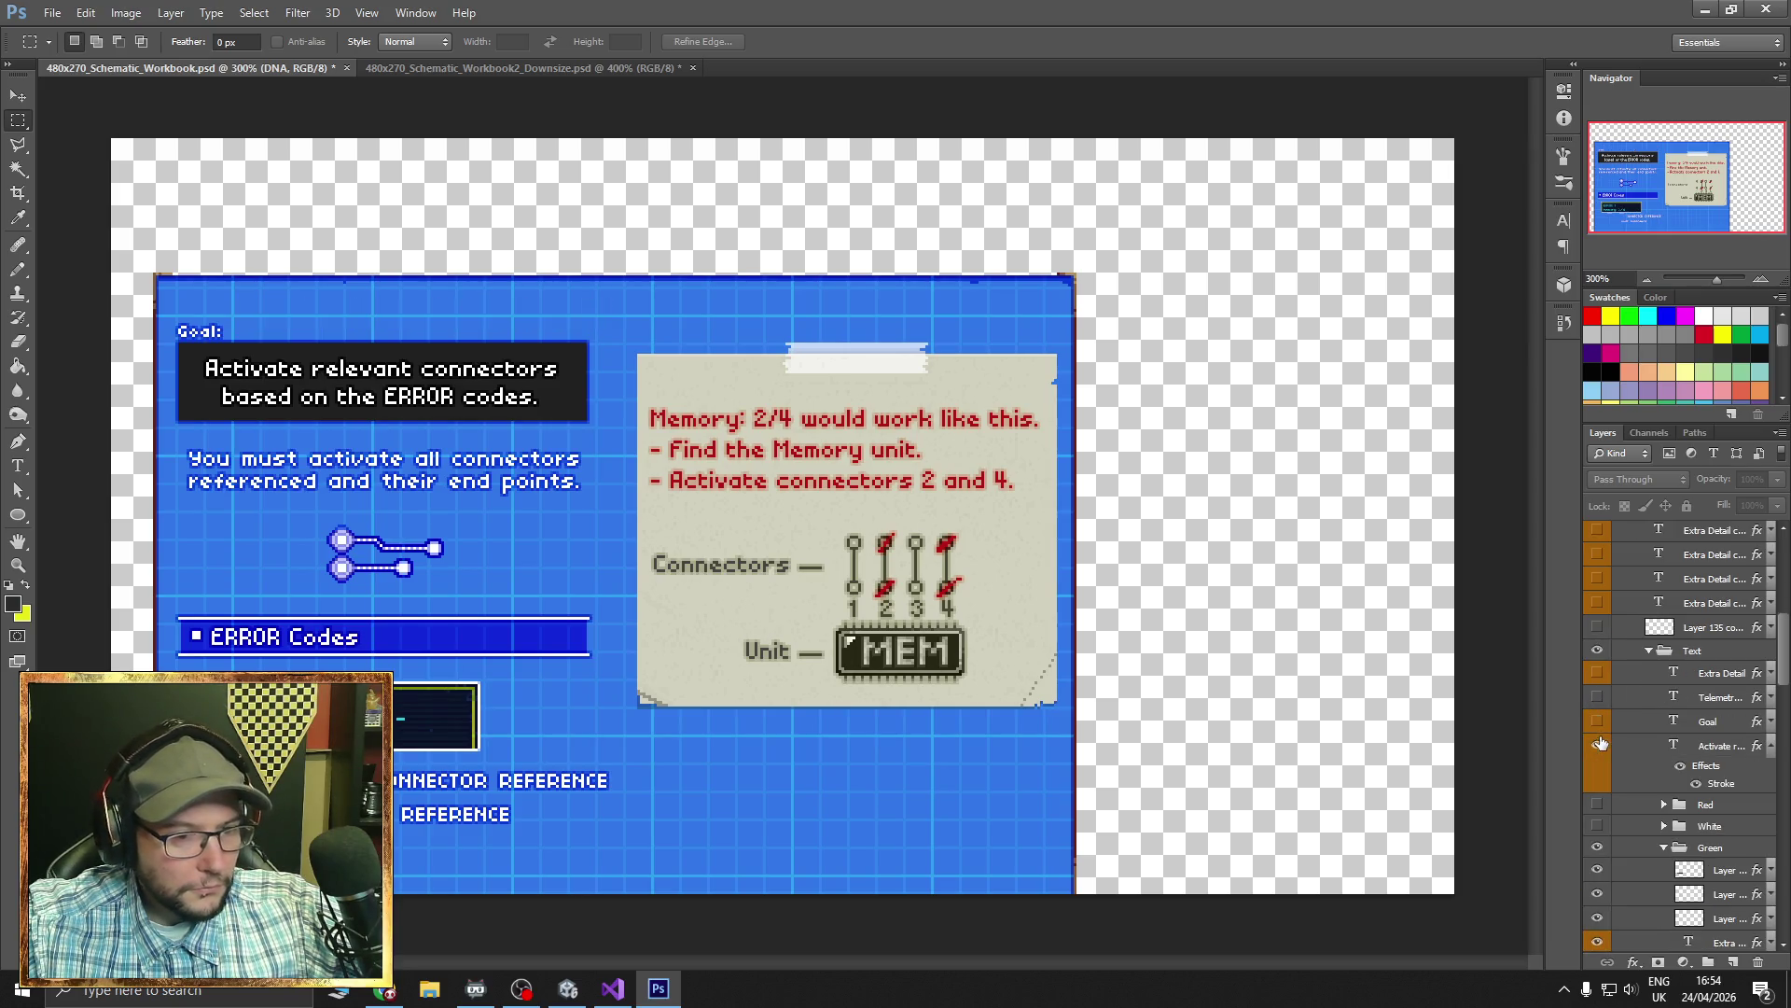
left_click(1598, 746)
- Hide both REFERENCE text lines and the ERROR Codes text
scroll(1600, 749, "down", 5)
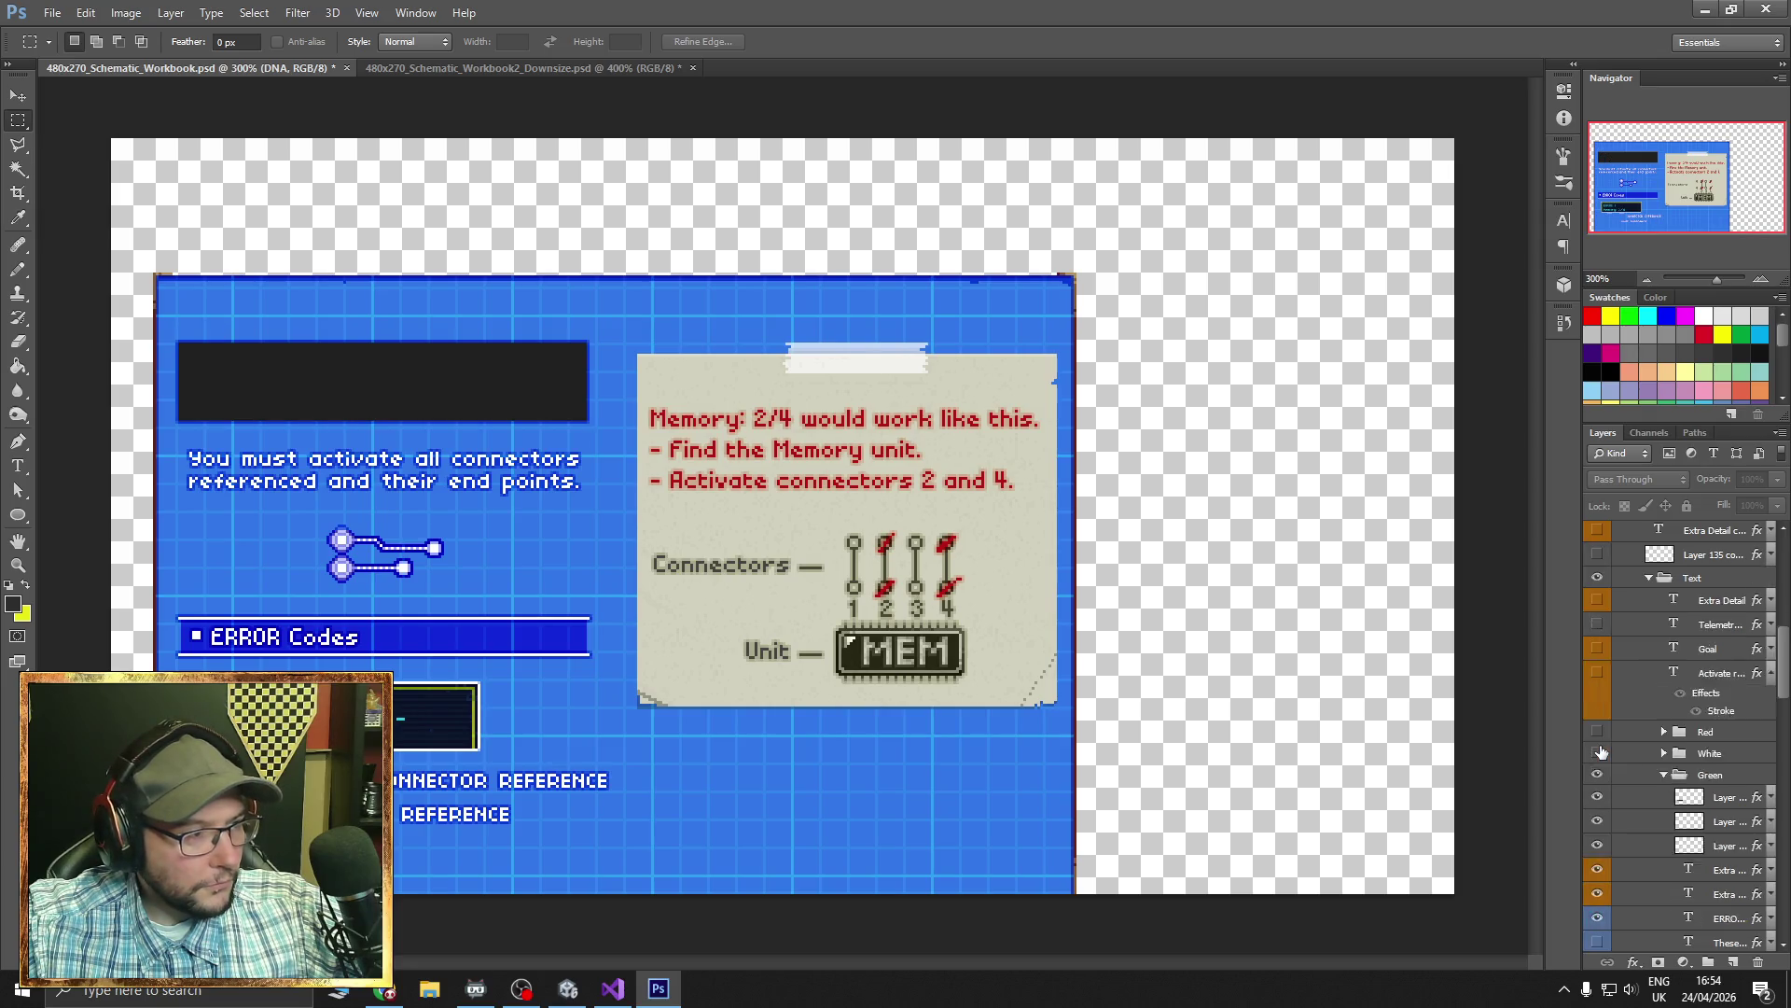
scroll(1601, 662, "down", 2)
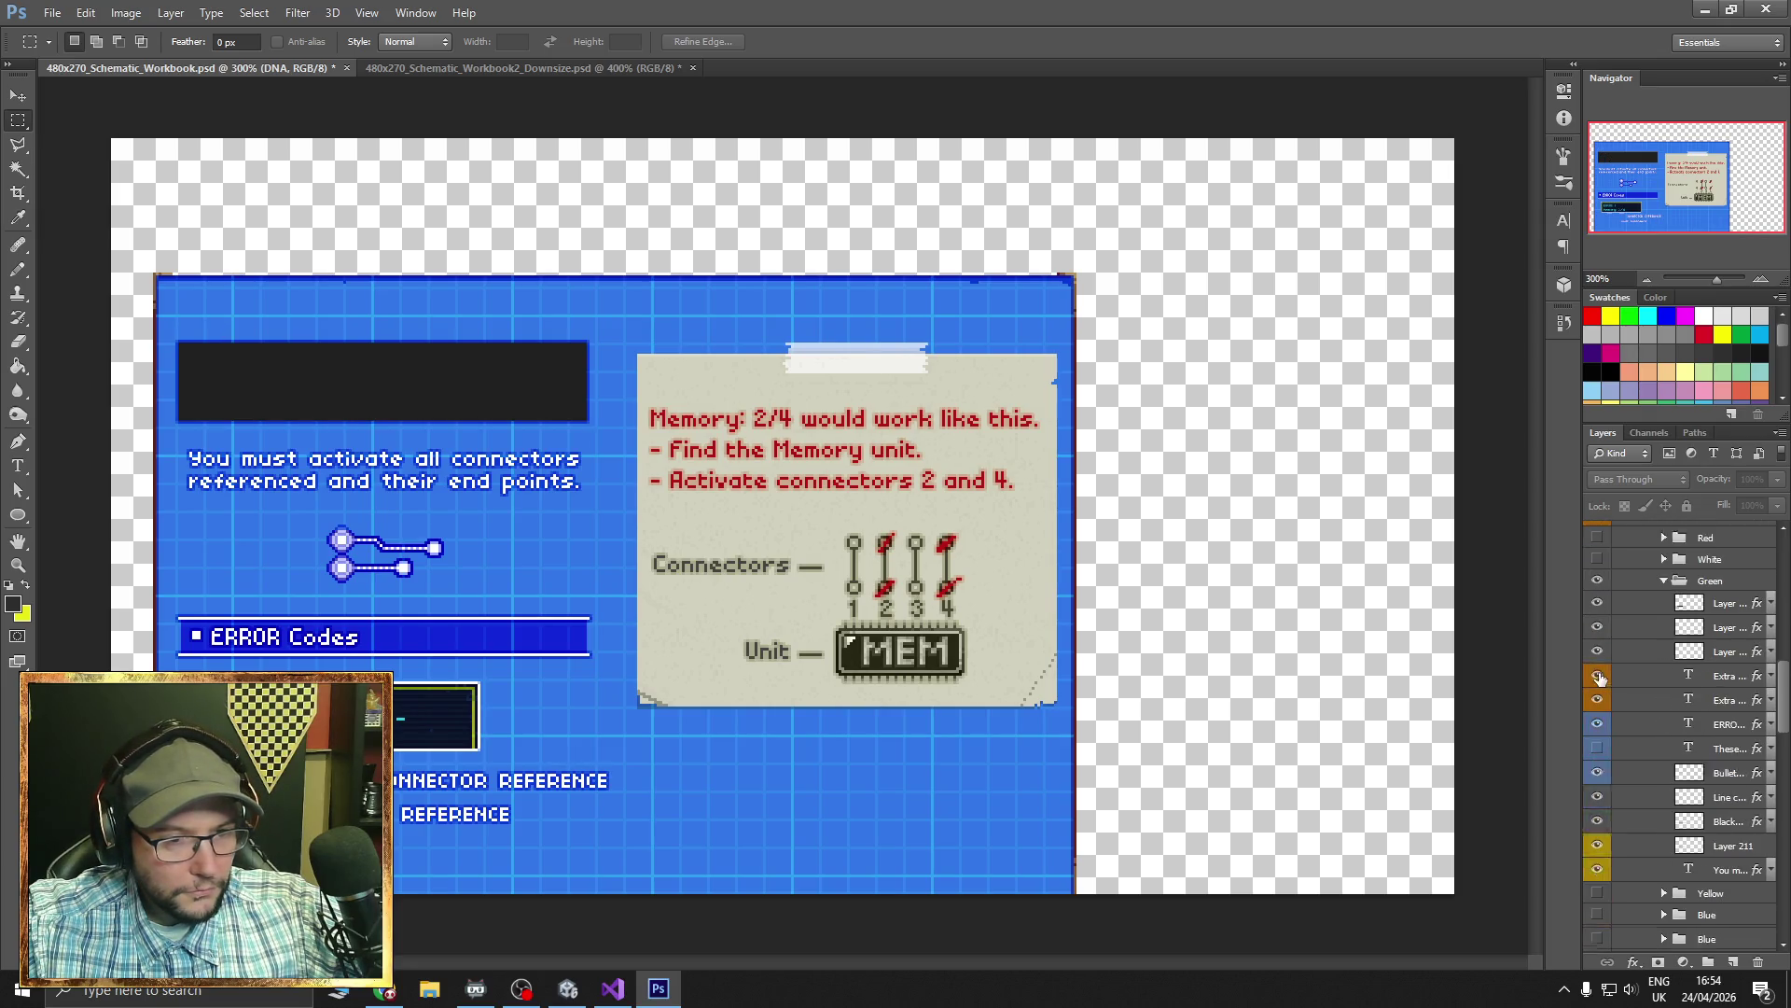
left_click(1600, 653)
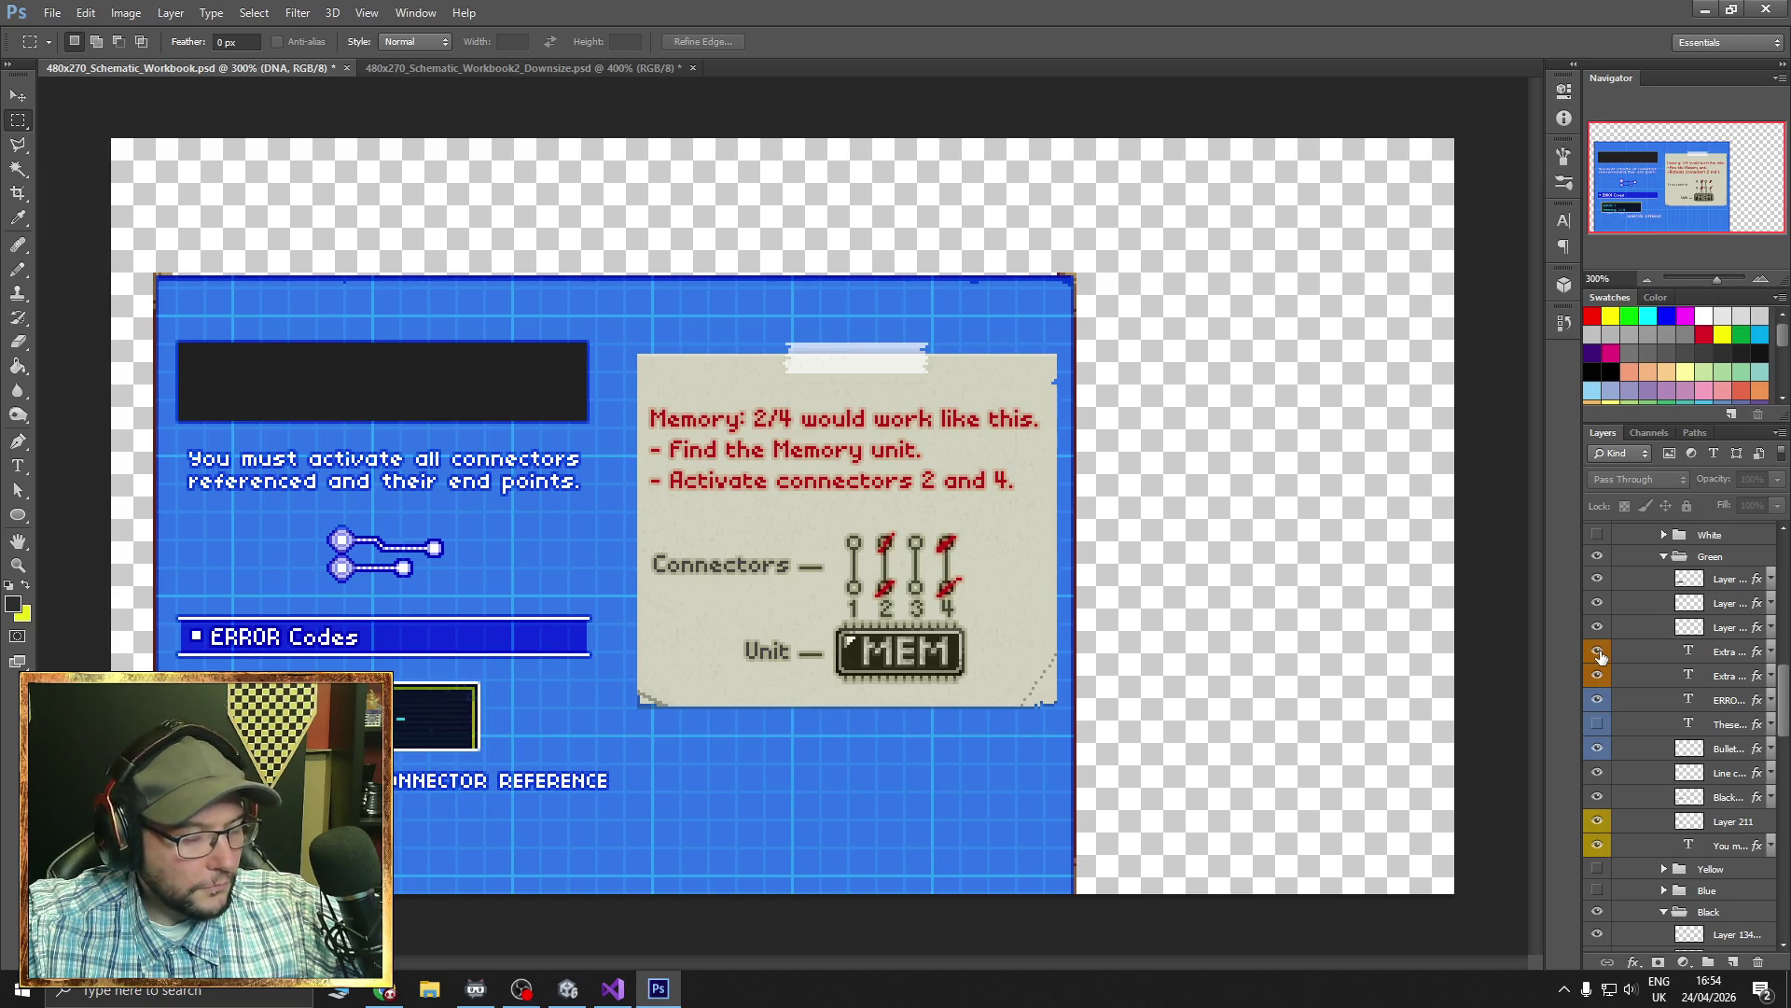
left_click(1600, 653)
left_click(1600, 654)
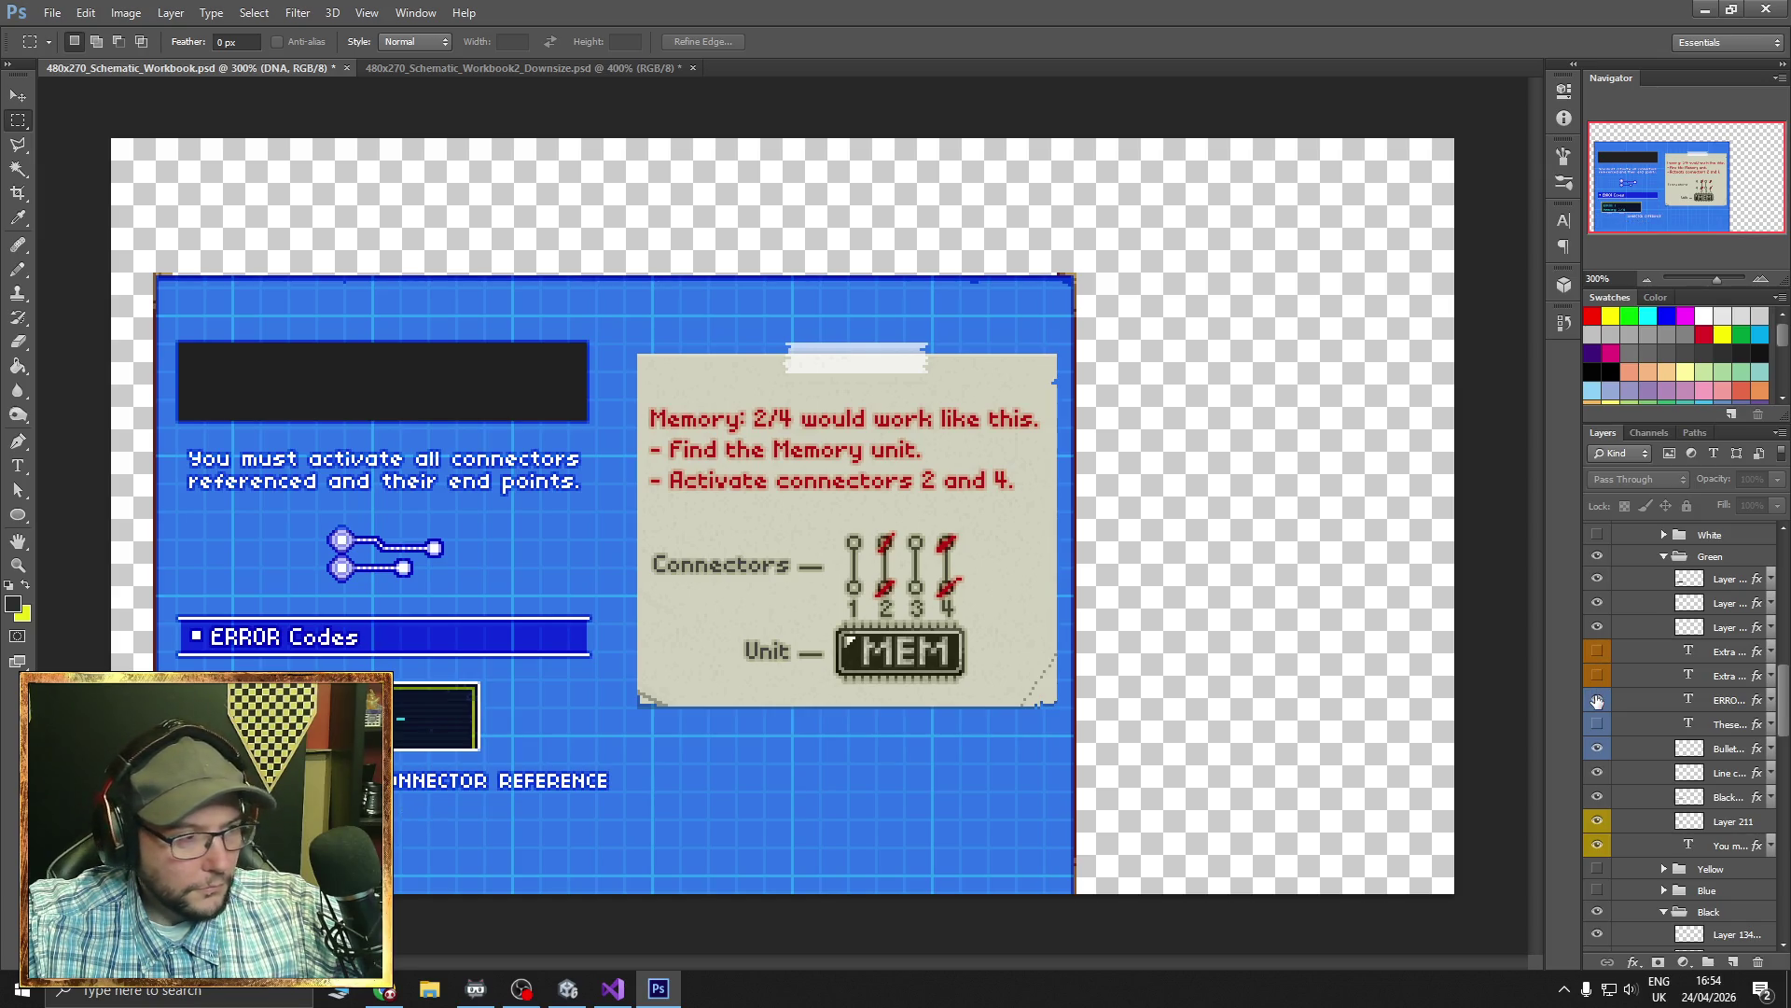
left_click(1598, 675)
left_click(1597, 700)
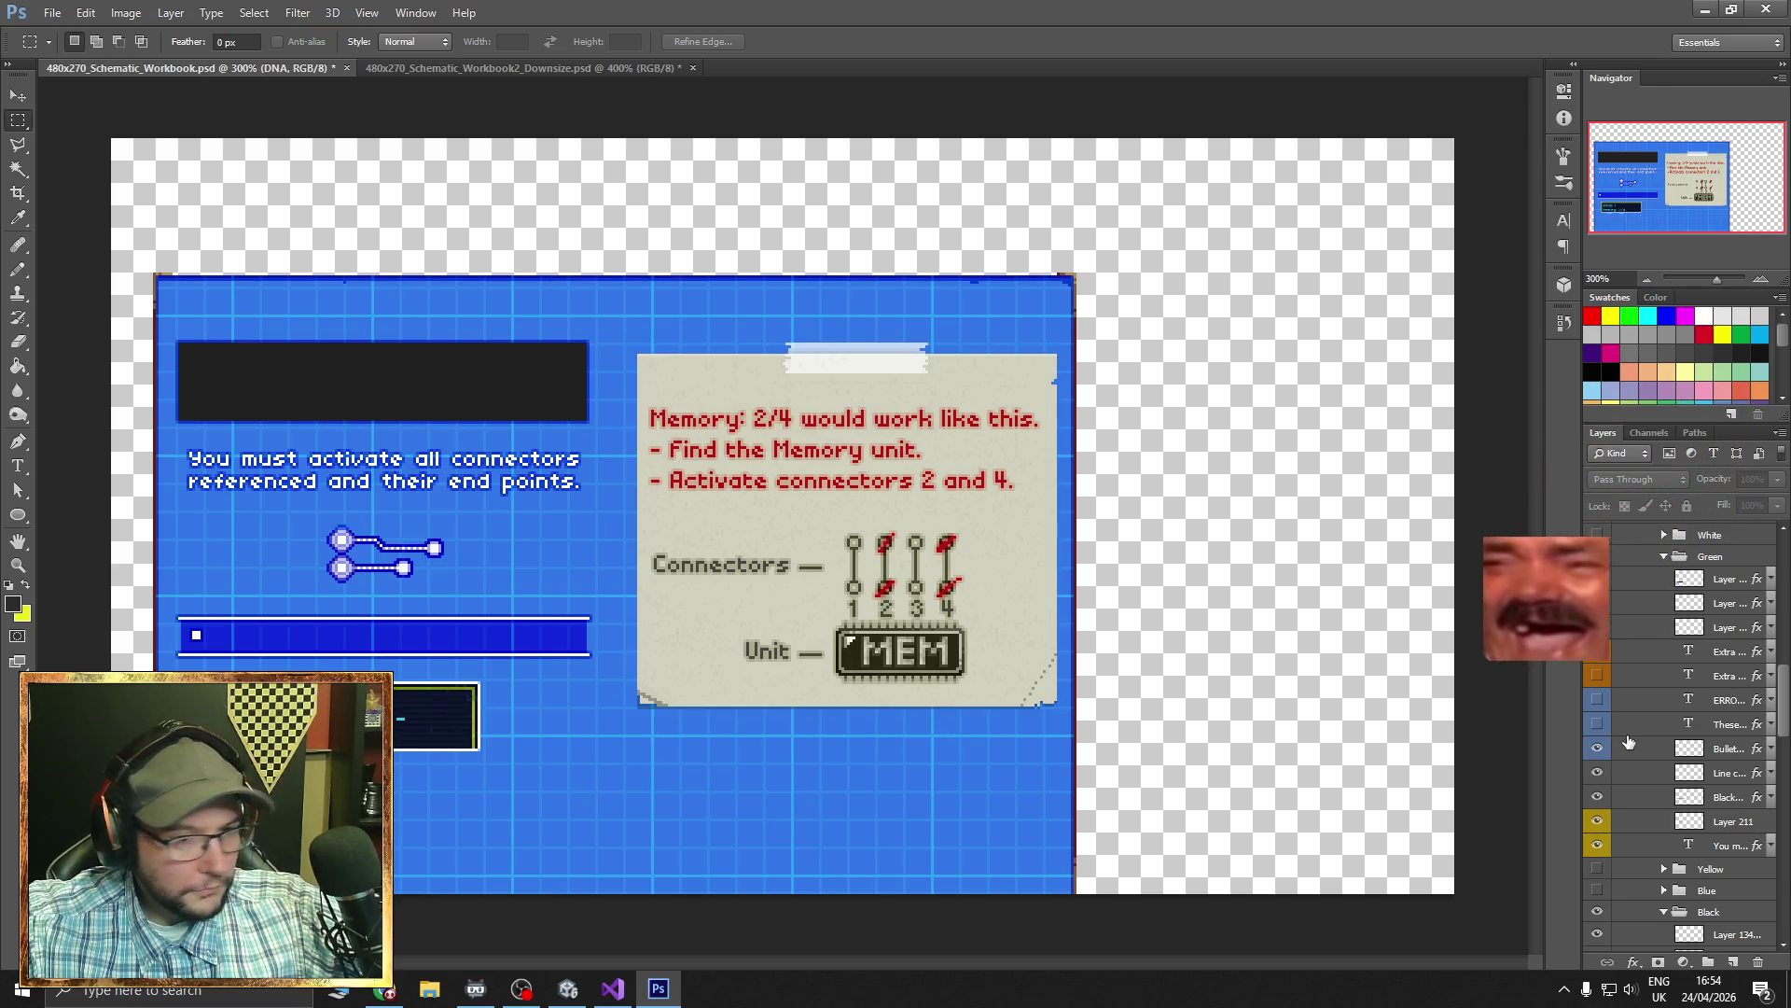
- Hide the 'You must activate' instructions and the Memory: 2/4 note text
scroll(1596, 751, "down", 2)
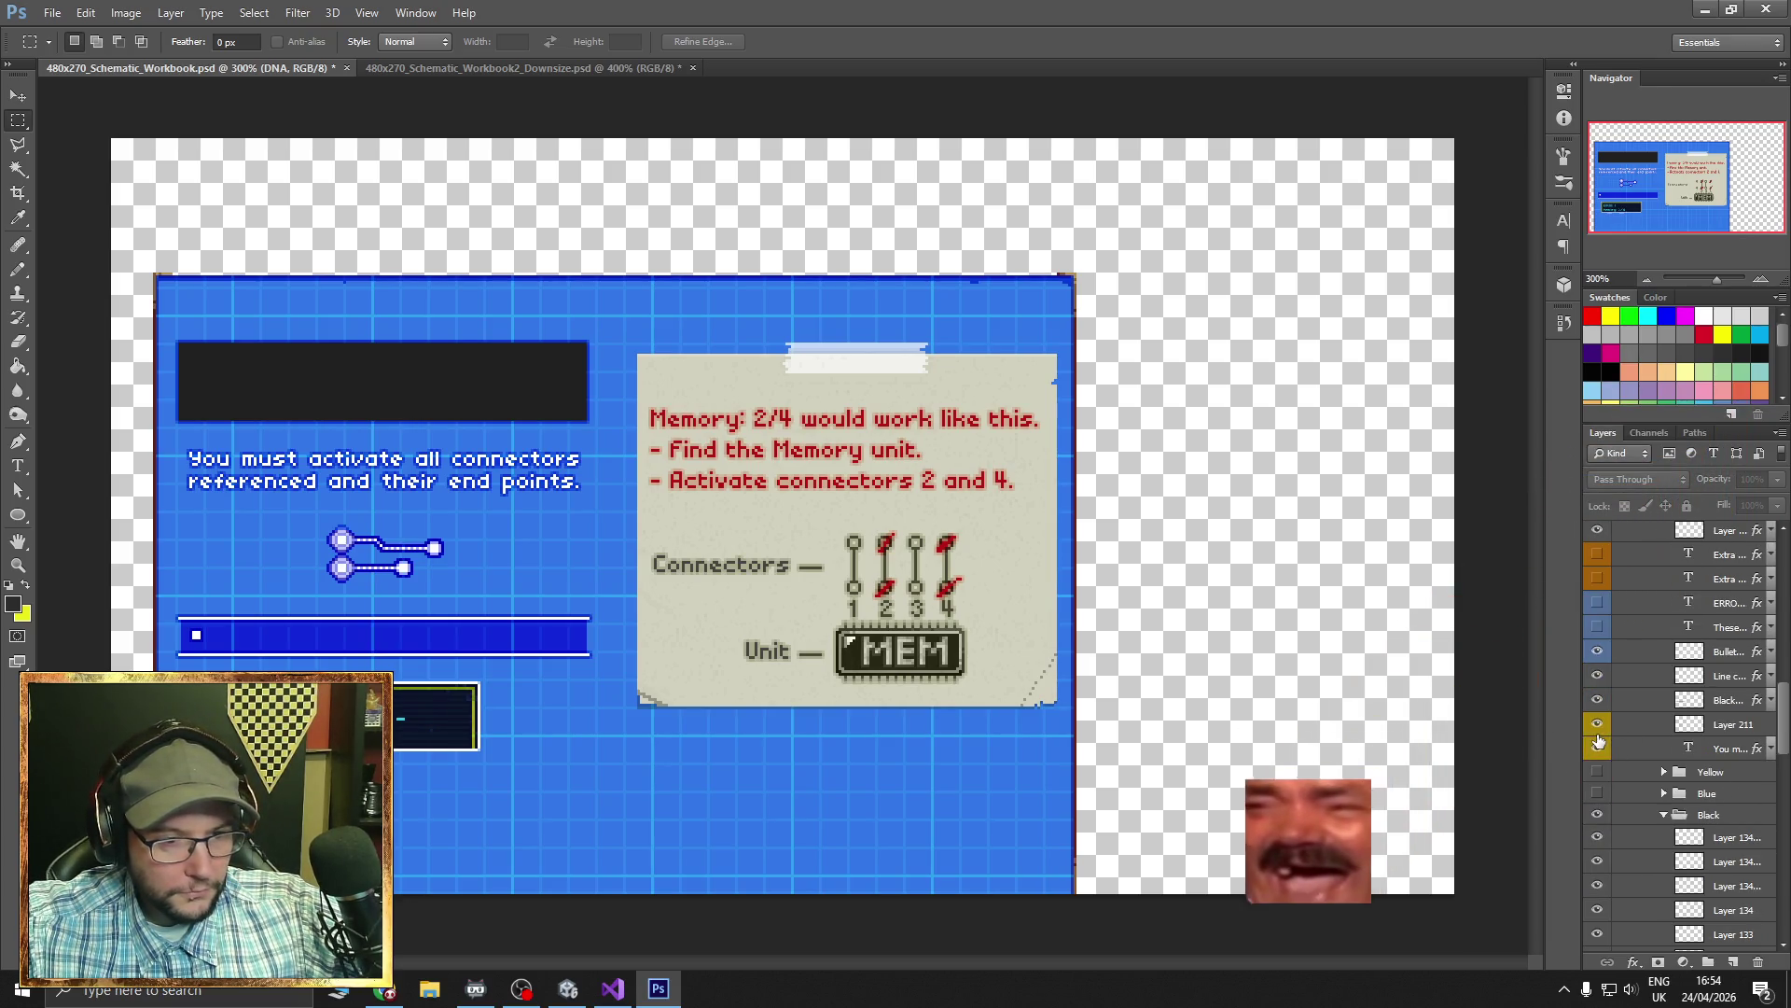
left_click(1596, 749)
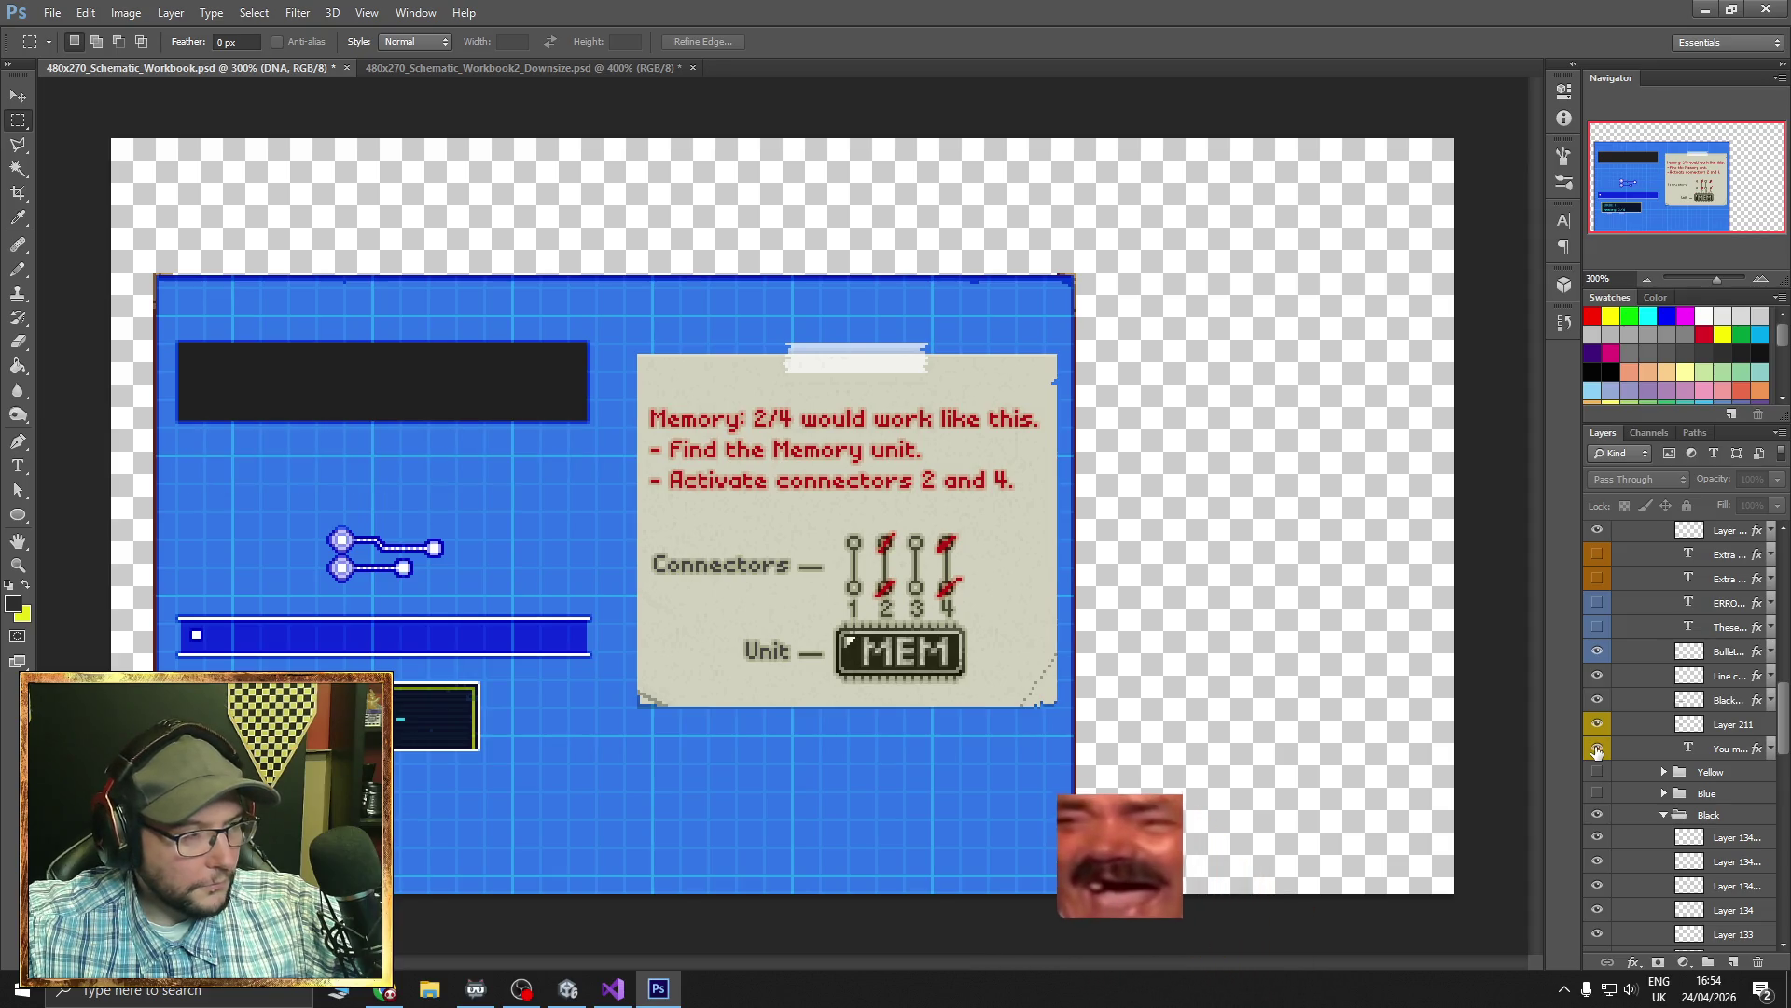
left_click(1596, 749)
left_click(1596, 750)
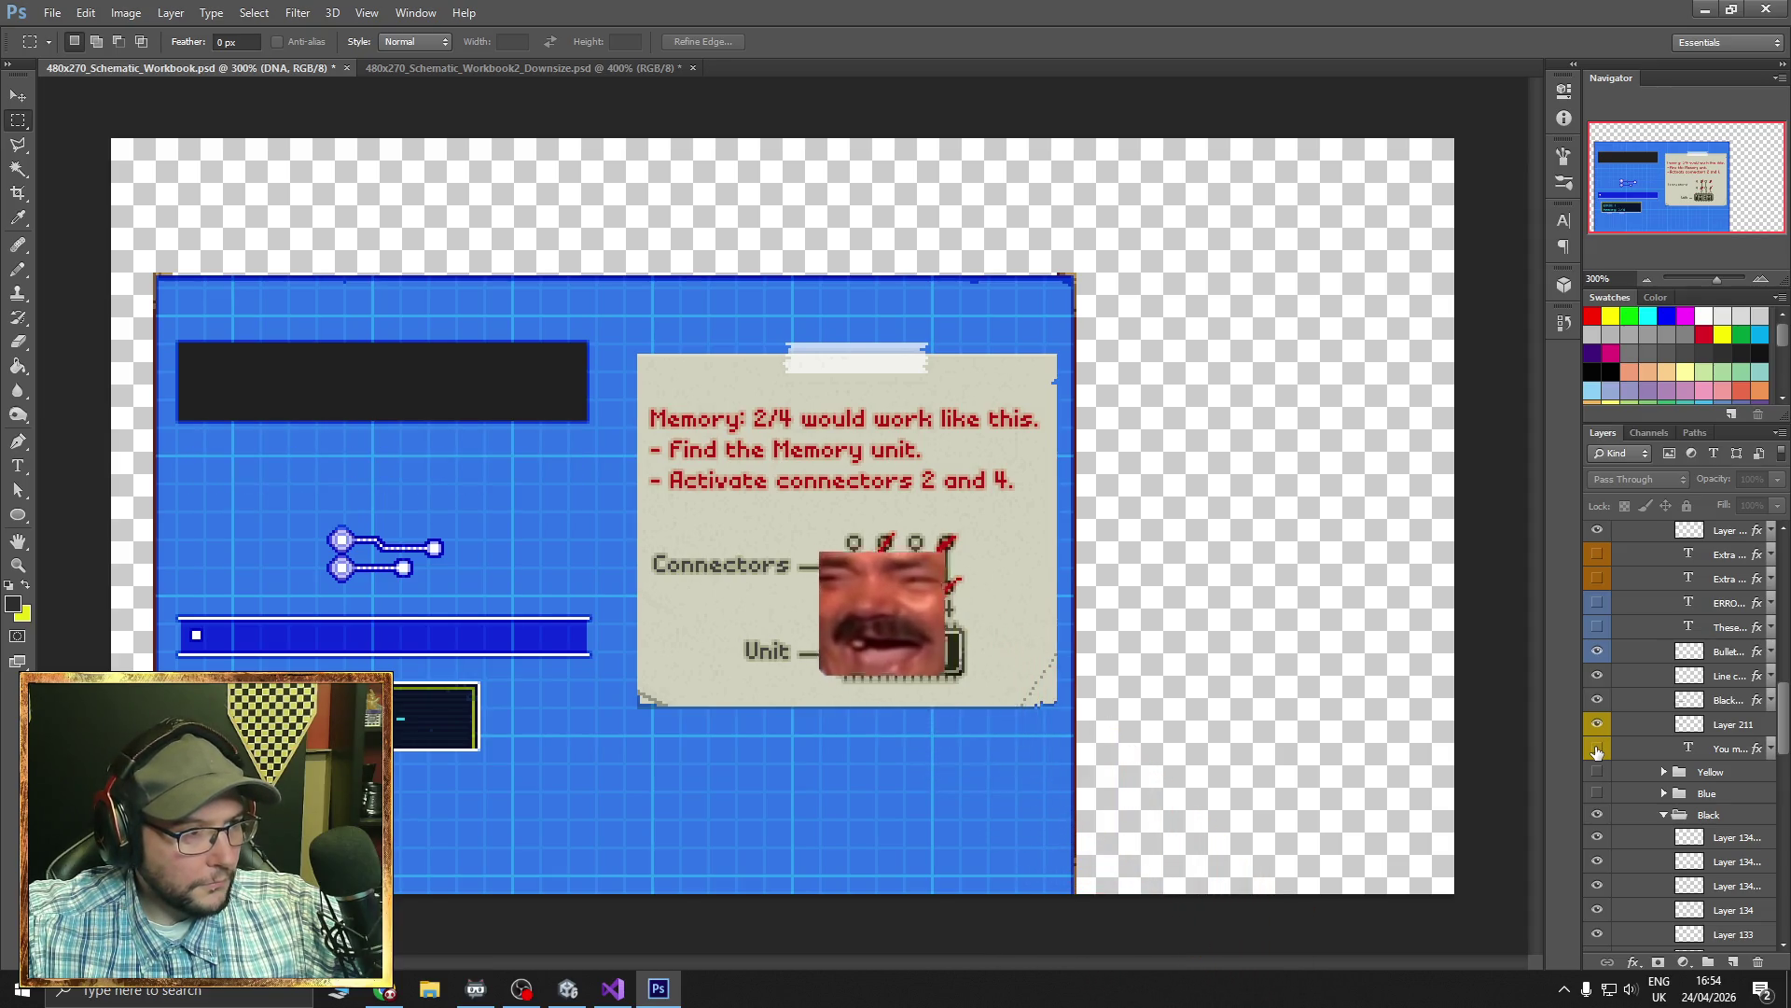
scroll(1609, 751, "down", 4)
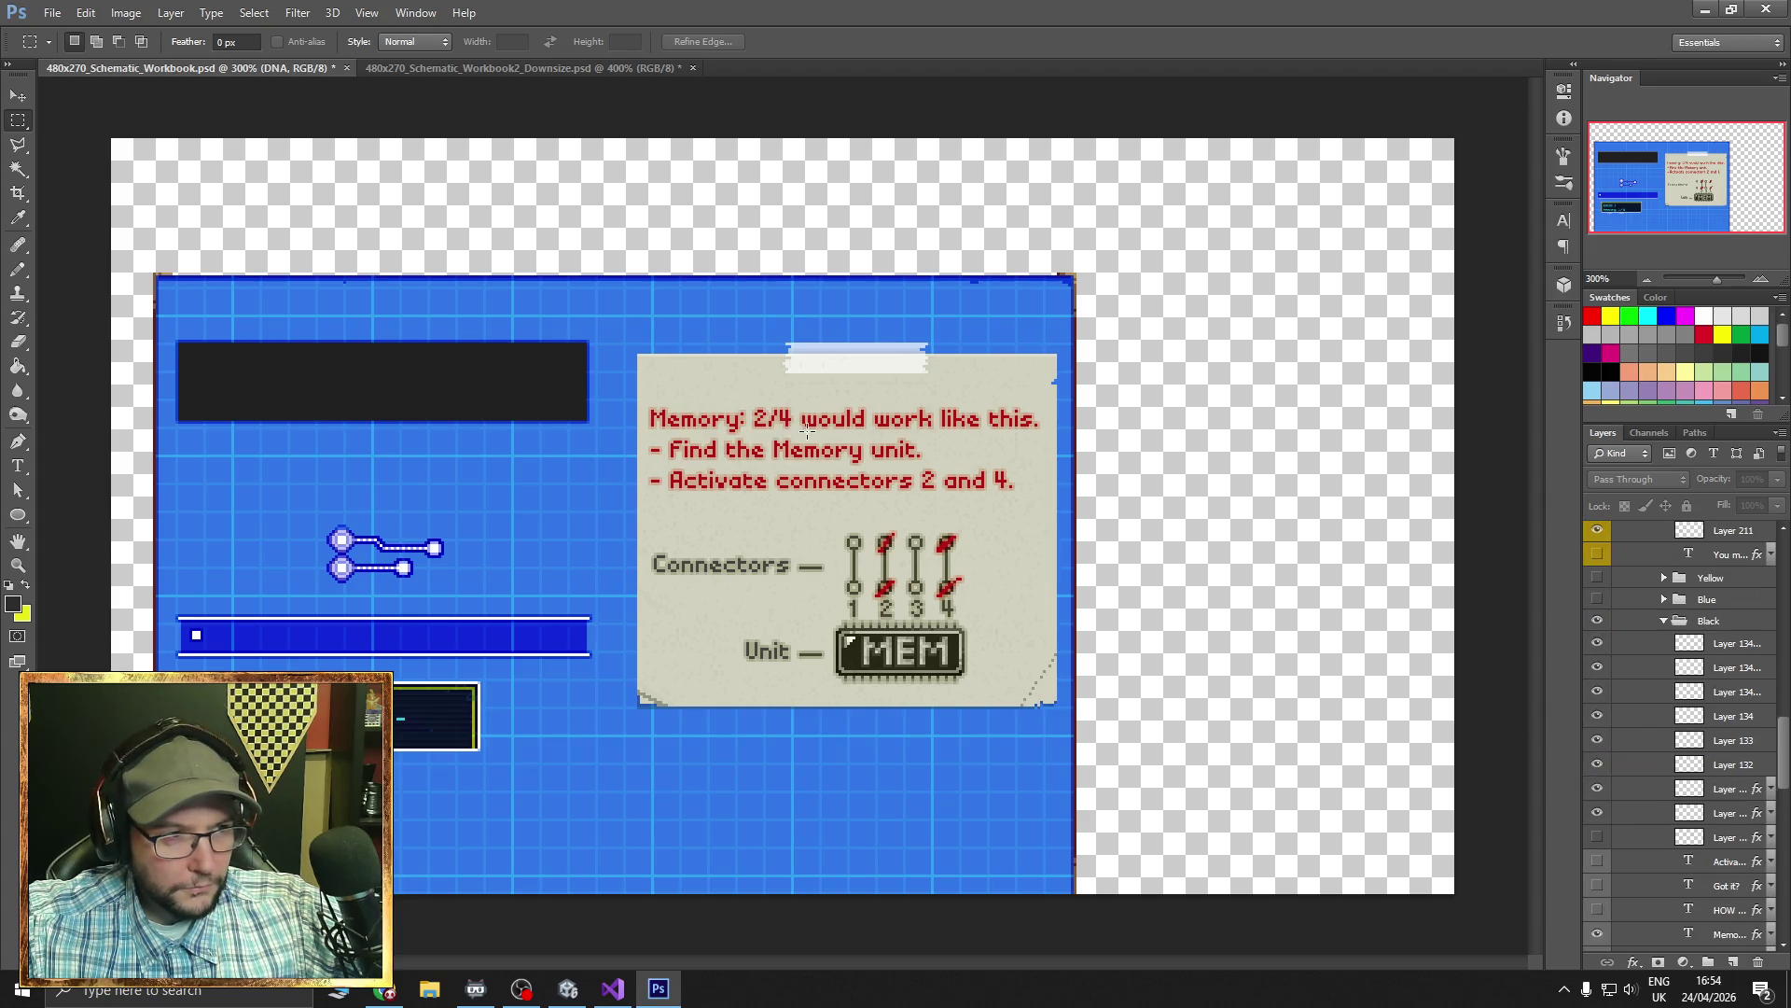
scroll(1616, 714, "down", 2)
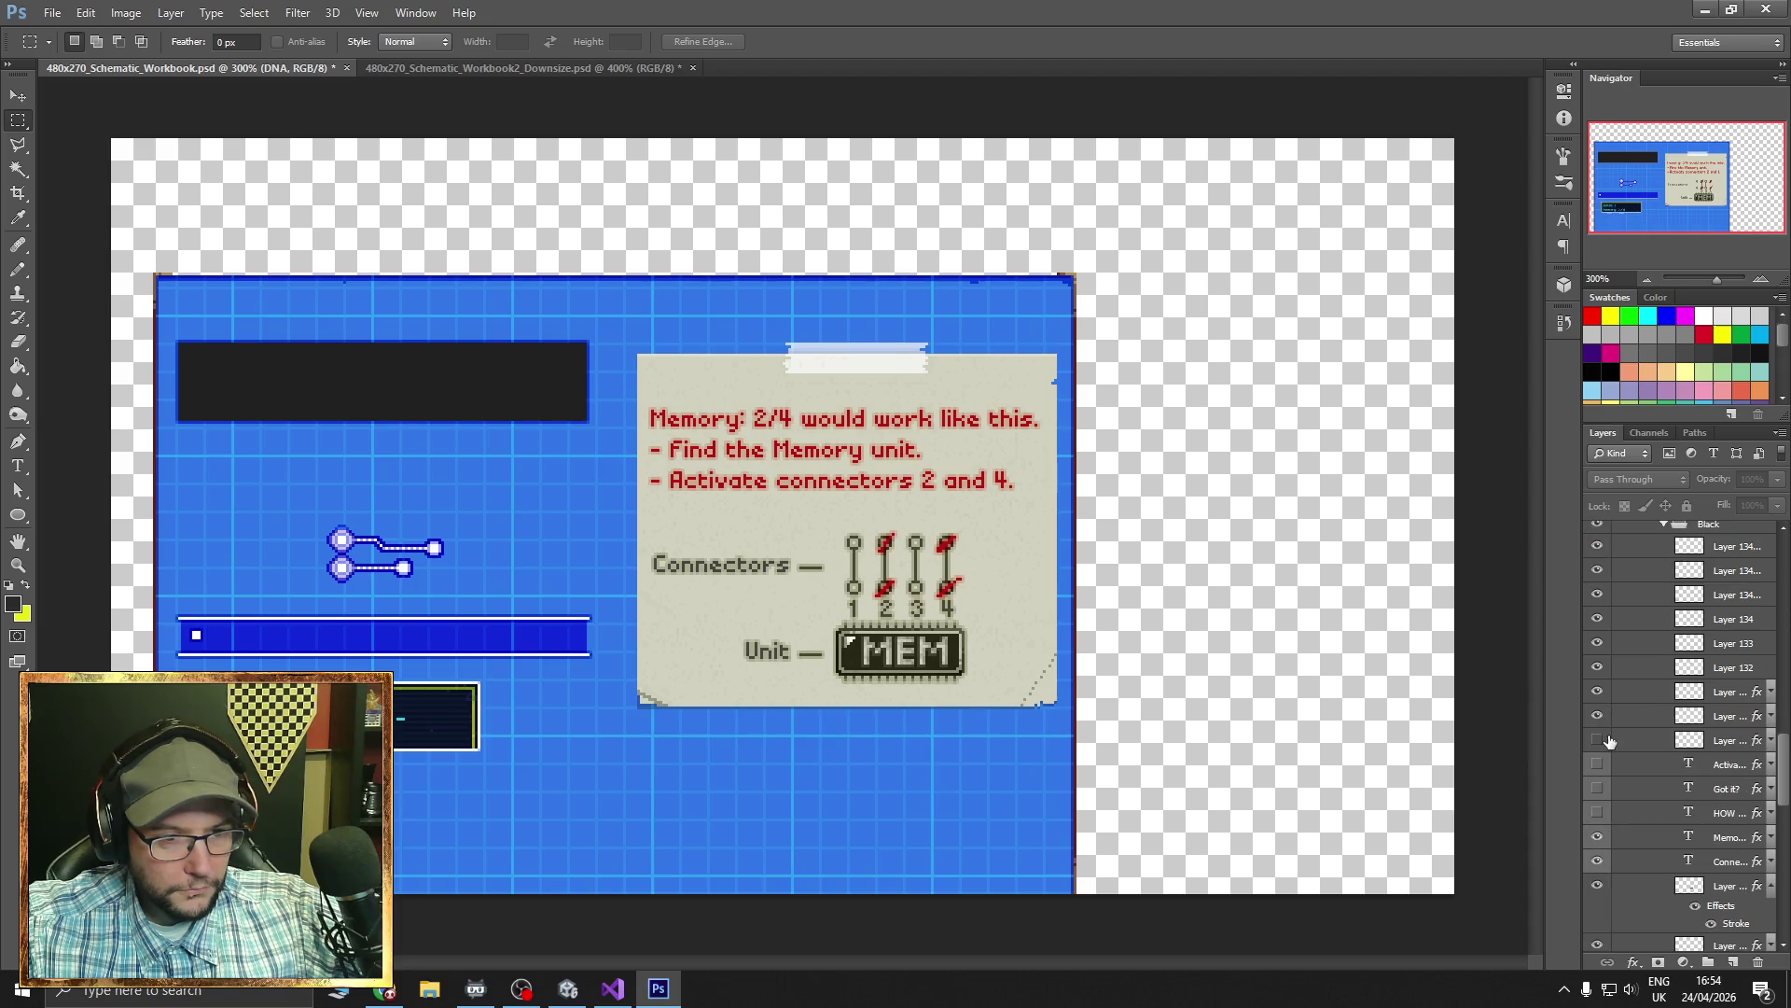
scroll(1607, 742, "down", 2)
left_click(1597, 741)
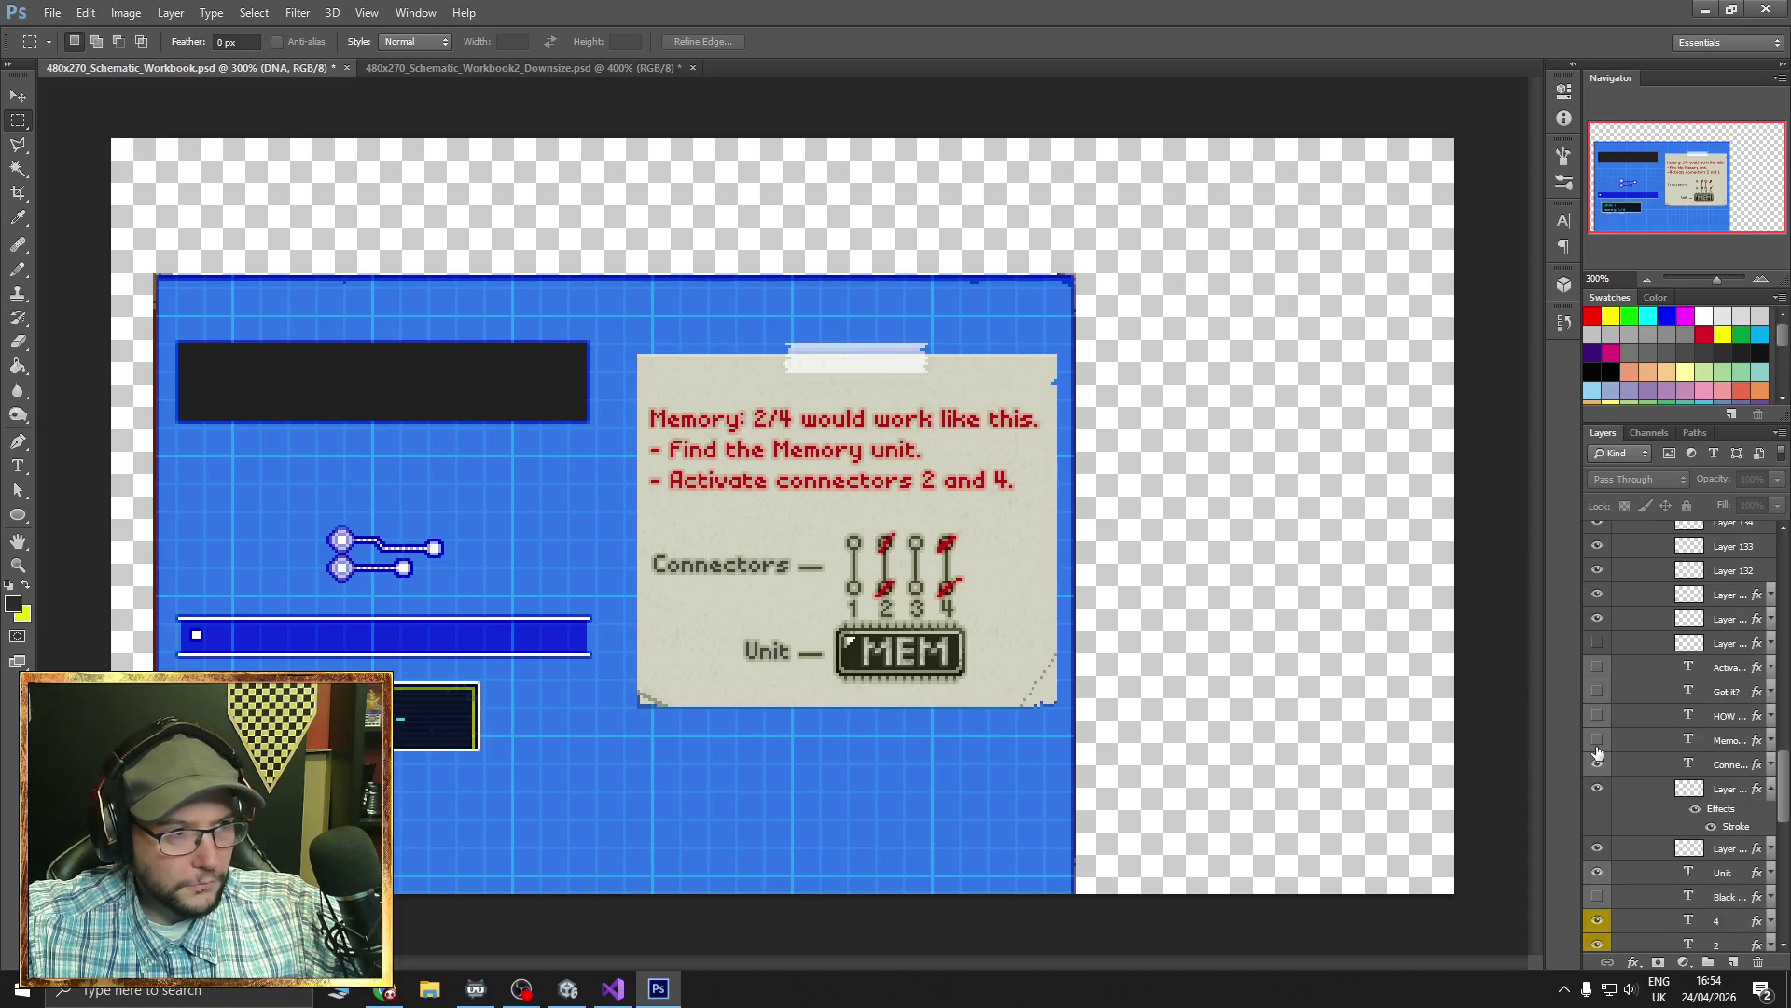
left_click(1598, 763)
- Hide the Connectors and Unit labels, keeping the MEM chip and connector switches visible
left_click(1597, 764)
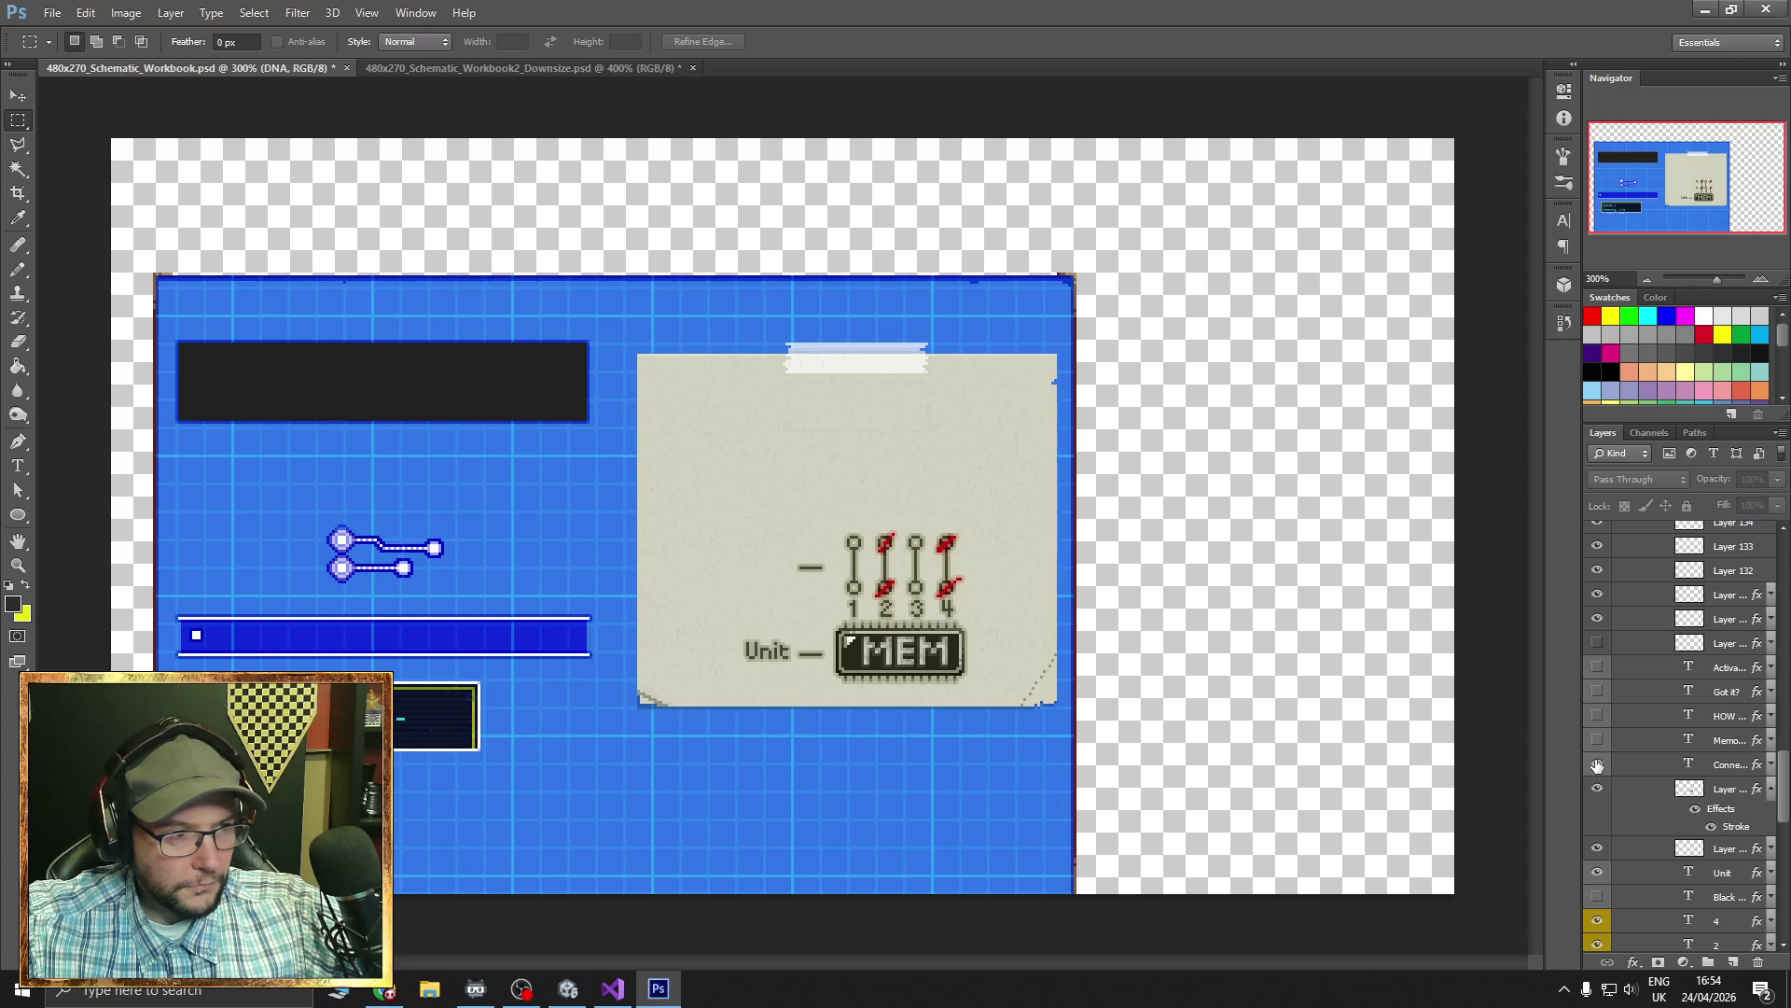
left_click(1597, 764)
left_click(1598, 764)
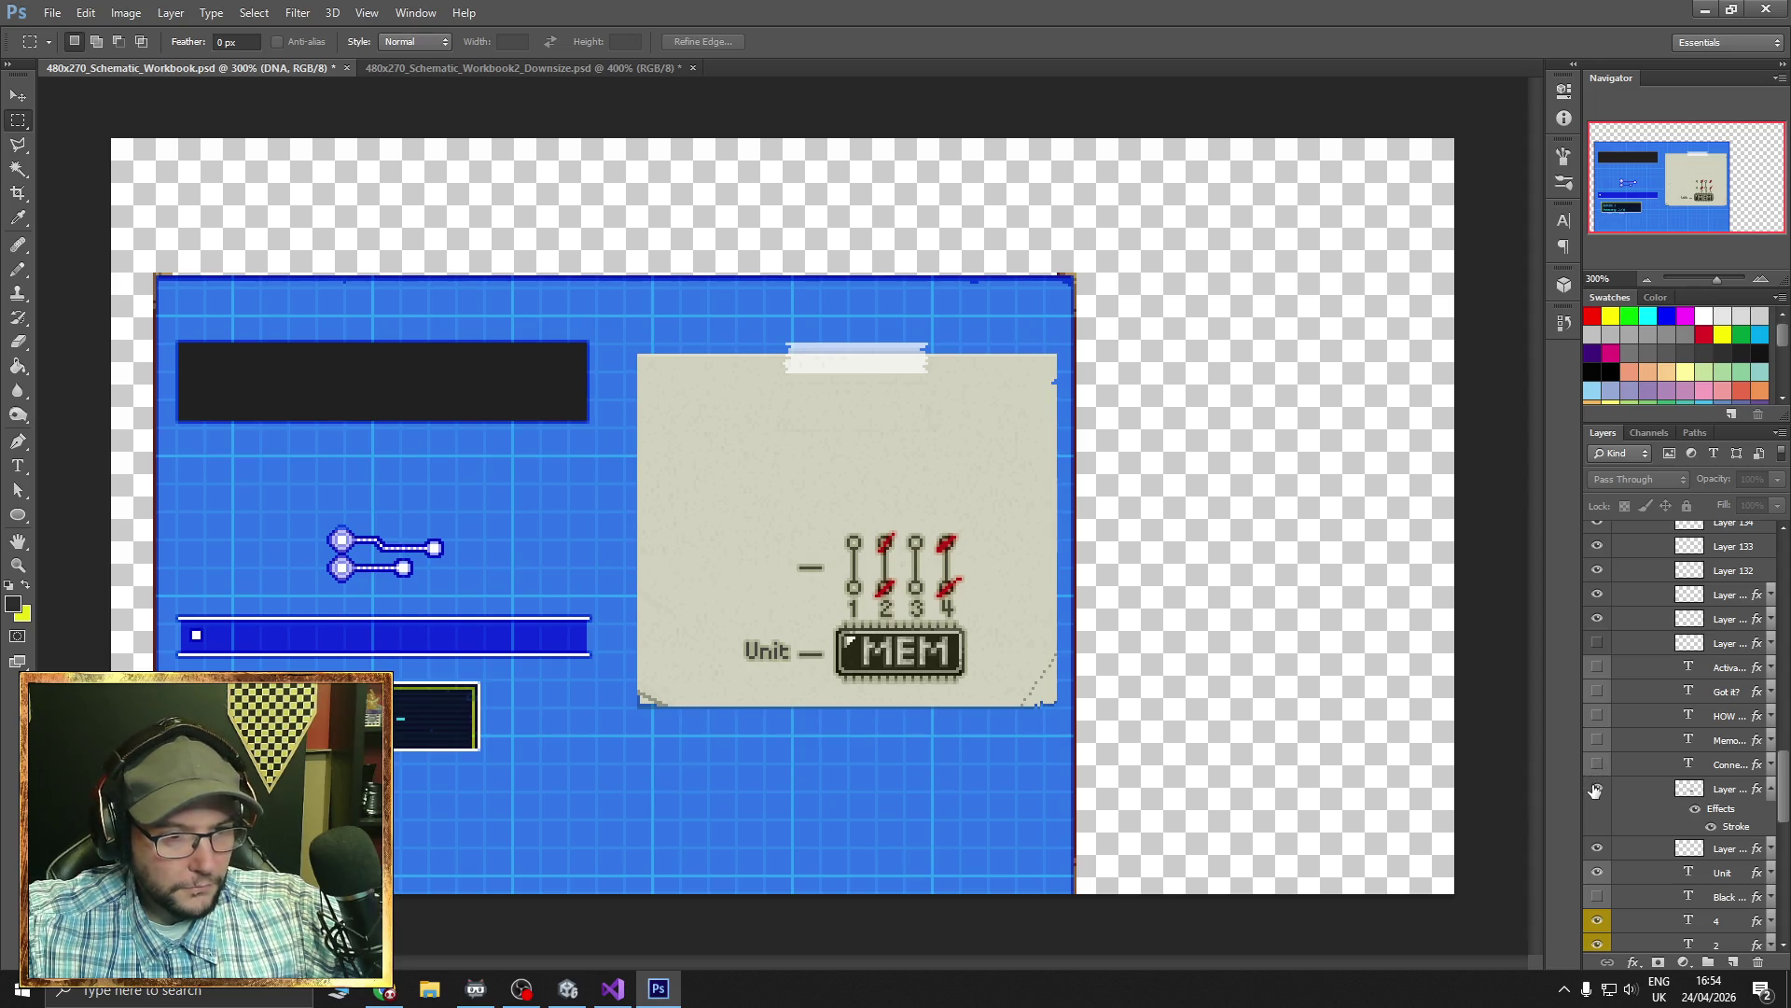
left_click(1600, 793)
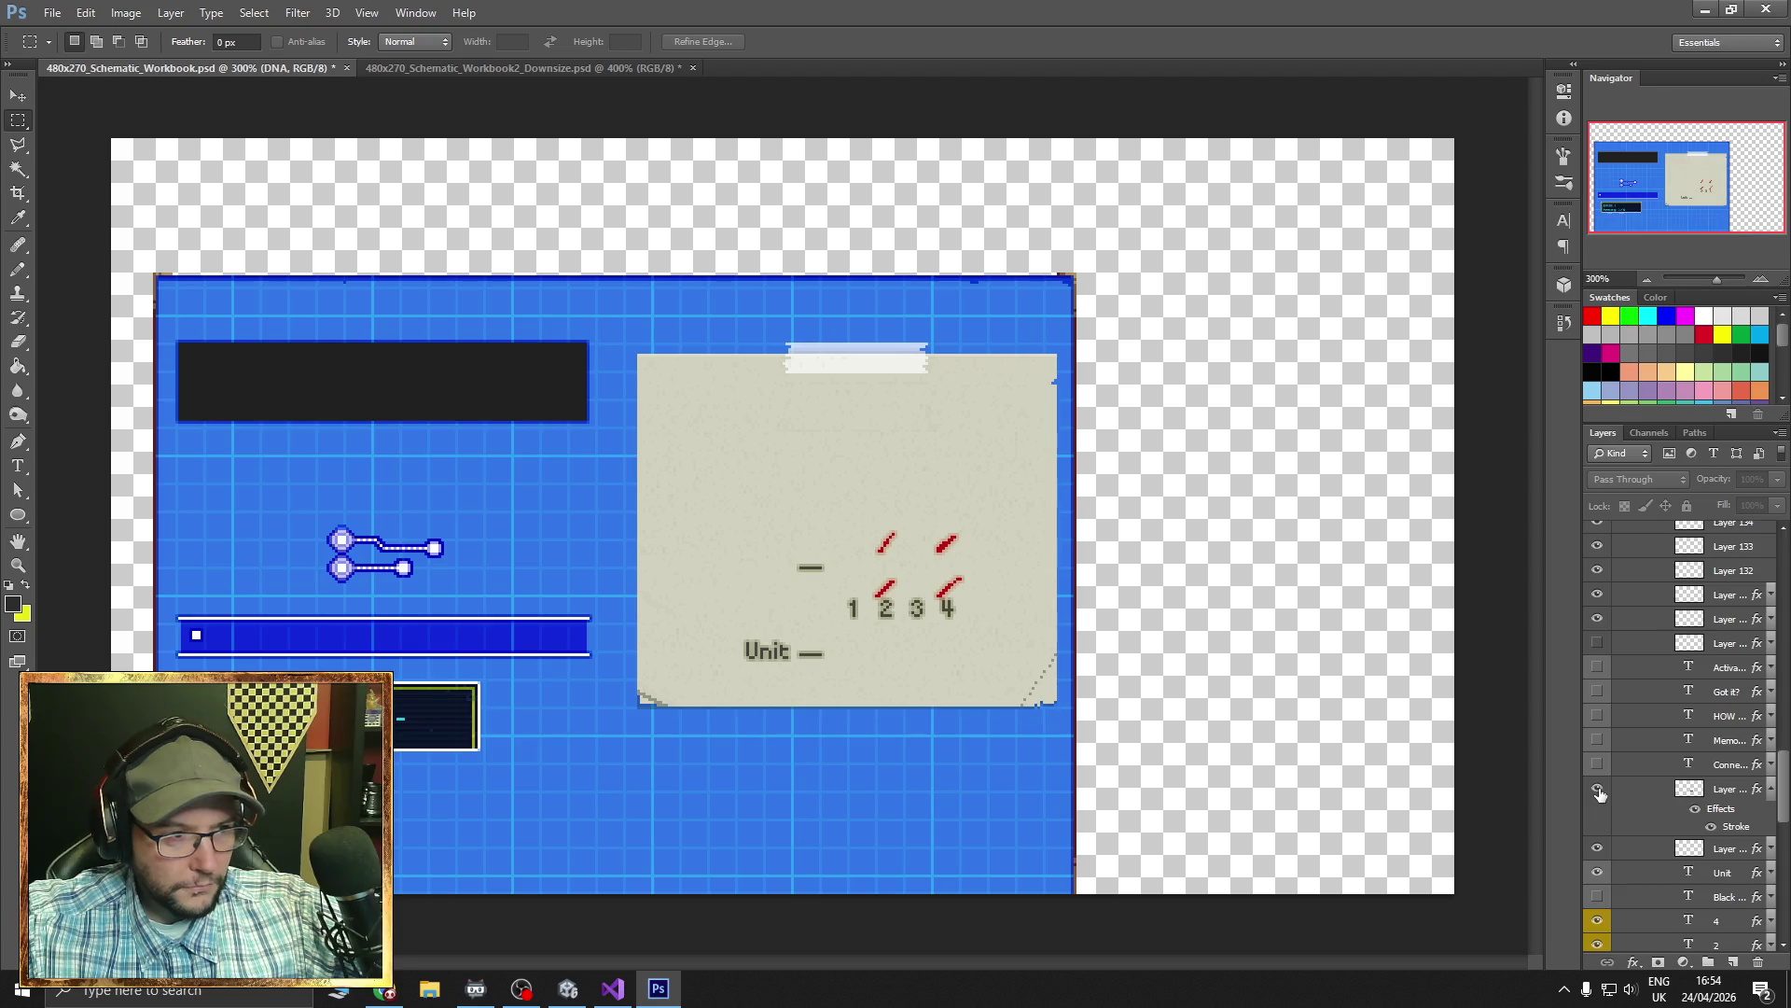
left_click(1599, 790)
left_click(1599, 872)
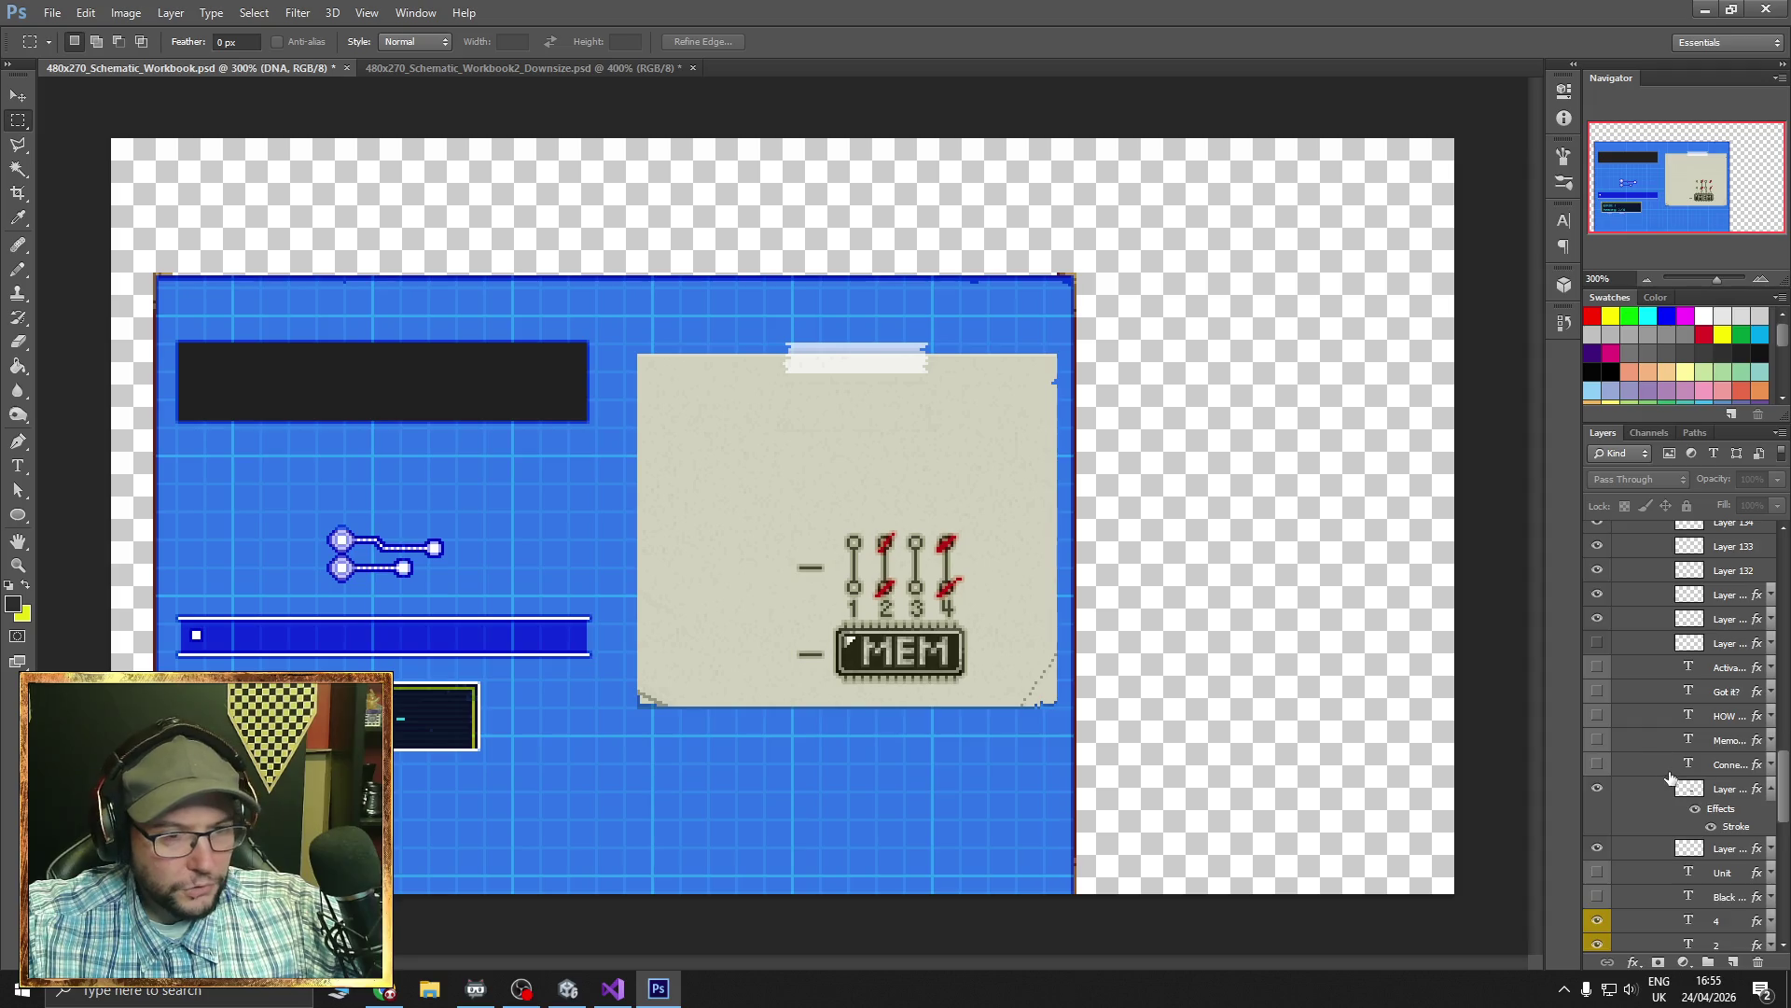
scroll(1670, 778, "down", 6)
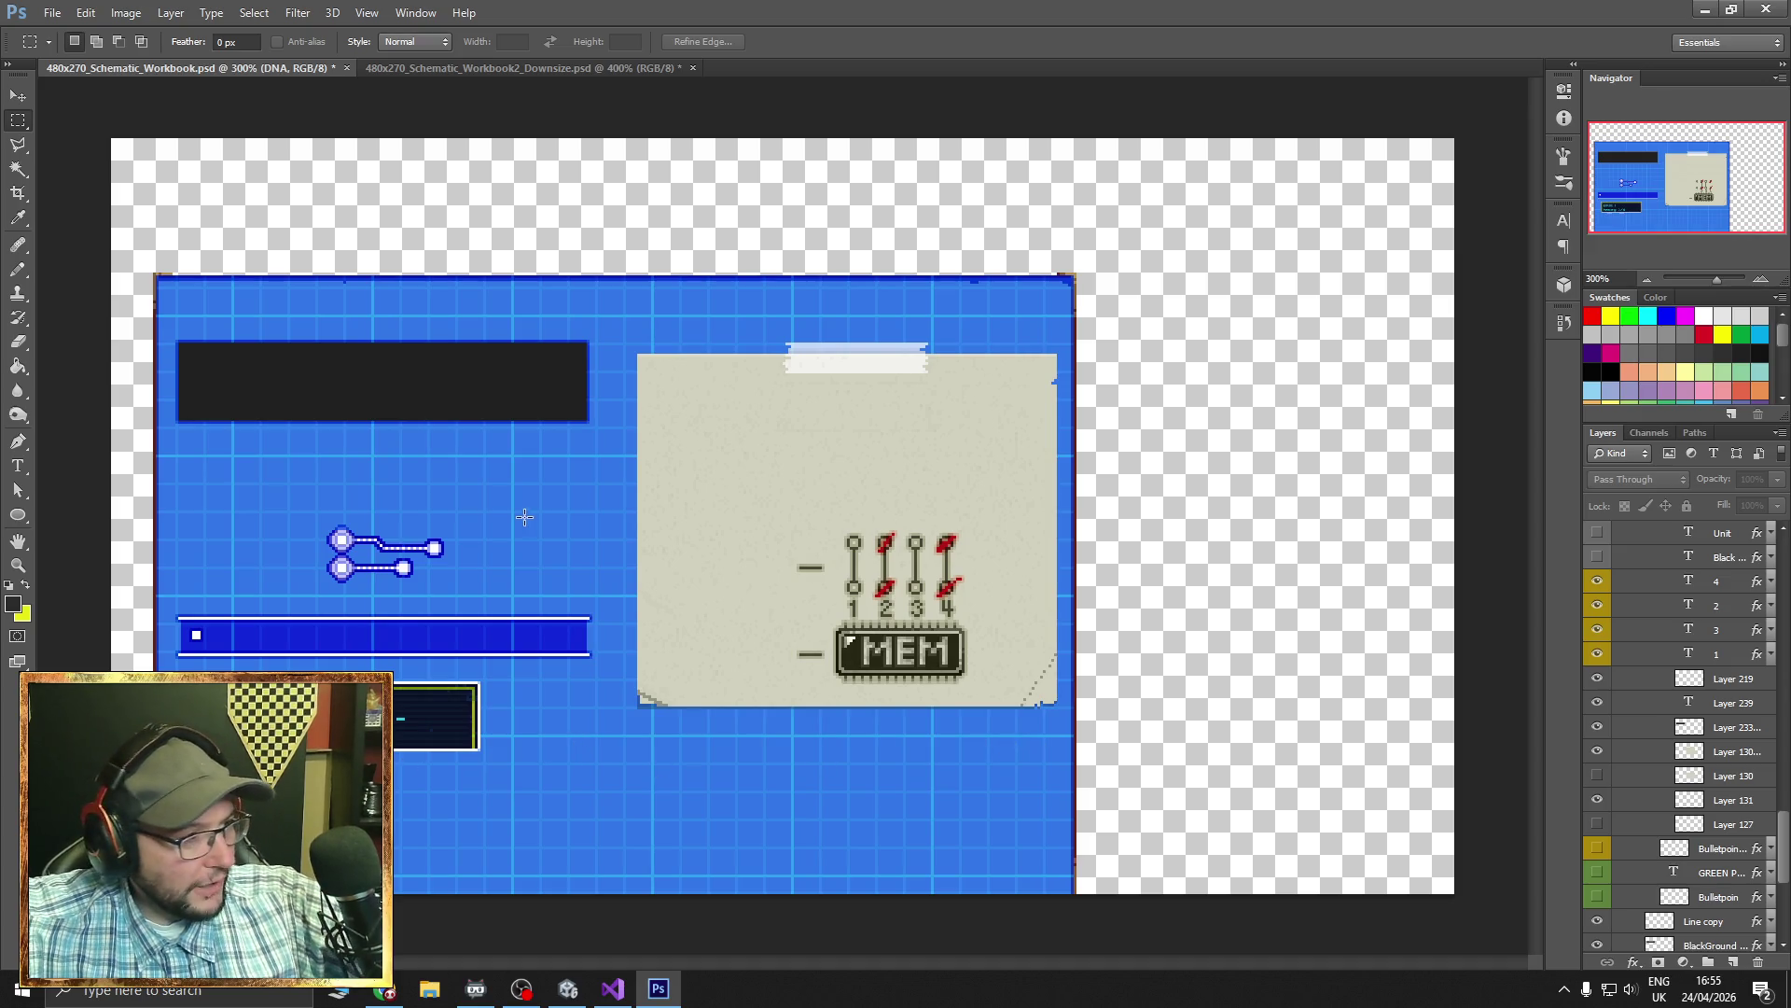
- Drag a 328 × 222 marquee from the document's top-left corner over the blue page
mouse_move(154, 272)
left_mouse_down()
mouse_move(620, 714)
mouse_move(952, 831)
mouse_move(1072, 940)
left_mouse_up()
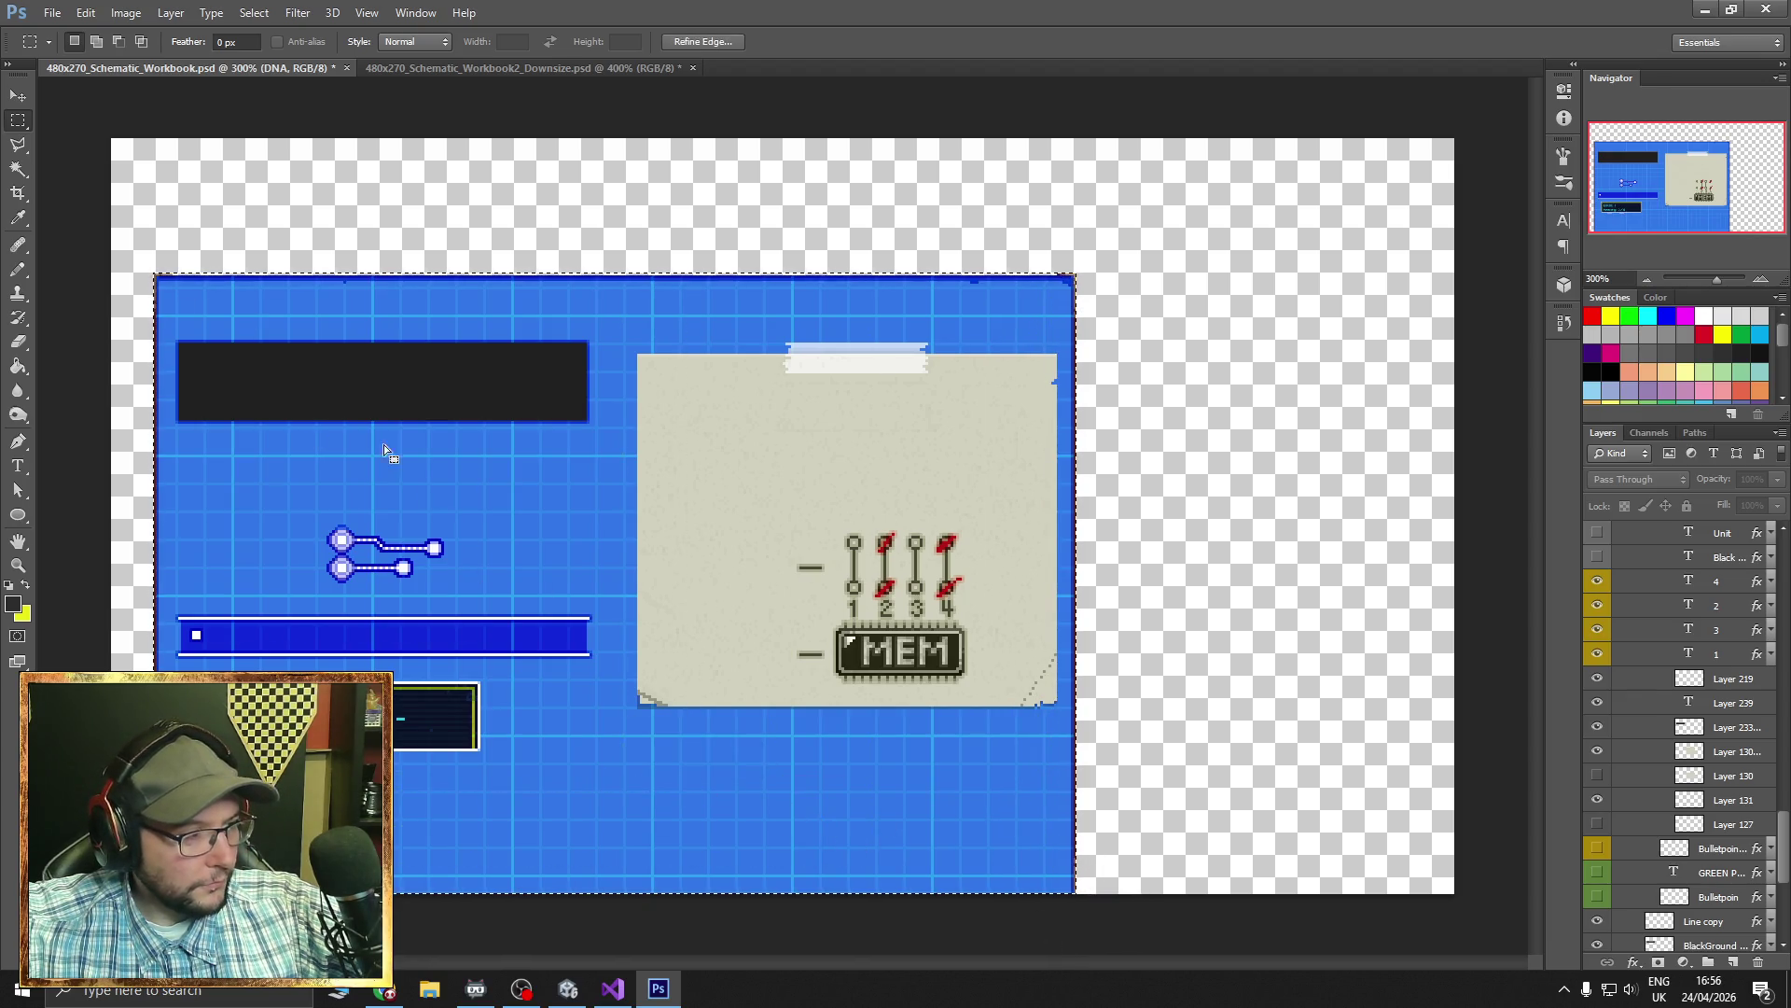
- Crop the canvas to the selected blue page and export it through Save for Web
left_click(125, 14)
left_click(153, 200)
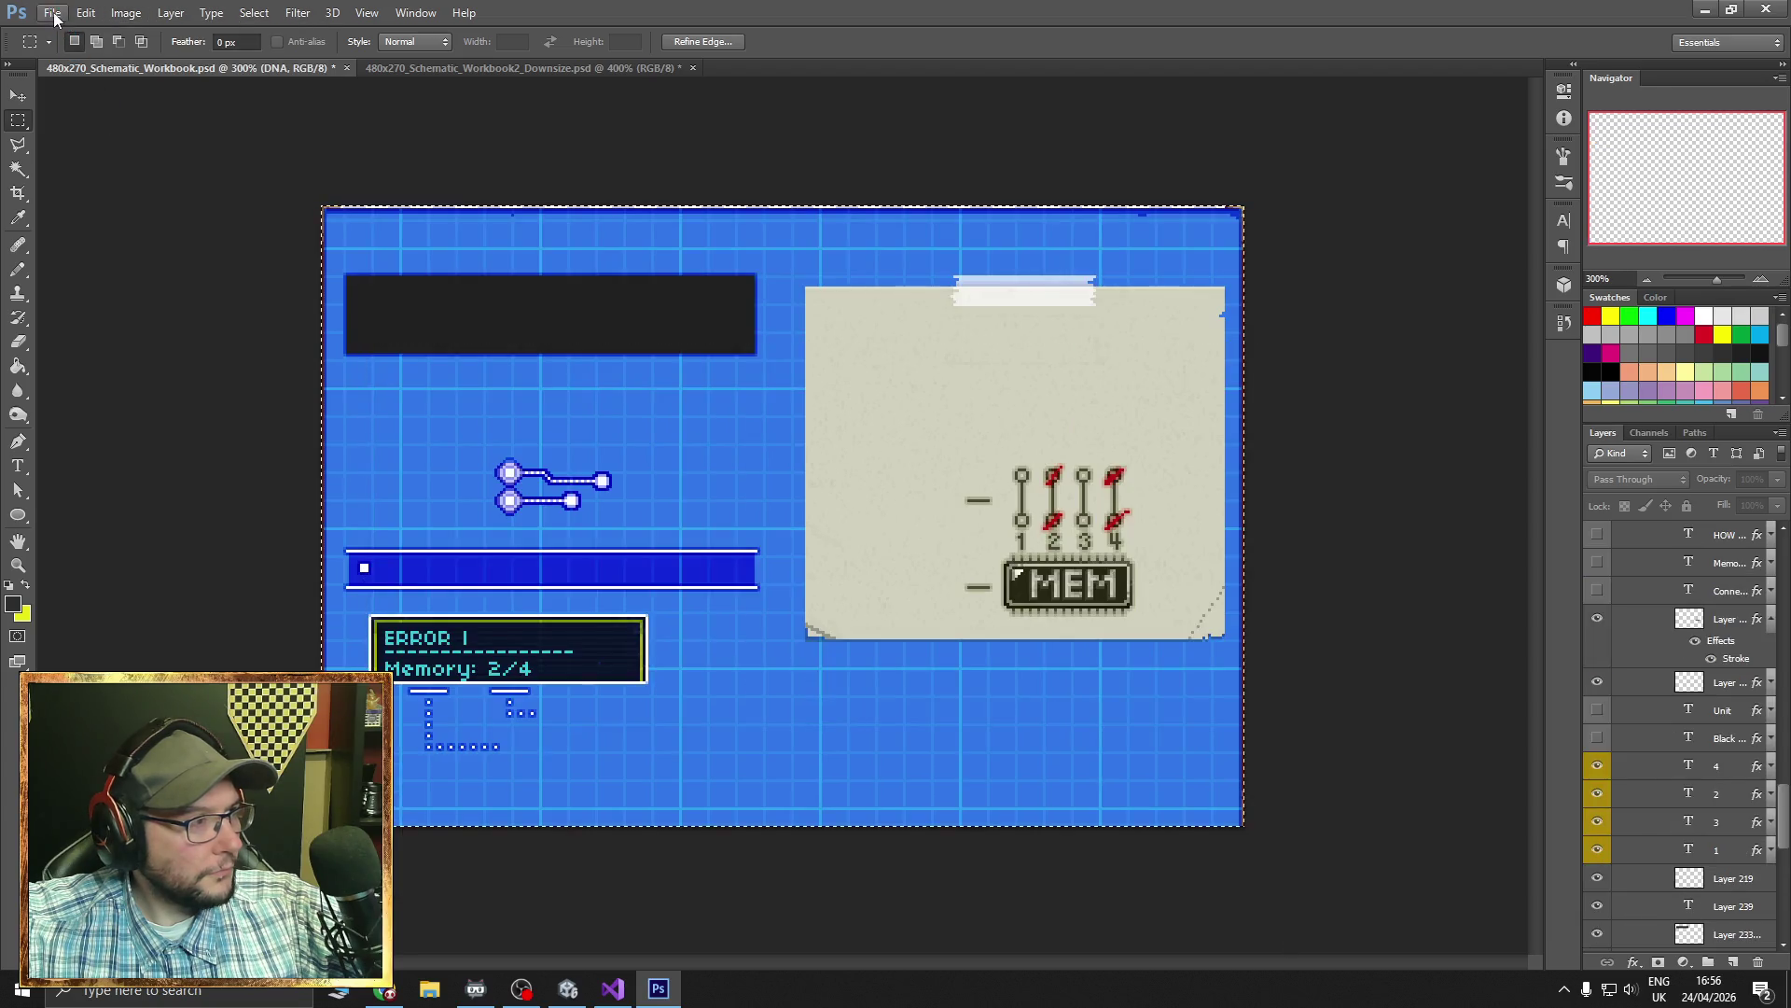
left_click(52, 13)
left_click(103, 271)
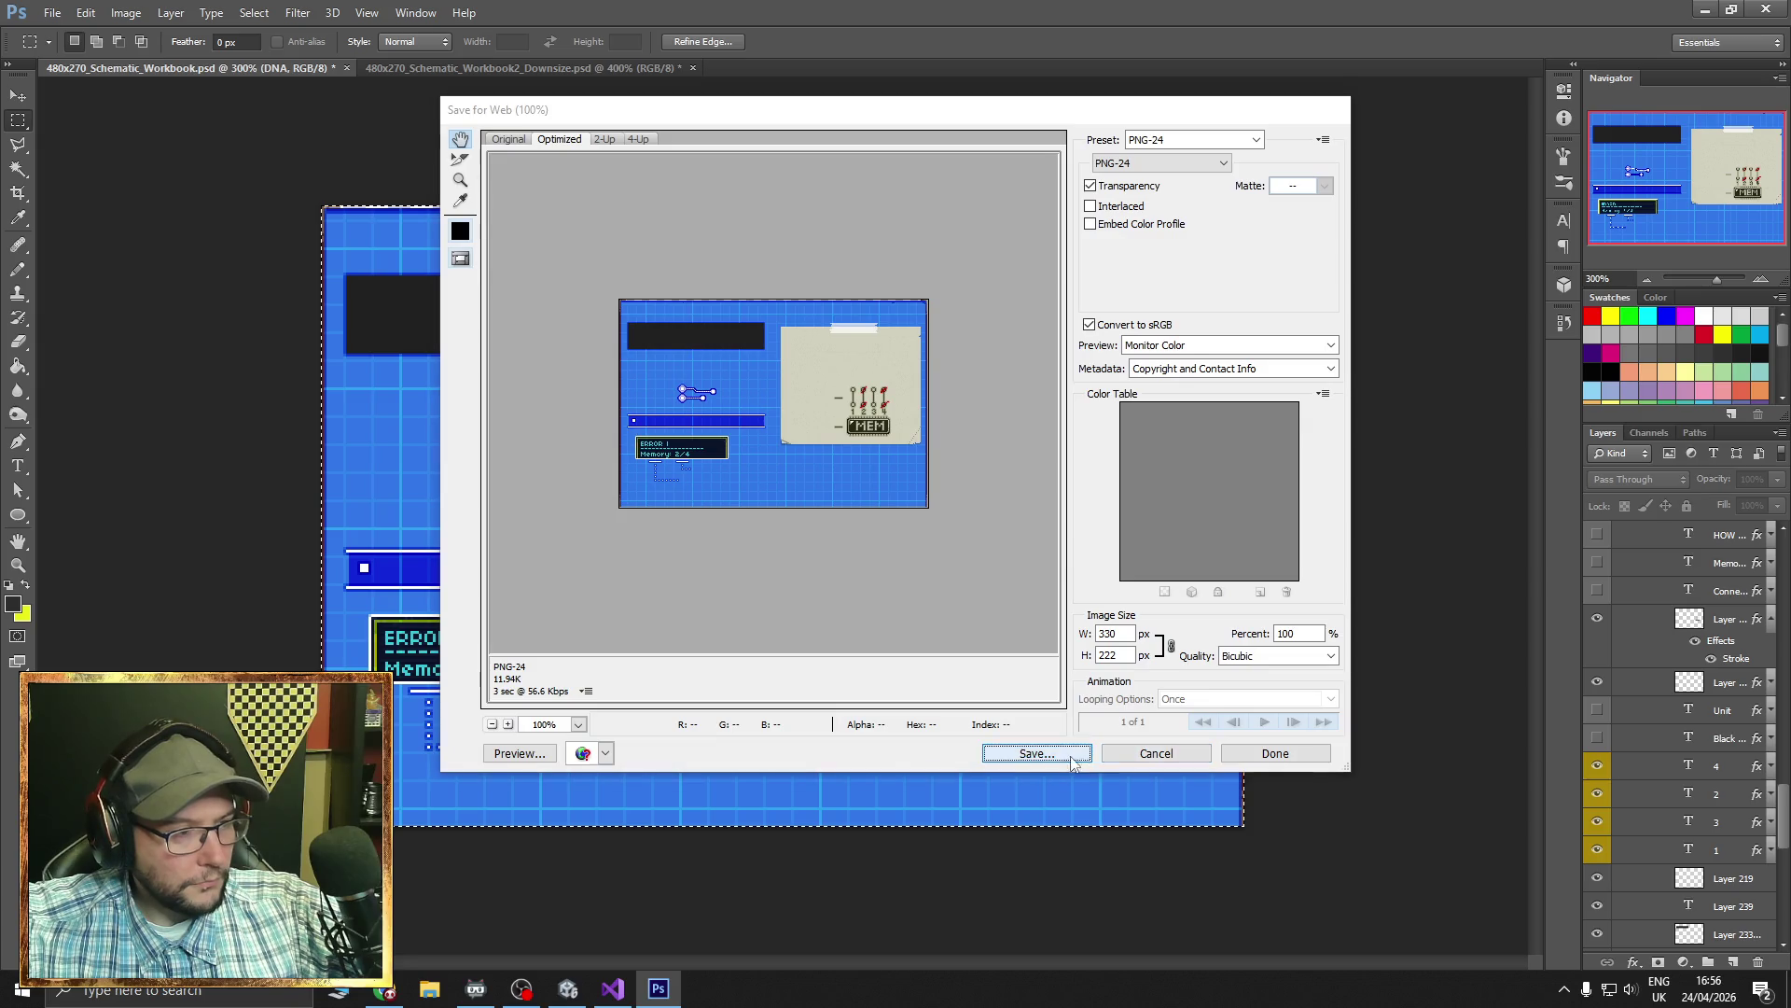
left_click(1034, 752)
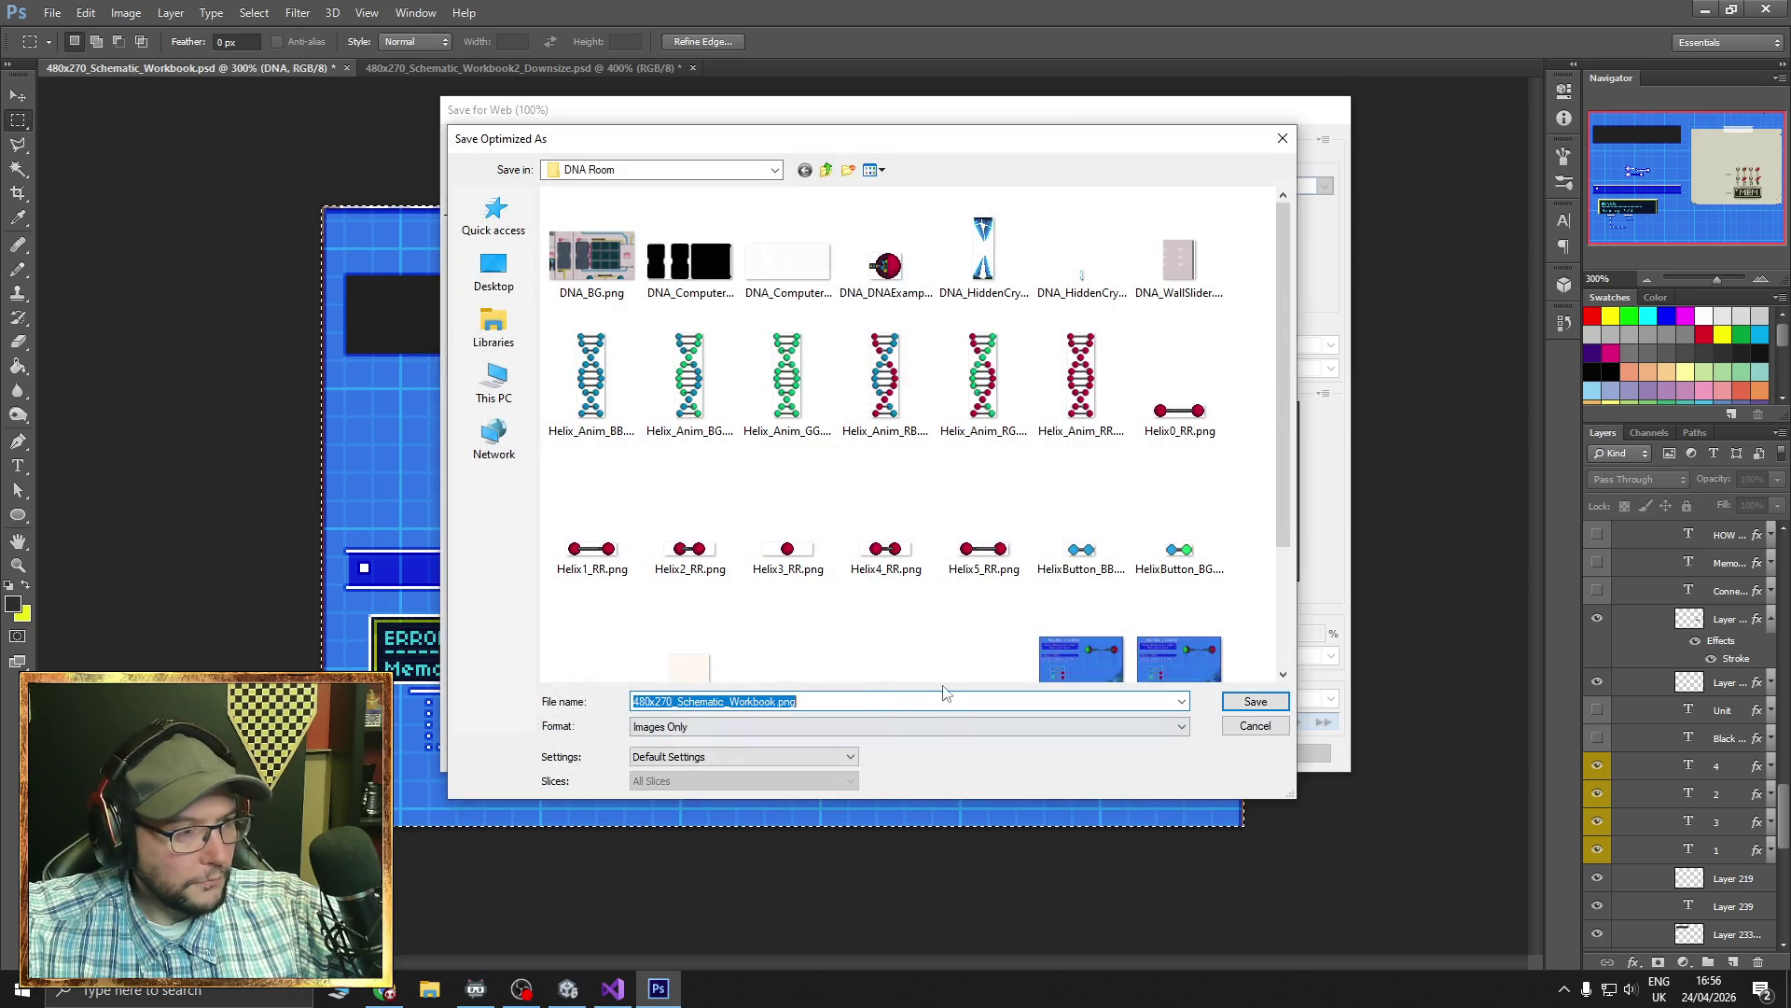
- Save the PNG as Schematic_1C.png in PuzzleRooms > Circuit Room > NEW
left_click(826, 169)
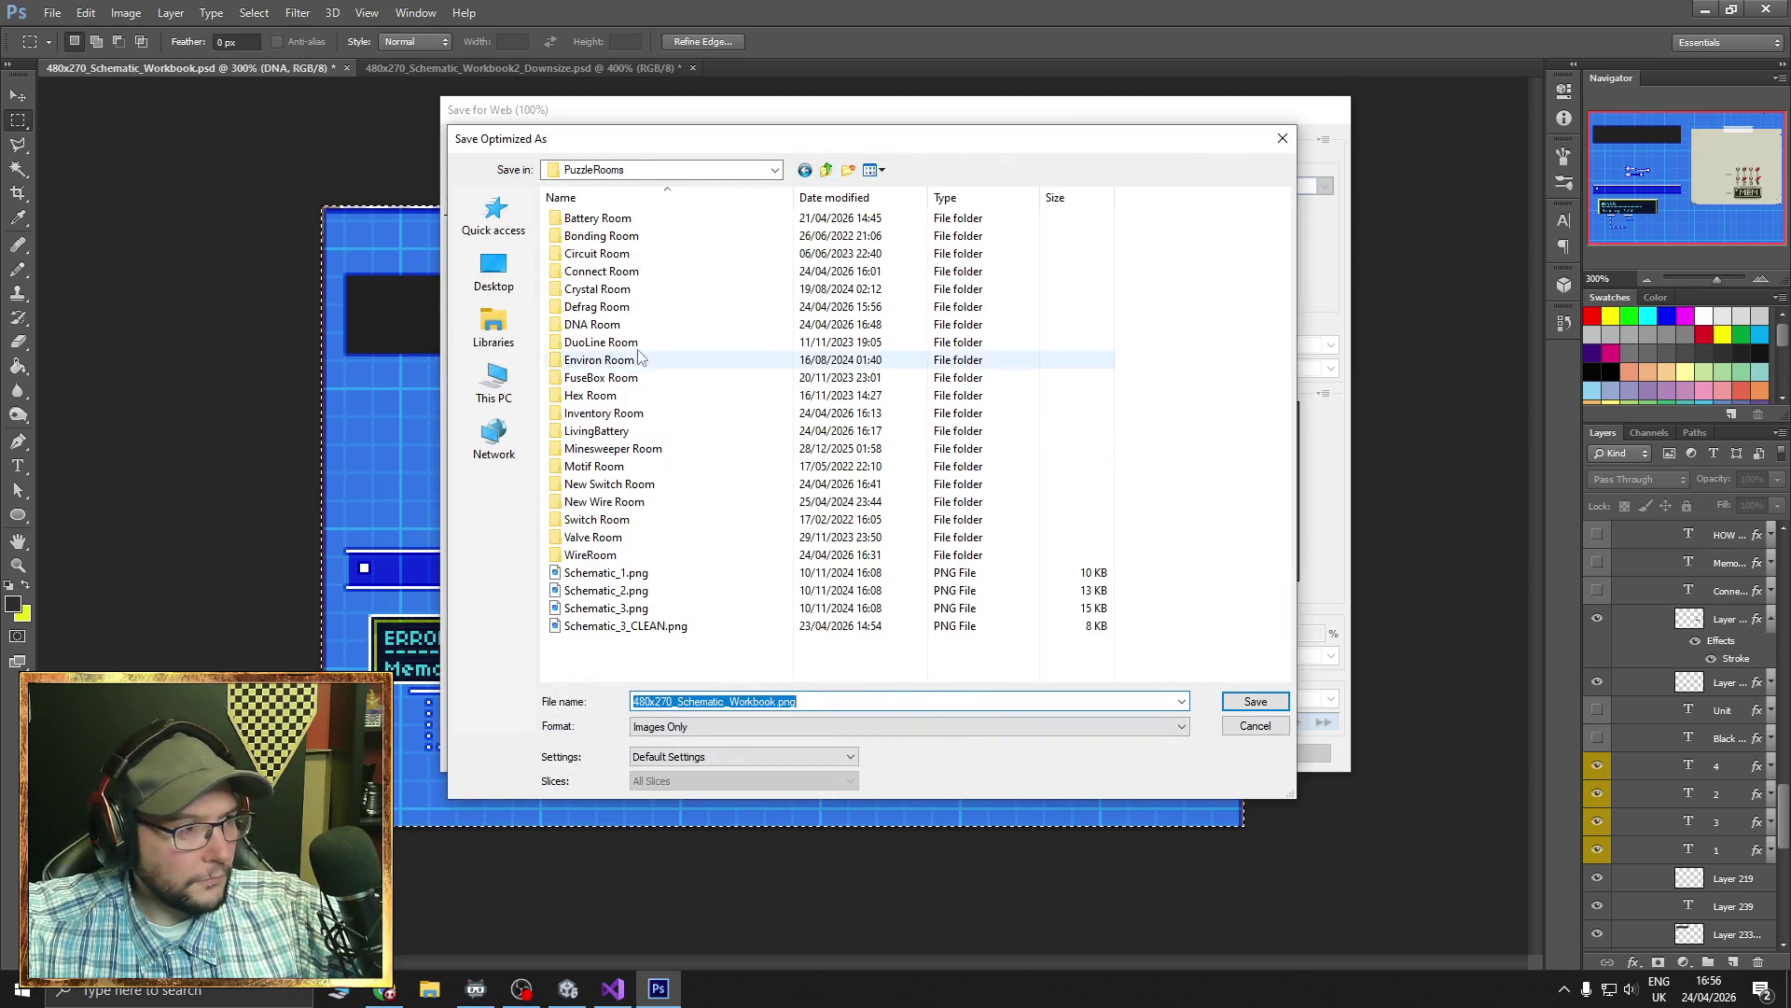
double_click(602, 254)
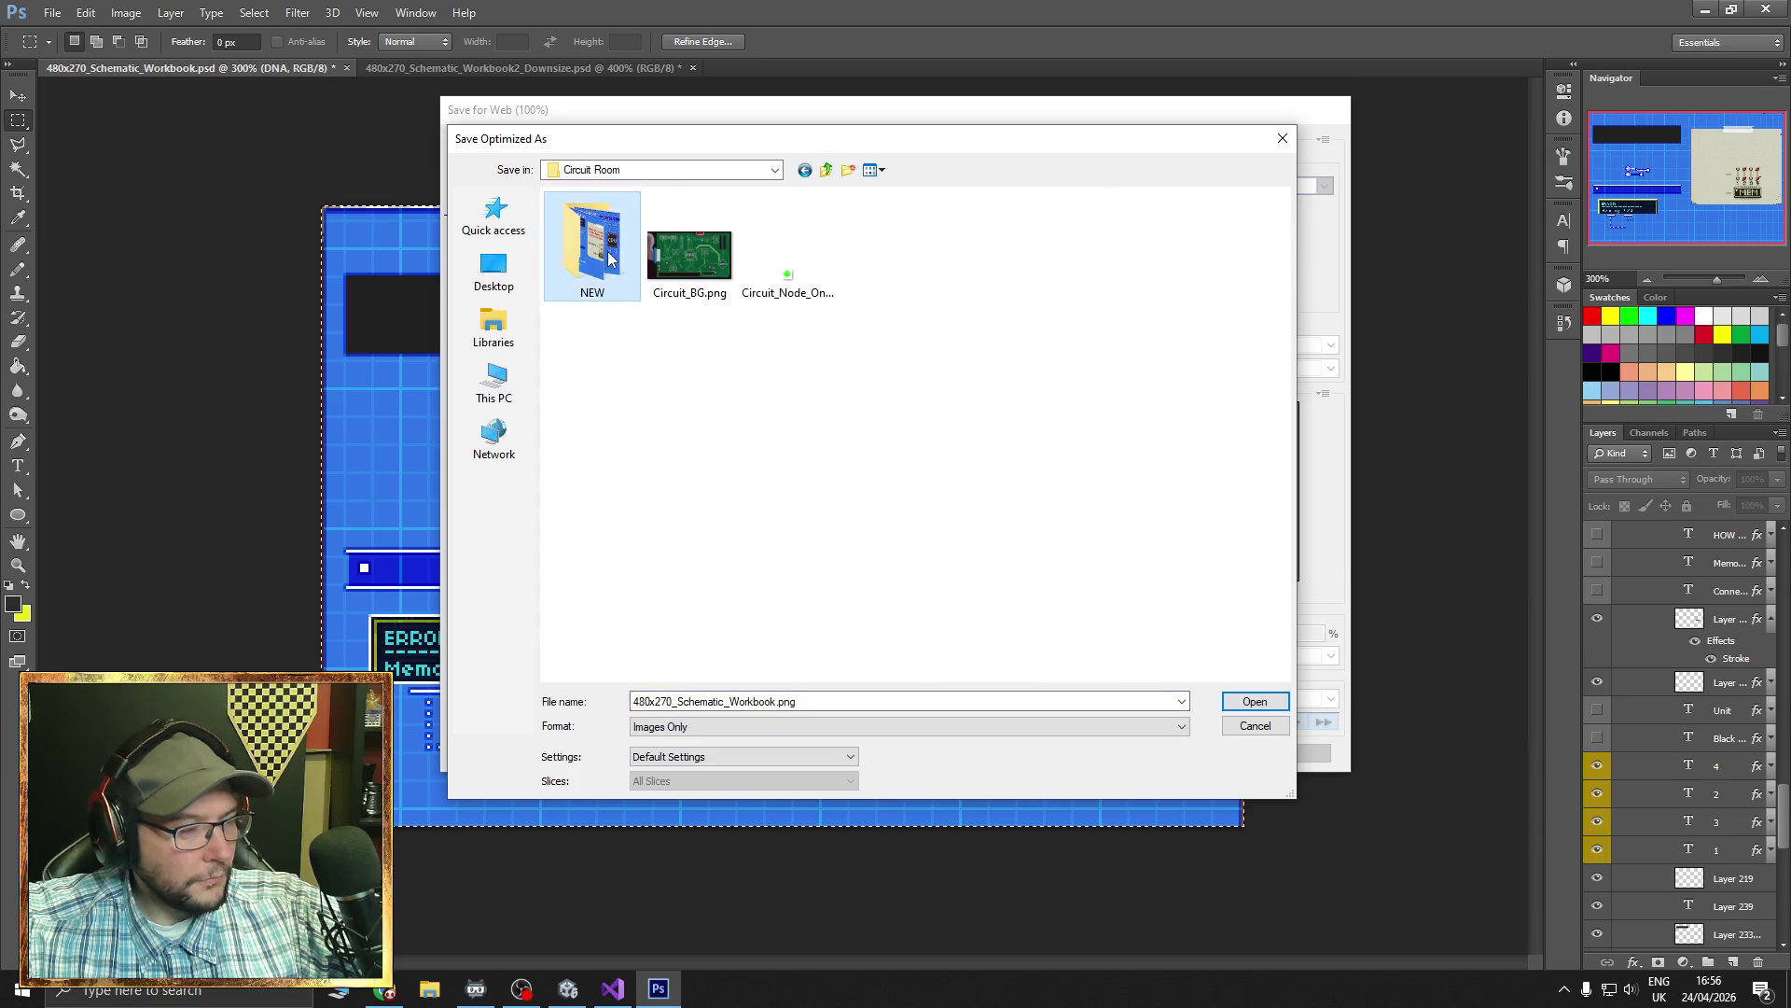
double_click(609, 259)
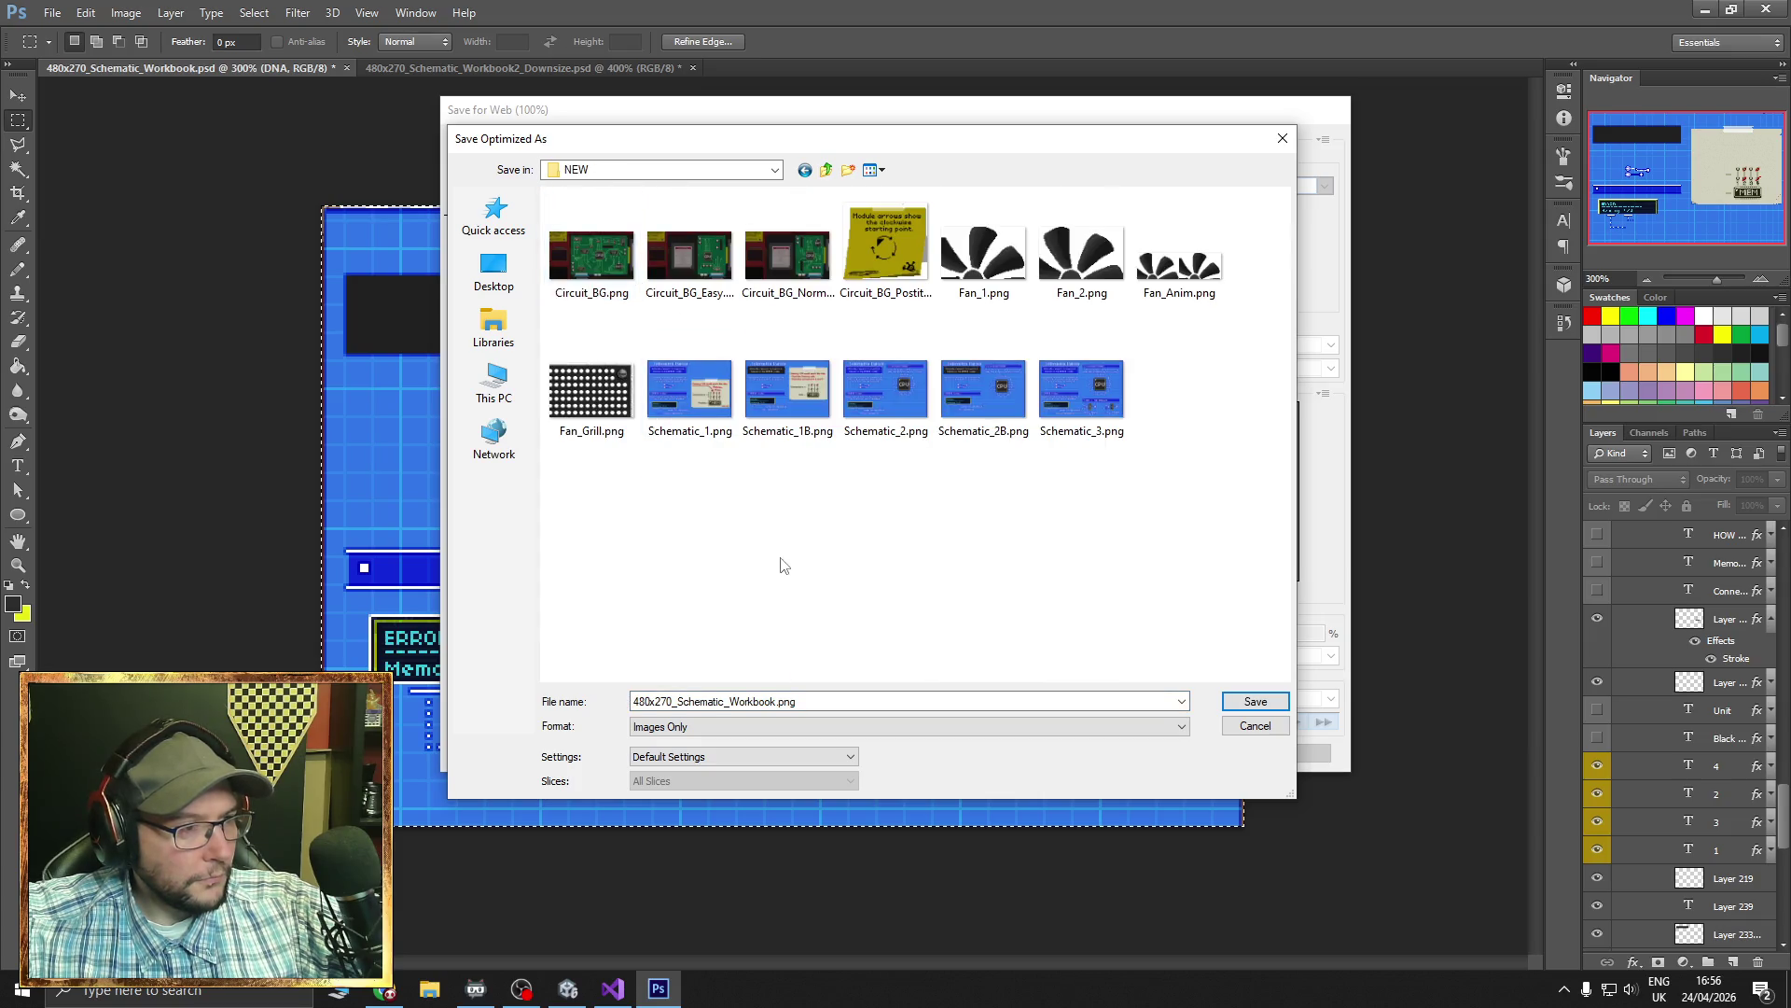
left_click(811, 431)
left_click(699, 702)
left_click(699, 702)
type("Schematic_1C")
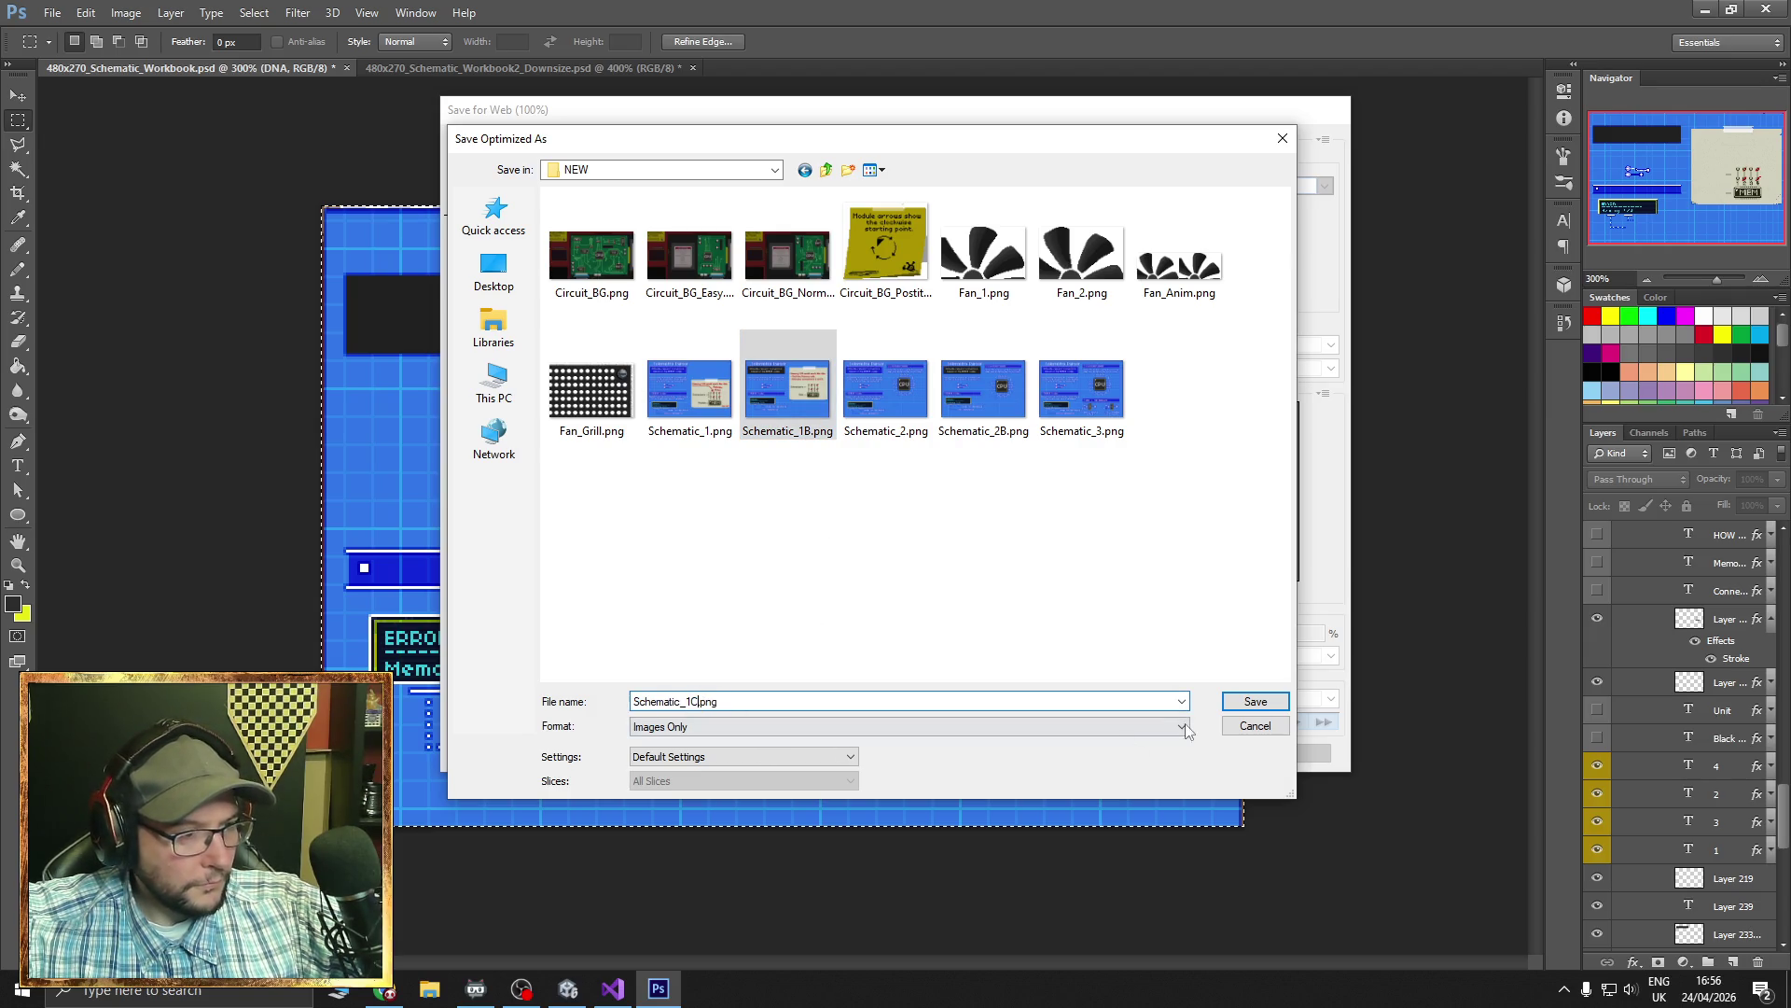
left_click(1256, 701)
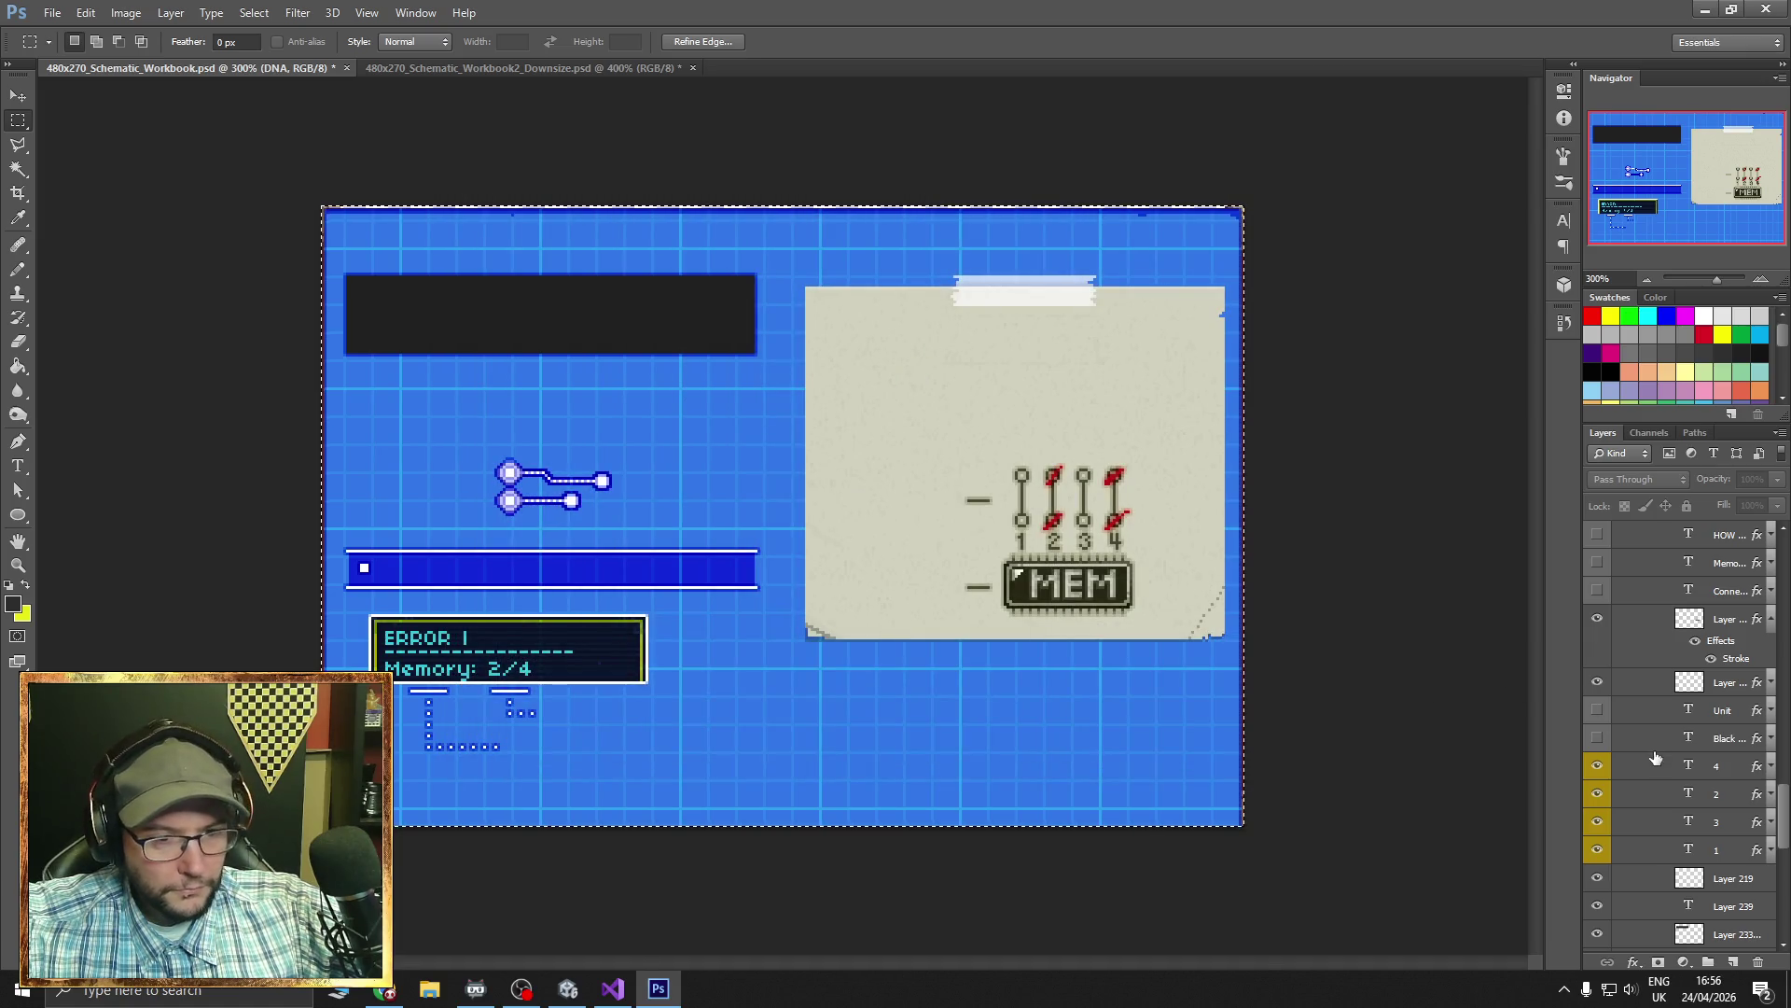
- Hide the Black group's MEM panel graphics
scroll(1687, 756, "up", 10)
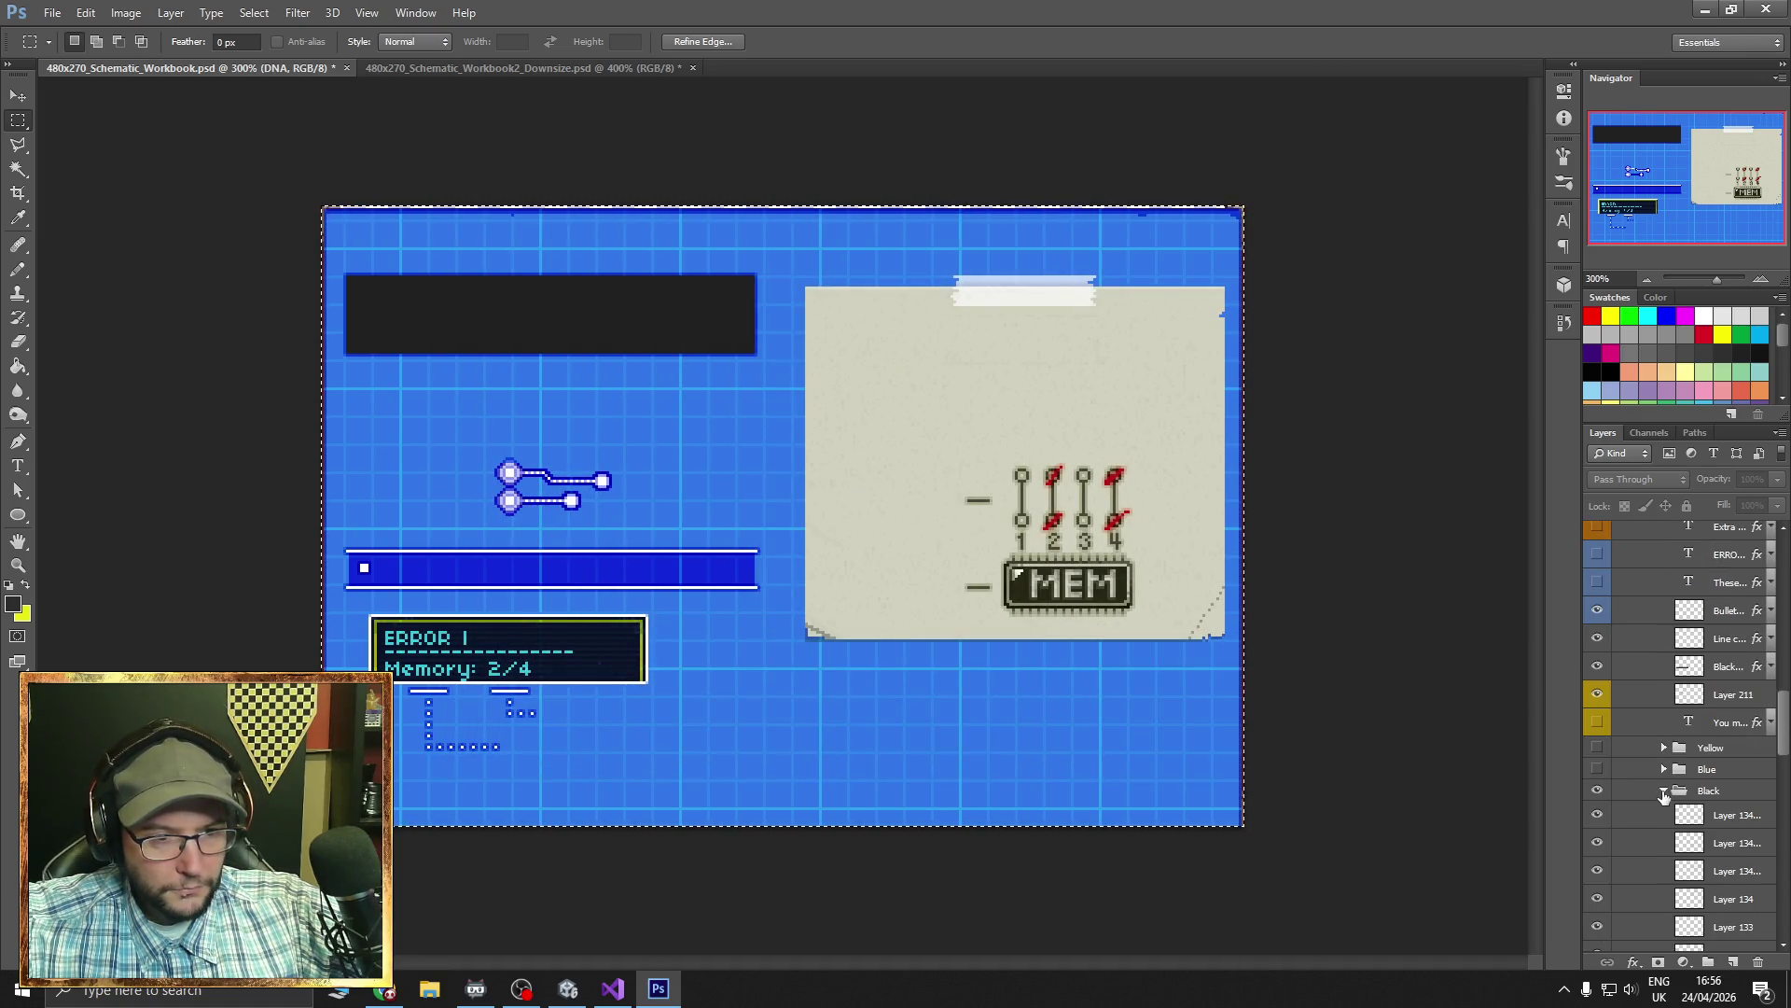
left_click(1664, 793)
left_click(1596, 791)
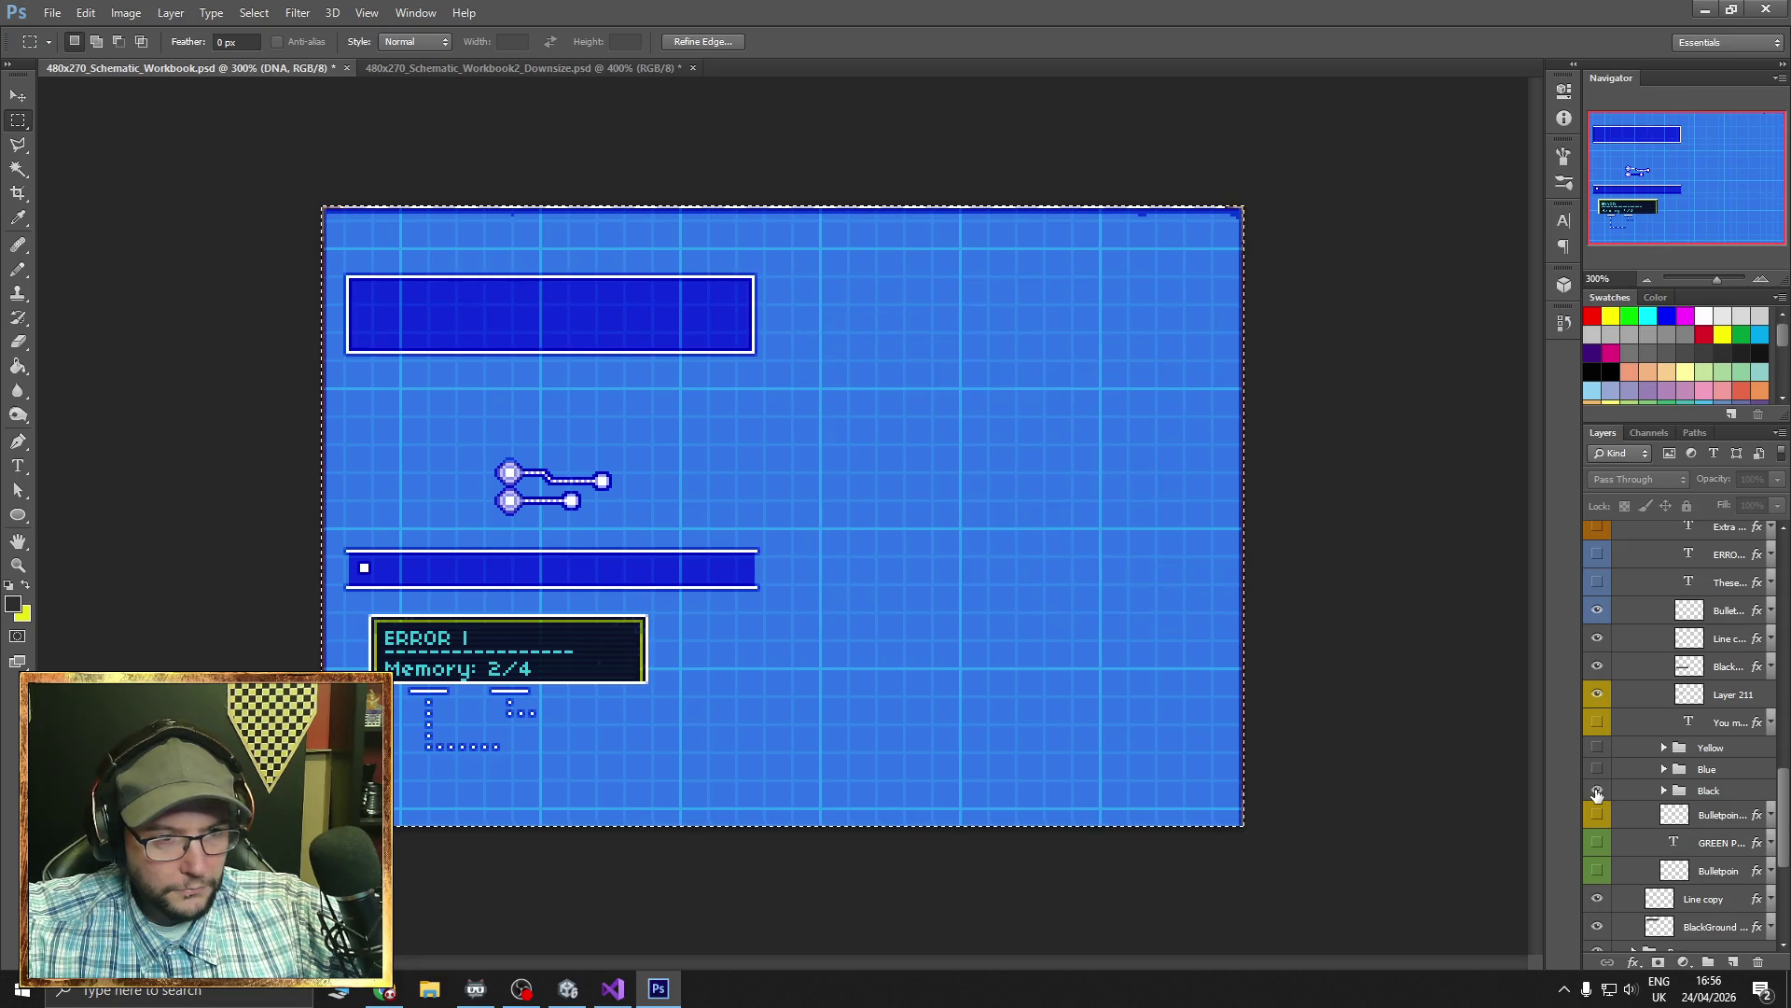
left_click(1596, 791)
left_click(1597, 791)
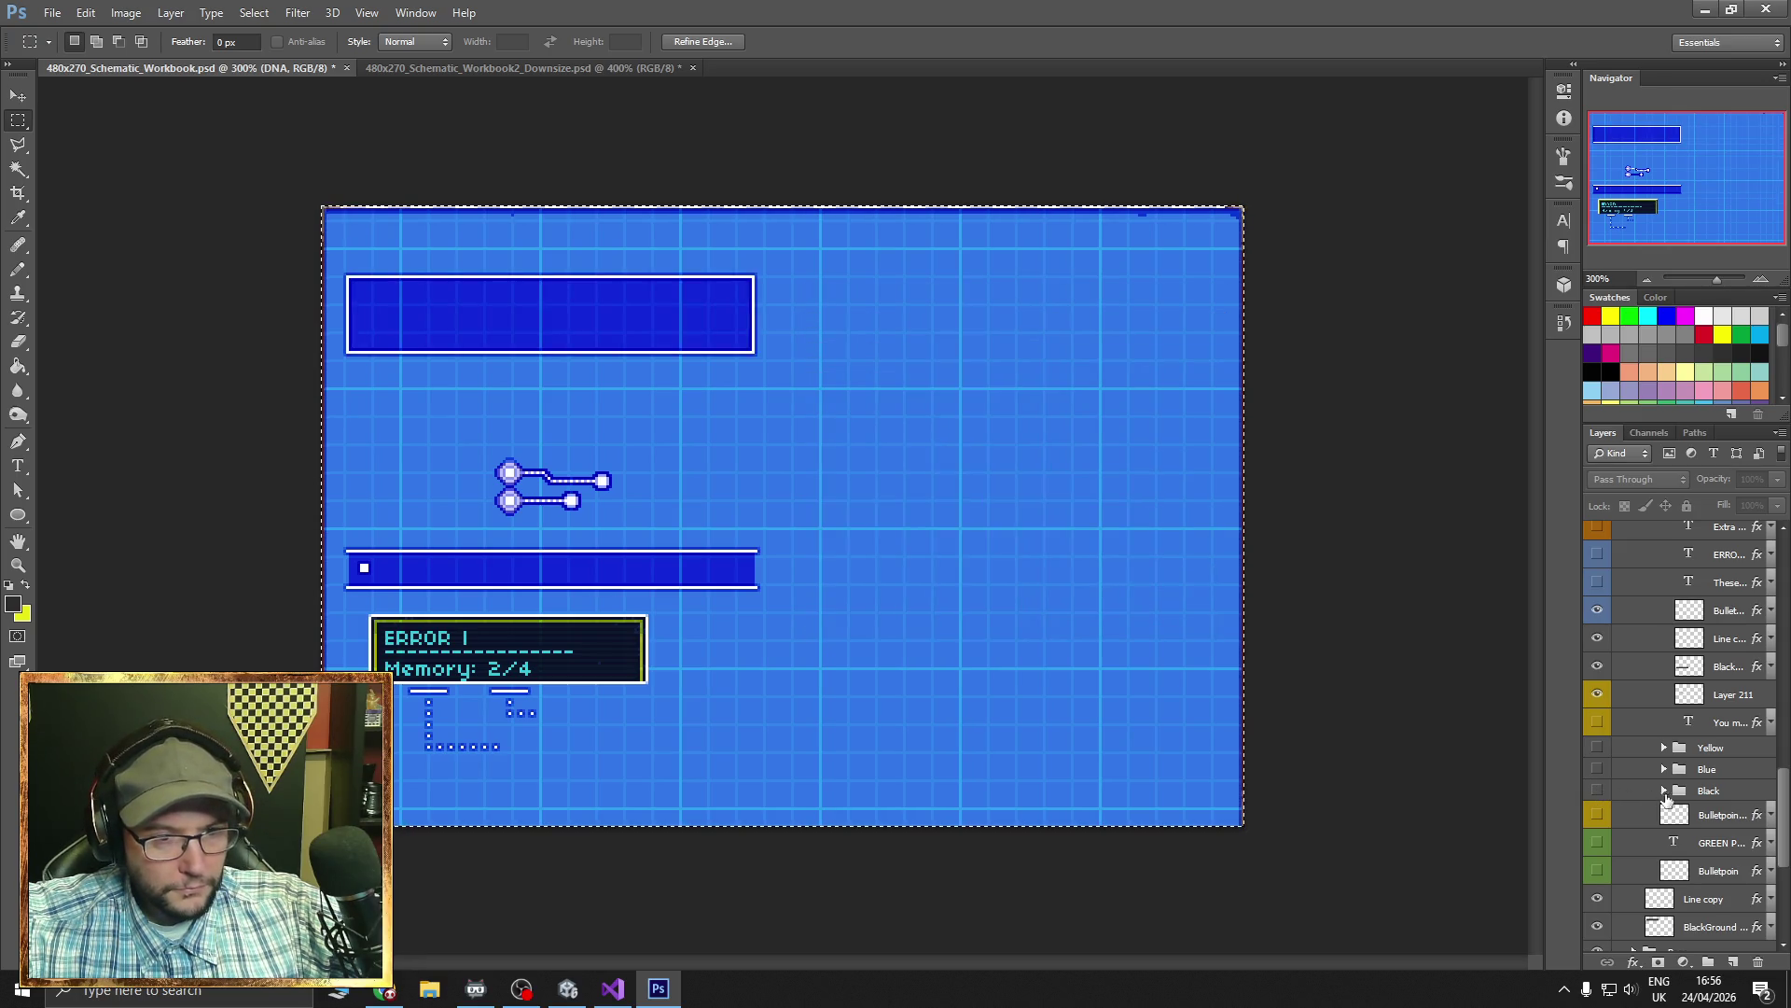
left_click(1665, 794)
scroll(1642, 793, "down", 5)
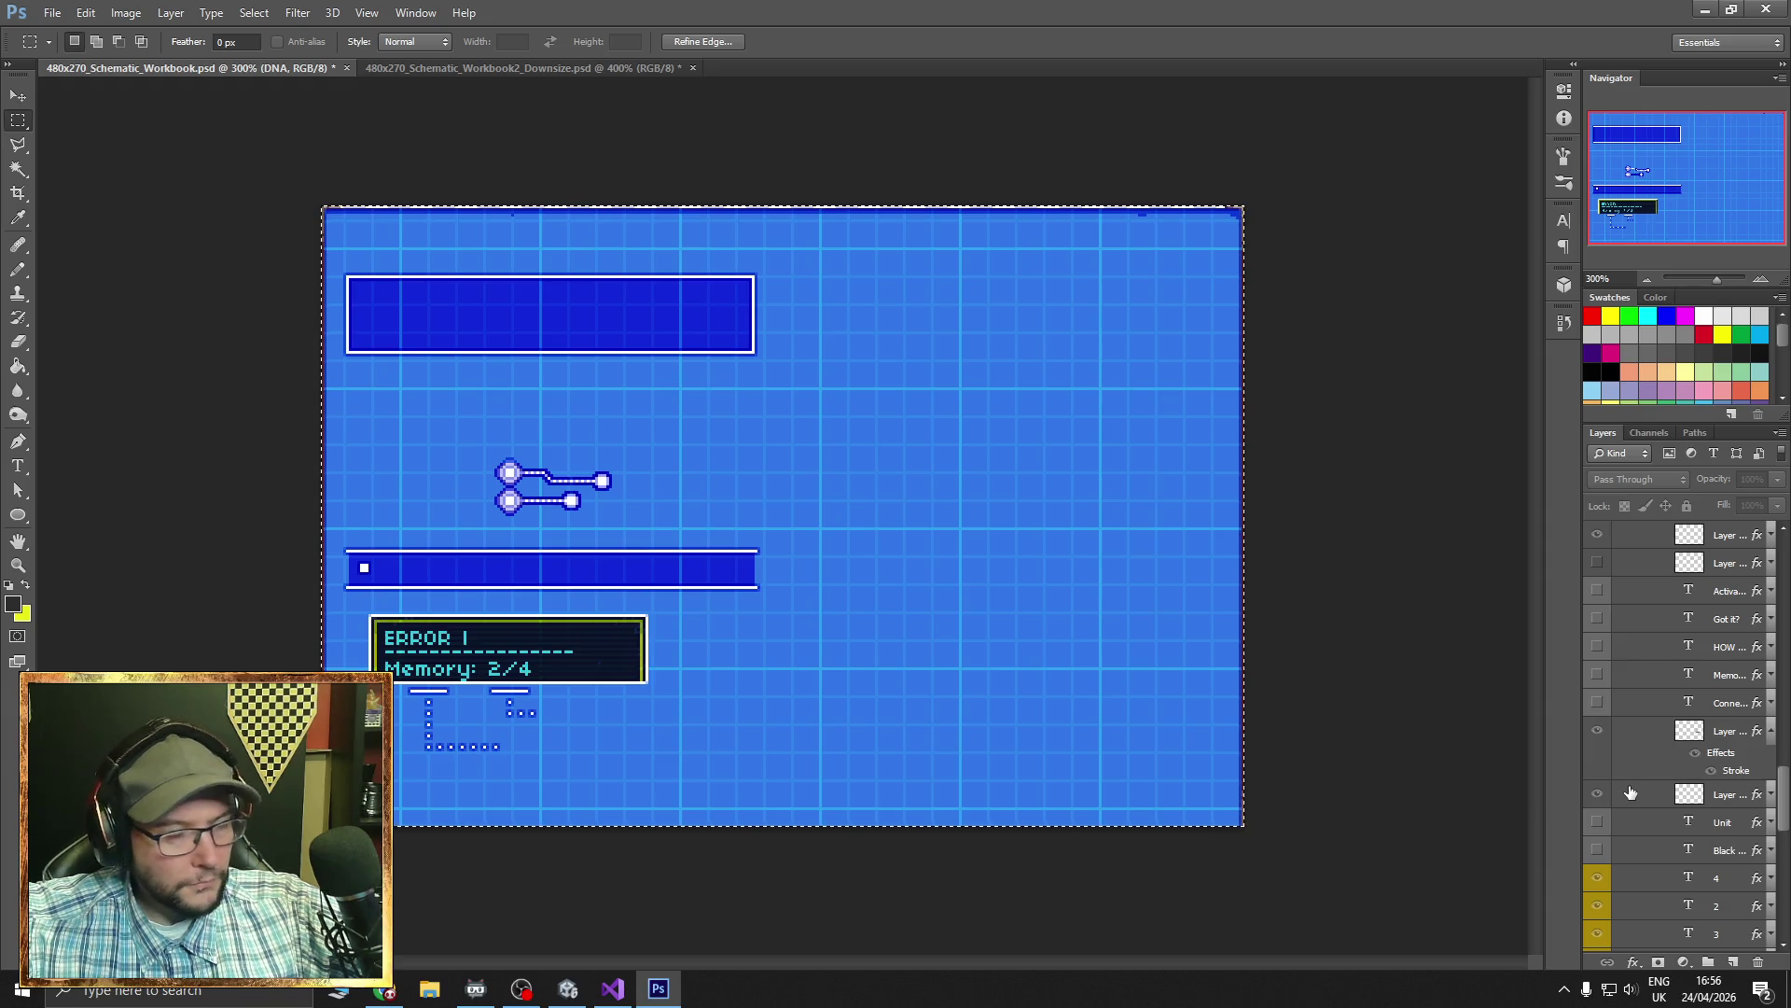
scroll(1630, 793, "down", 5)
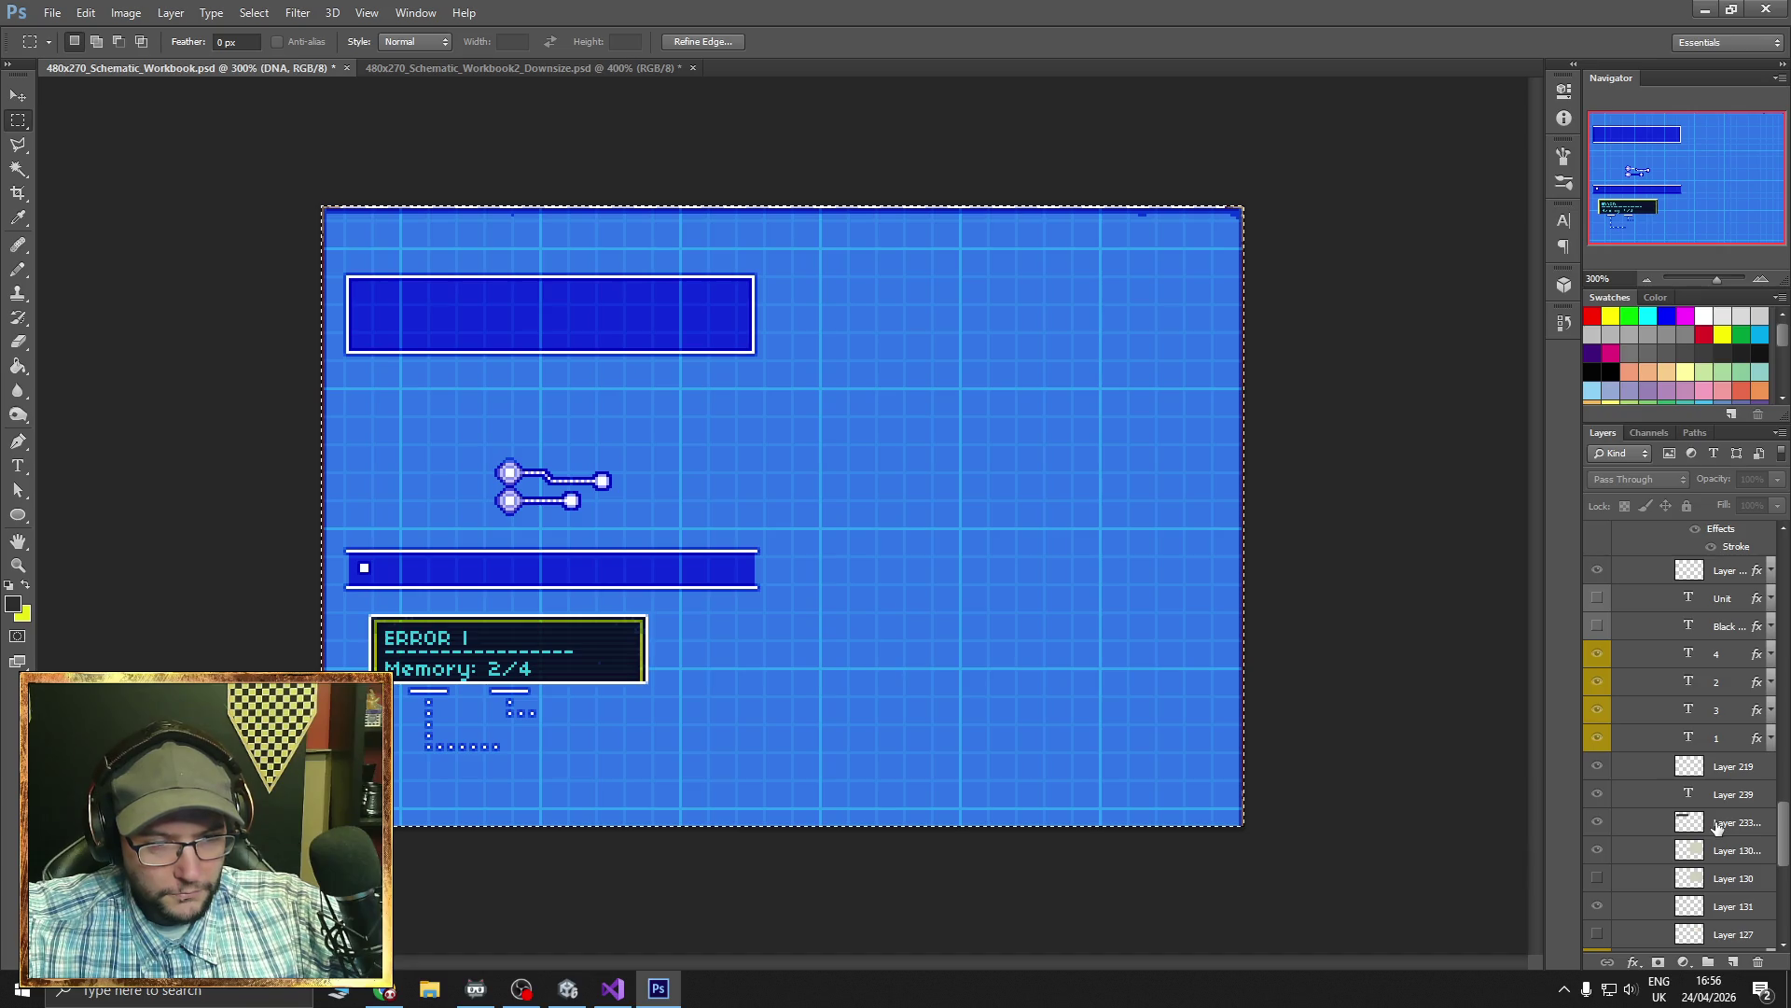
- Move Layer 233 copy 4 below Bulletpoint so the top box turns dark, and show the Blue group
left_click(1716, 823)
scroll(1693, 821, "up", 4)
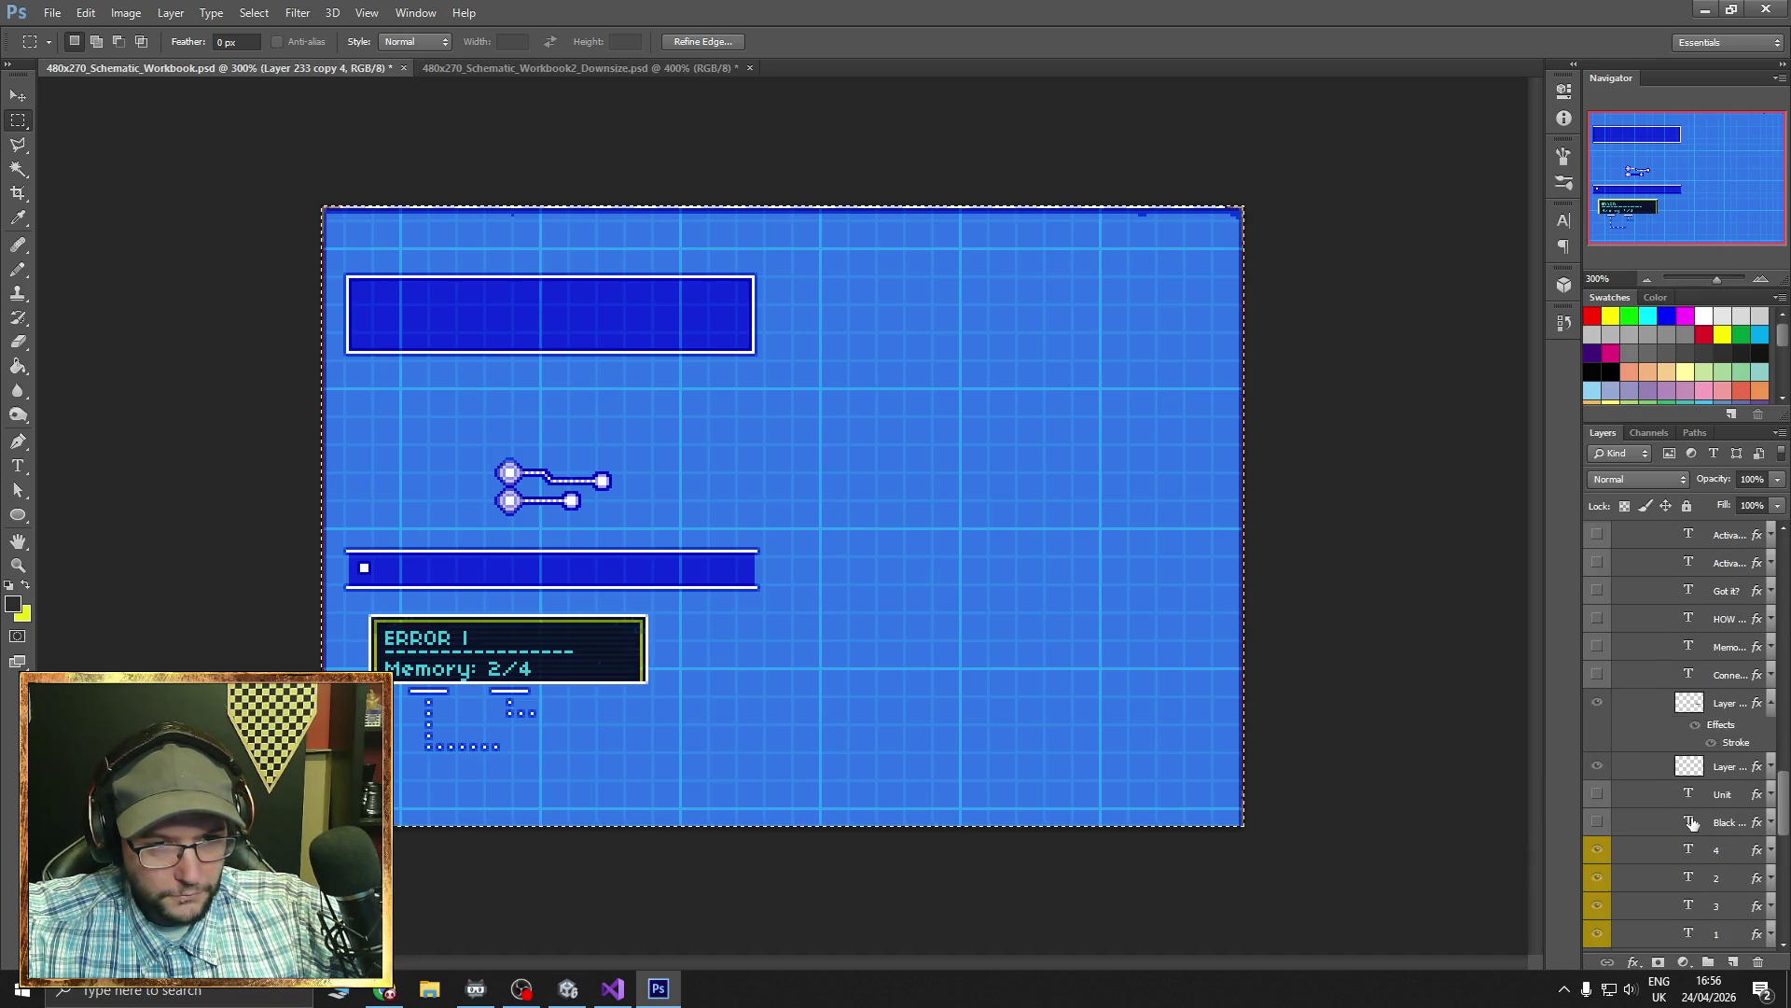
scroll(1692, 822, "down", 7)
left_click_drag(1715, 707, 1719, 838)
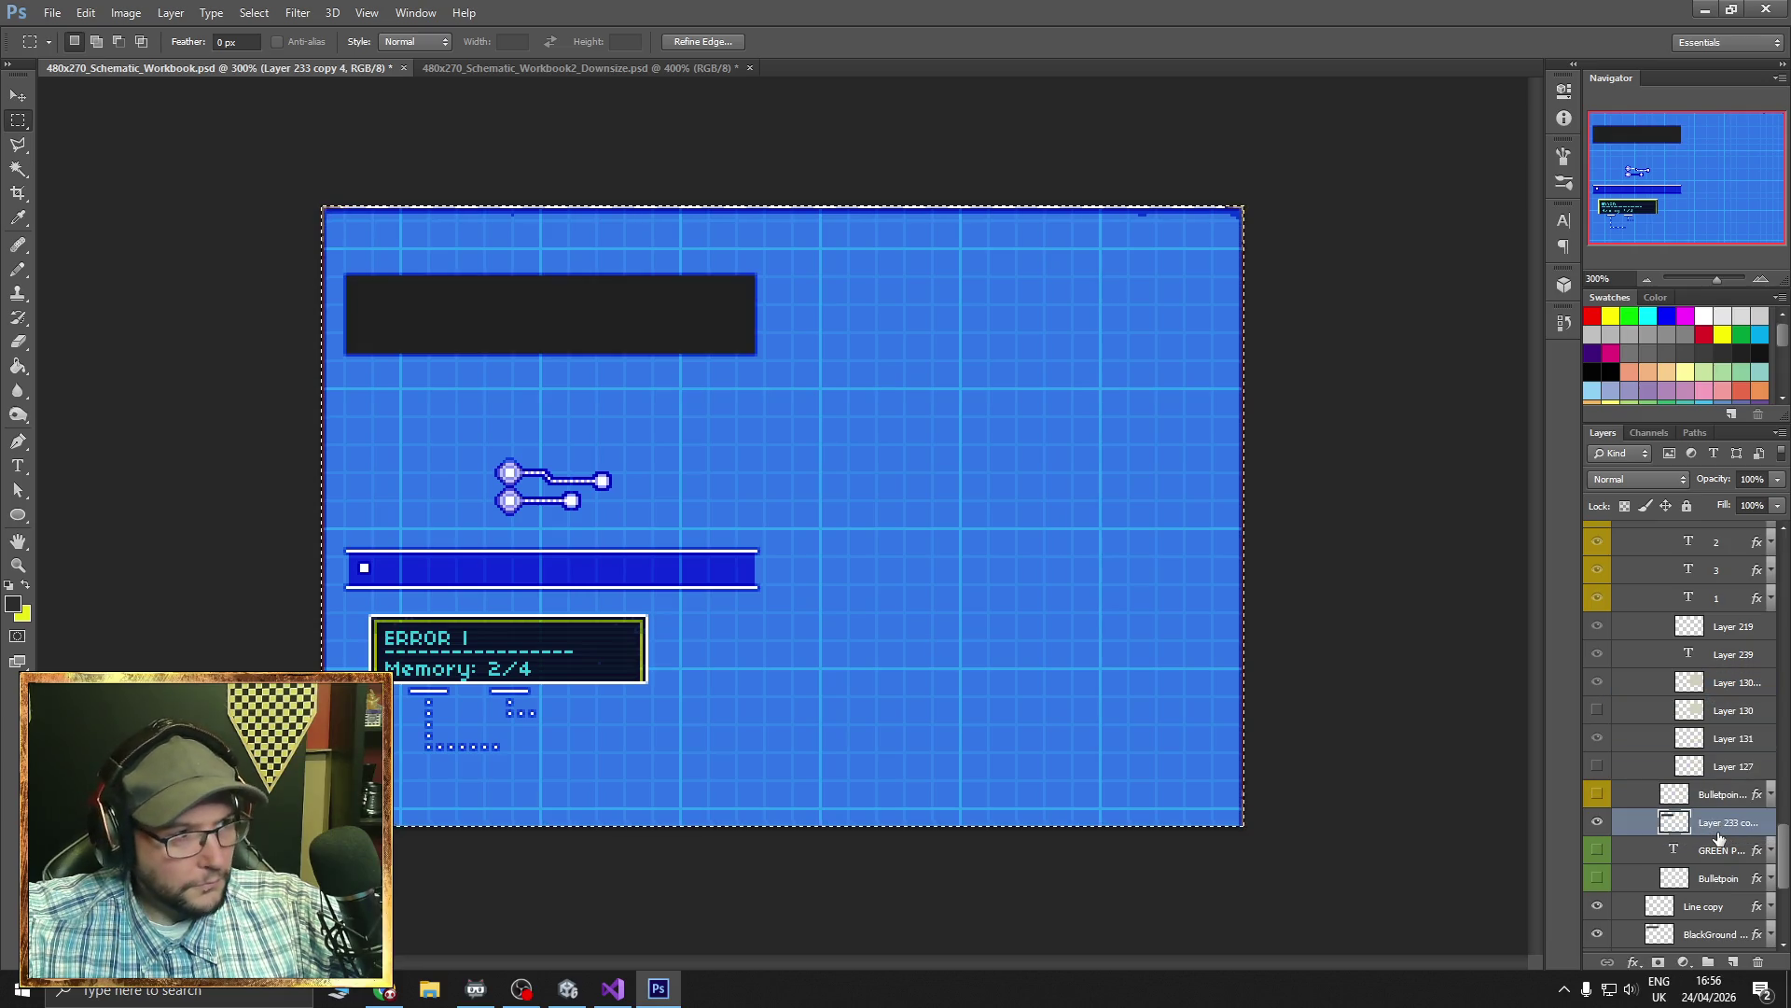
scroll(1708, 825, "up", 10)
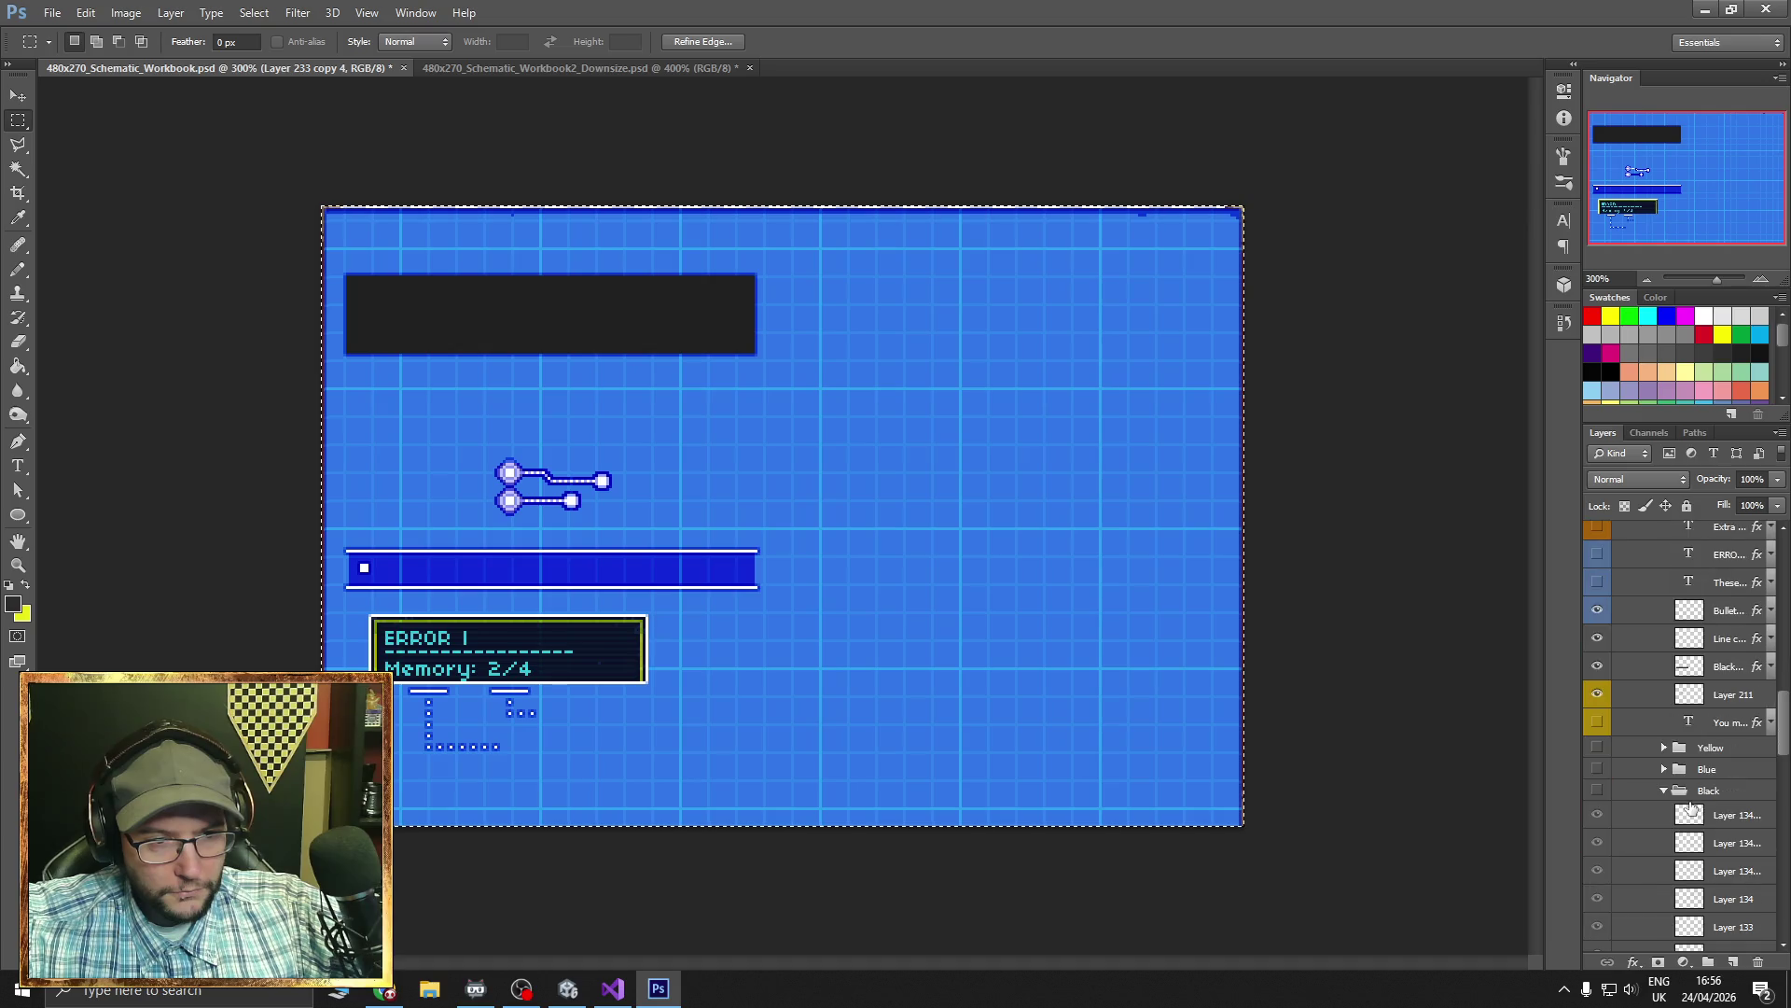
left_click(1663, 790)
left_click(1597, 770)
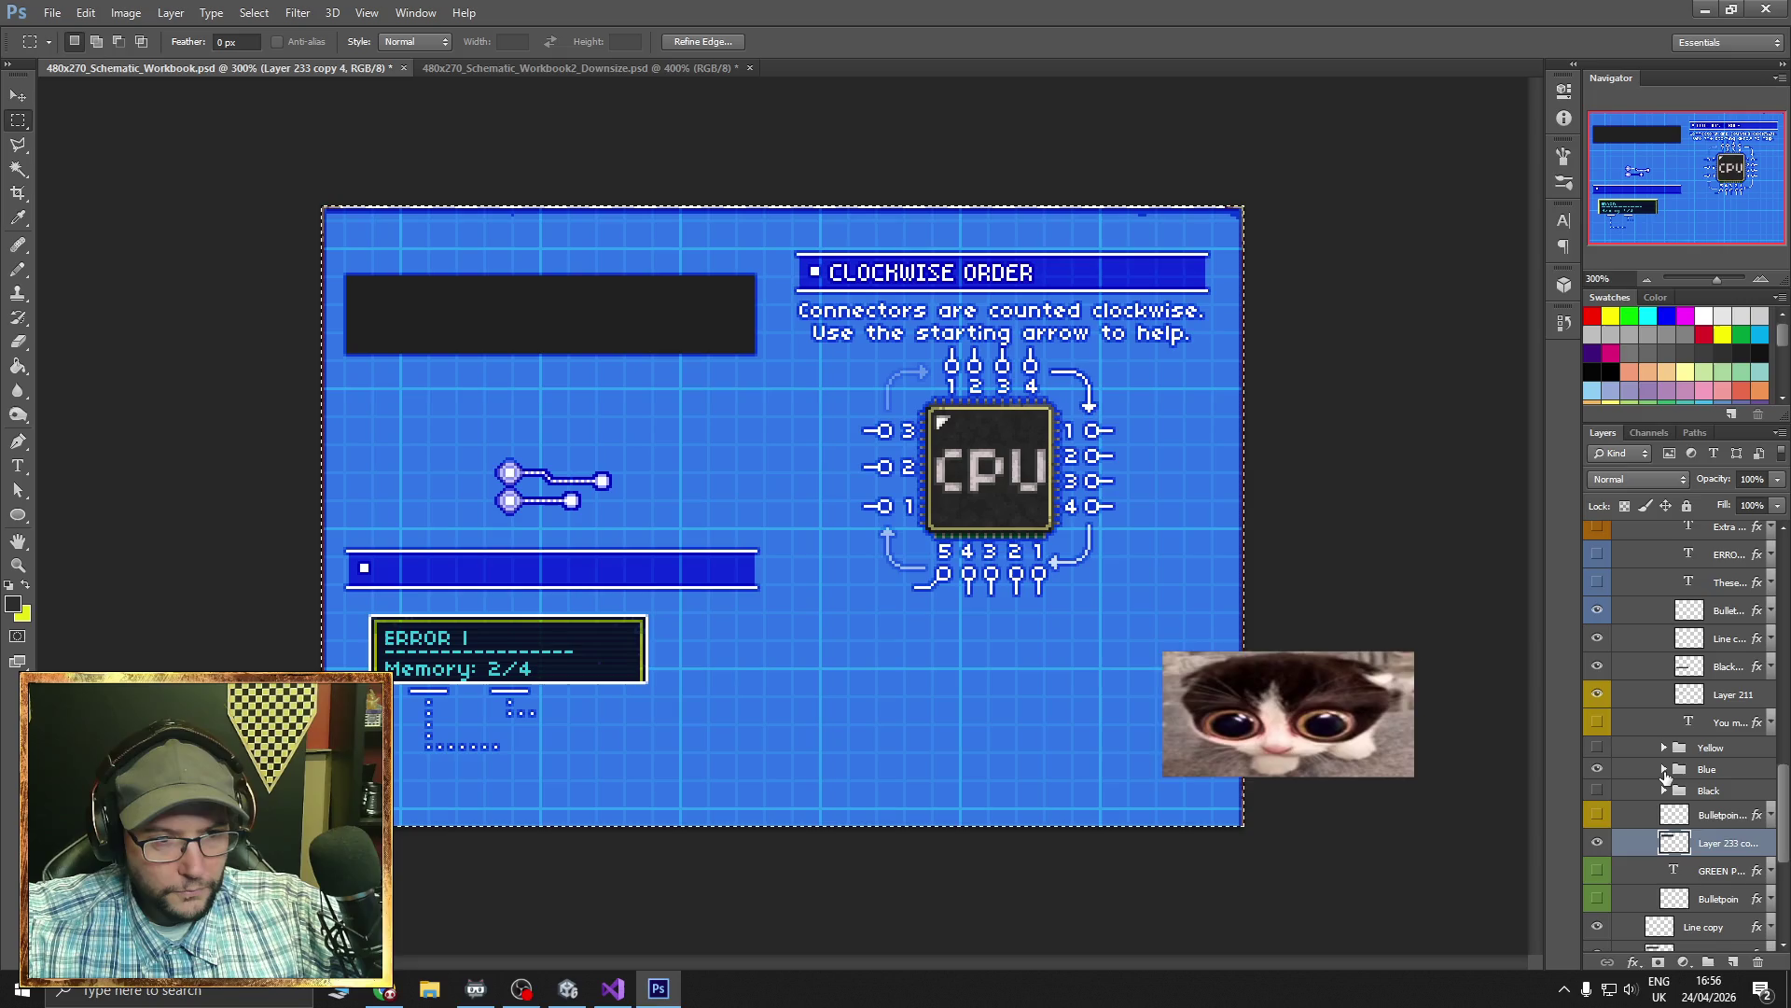
- In the Blue group, show the starting arrow beside the CPU
left_click(1663, 770)
scroll(1687, 776, "down", 3)
left_click(1596, 600)
left_click(1596, 666)
scroll(1597, 668, "down", 5)
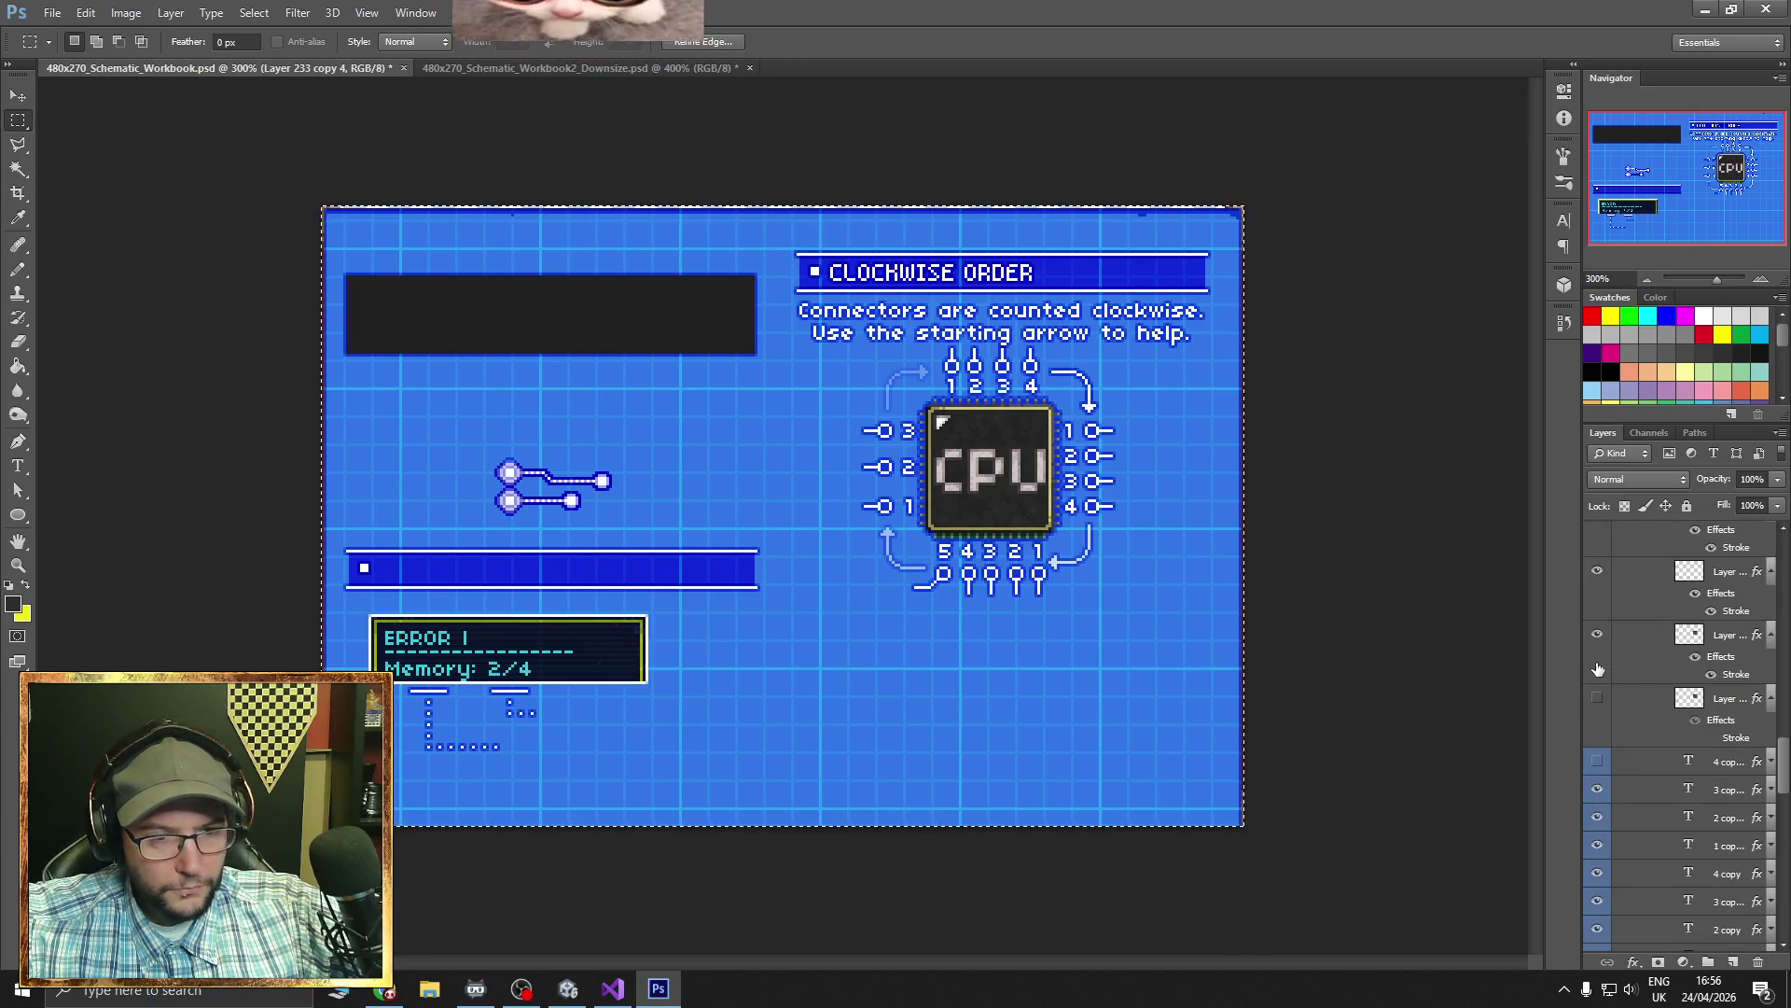
scroll(1598, 669, "down", 5)
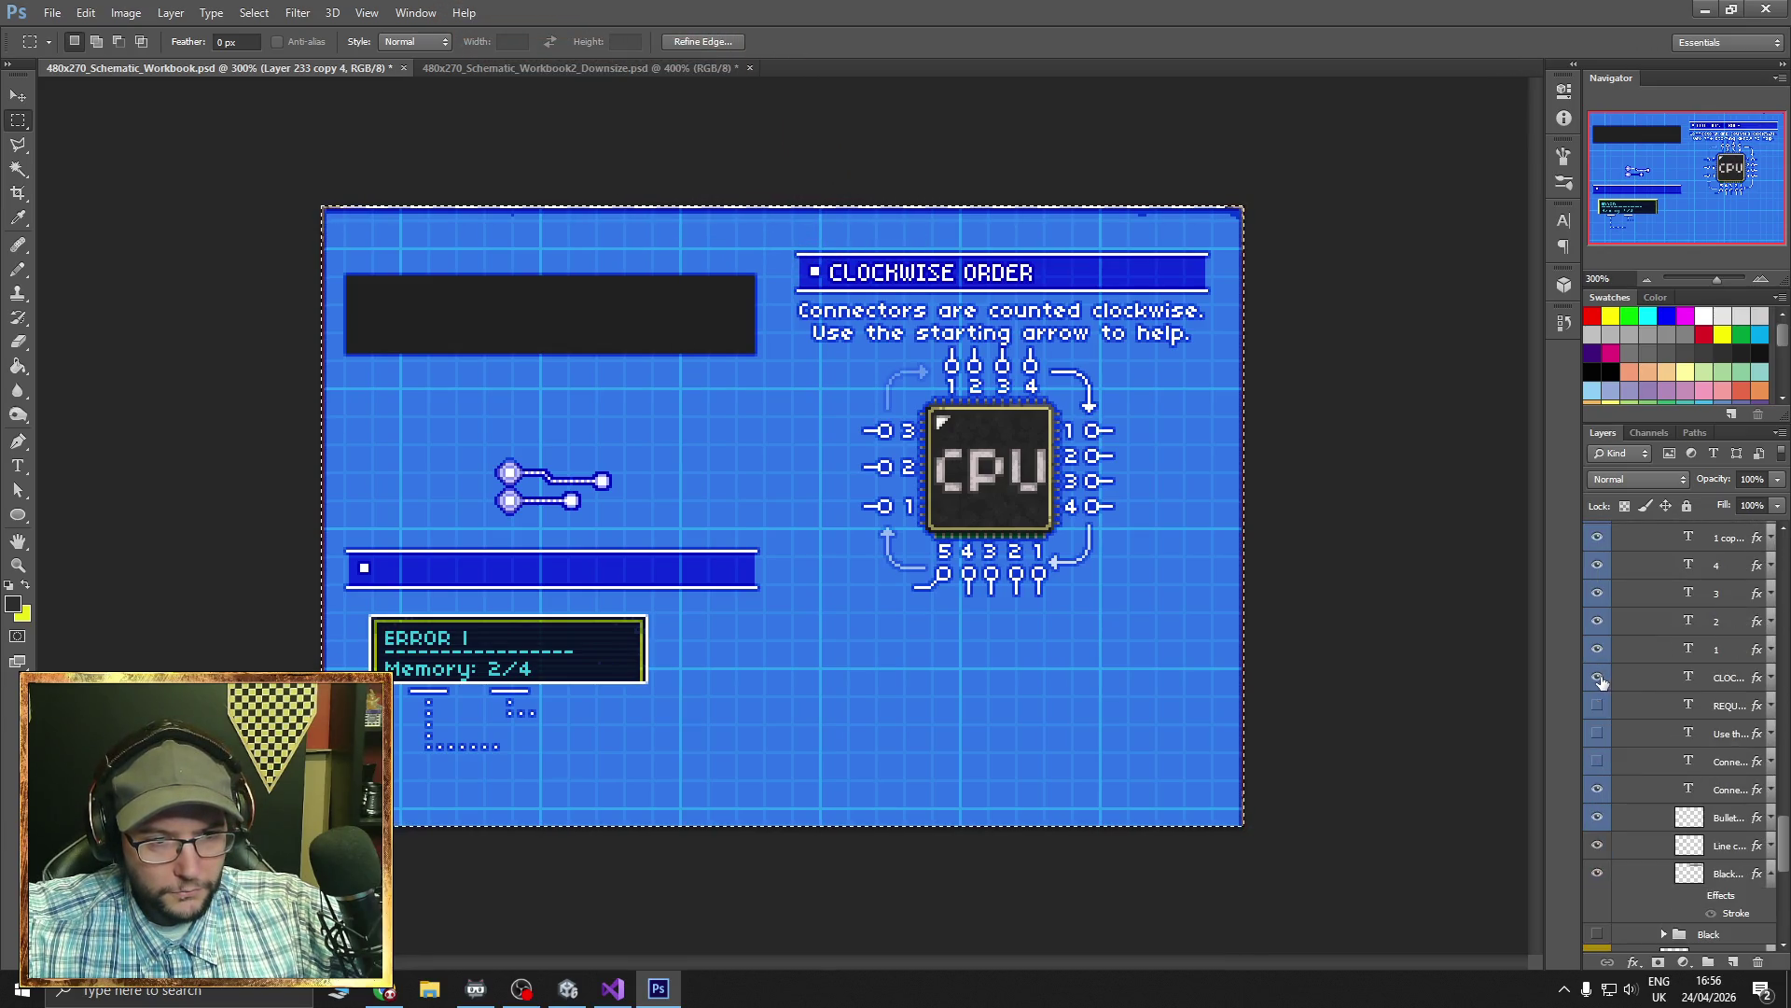
- Hide the CLOCKWISE ORDER heading, keep the connectors text visible, and select it with the Move tool
left_click(1601, 683)
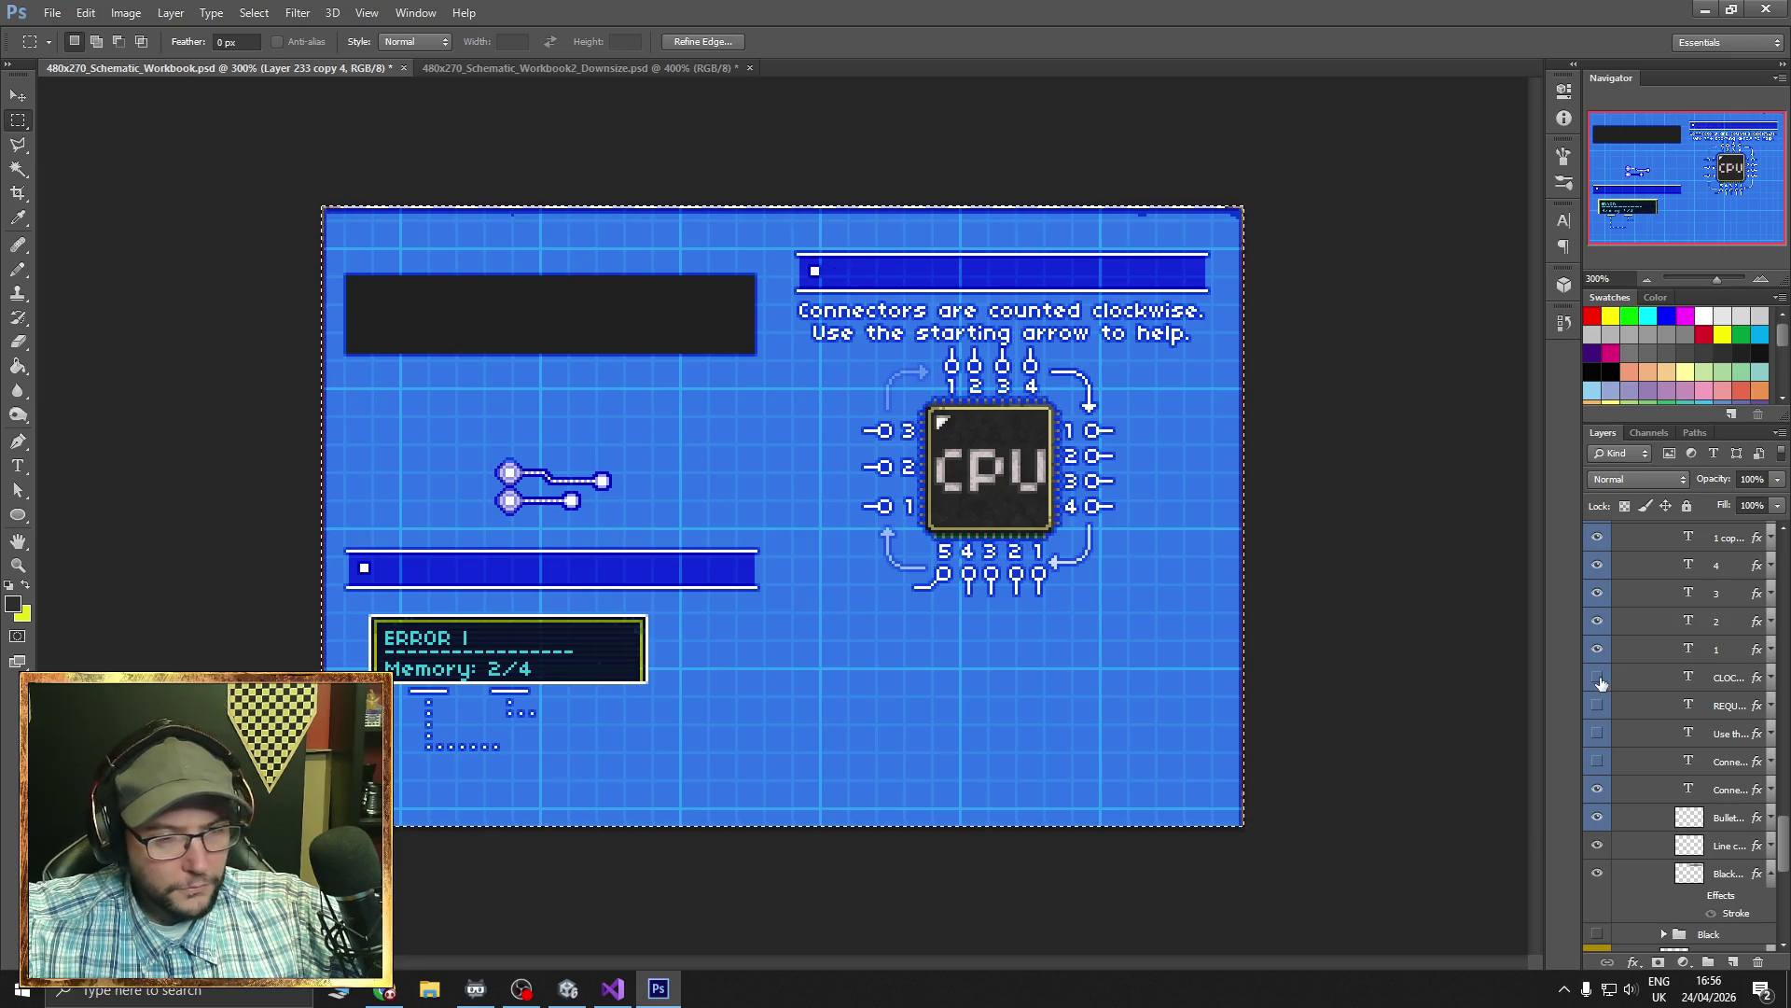
left_click(1599, 792)
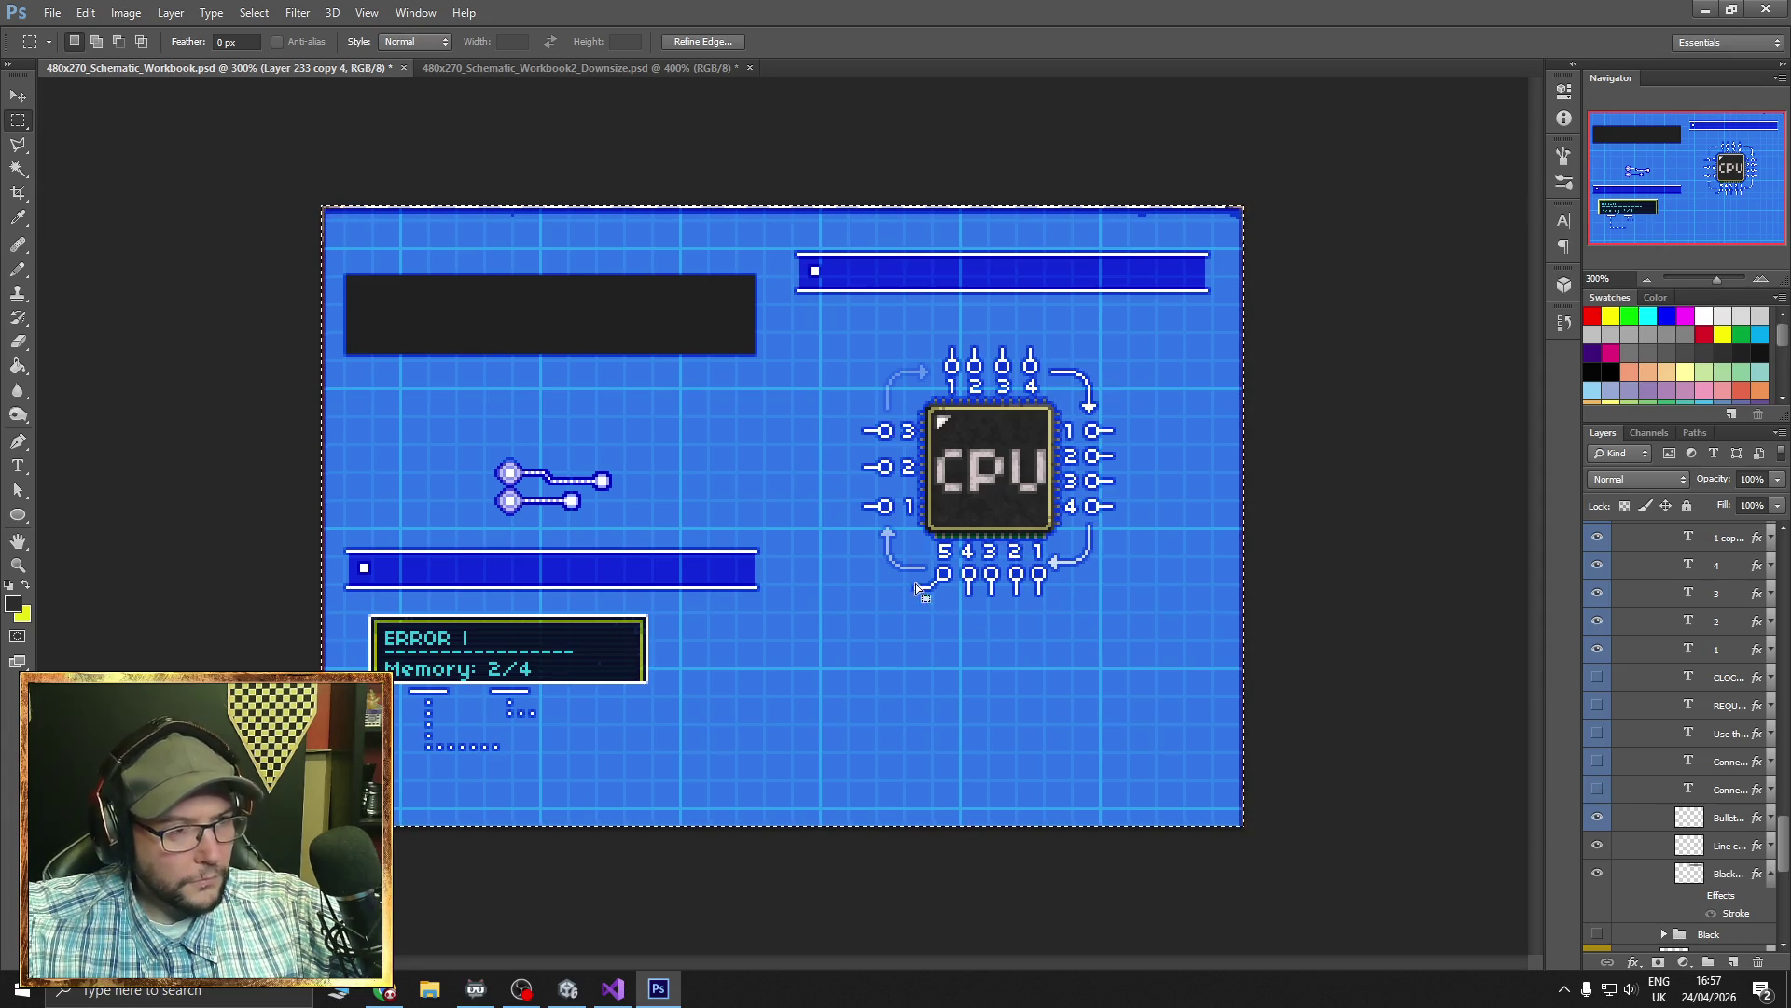
left_click(1597, 819)
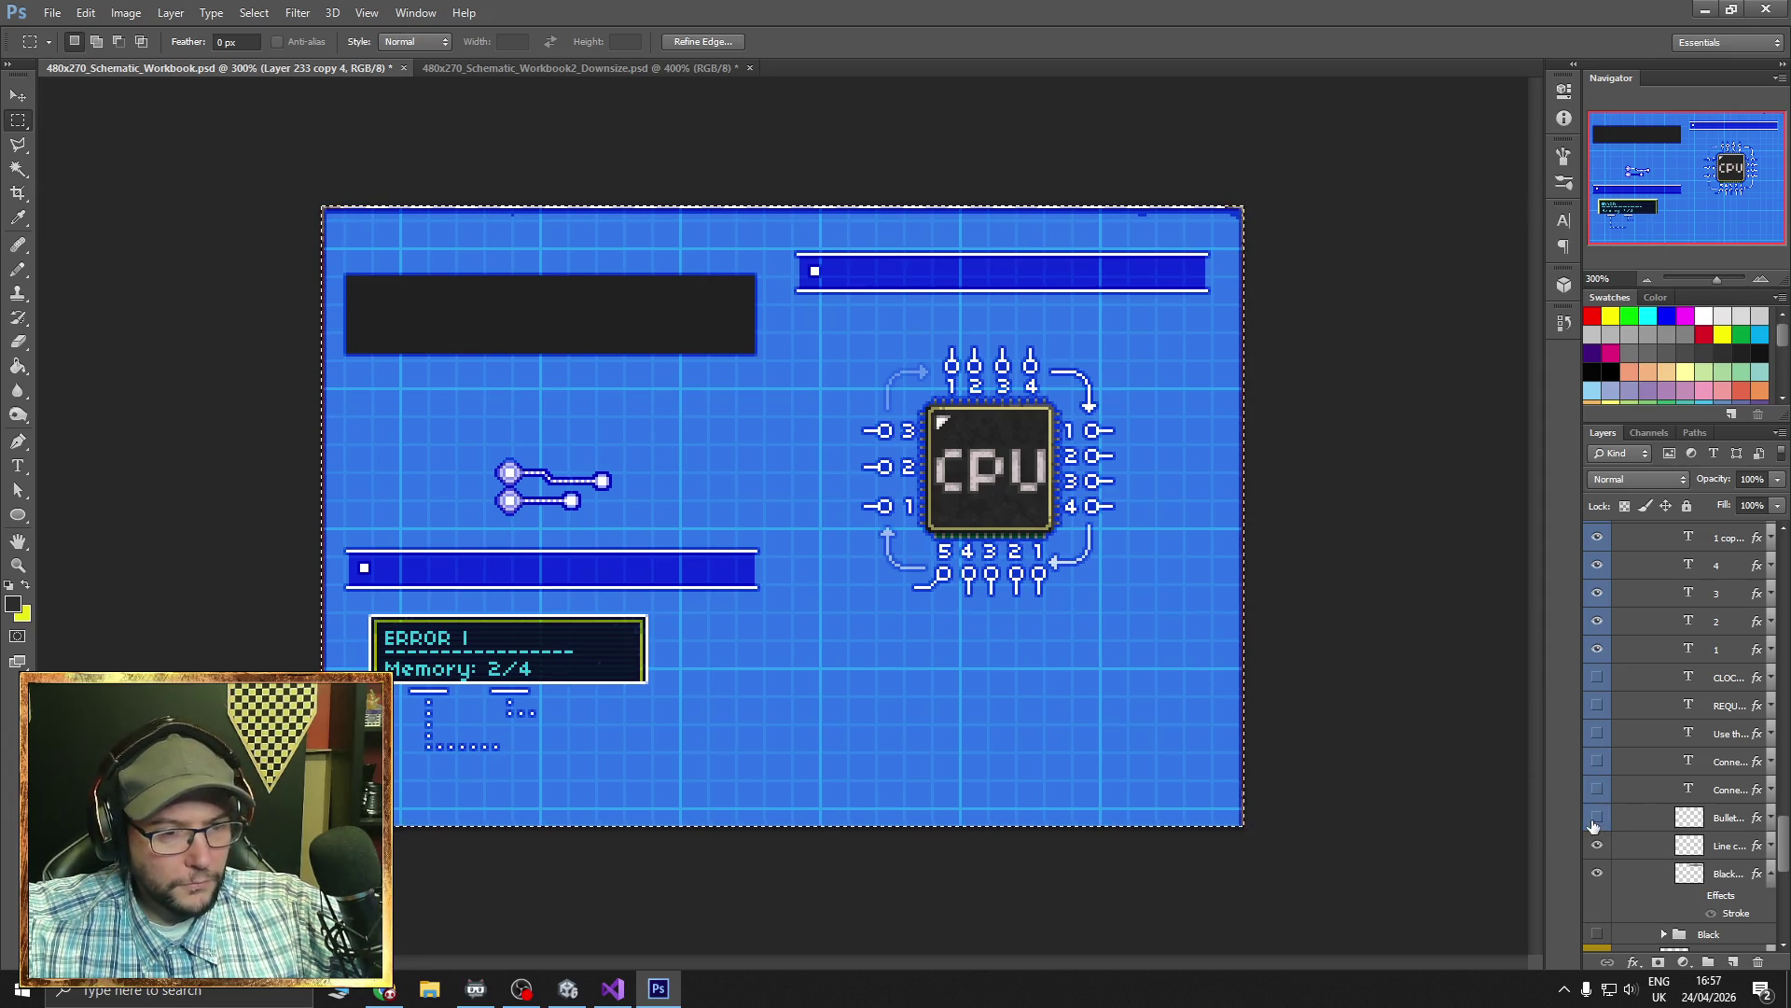
left_click(1599, 792)
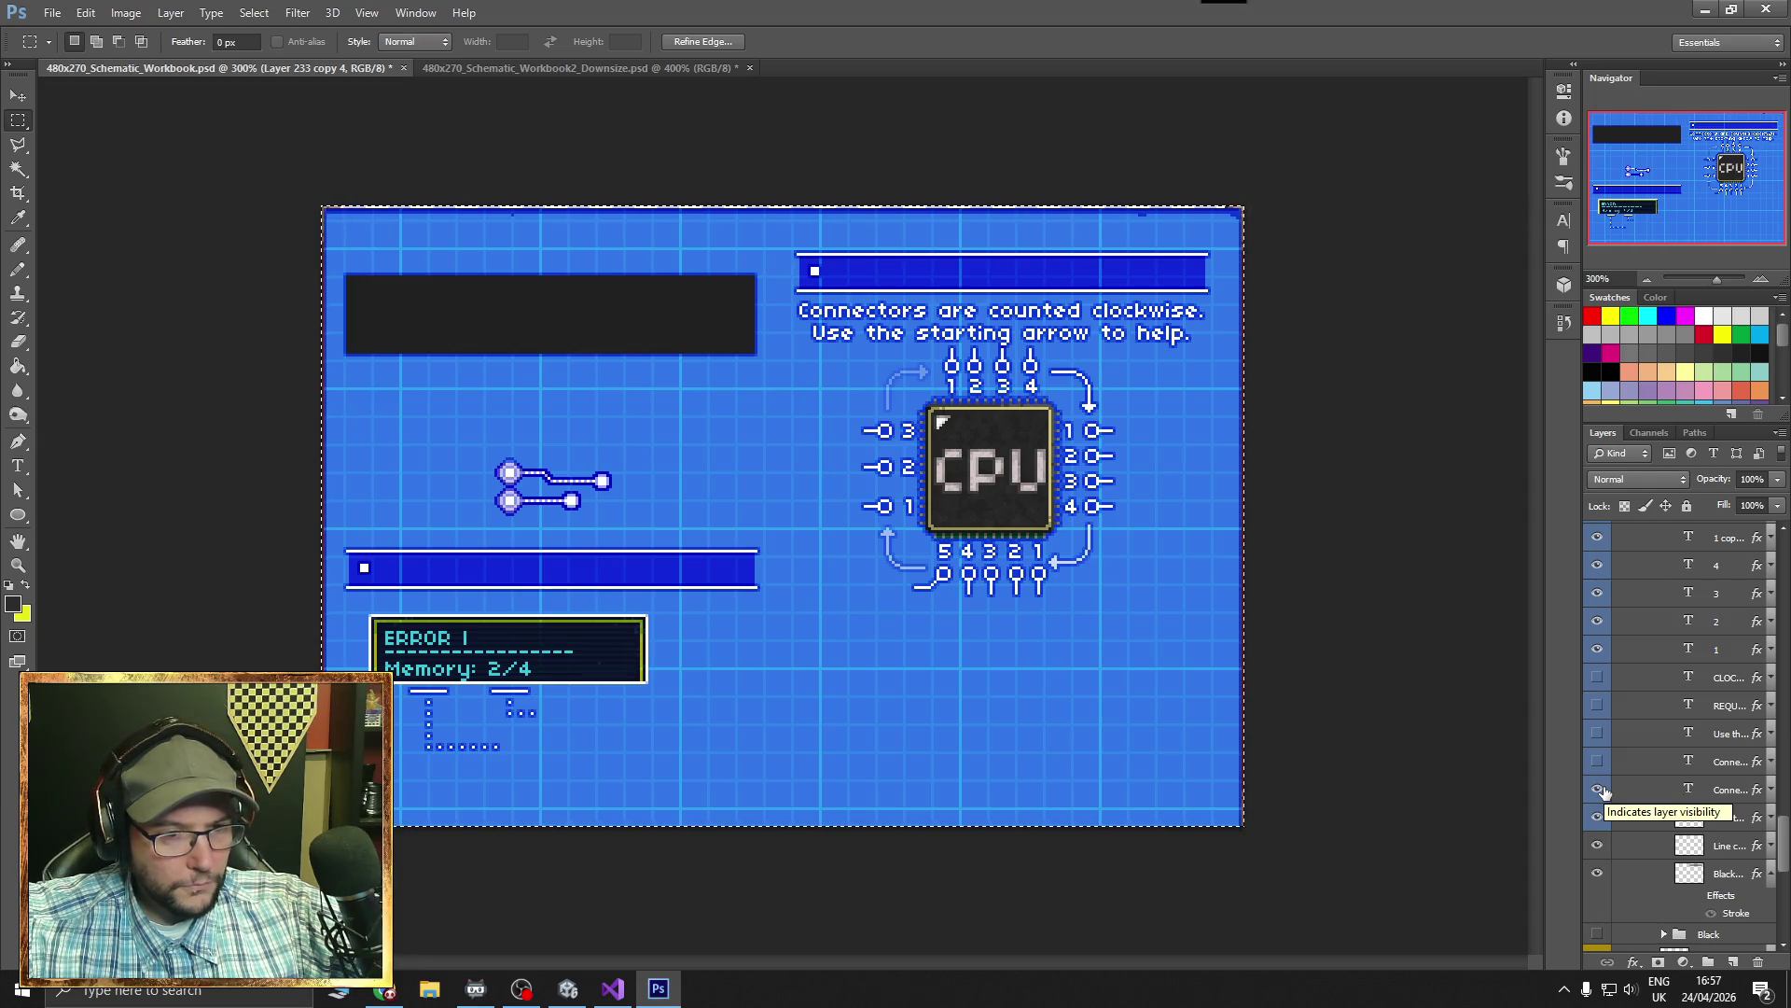
left_click(1721, 792)
key("v")
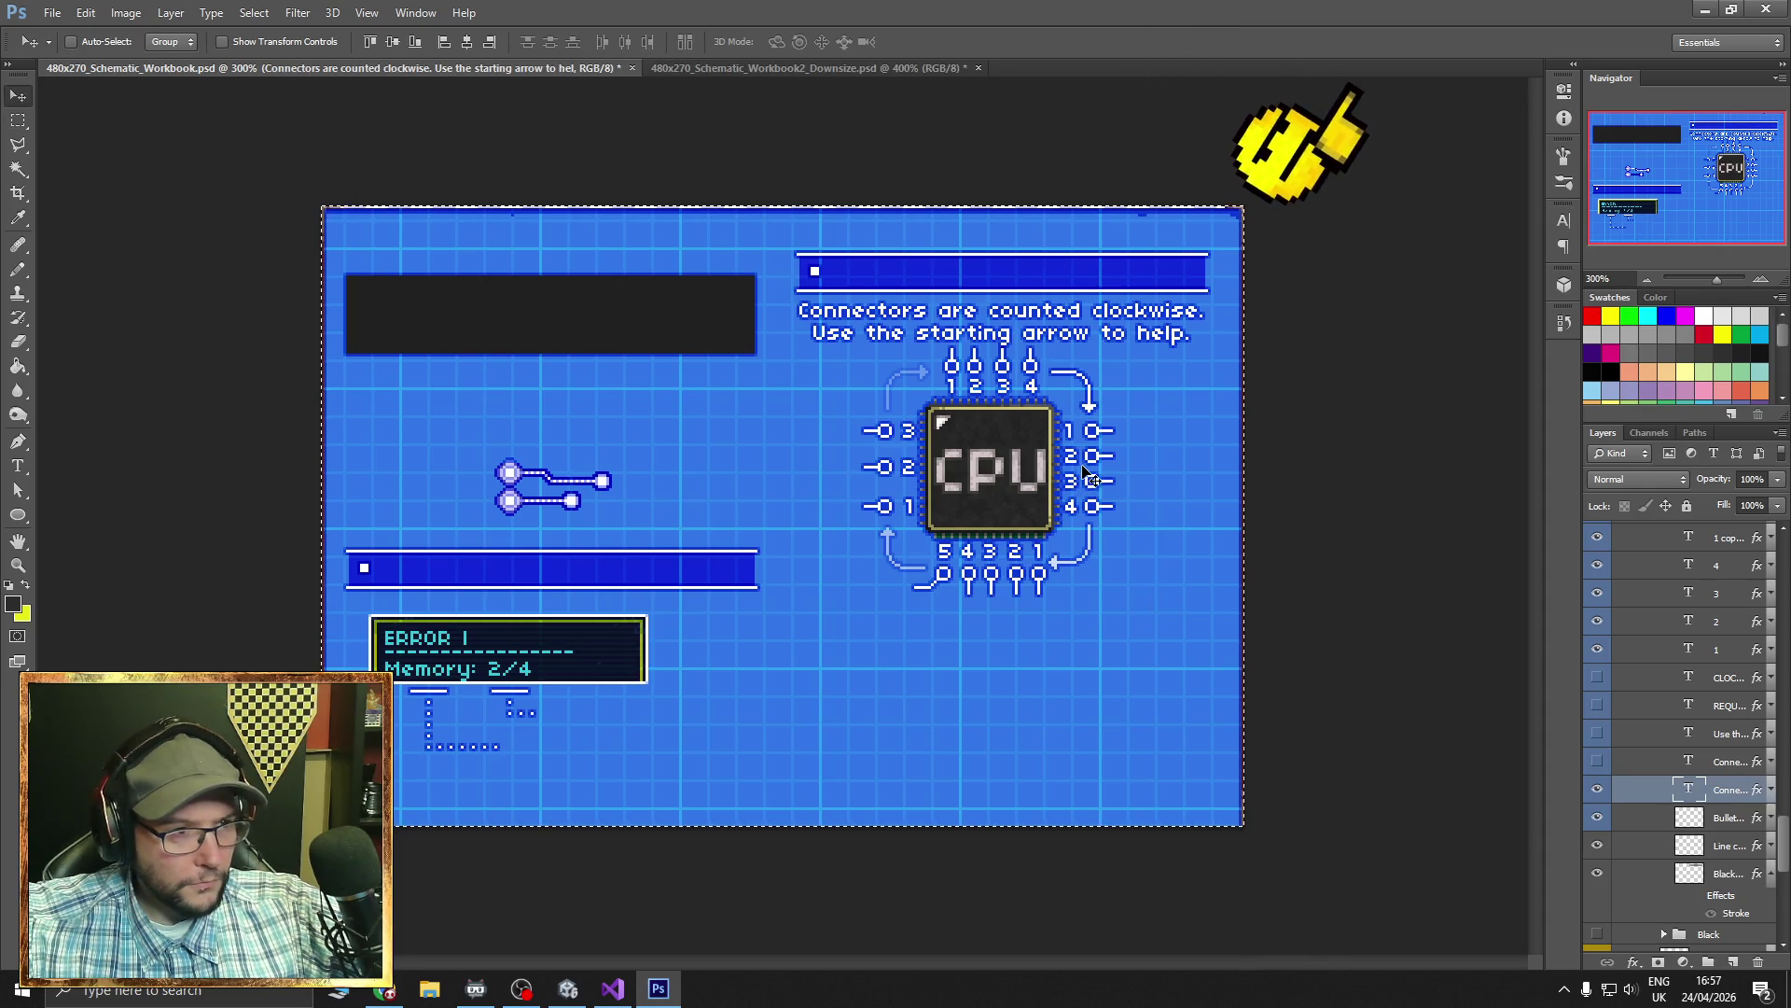
left_click(52, 13)
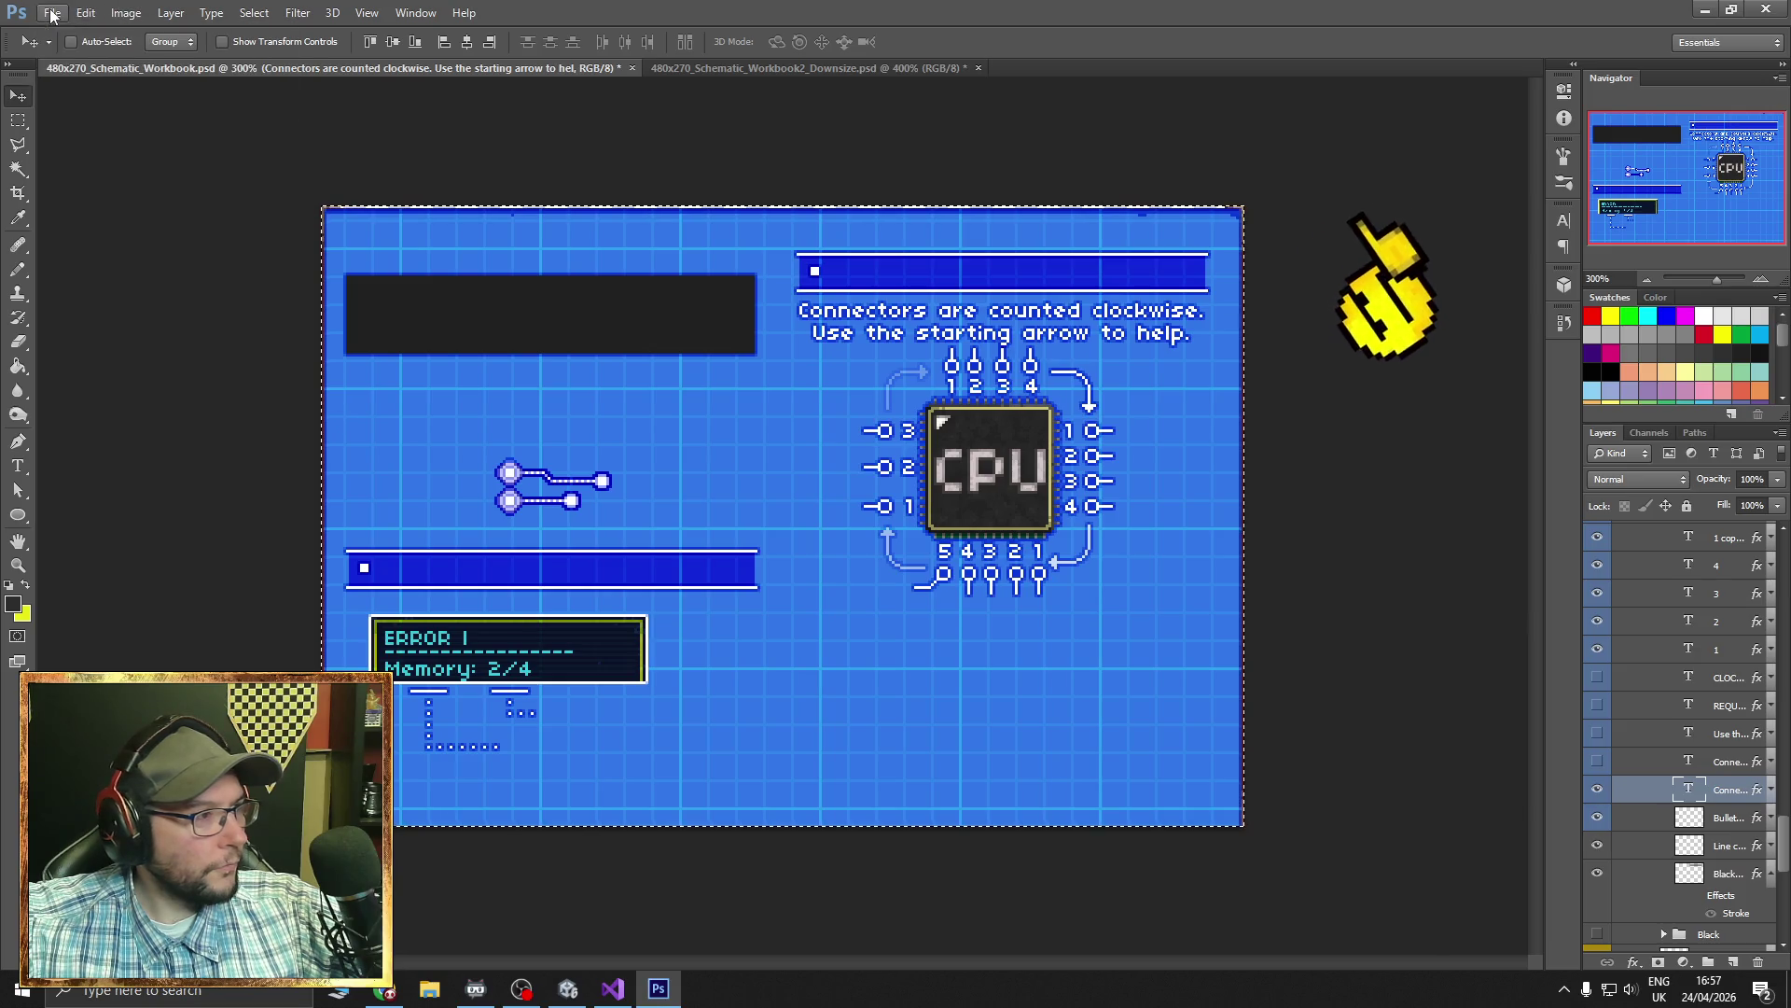
- Hide the 'Connectors are counted clockwise' text layer and open Save for Web
left_click(51, 13)
left_click(1597, 789)
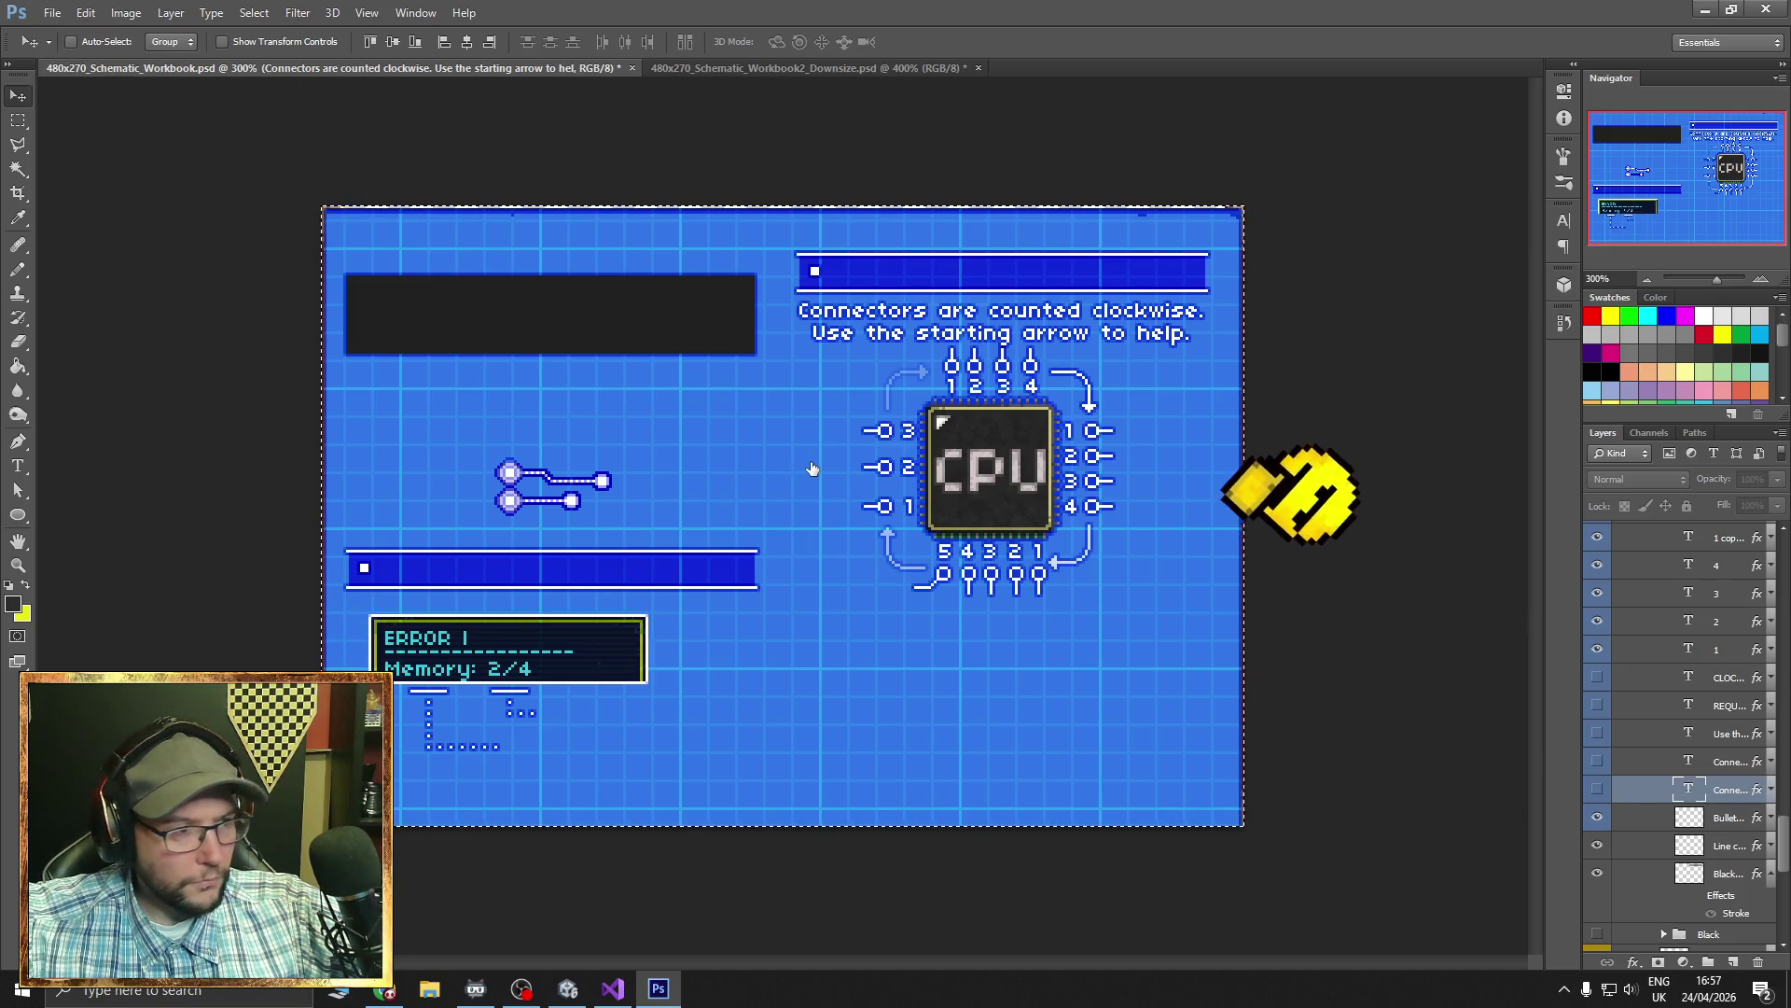
left_click(51, 13)
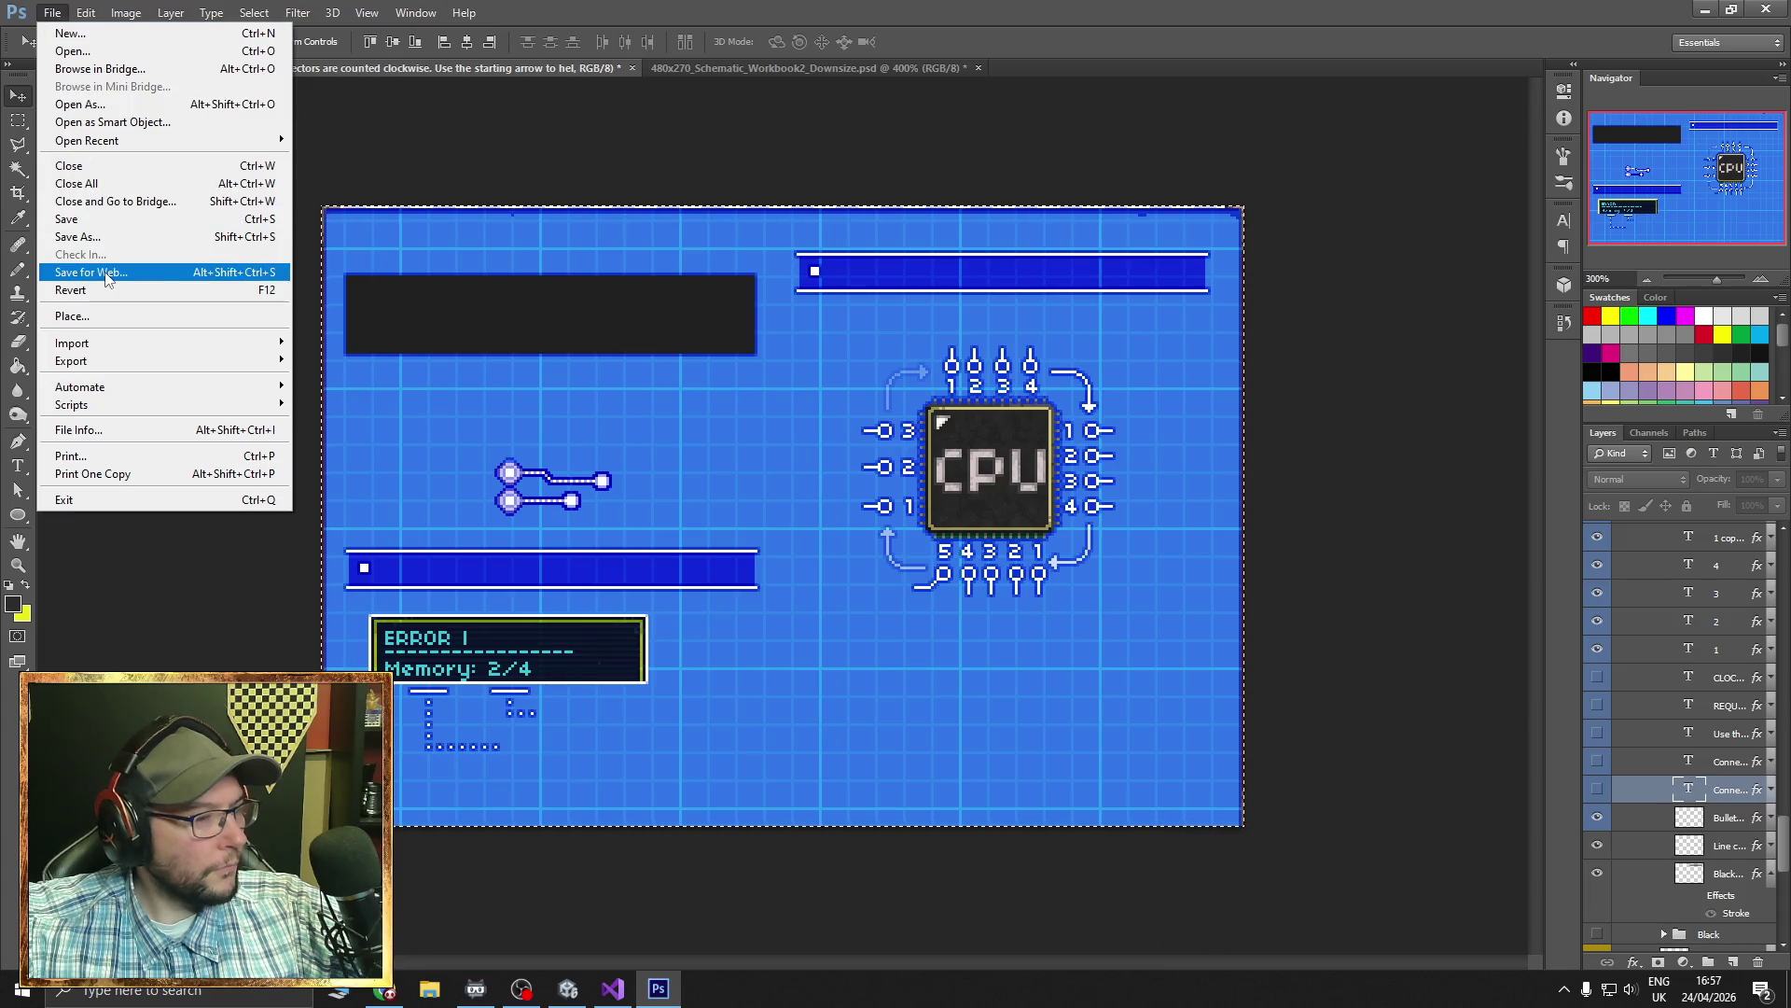
left_click(107, 272)
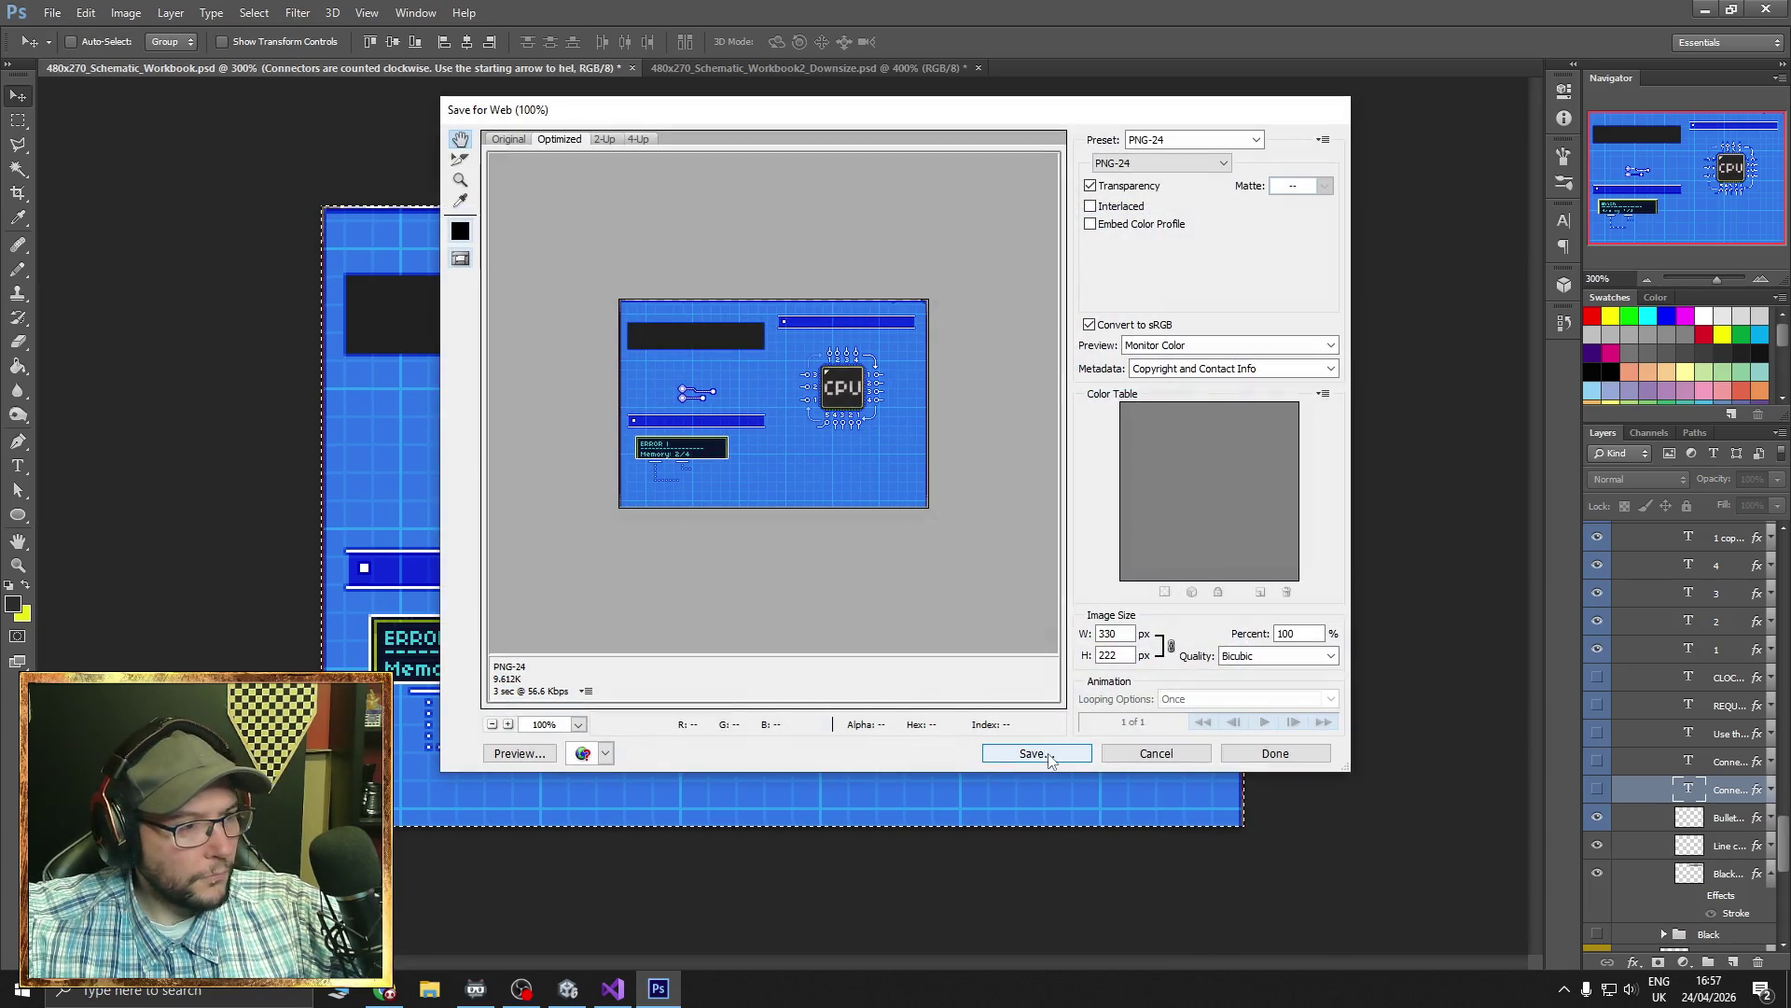
- Save the PNG as Schematic_2C.png, renamed from Schematic_2B.png, in the NEW folder
left_click(1051, 754)
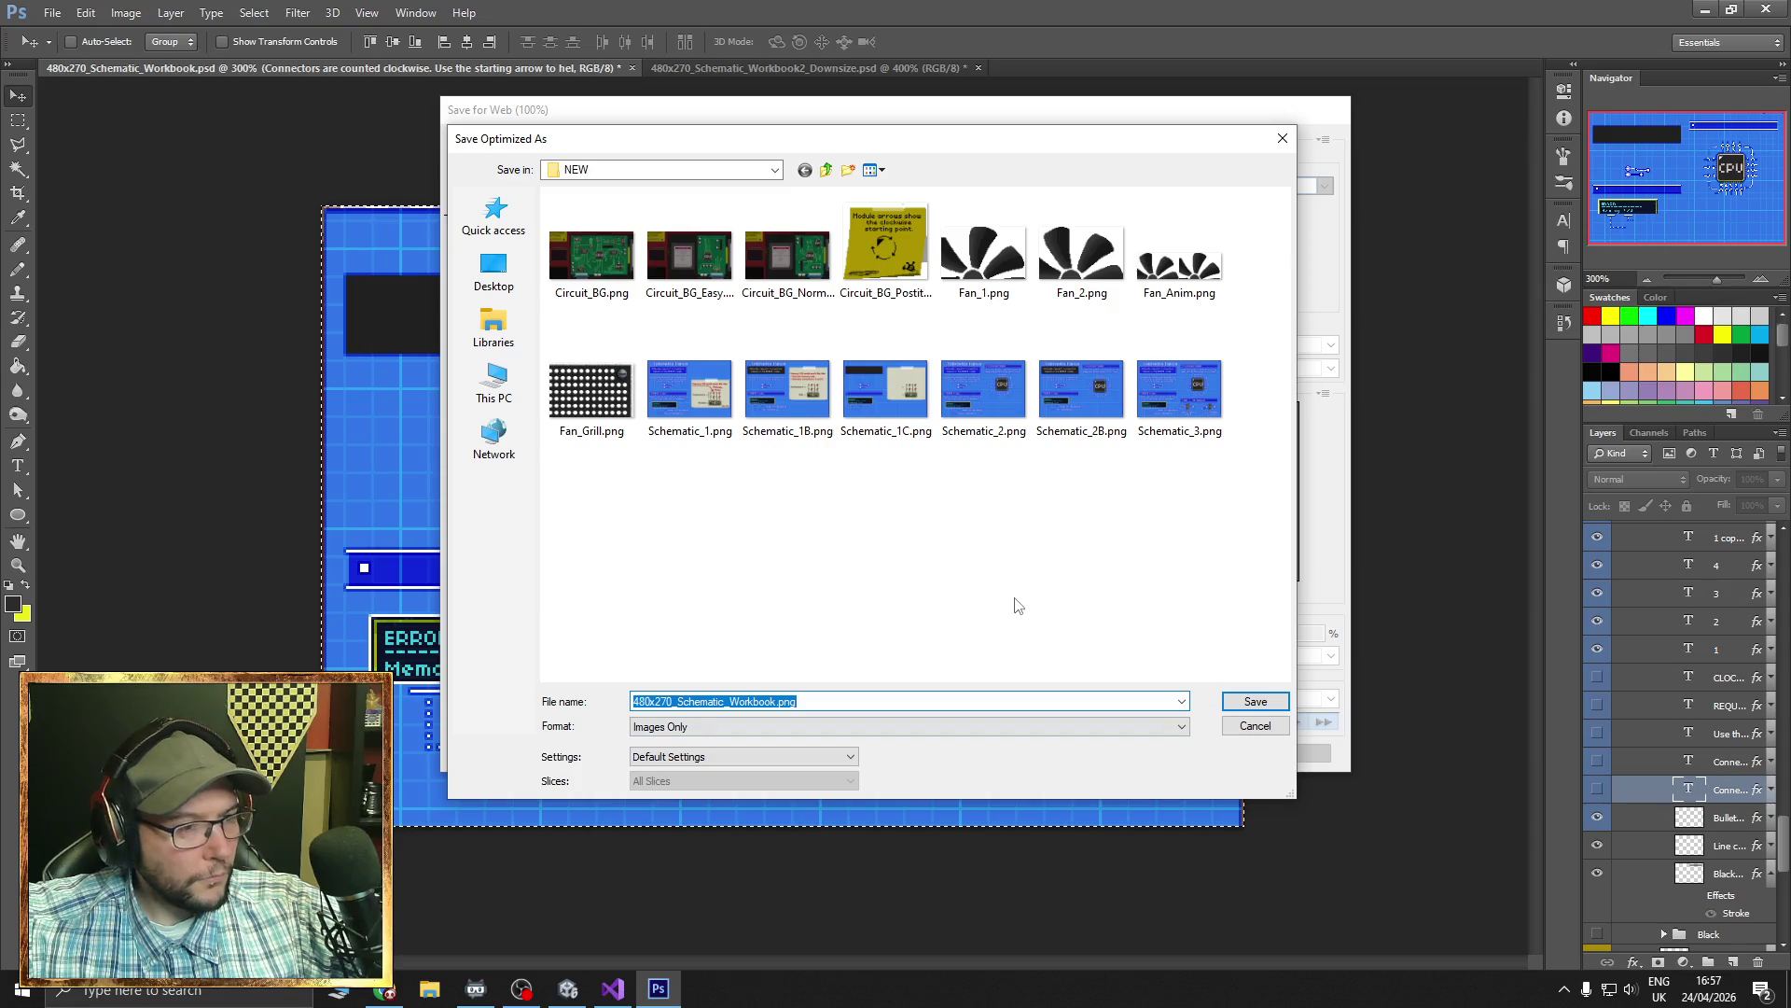
left_click(1085, 422)
double_click(695, 704)
left_click(694, 704)
type("C")
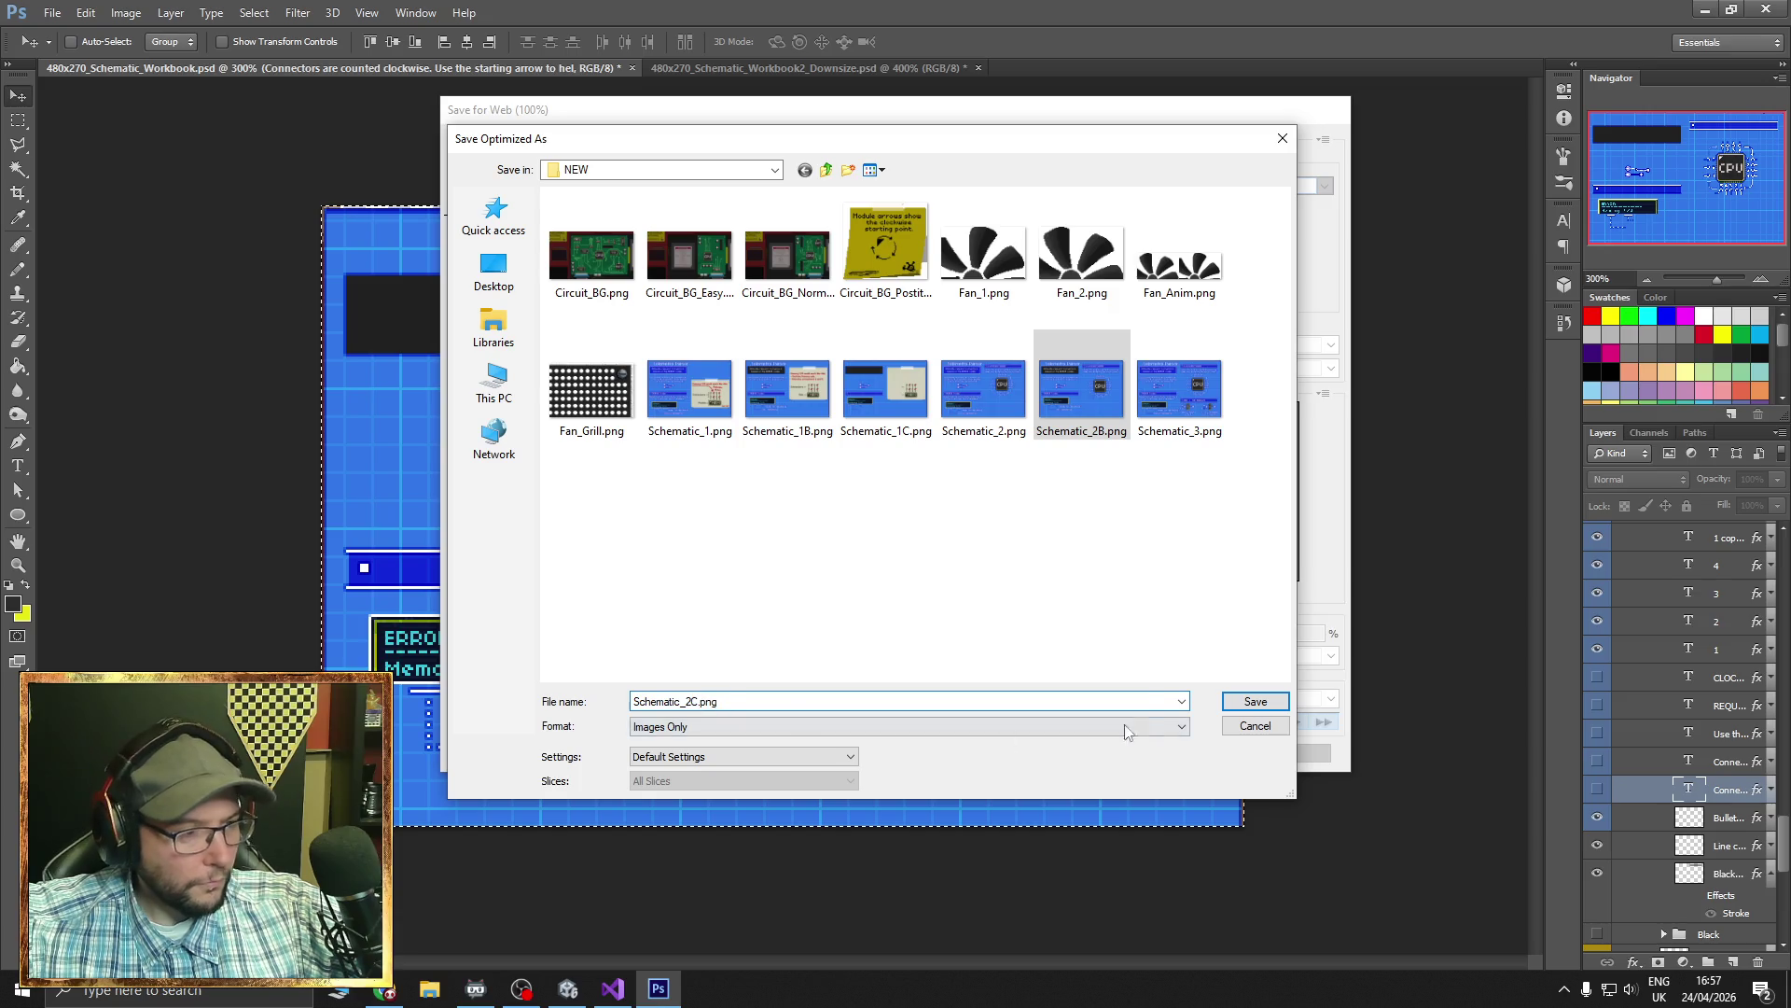
left_click(1241, 701)
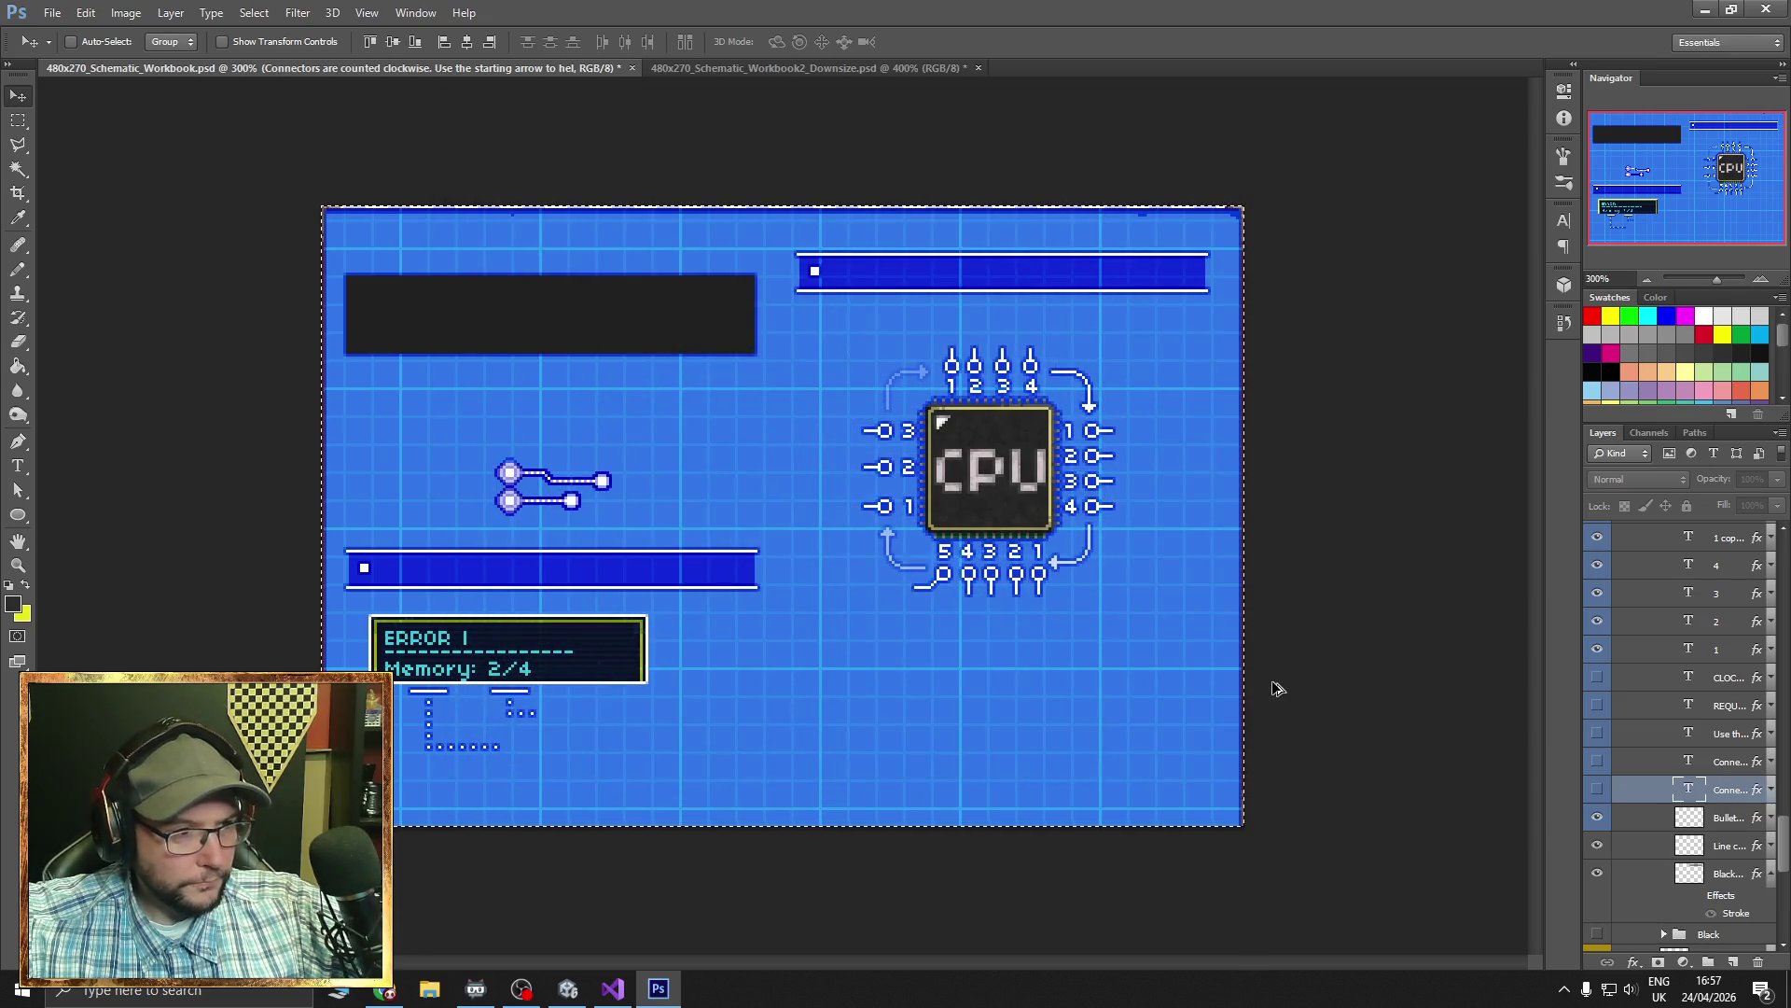
- Revert the document, hide the Circuit and Defrag Stack groups, and show the Battery group
key("ctrl+alt+z")
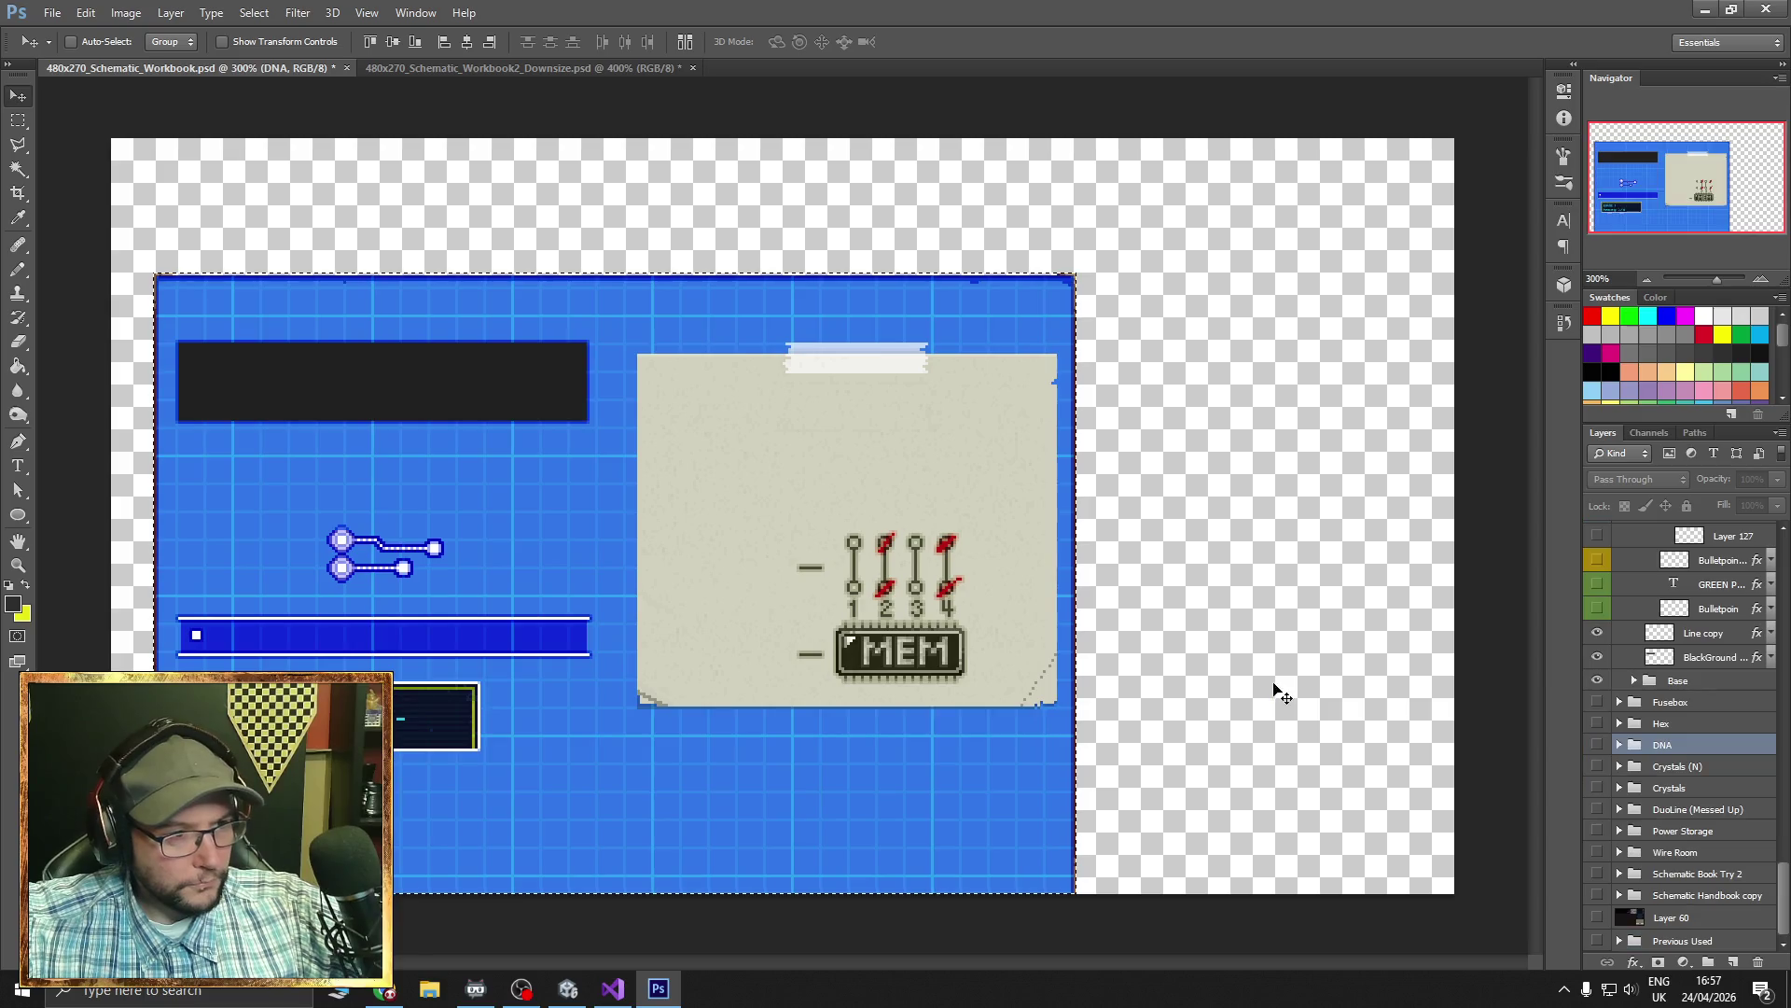
scroll(1623, 737, "up", 15)
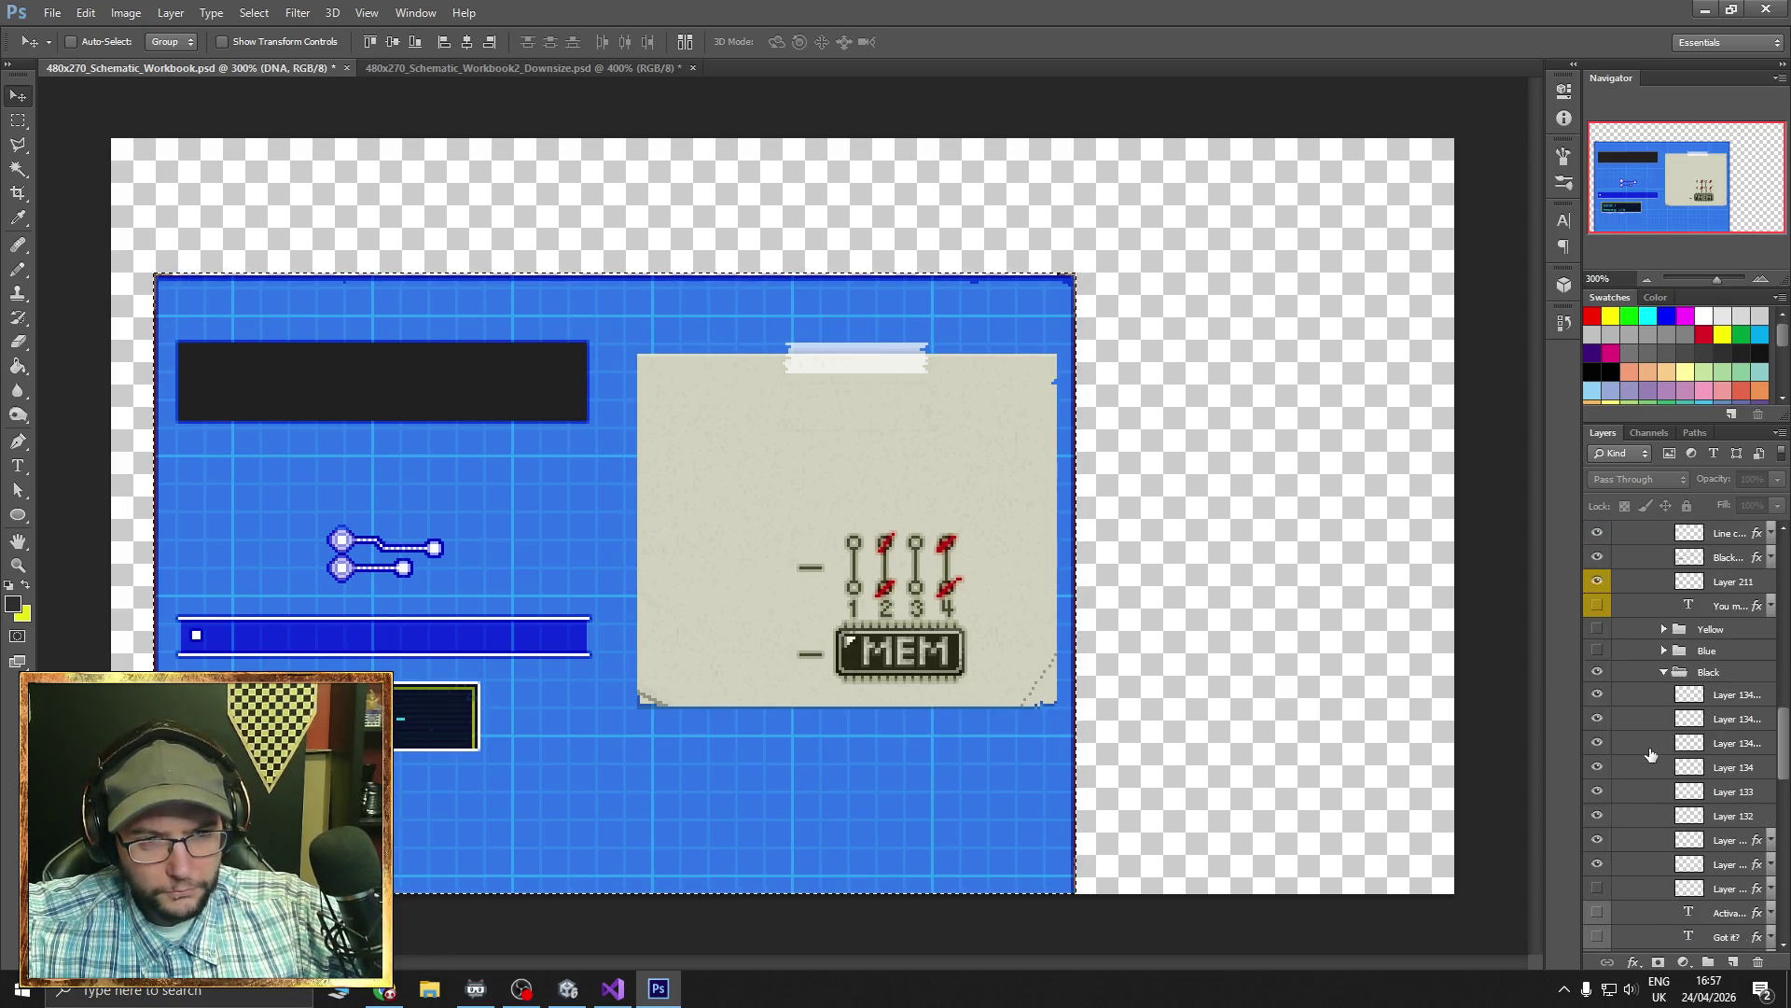
scroll(1652, 754, "up", 10)
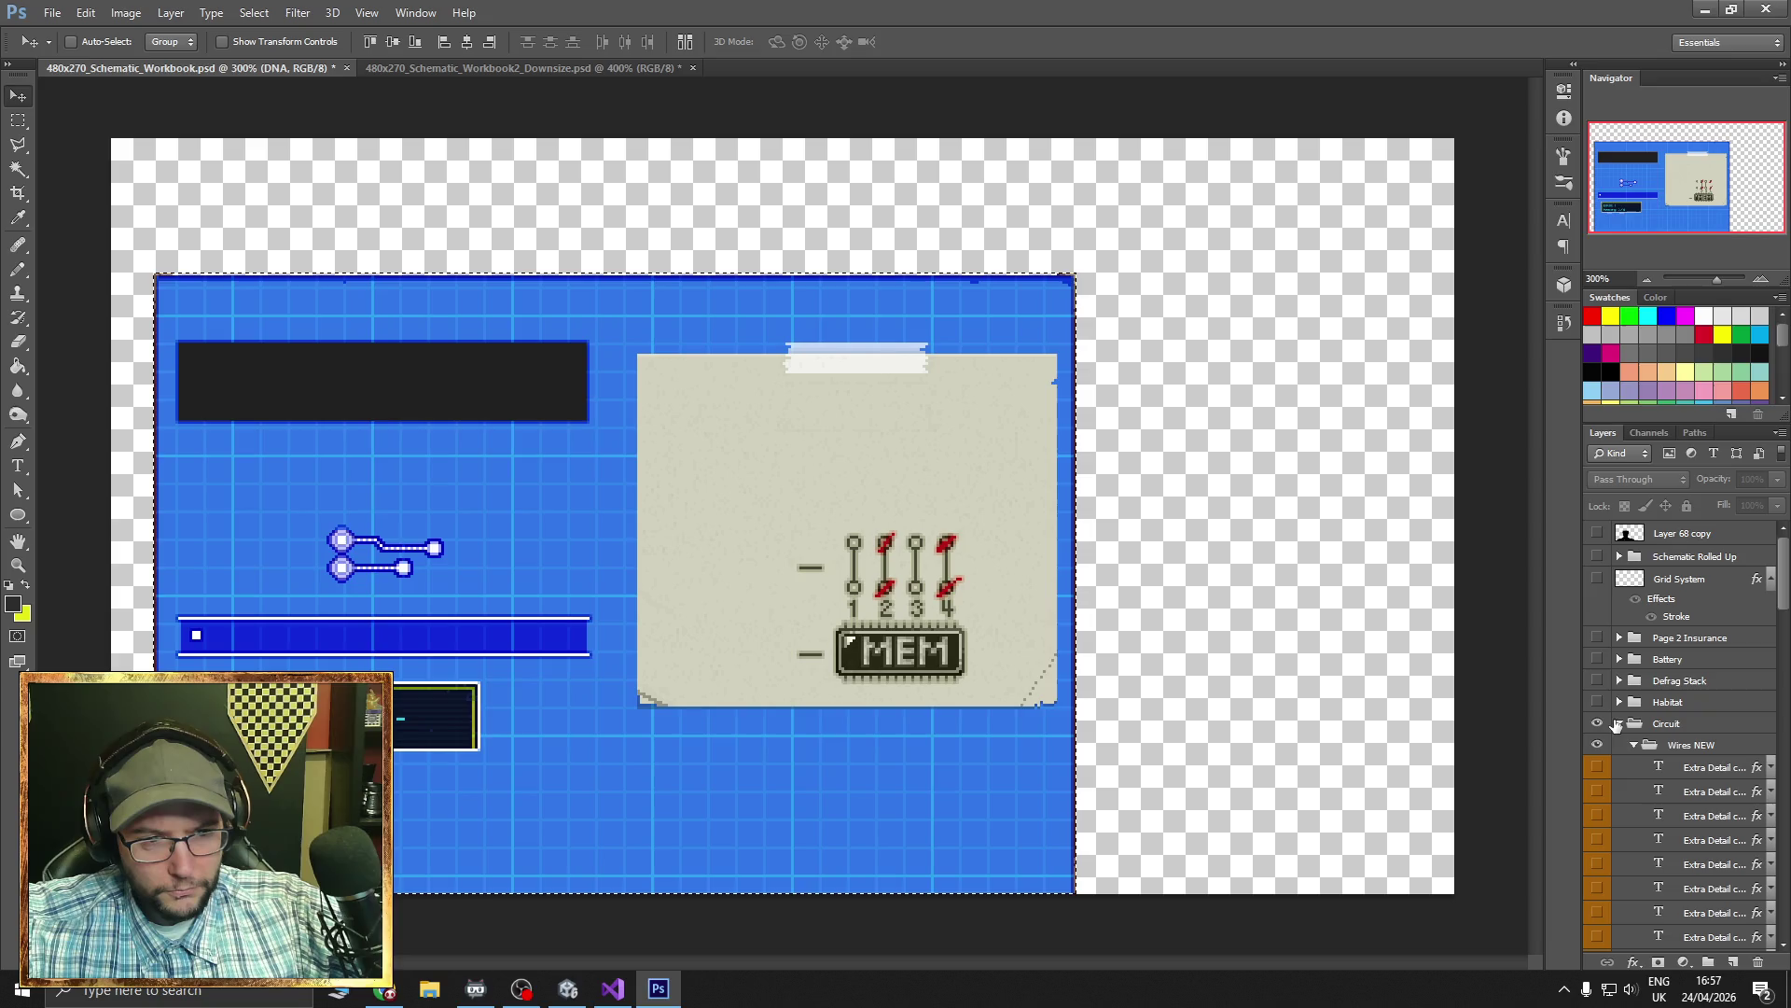
left_click(1617, 725)
left_click(1597, 724)
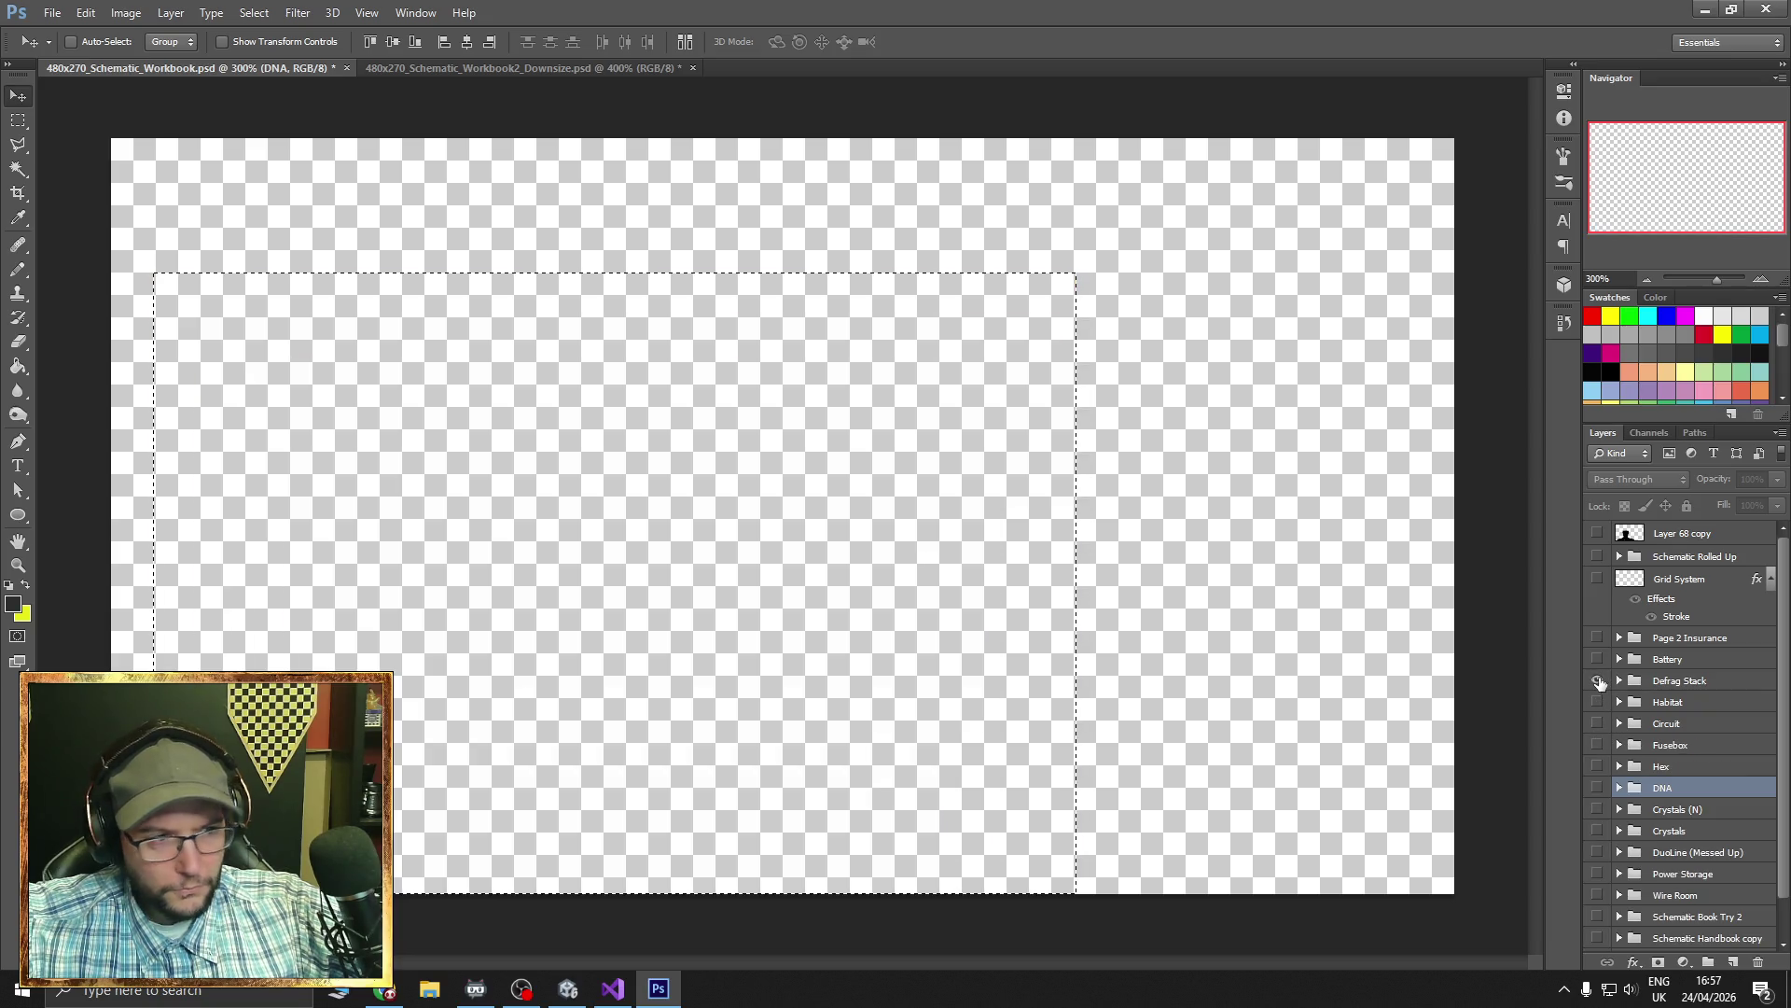
left_click(1598, 681)
left_click(1598, 681)
left_click(1597, 660)
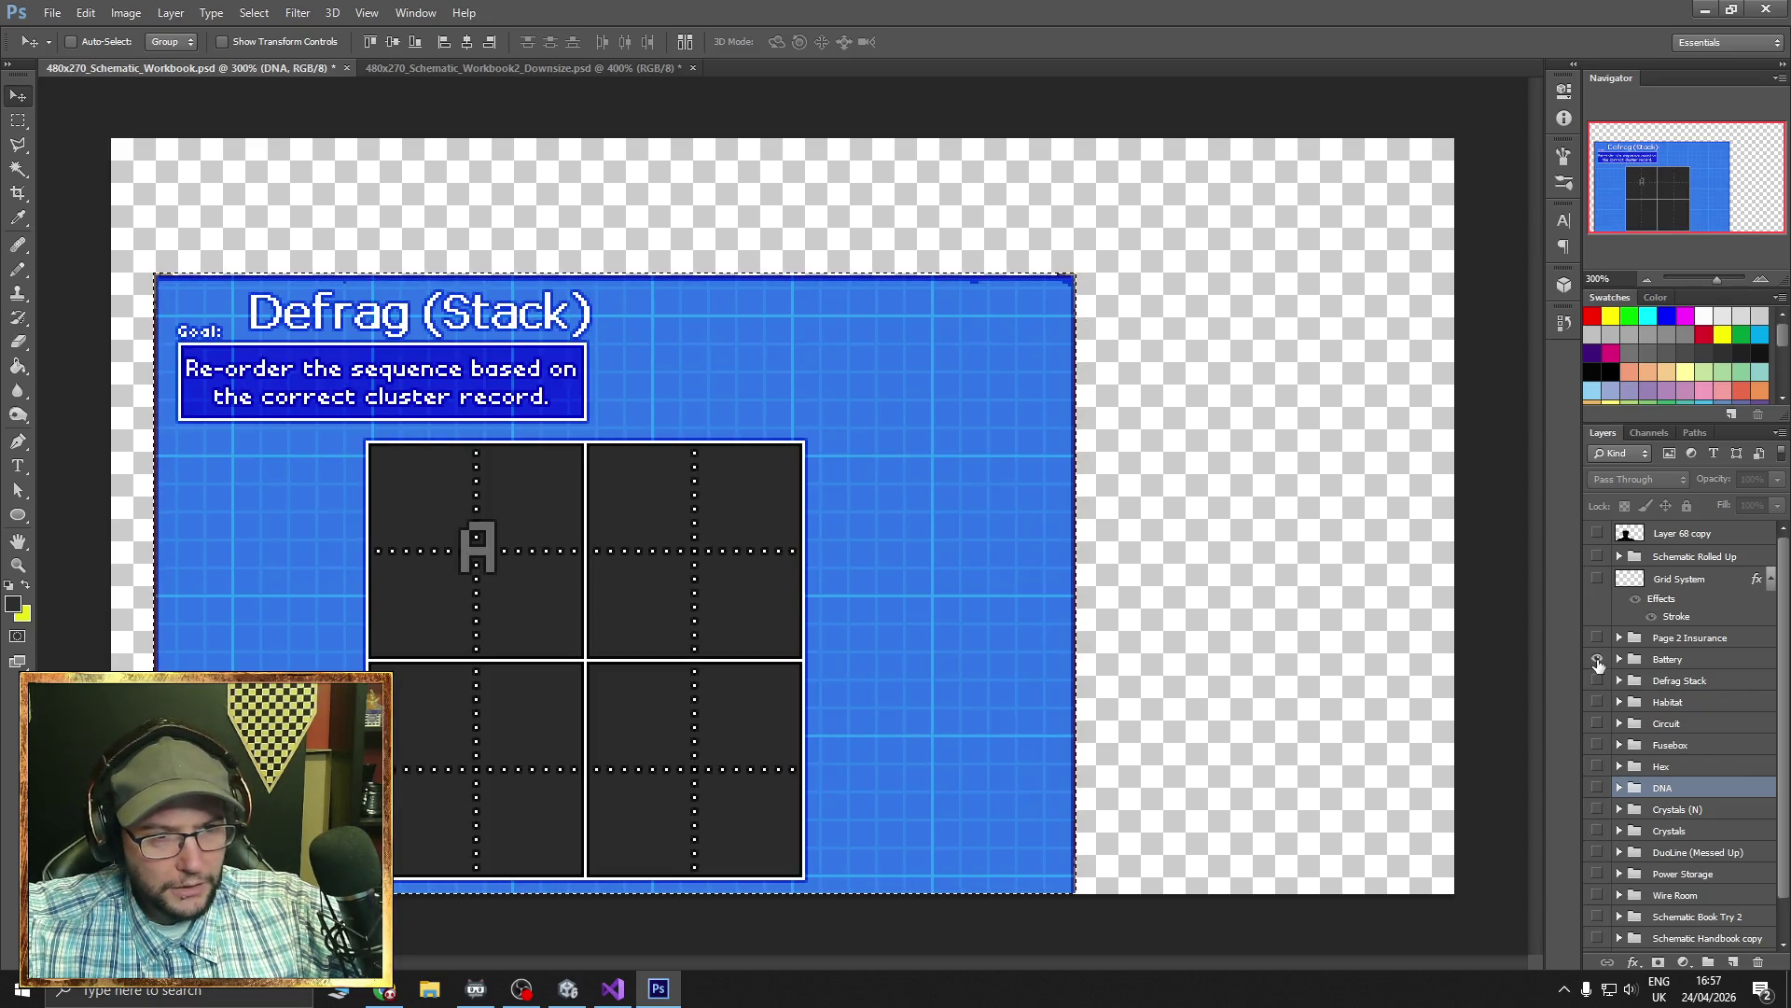
left_click(1597, 660)
left_click(1597, 660)
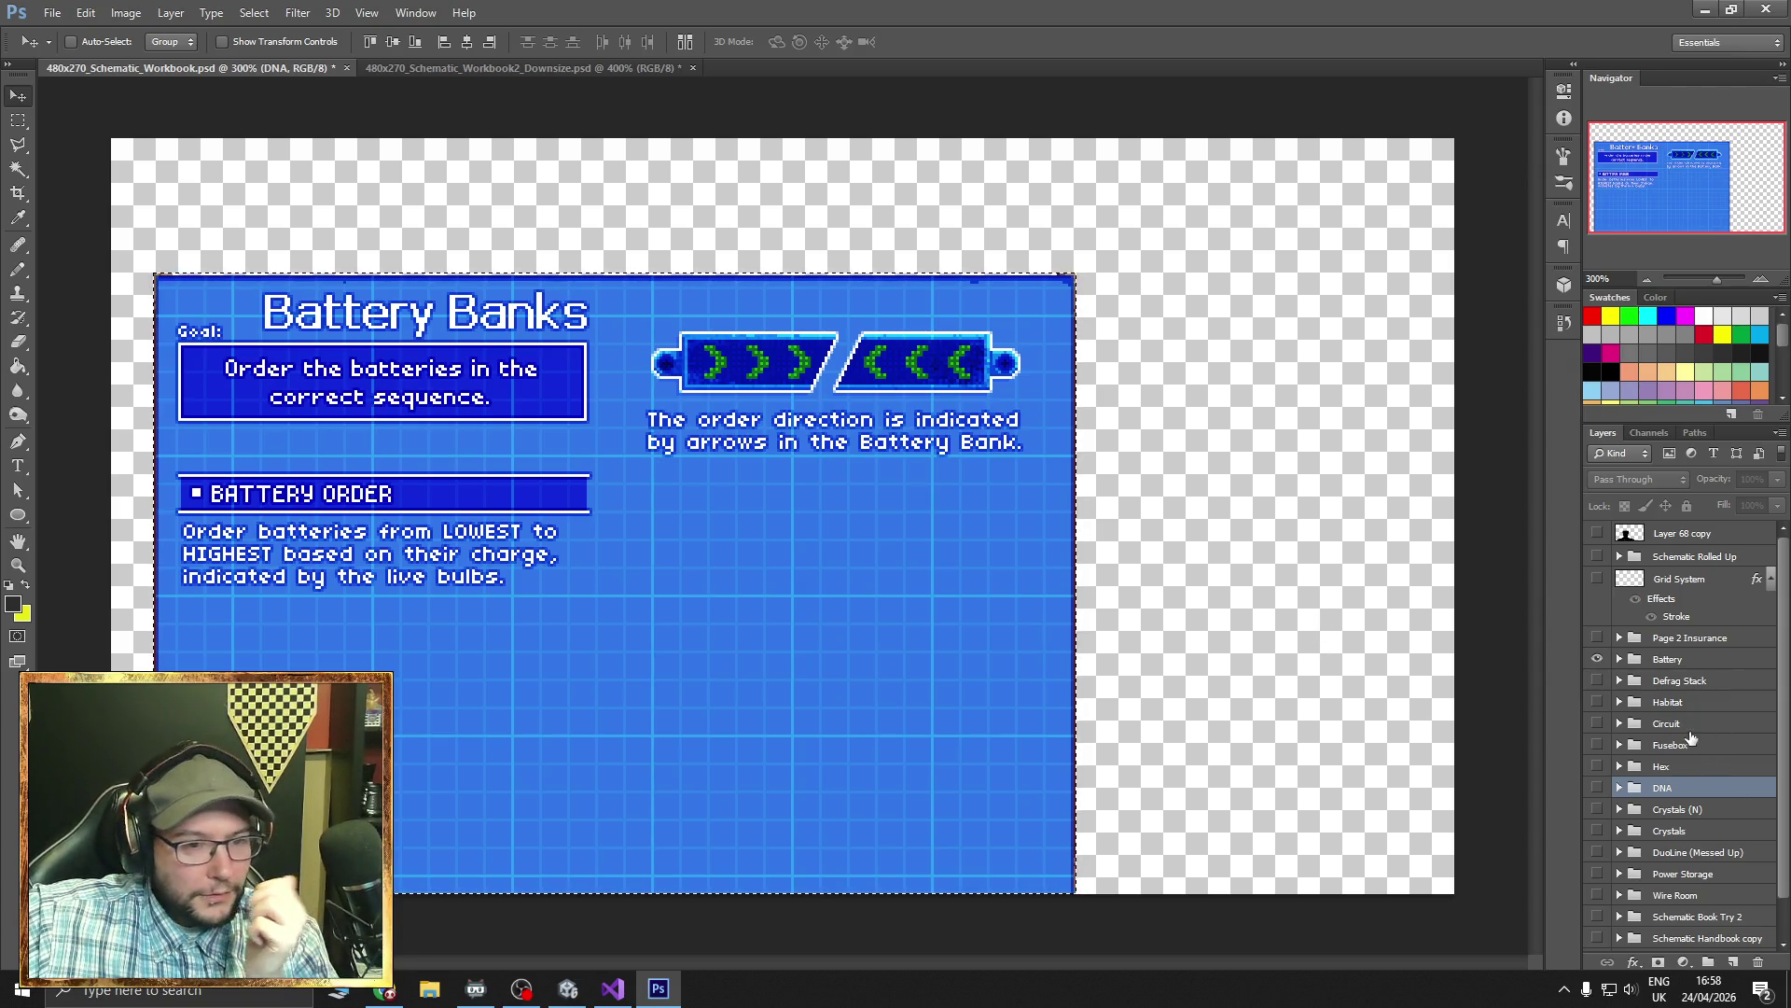
- In the Battery group, hide the Battery Banks title, Goal label and 'Order the batteries' goal text
left_click(1620, 659)
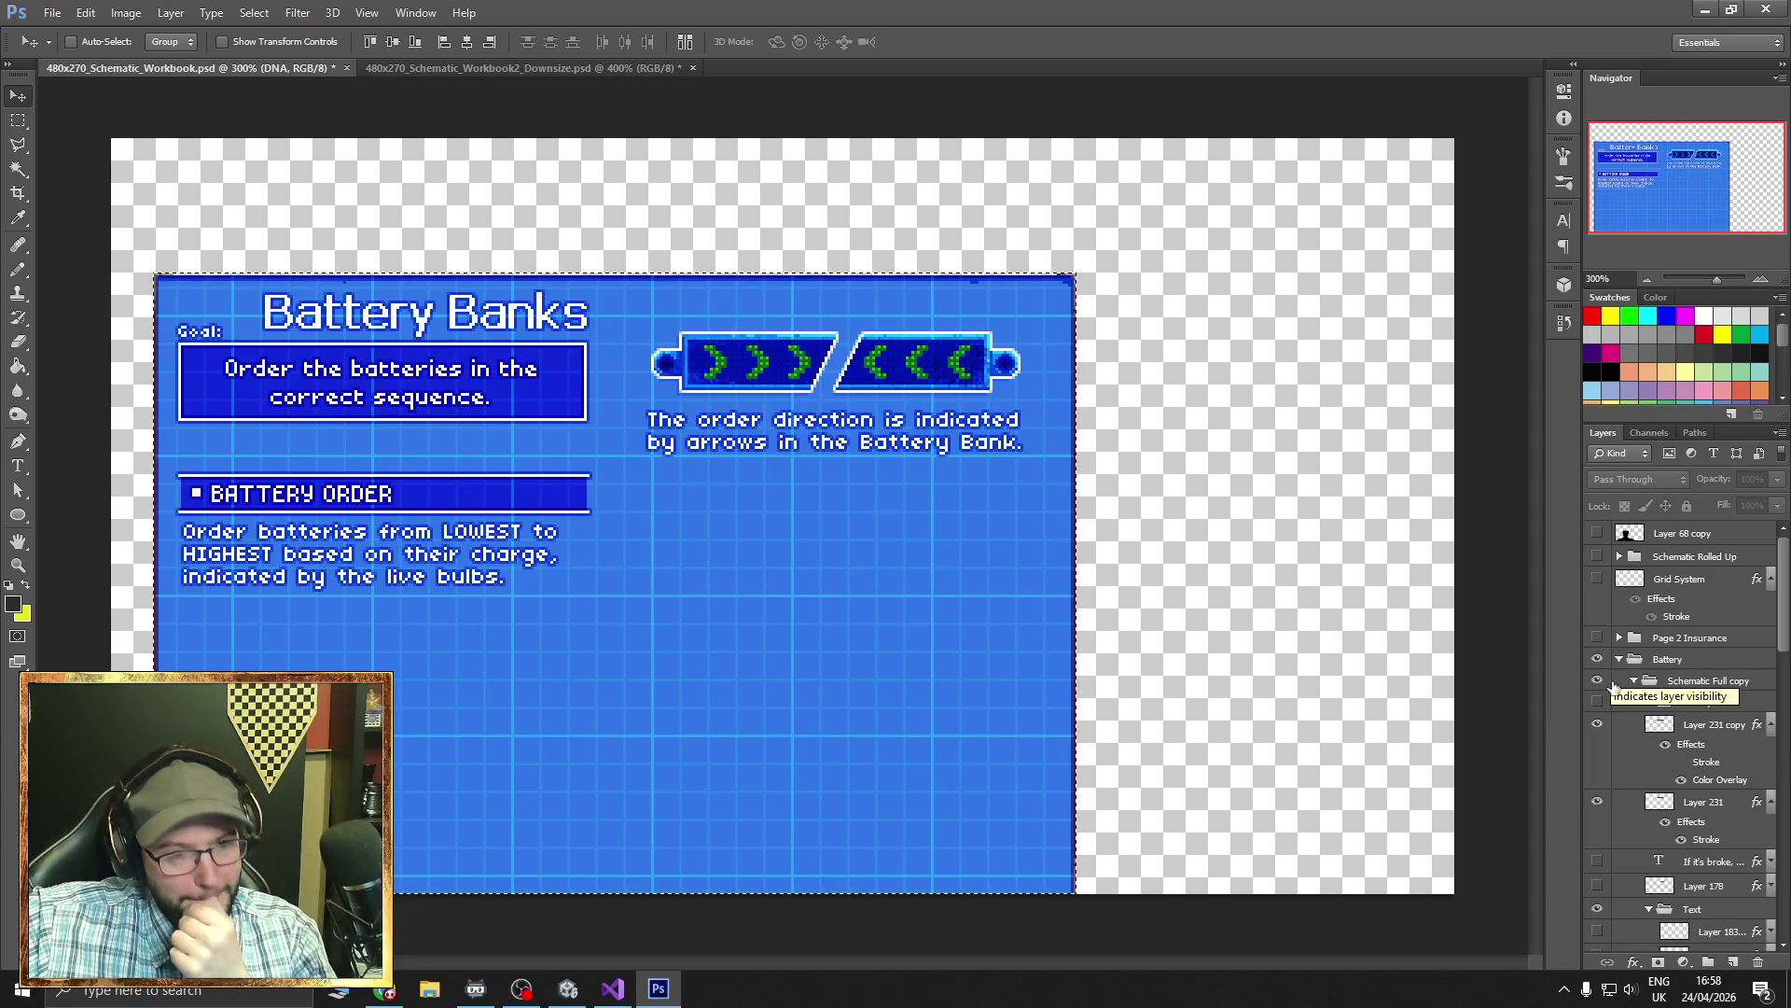
scroll(1652, 737, "down", 2)
scroll(1610, 678, "down", 15)
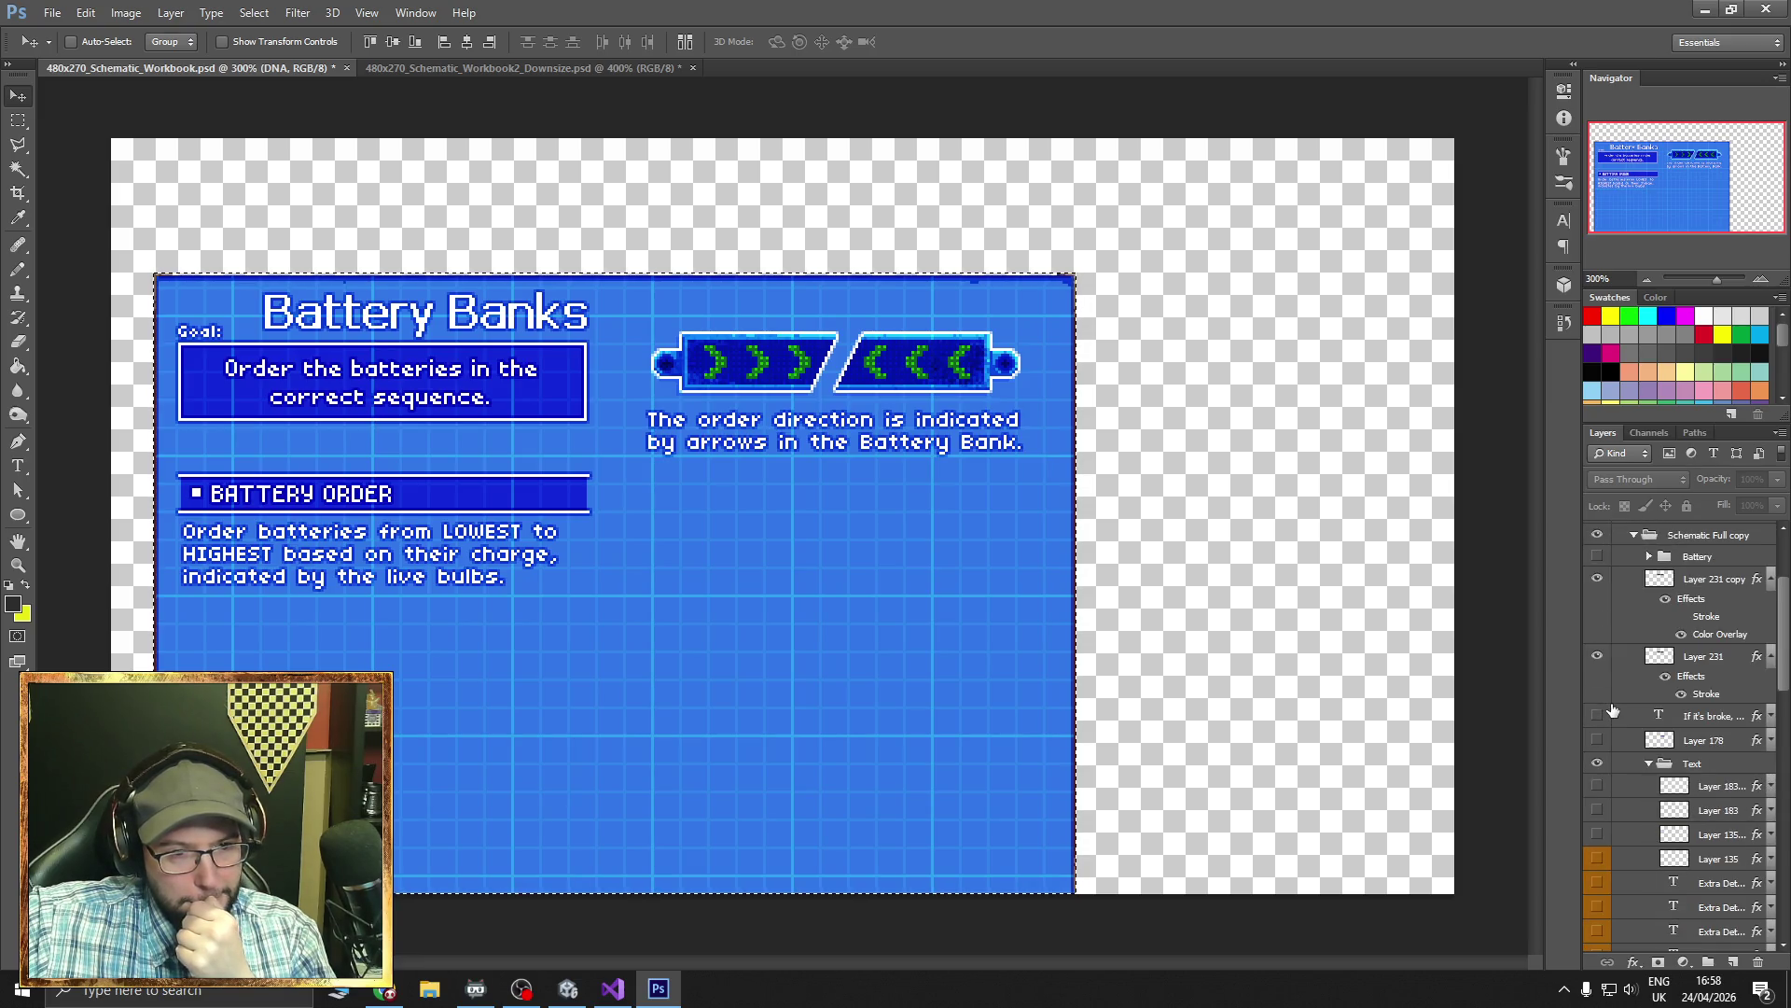
left_click(1597, 712)
left_click(1598, 737)
left_click(1597, 762)
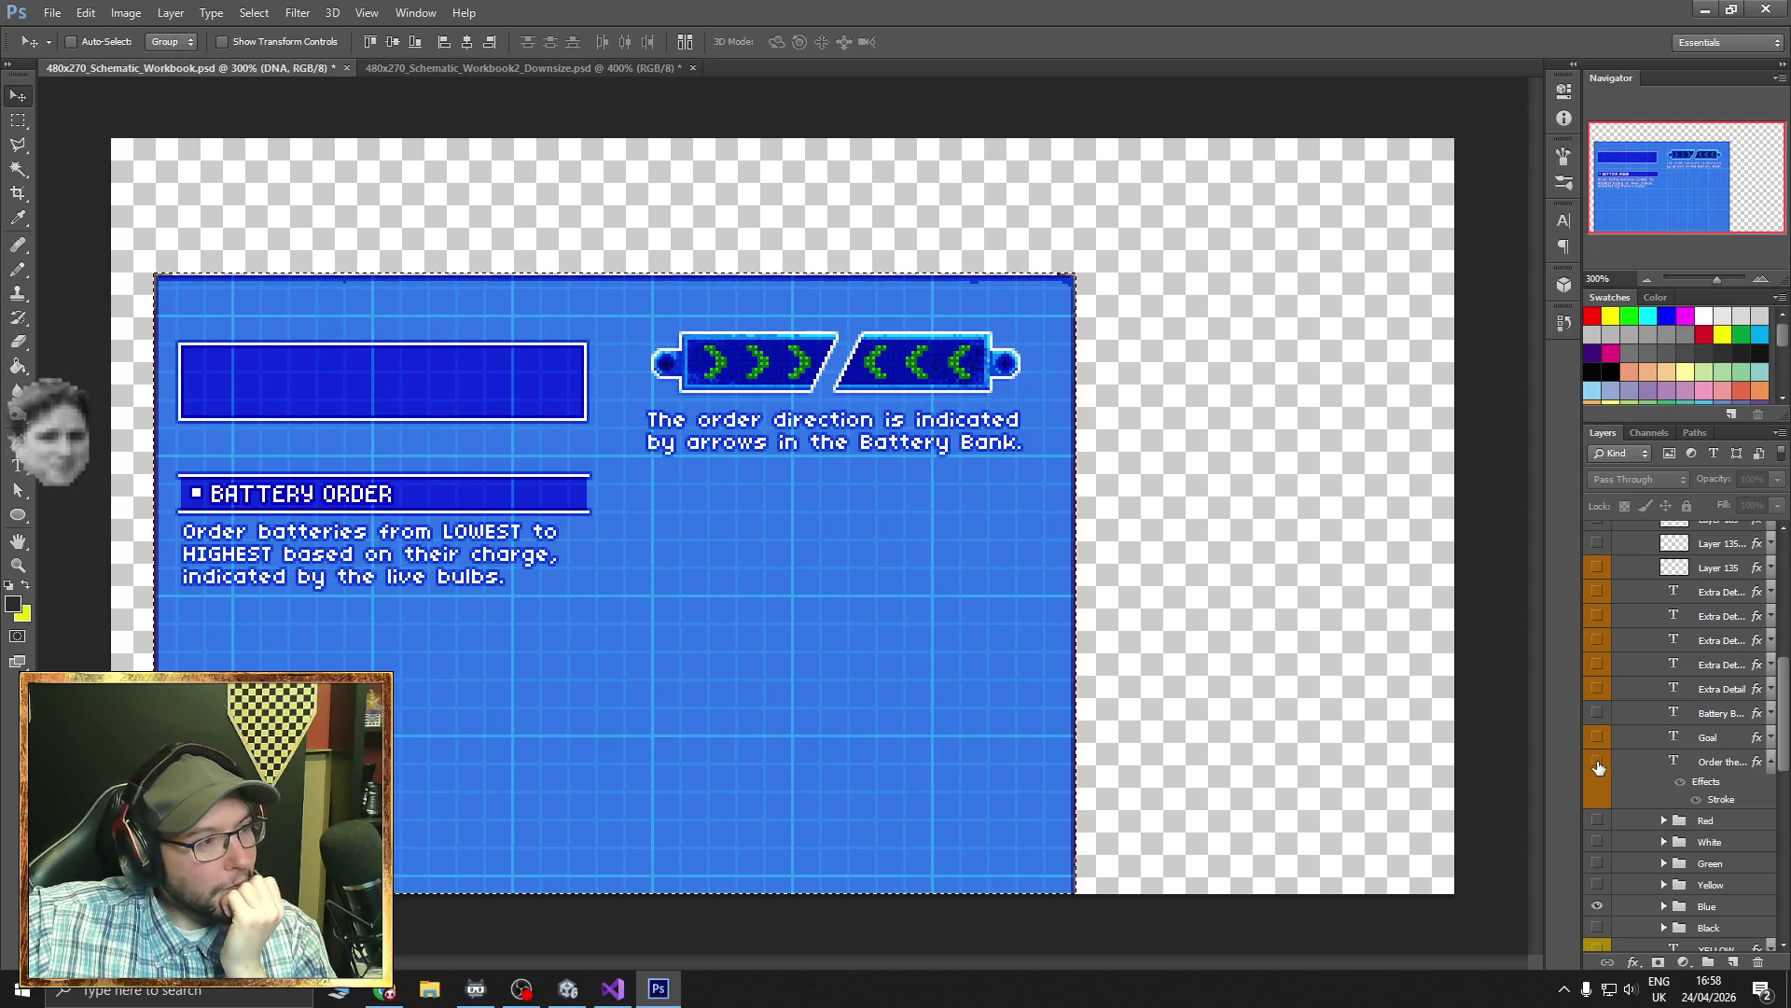
left_click(1598, 762)
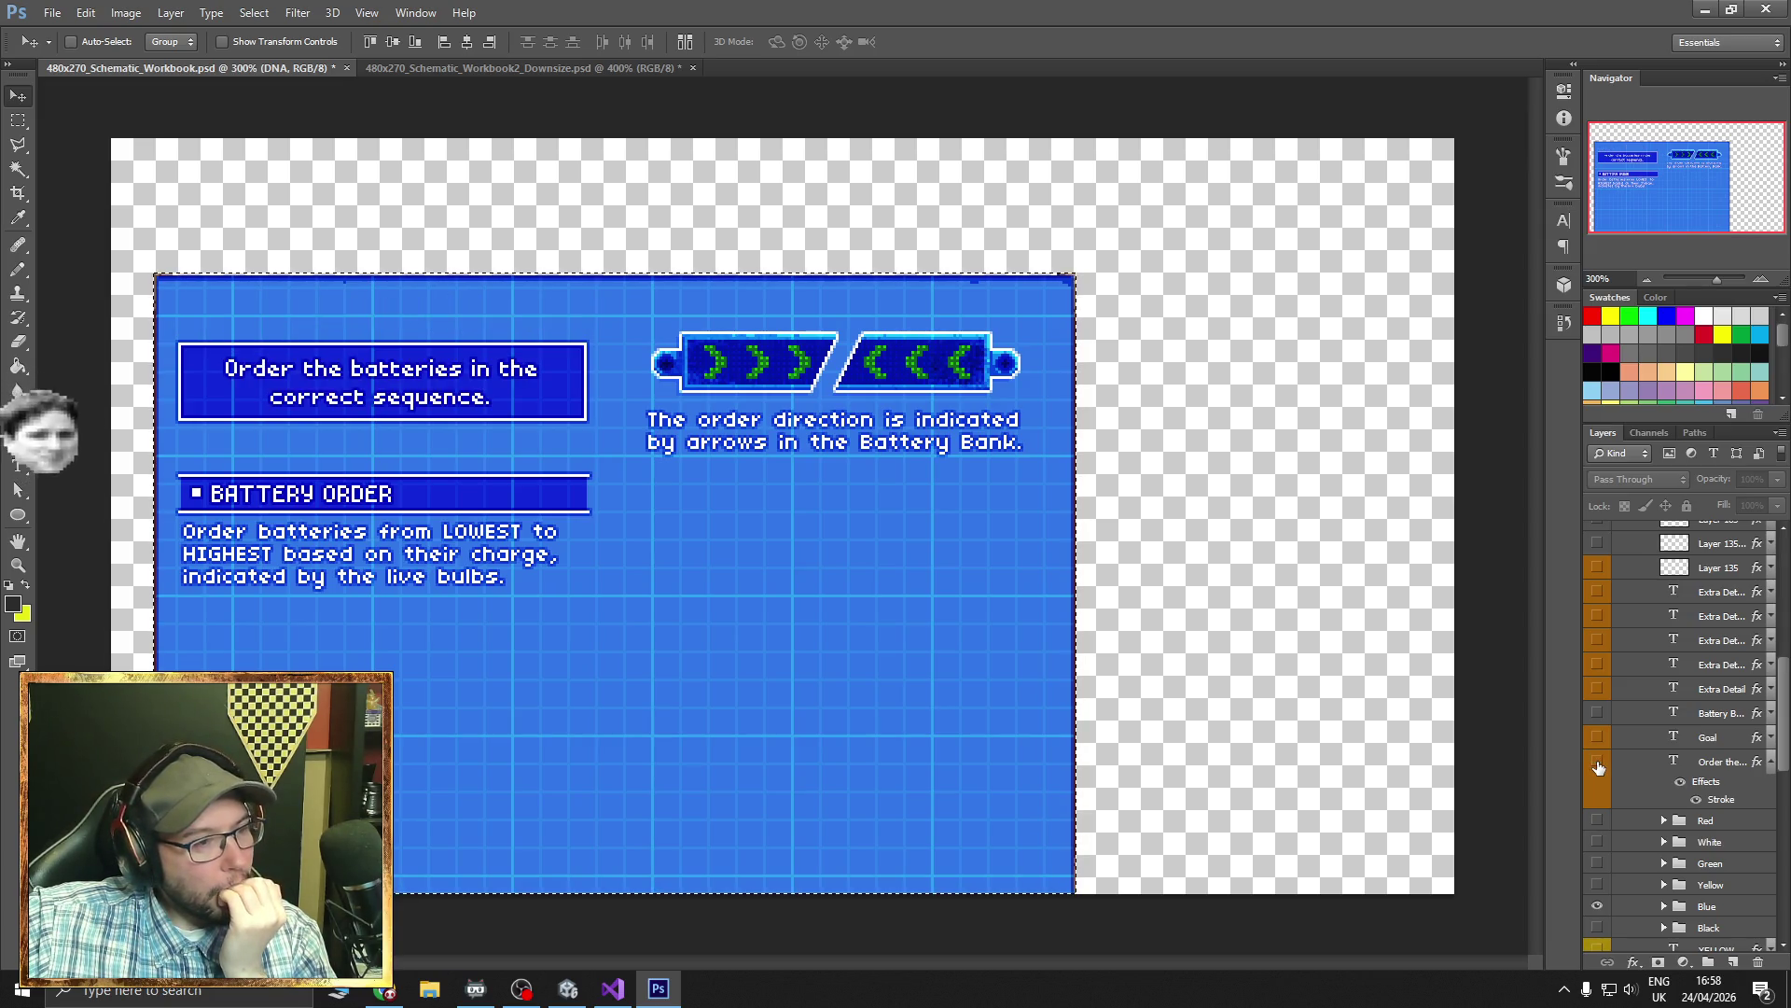
left_click(1598, 763)
scroll(1597, 762, "down", 5)
- In the Blue subgroup, hide the BATTERY ORDER heading, order-direction text and 'Order batteries from LOWEST' paragraph
left_click(1664, 785)
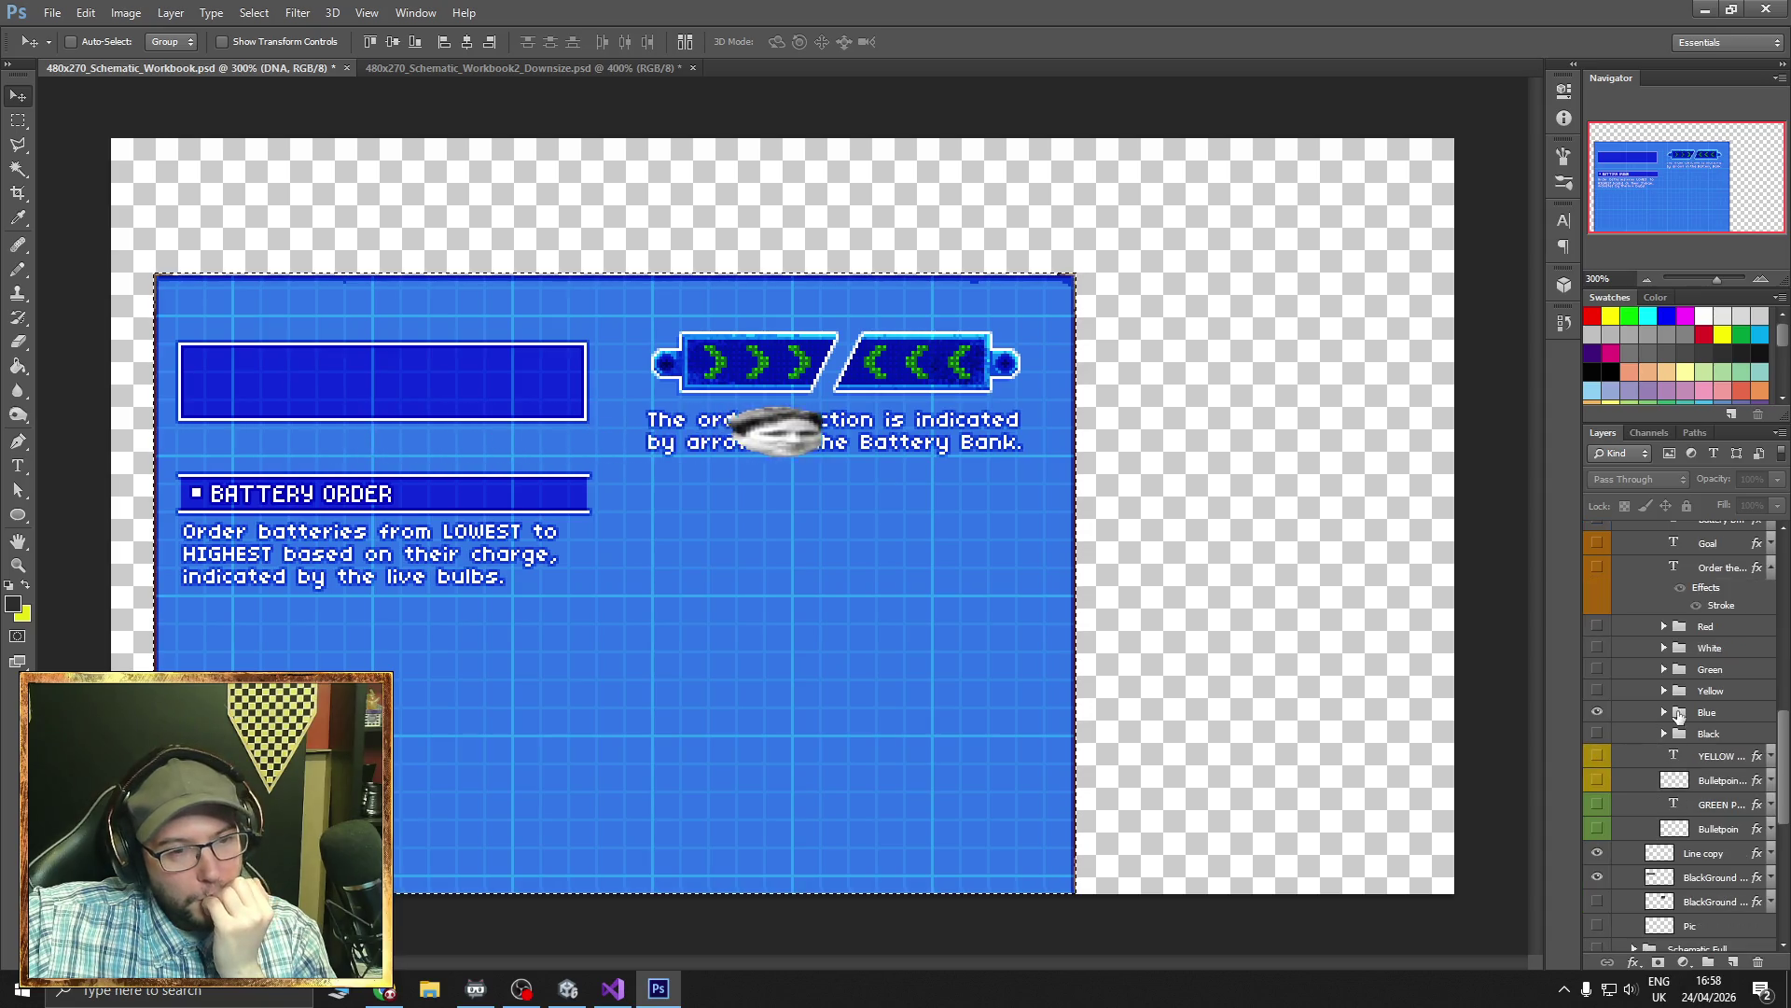
scroll(1661, 726, "down", 4)
left_click(1598, 661)
left_click(1597, 710)
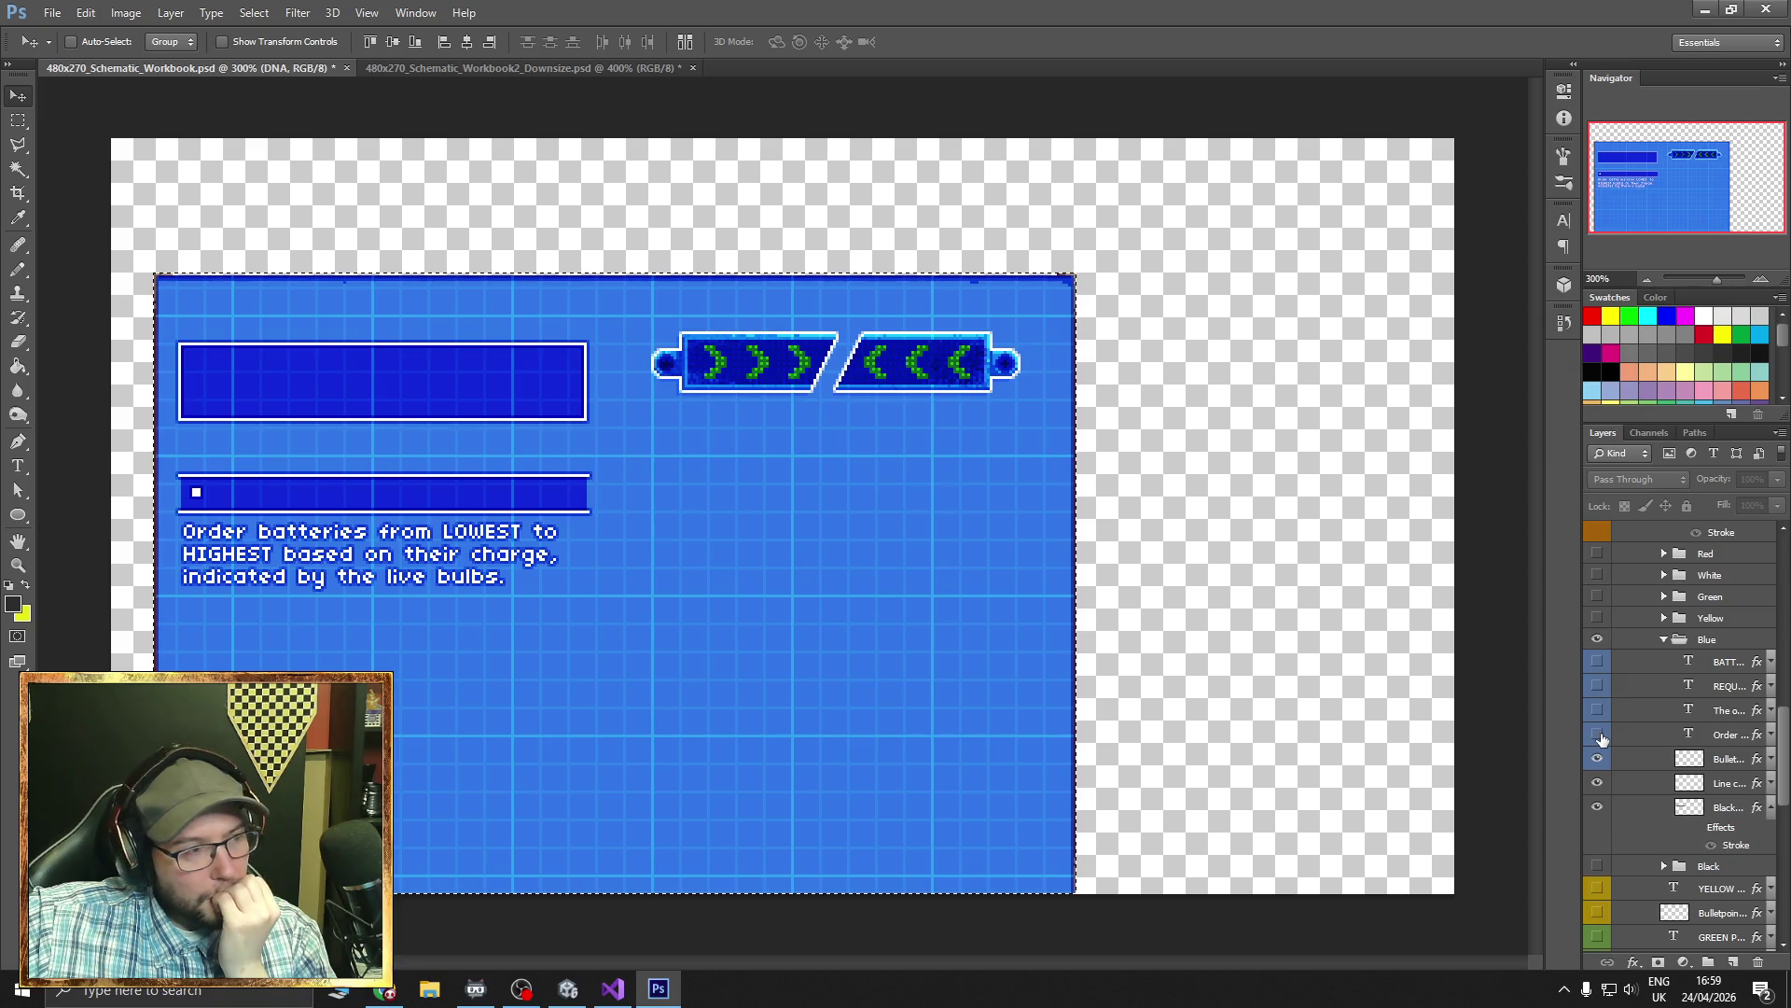
left_click(1598, 734)
left_click(52, 12)
left_click(84, 271)
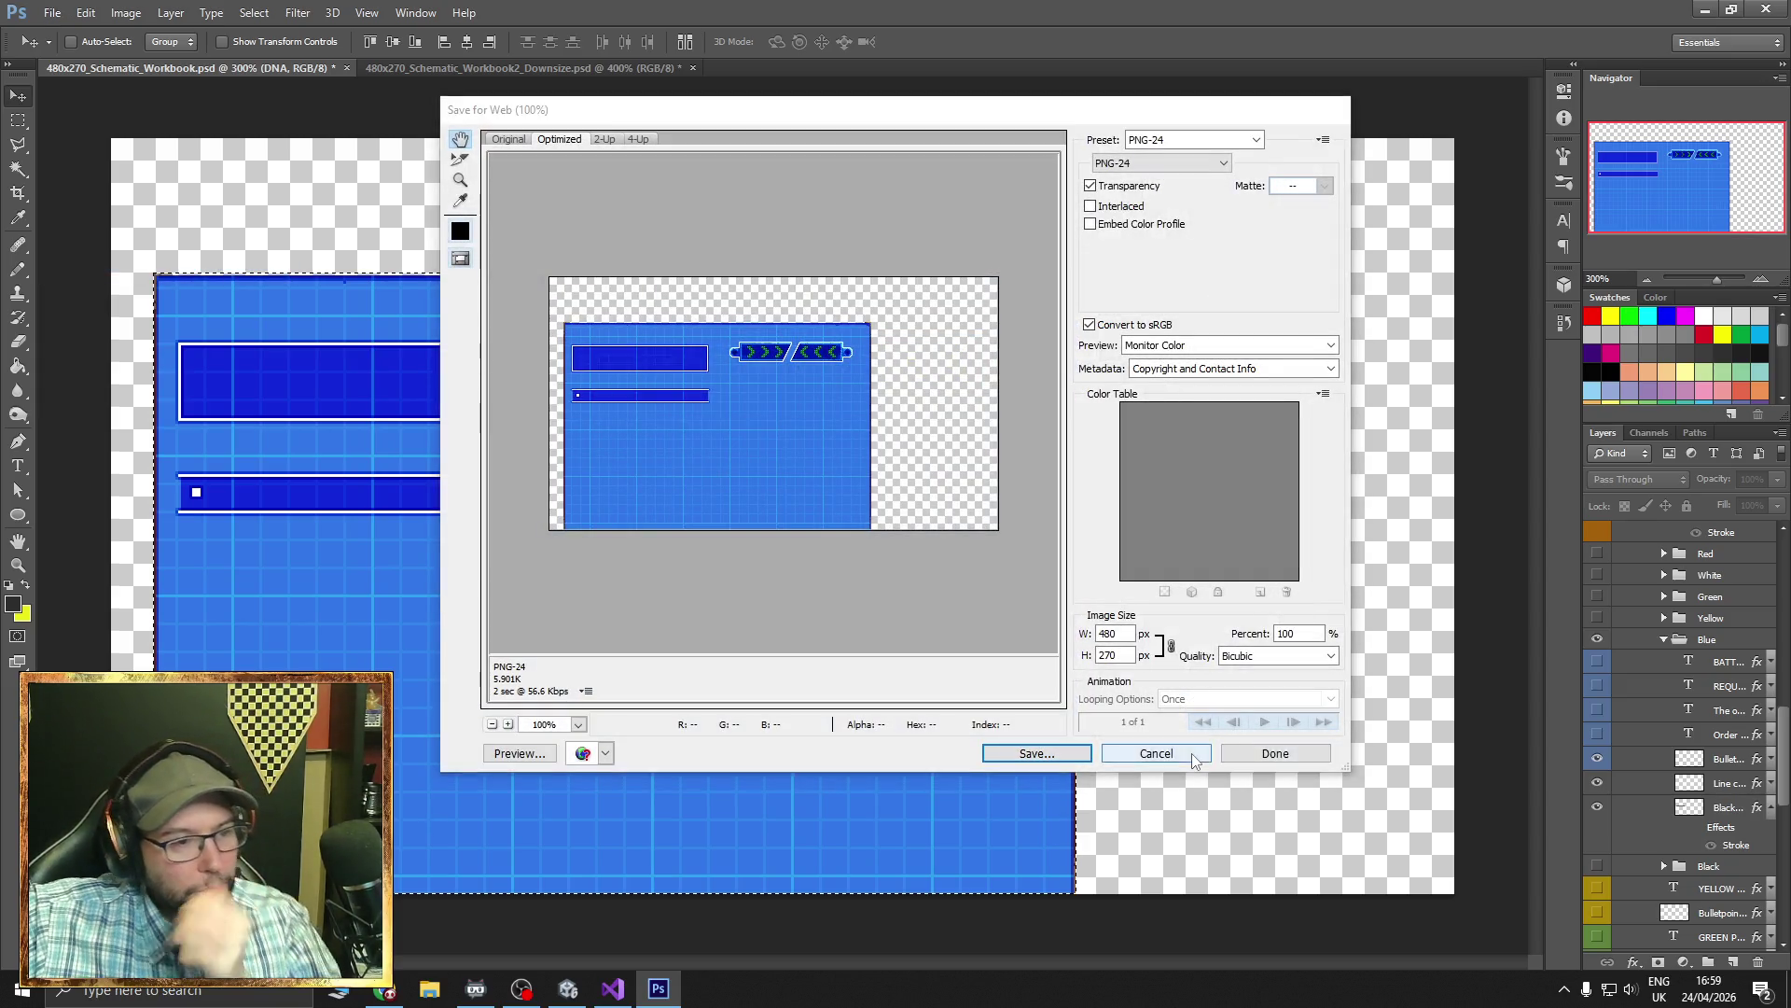
- Cancel the pending web export, reveal the whole canvas, and trim it to the blue artwork
left_click(1156, 753)
left_click(126, 12)
left_click(177, 236)
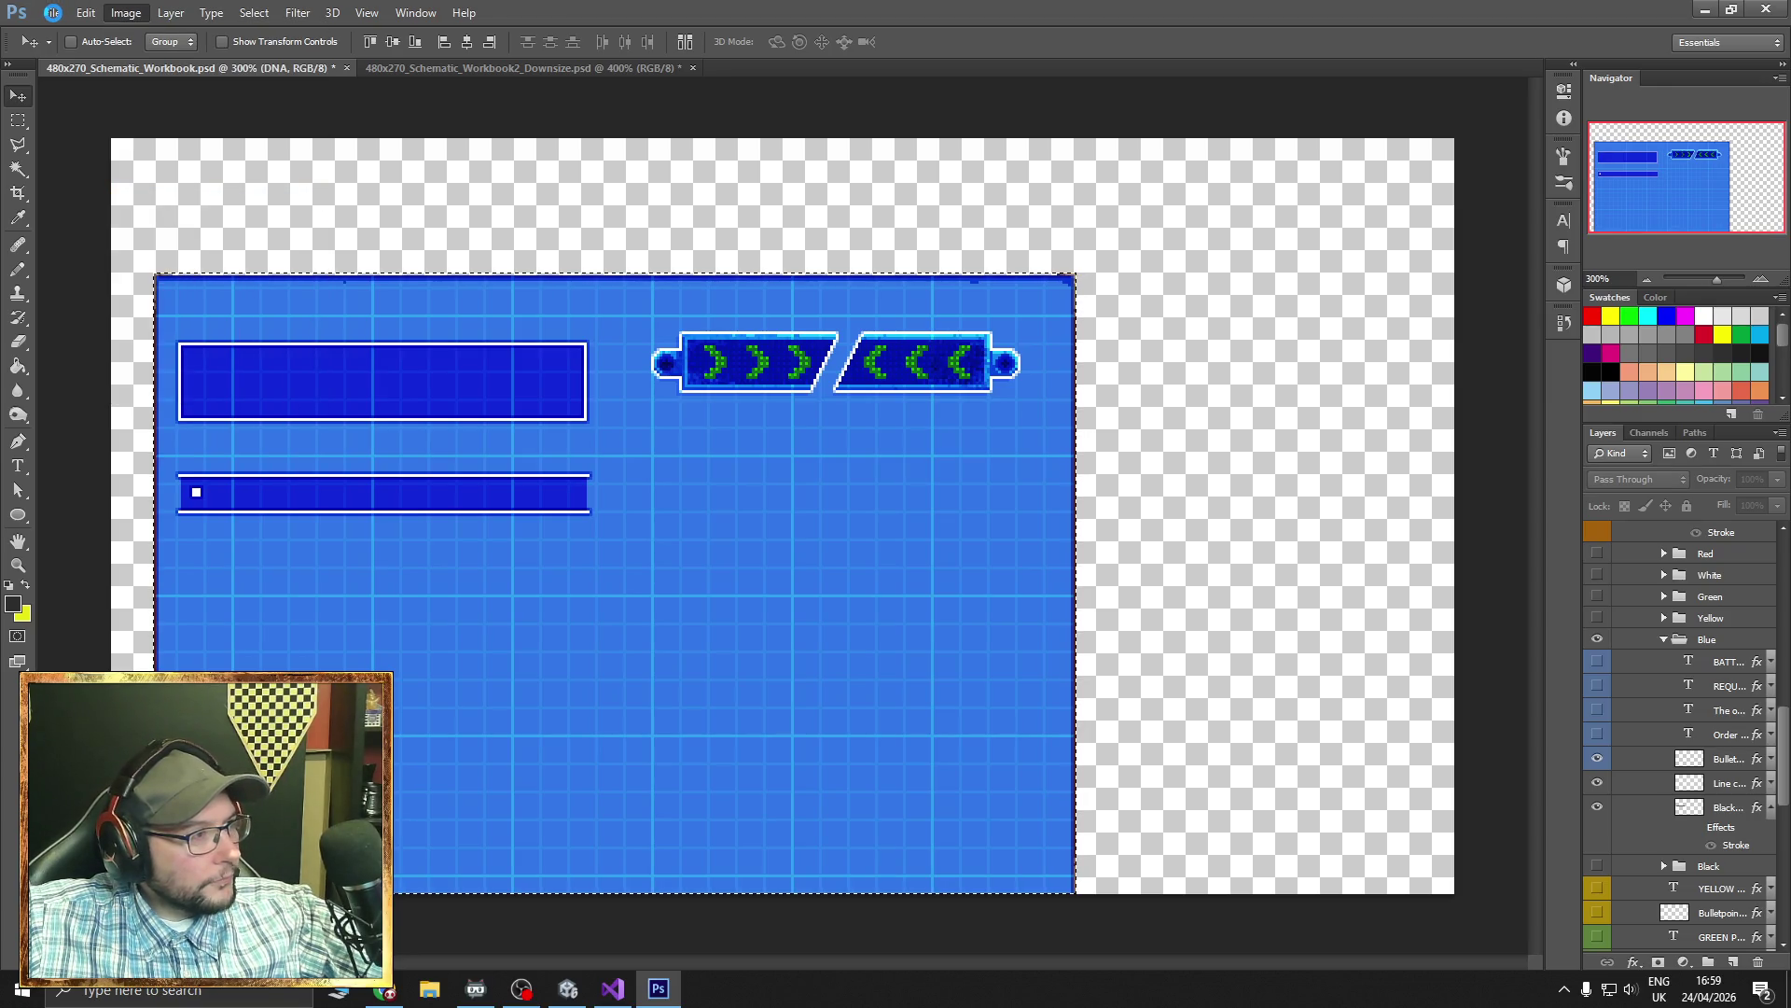
key("ctrl+z")
- Open Save for Web and its save dialog, then cancel both without exporting
left_click(53, 12)
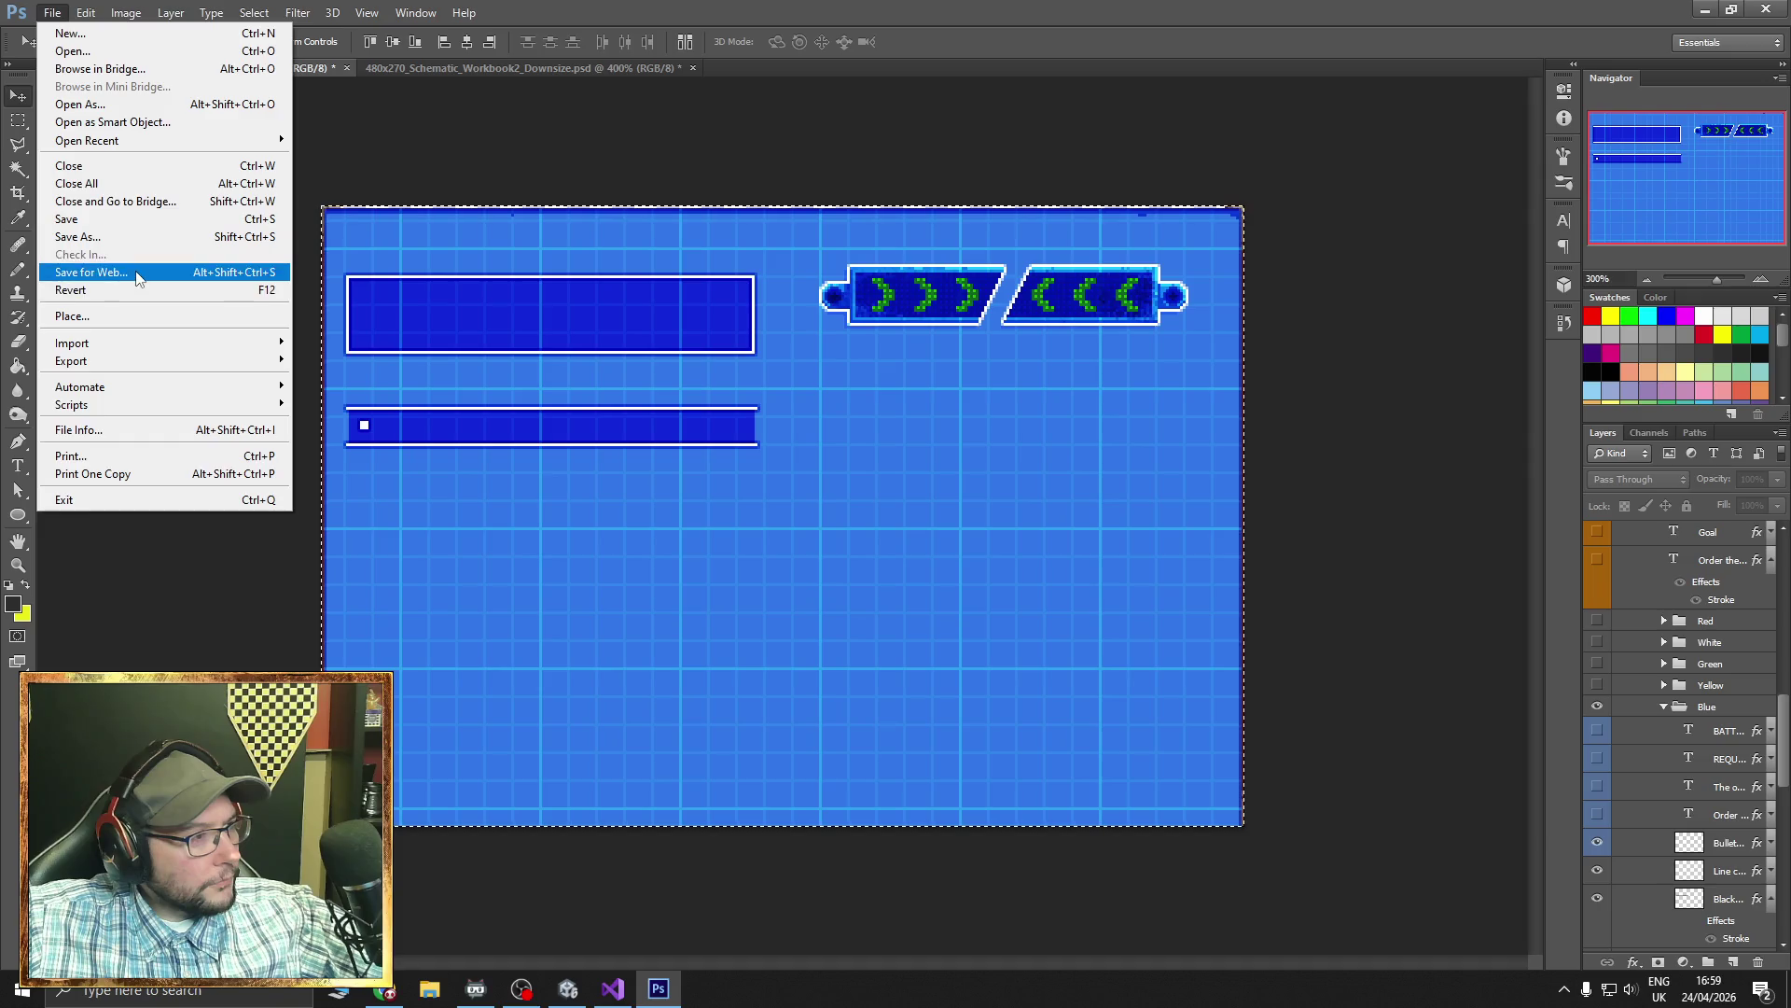
left_click(65, 272)
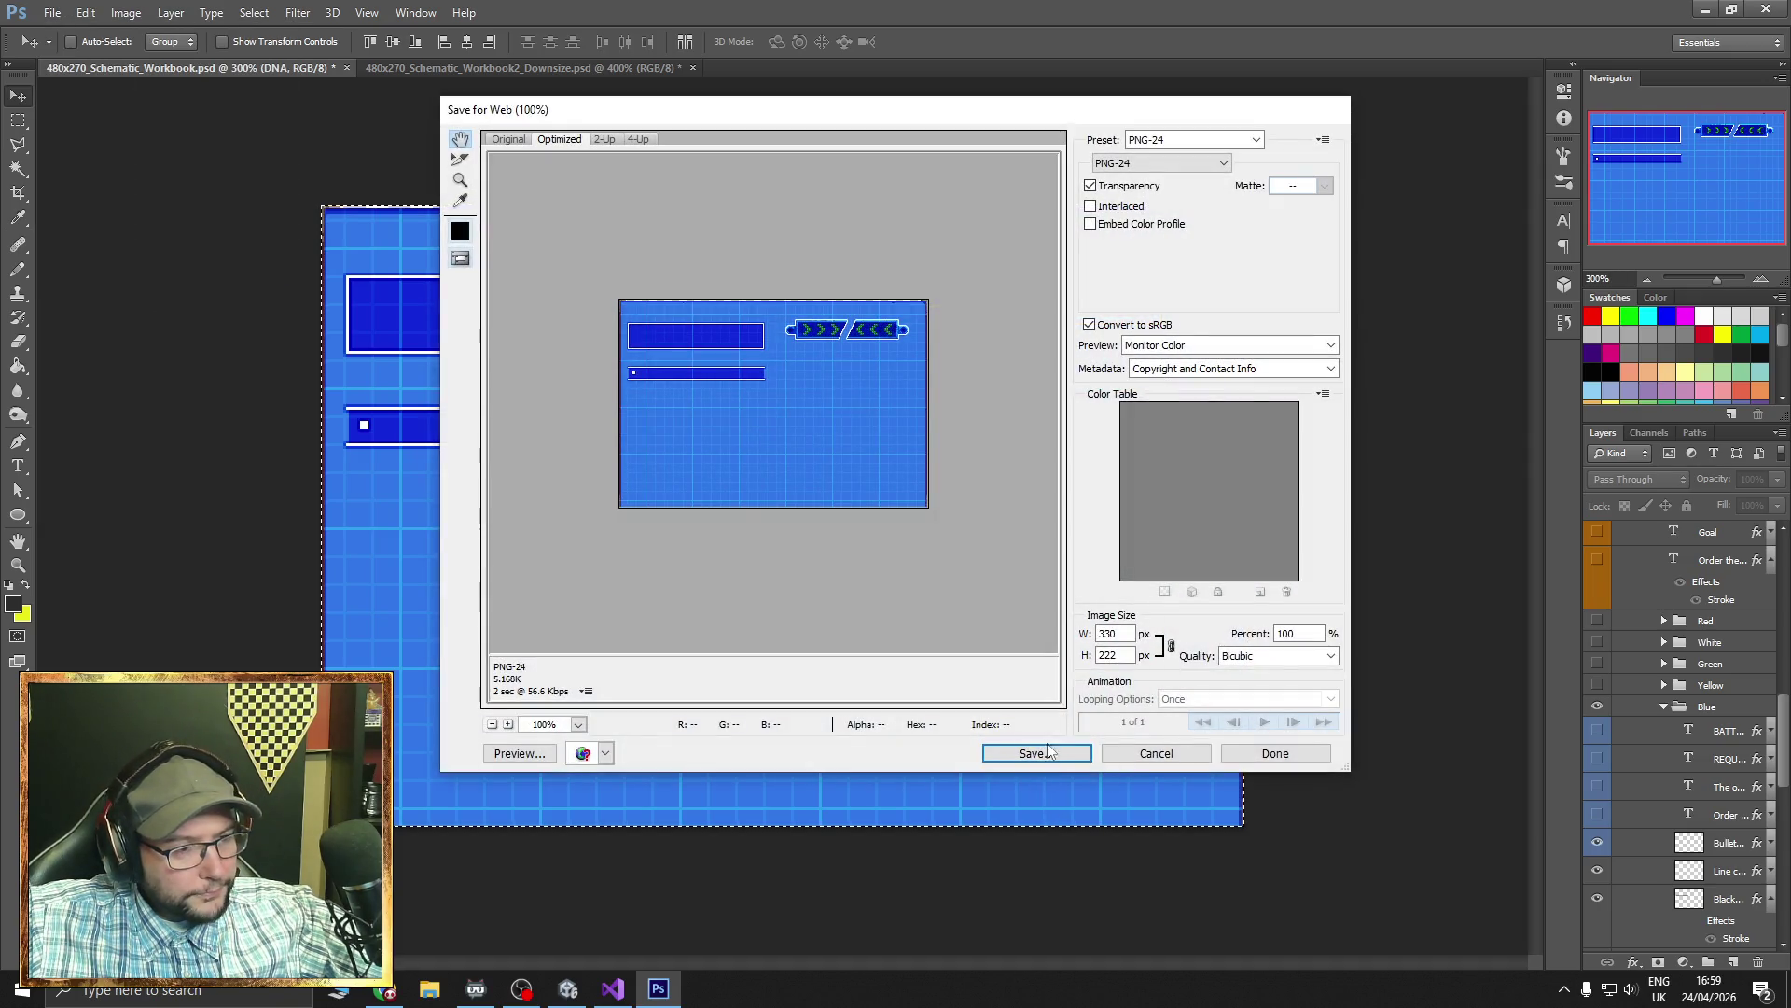
left_click(1061, 750)
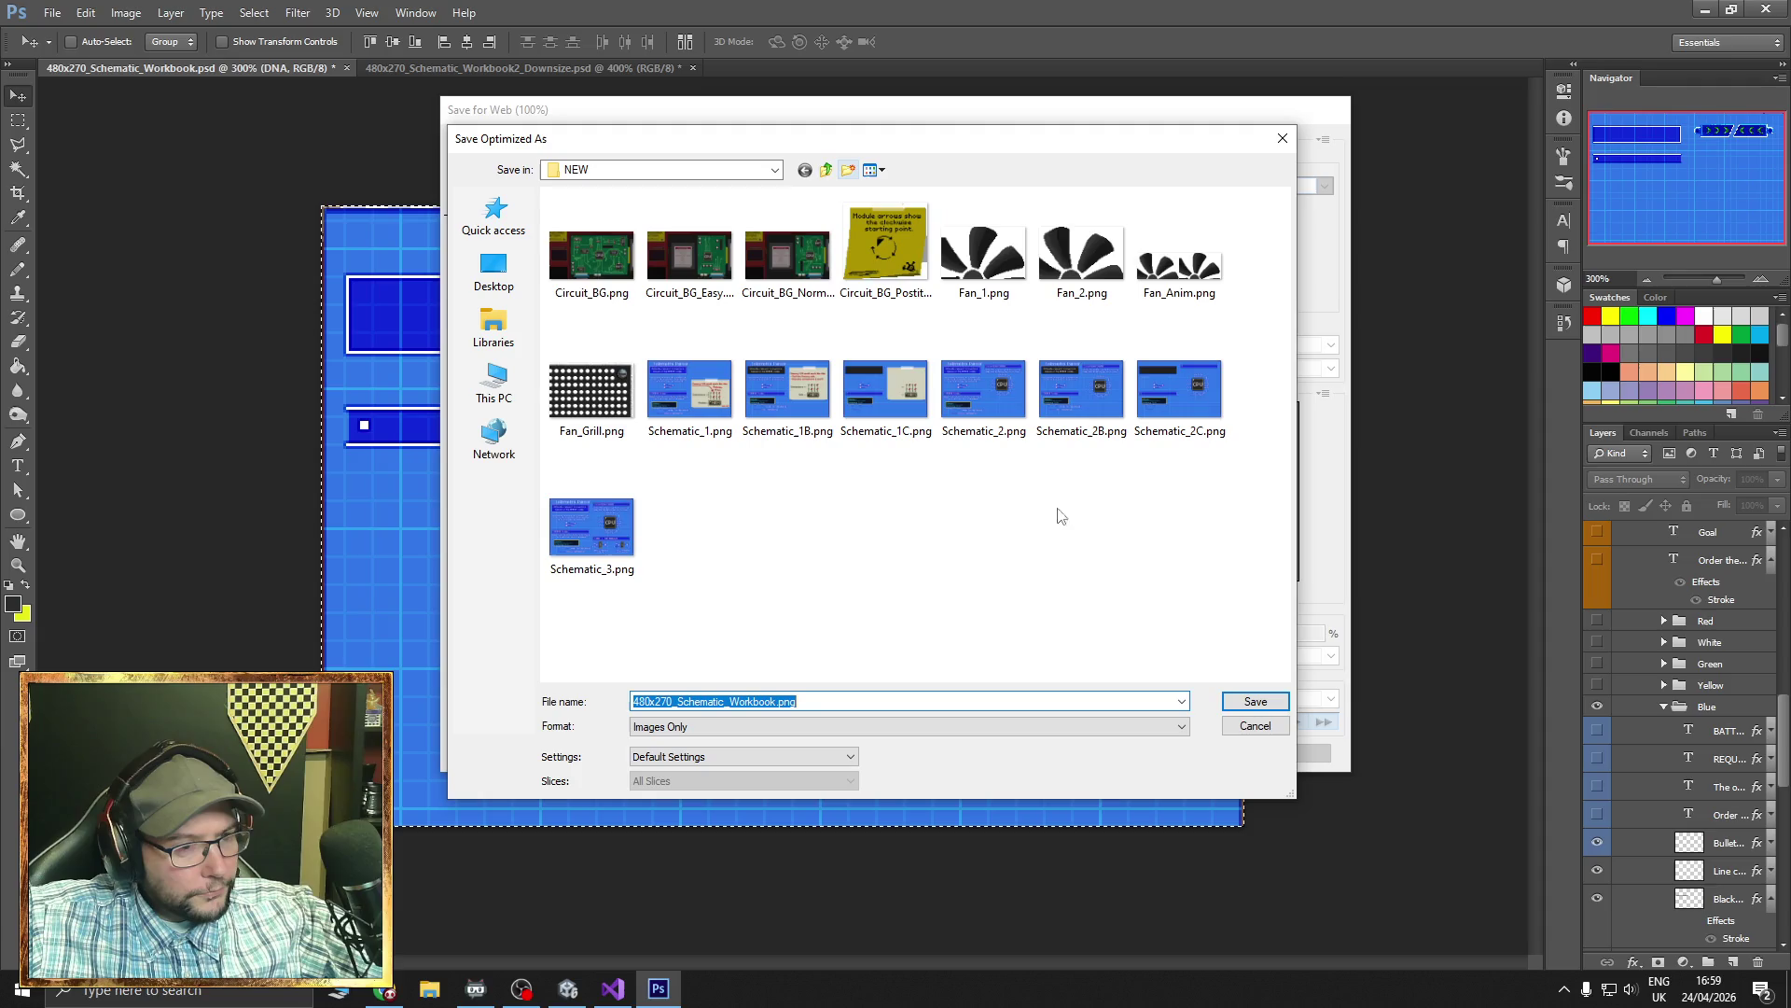
left_click(1256, 726)
left_click(1288, 750)
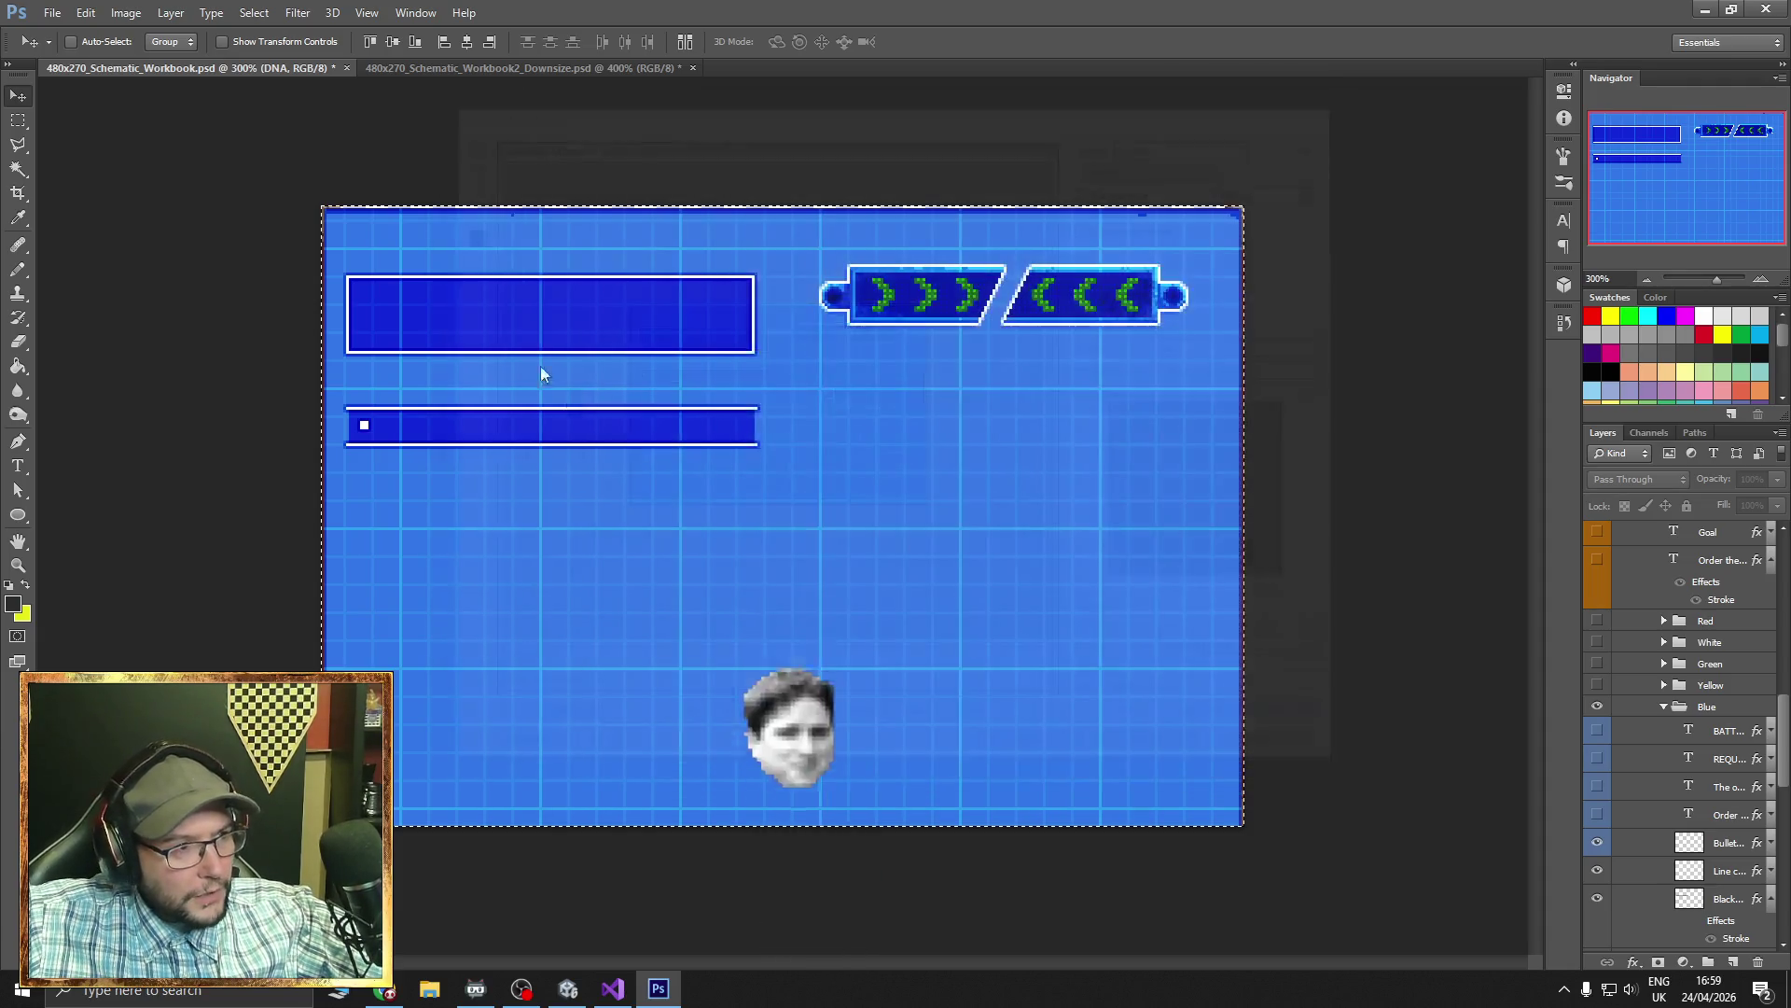
scroll(1679, 728, "up", 10)
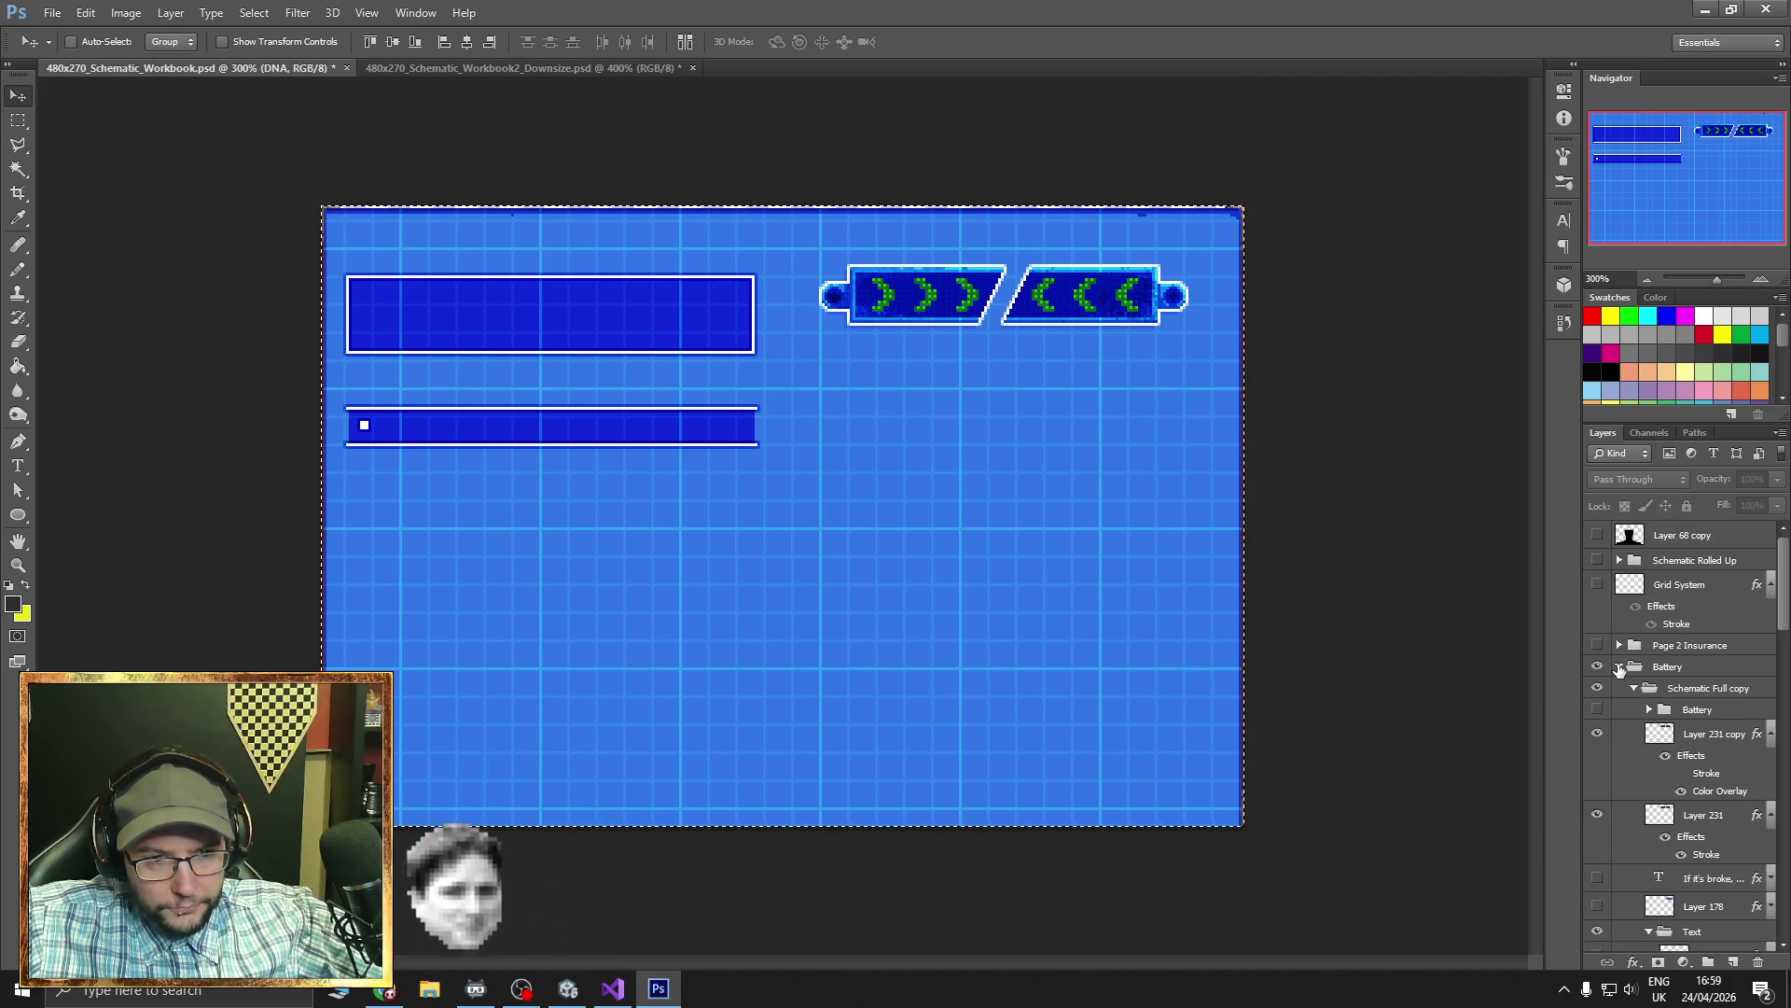
- Hide the Battery page and expand the Circuit group to reach its layers
left_click(1619, 666)
left_click(1597, 666)
left_click(1597, 731)
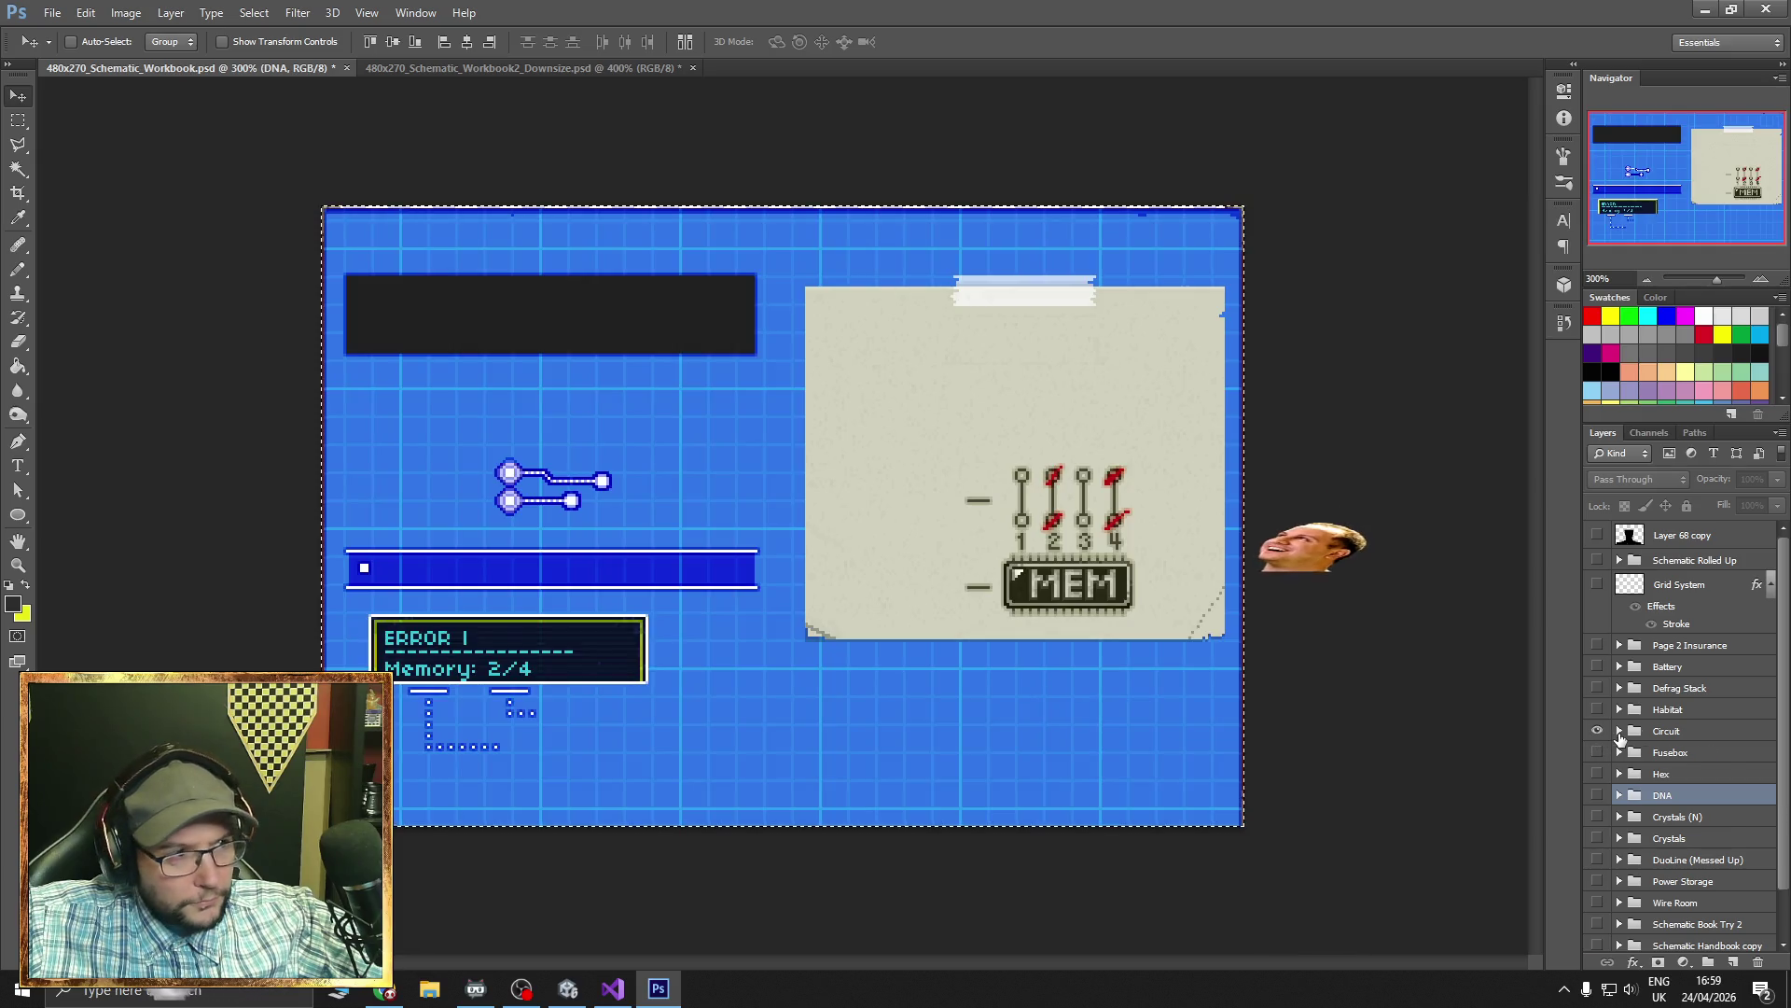
left_click(1618, 731)
scroll(1649, 776, "down", 5)
scroll(1650, 777, "down", 5)
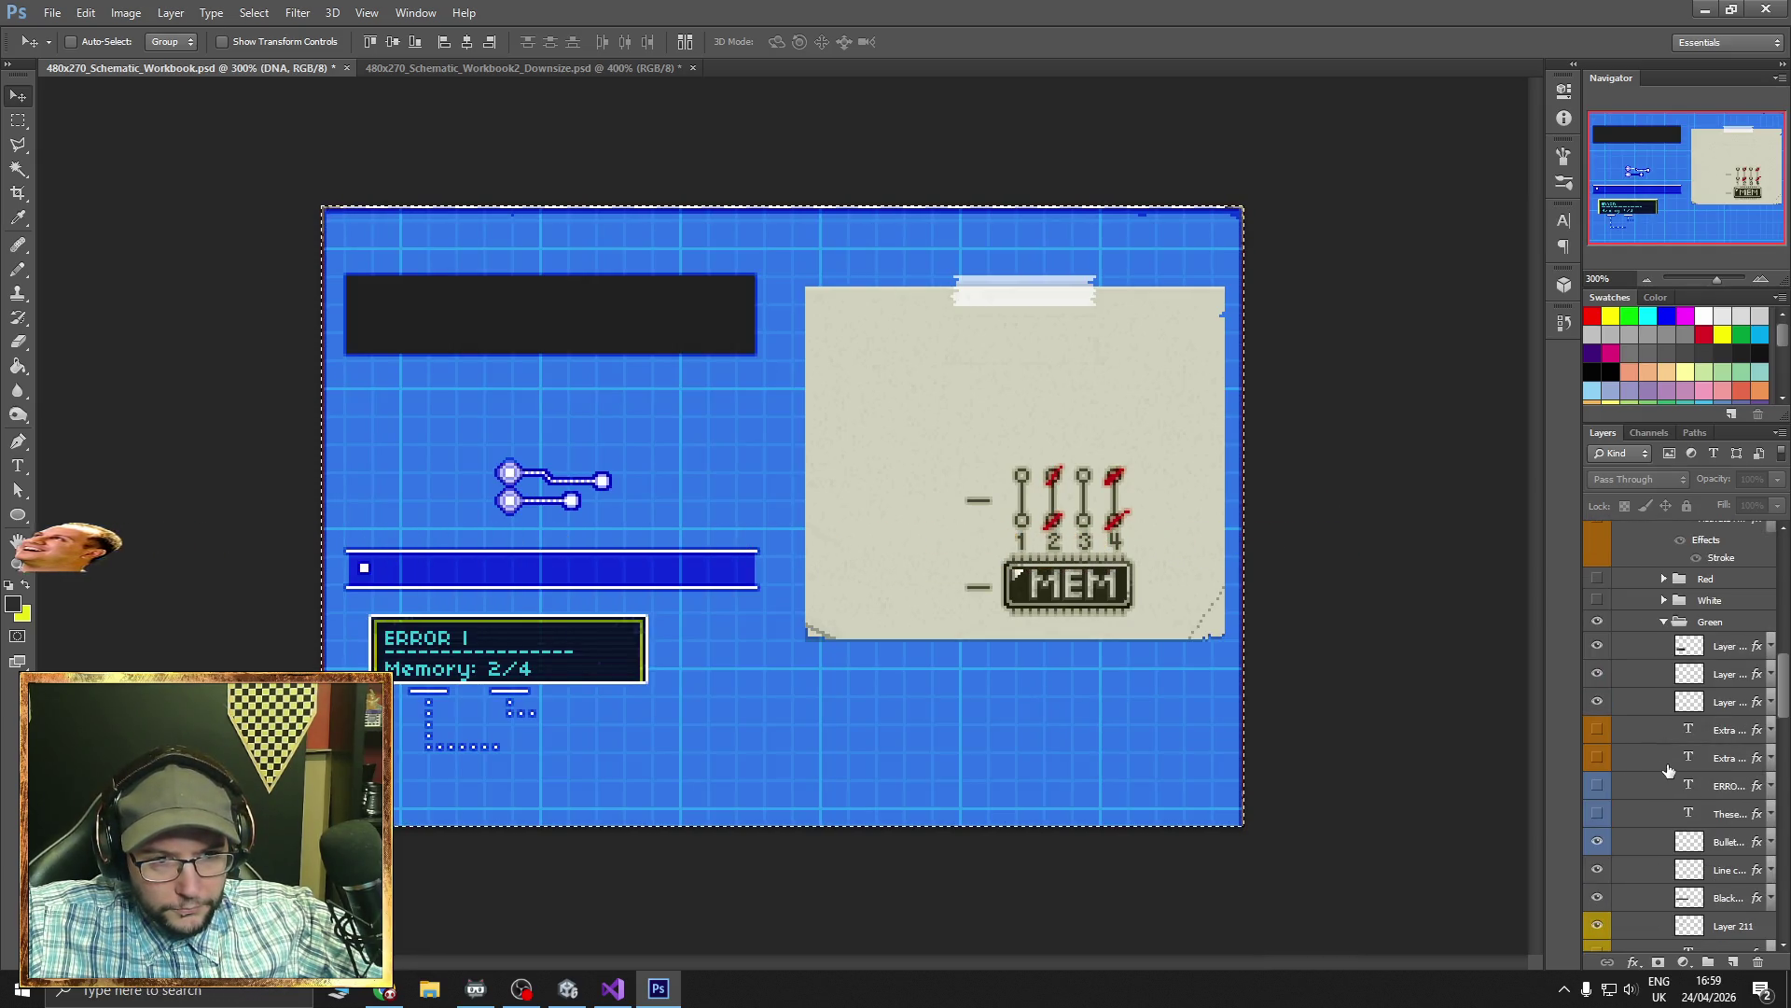
left_click(1597, 648)
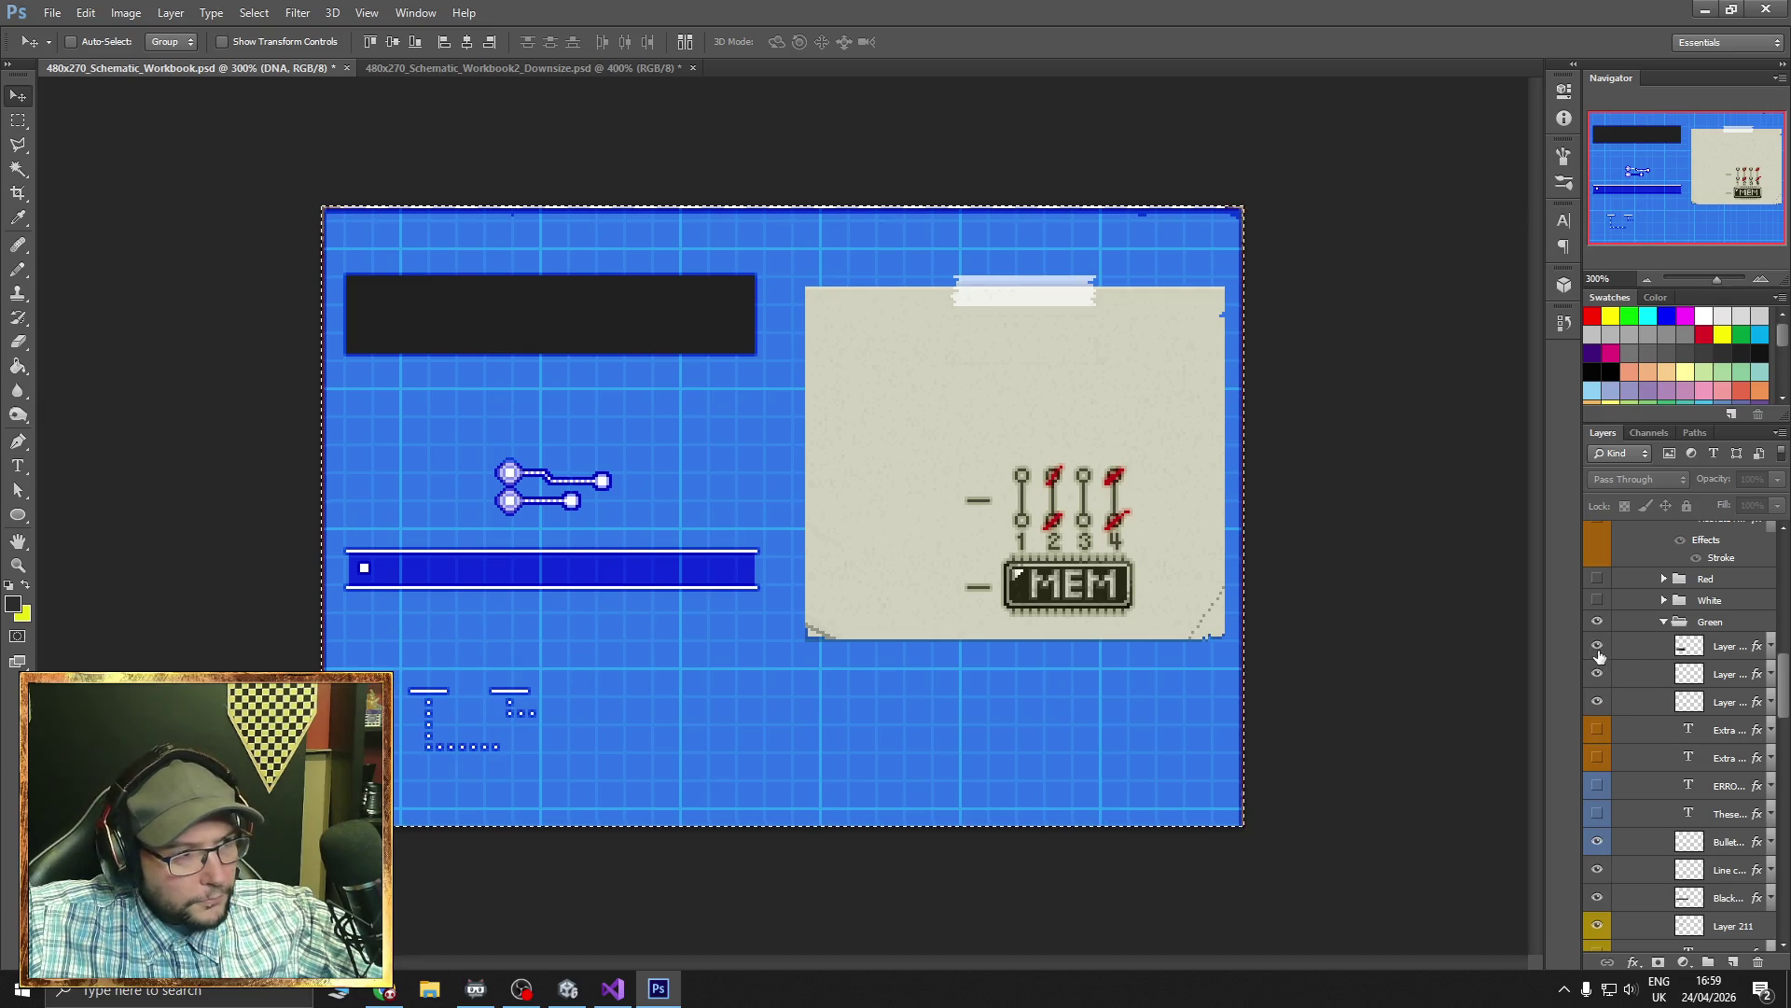
left_click(1597, 649)
scroll(1597, 658, "down", 5)
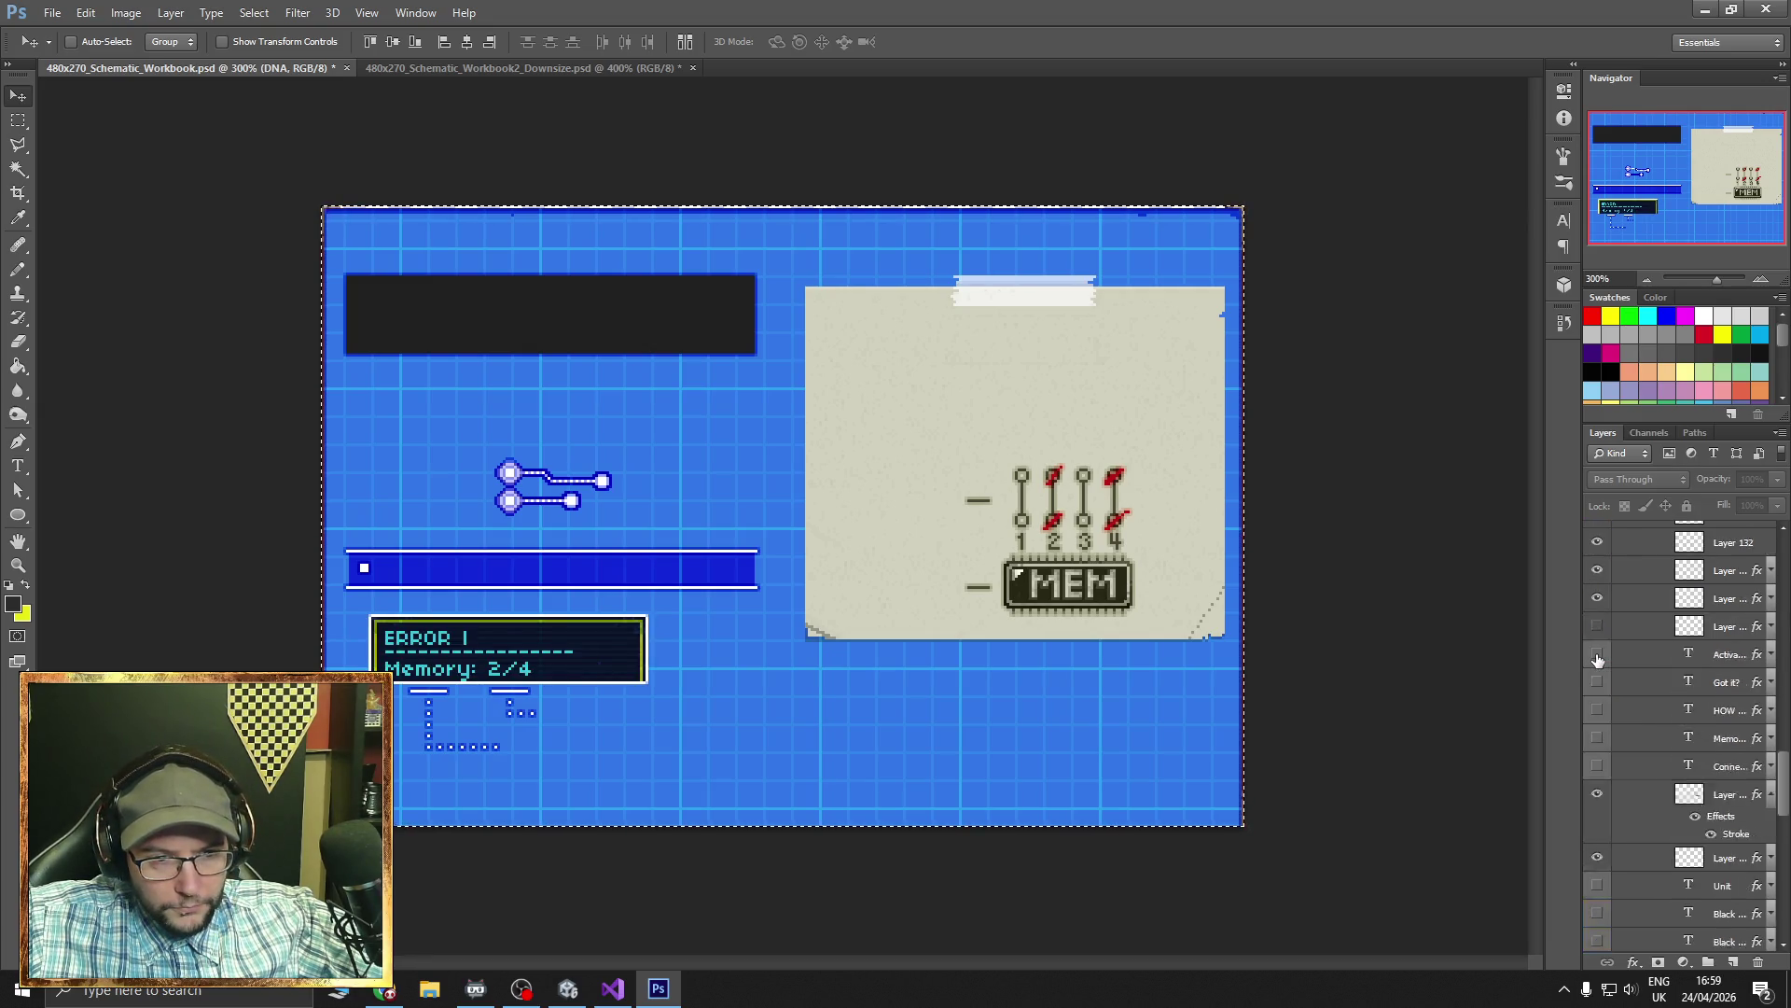
scroll(1597, 660, "down", 3)
- Duplicate Layer 233 copy 4 as Layer 233 copy 5 and move it near the stack's top
right_click(1733, 695)
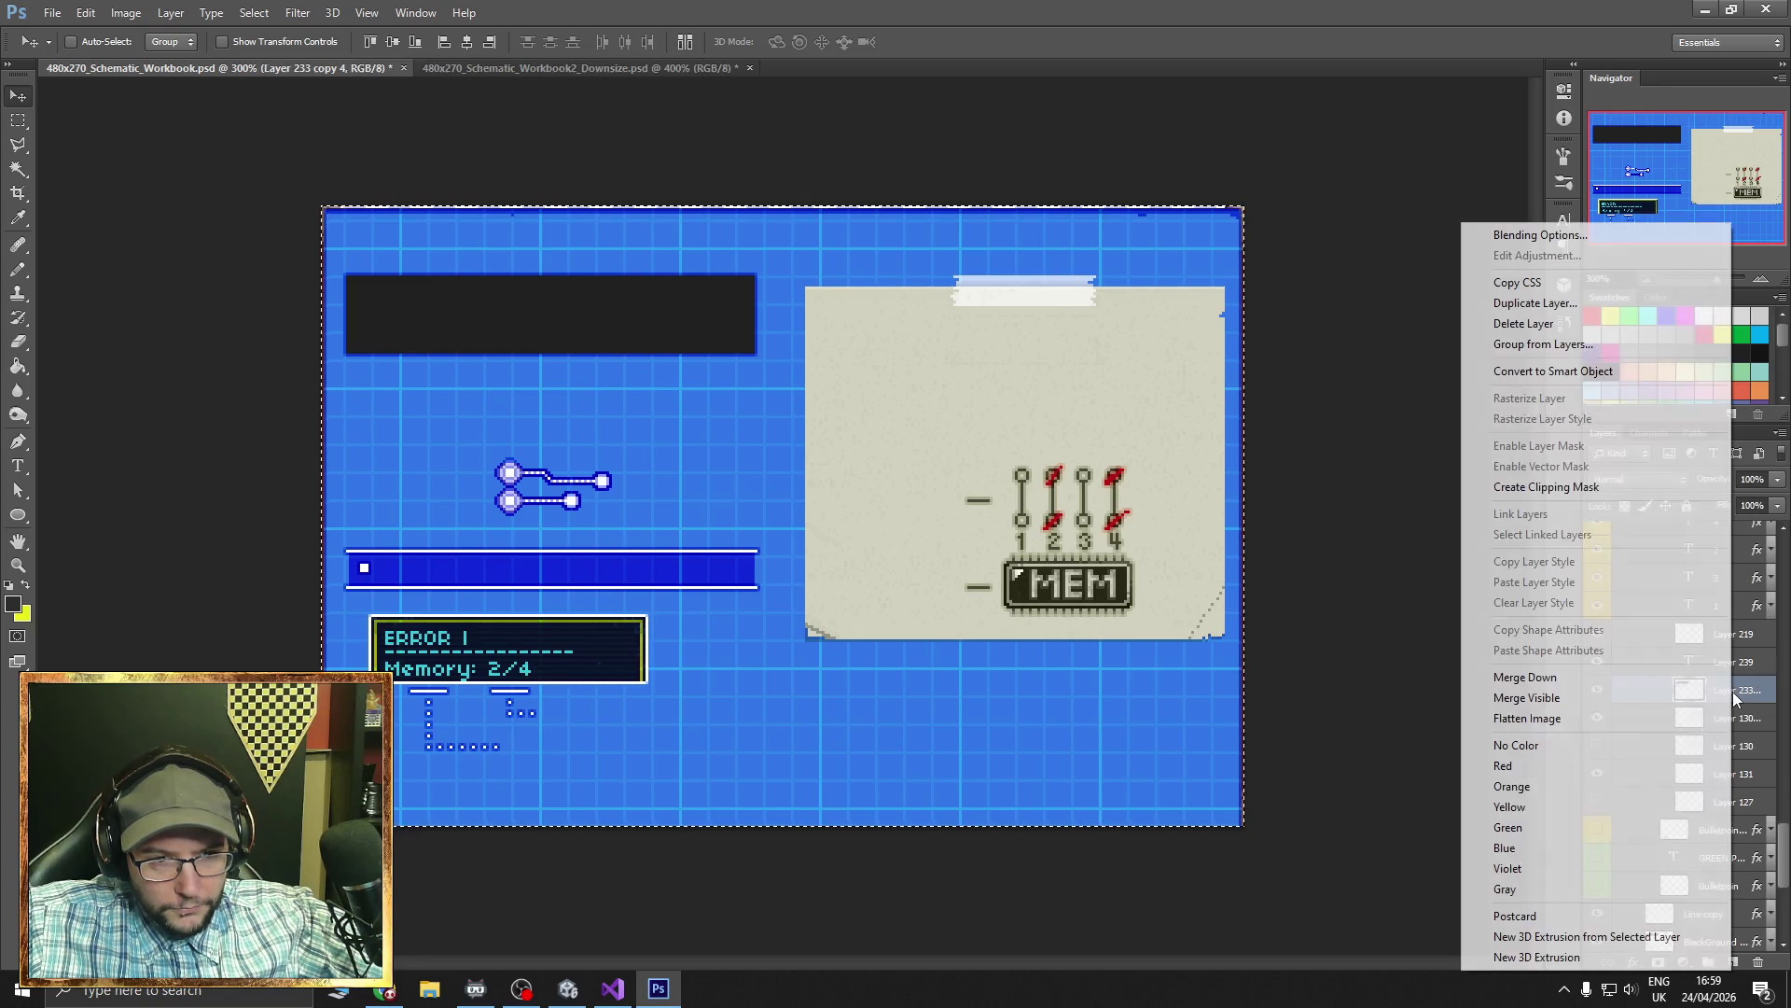
left_click(1587, 303)
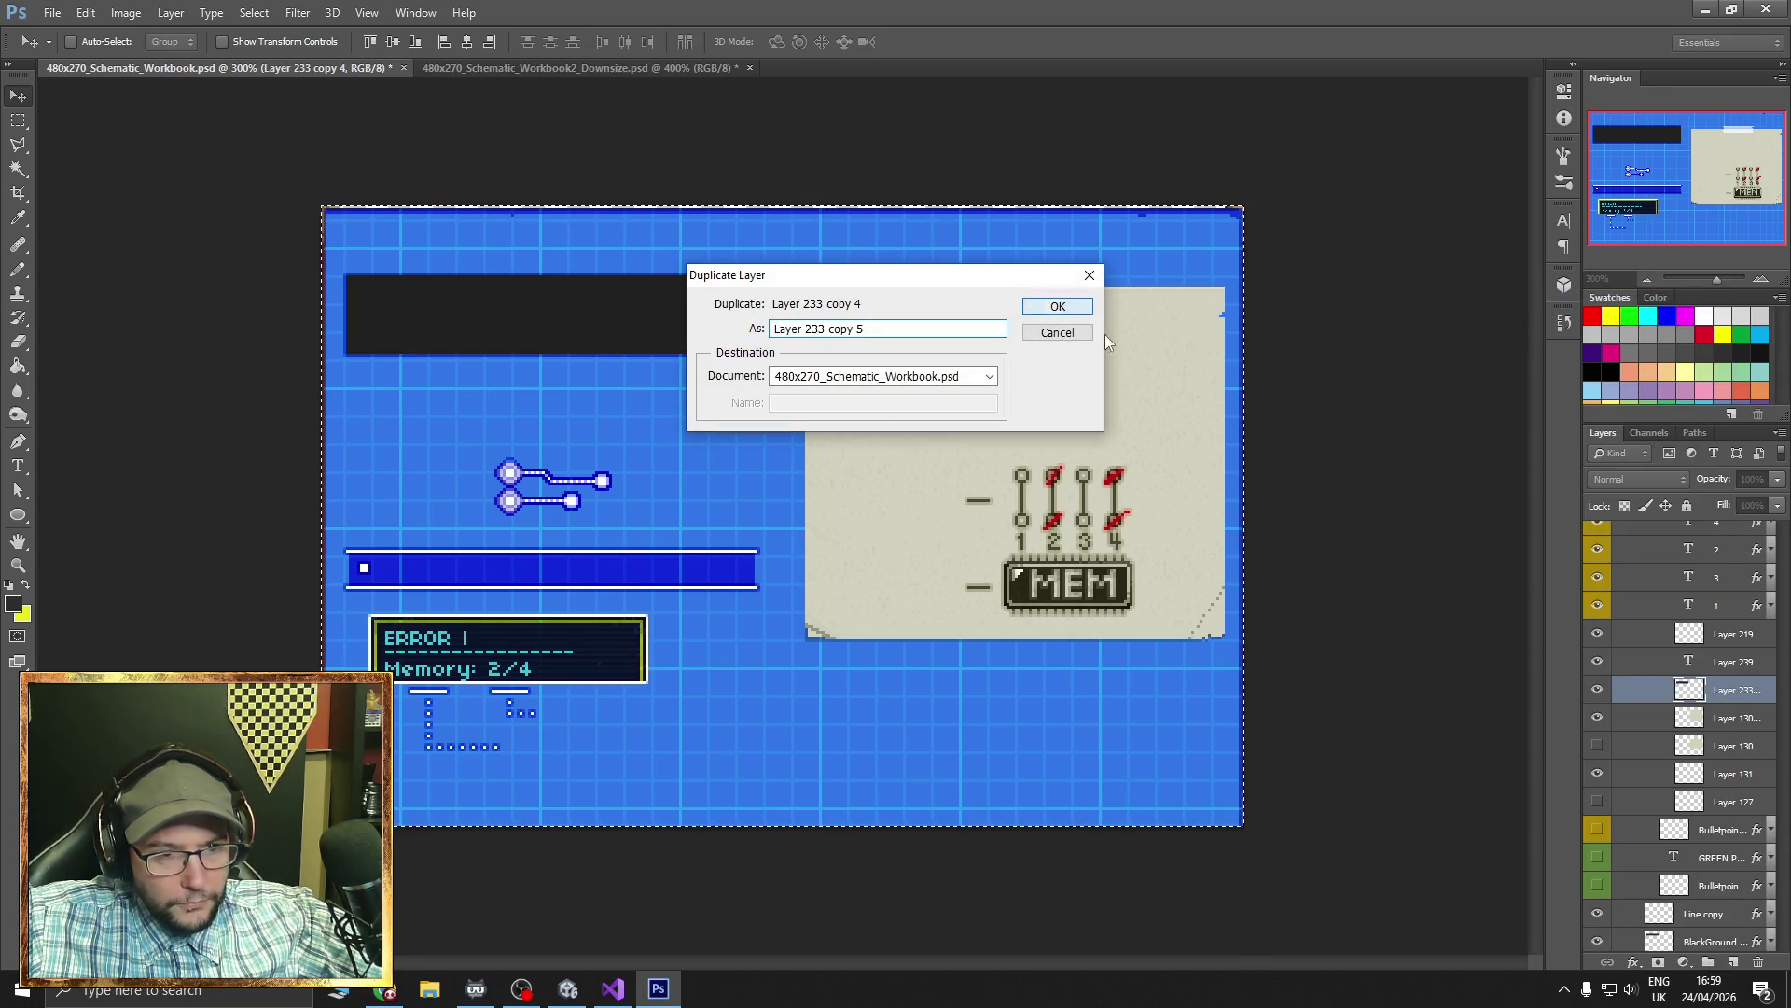
left_click(1057, 306)
mouse_move(1721, 690)
left_mouse_down()
mouse_move(1700, 505)
mouse_move(1711, 571)
left_mouse_up()
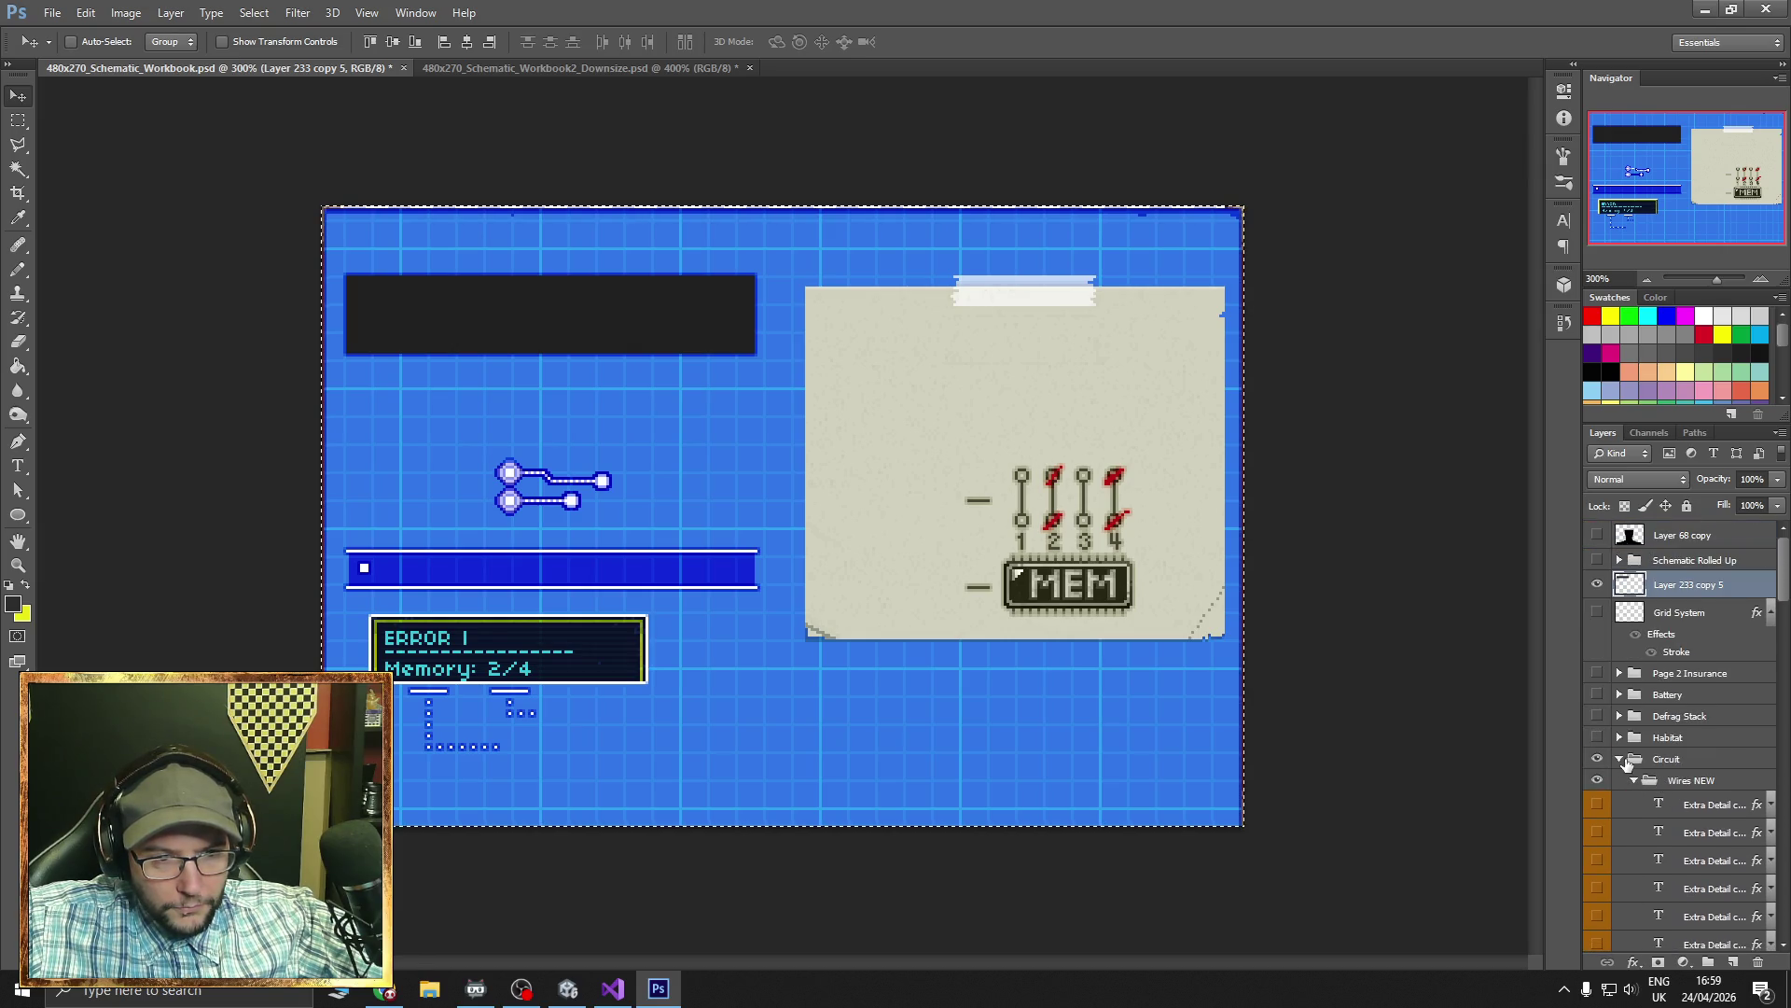
left_click(1620, 761)
- Hide the Circuit page, show the Battery page, and toggle Layer 233 copy 5 to check the dark box
left_click(1599, 760)
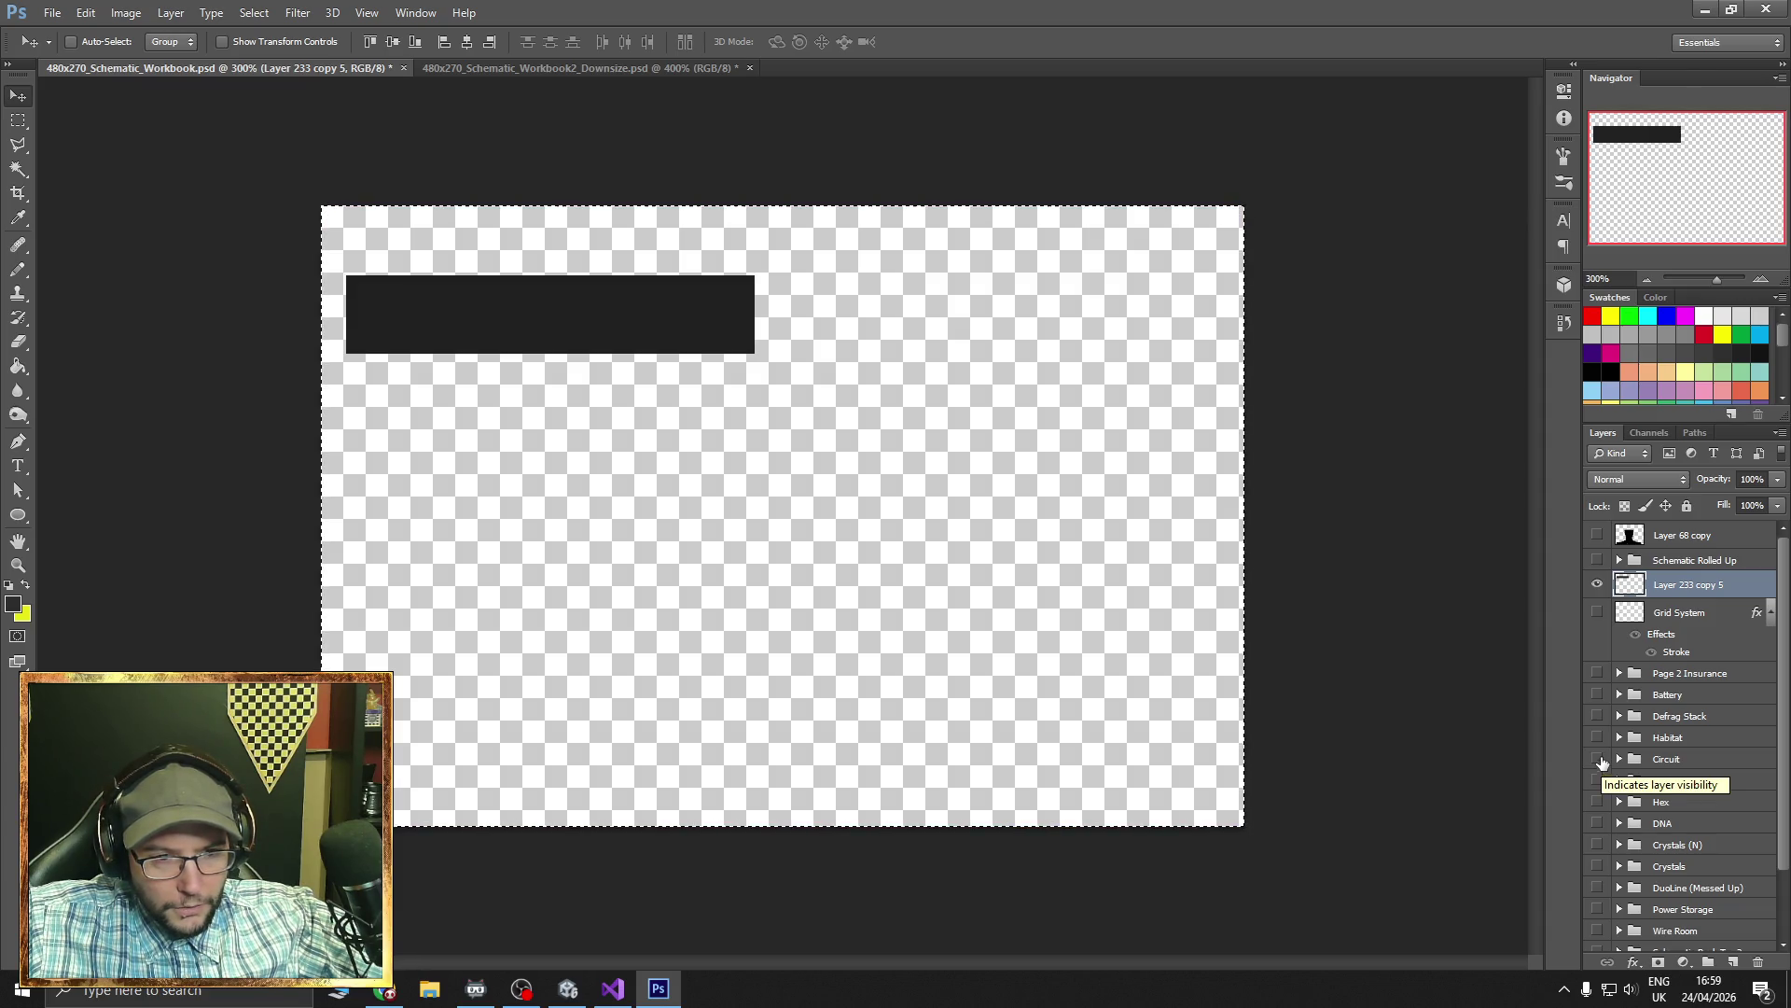
left_click(1620, 694)
left_click(1597, 694)
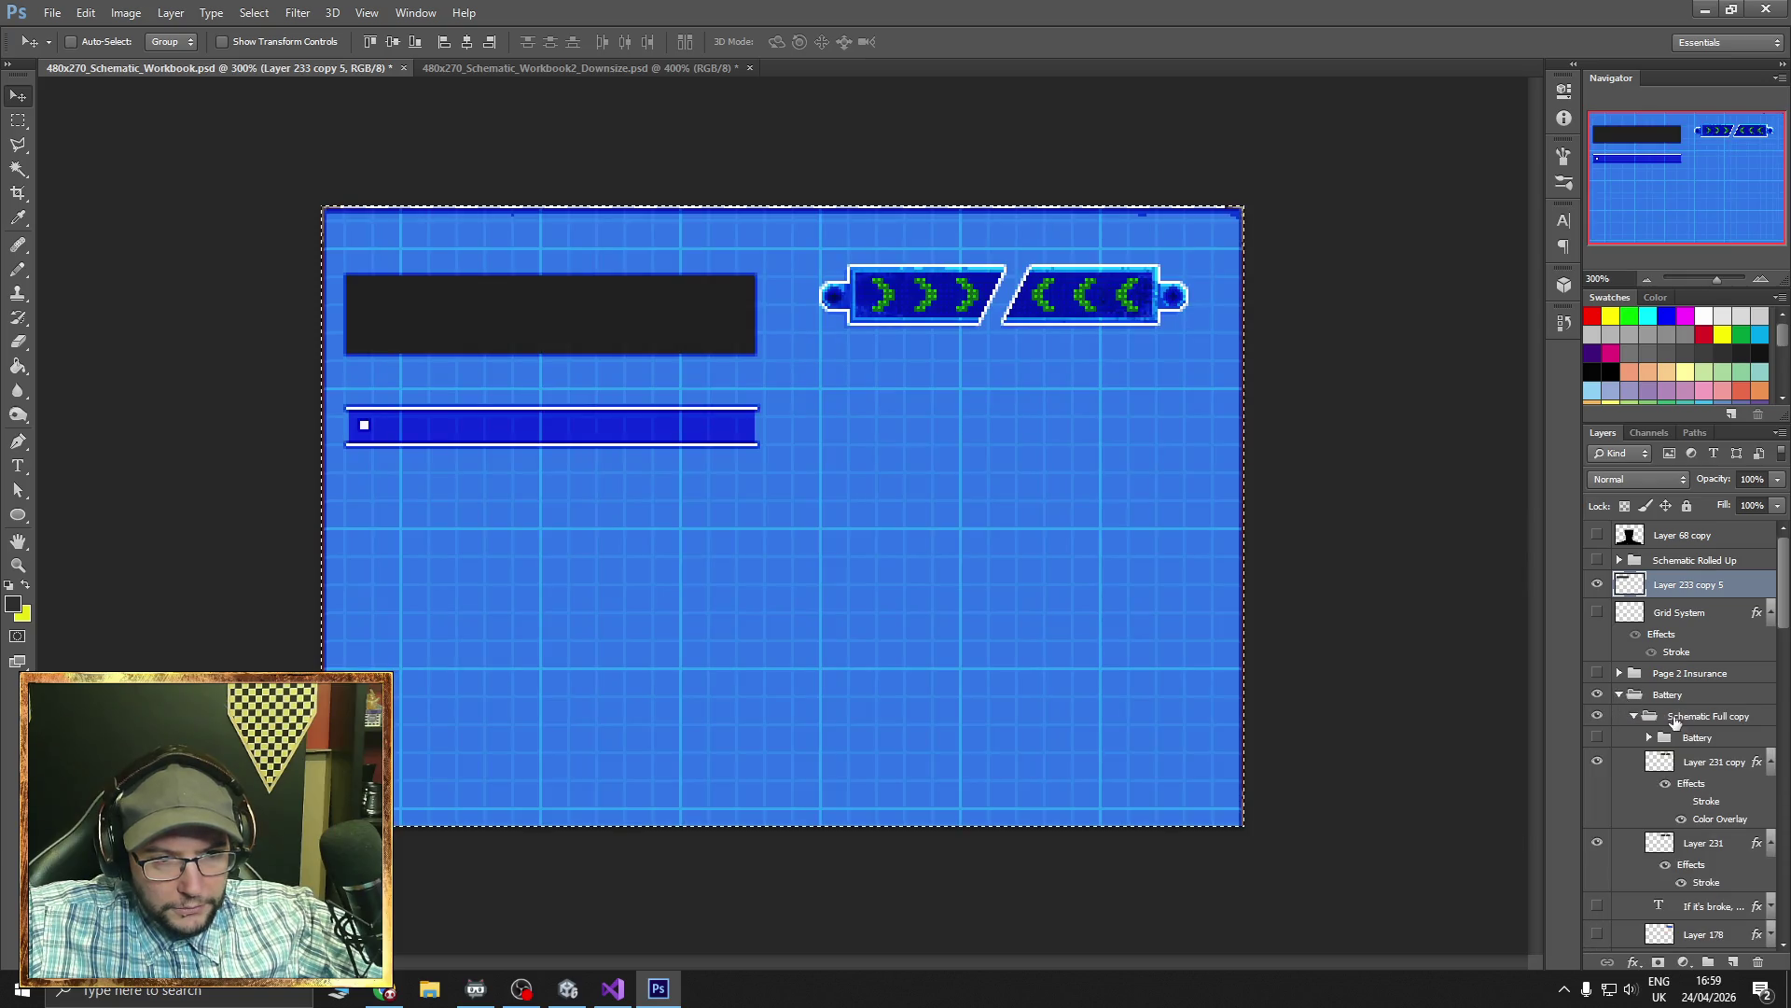
left_click(1599, 585)
left_click(1597, 584)
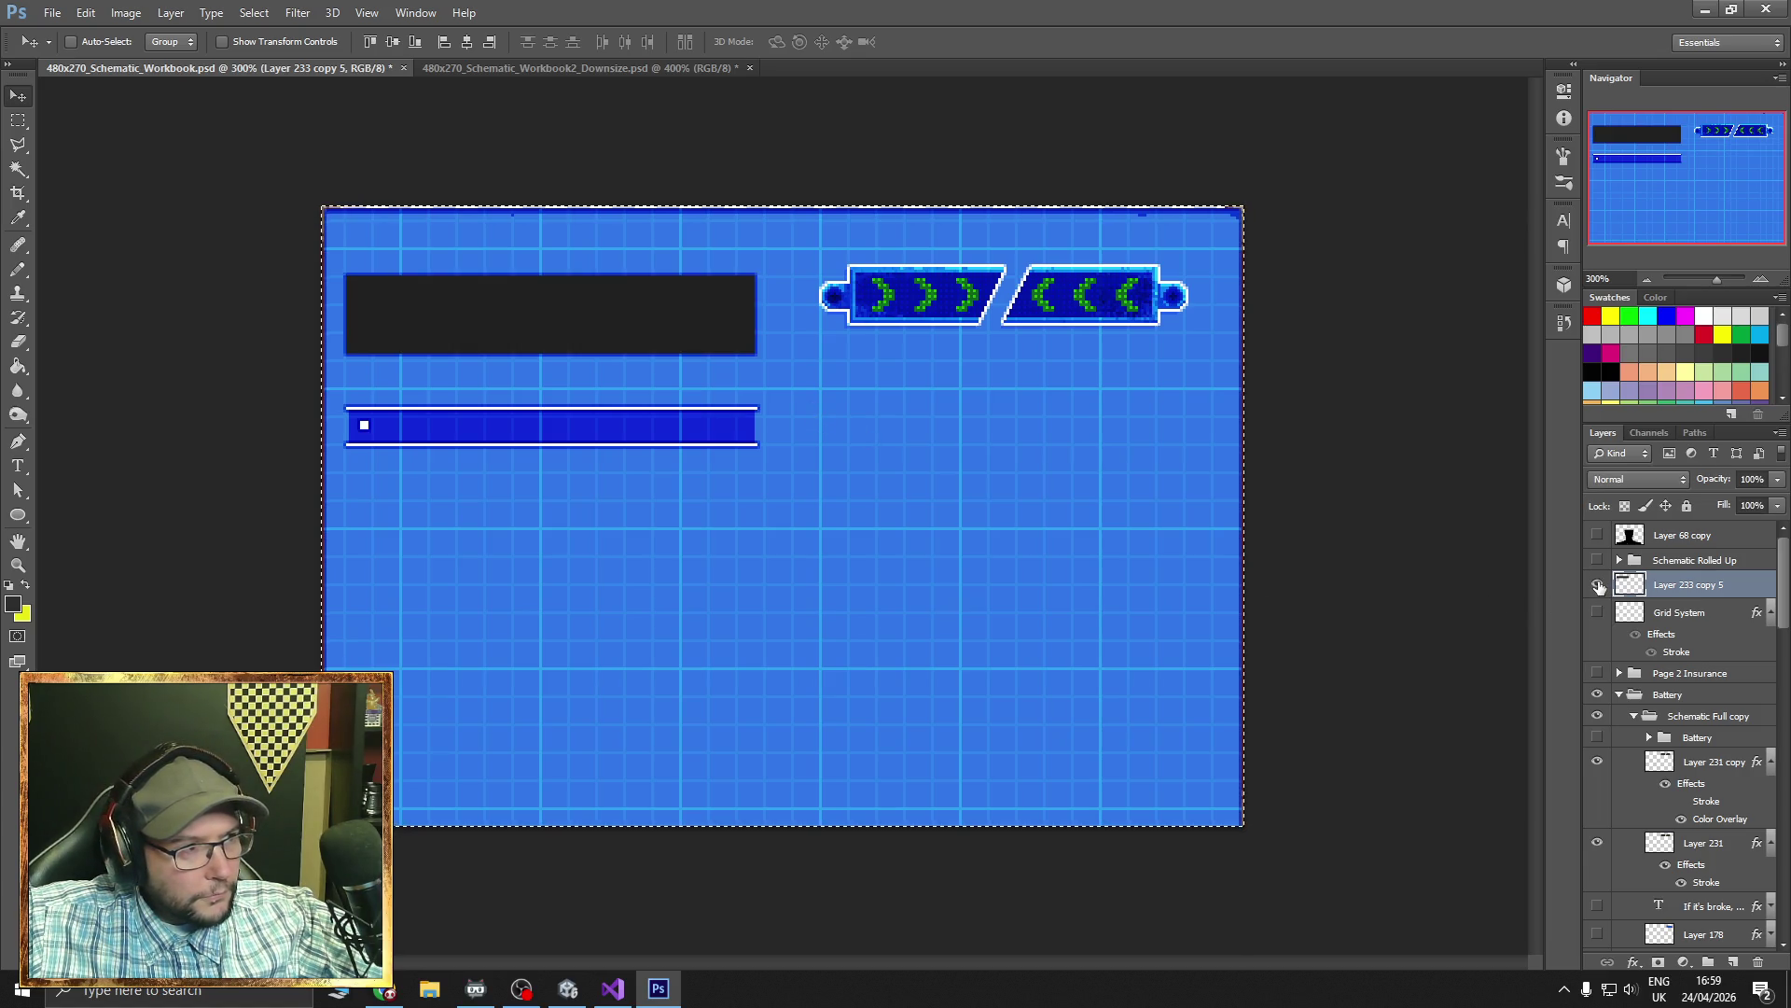
left_click(52, 13)
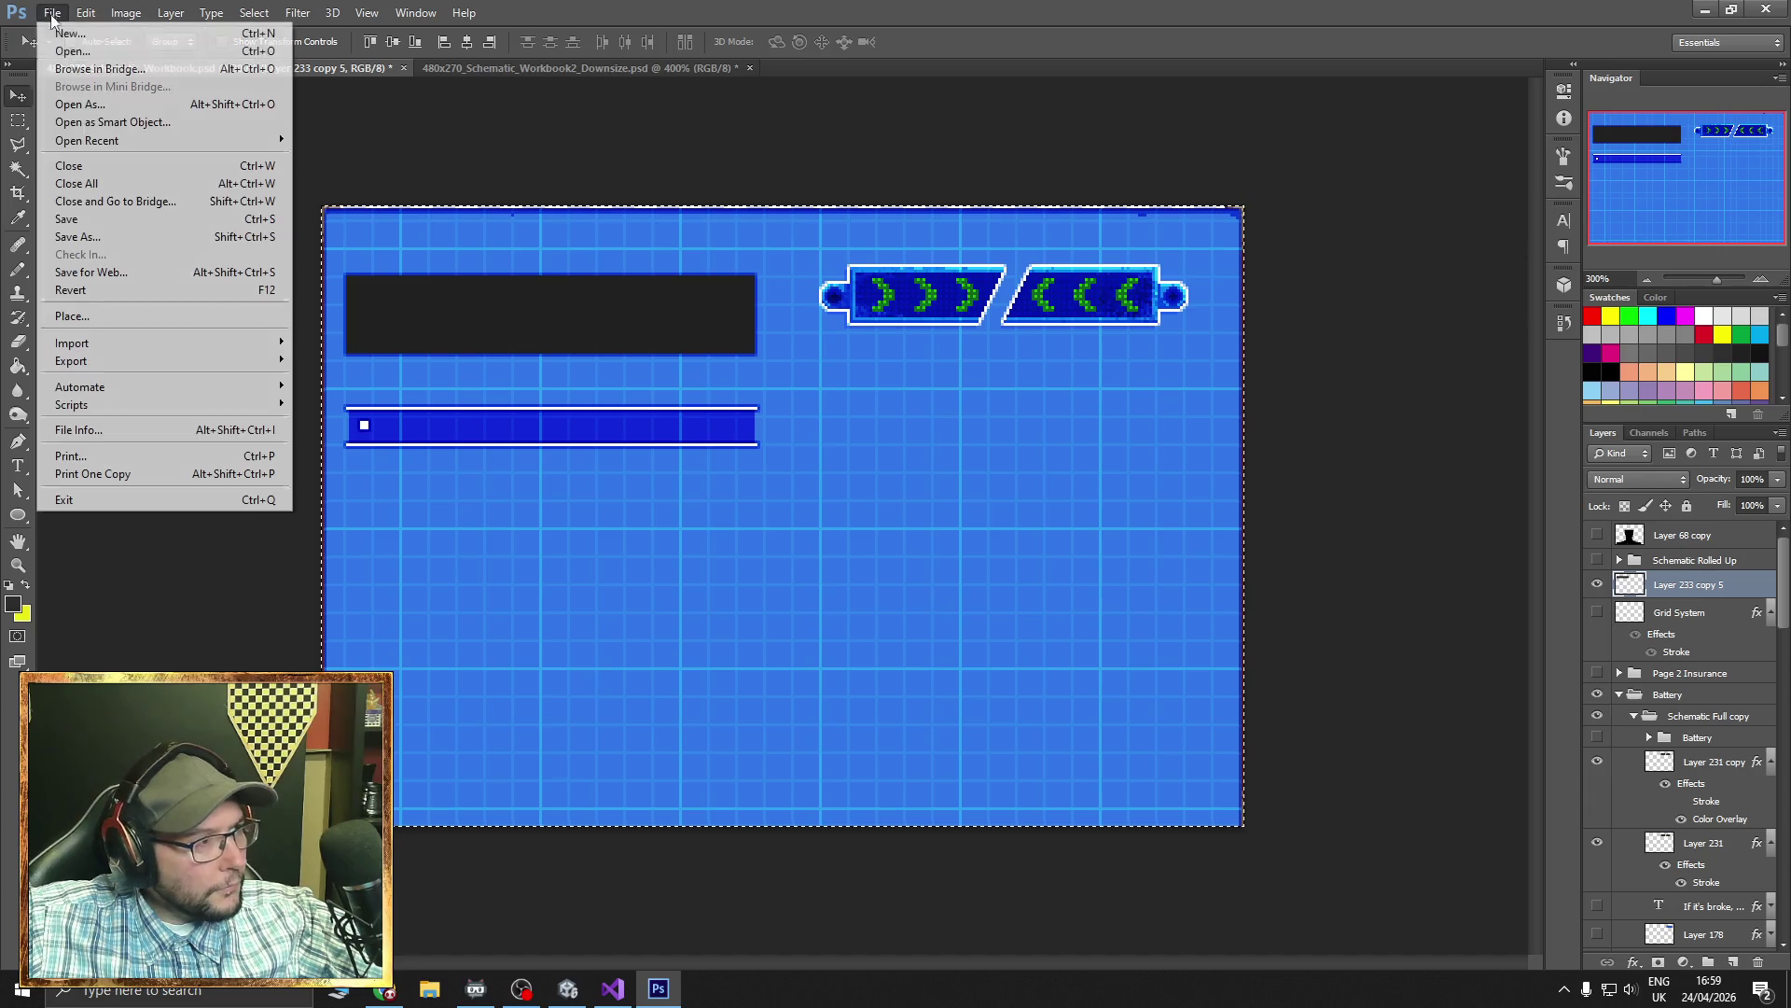
- Save the Battery page for web as Schematic_1C.png in PuzzleRooms > Battery Room, then undo one step
left_click(146, 272)
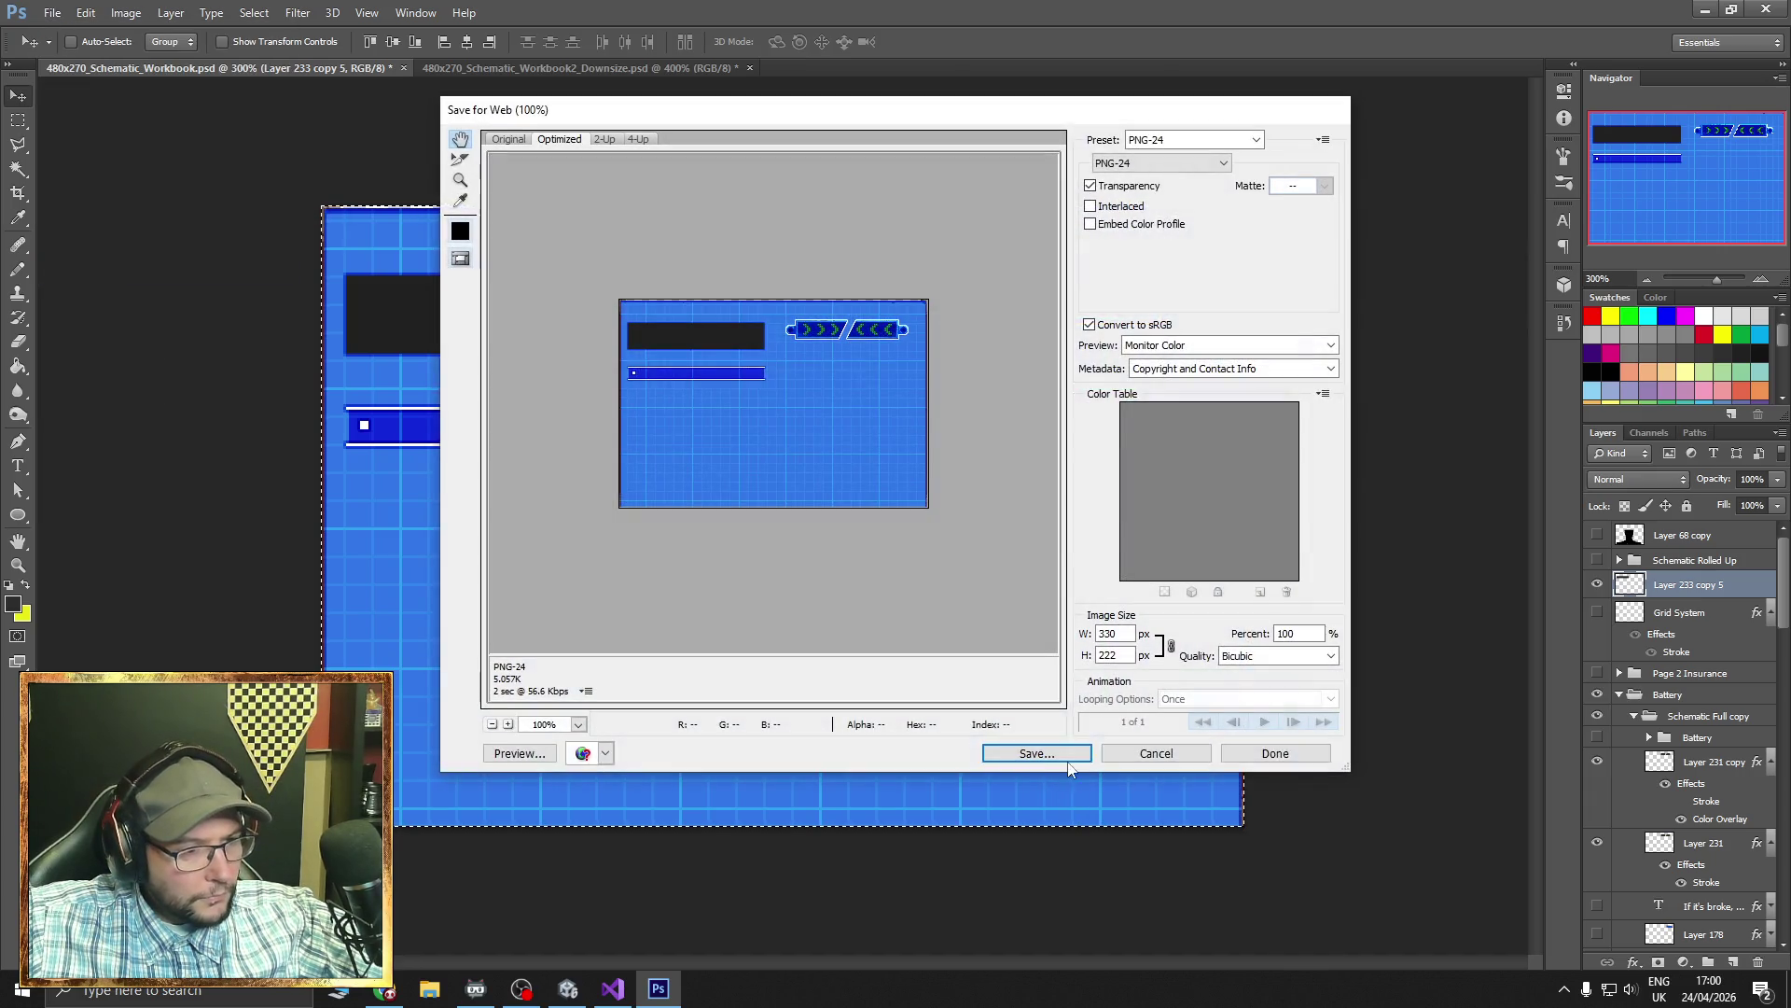
left_click(1083, 752)
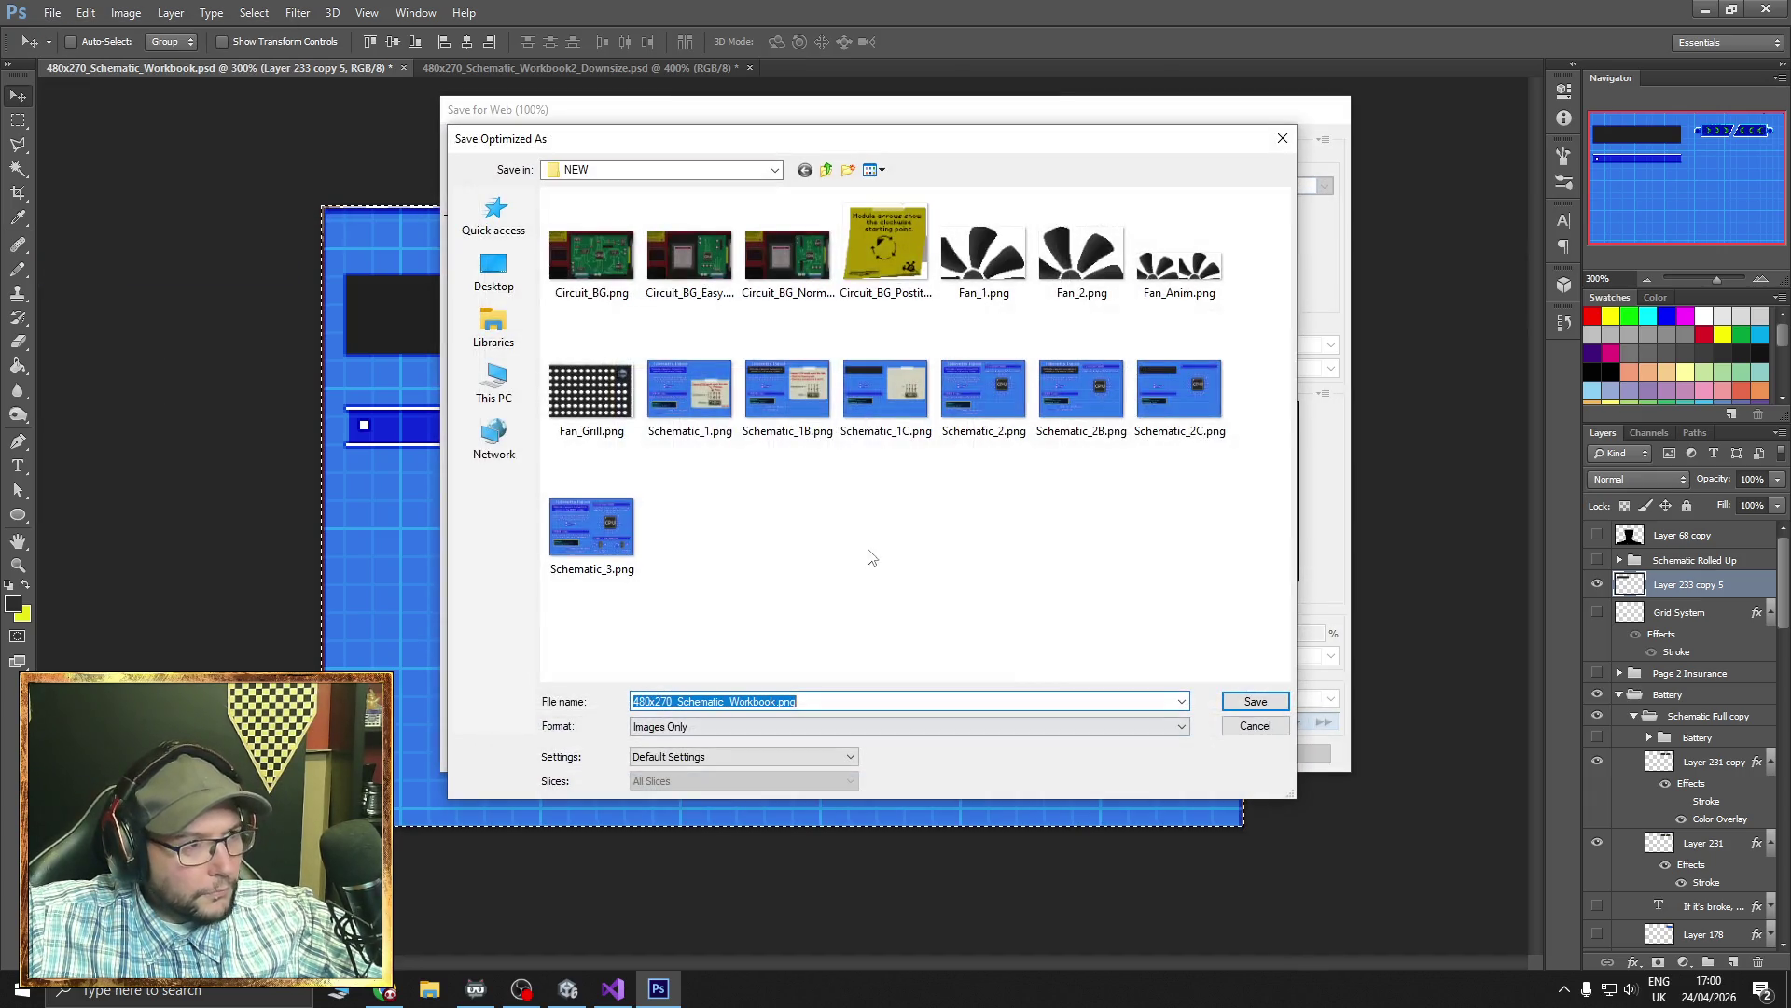
left_click(826, 169)
left_click(826, 169)
double_click(597, 218)
scroll(709, 374, "down", 1)
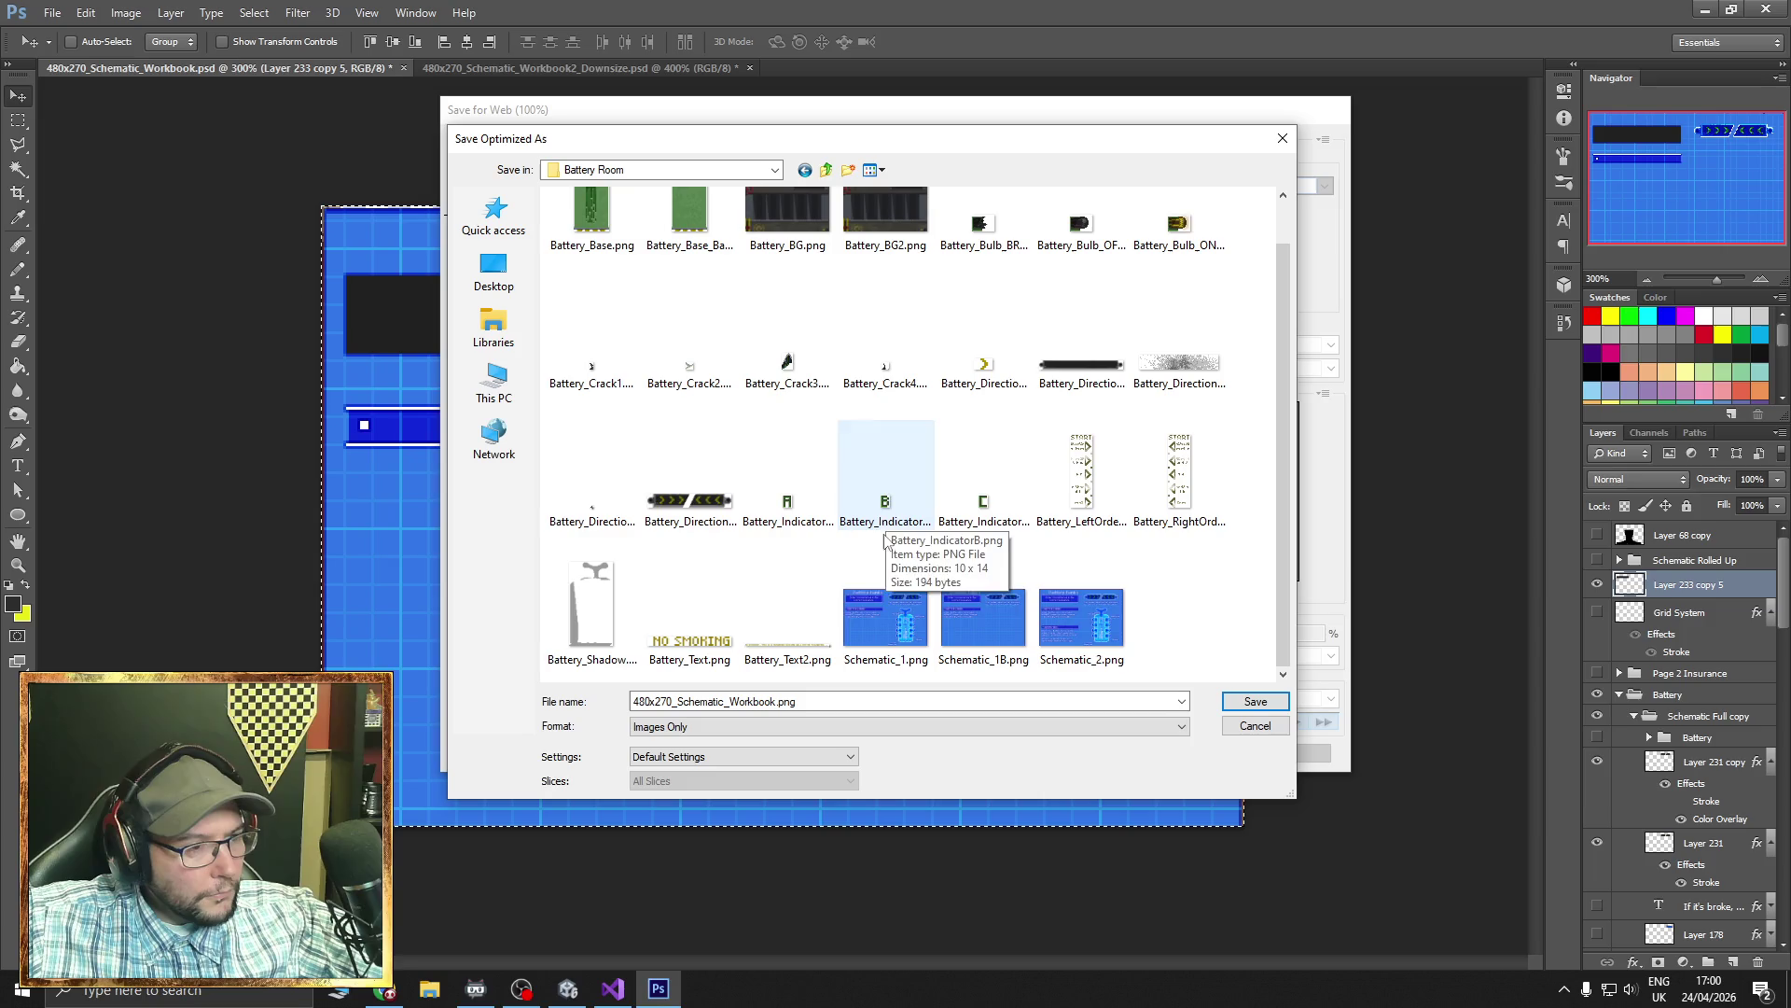
left_click(989, 640)
left_click(695, 702)
left_click(695, 701)
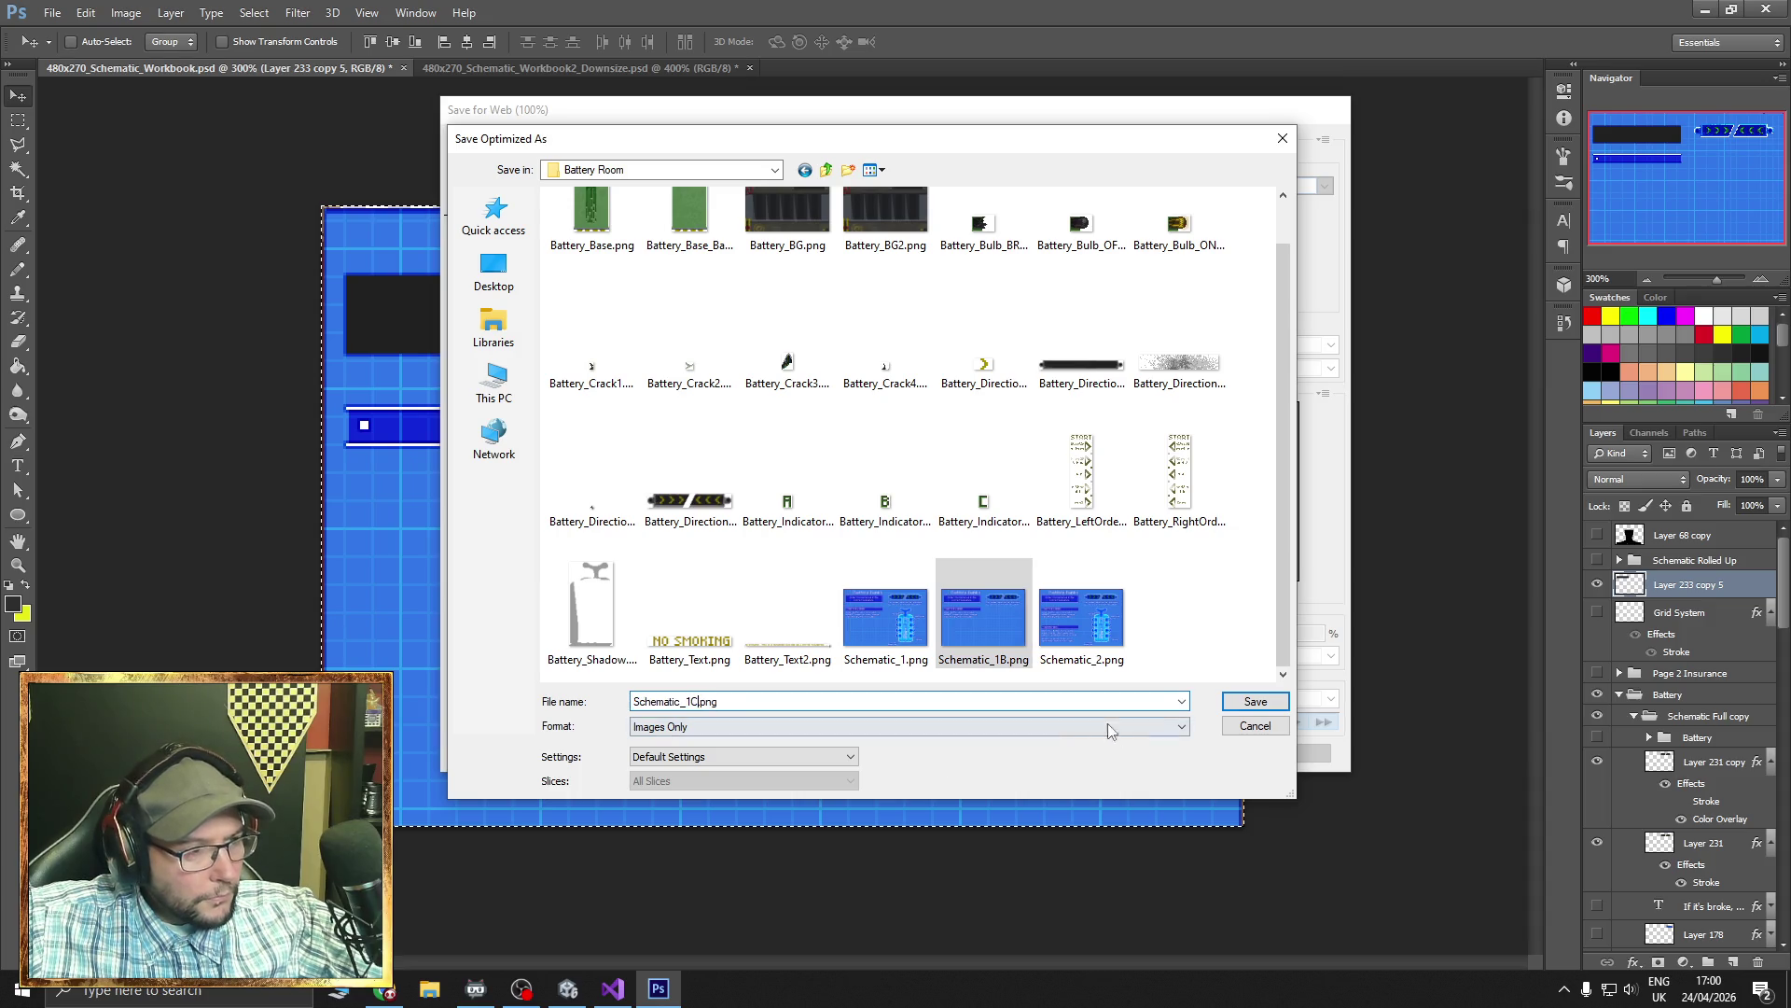
left_click(1222, 703)
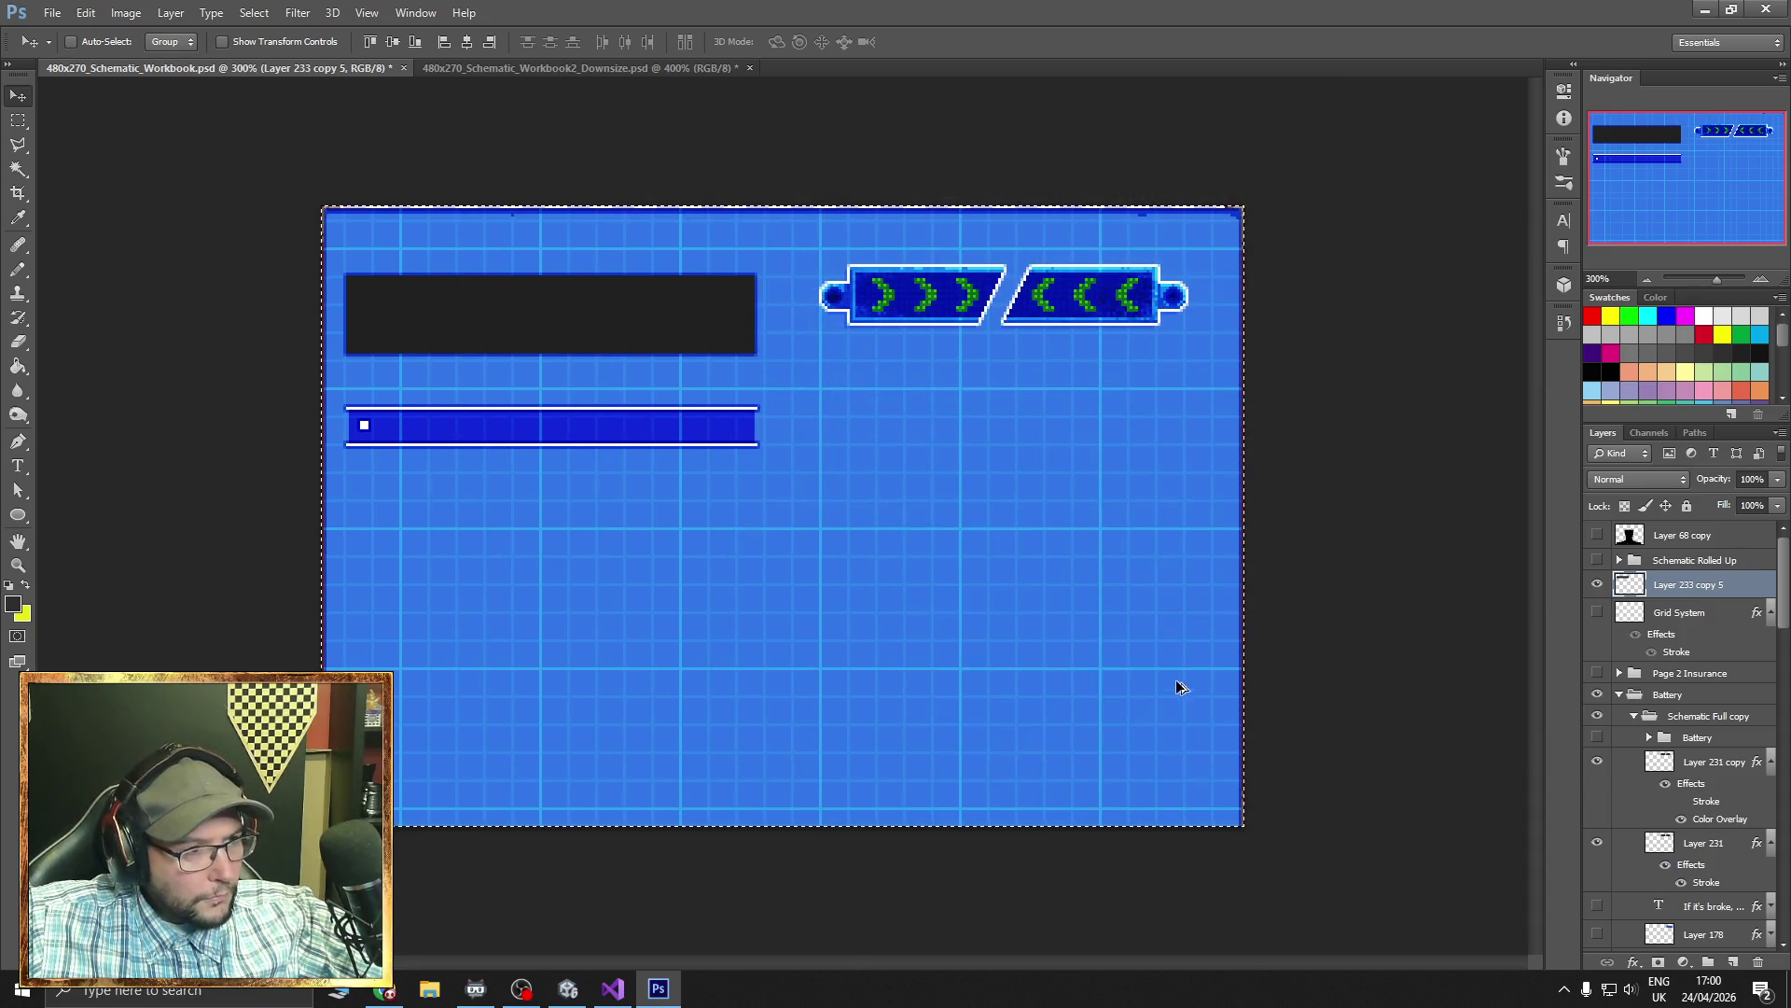
key("ctrl+z")
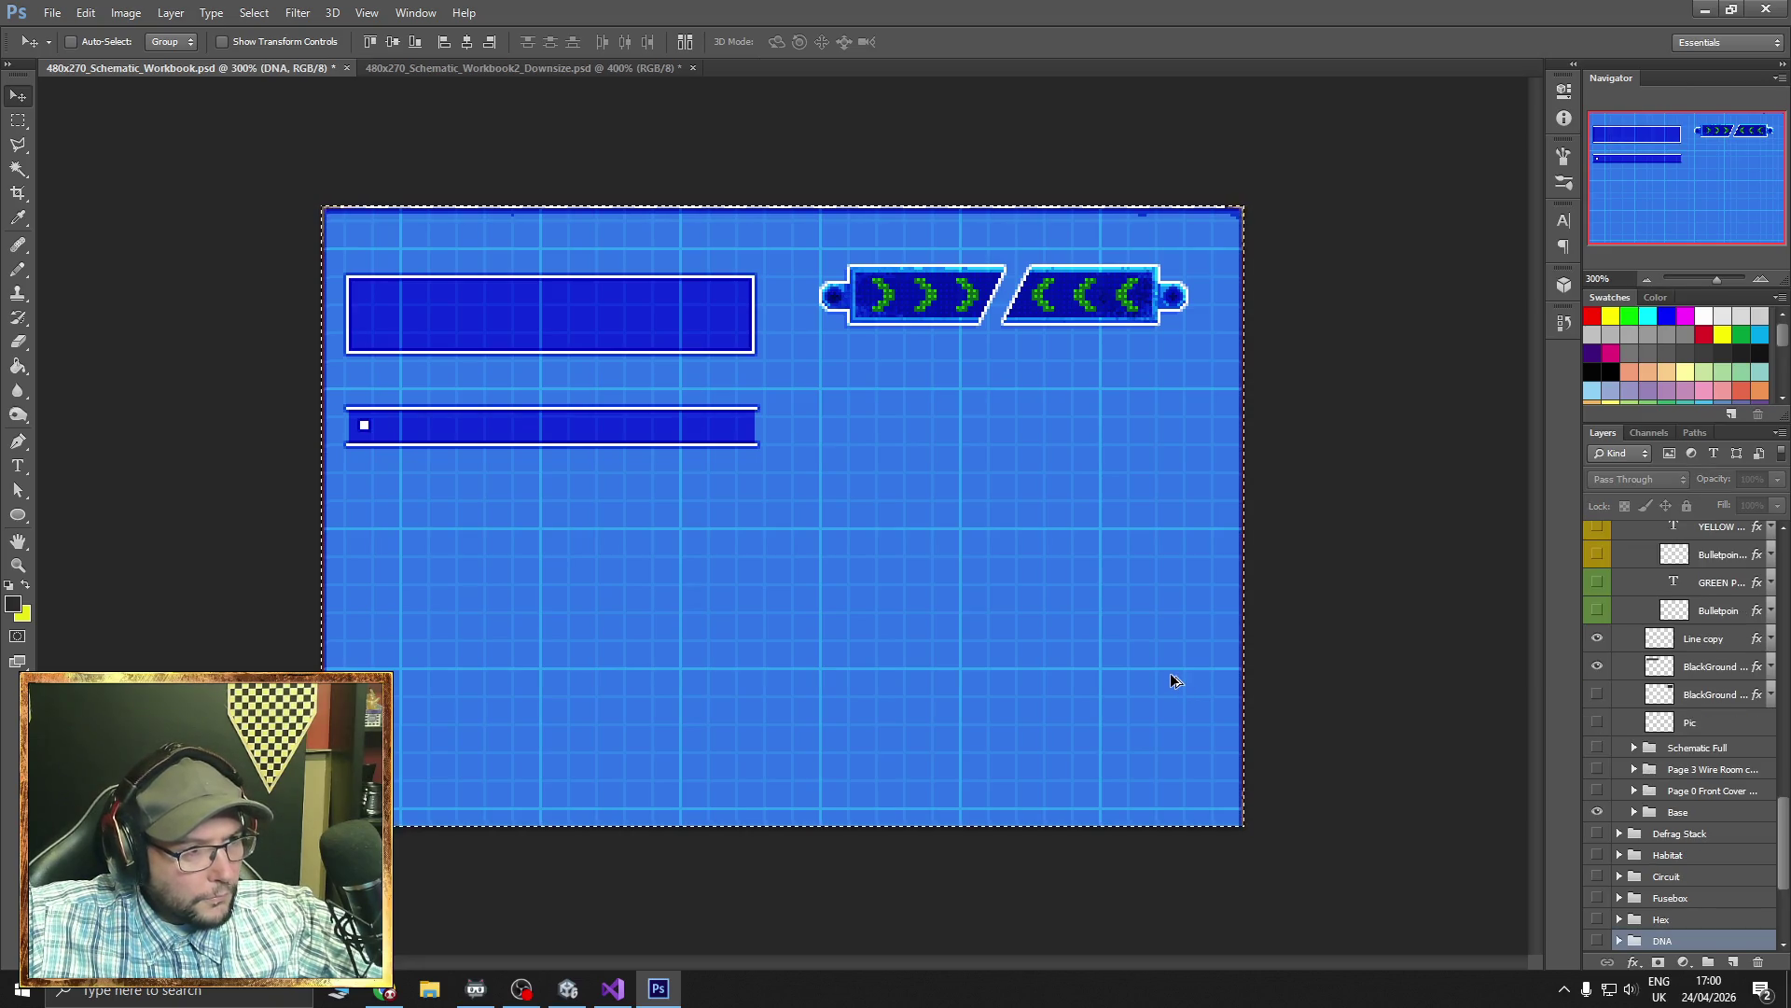
- Restore the uncropped canvas, hide the Battery group, and turn on the Schematic Book Try 2 cover
key("ctrl+z")
scroll(1624, 692, "up", 3)
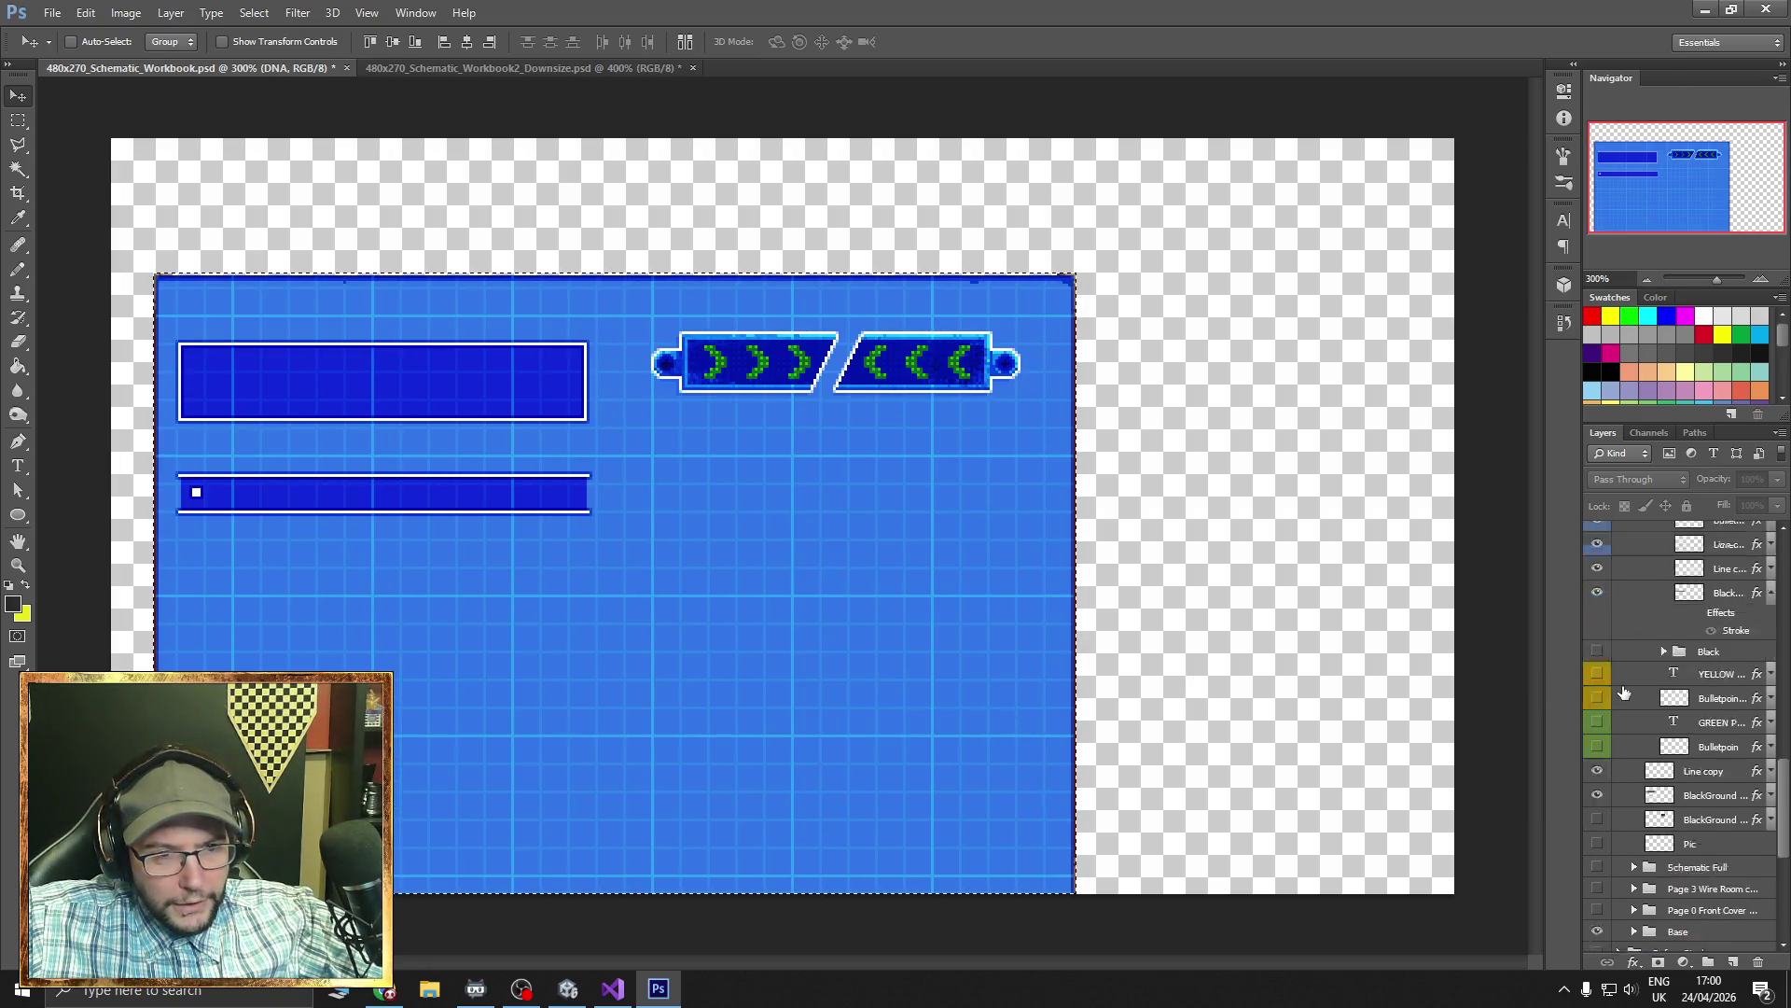
scroll(1625, 692, "up", 10)
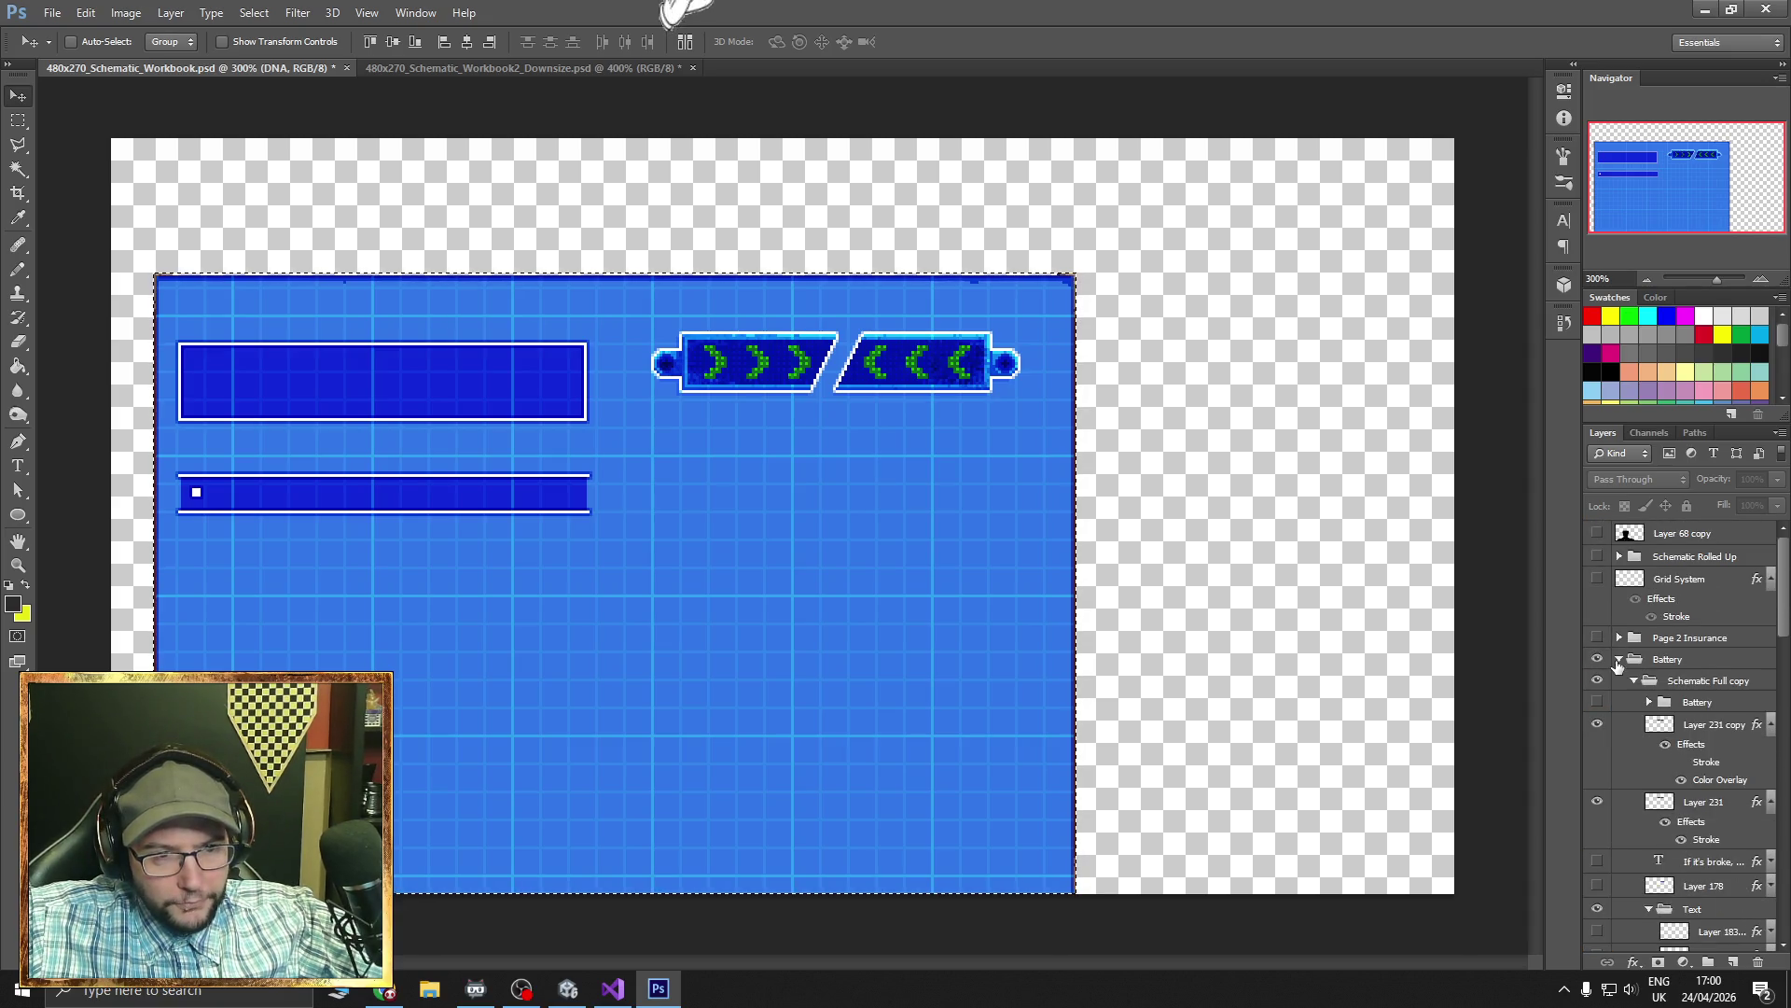
left_click(1617, 661, "alt")
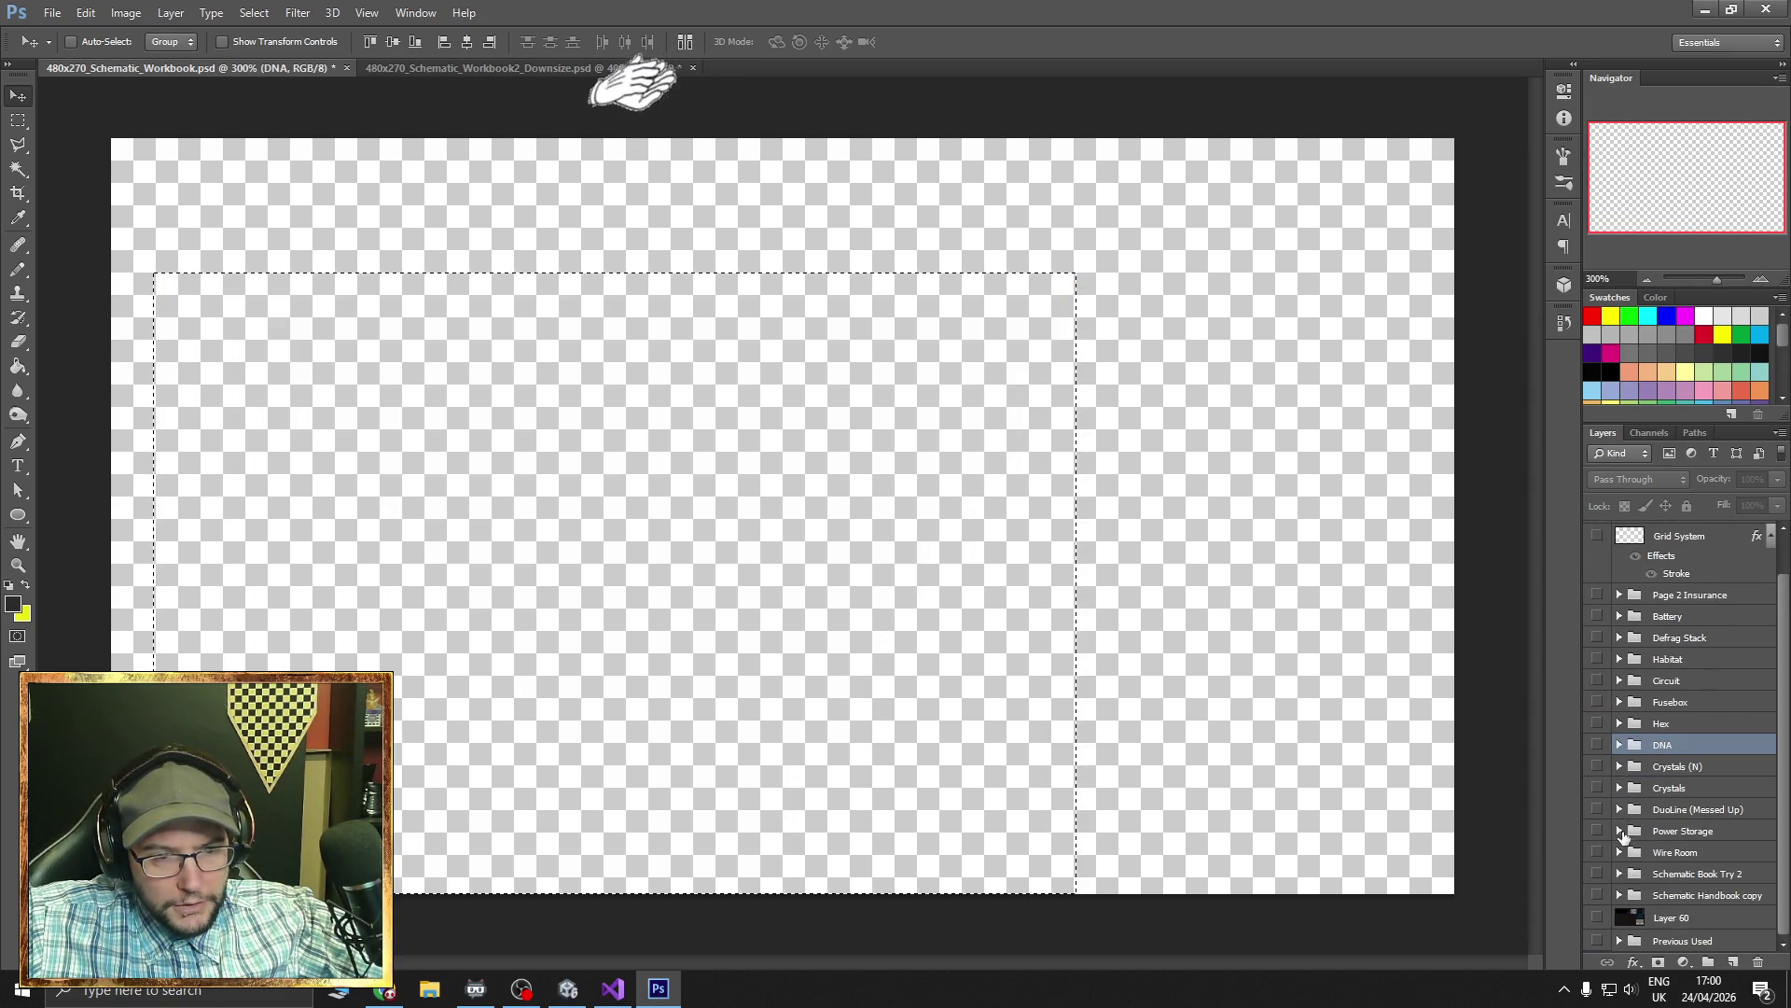
scroll(1621, 812, "up", 2)
left_click(1598, 640)
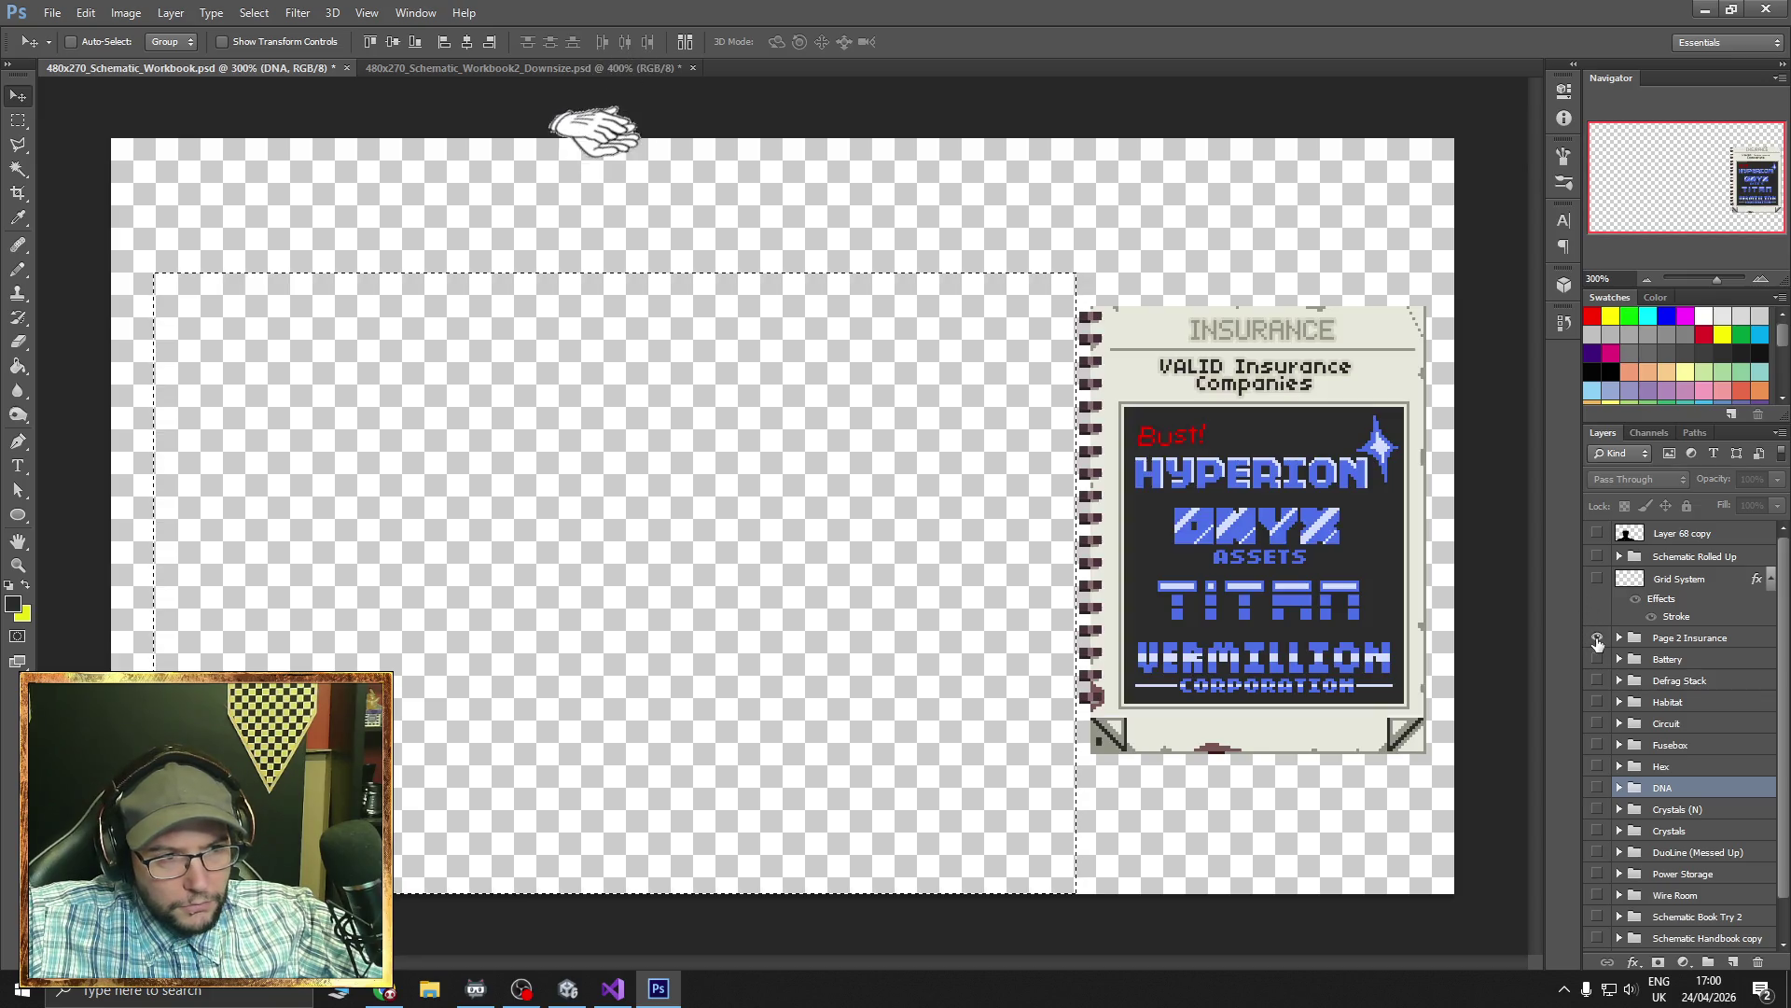
left_click(1597, 640)
scroll(1615, 709, "down", 1)
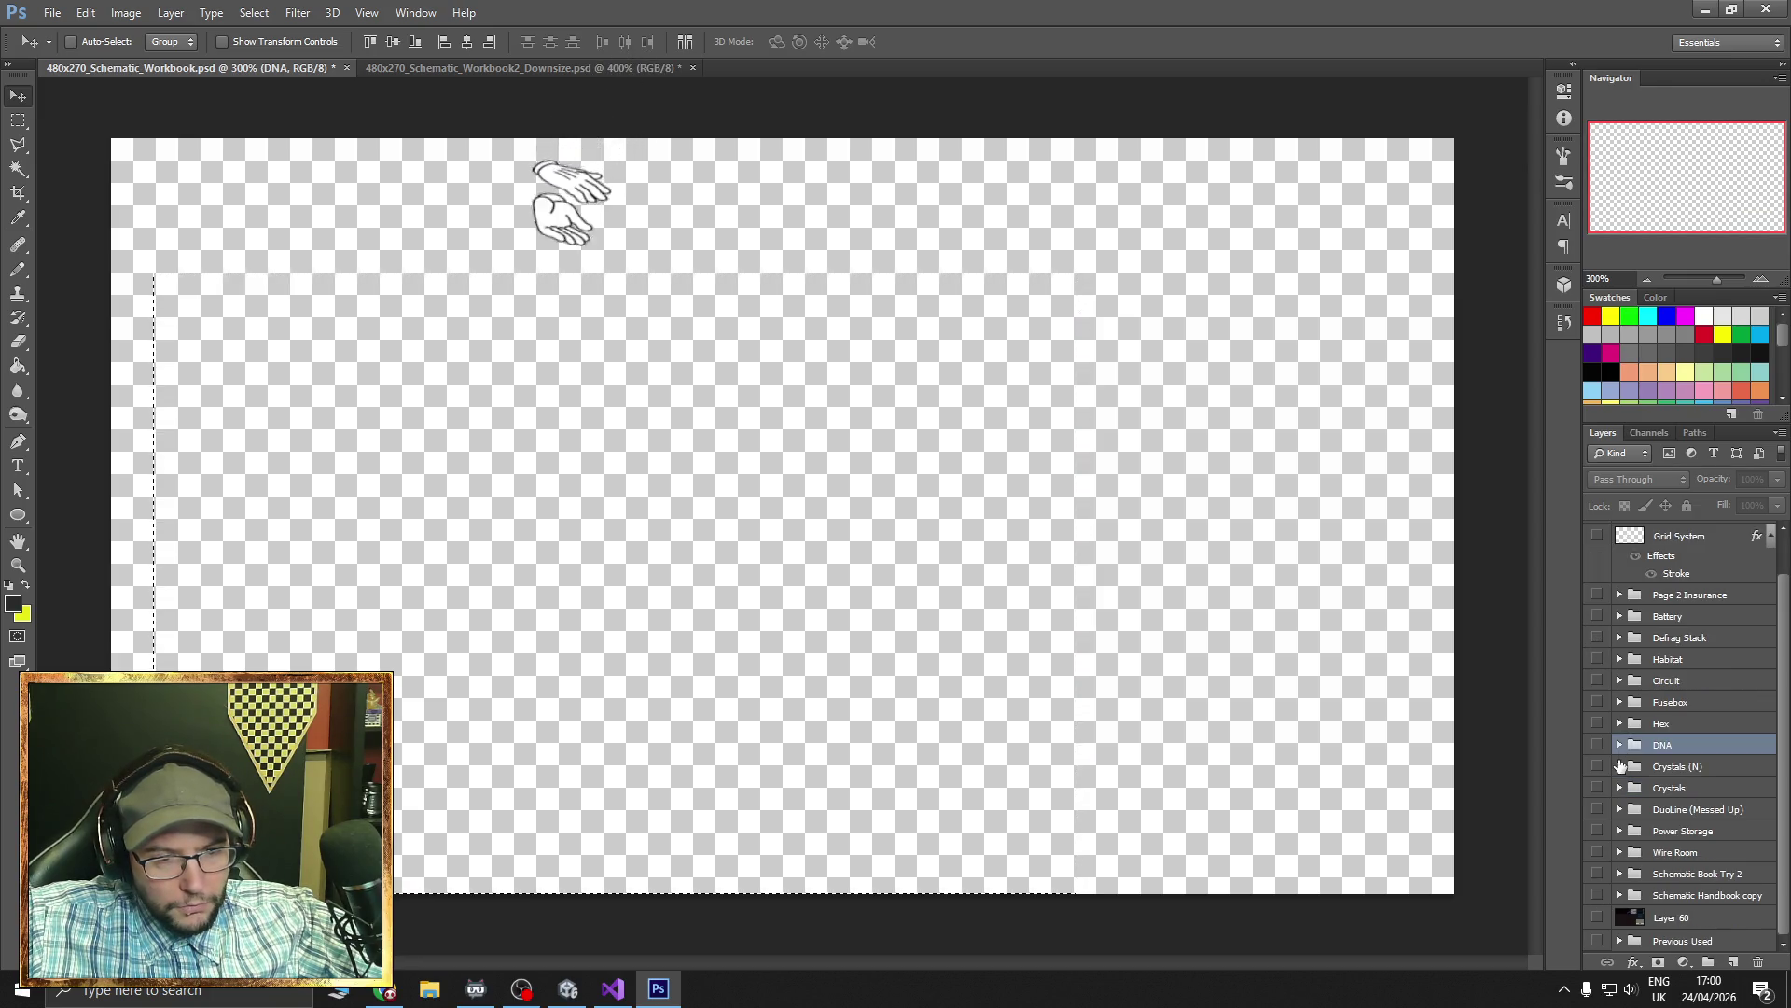
left_click(1597, 874)
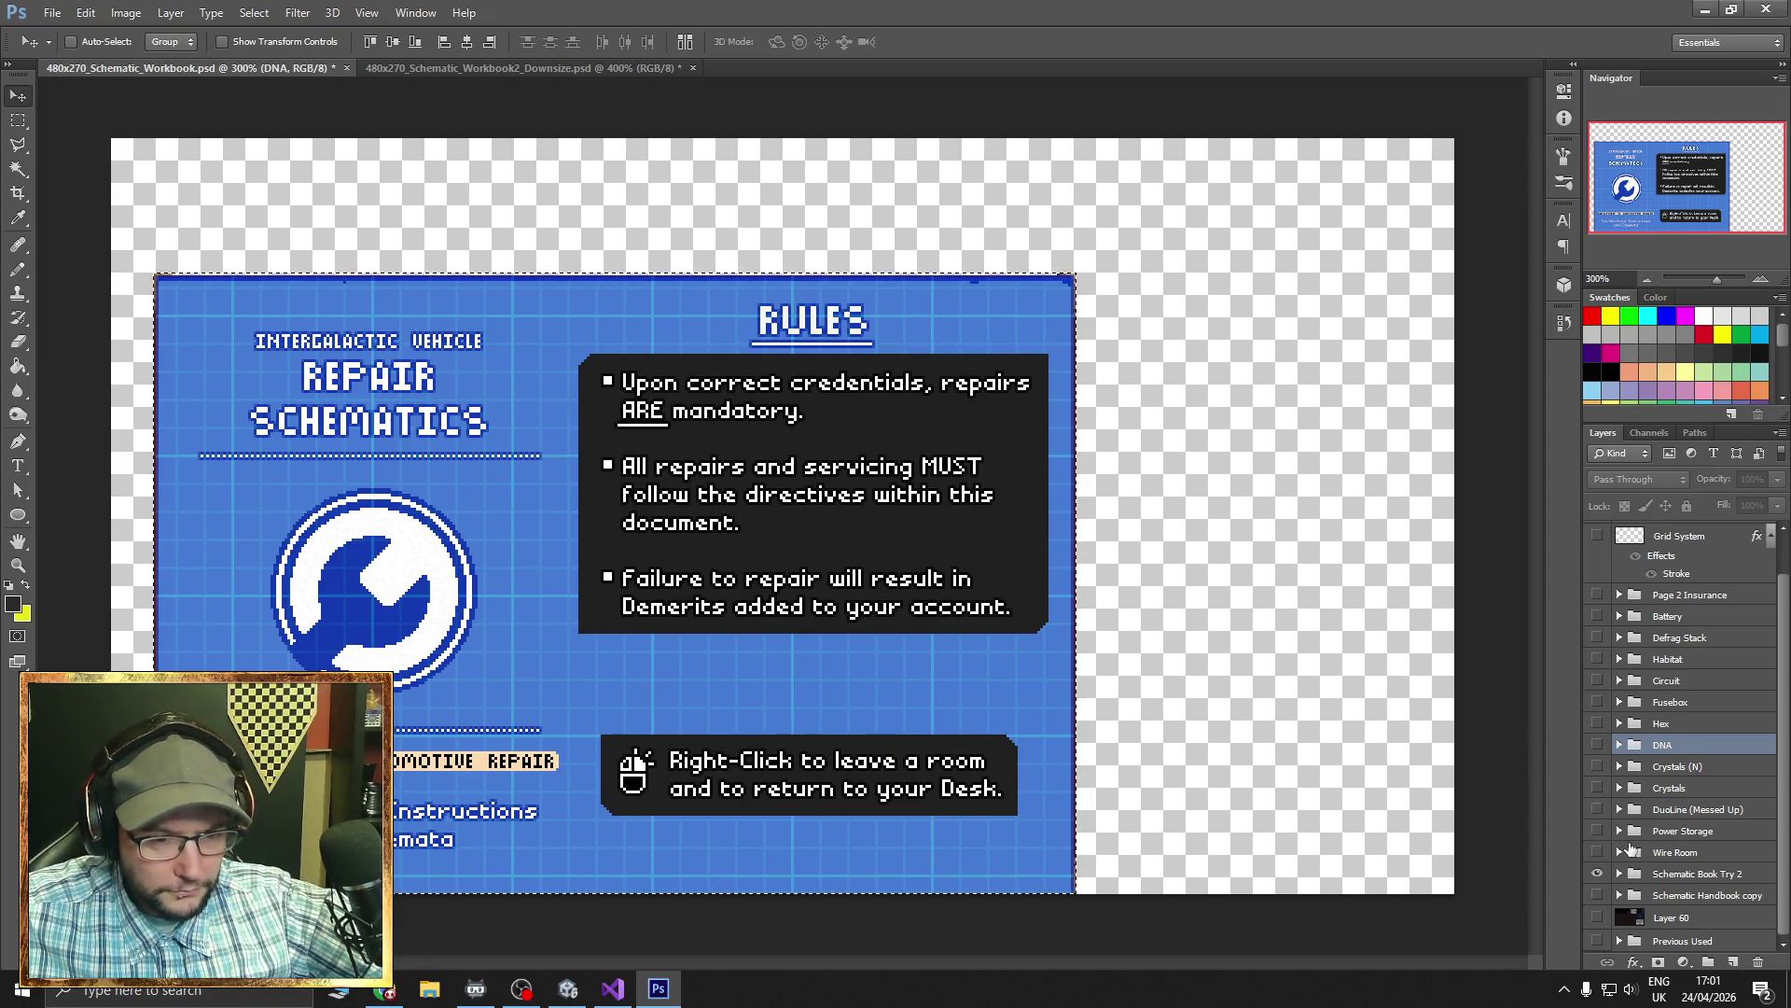
- Hide the RULES heading and the rule text layers in the cover's dark box
left_click(1620, 873)
scroll(1642, 858, "down", 5)
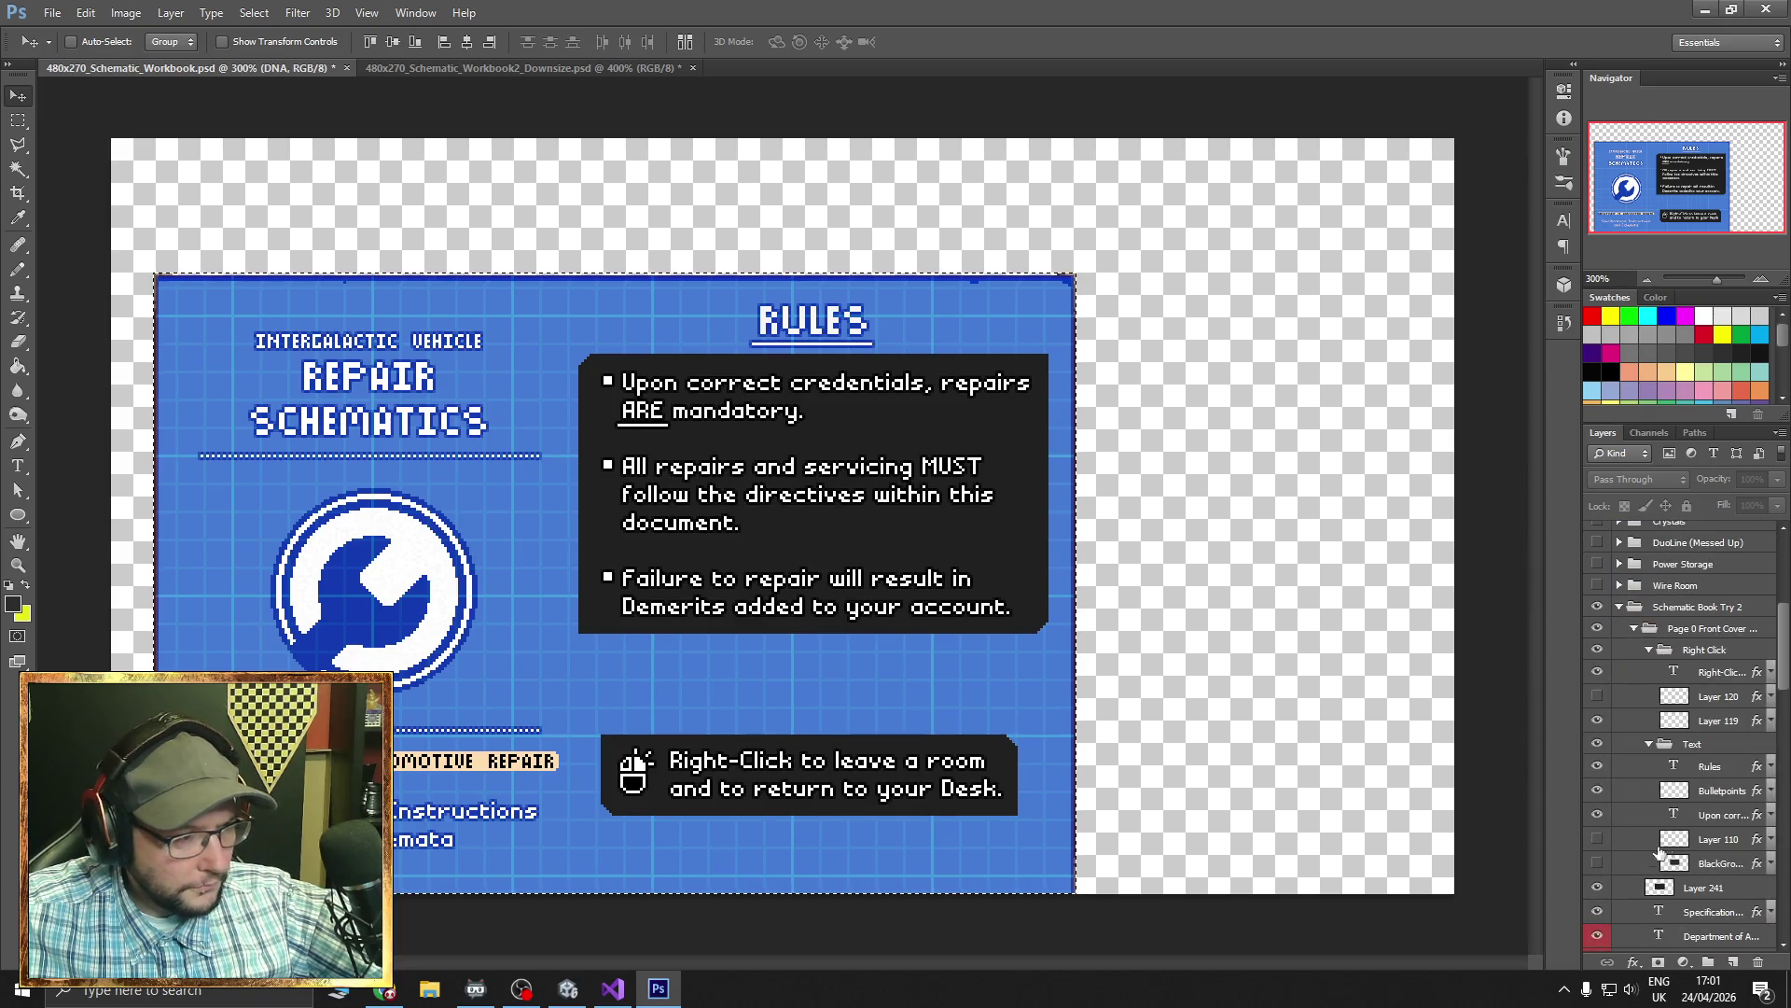
scroll(1656, 854, "down", 2)
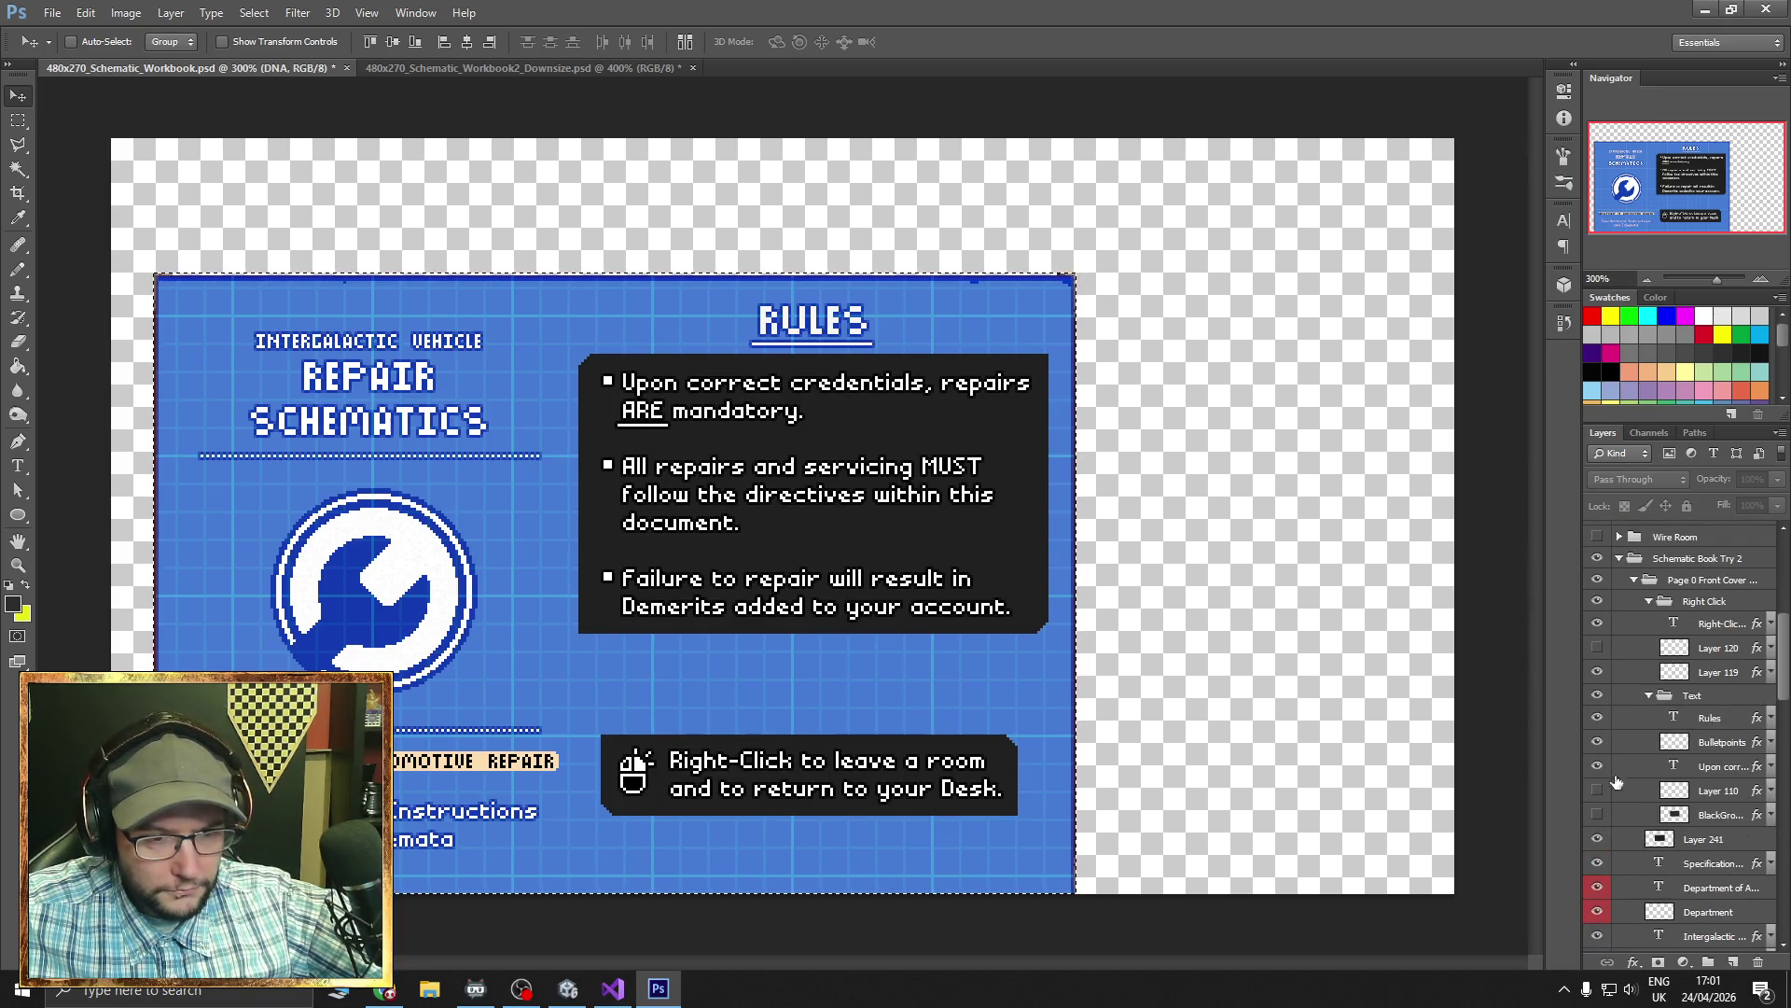
left_click(1597, 719)
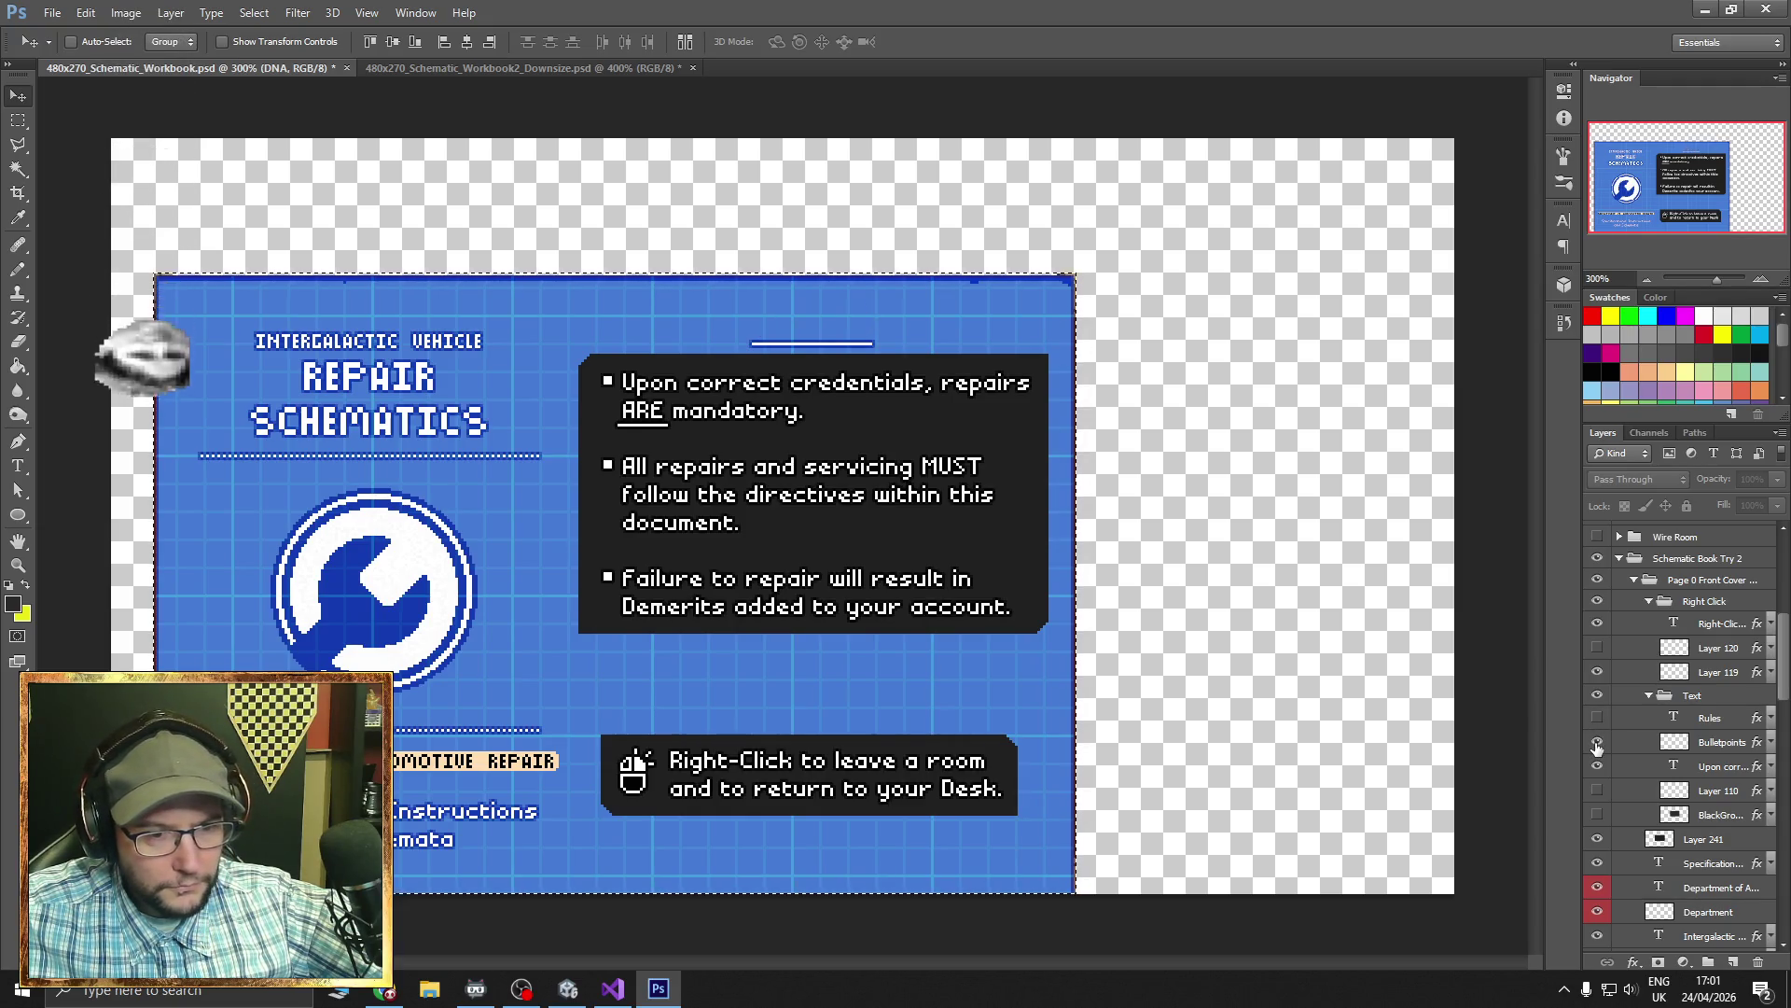
left_click(1598, 766)
left_click(1598, 766)
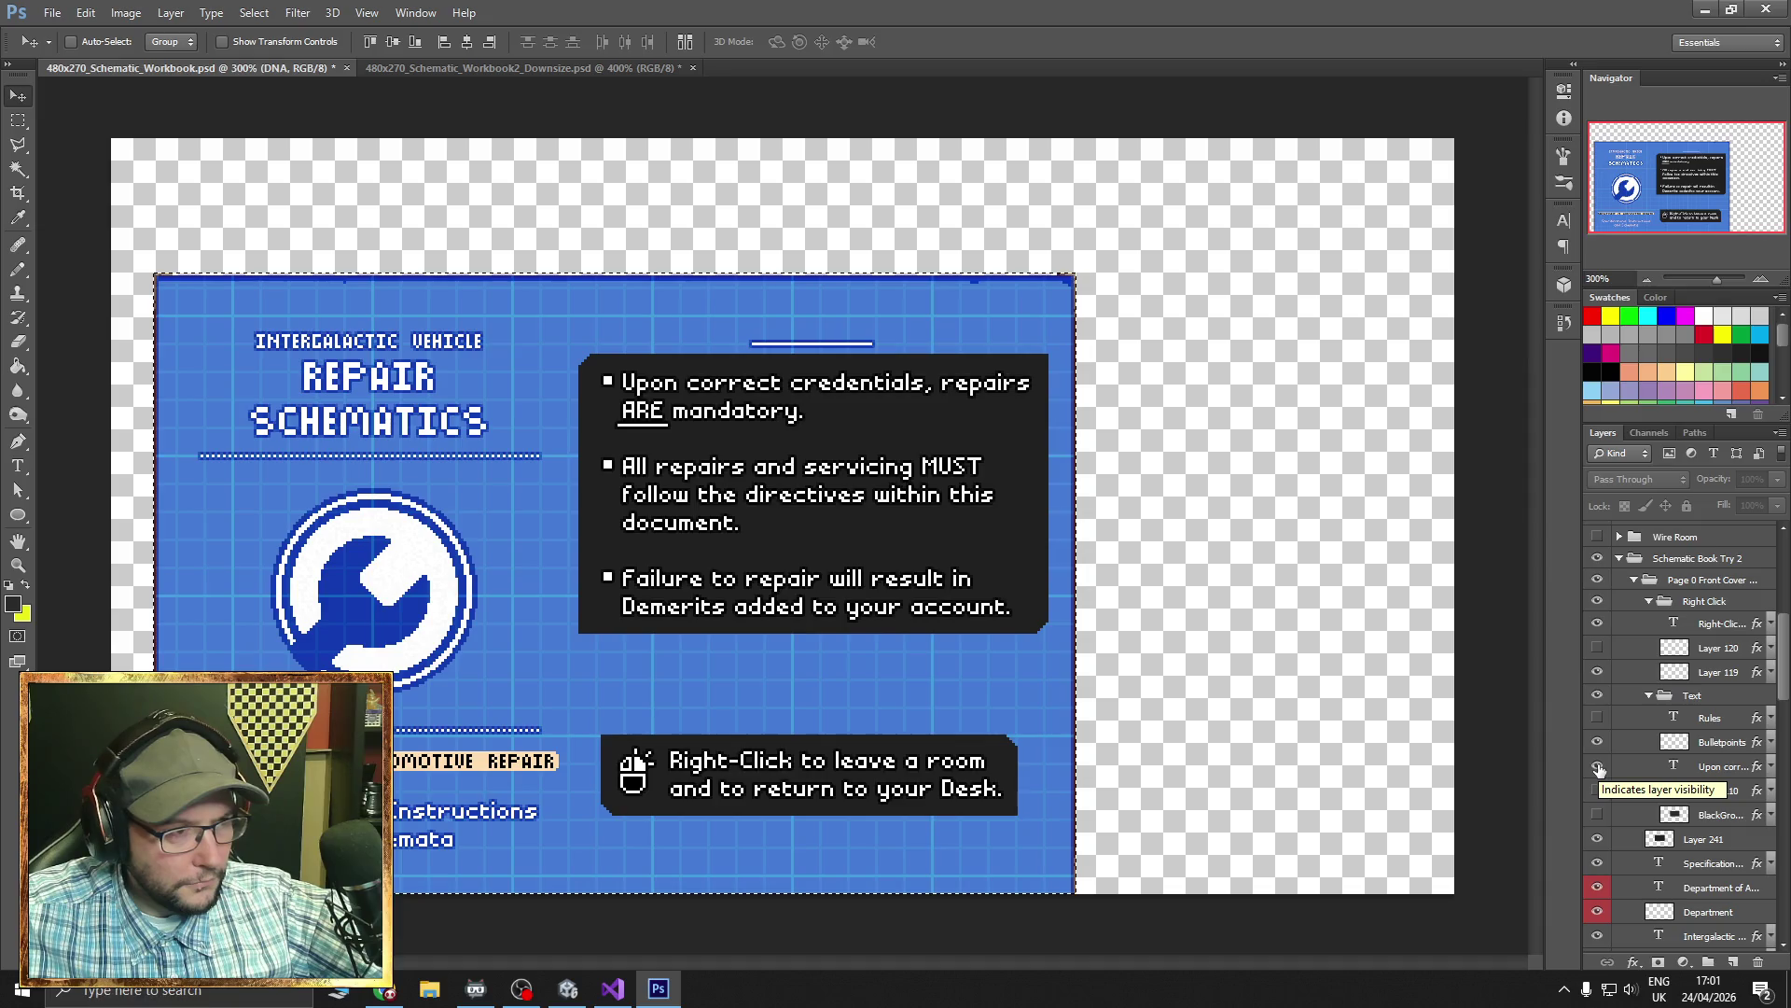
left_click(1598, 767)
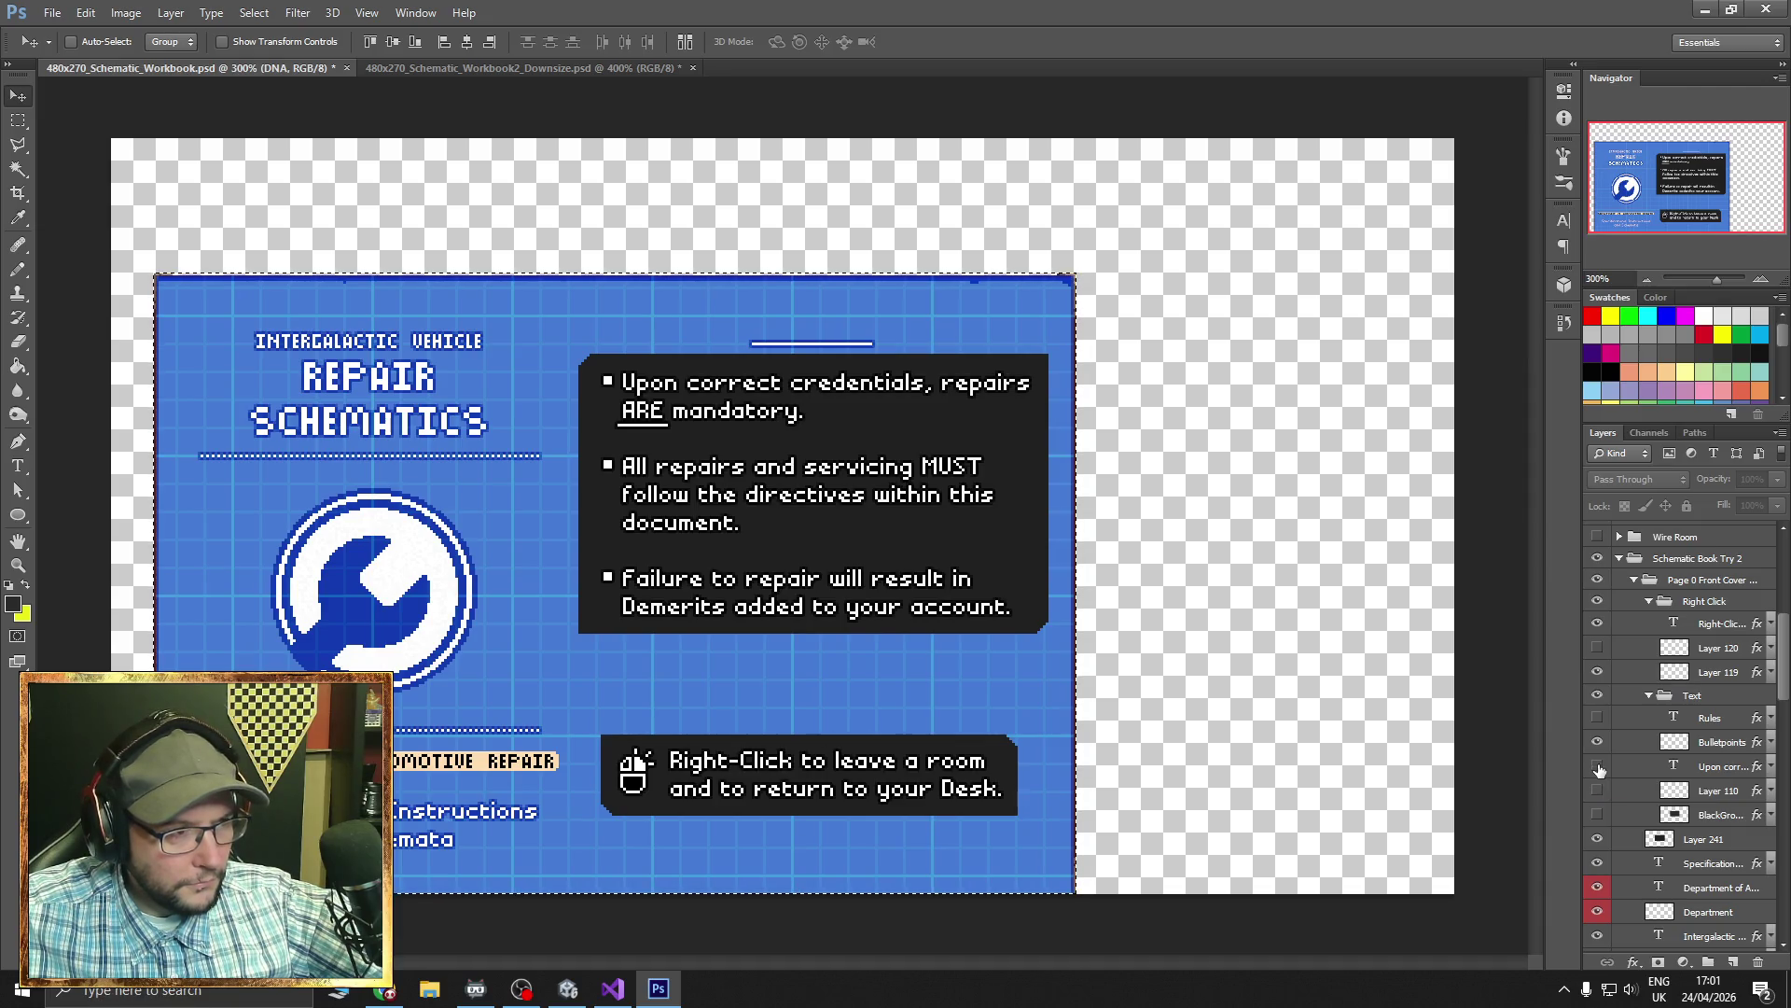
left_click(1598, 767)
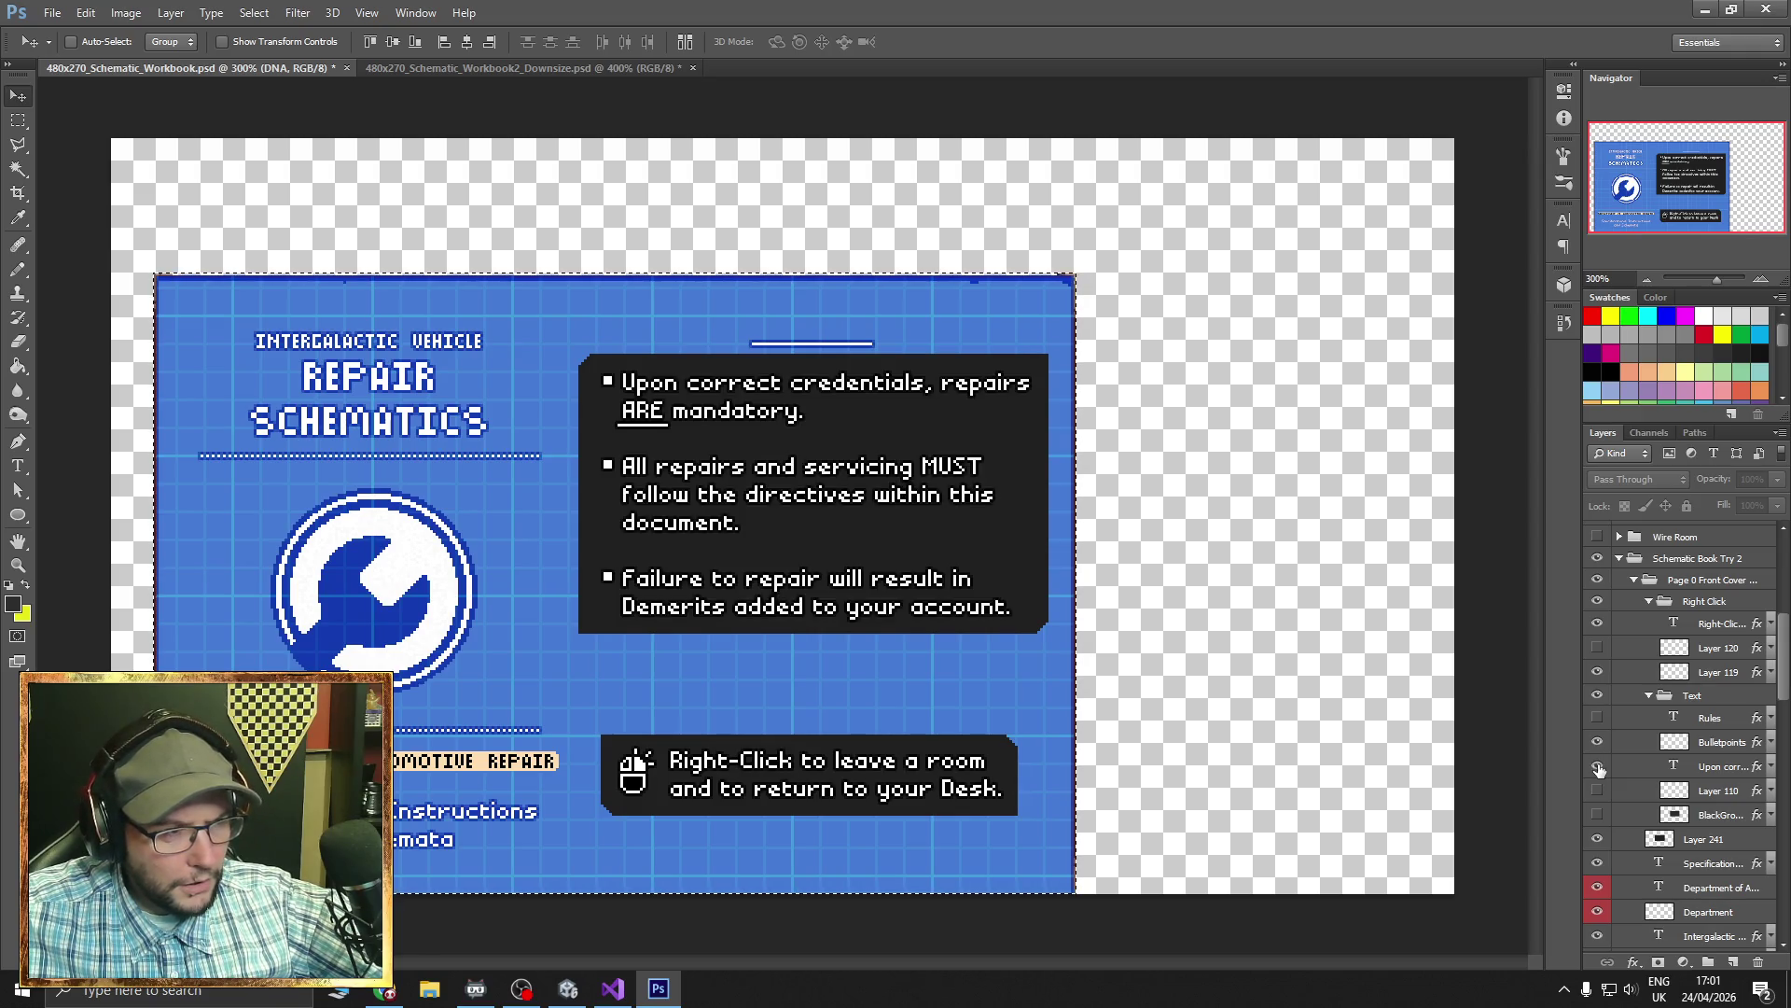
left_click(1598, 767)
left_click(1598, 742)
left_click(1599, 743)
- Erase the white underline on the Bulletpoints layer and hide the Instructions and department title text
left_click(1722, 742)
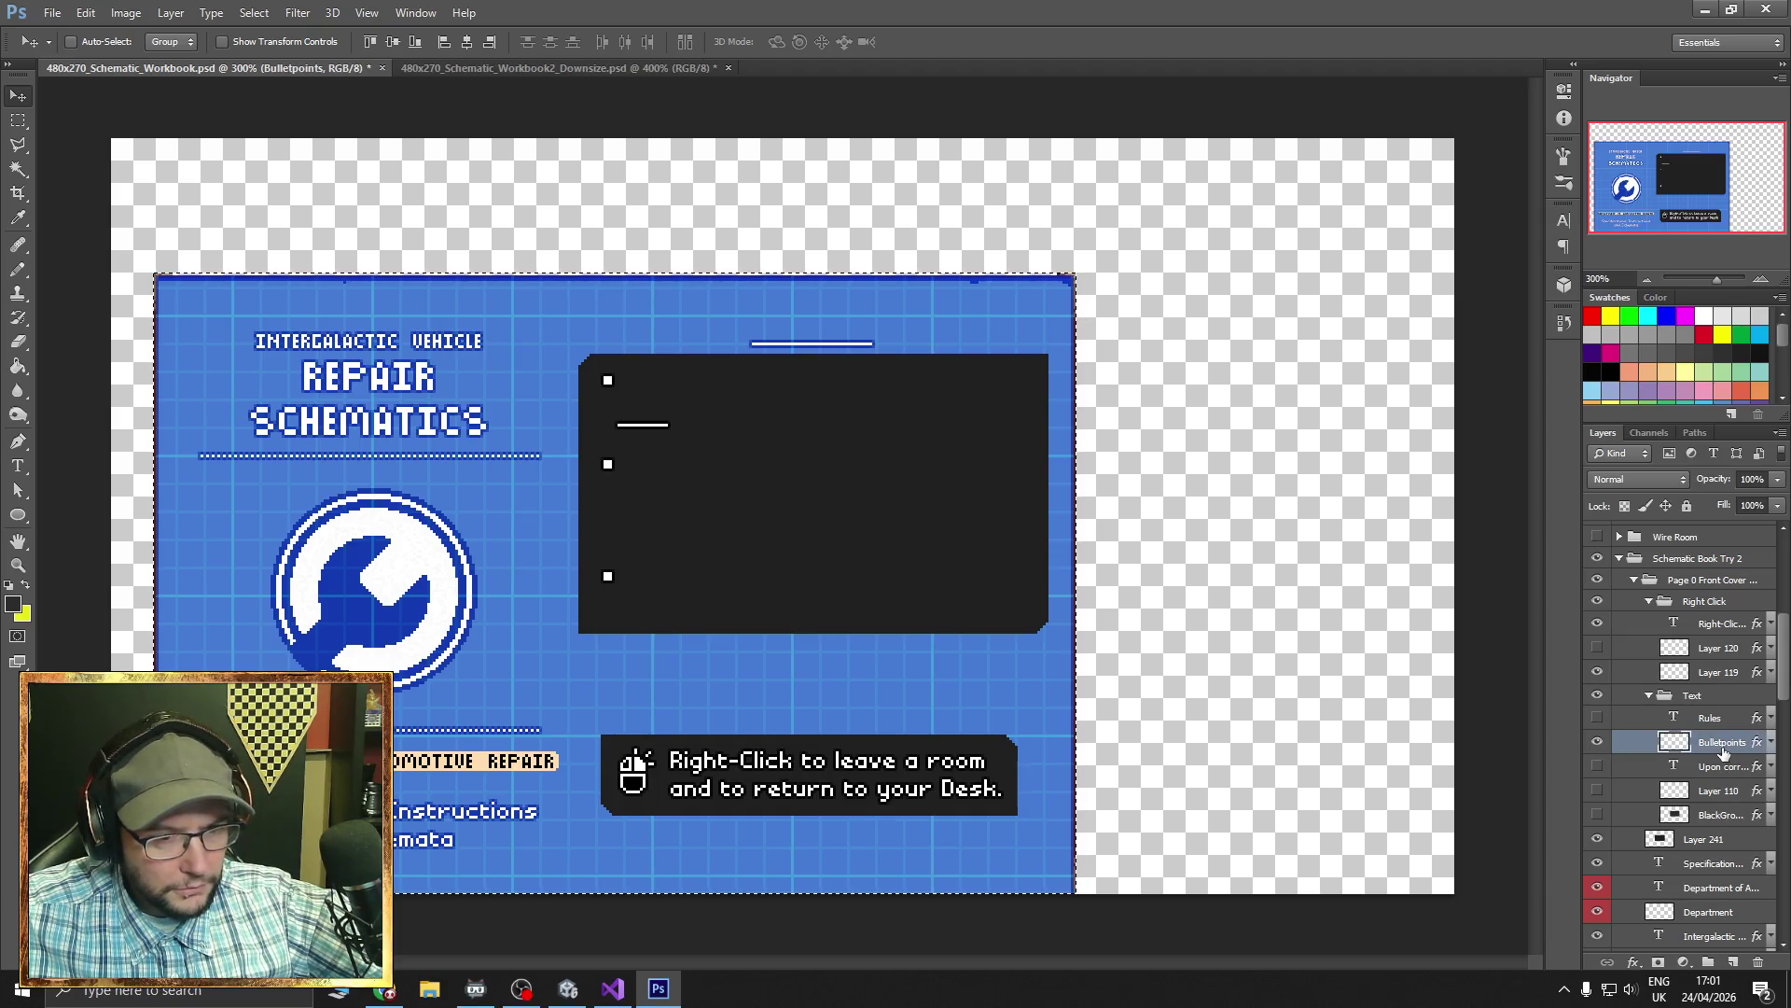
key("e")
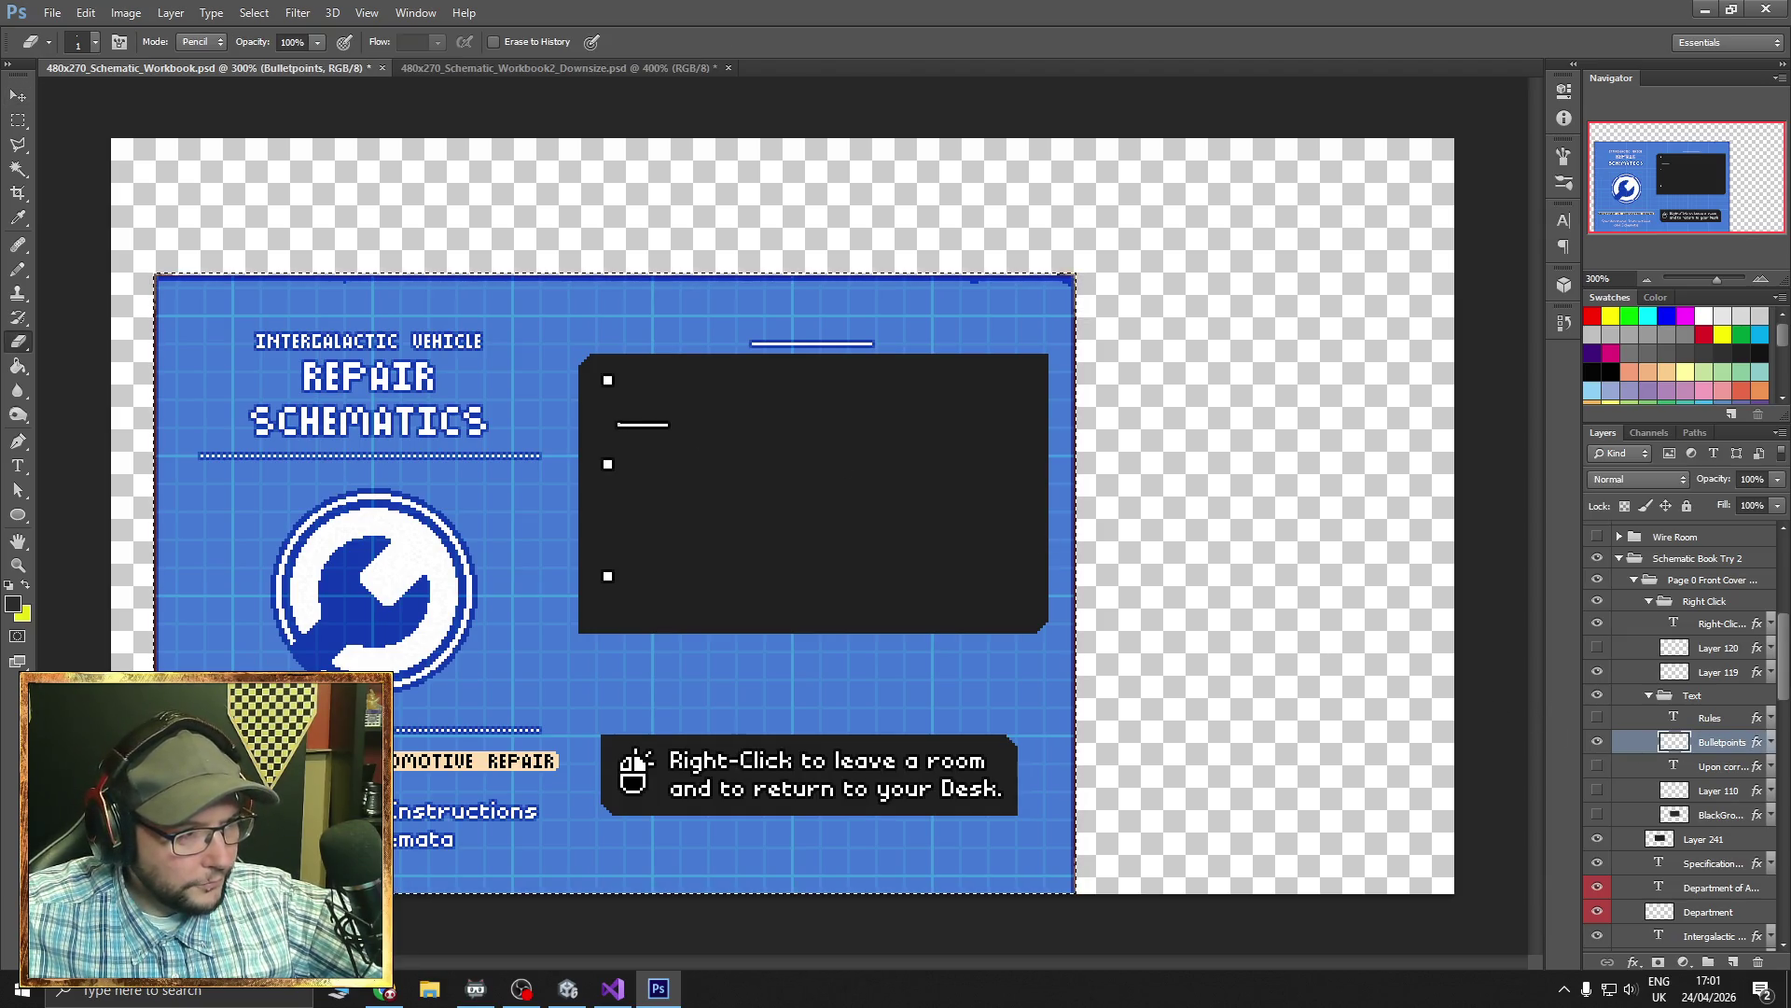
left_click_drag(616, 425, 699, 430)
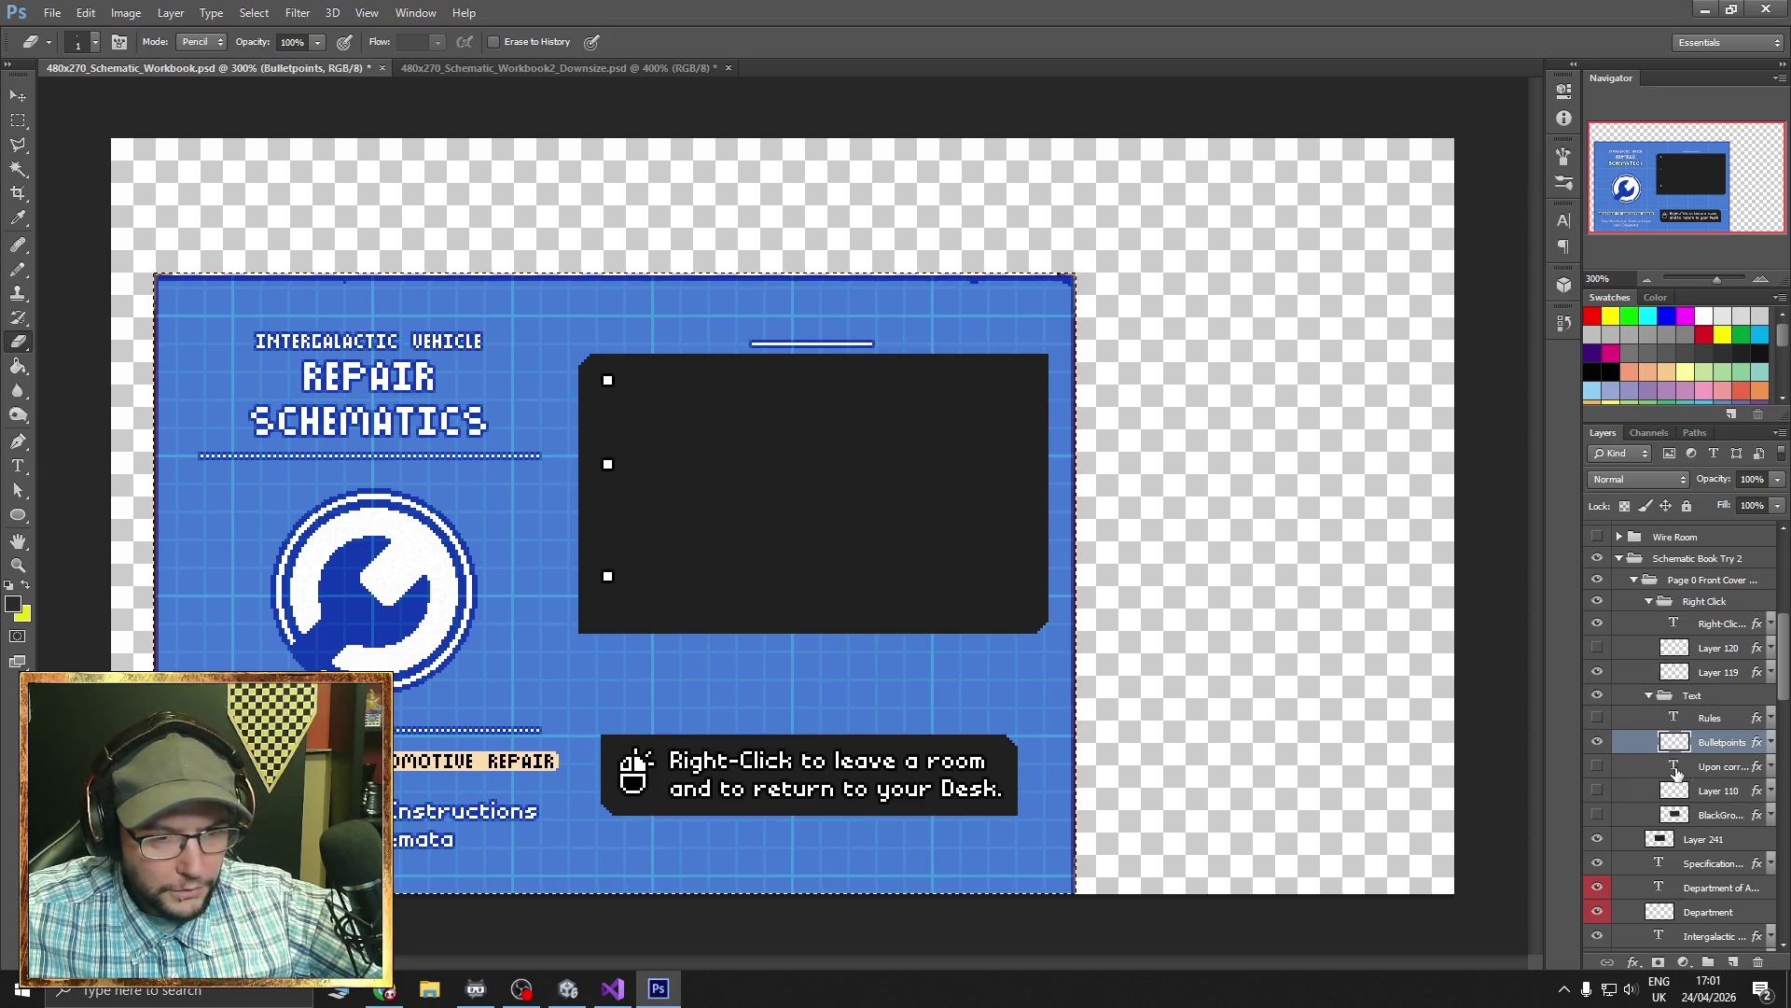
scroll(1605, 699, "down", 5)
left_click(1597, 693)
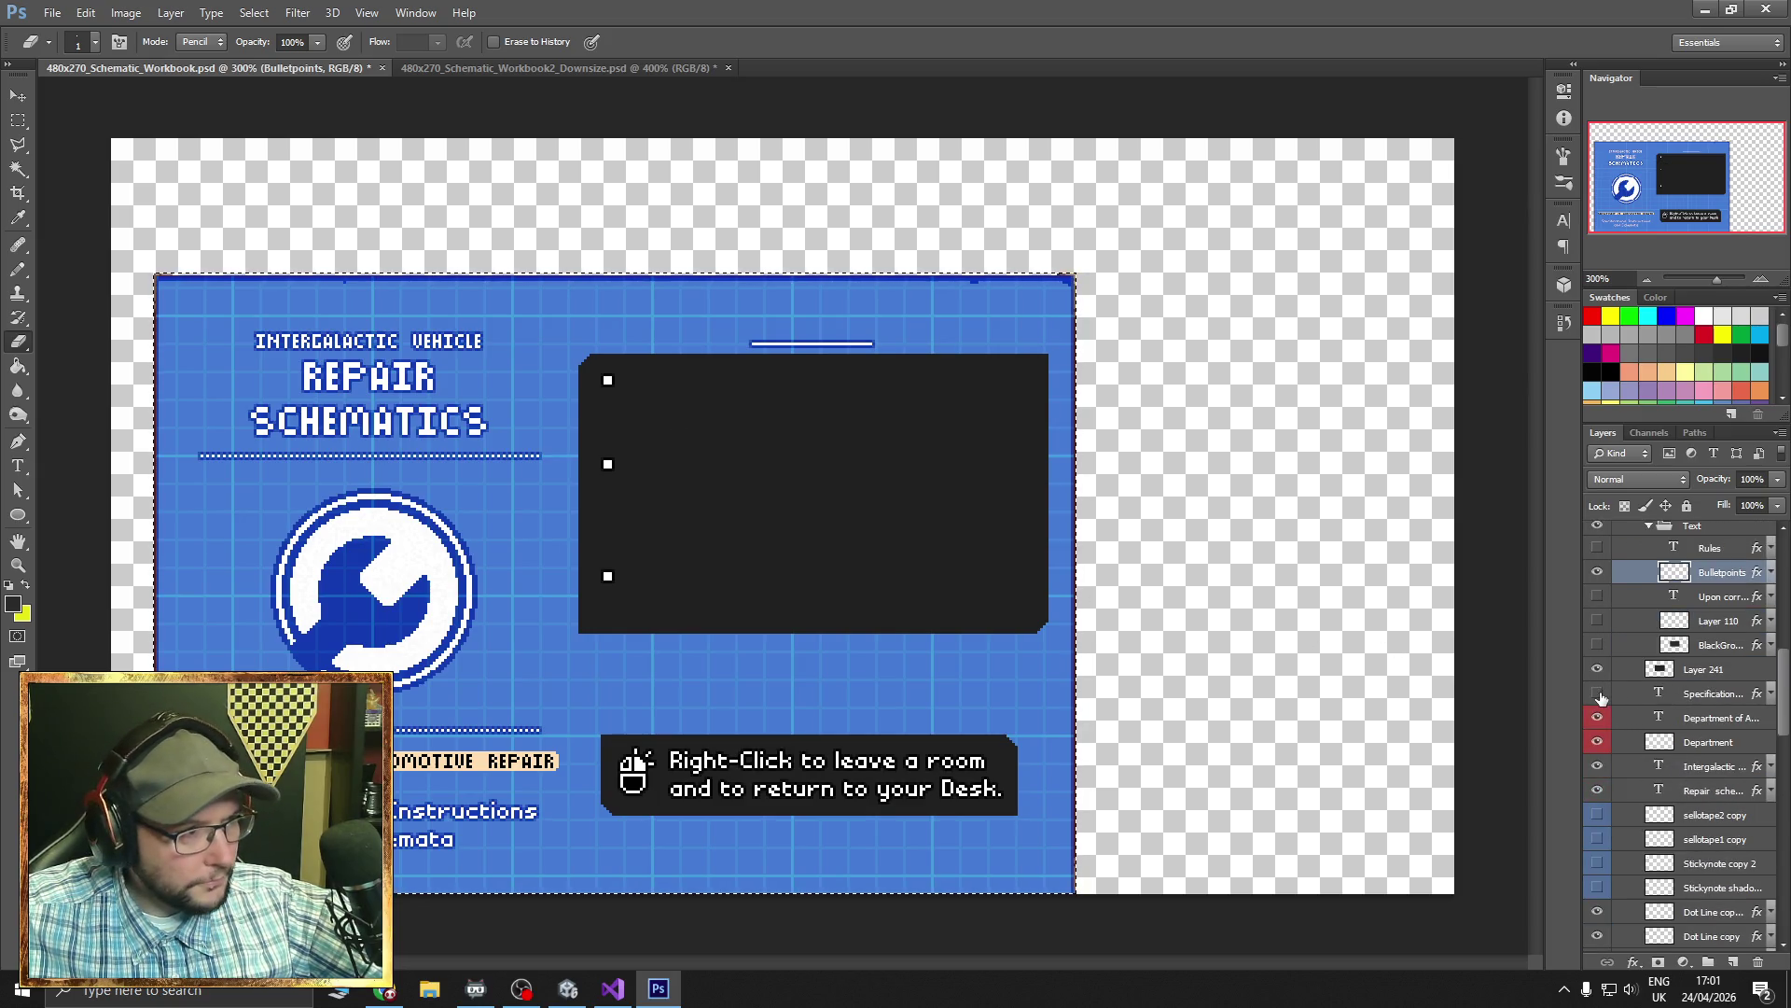
left_click(1598, 693)
left_click(1597, 693)
left_click(1597, 717)
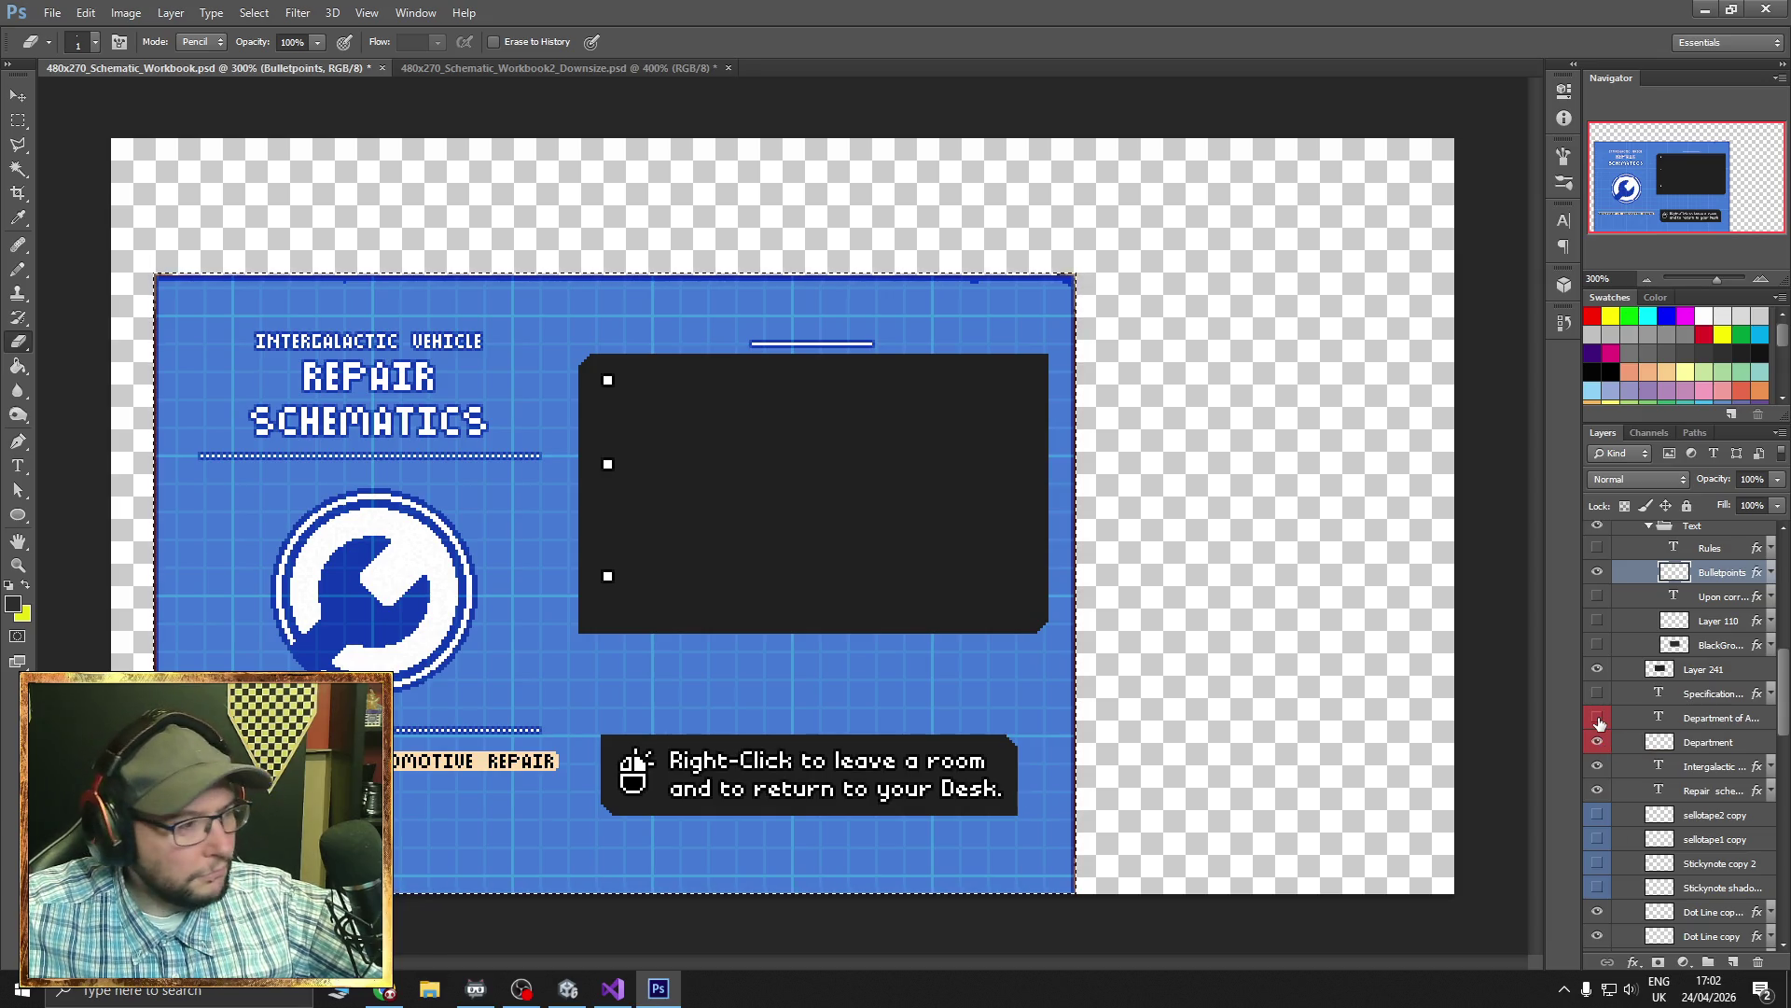
left_click(1599, 720)
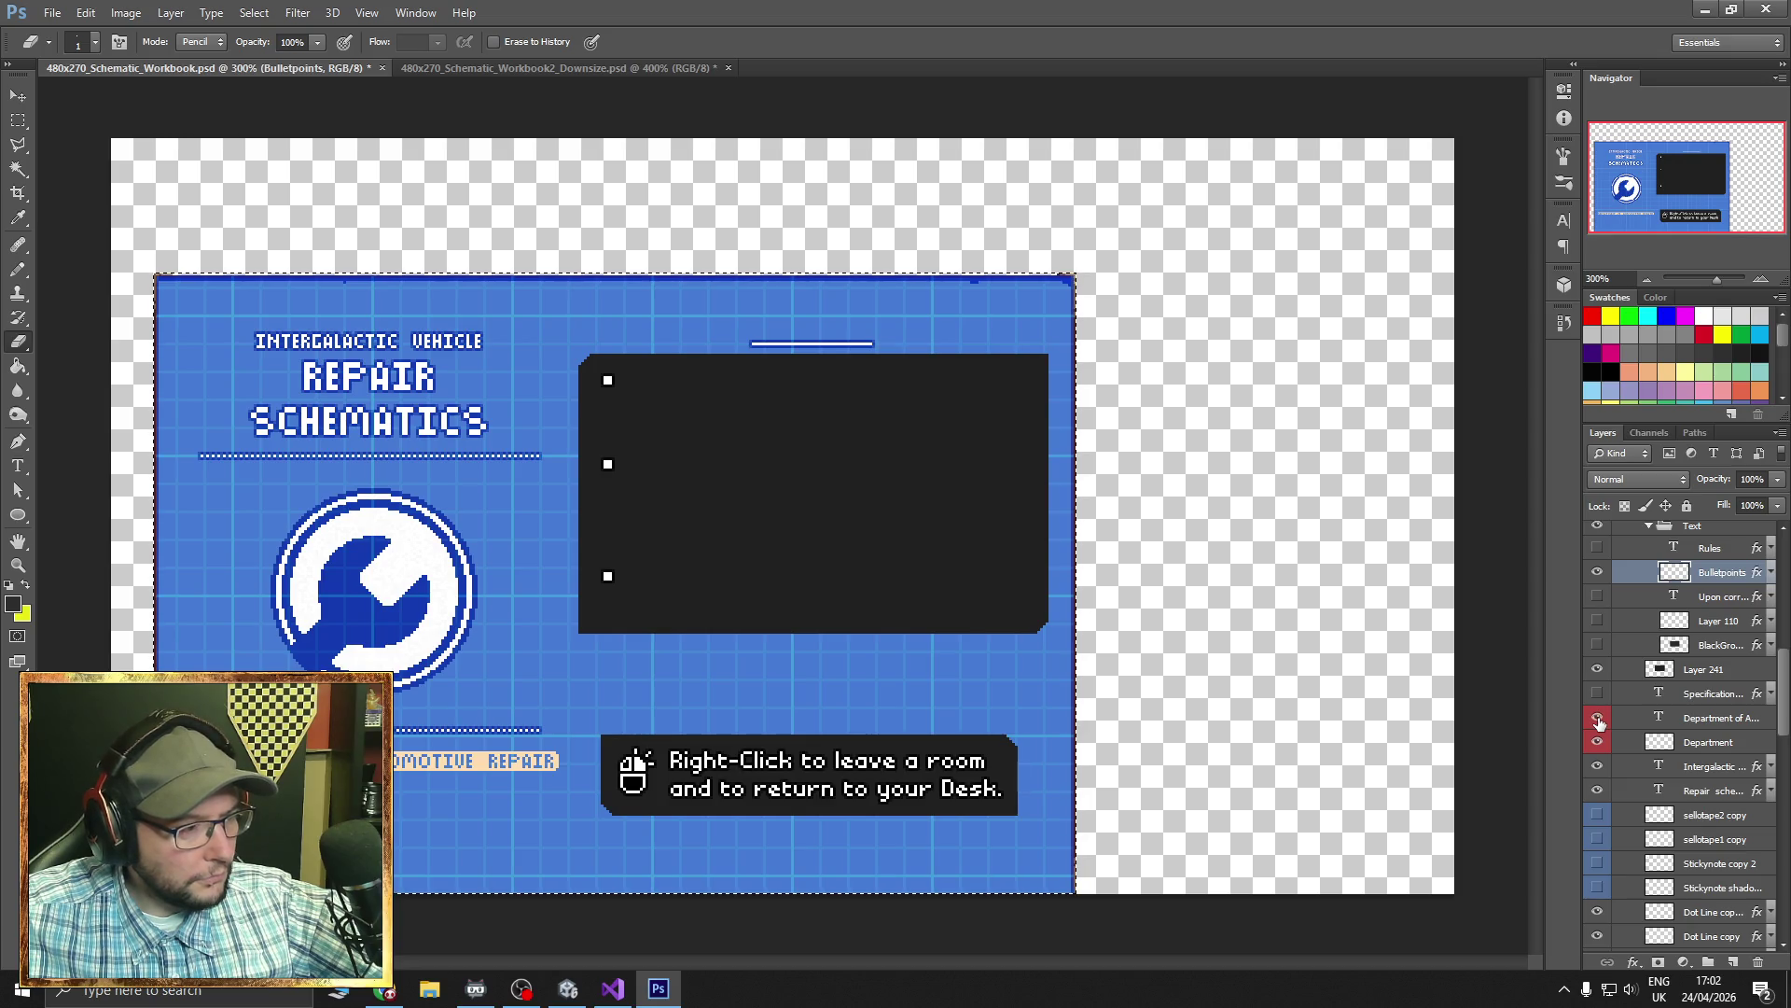
left_click(1599, 719)
left_click(1600, 719)
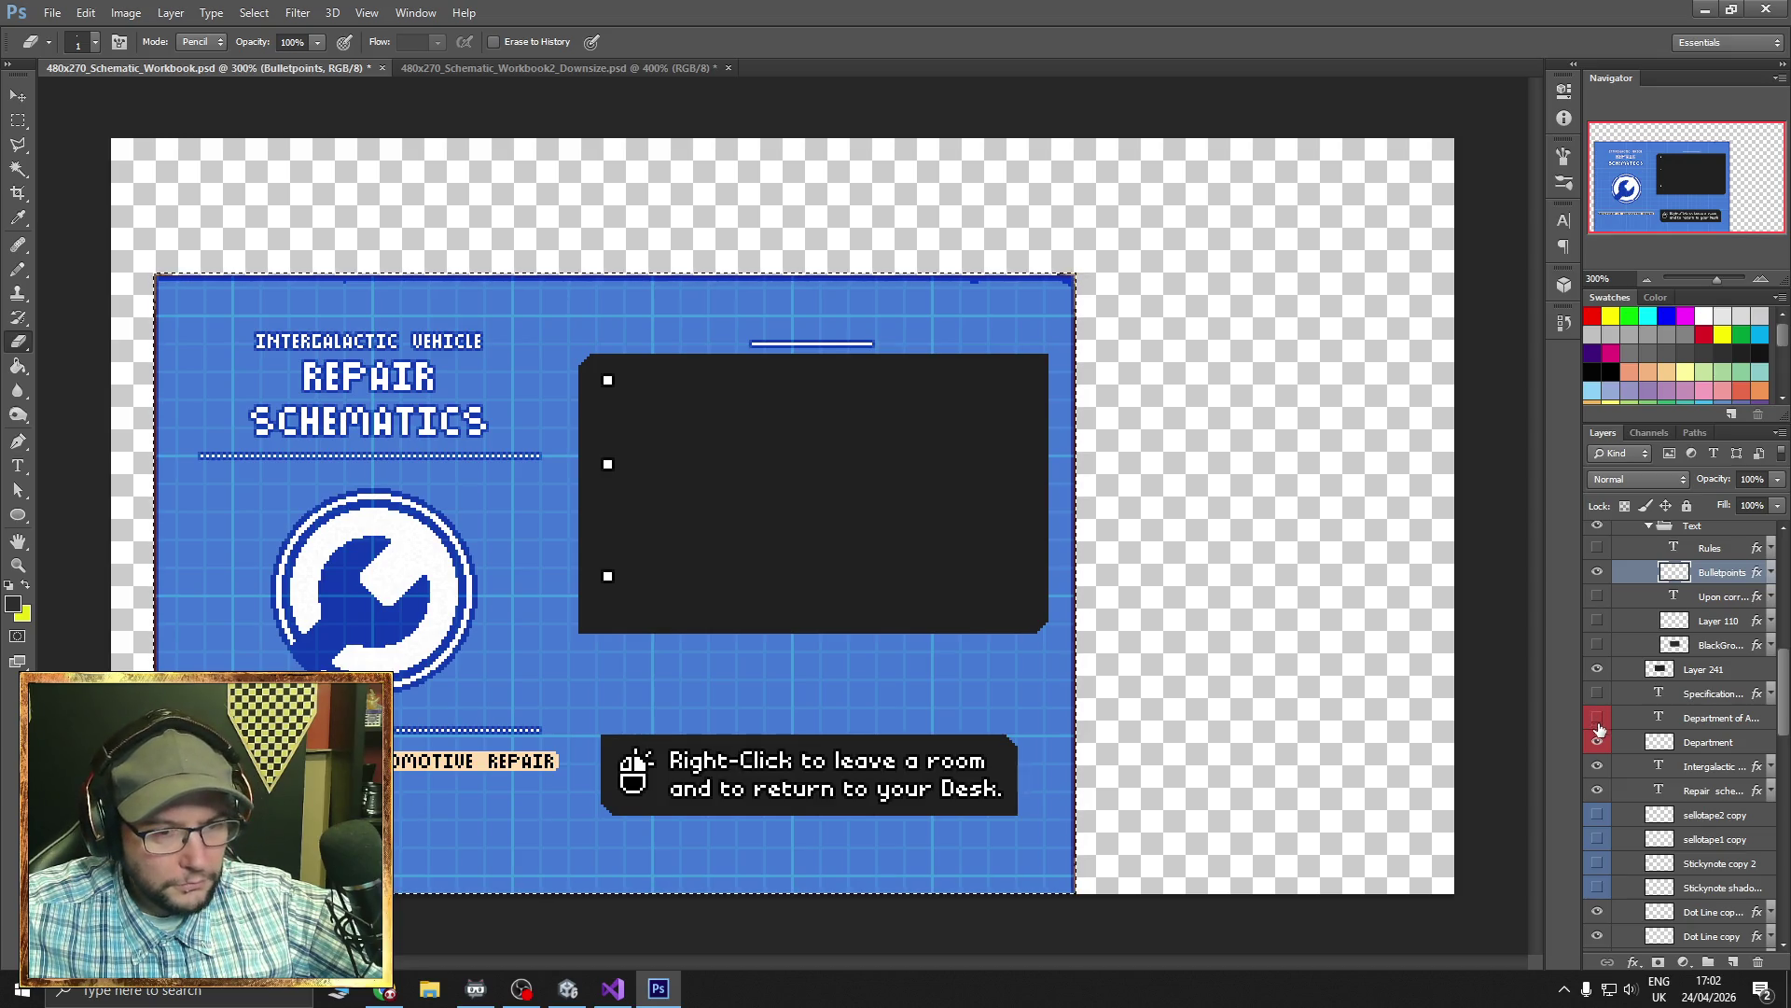
- Select the peach Department banner layer and zoom in to 500% on the banner
left_click(1707, 743)
key("m")
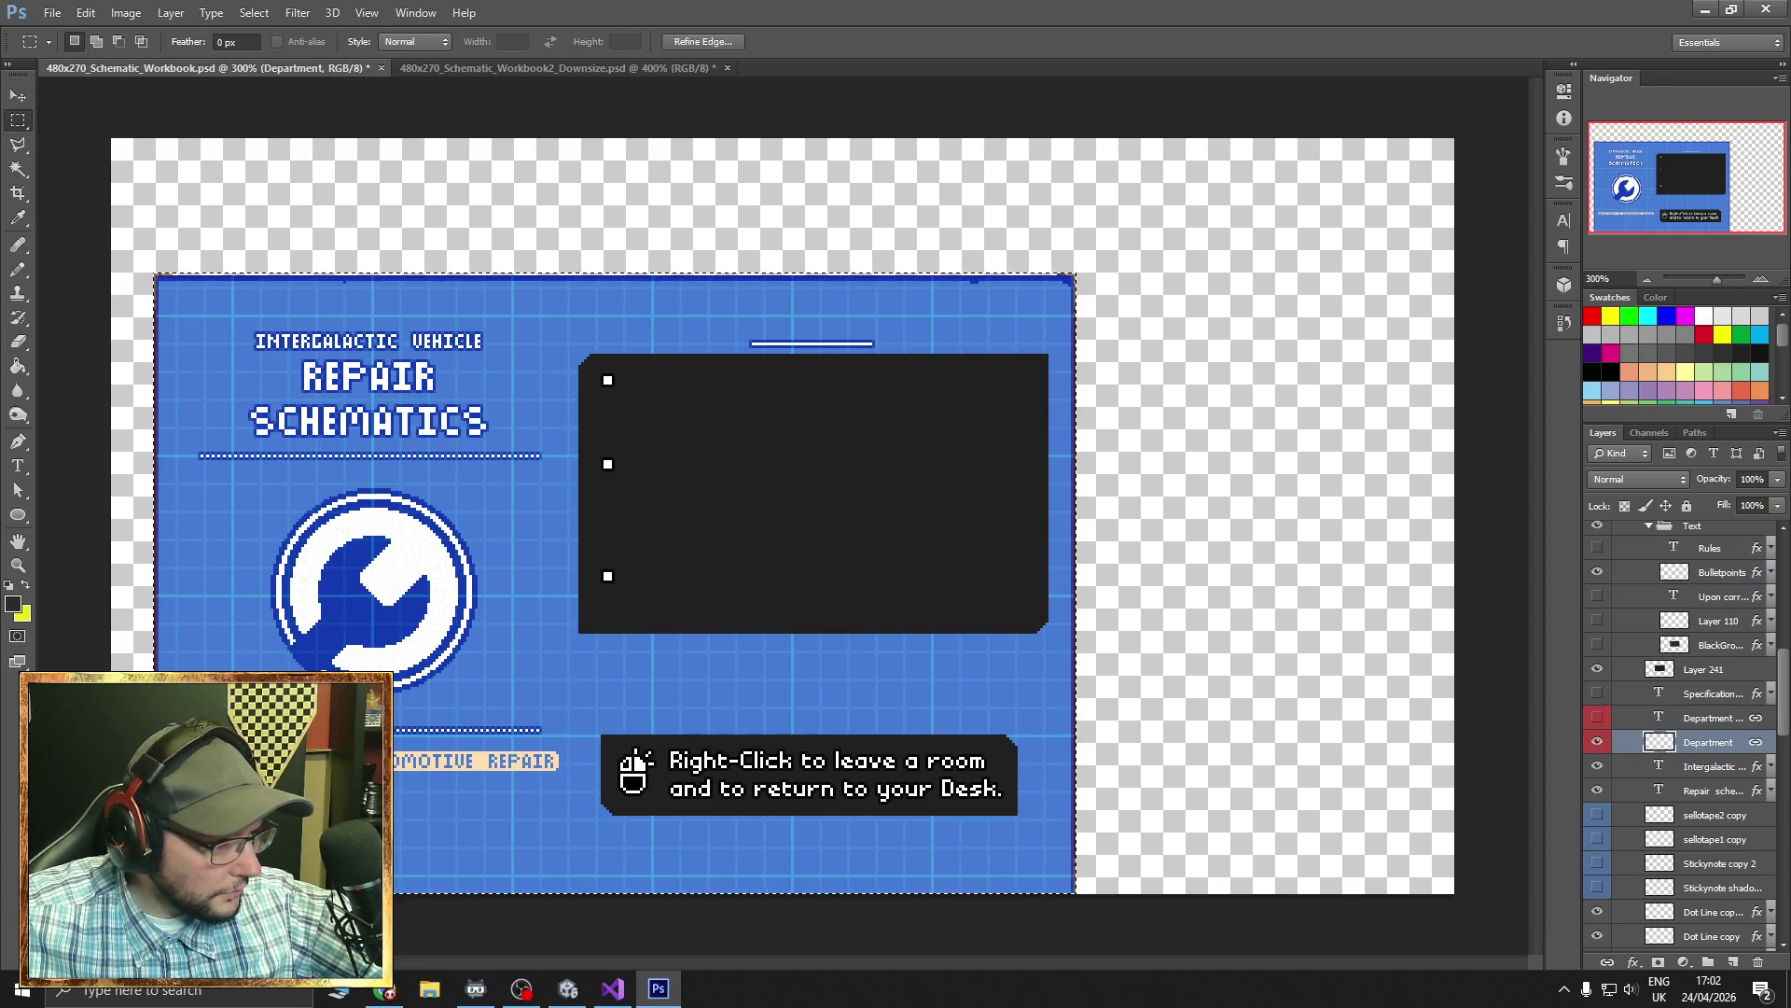
key("ctrl+d")
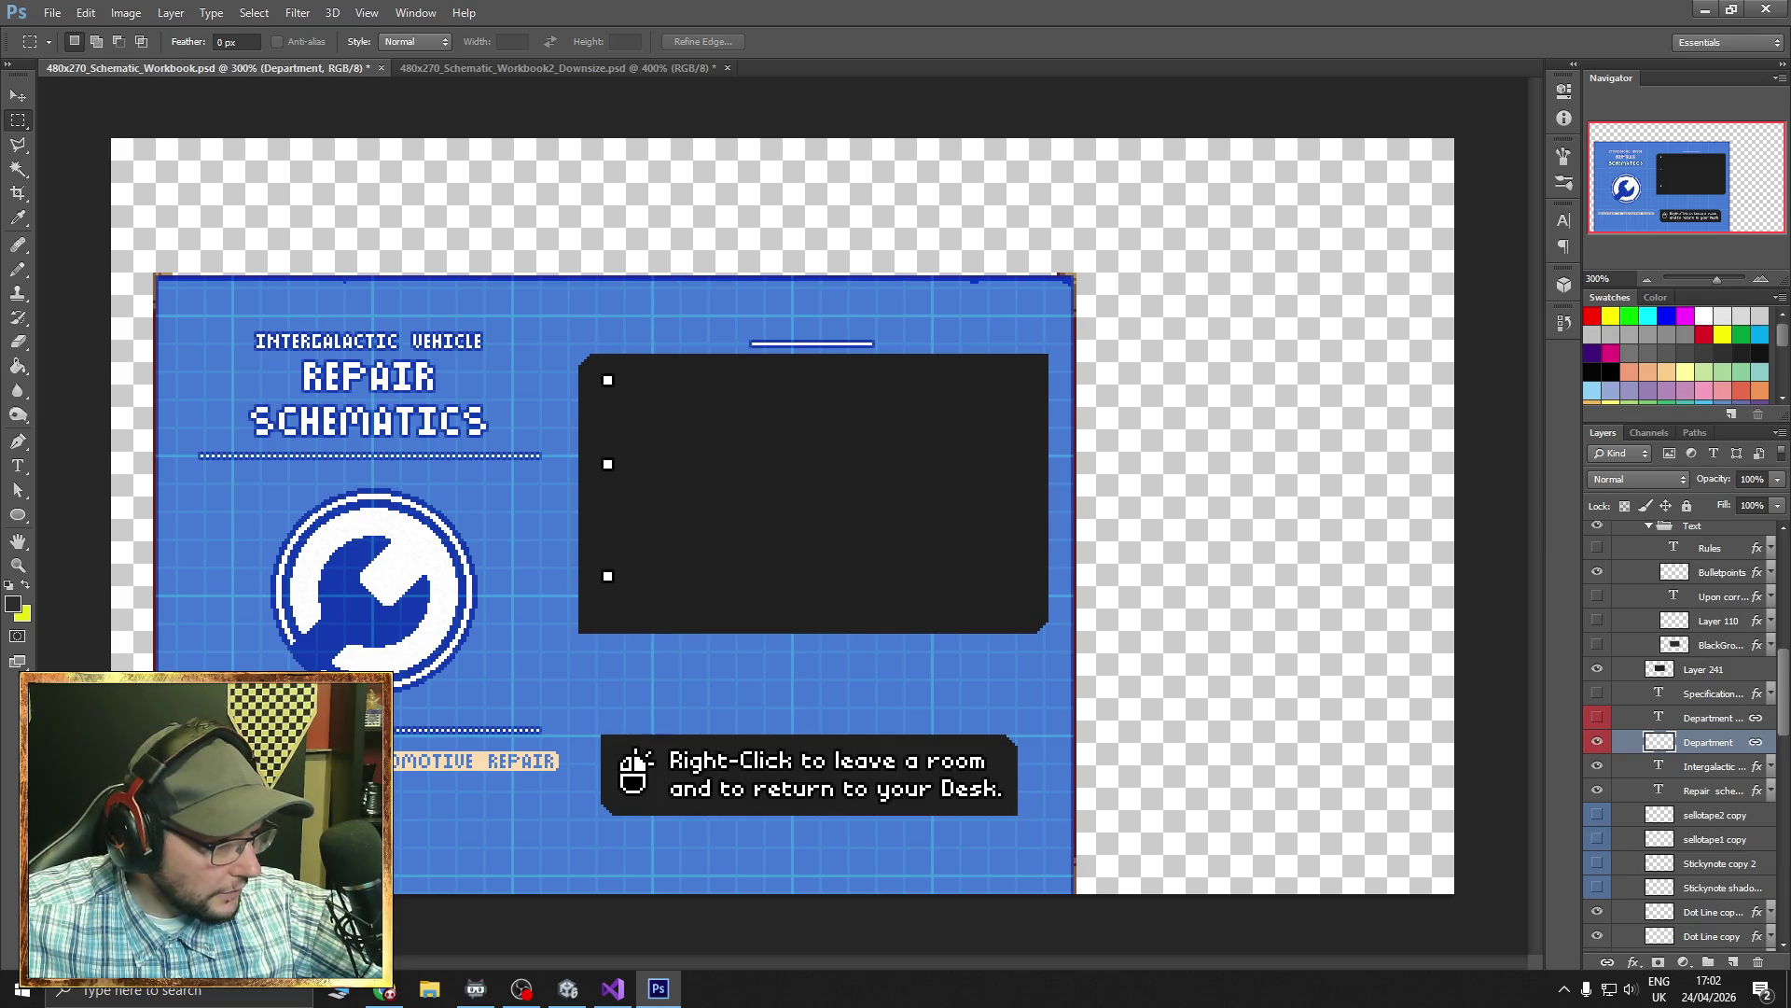
key("ctrl+a")
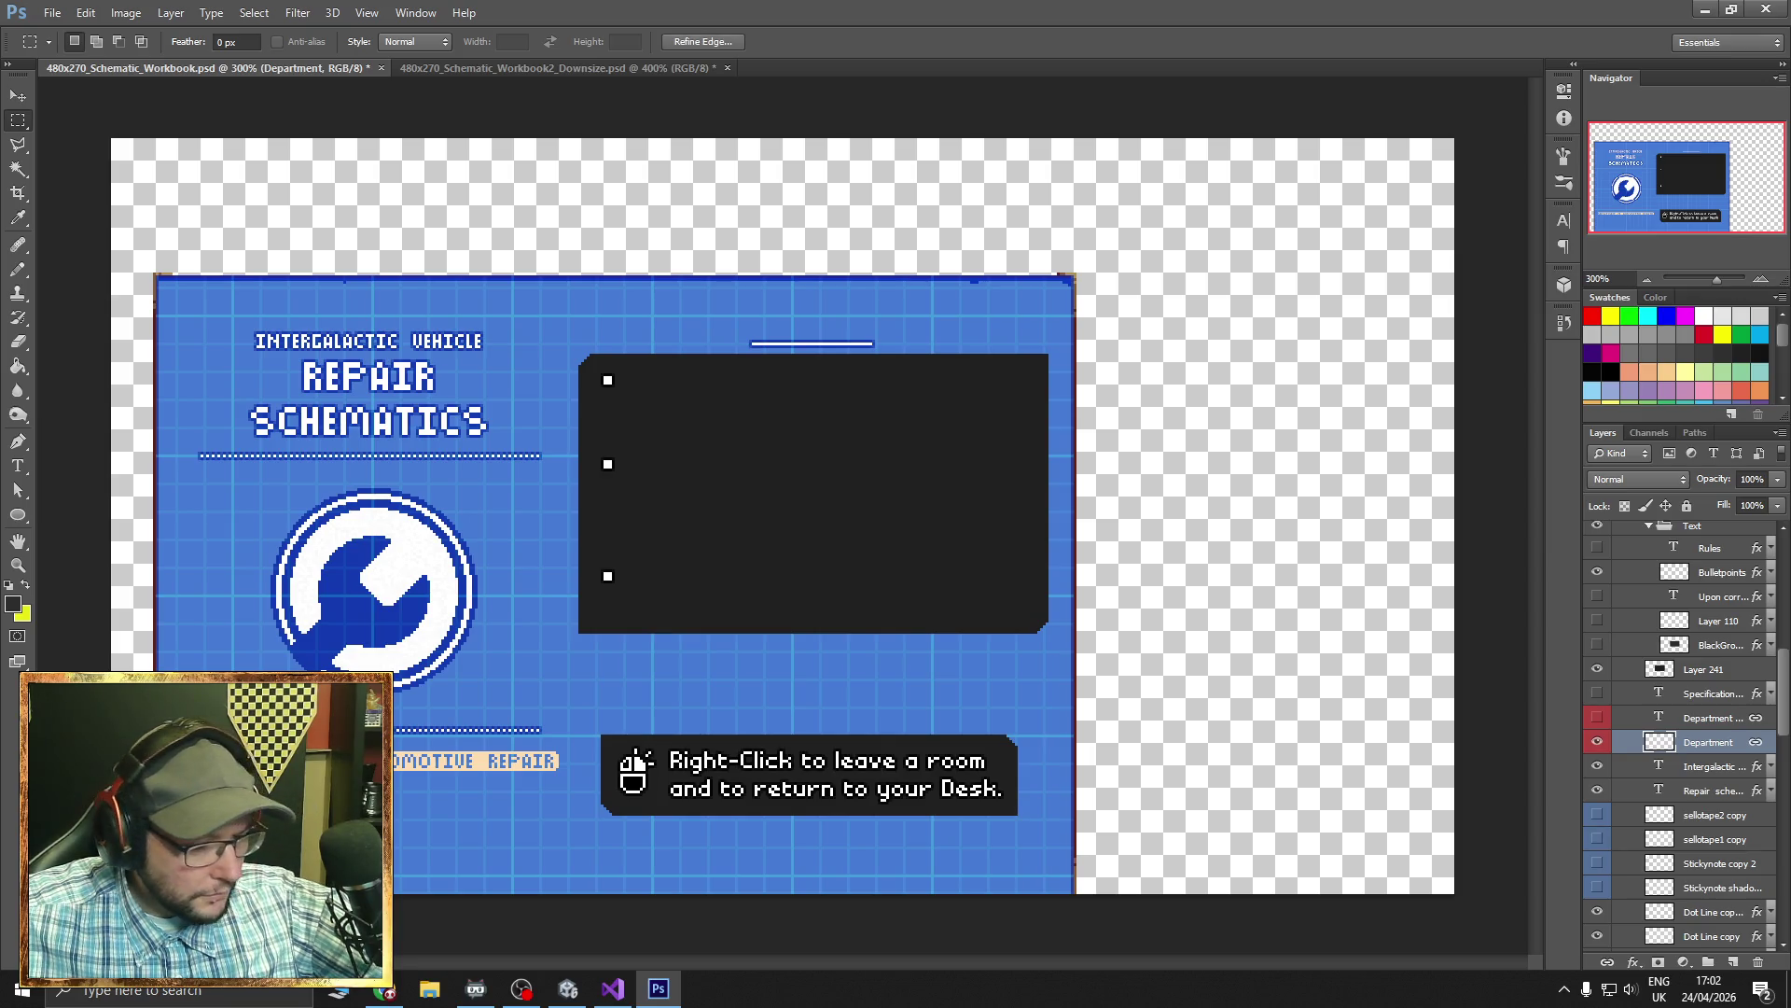
left_click(1760, 278)
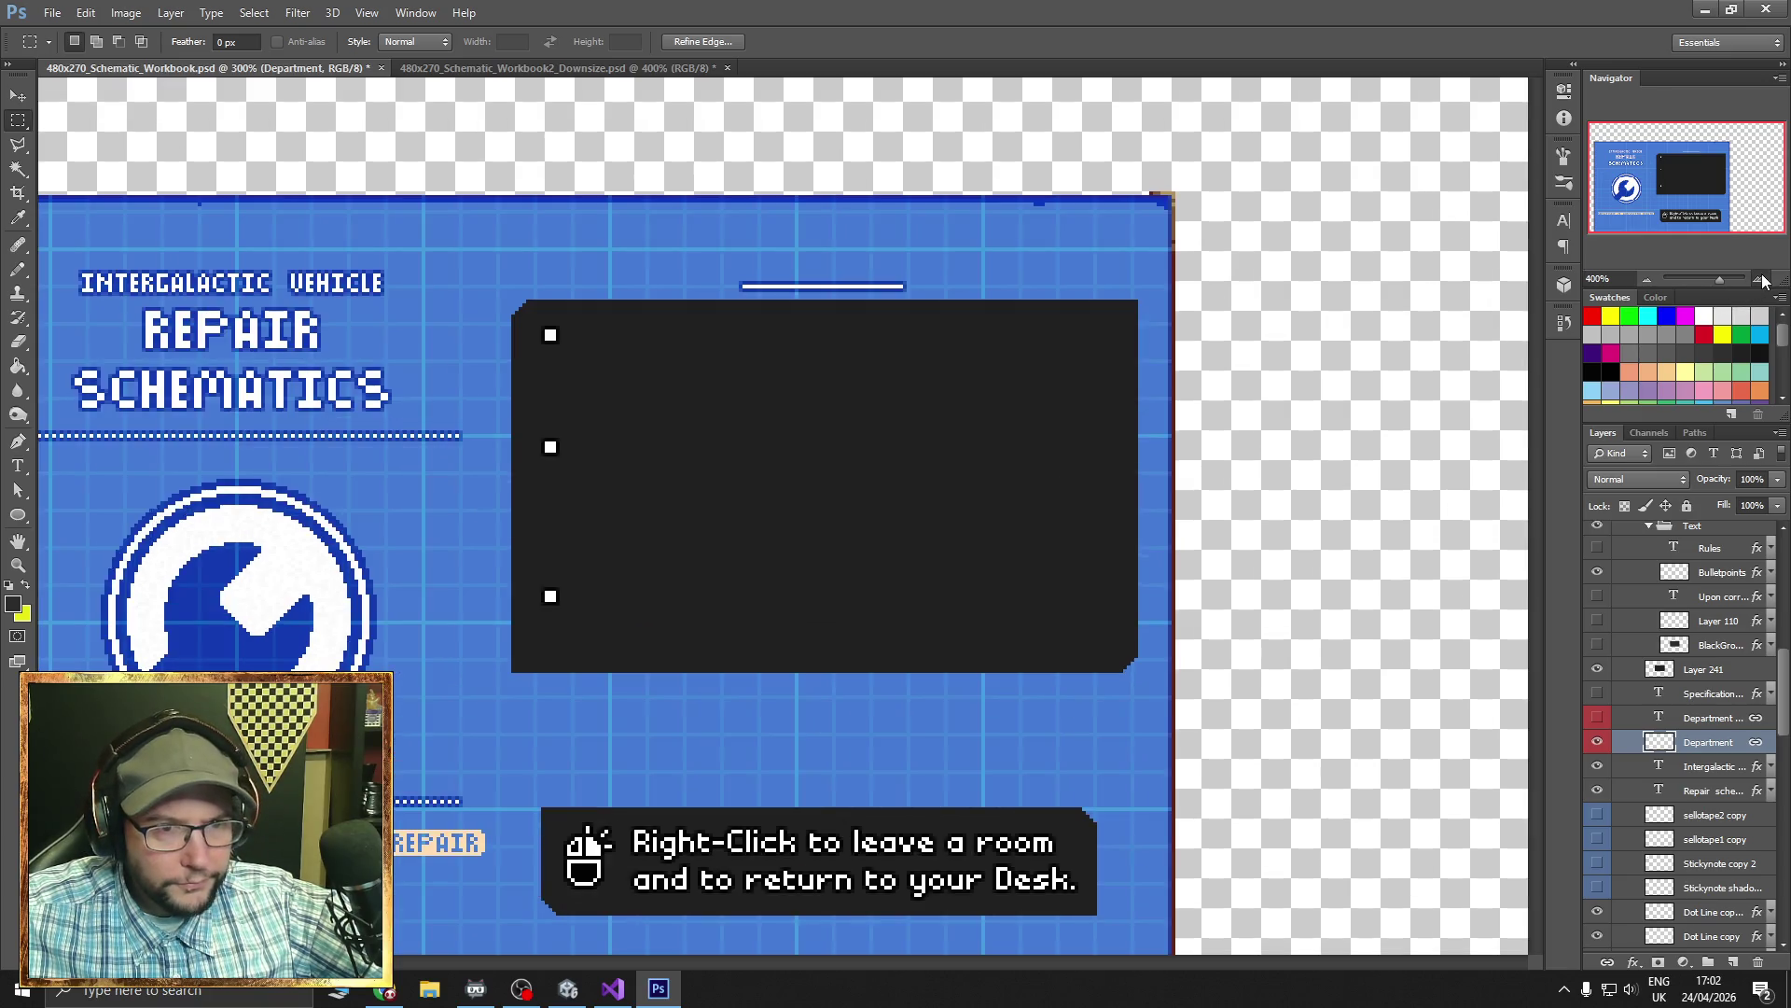
left_click(1761, 278)
left_click_drag(1668, 211, 1644, 216)
scroll(511, 746, "down", 3)
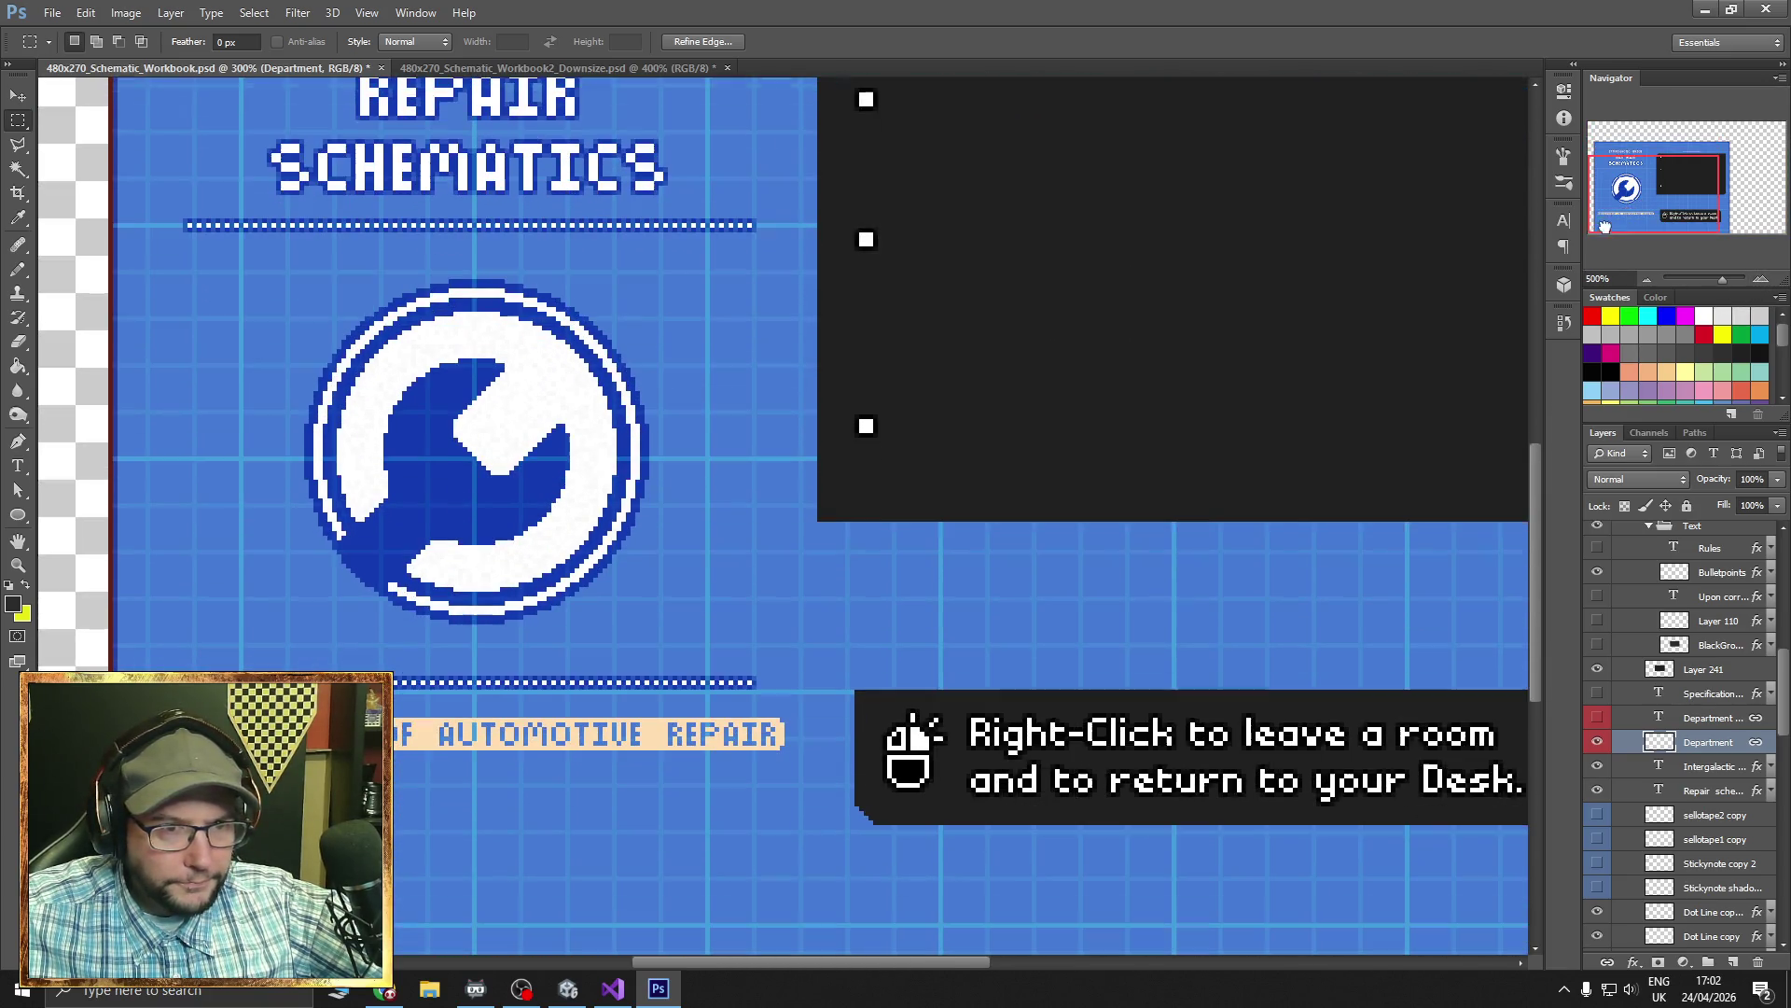
left_click_drag(512, 747, 371, 841)
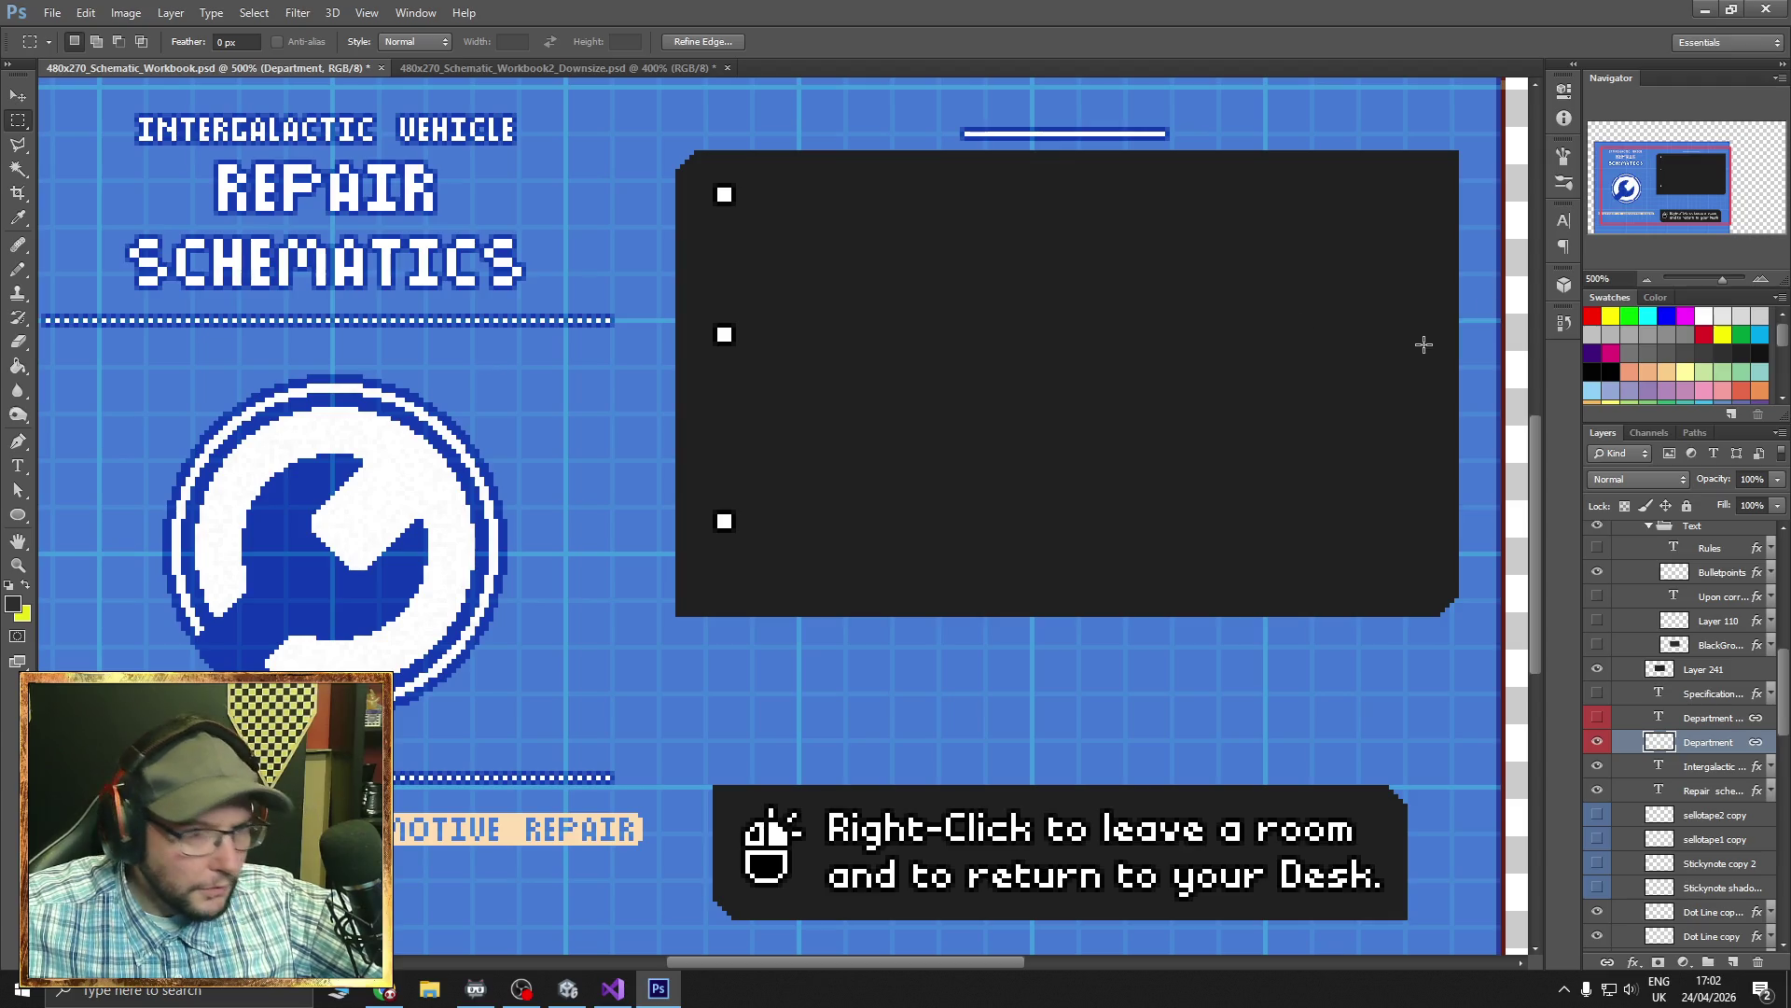
left_click_drag(1660, 190, 1647, 200)
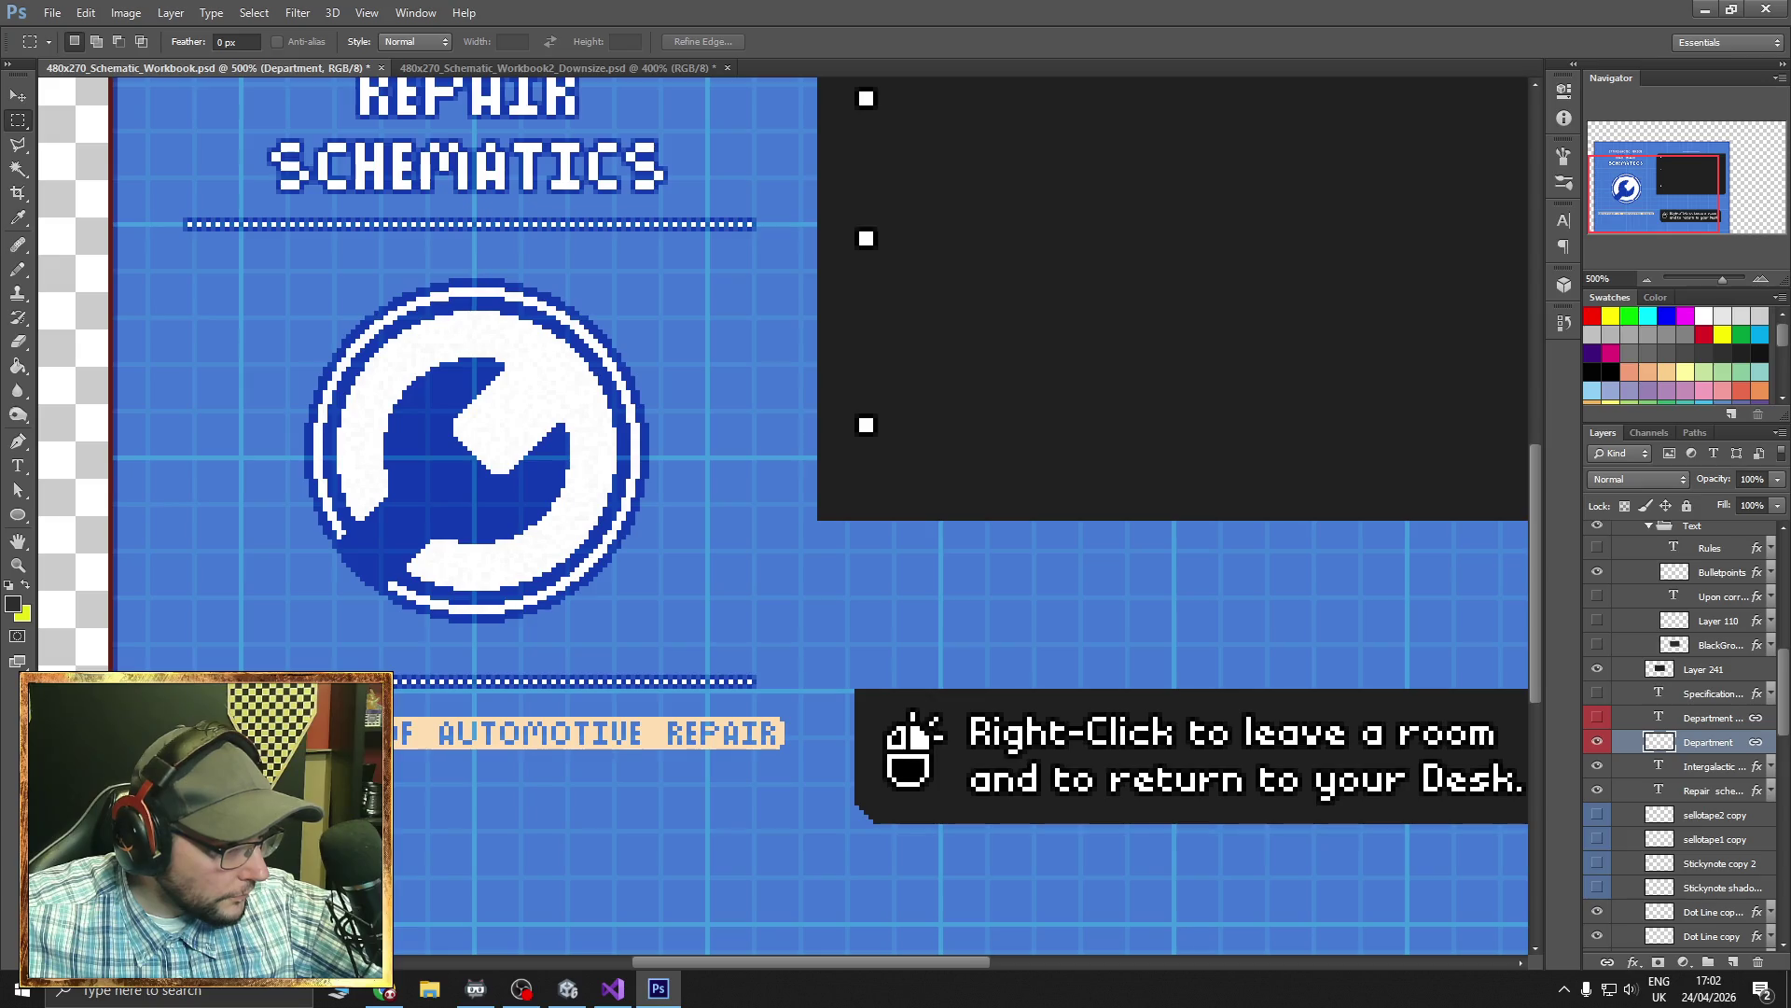
- Sample the banner's peach colour and paint over its lettering to leave it blank
key("ctrl+t")
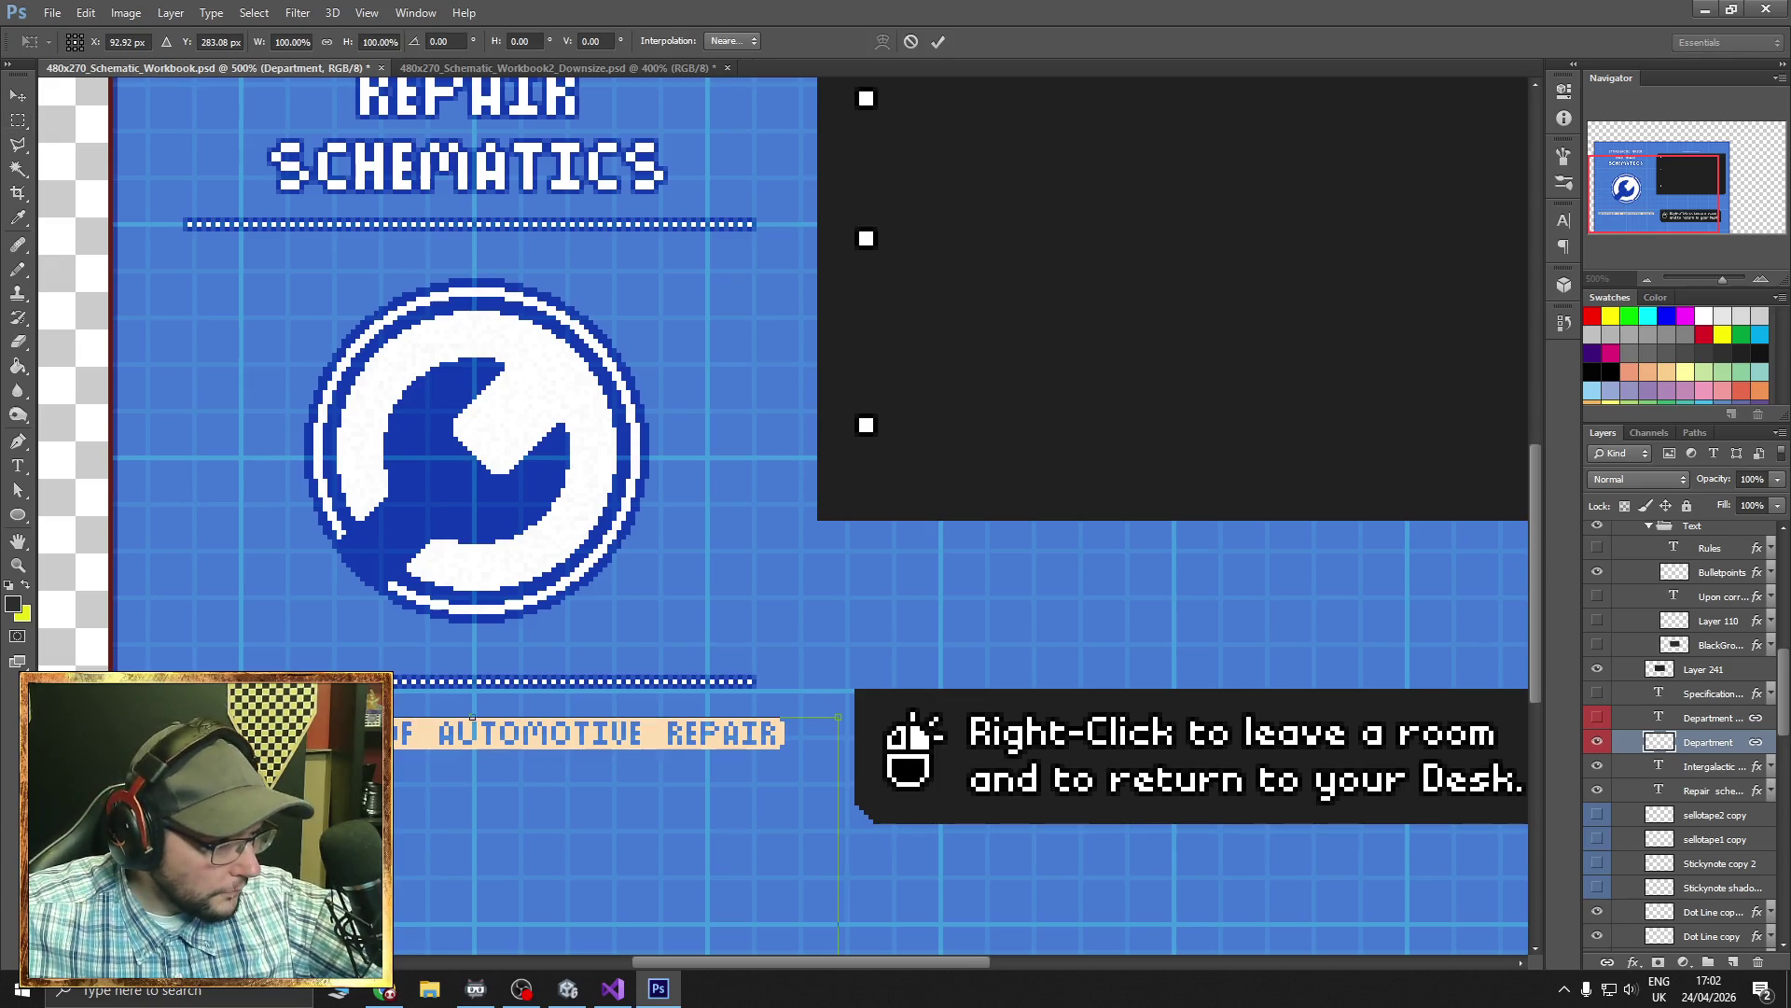
key("Return")
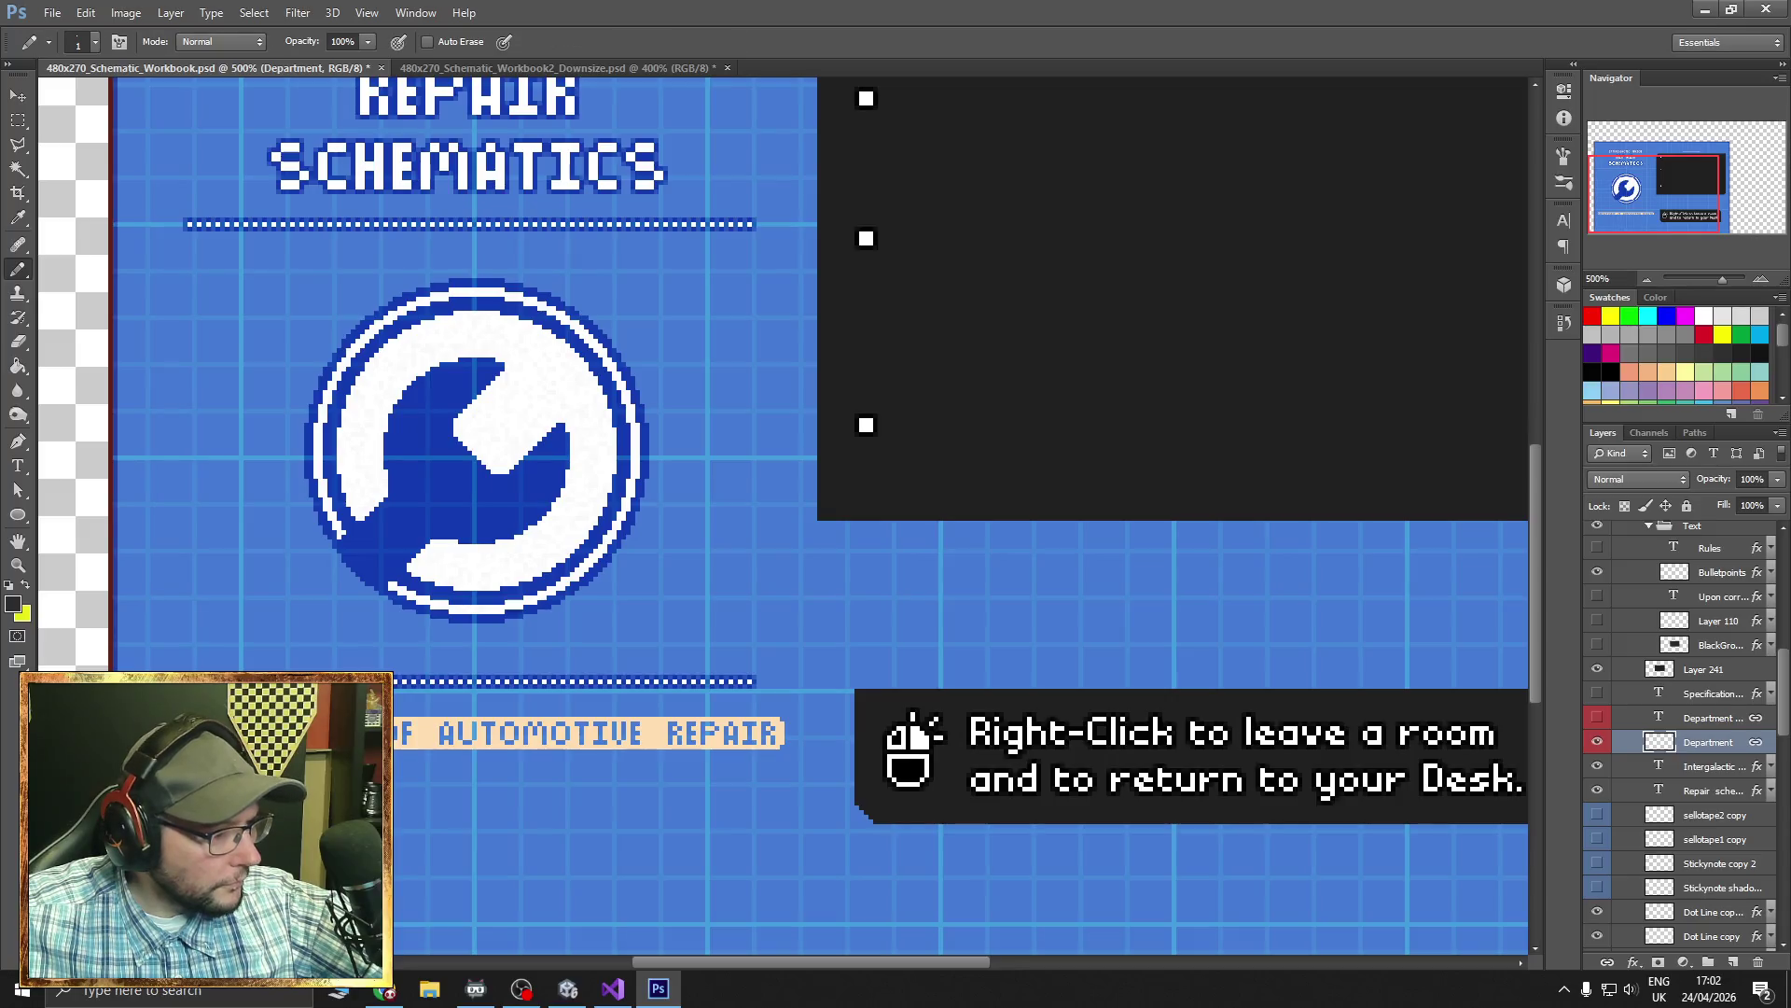
left_click(653, 734, "alt")
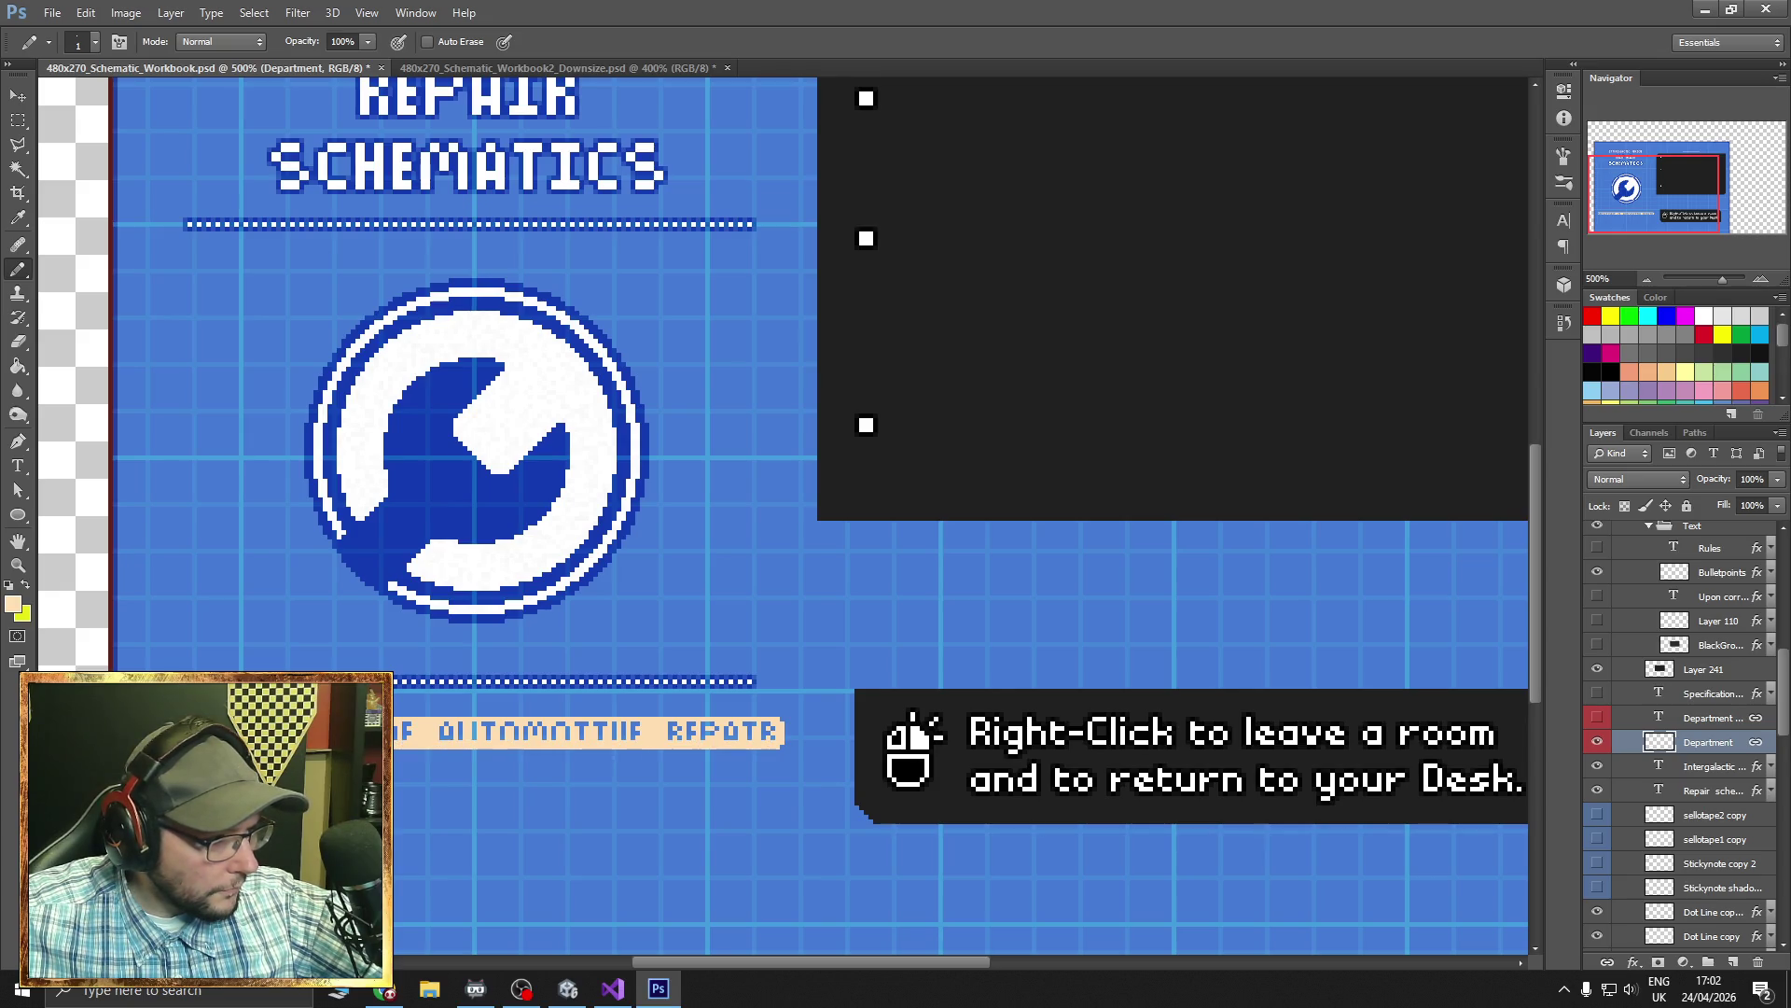
key("ctrl+z")
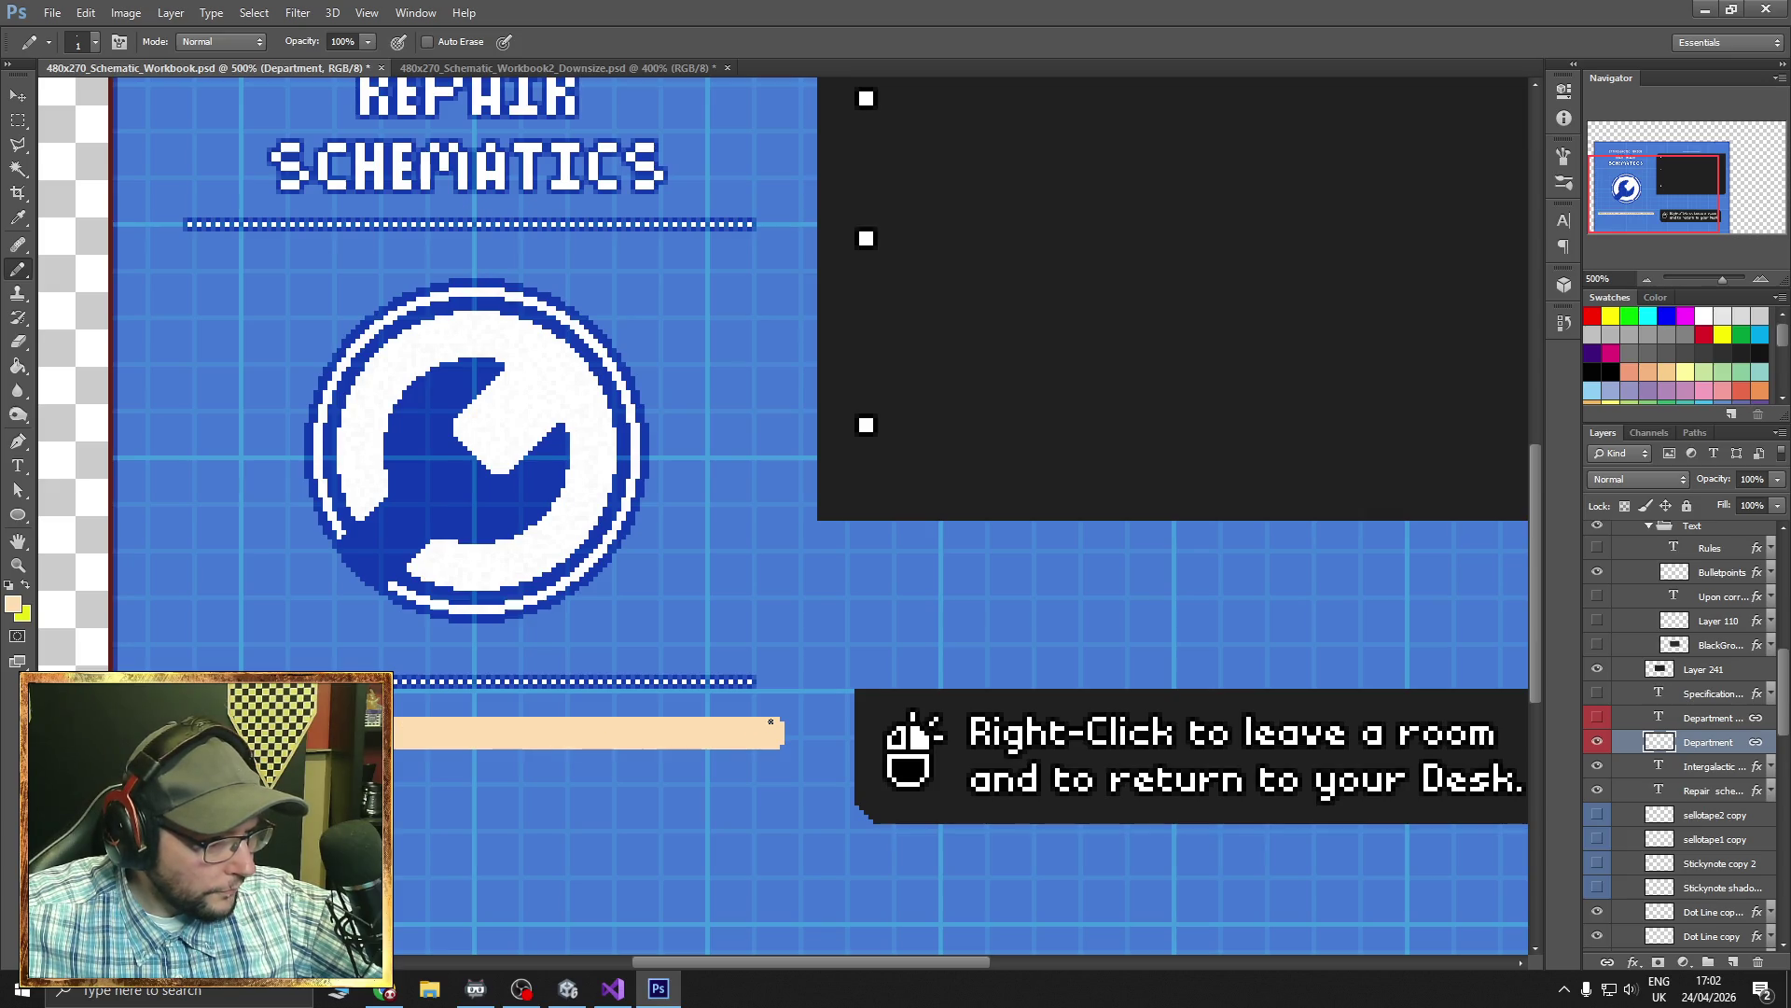
left_click(1646, 278)
left_click(1644, 277)
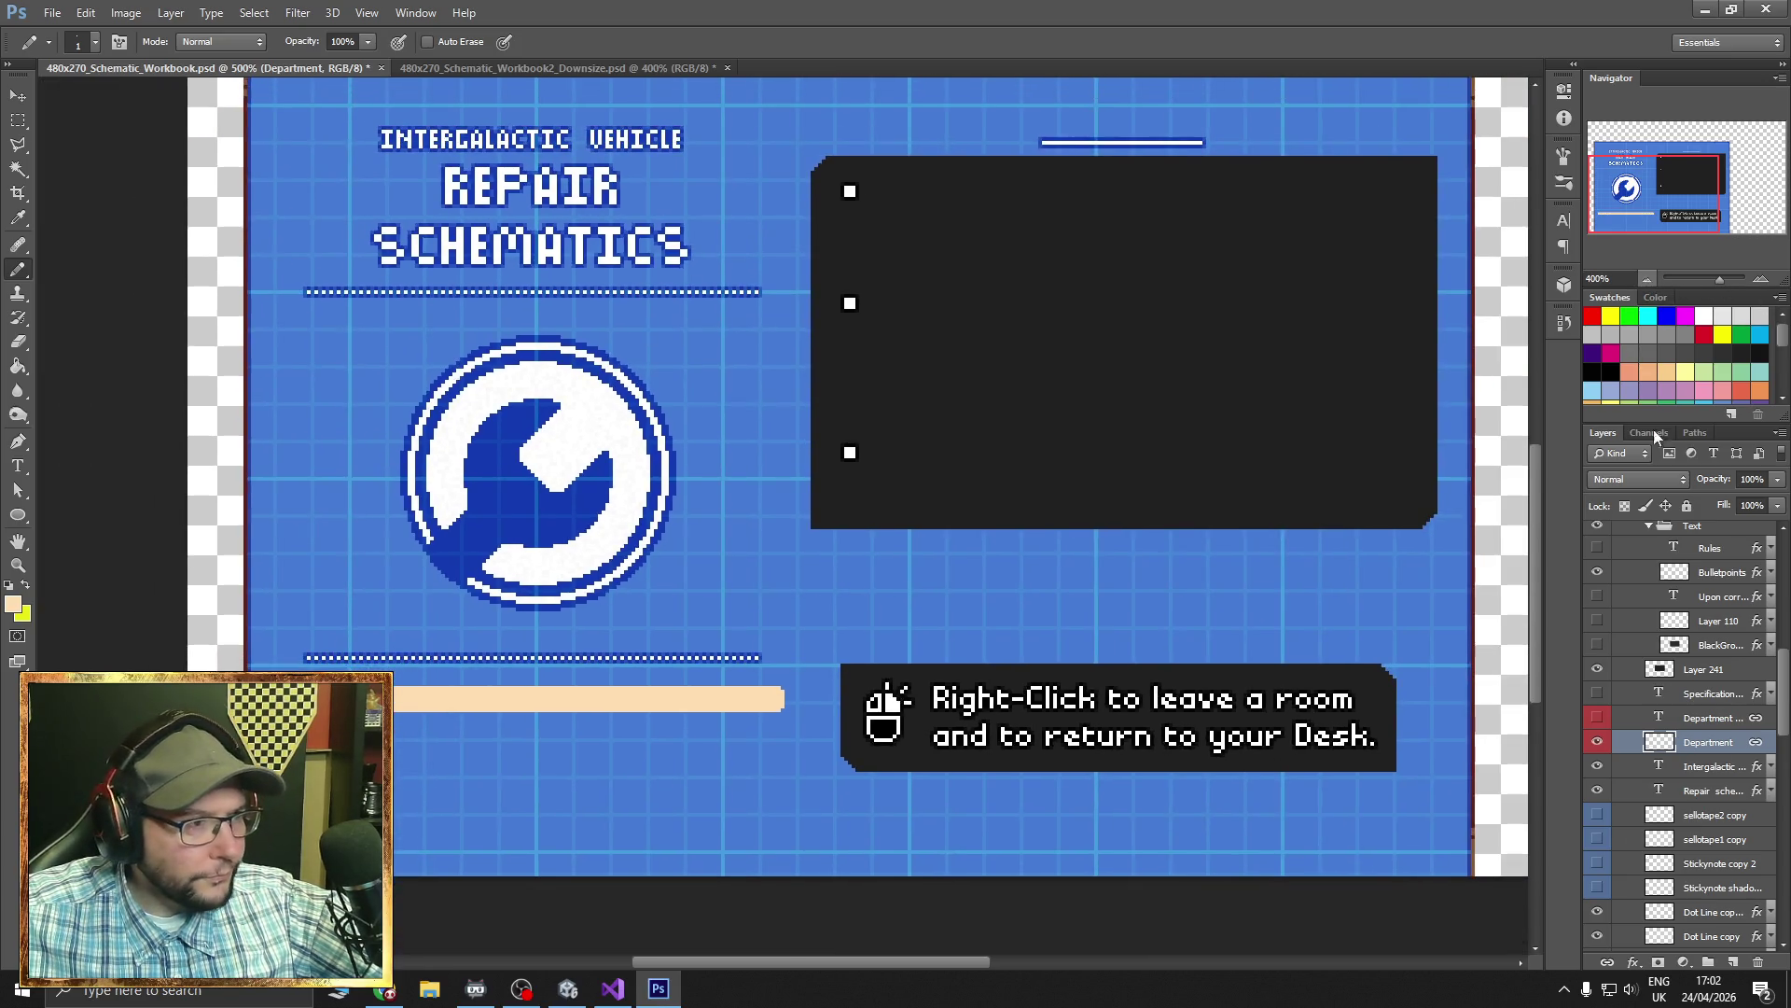
- Hide the INTERGALACTIC VEHICLE, REPAIR SCHEMATICS and right-click hint text layers
left_click(1598, 767)
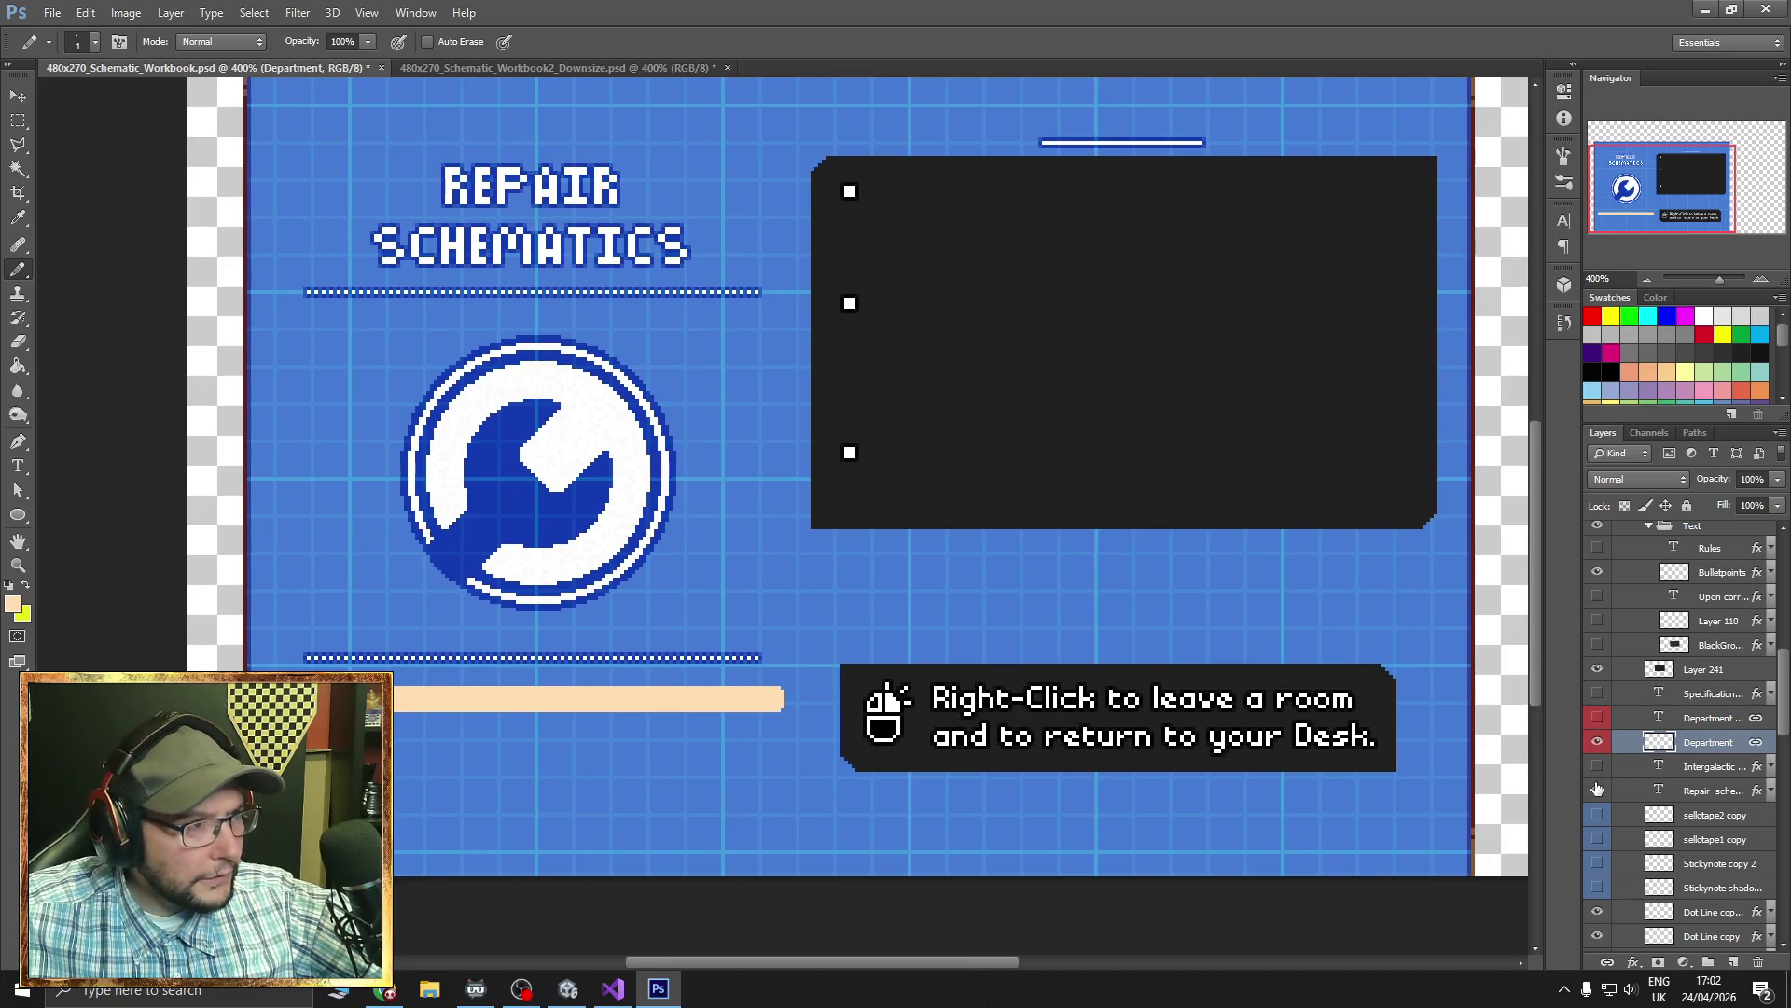
left_click(1597, 789)
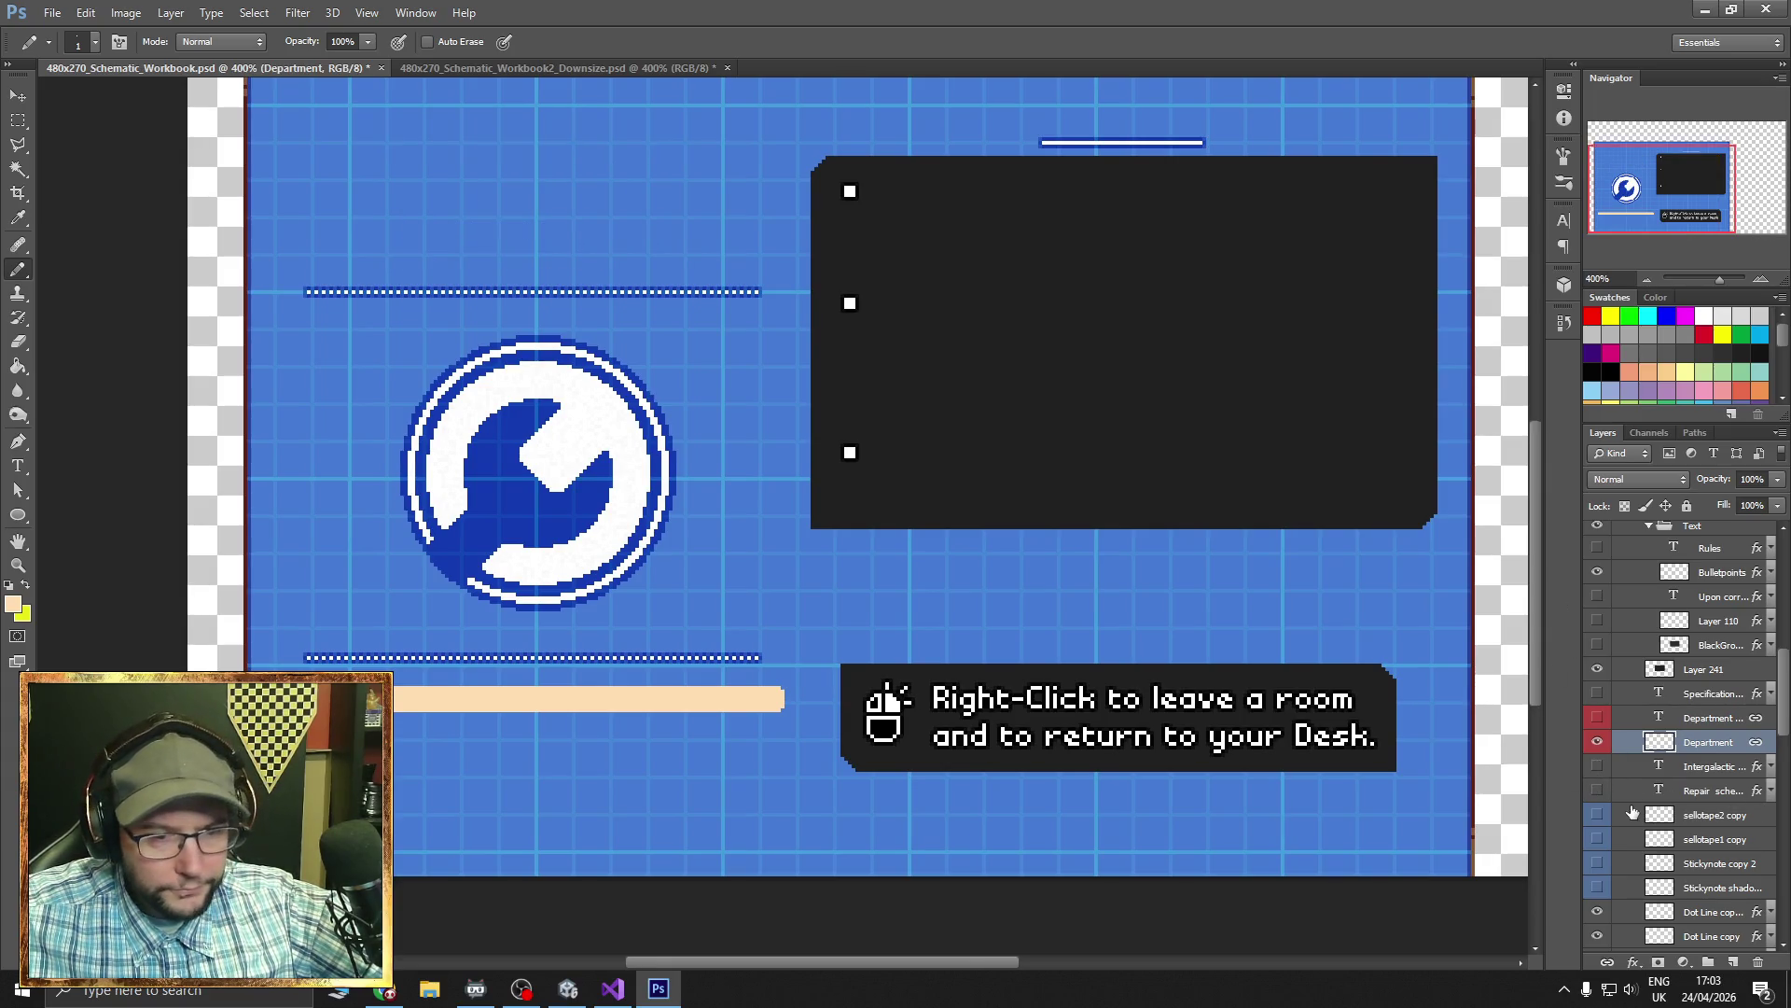
scroll(1624, 819, "down", 3)
scroll(1623, 818, "down", 2)
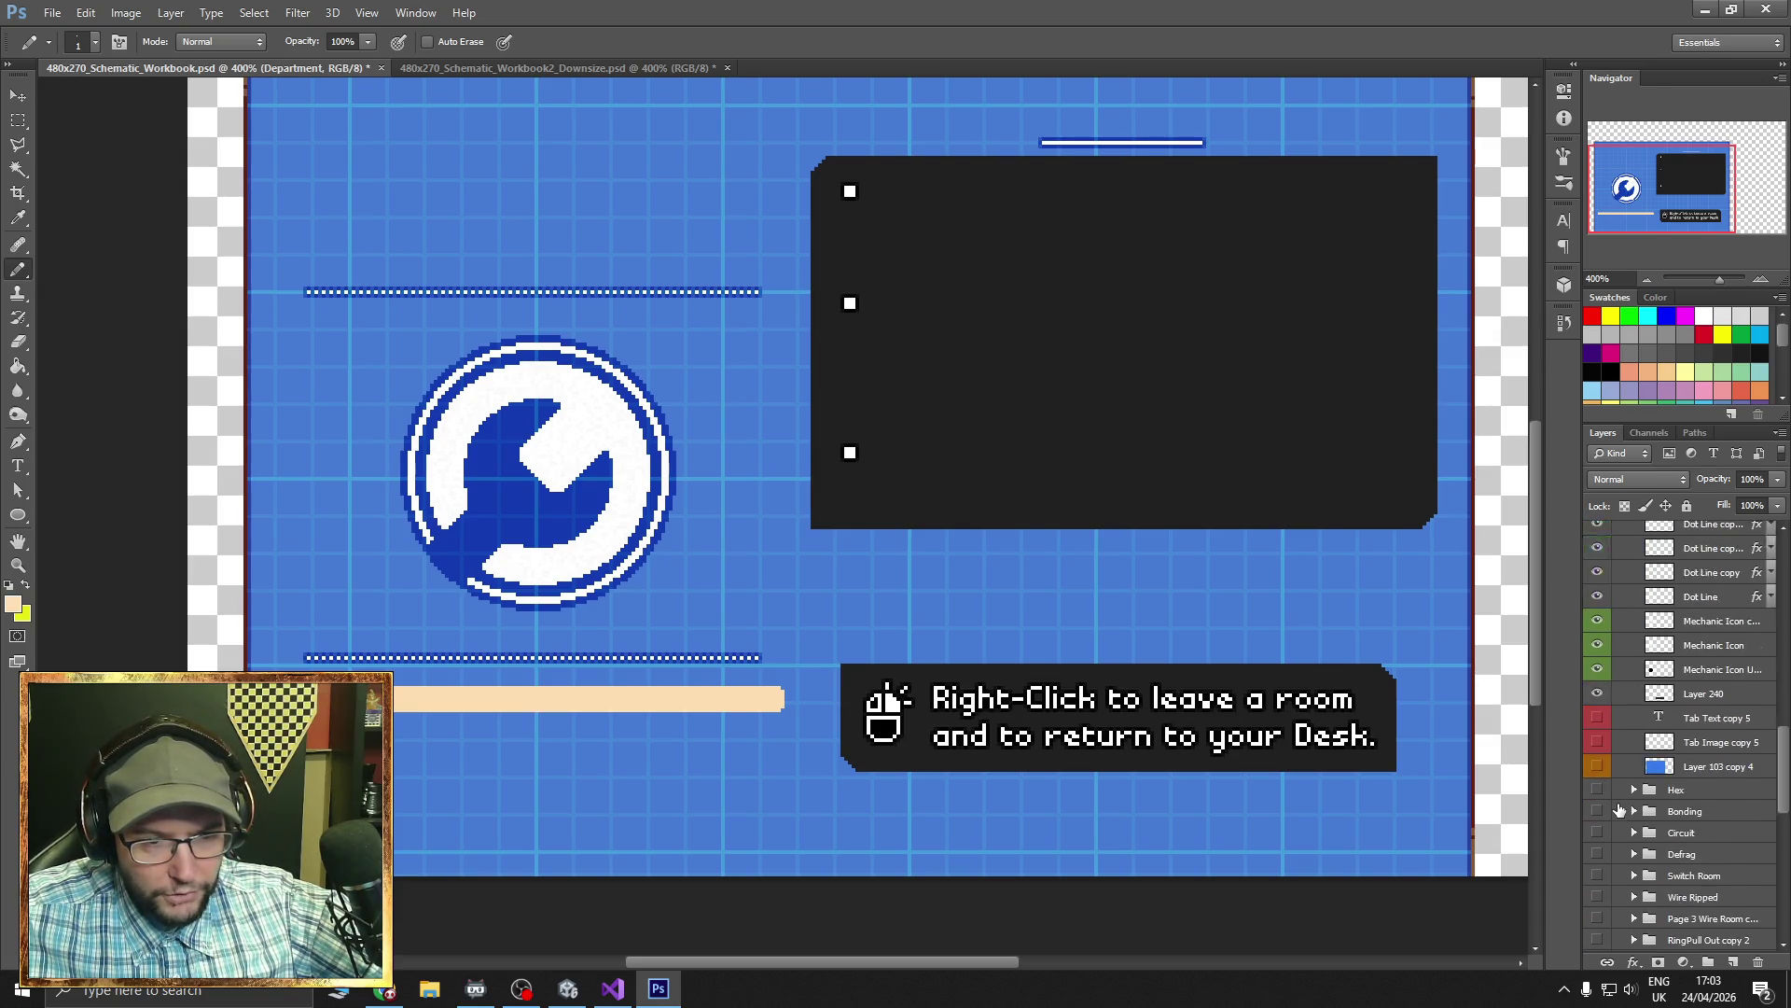
scroll(1624, 807, "up", 8)
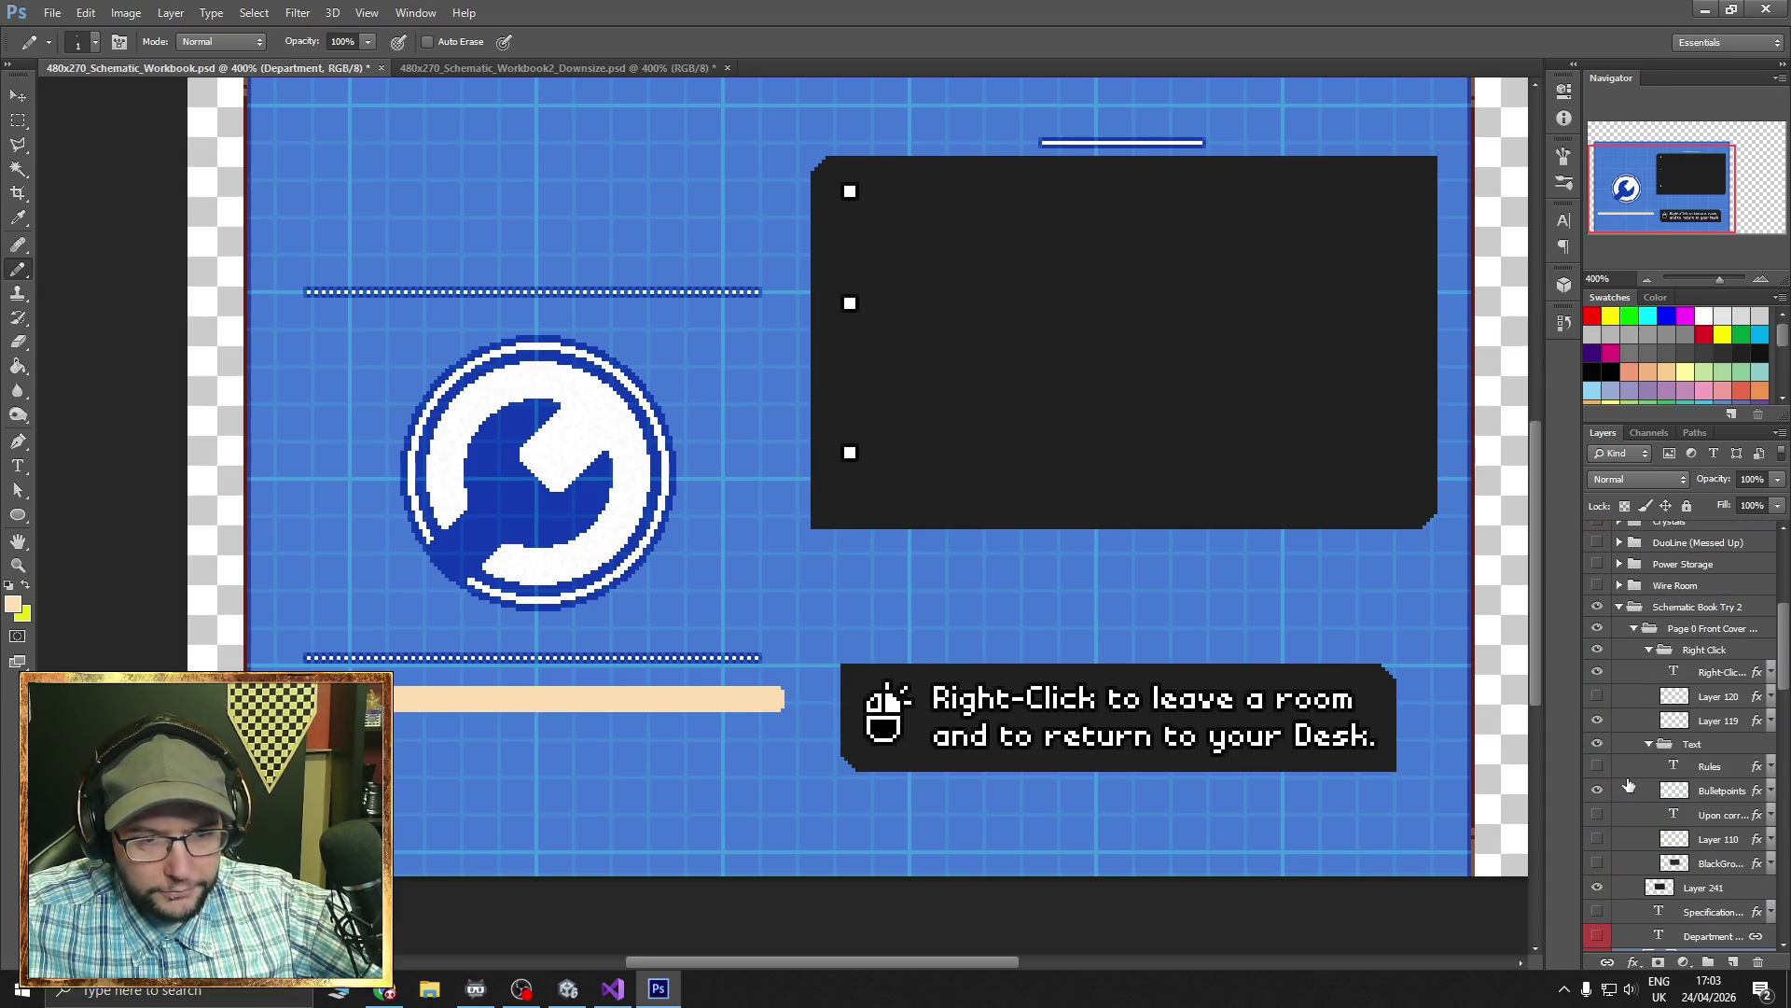
left_click(1597, 672)
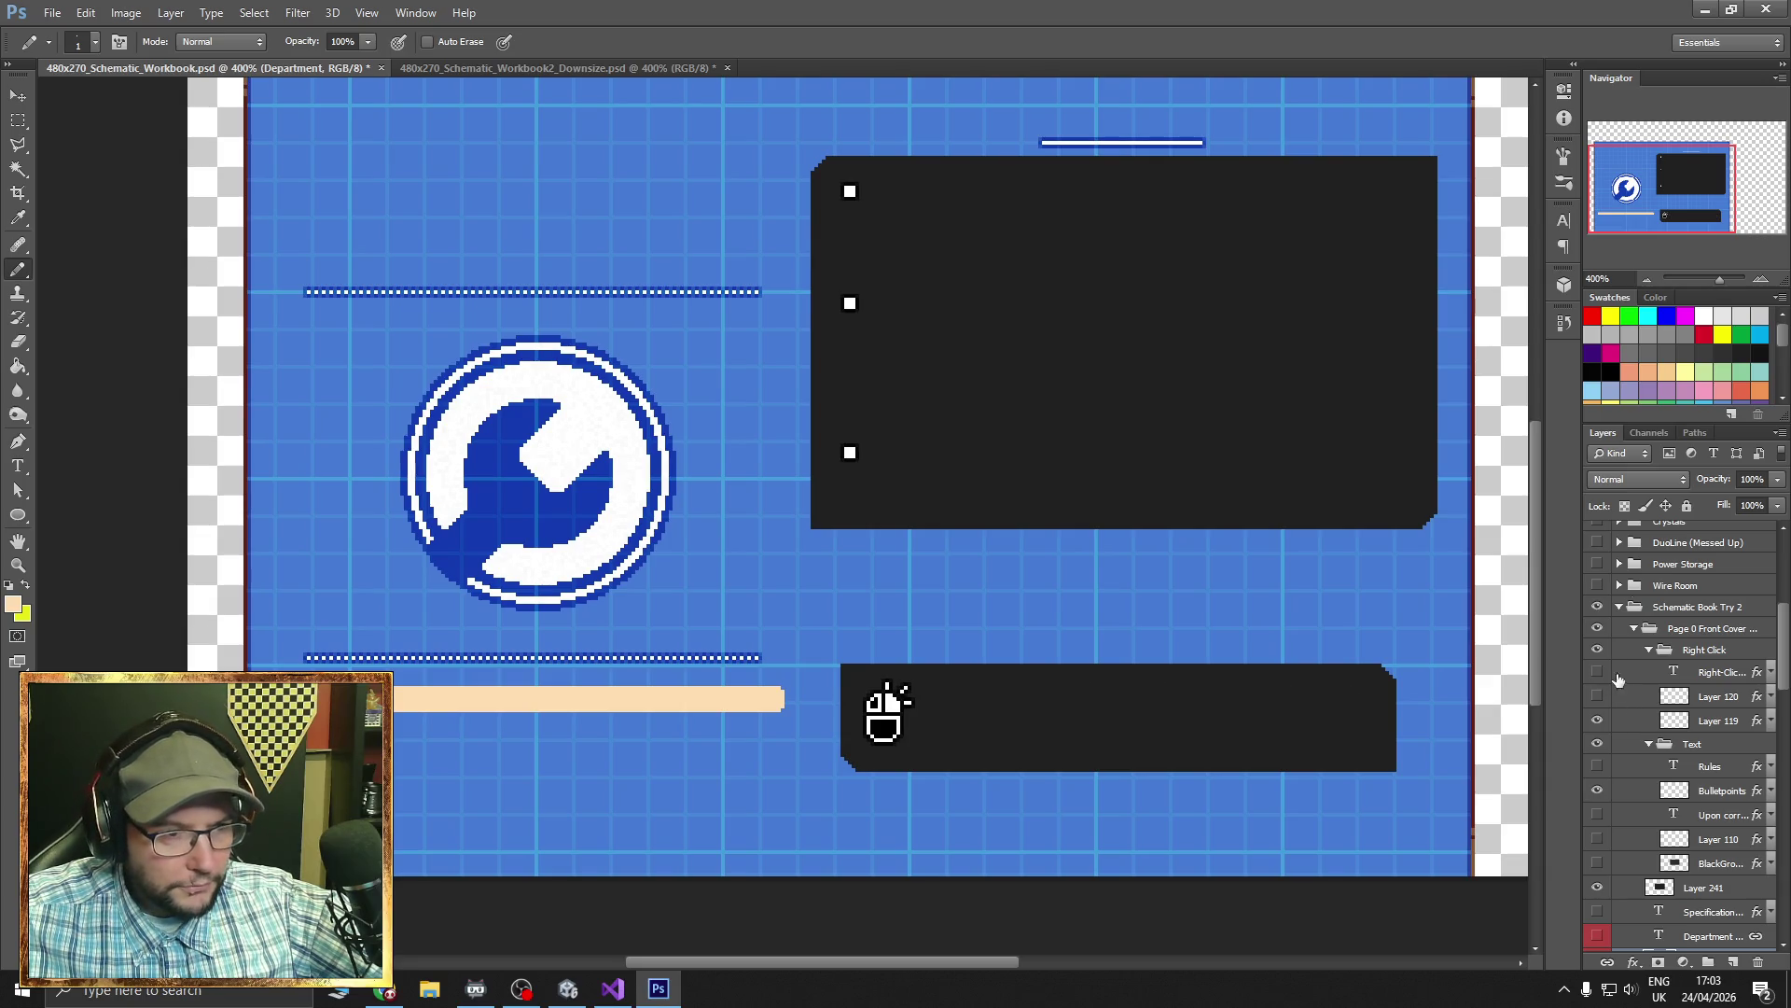
- Draw a rectangular marquee around the cover's page area
left_click(1648, 276)
key("m")
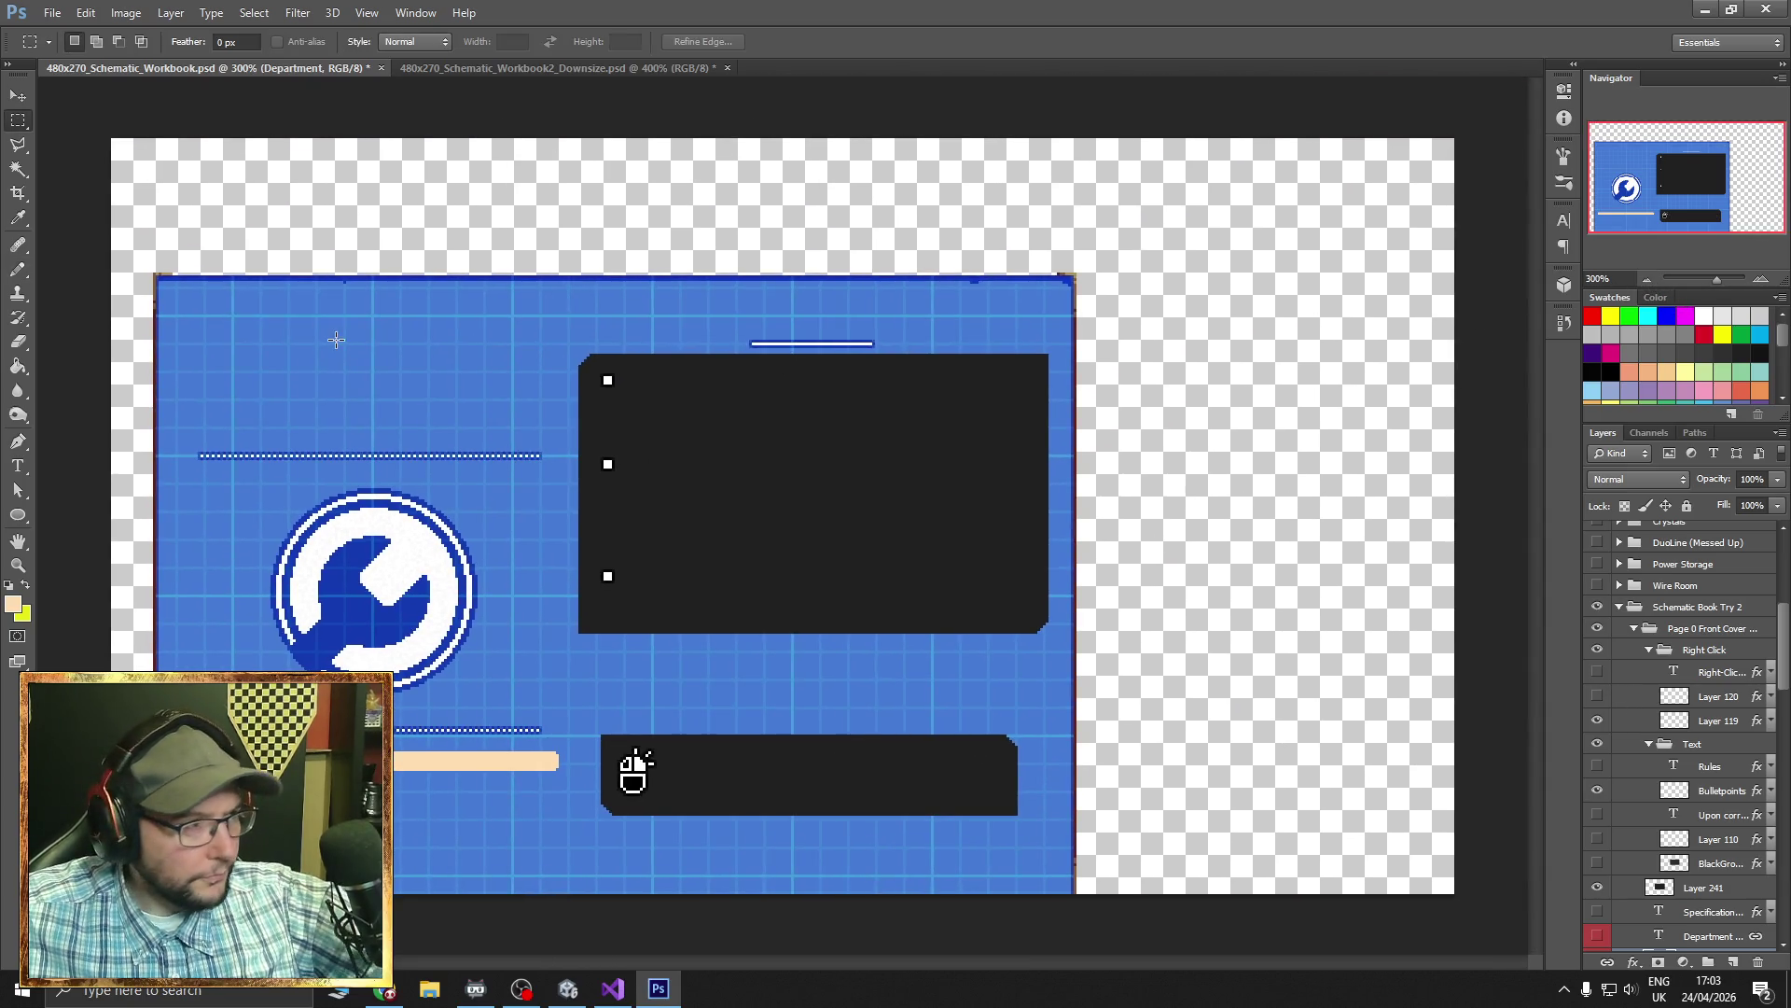
mouse_move(154, 273)
left_mouse_down()
mouse_move(499, 779)
mouse_move(901, 952)
mouse_move(1072, 965)
left_mouse_up()
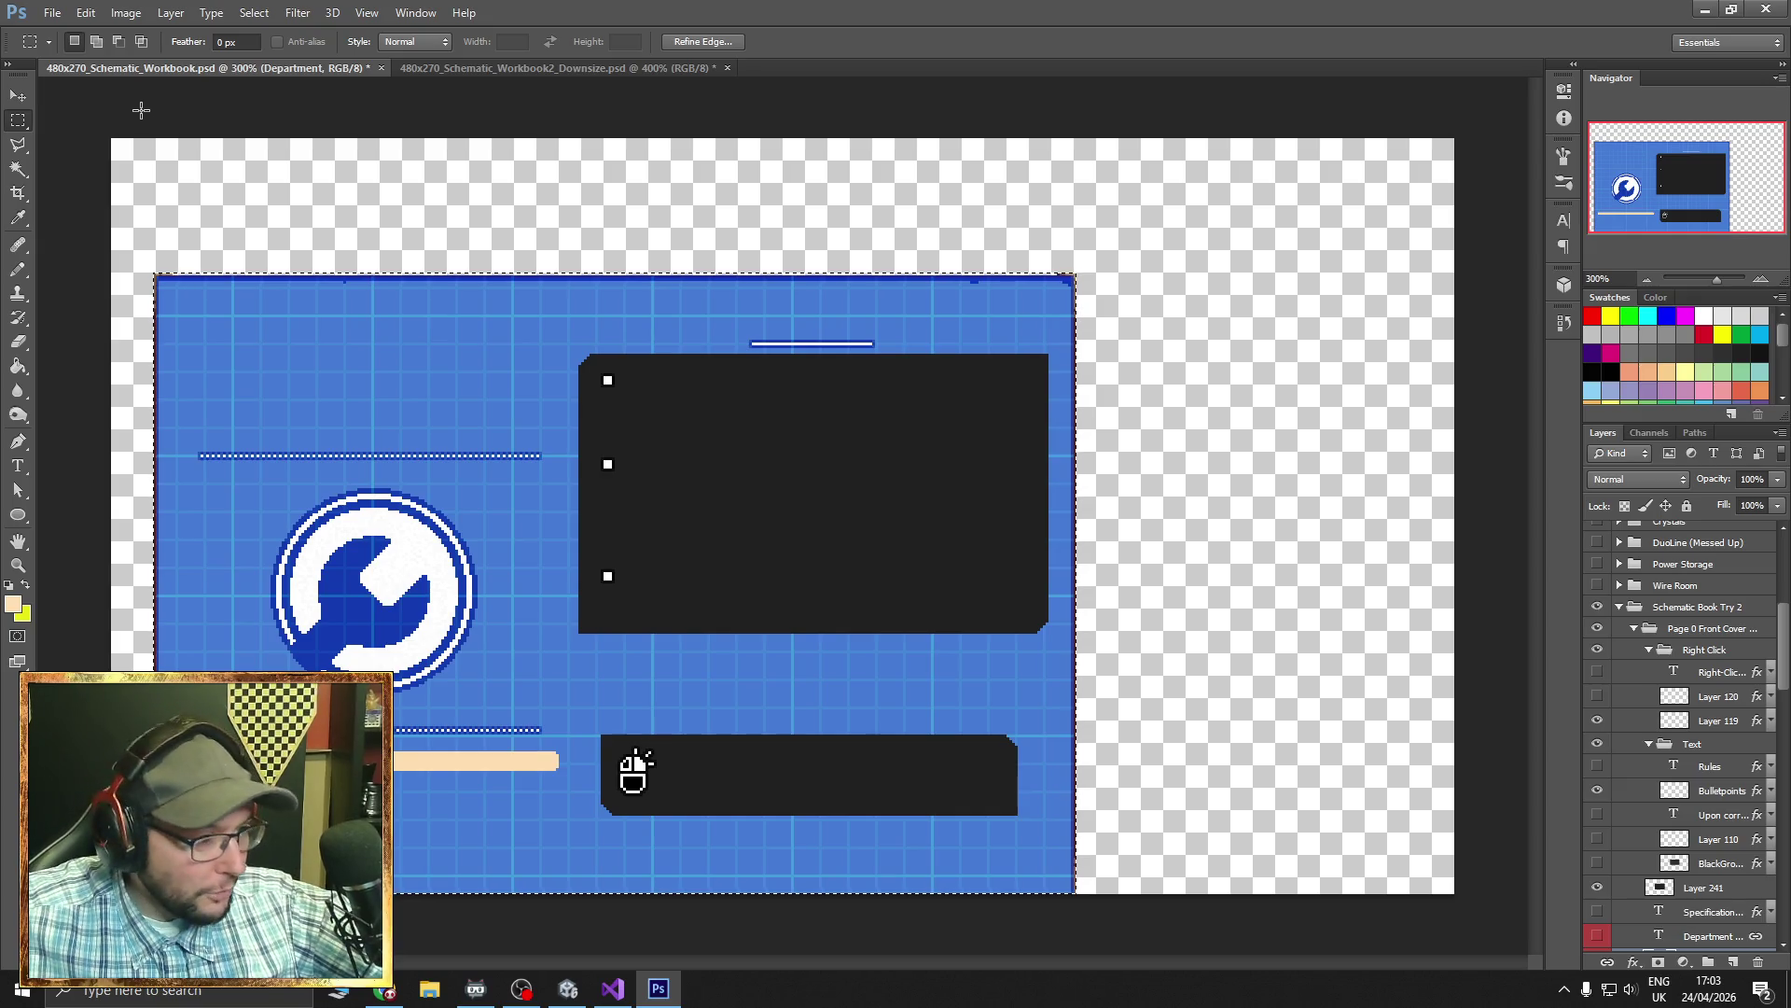
- Crop the document to the selected cover page
left_click(53, 20)
left_click(140, 271)
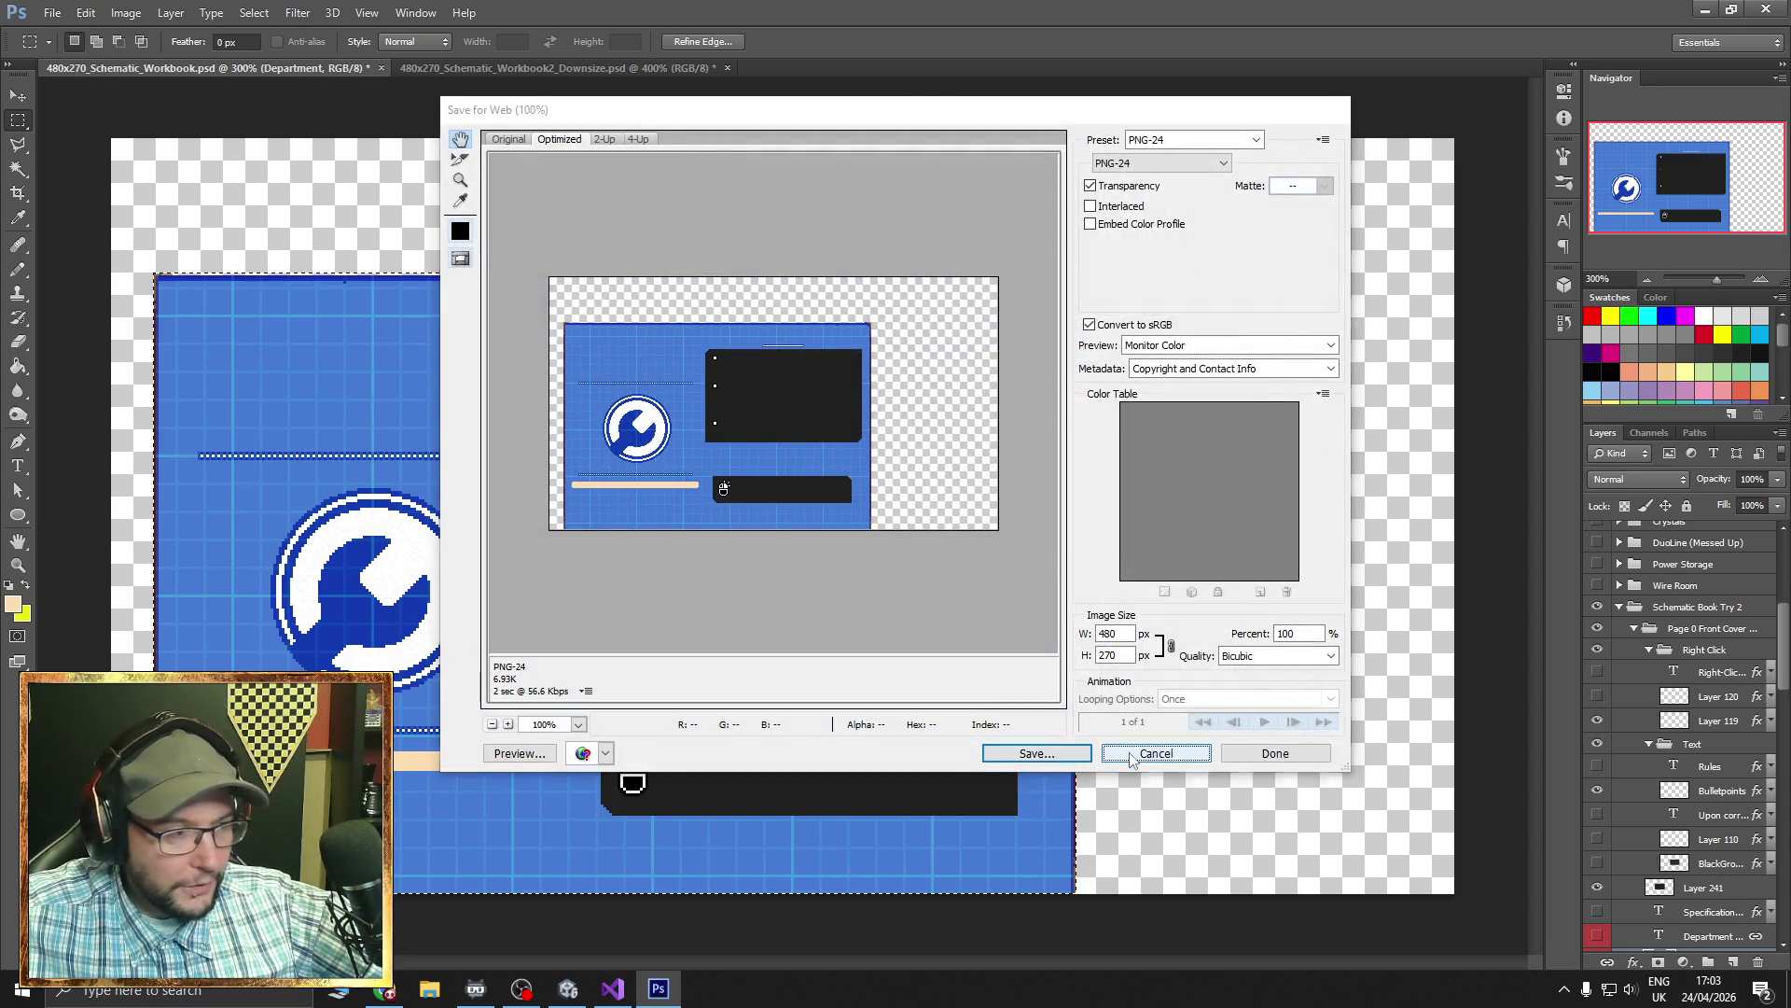
left_click(1132, 760)
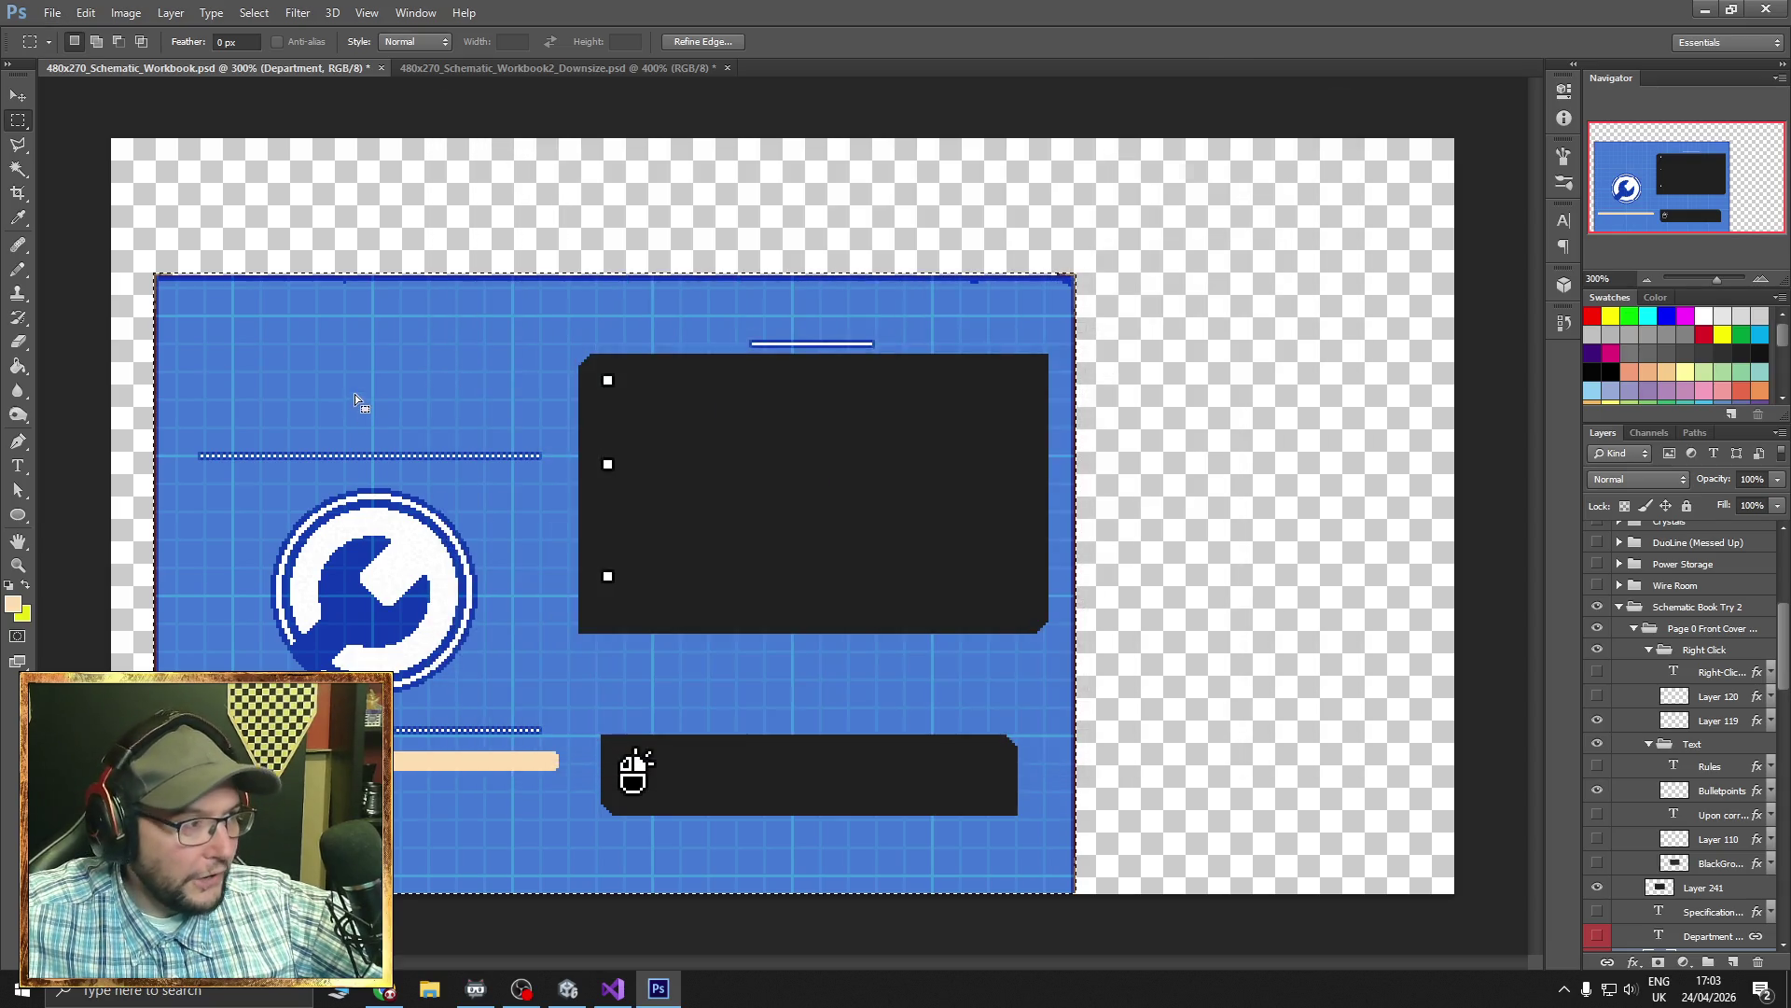
left_click(121, 21)
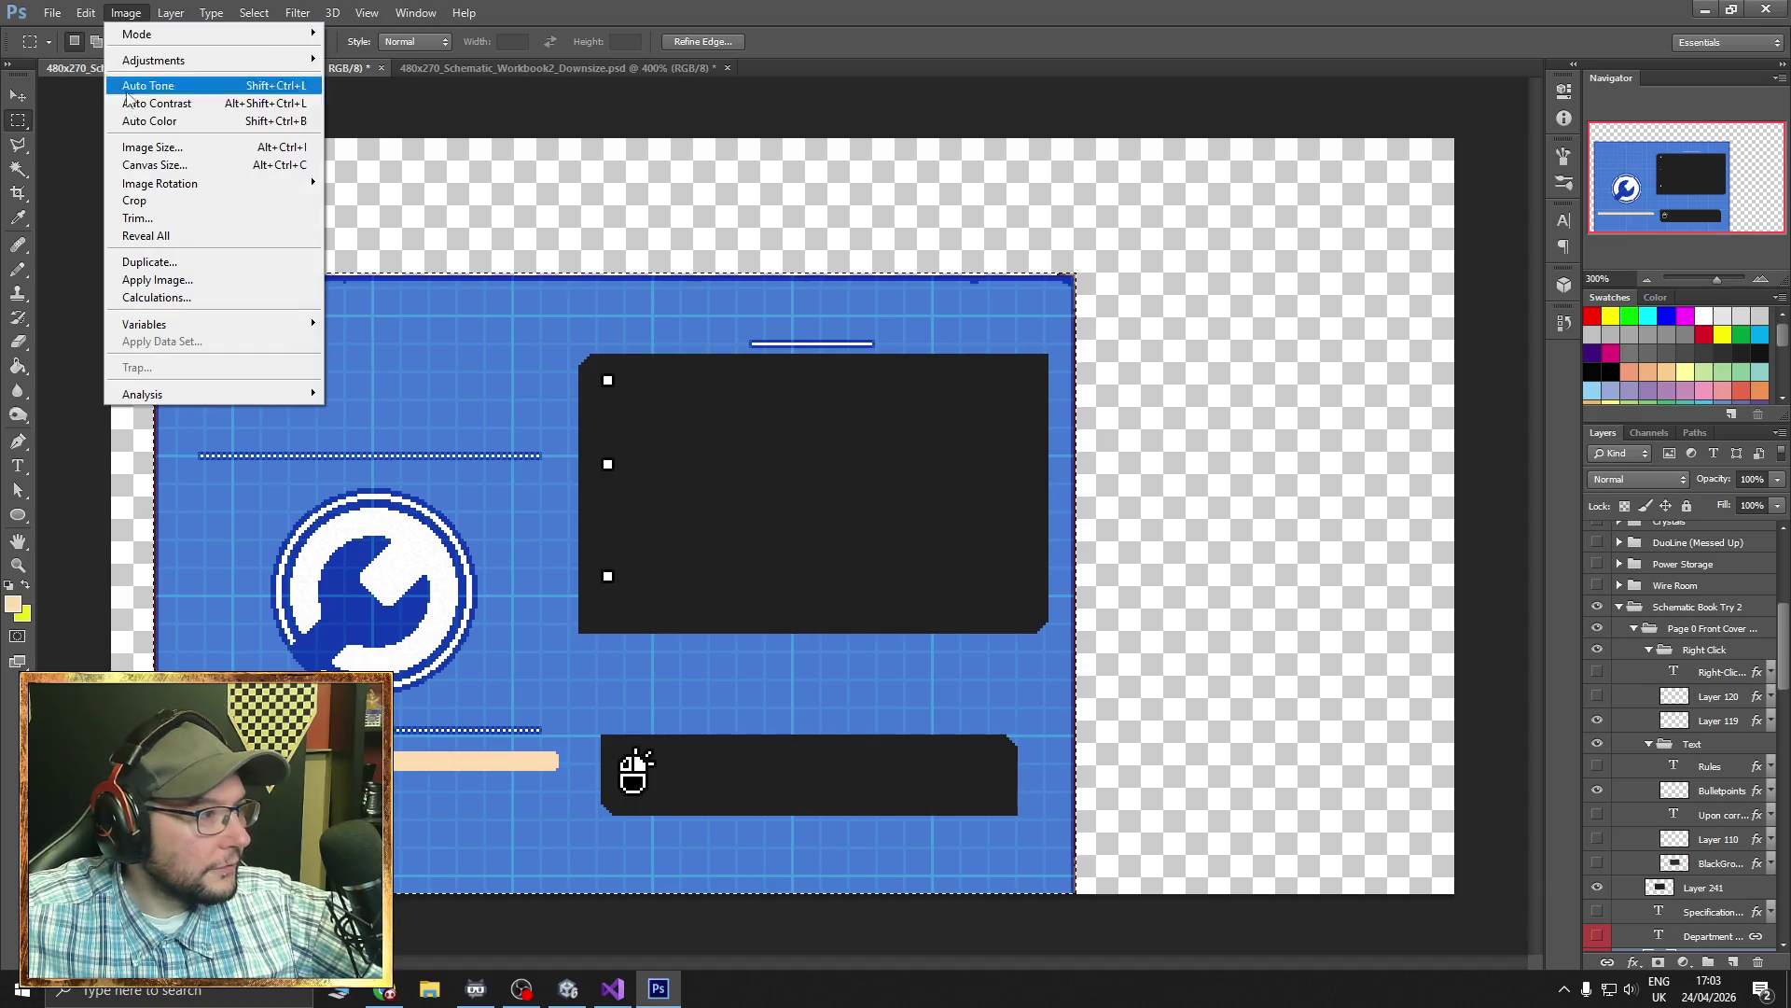
left_click(140, 197)
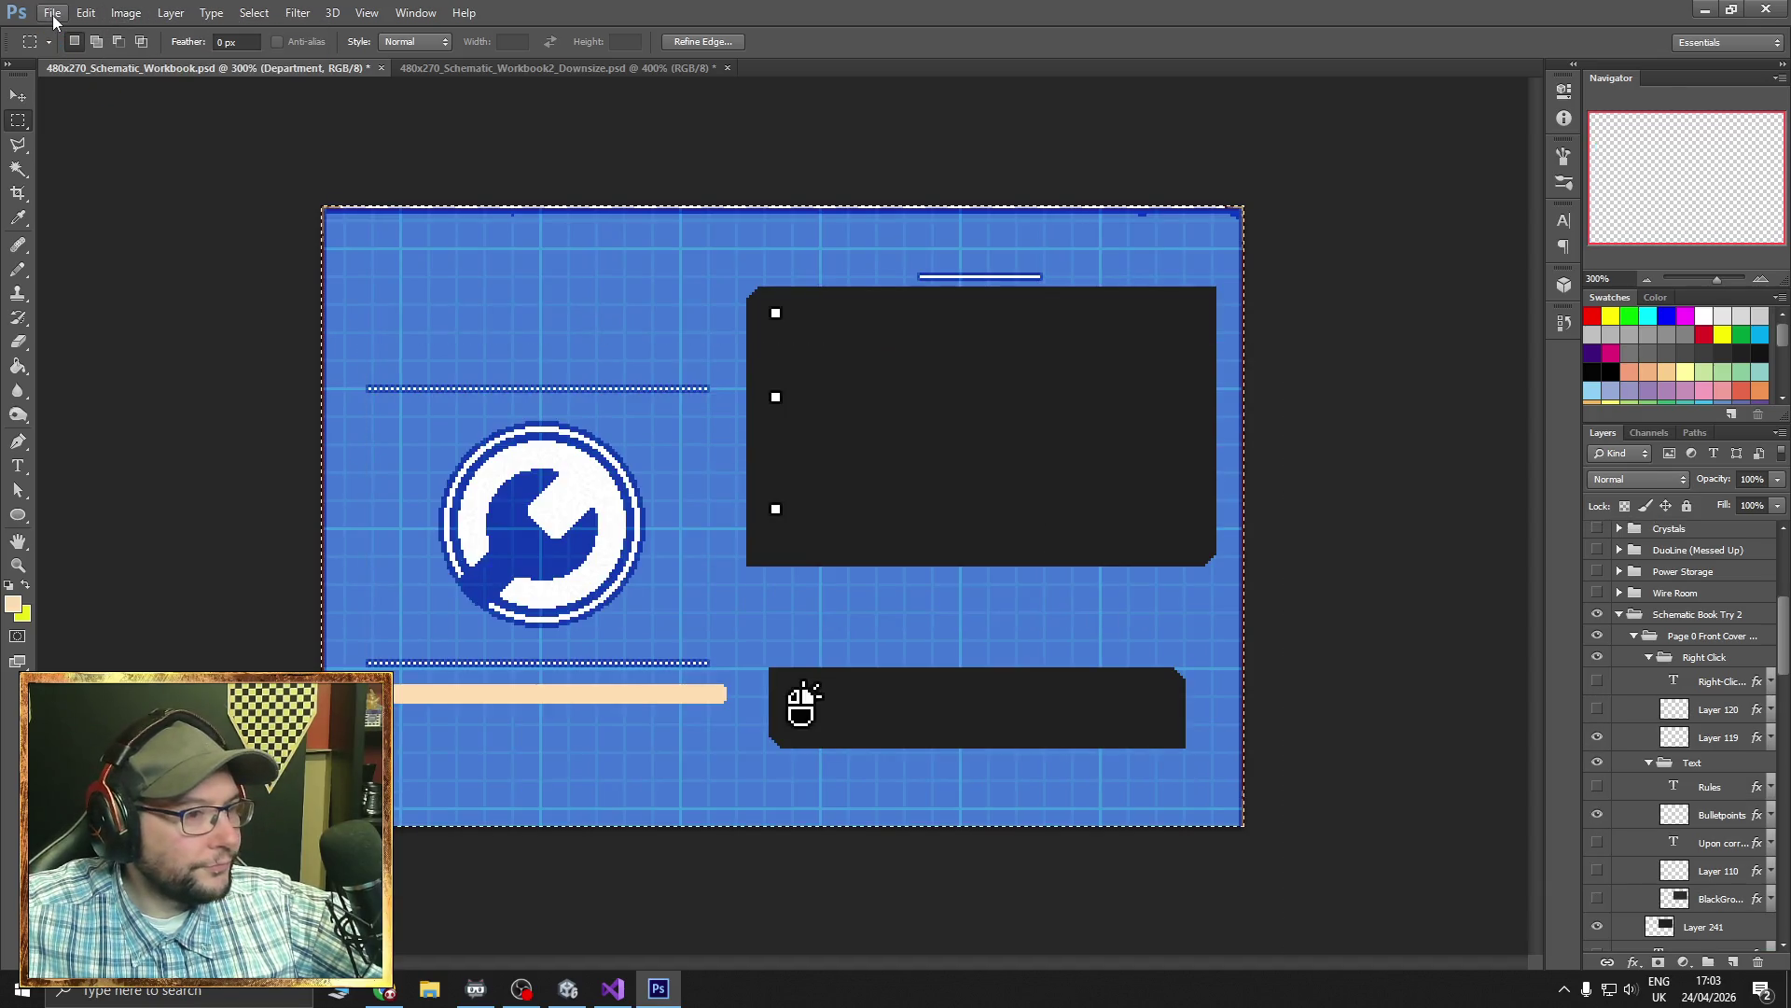
- Start a Save for Web export and browse to Sprites > Schematic Workbook > New Design
left_click(52, 12)
left_click(112, 273)
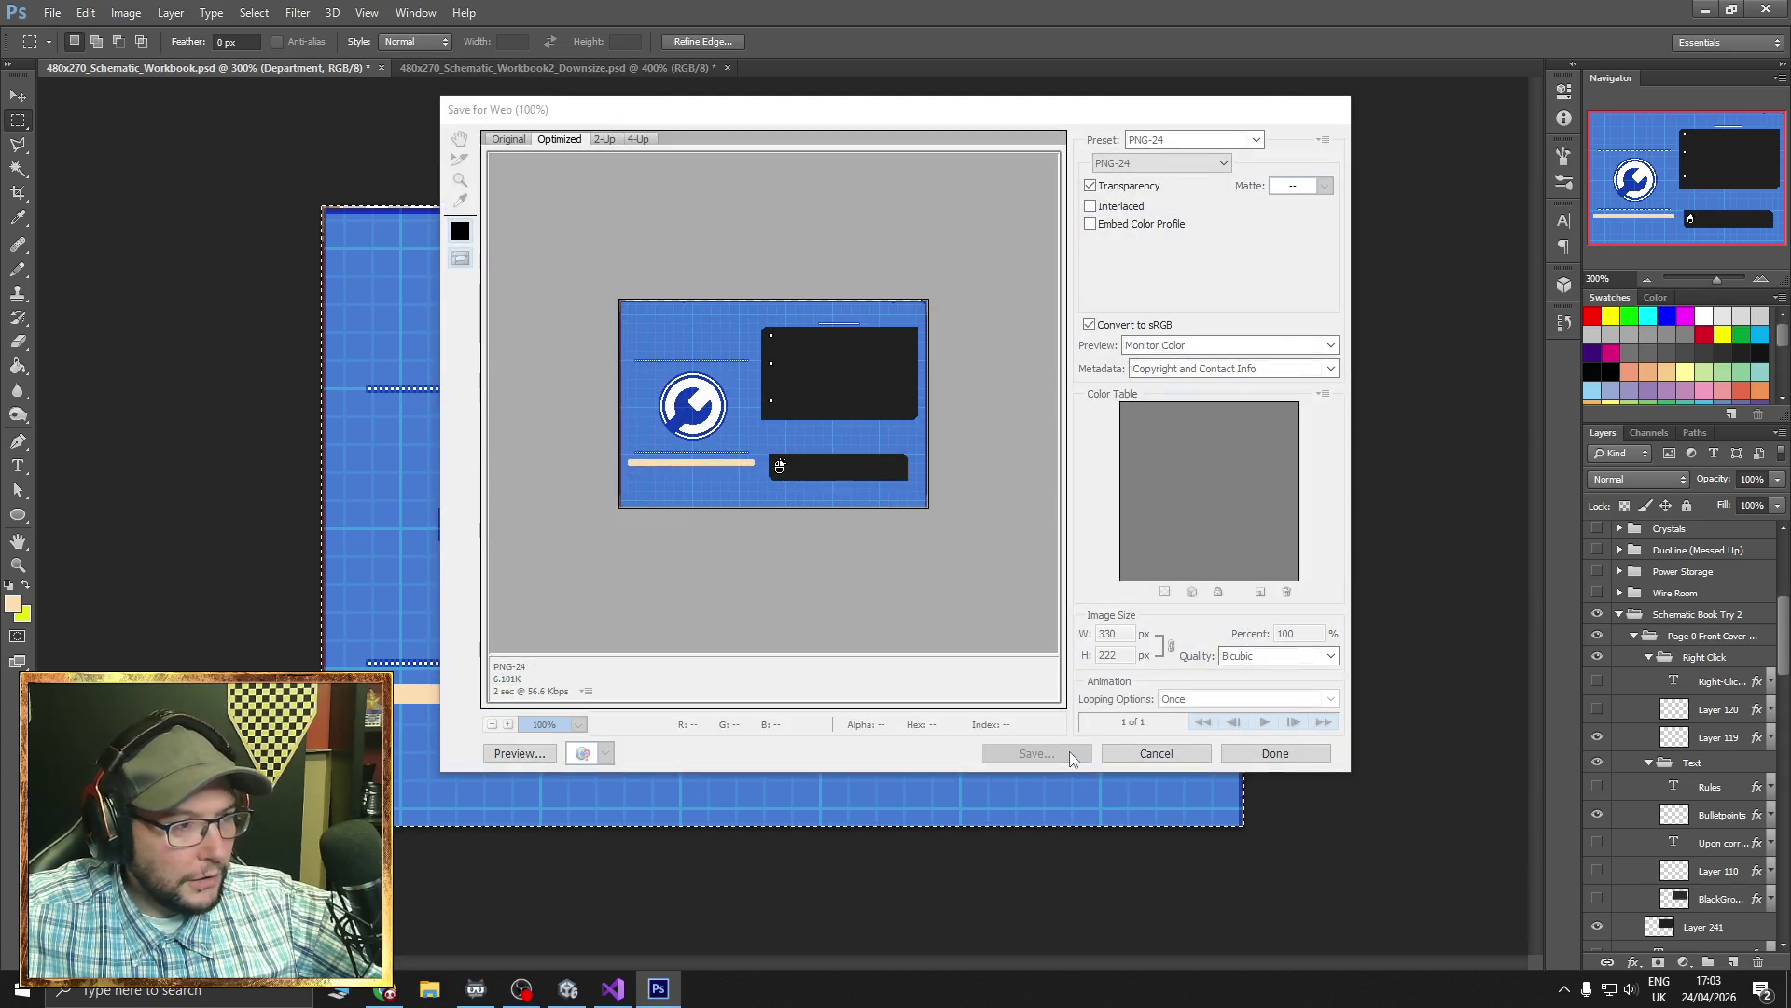
left_click(1069, 752)
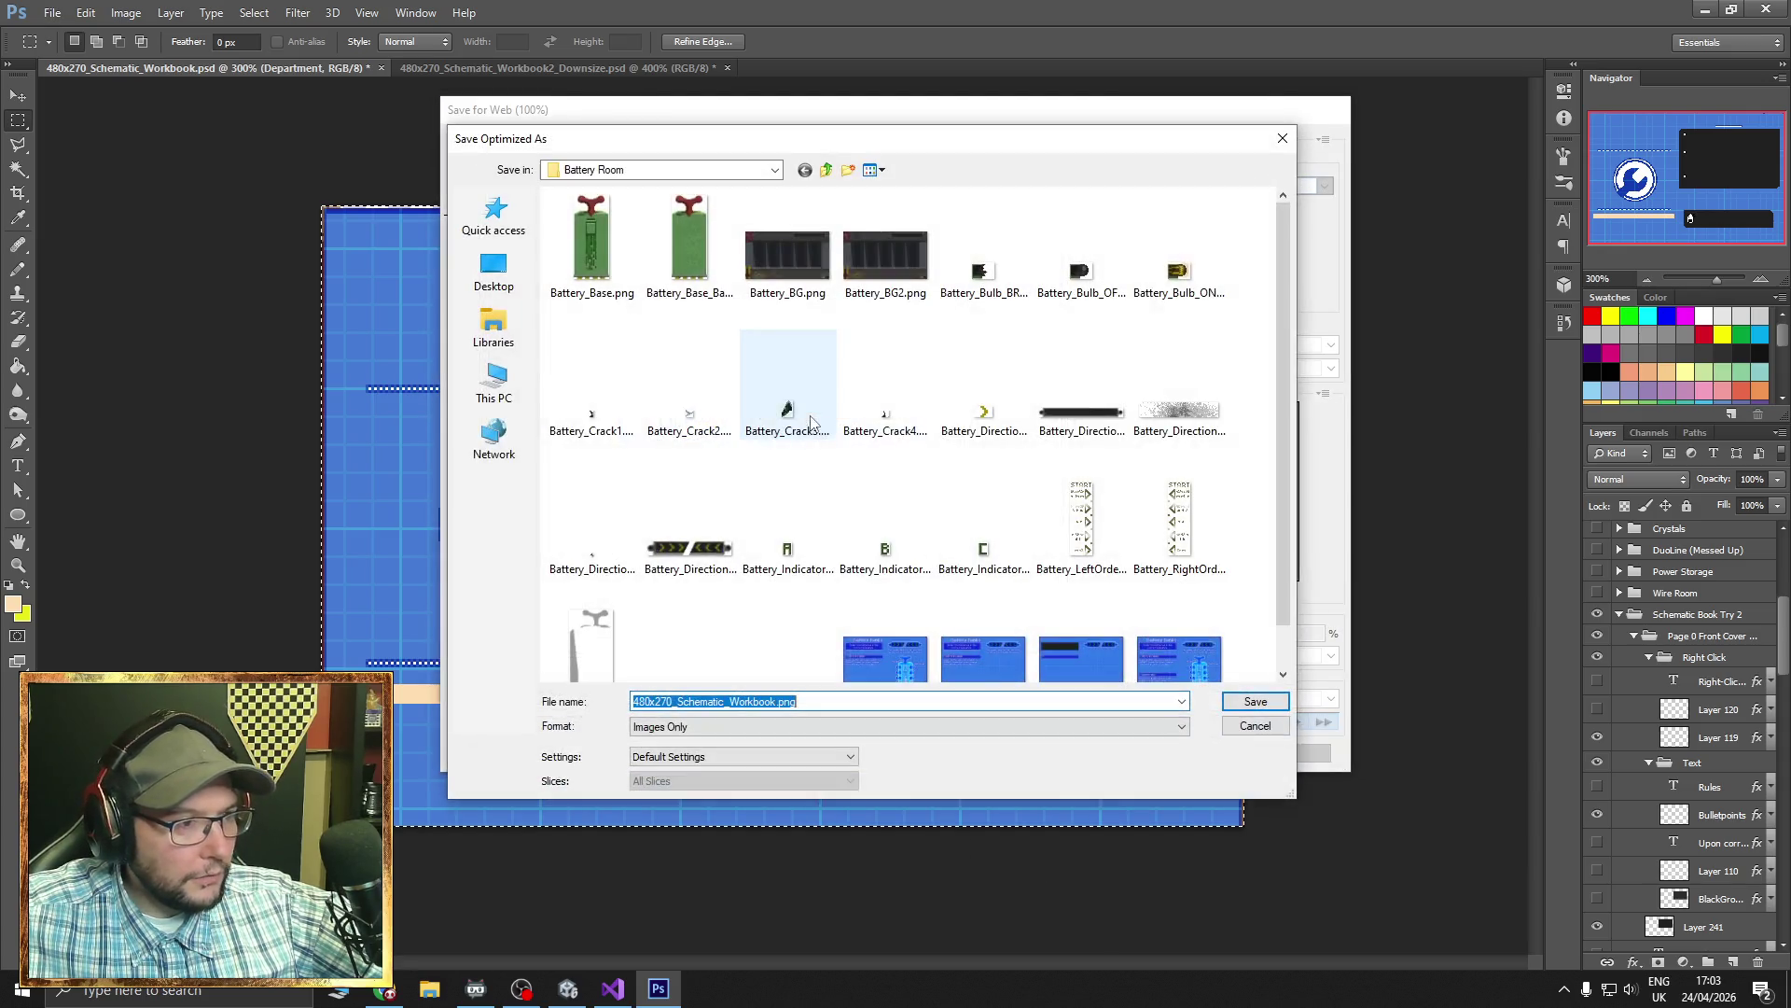
left_click(826, 169)
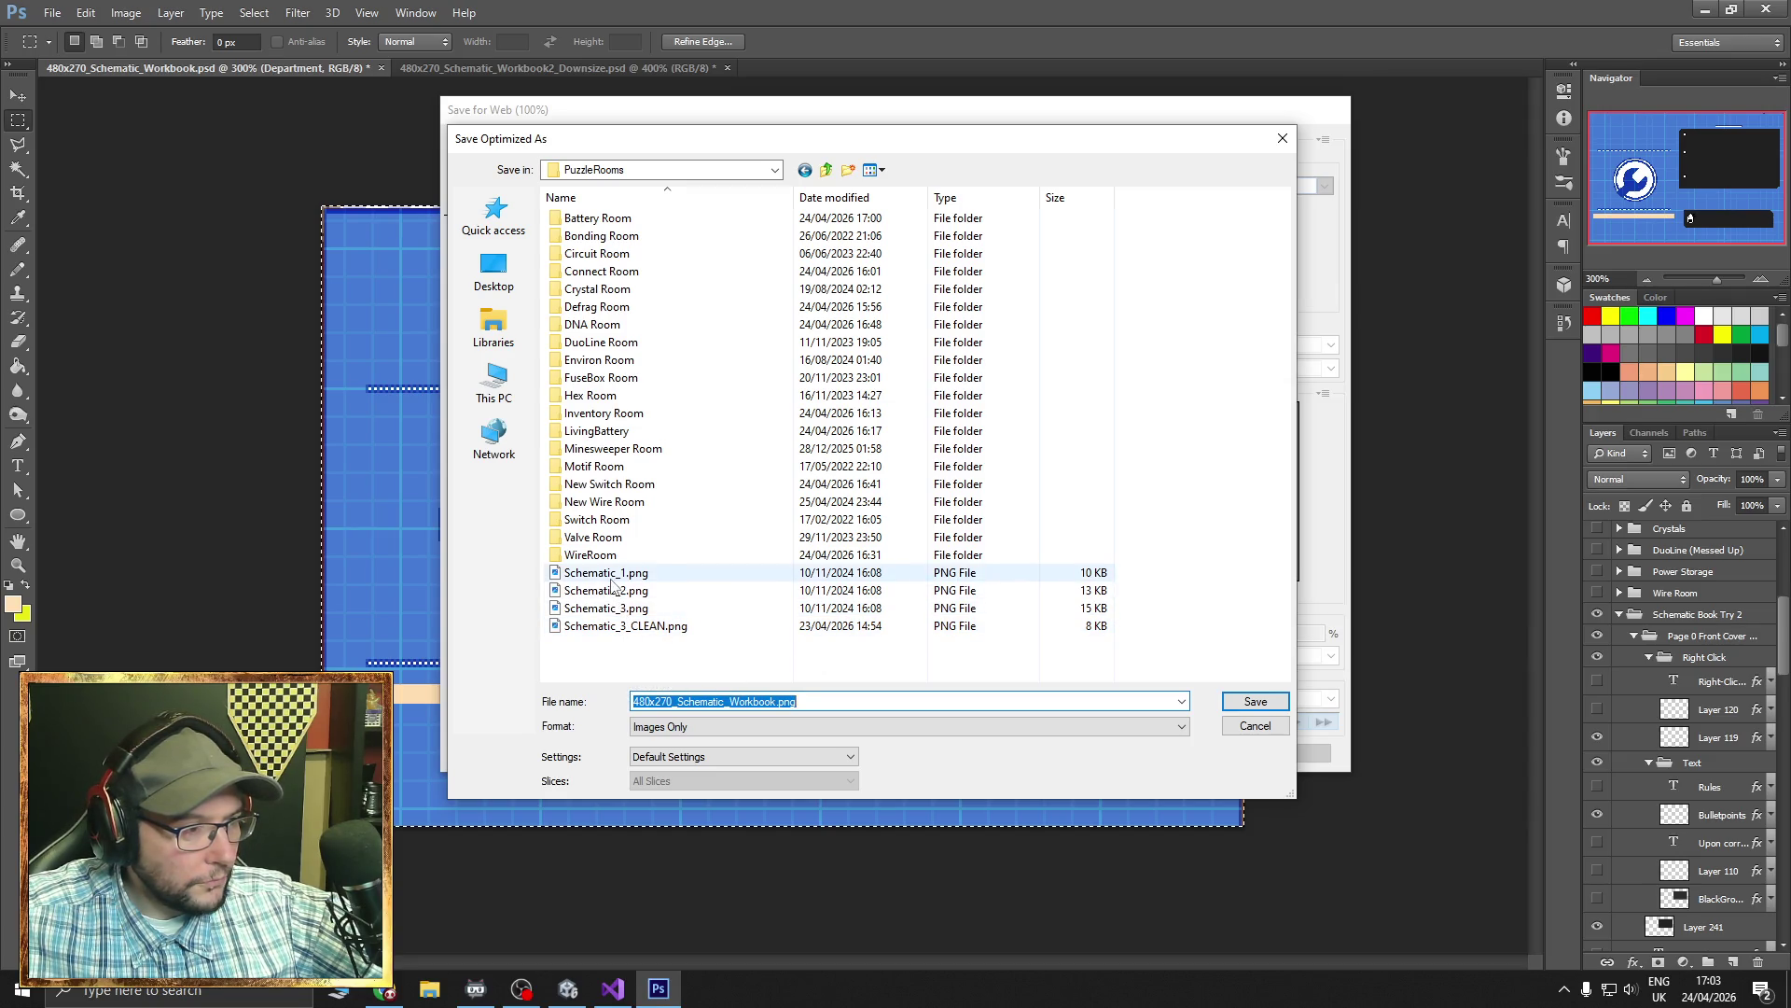
left_click(429, 988)
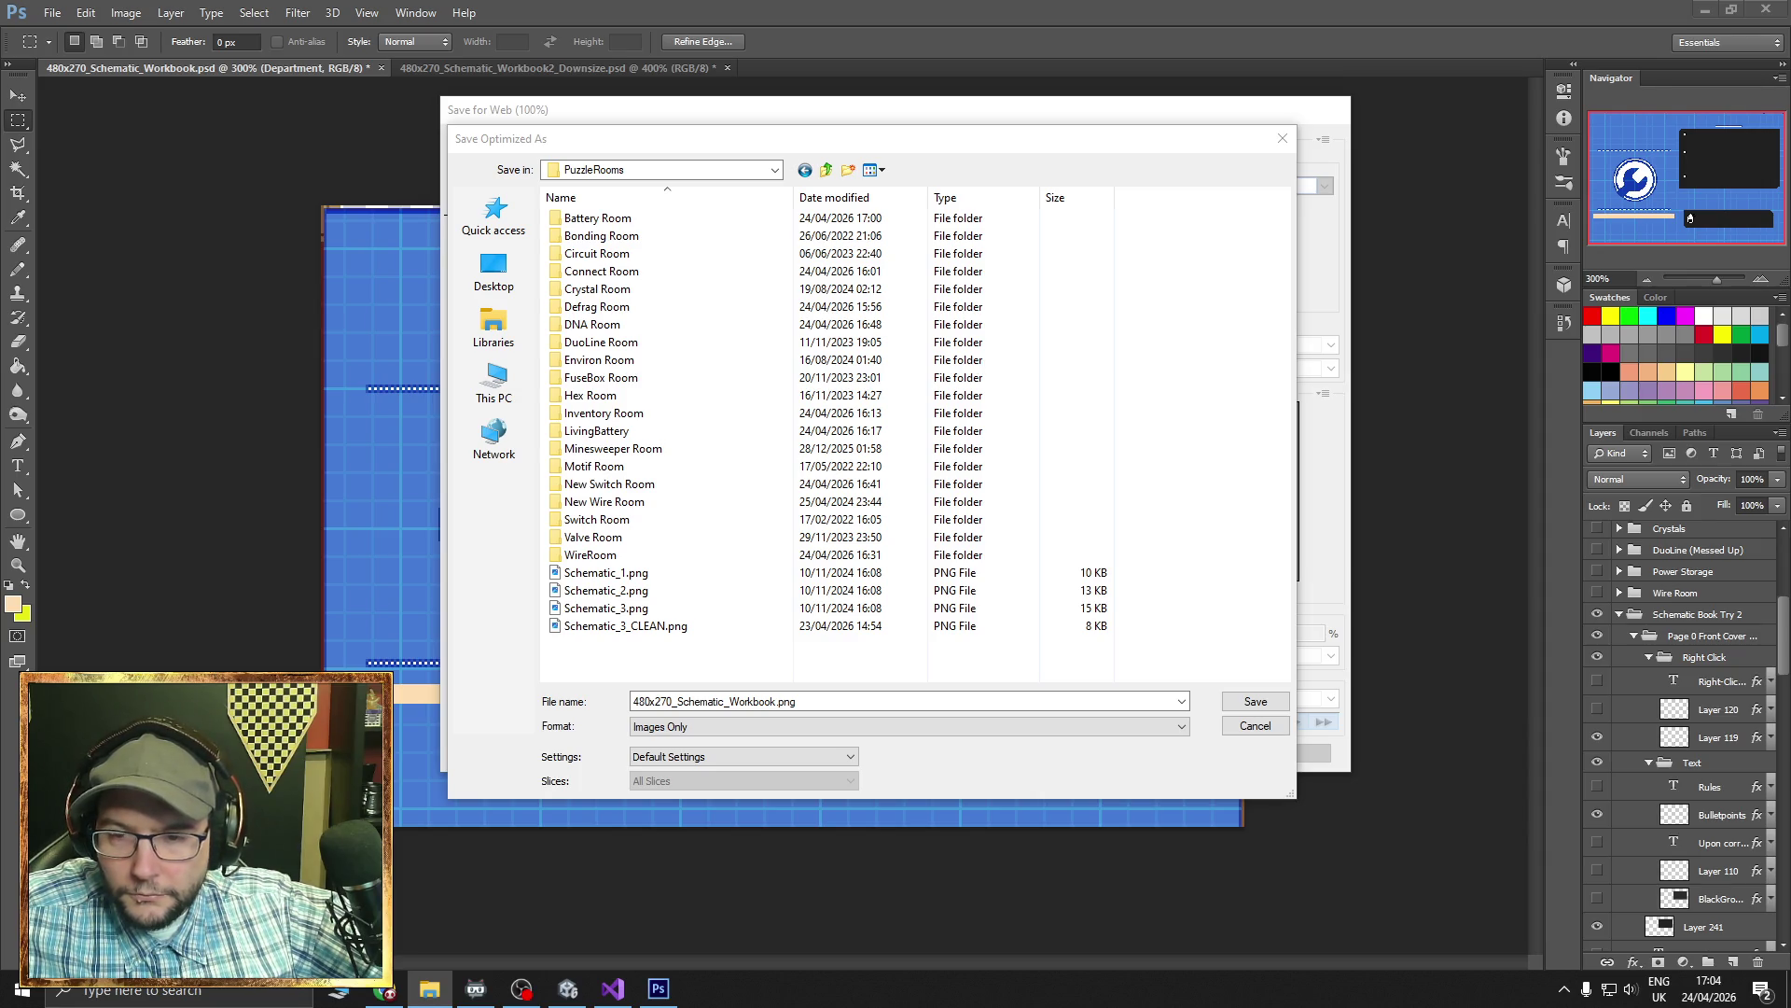
left_click(826, 169)
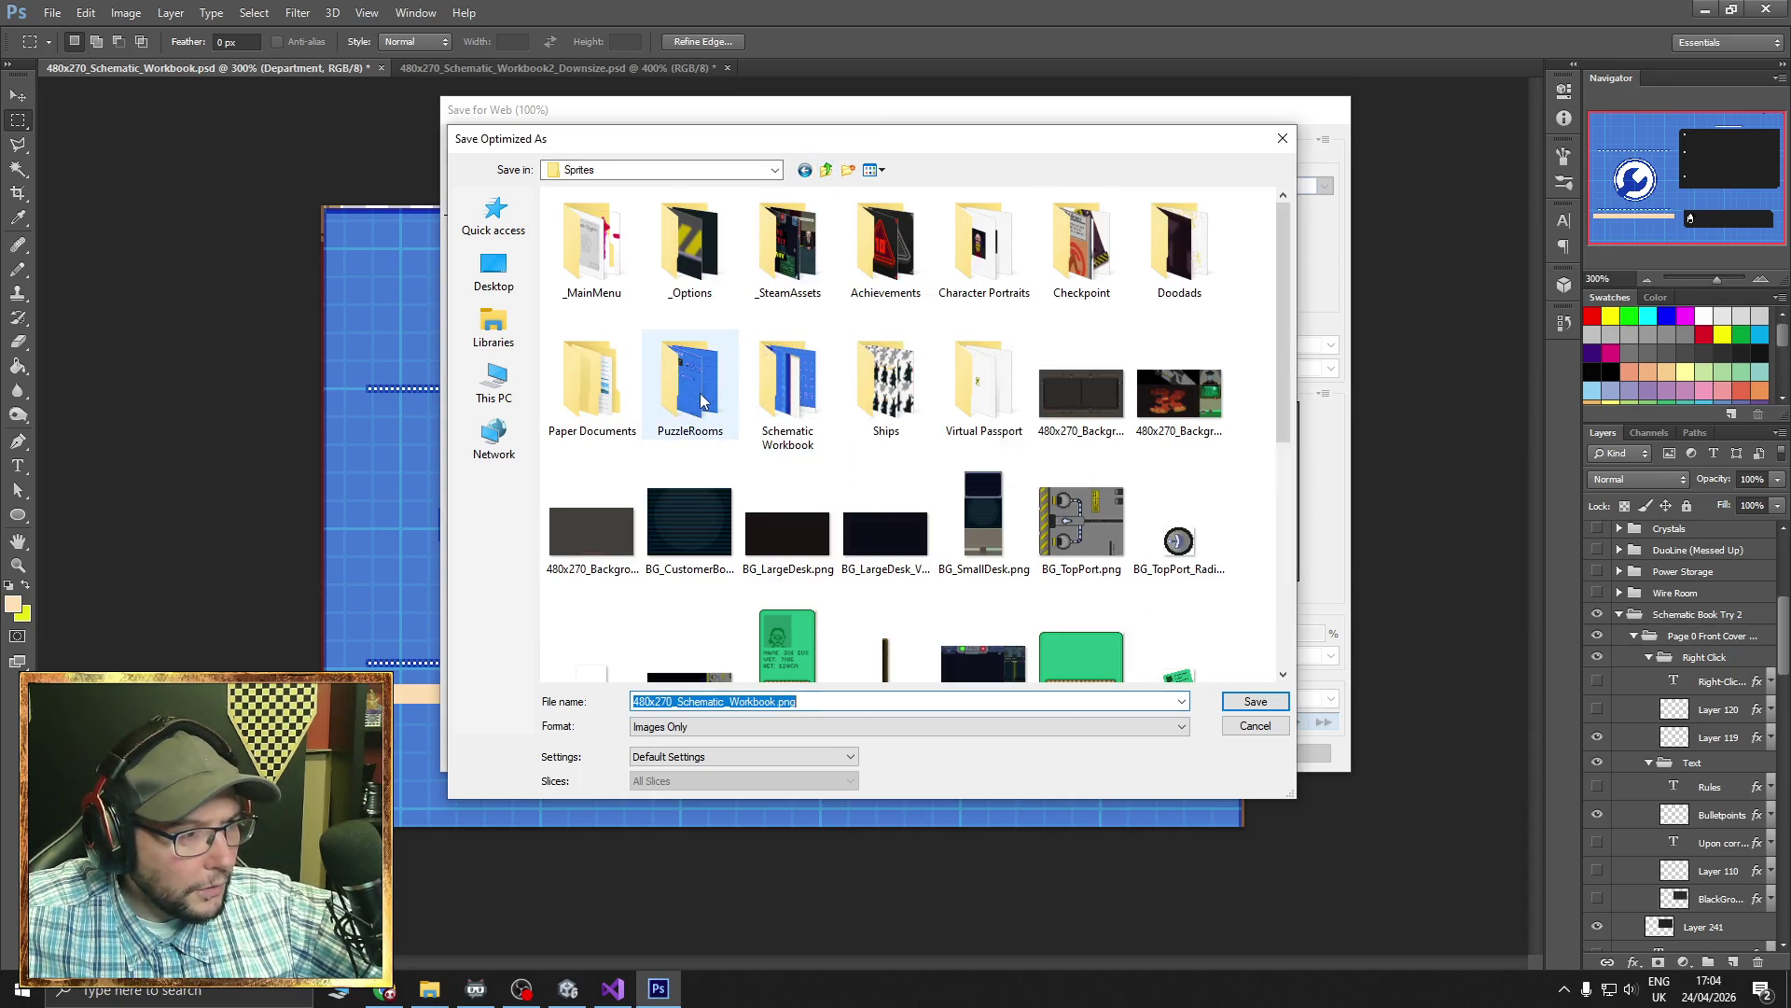
double_click(689, 383)
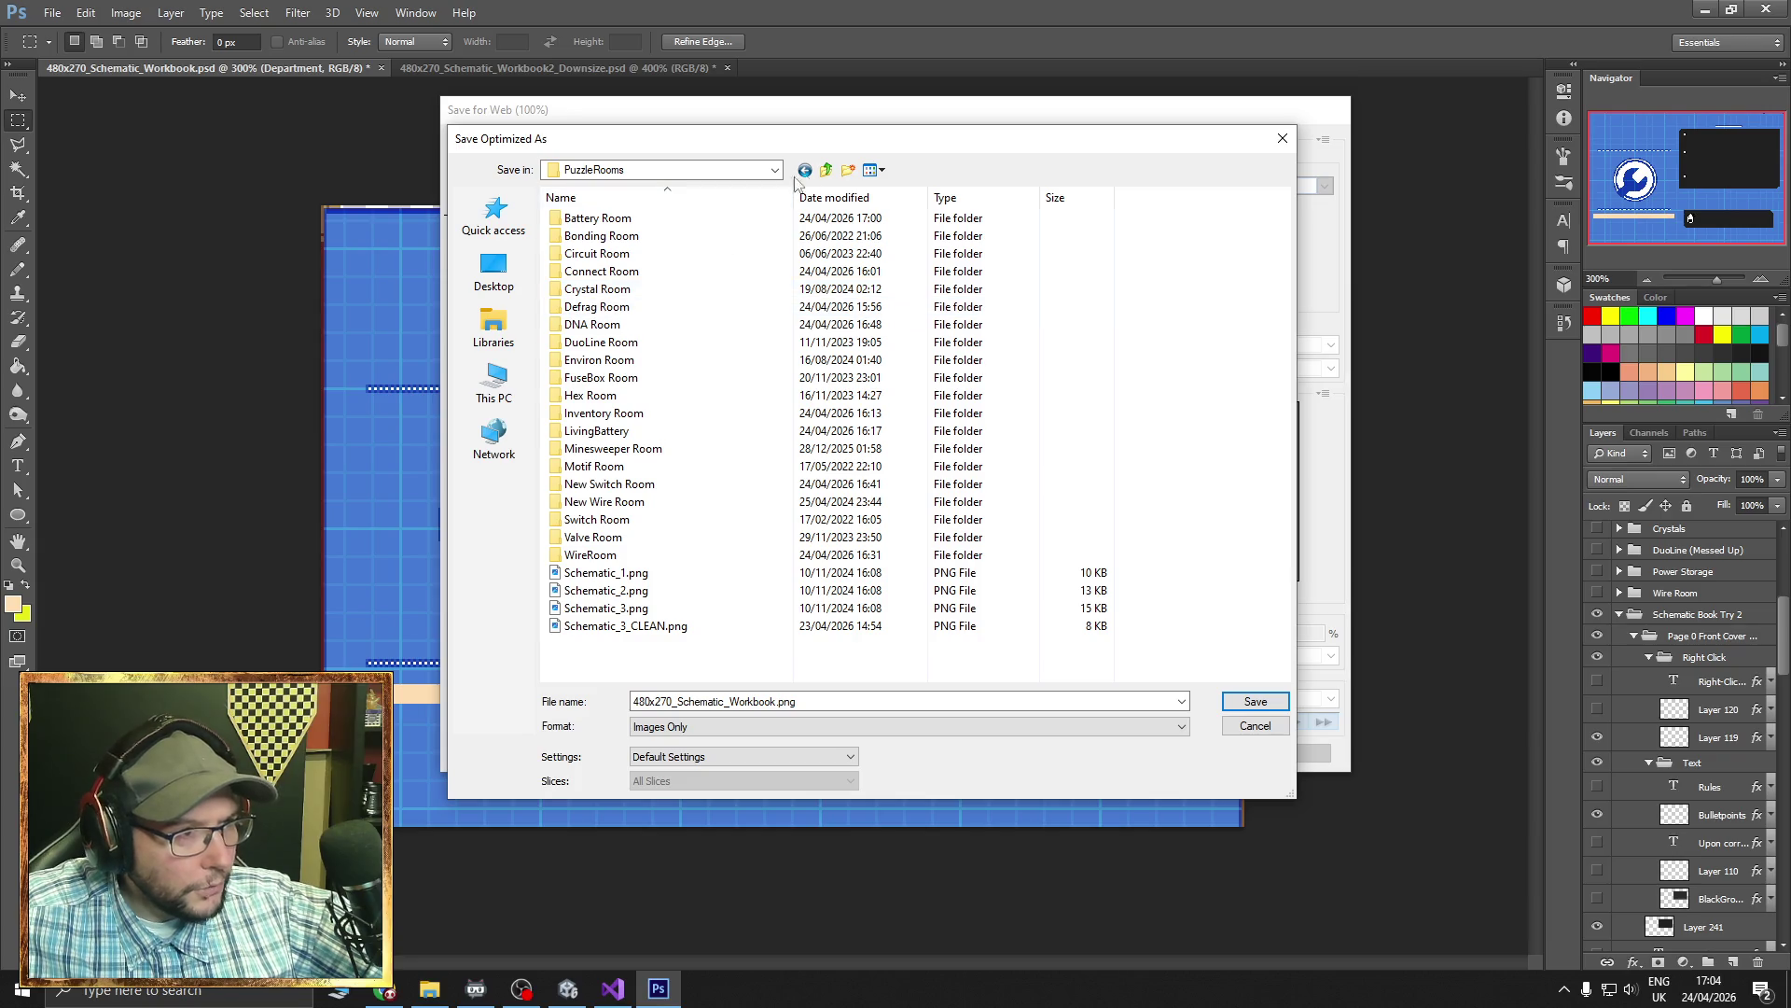
left_click(825, 168)
double_click(788, 392)
double_click(591, 245)
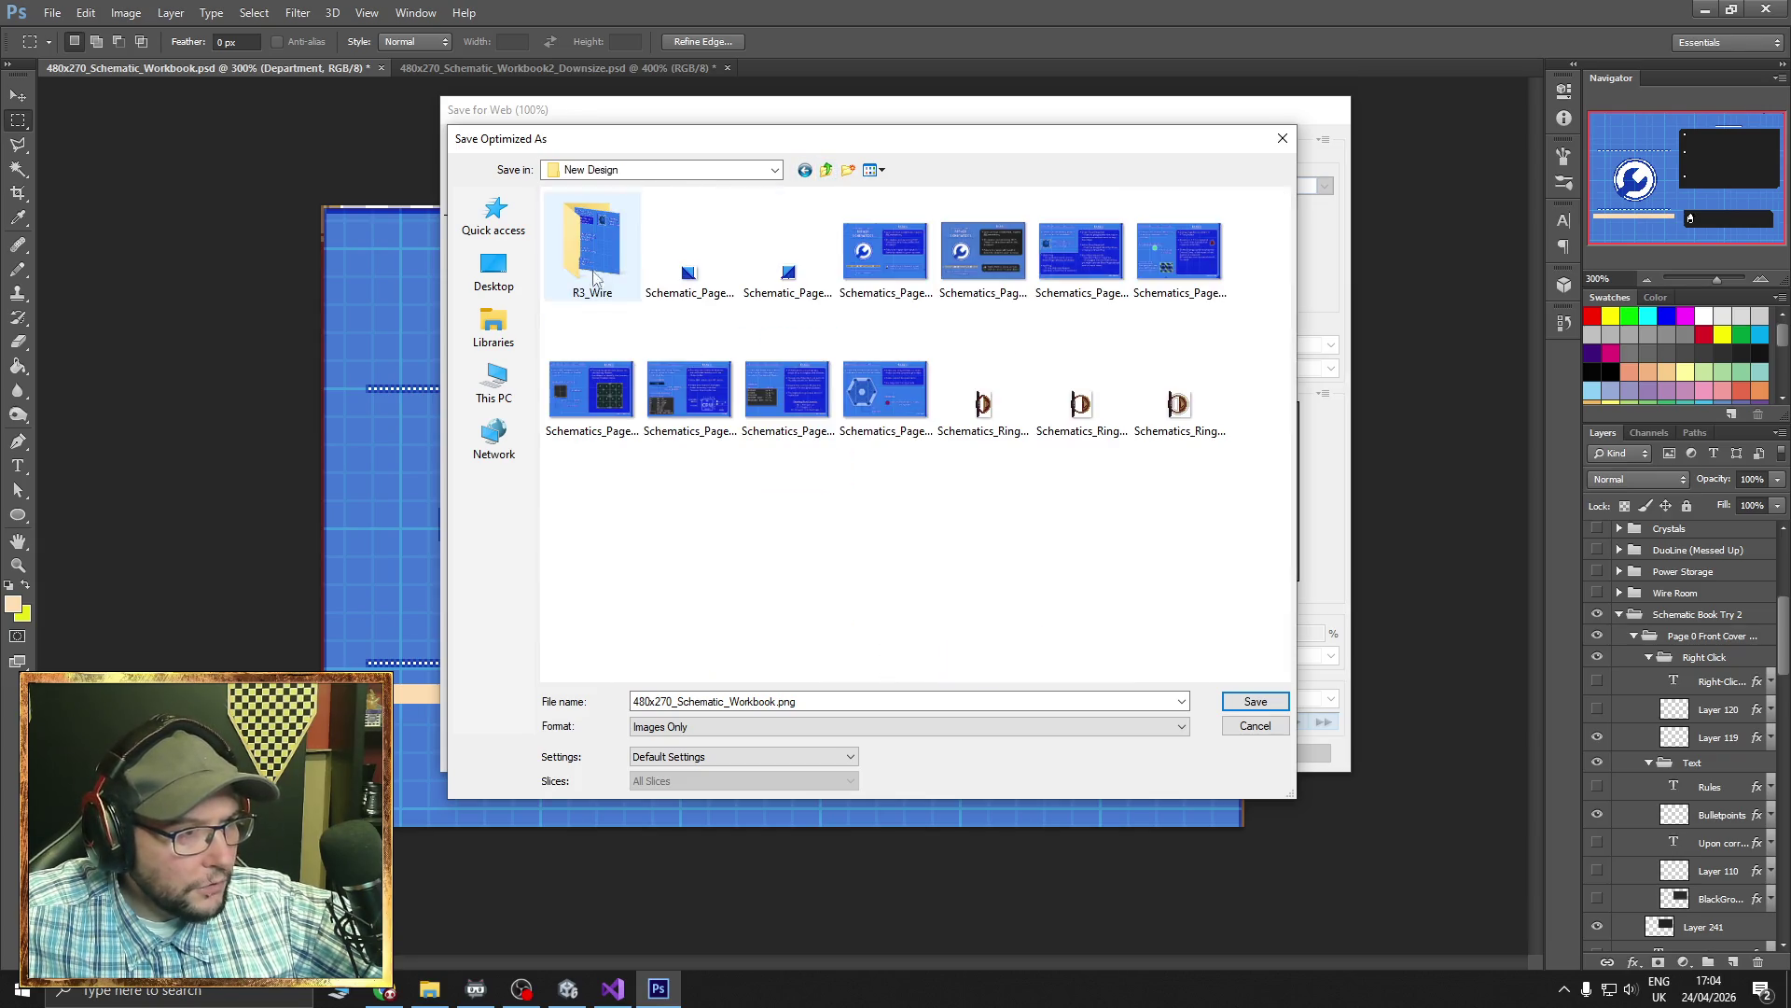
- Name the file Schematics_Page0_C.png and save the cover there
left_click(983, 250)
left_click(730, 701)
key("BackSpace")
type("C")
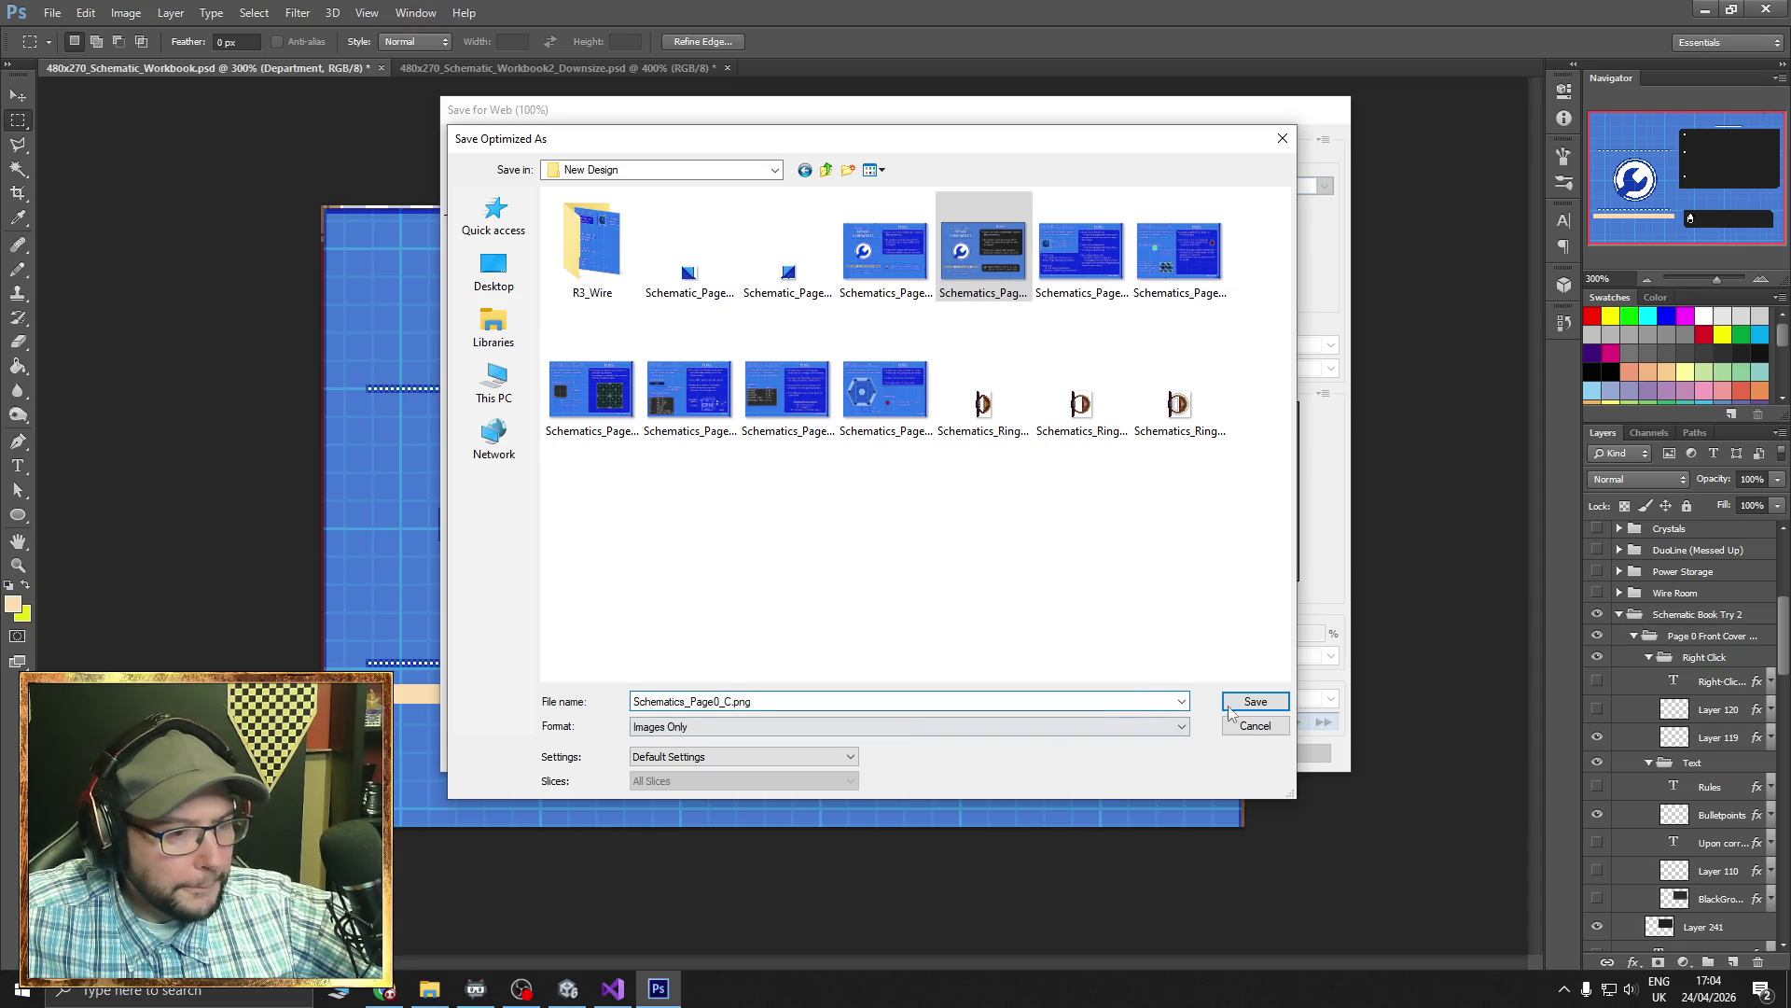
left_click(1252, 701)
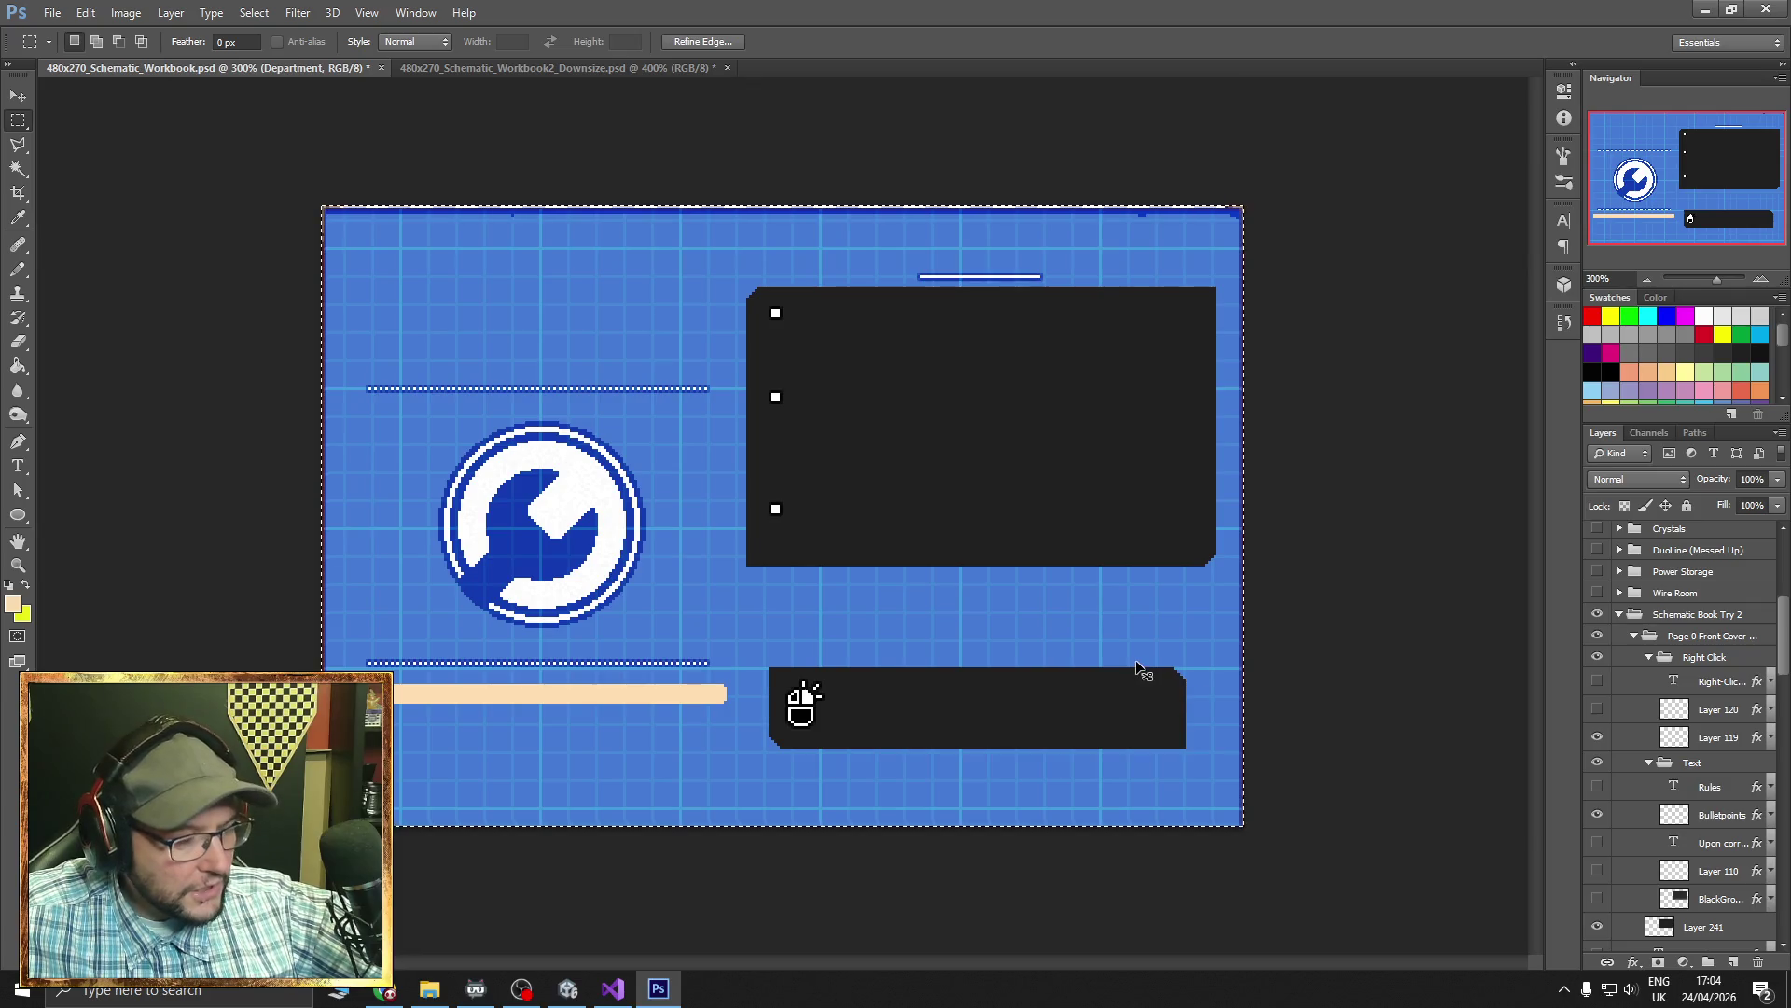
- Close the cover workbook without saving, then exit Photoshop, declining to save the Downsize document
left_click(384, 72)
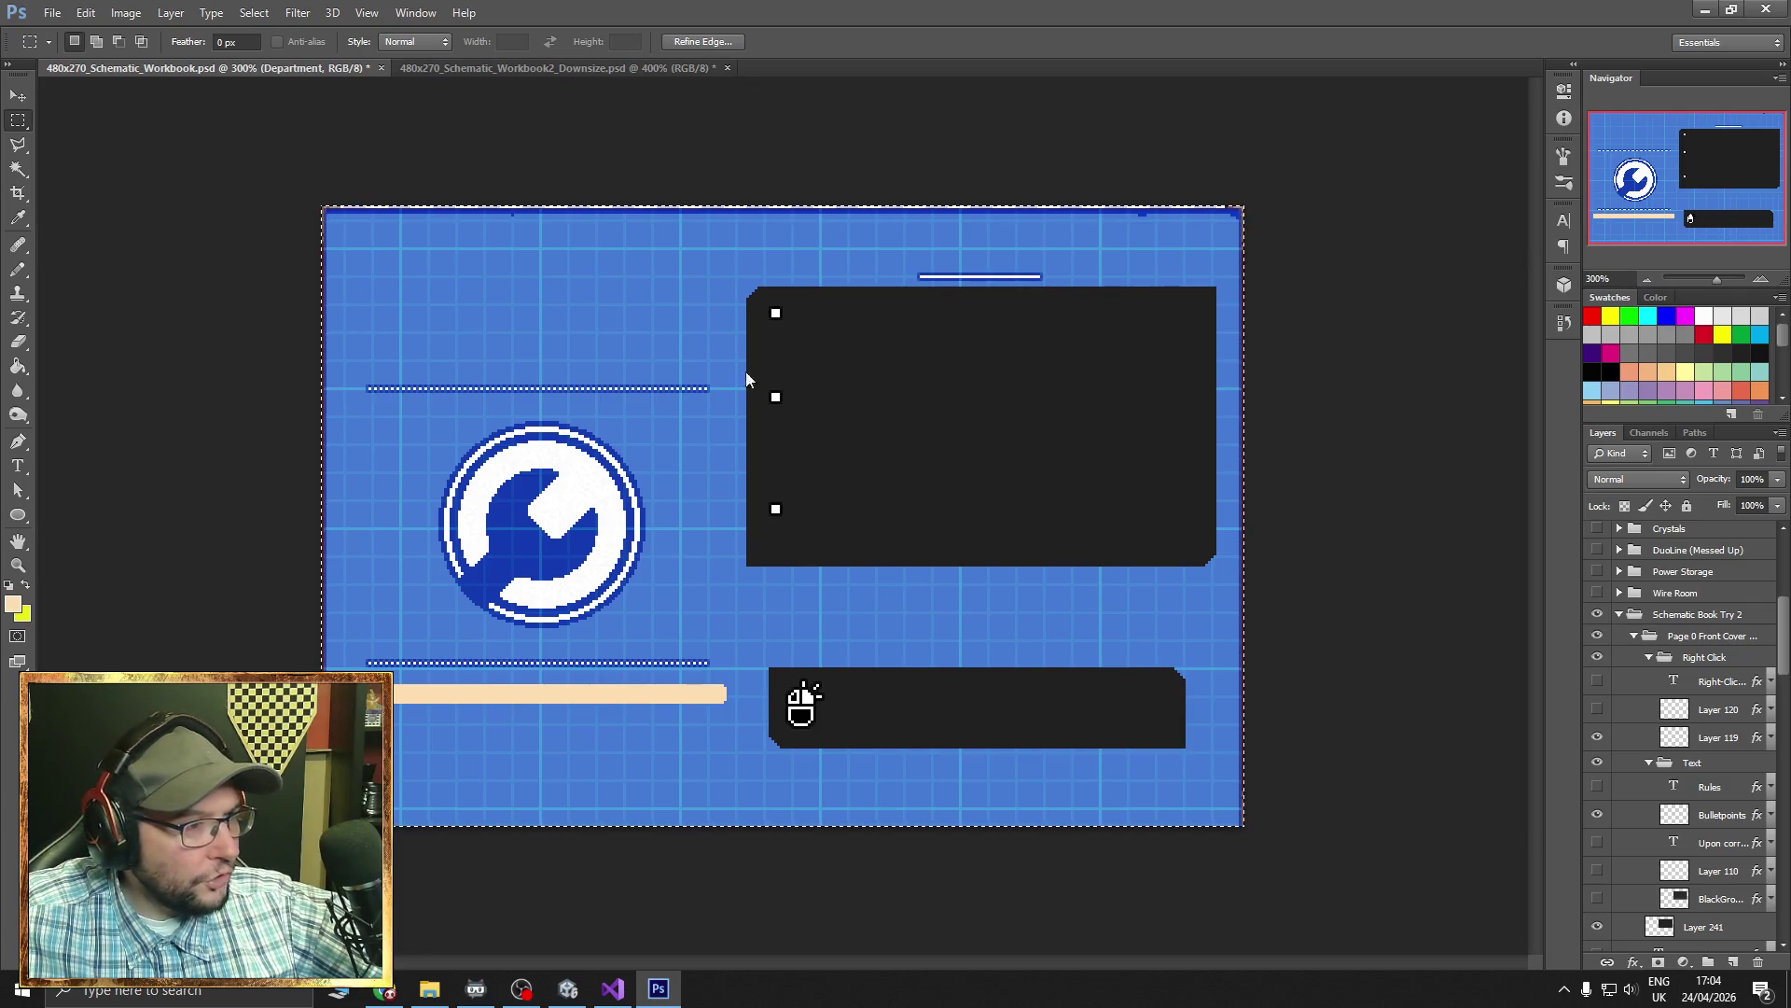
key("n")
left_click(372, 69)
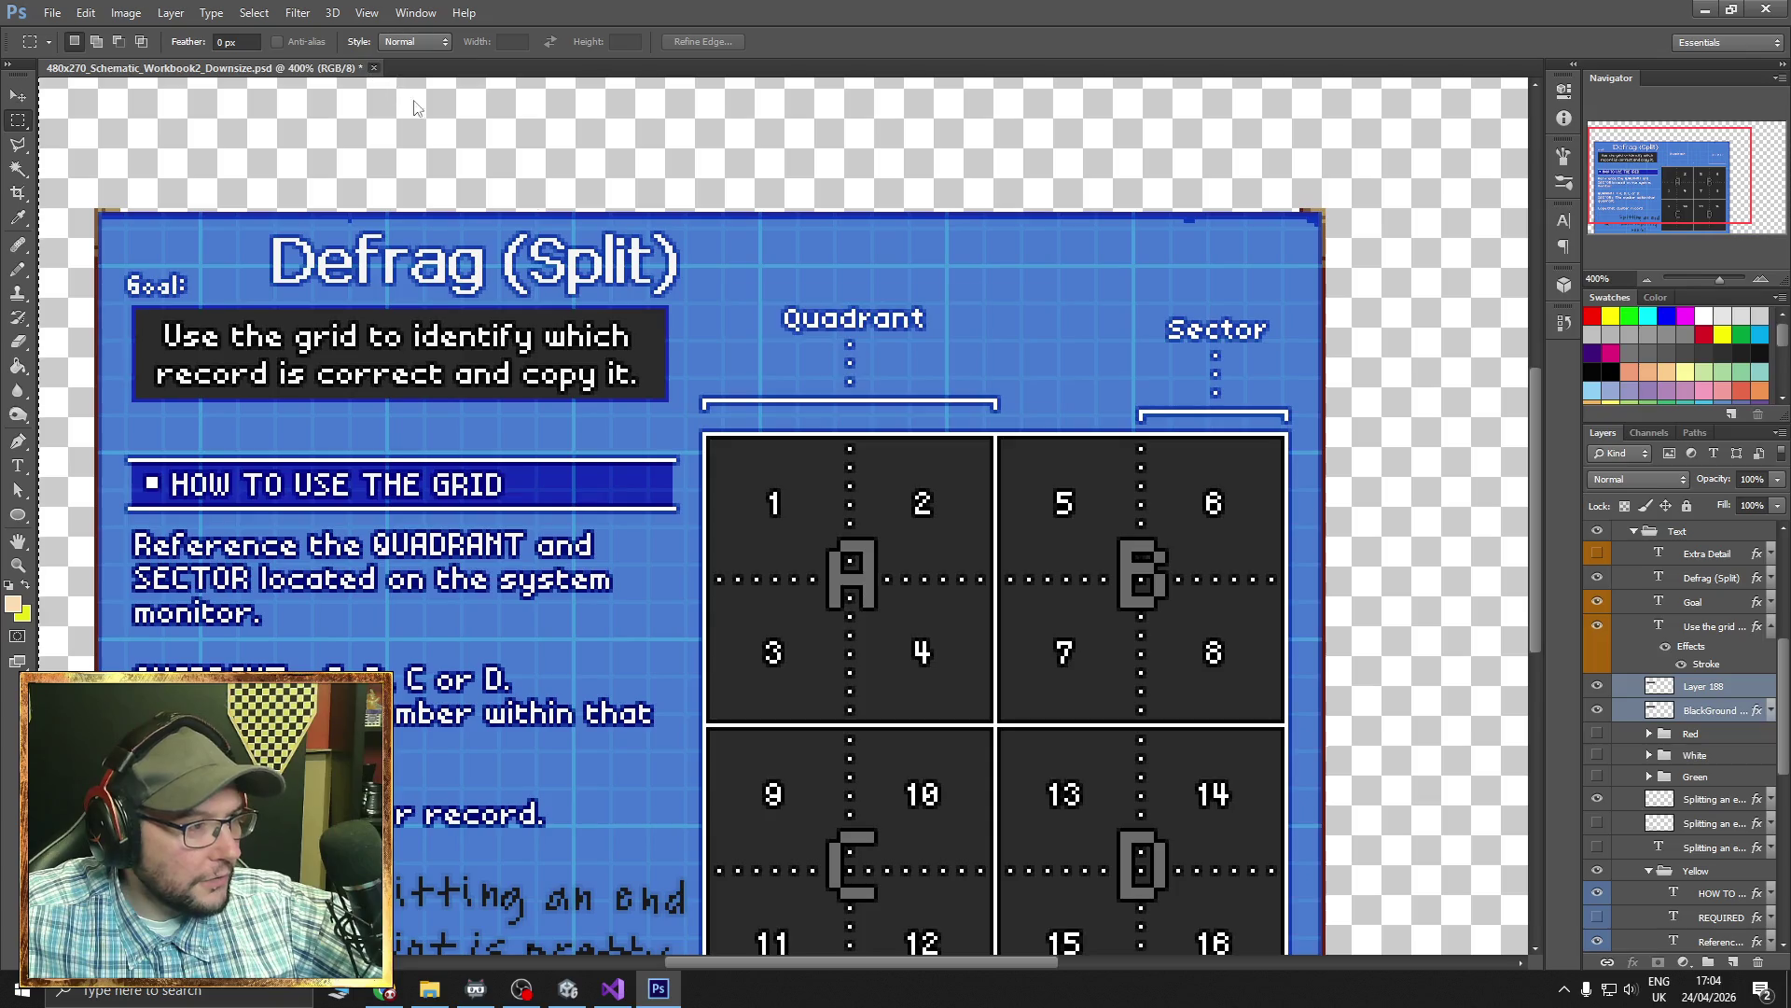
left_click(983, 384)
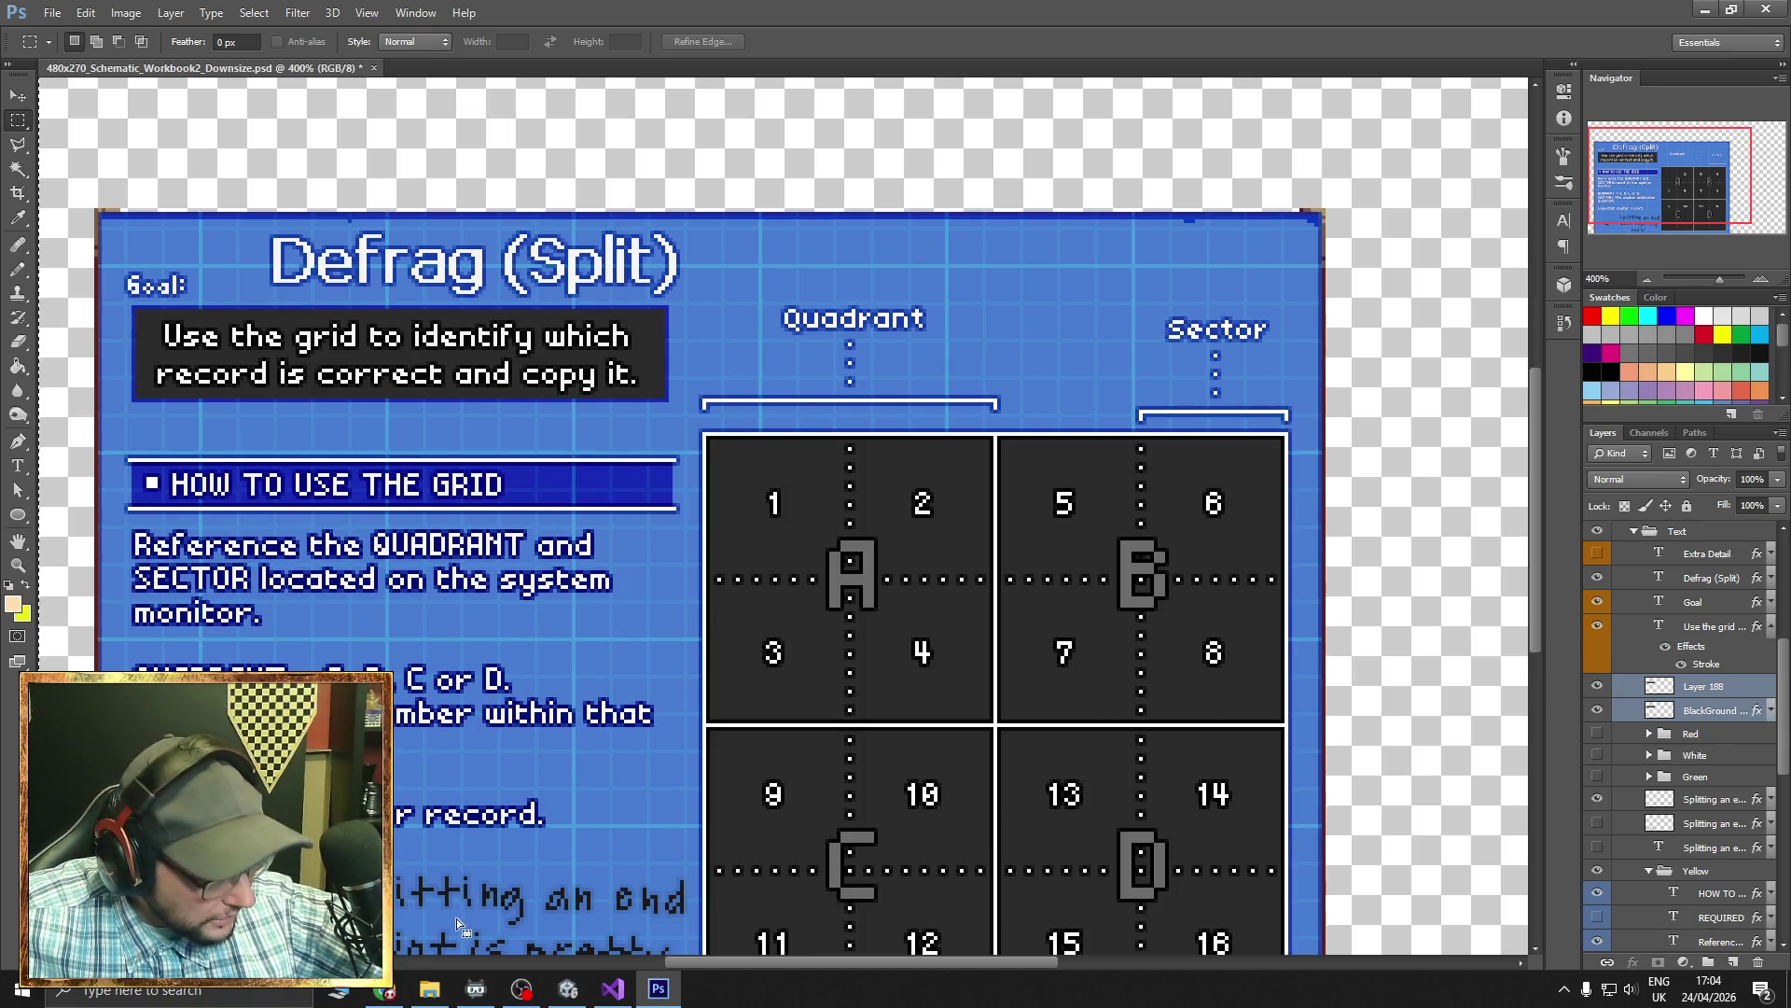
left_click(1766, 8)
left_click(899, 380)
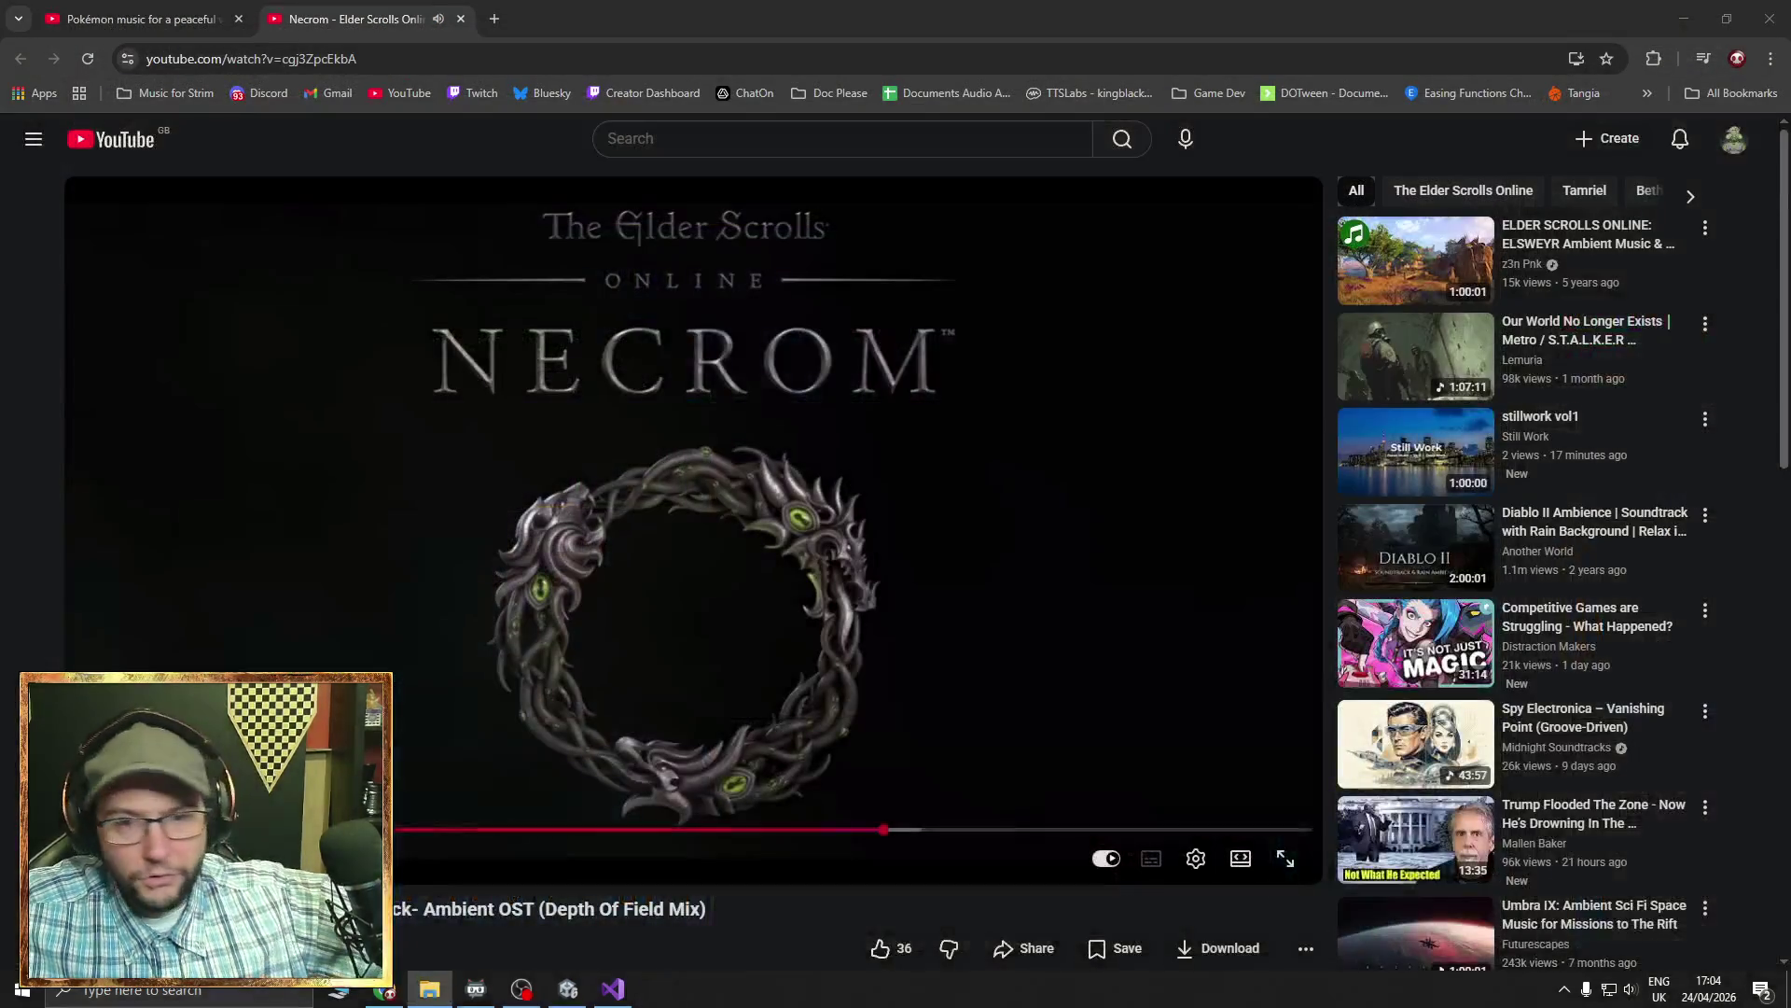
- Bring up the Unity editor from its taskbar icon
left_click(568, 988)
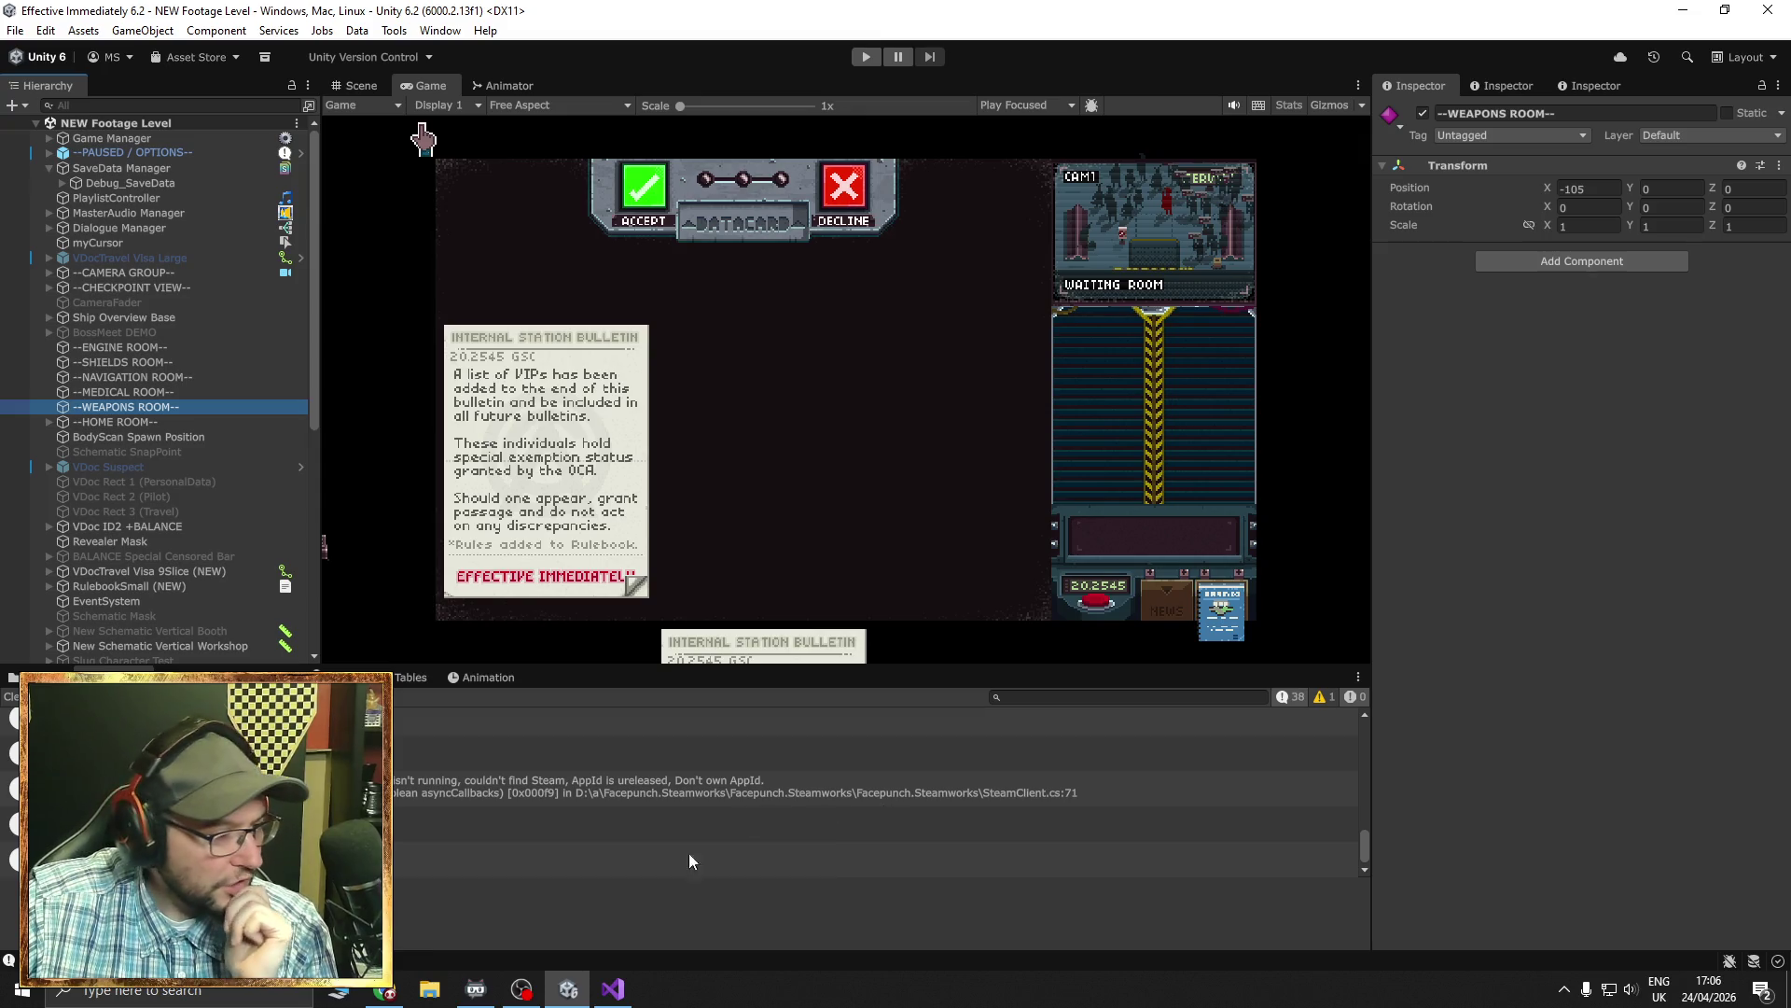
- Leave the Unity editor for Chrome, showing a fresh tab on the Google start page
key("alt+Tab")
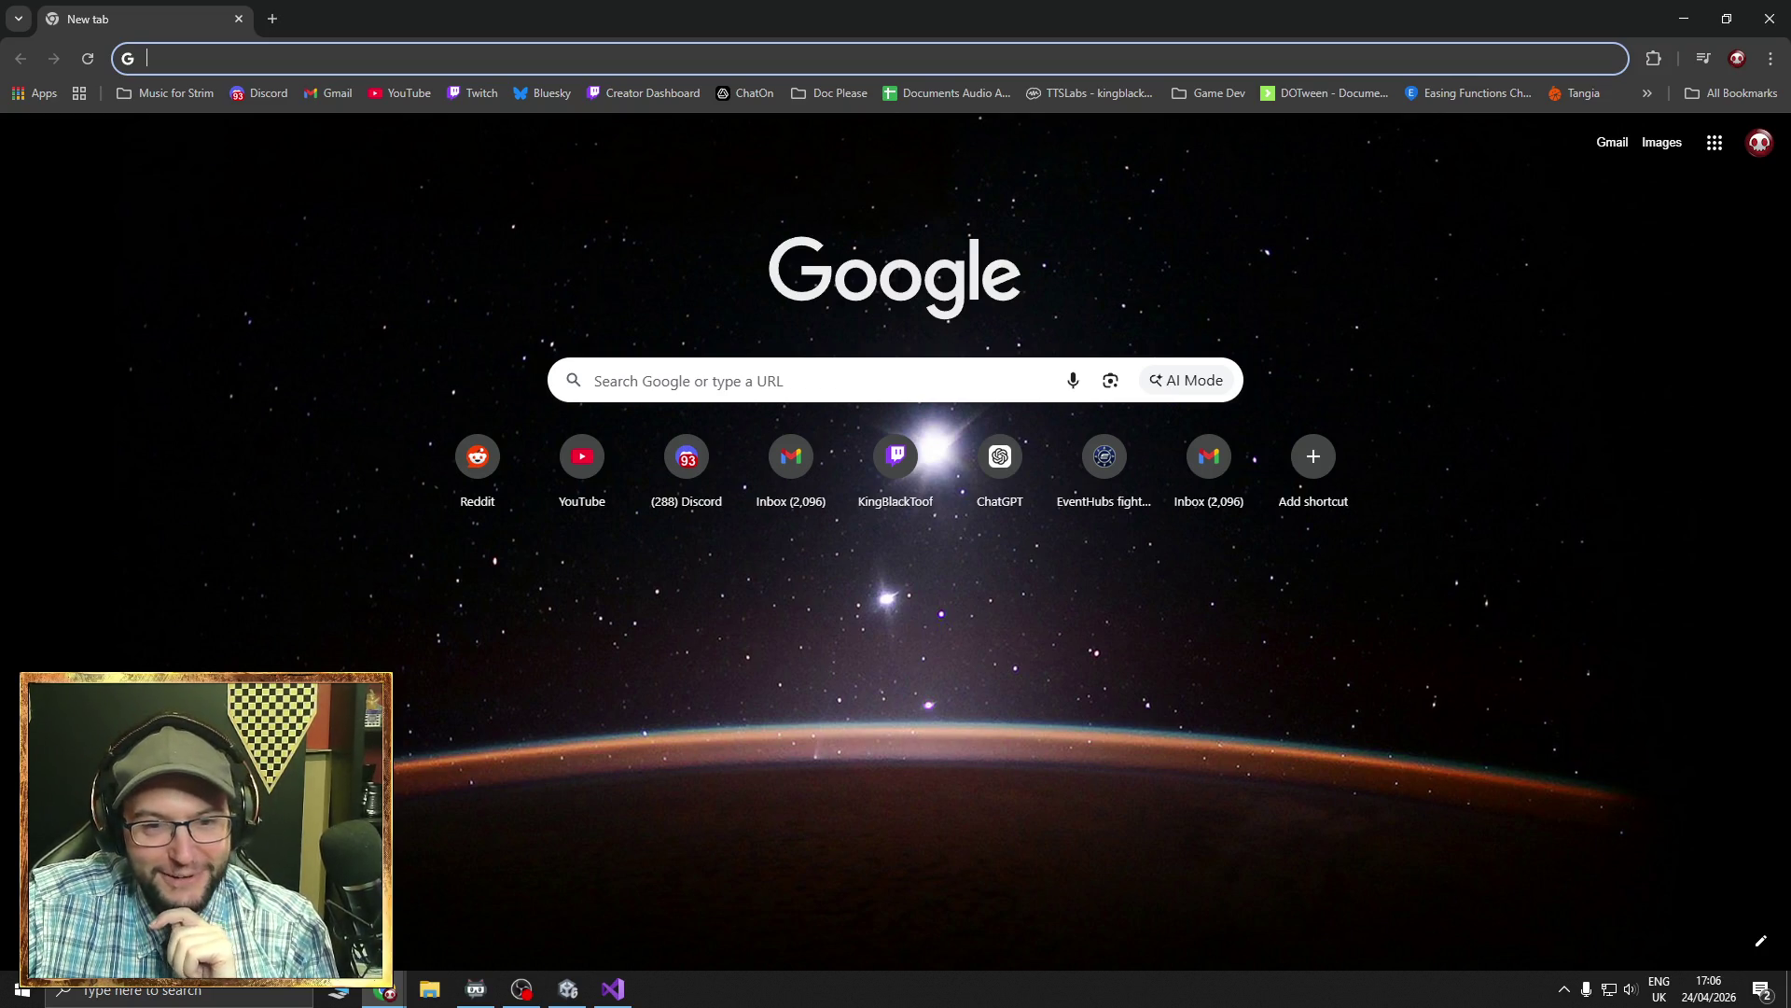
key("alt+Tab")
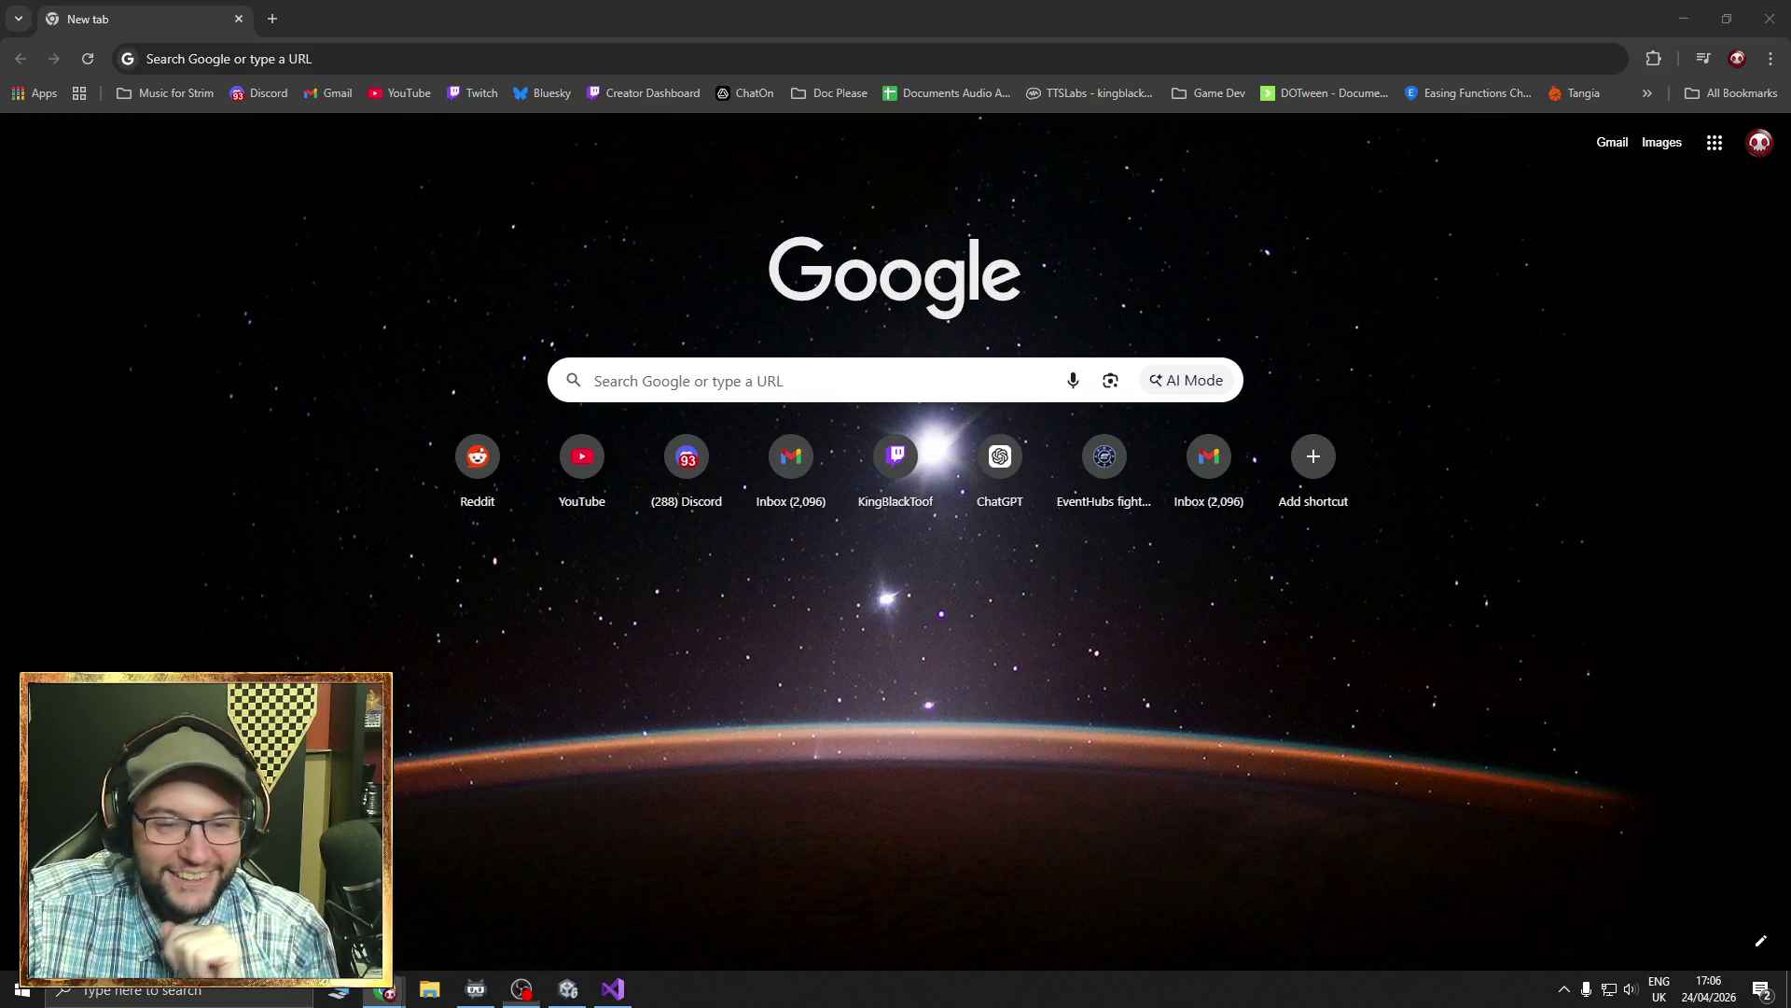
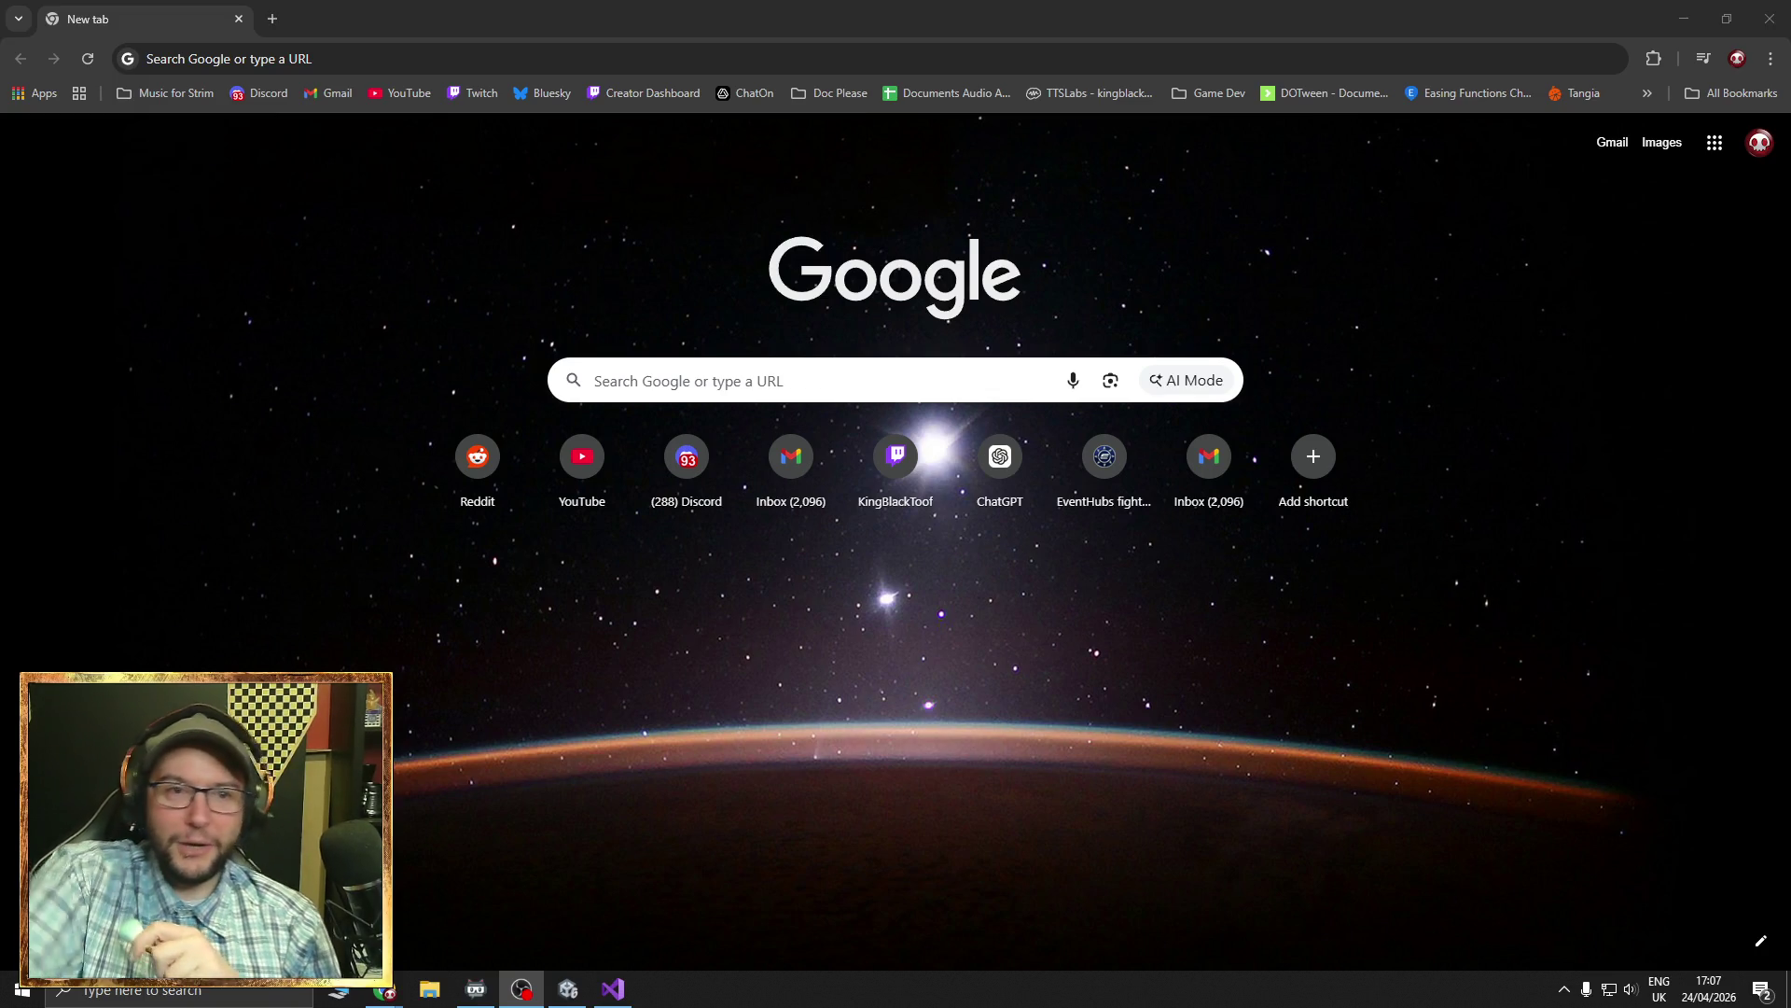
- Open the Reddit front page from the browser's shortcut tile
left_click(1737, 58)
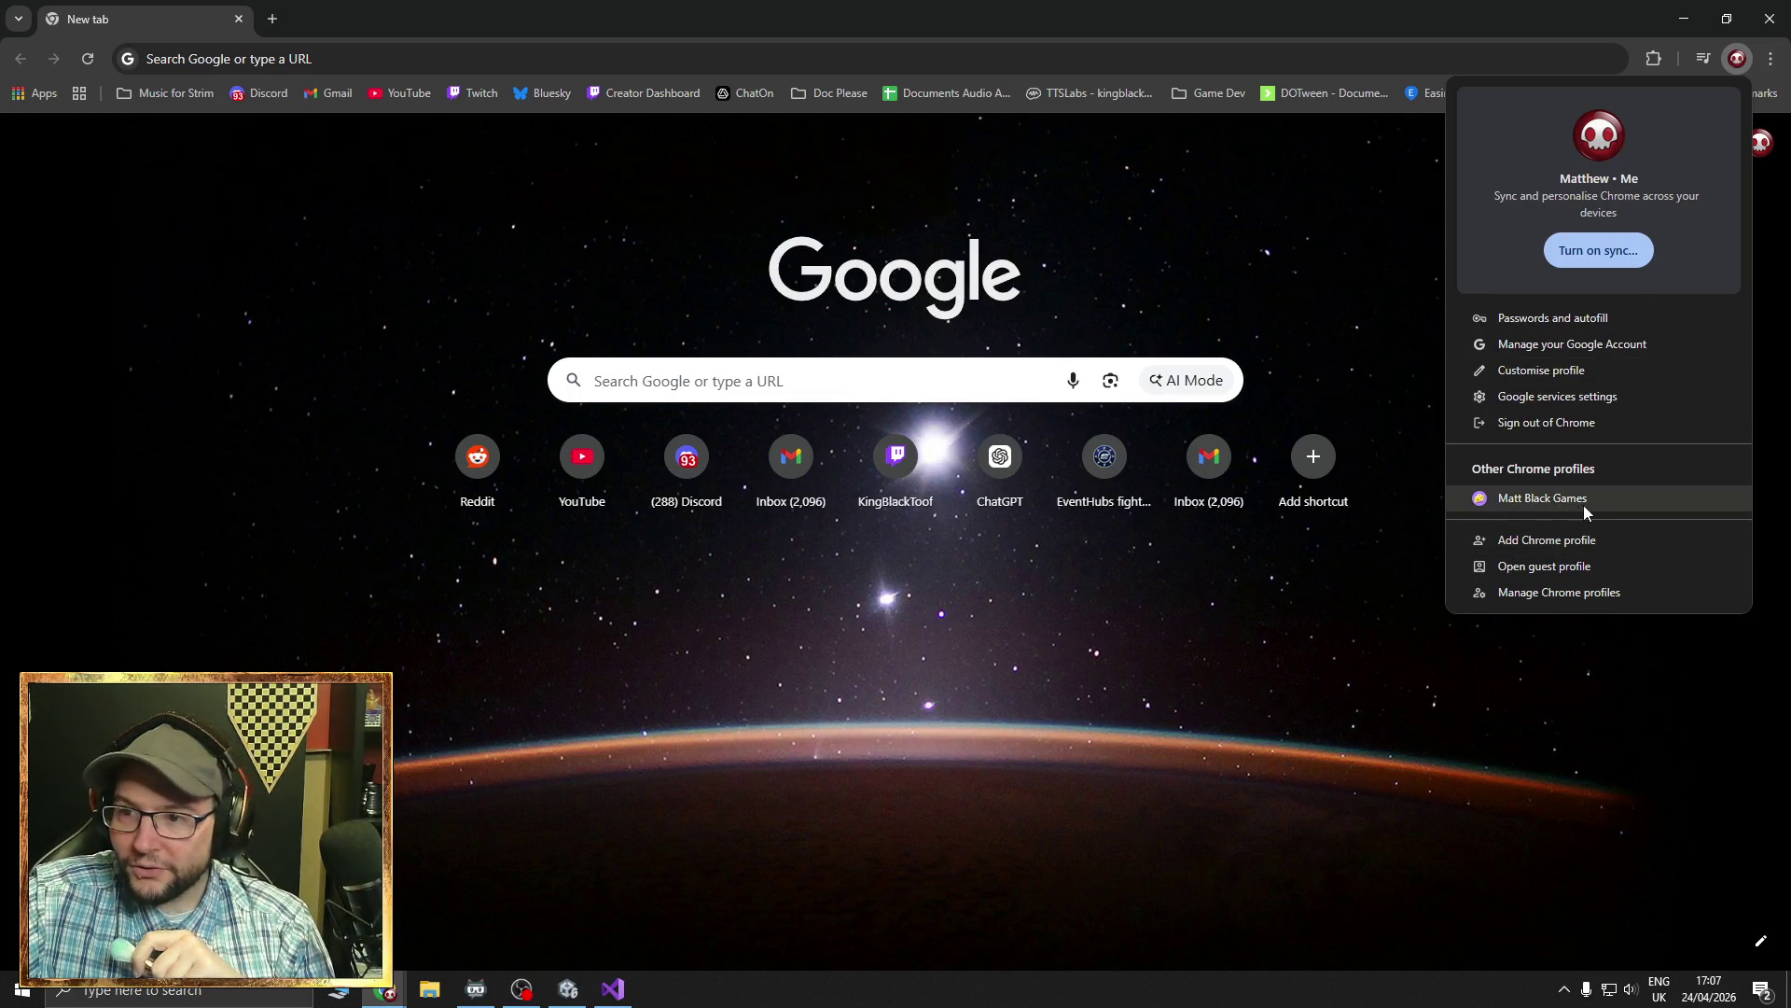
left_click(1364, 640)
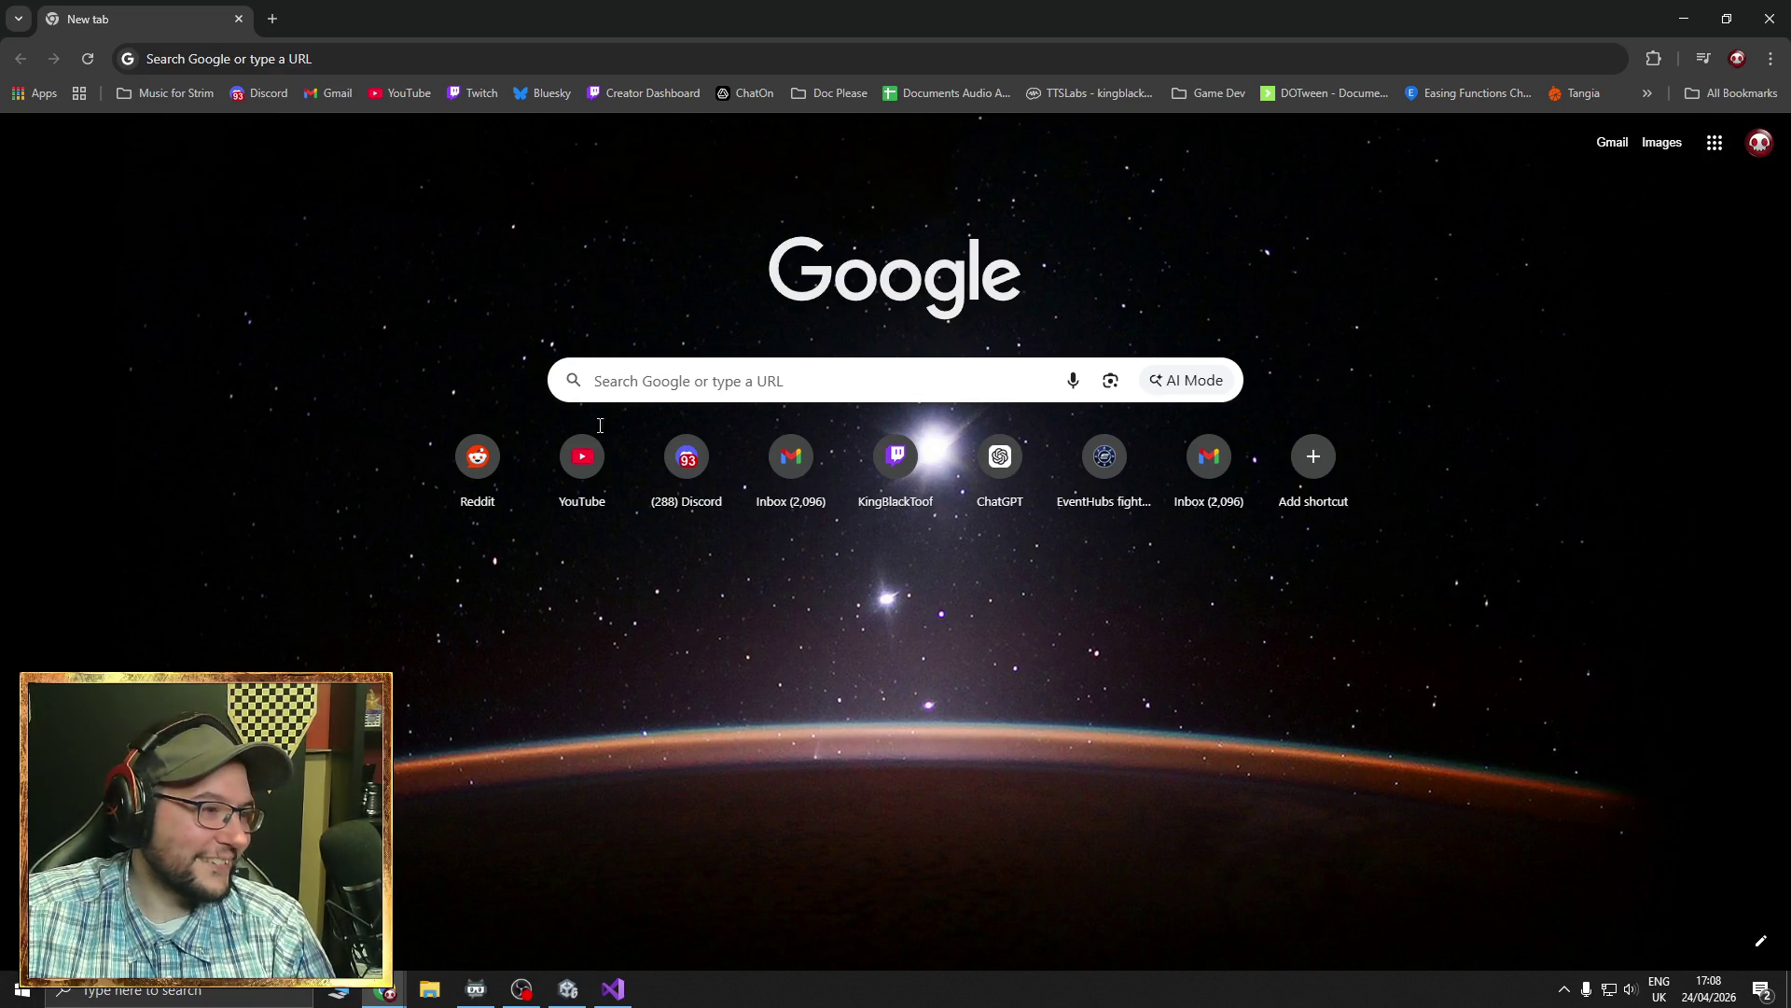
left_click(476, 462)
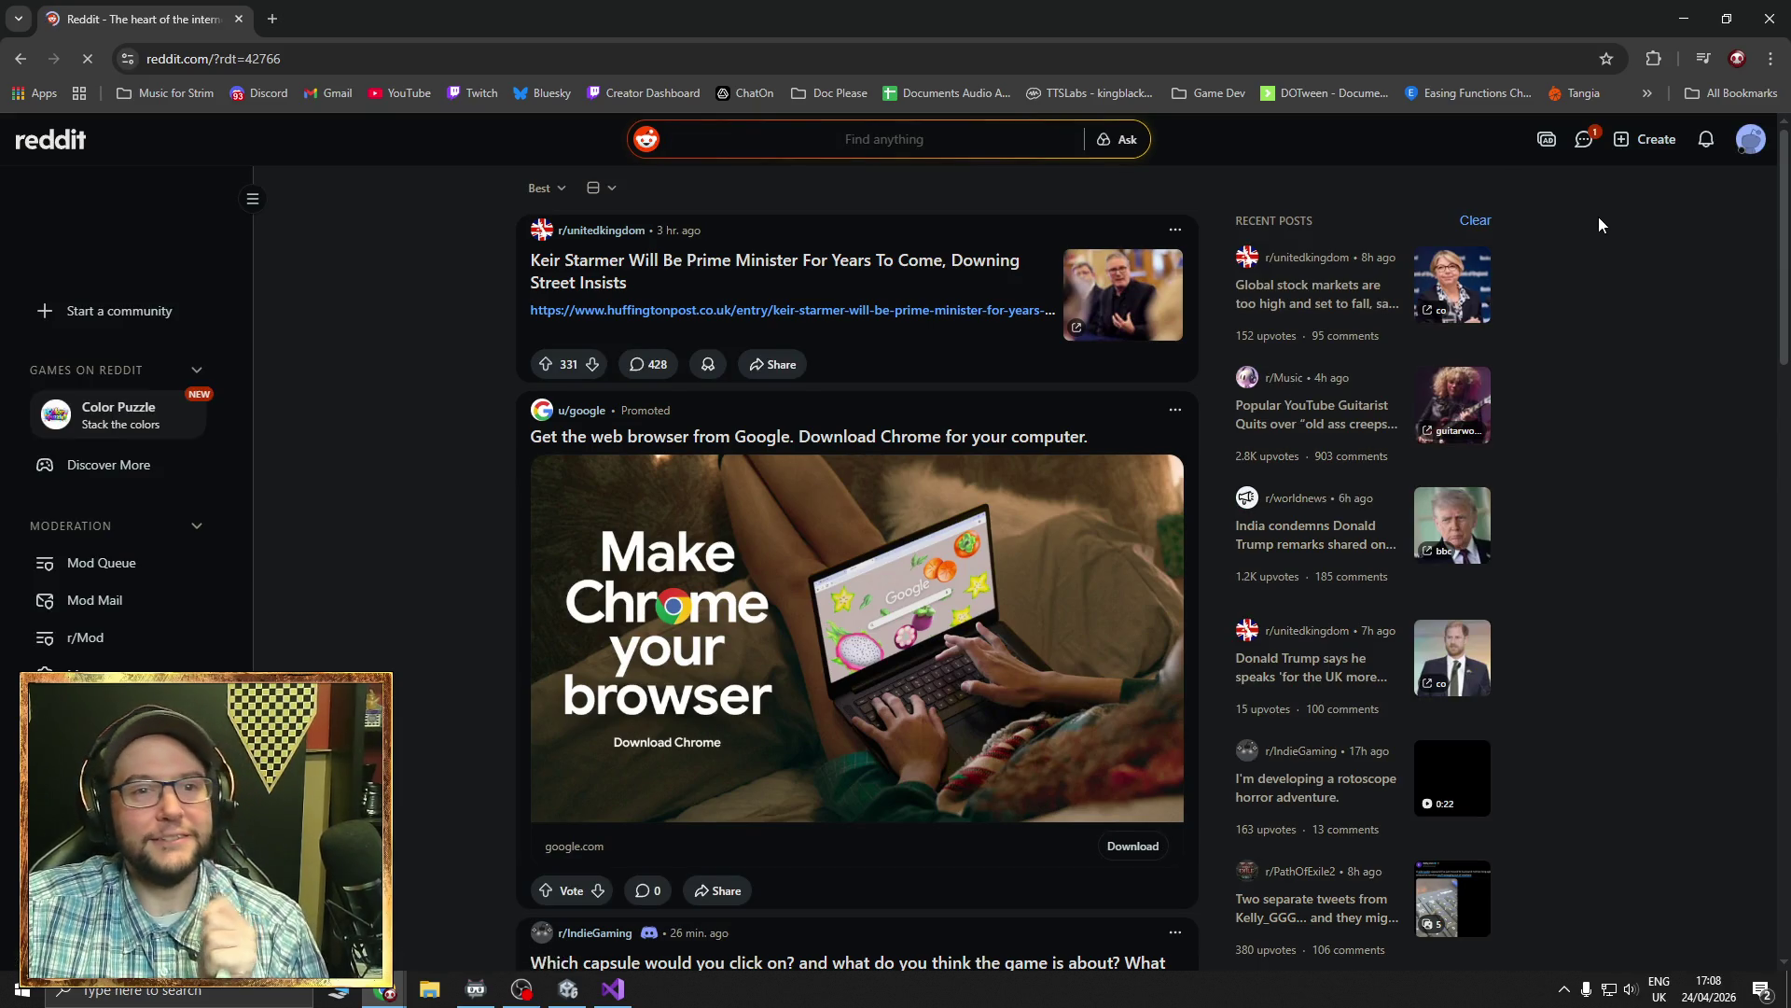
- Log out of the Reddit account from the avatar menu and bring up the Log In form
left_click(1750, 147)
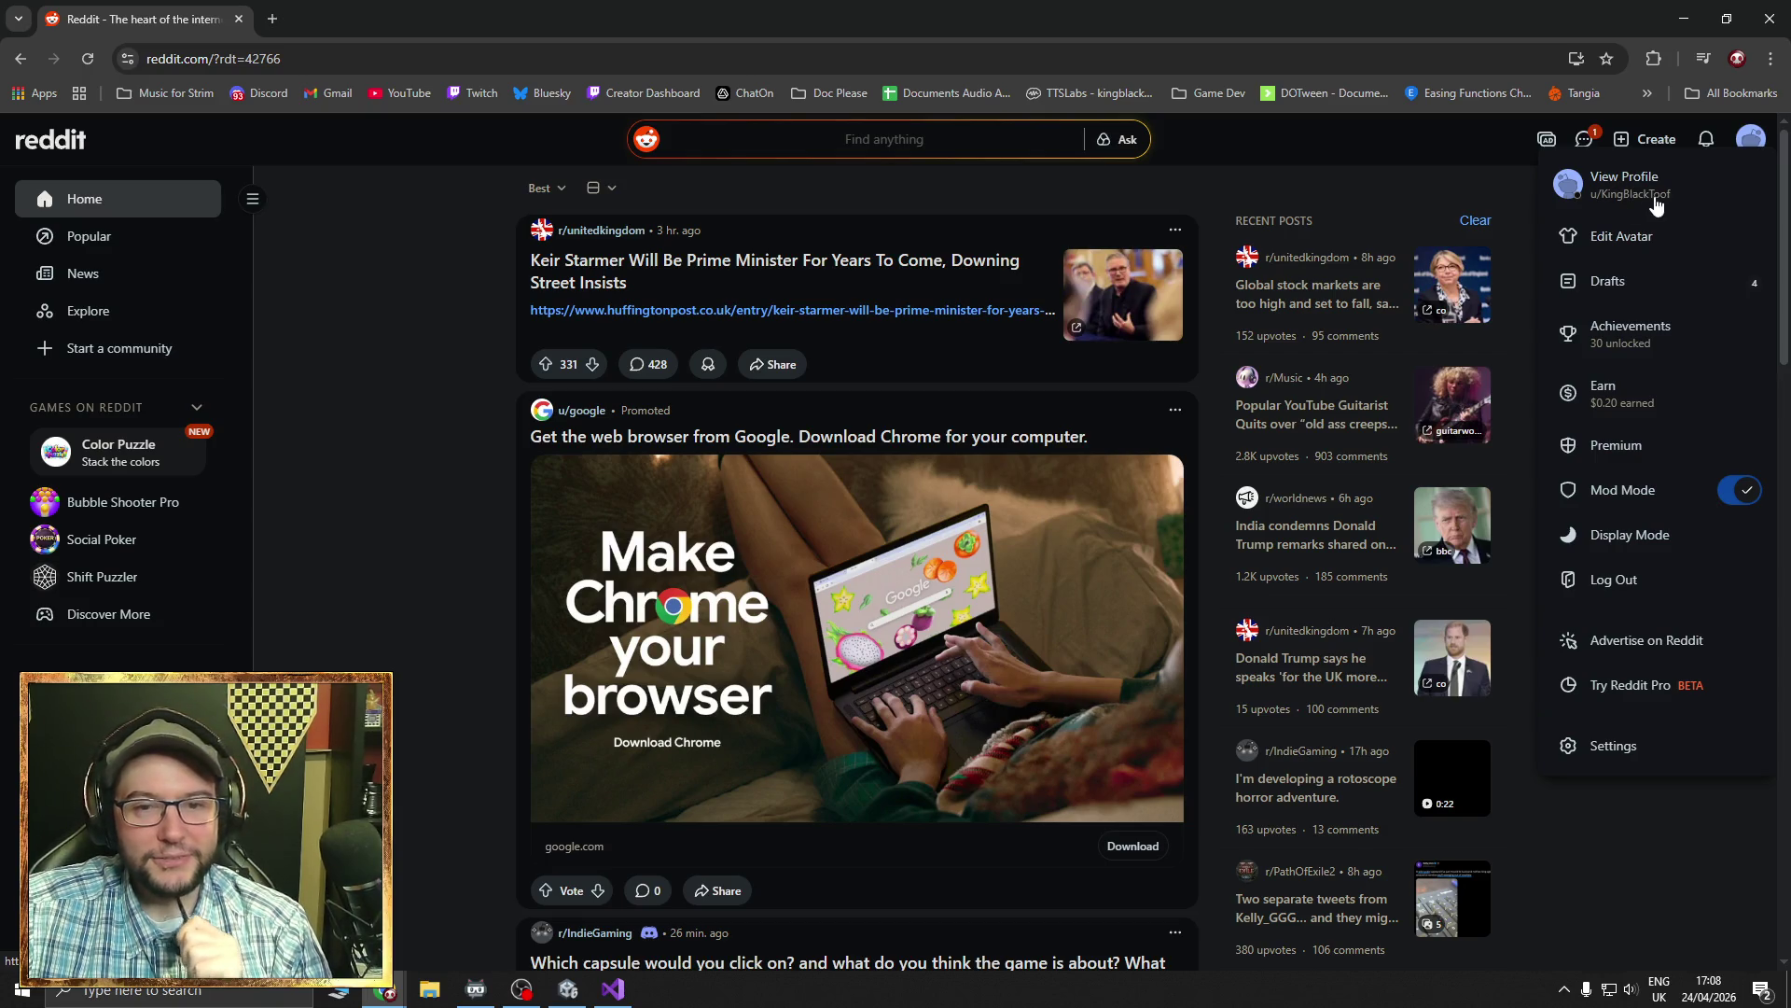
left_click(1648, 594)
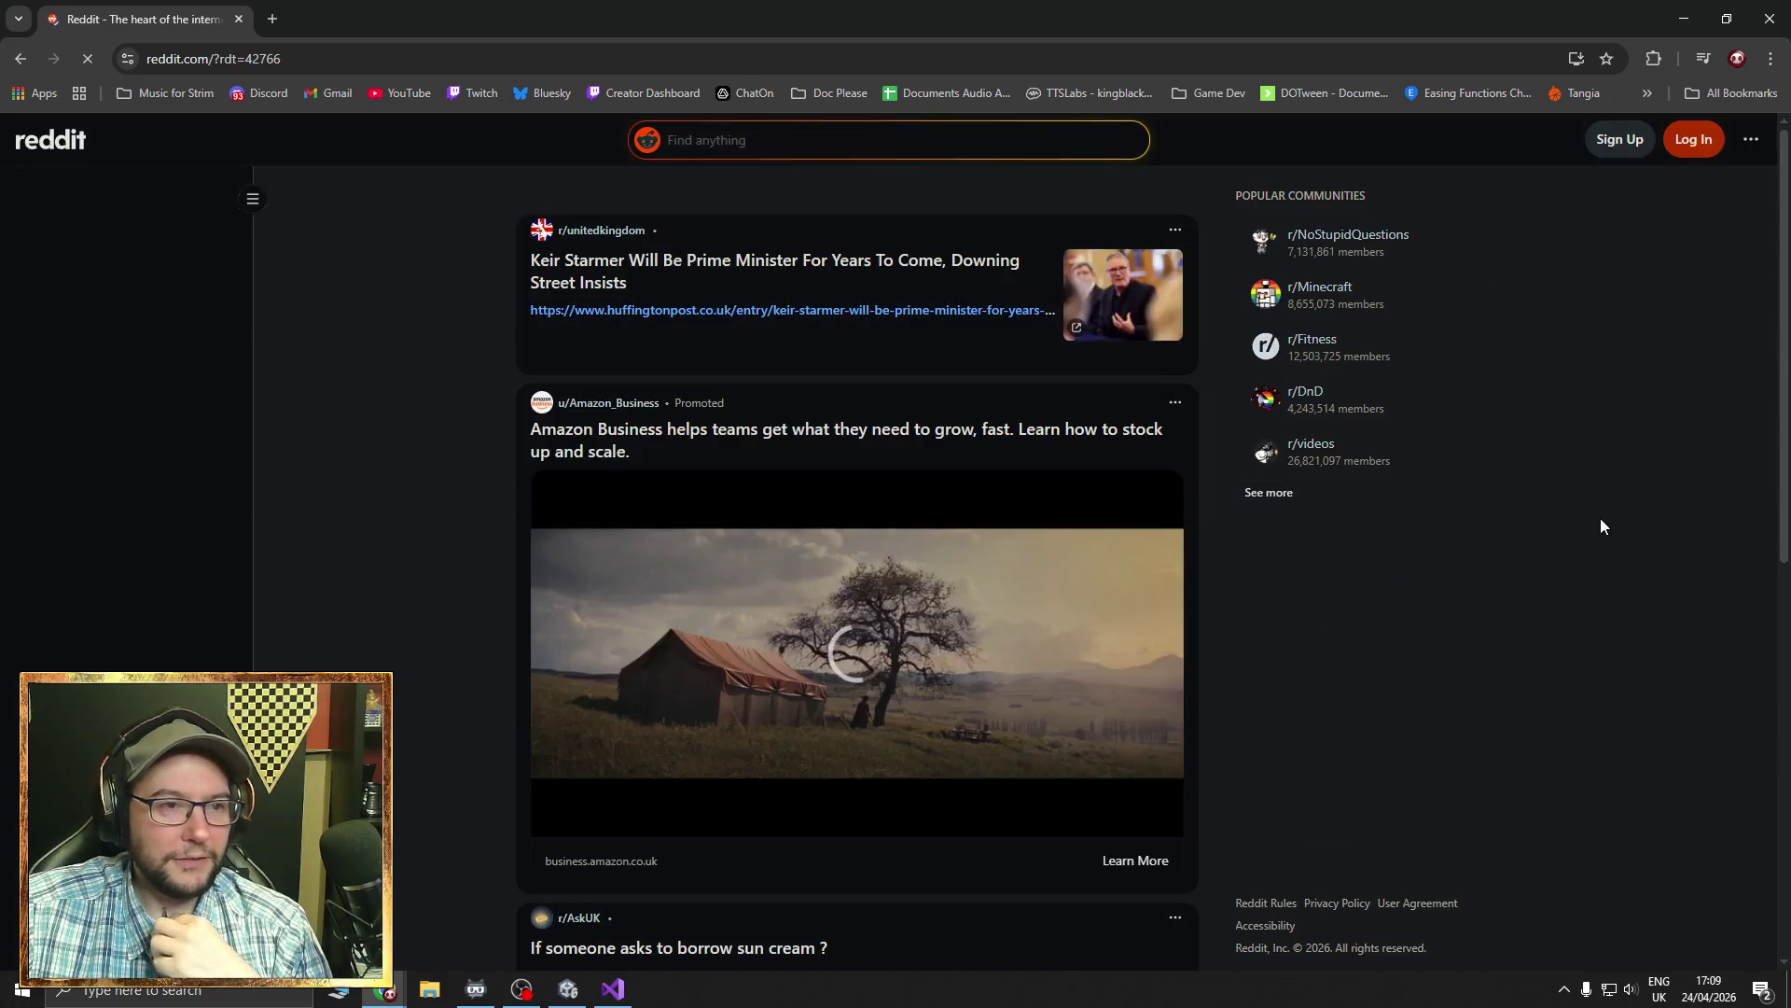
left_click(1689, 140)
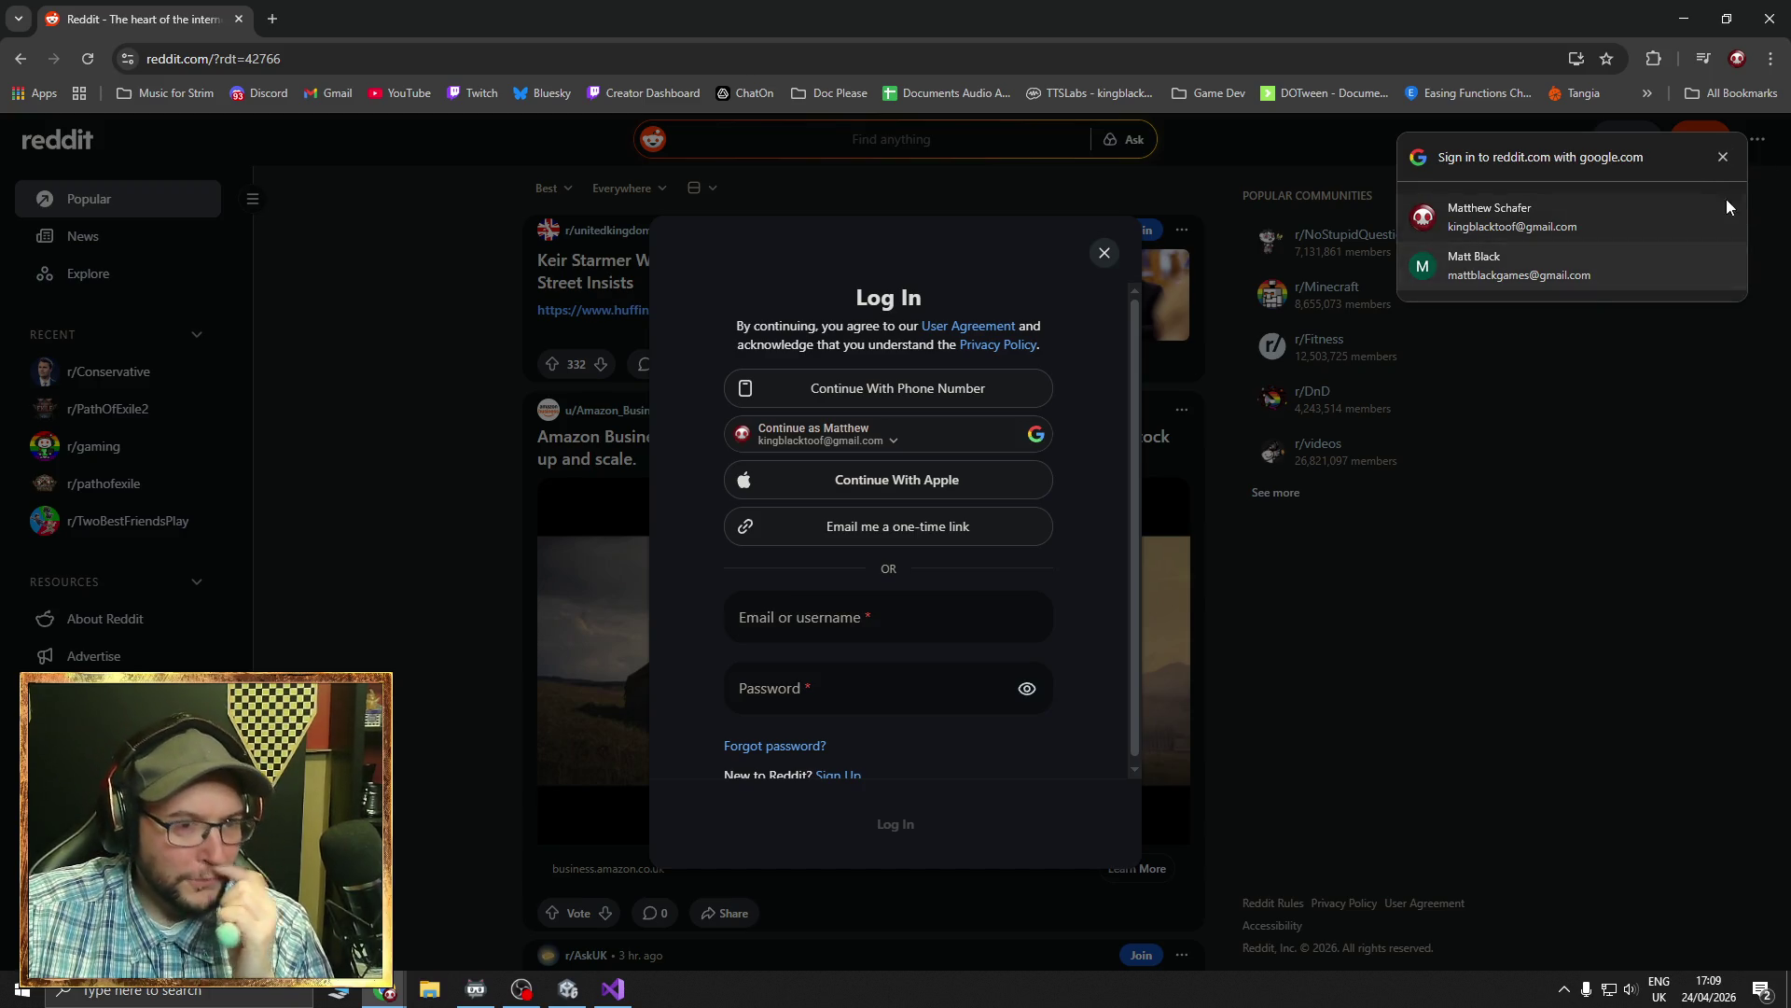
- Dismiss the Google account chooser and the Log In dialog, then open r/PathOfExile2 from Recent
left_click(1726, 160)
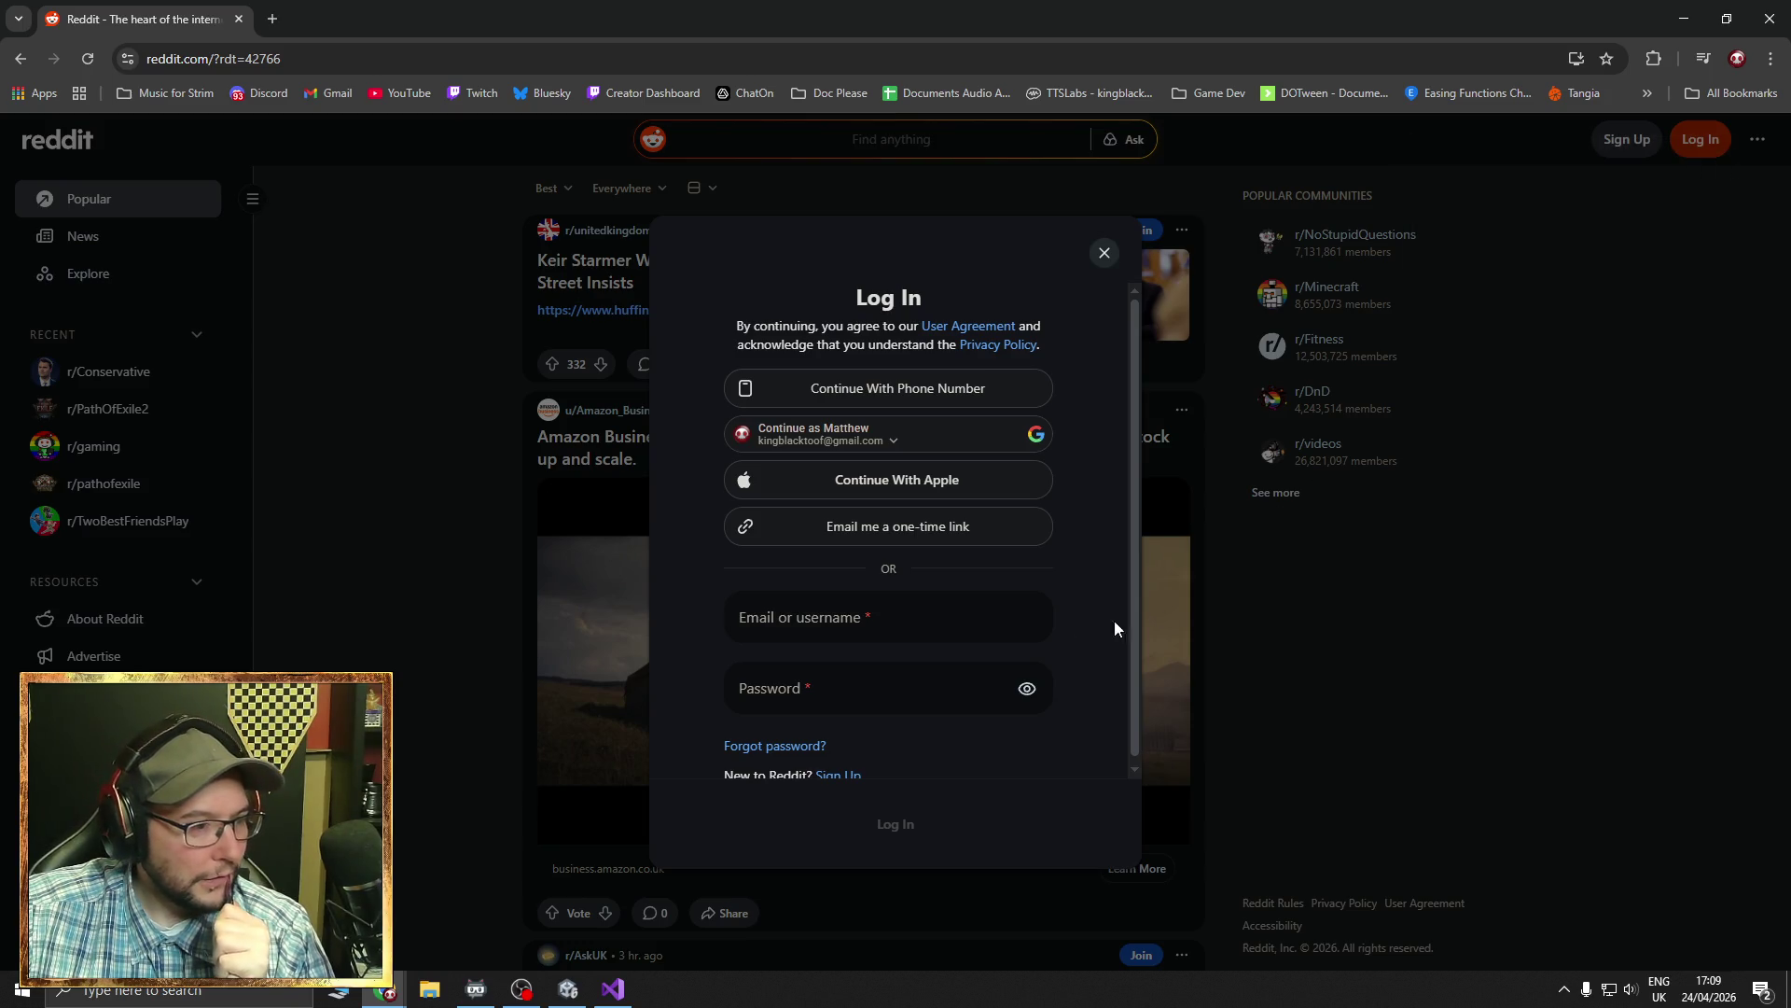
left_click(810, 620)
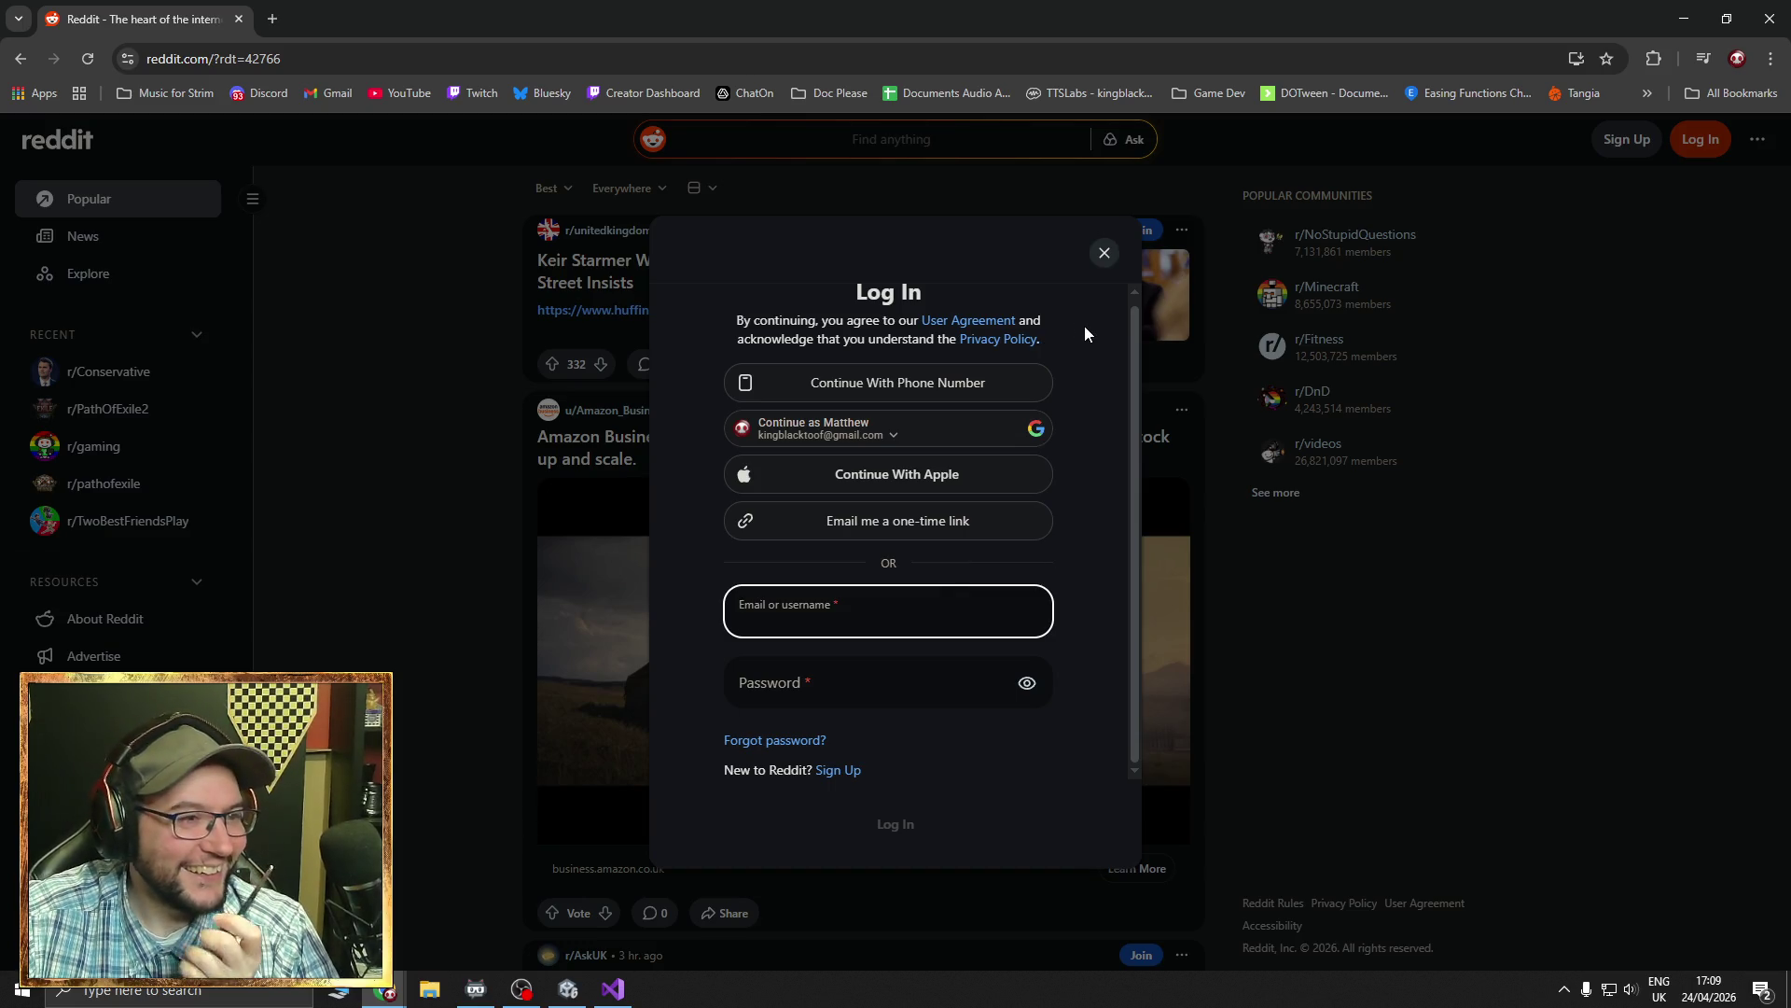
scroll(1091, 322, "up", 1)
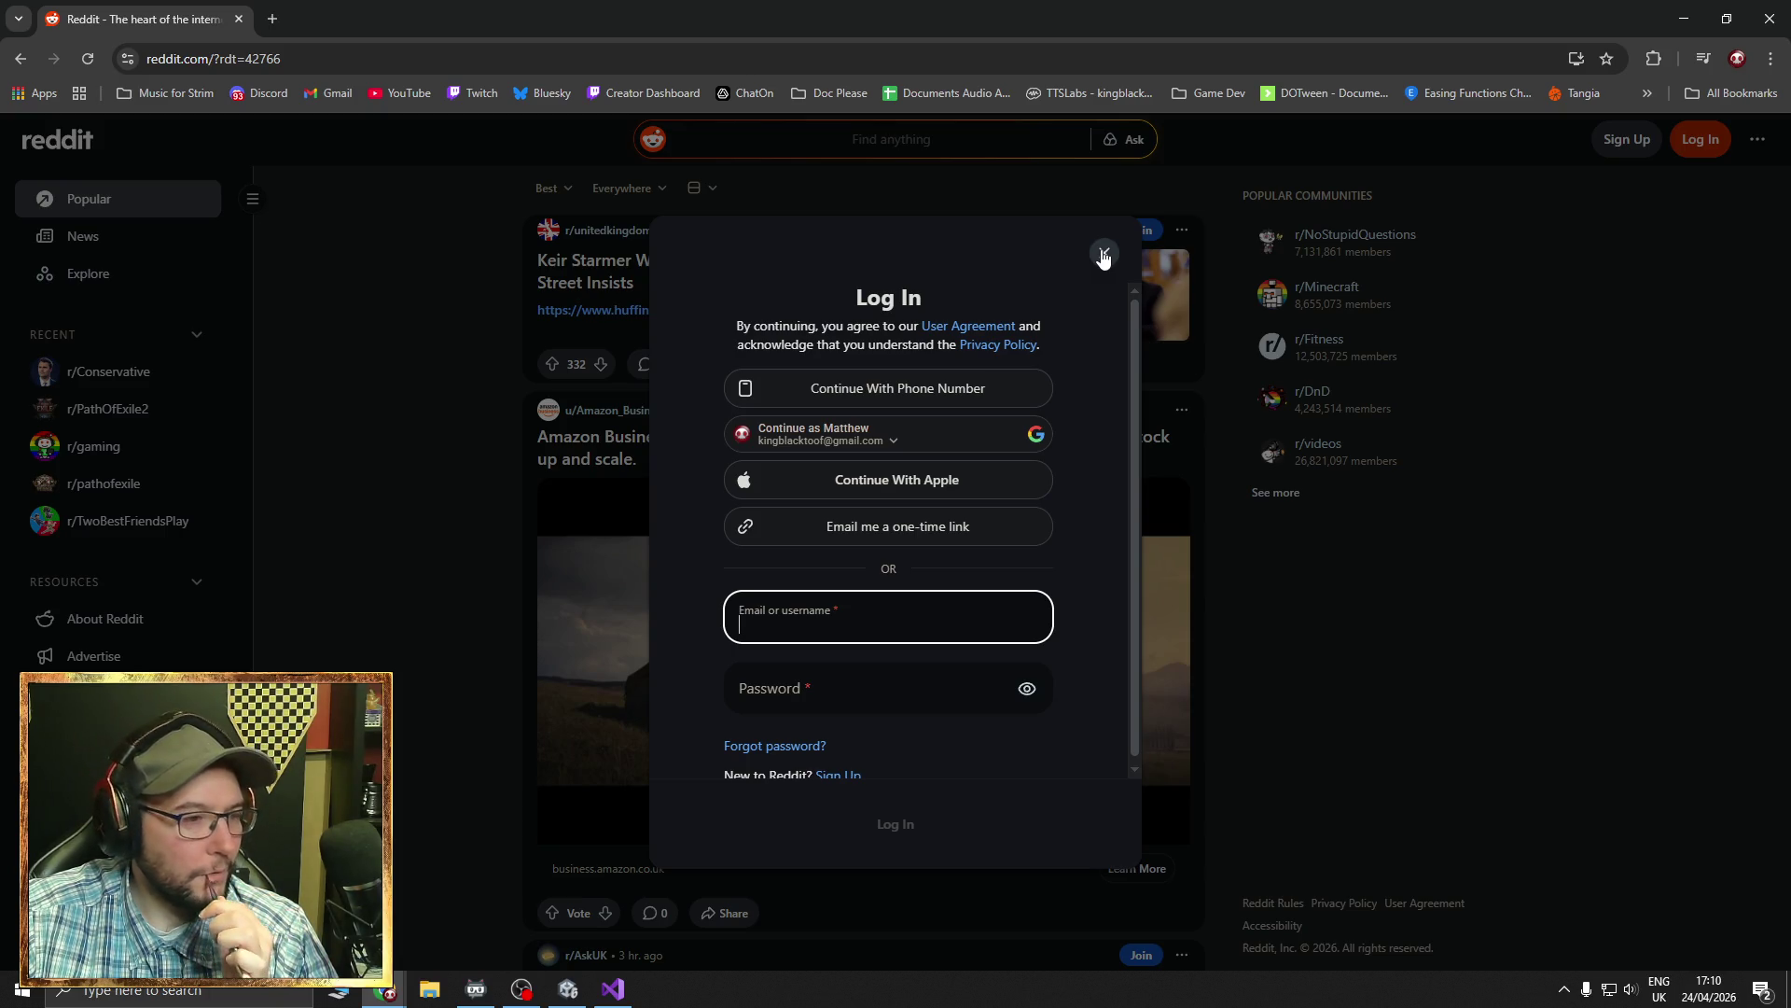
left_click(1103, 254)
left_click(106, 411)
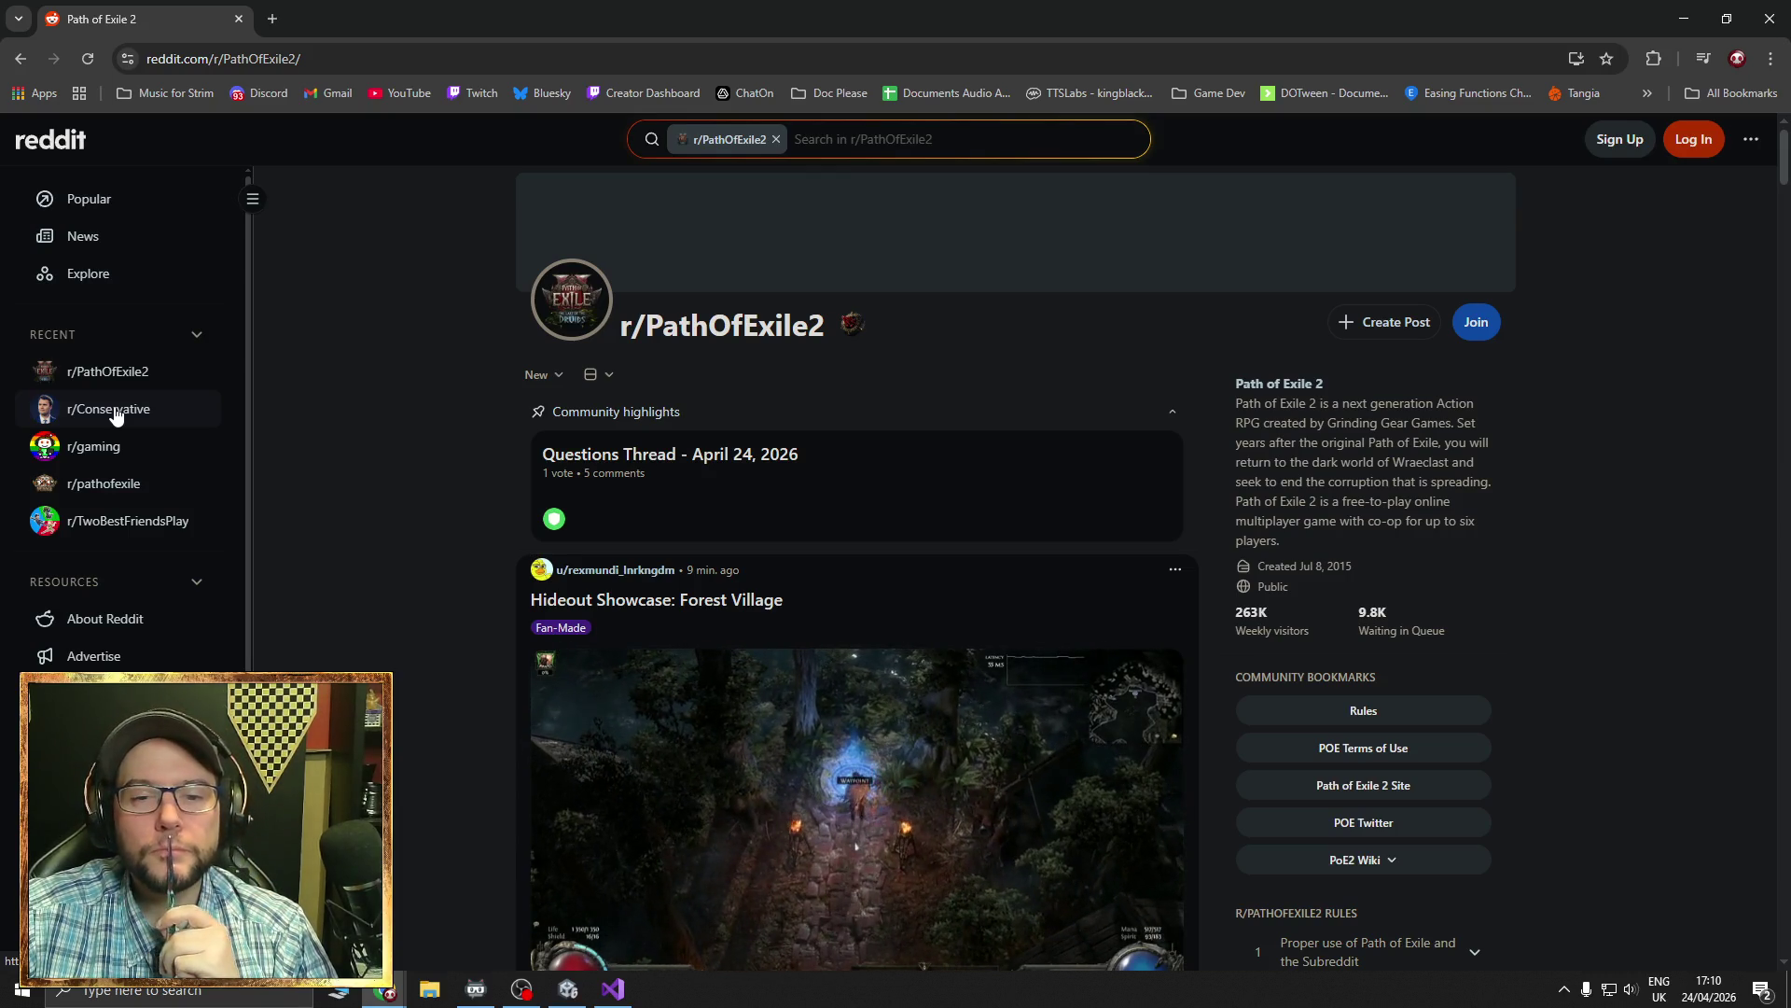
- Scroll down the r/PathOfExile2 feed, then switch to YouTube through the bookmarks bar
scroll(450, 631, "down", 5)
scroll(457, 629, "down", 15)
scroll(473, 638, "down", 15)
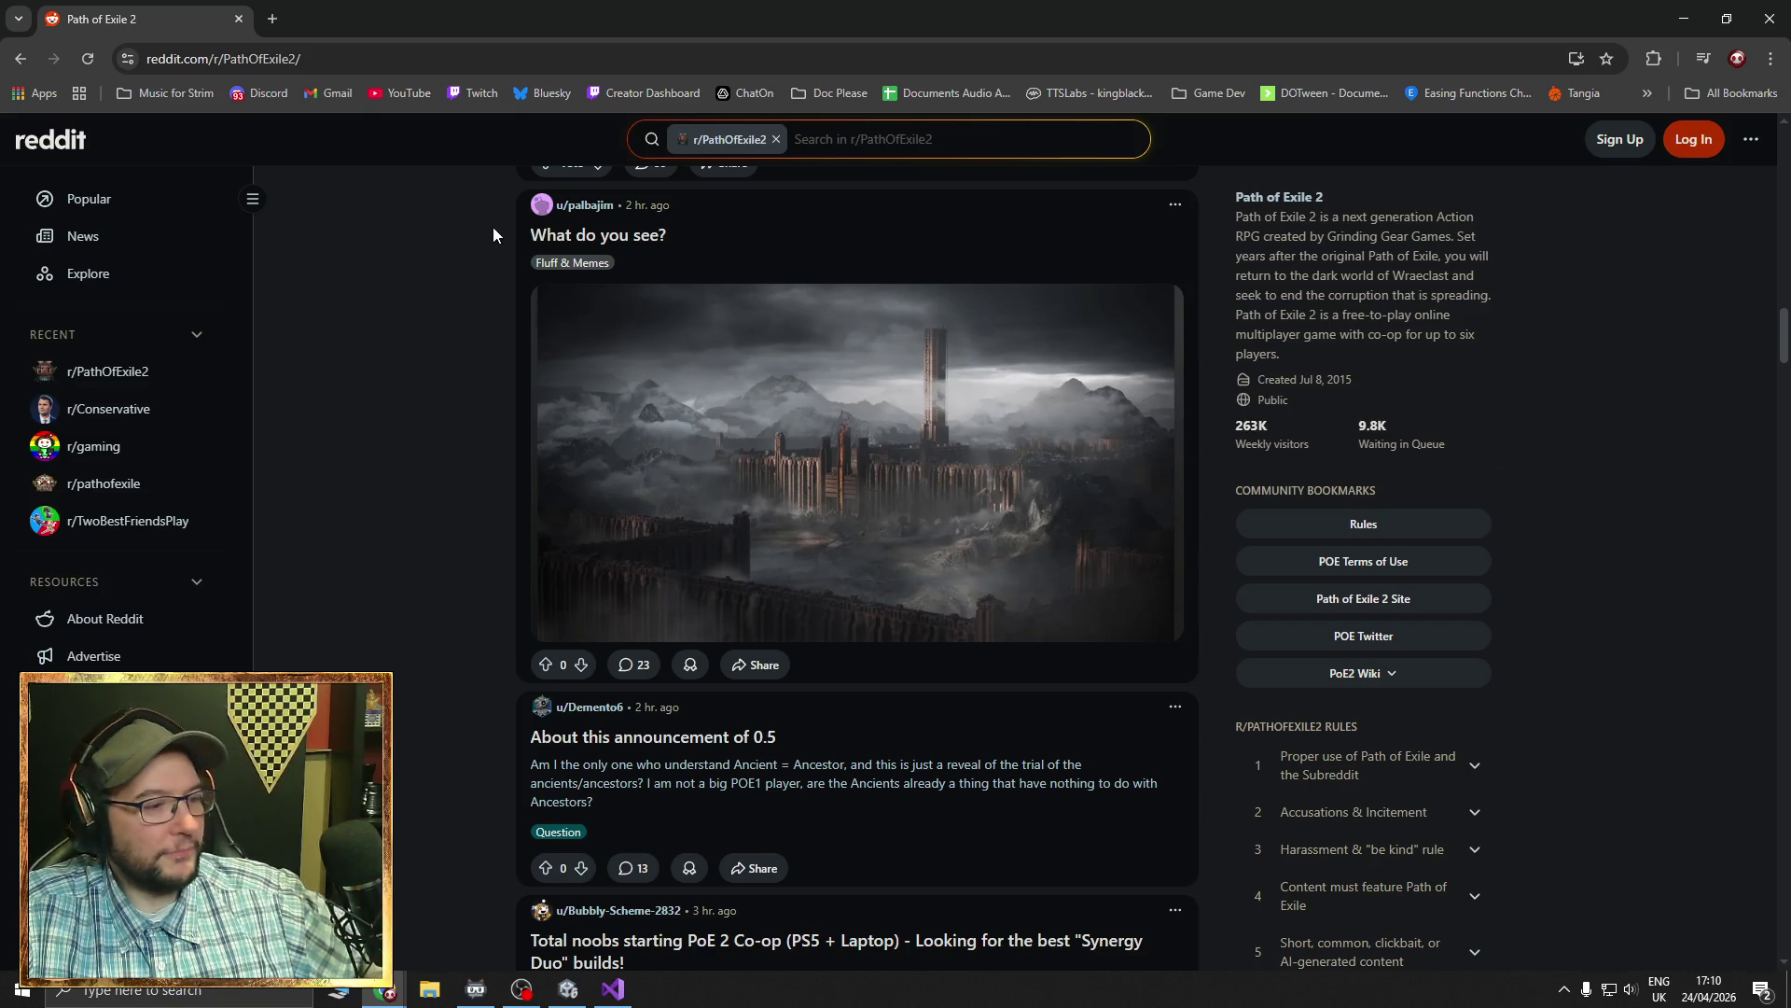
left_click(407, 92)
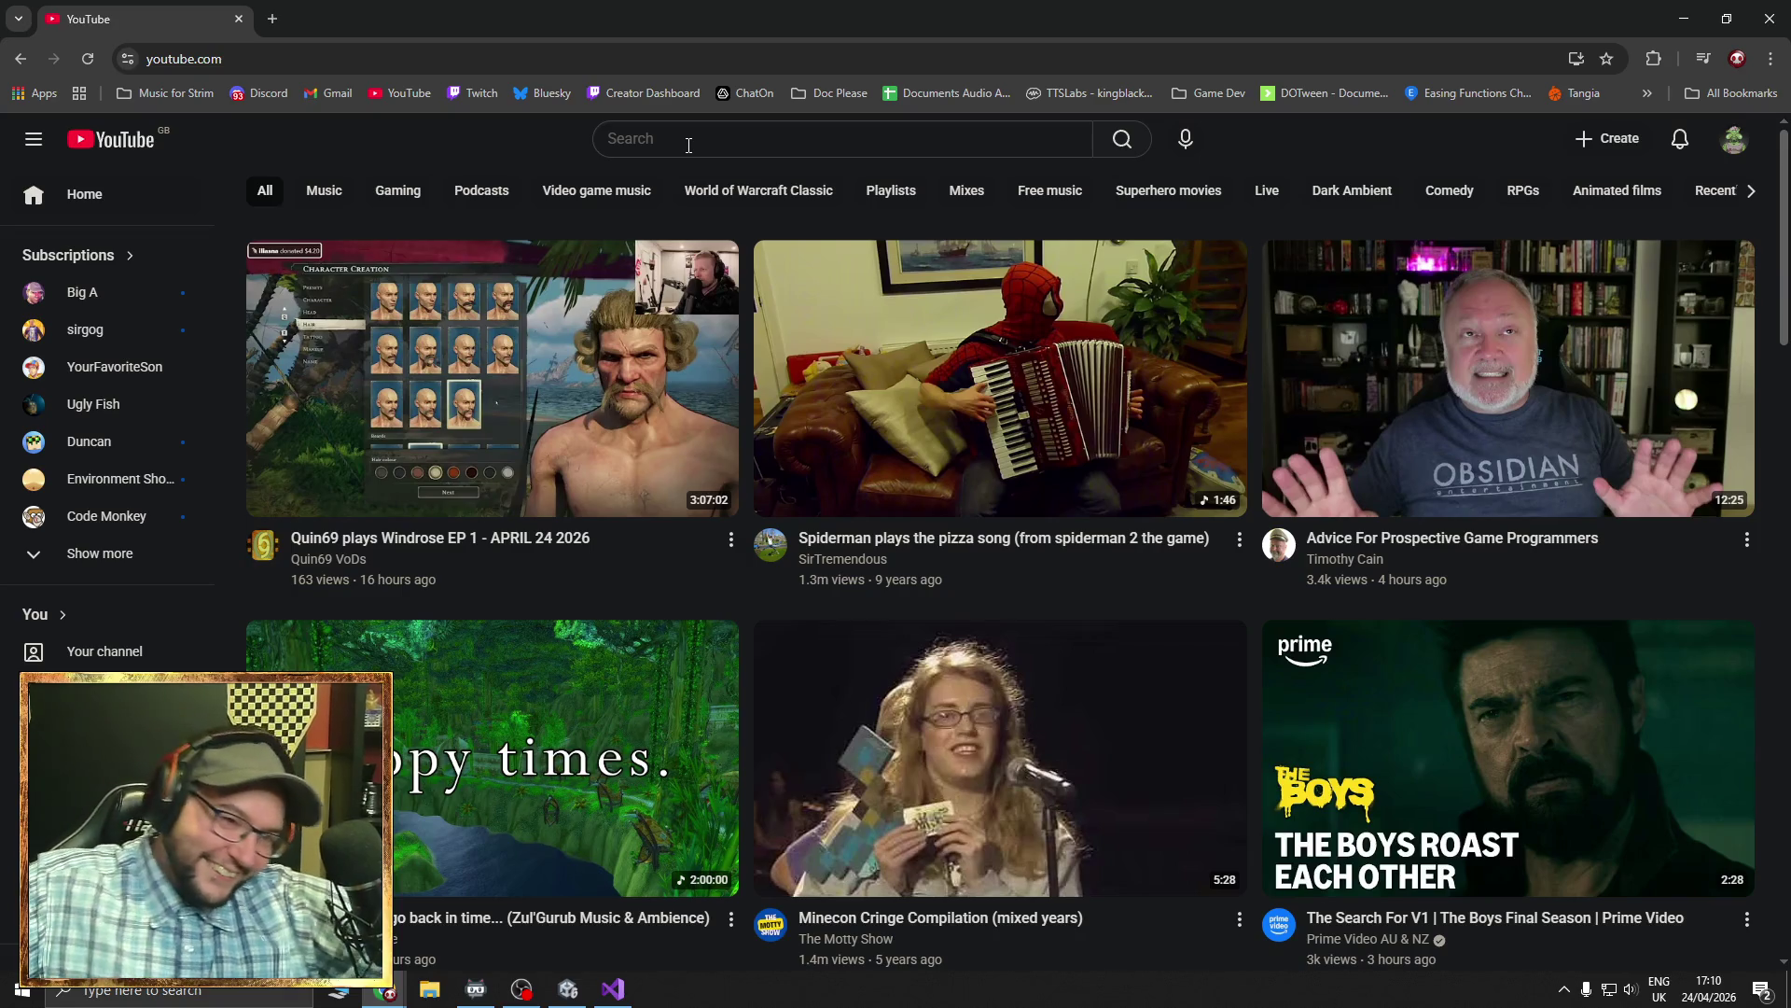
- Search YouTube for 'poe2 0.5' and scroll through the results
left_click(662, 149)
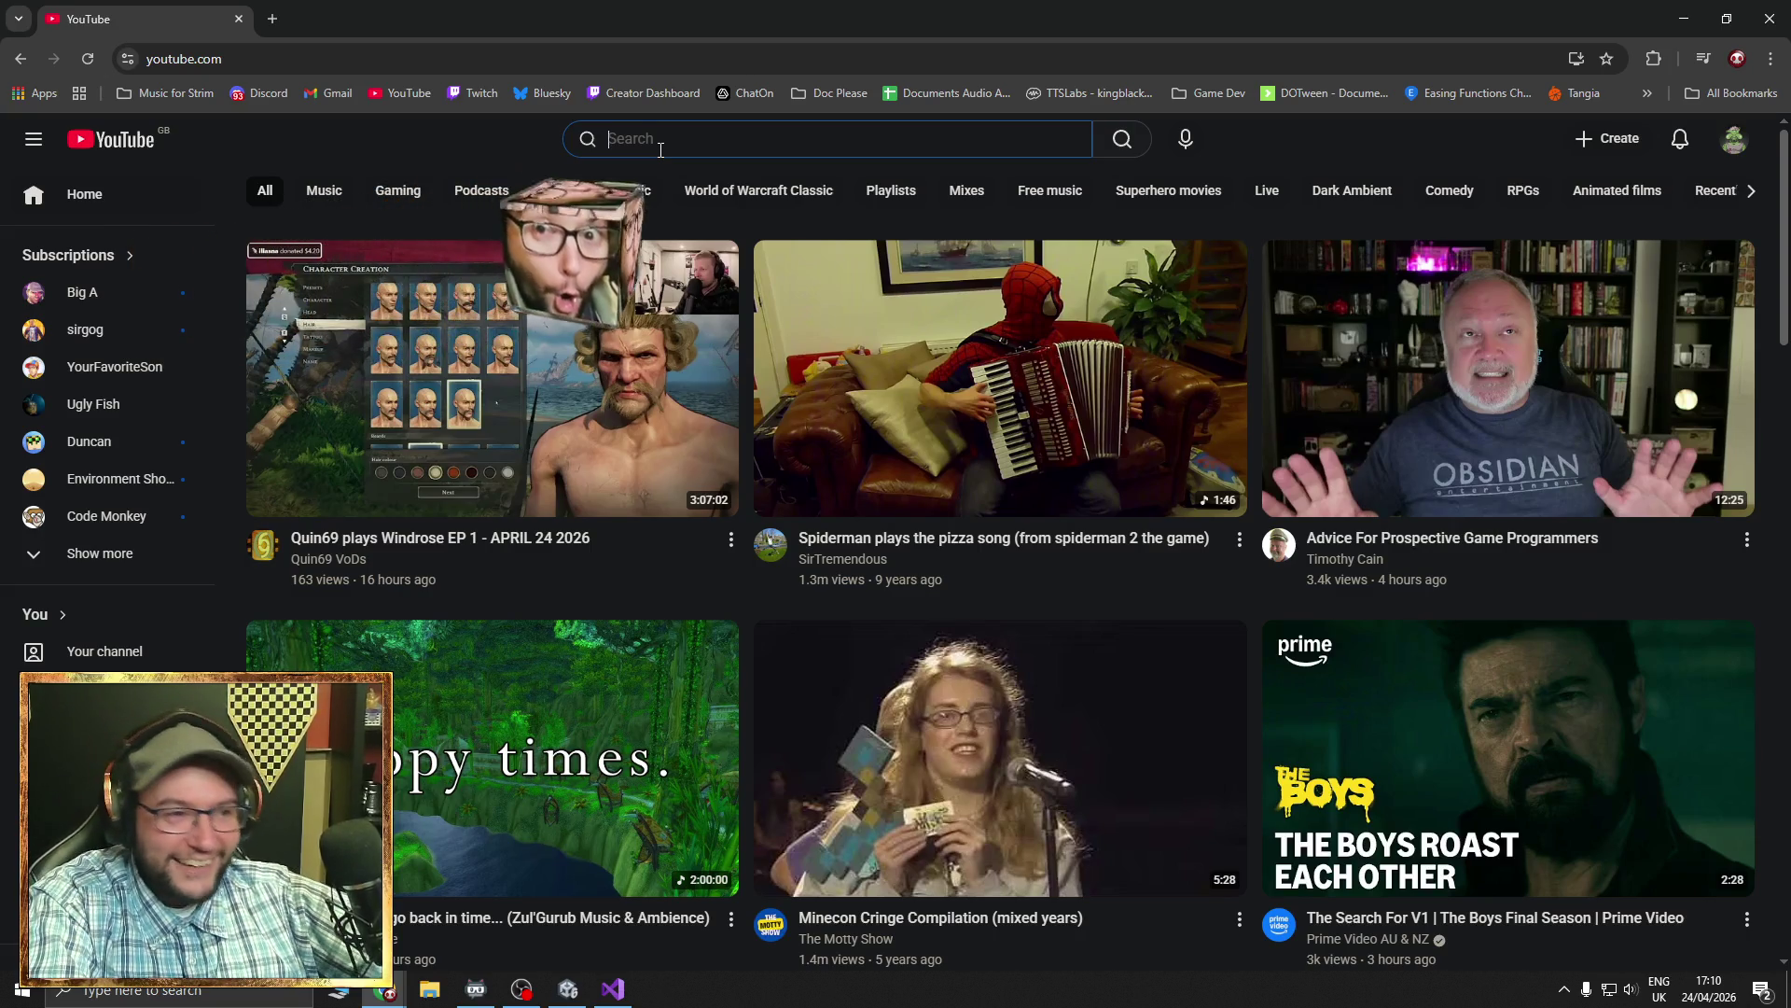
type("poe2 0.5")
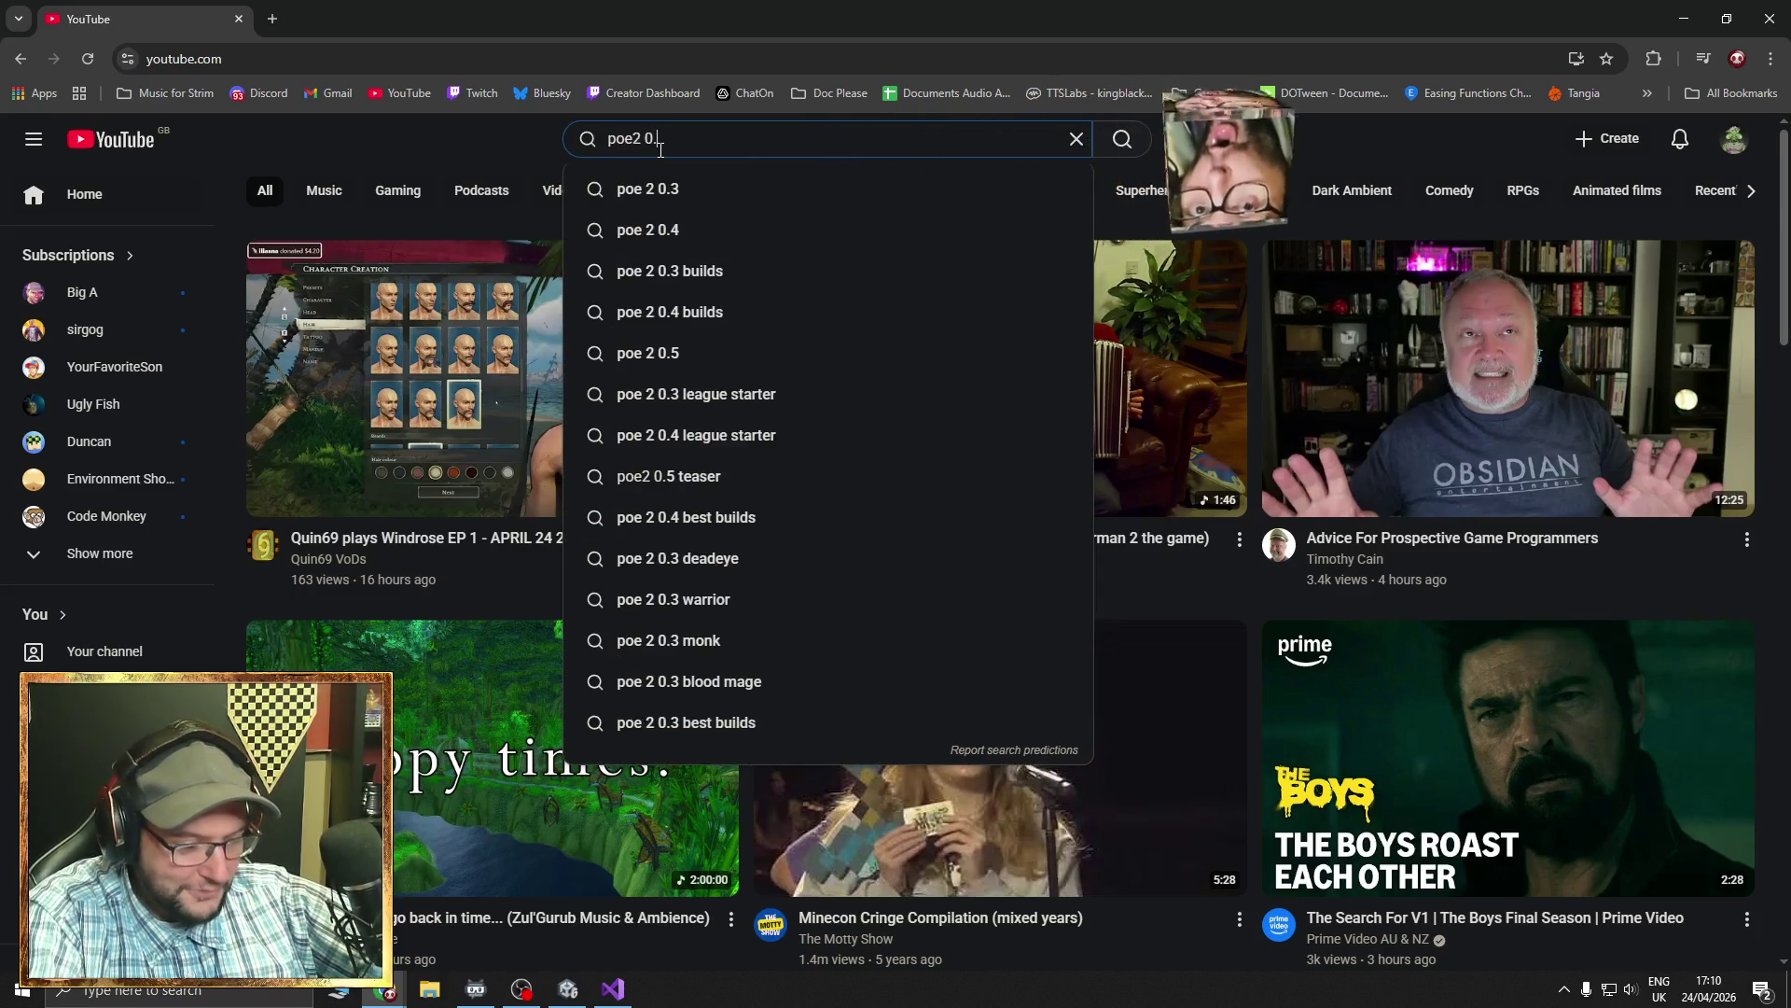
key("Return")
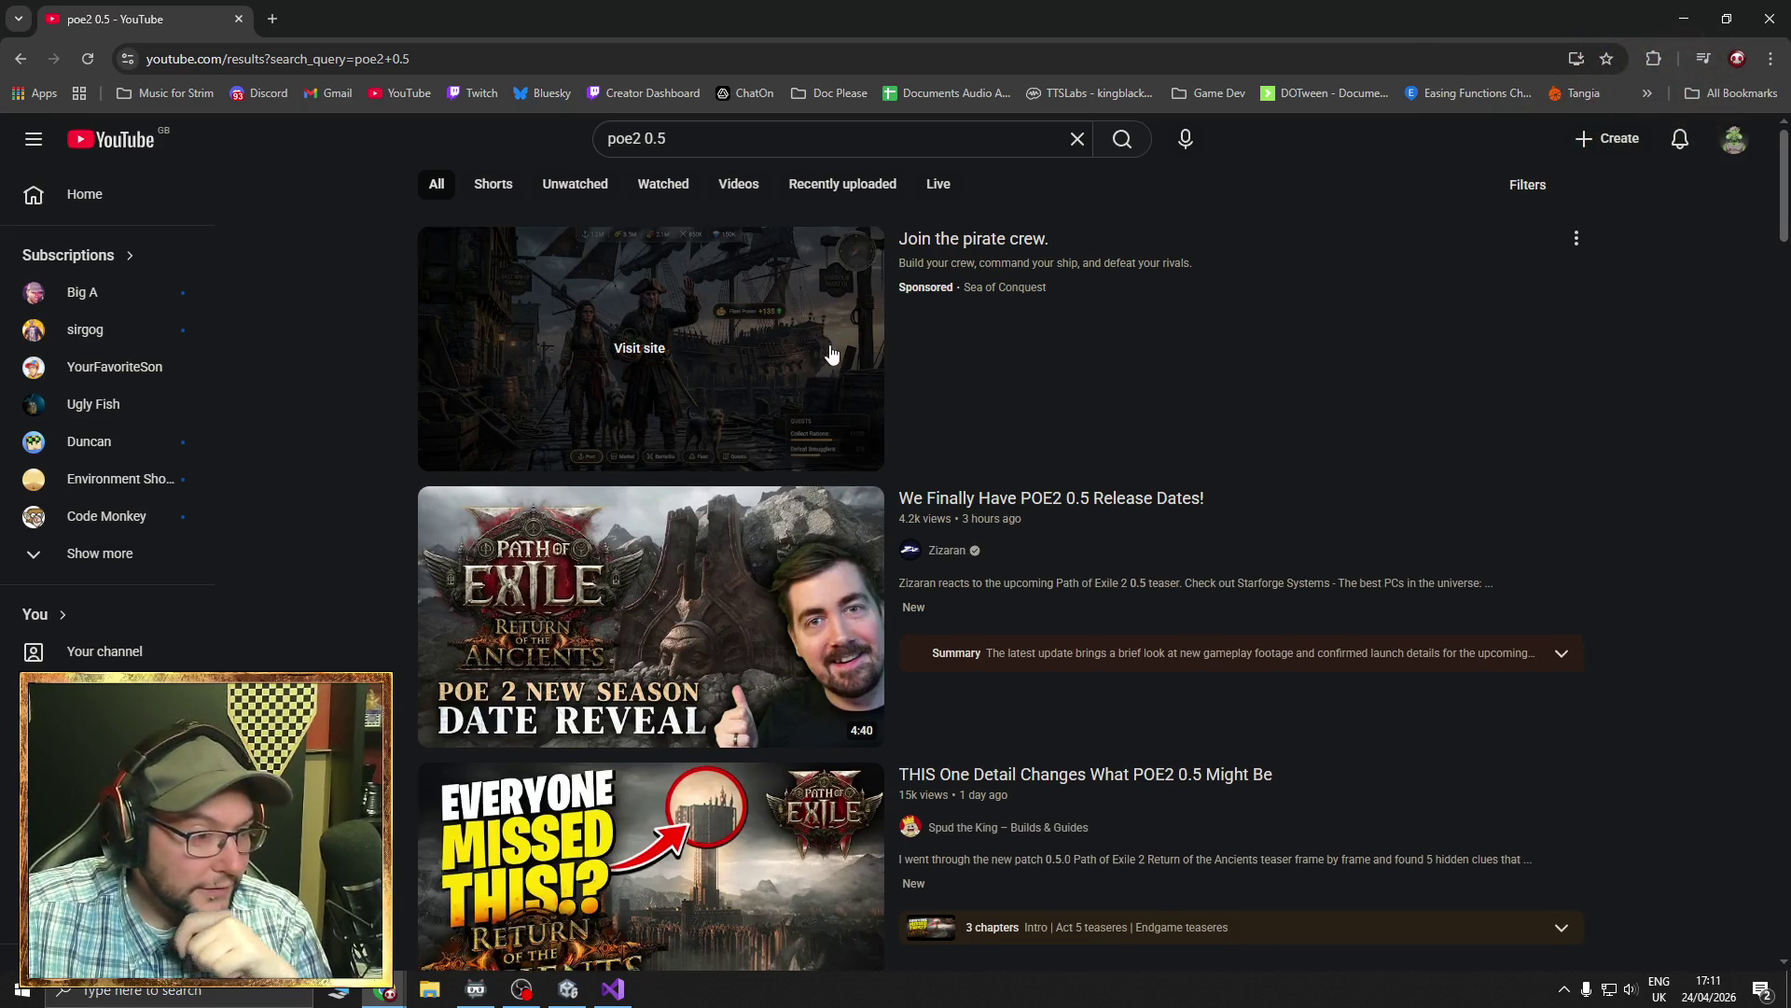
scroll(834, 348, "down", 3)
scroll(837, 354, "down", 2)
scroll(835, 353, "down", 15)
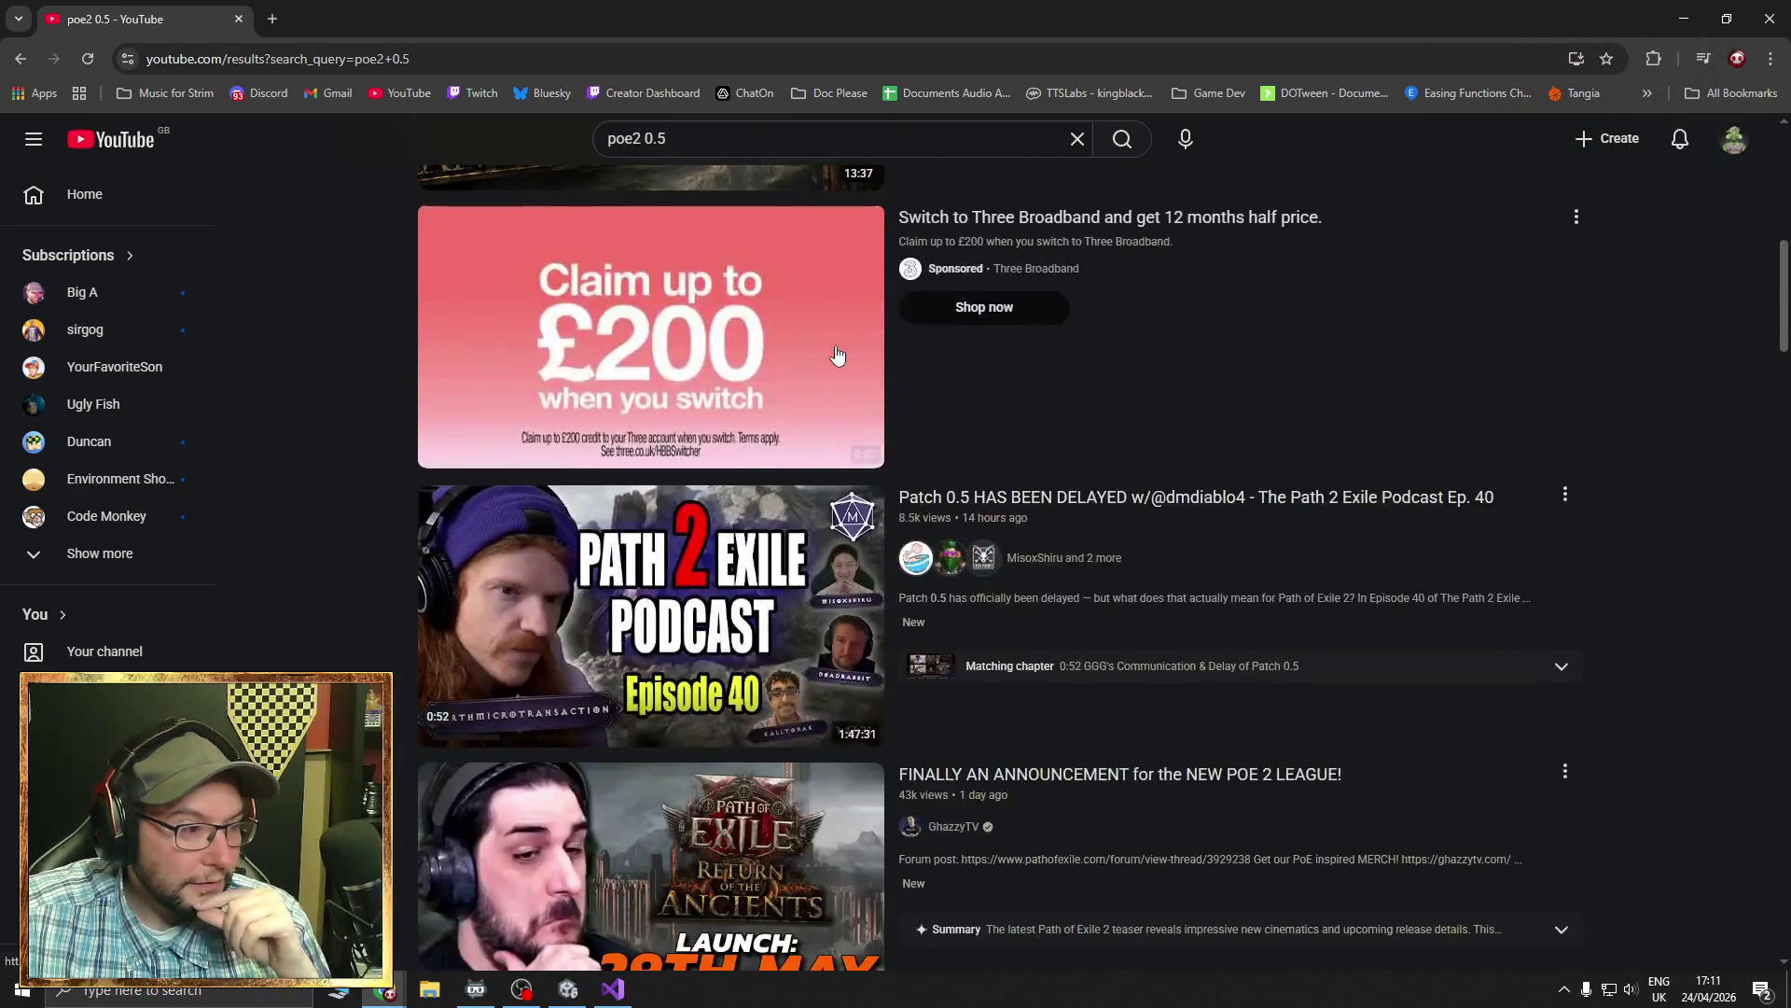
scroll(837, 354, "down", 6)
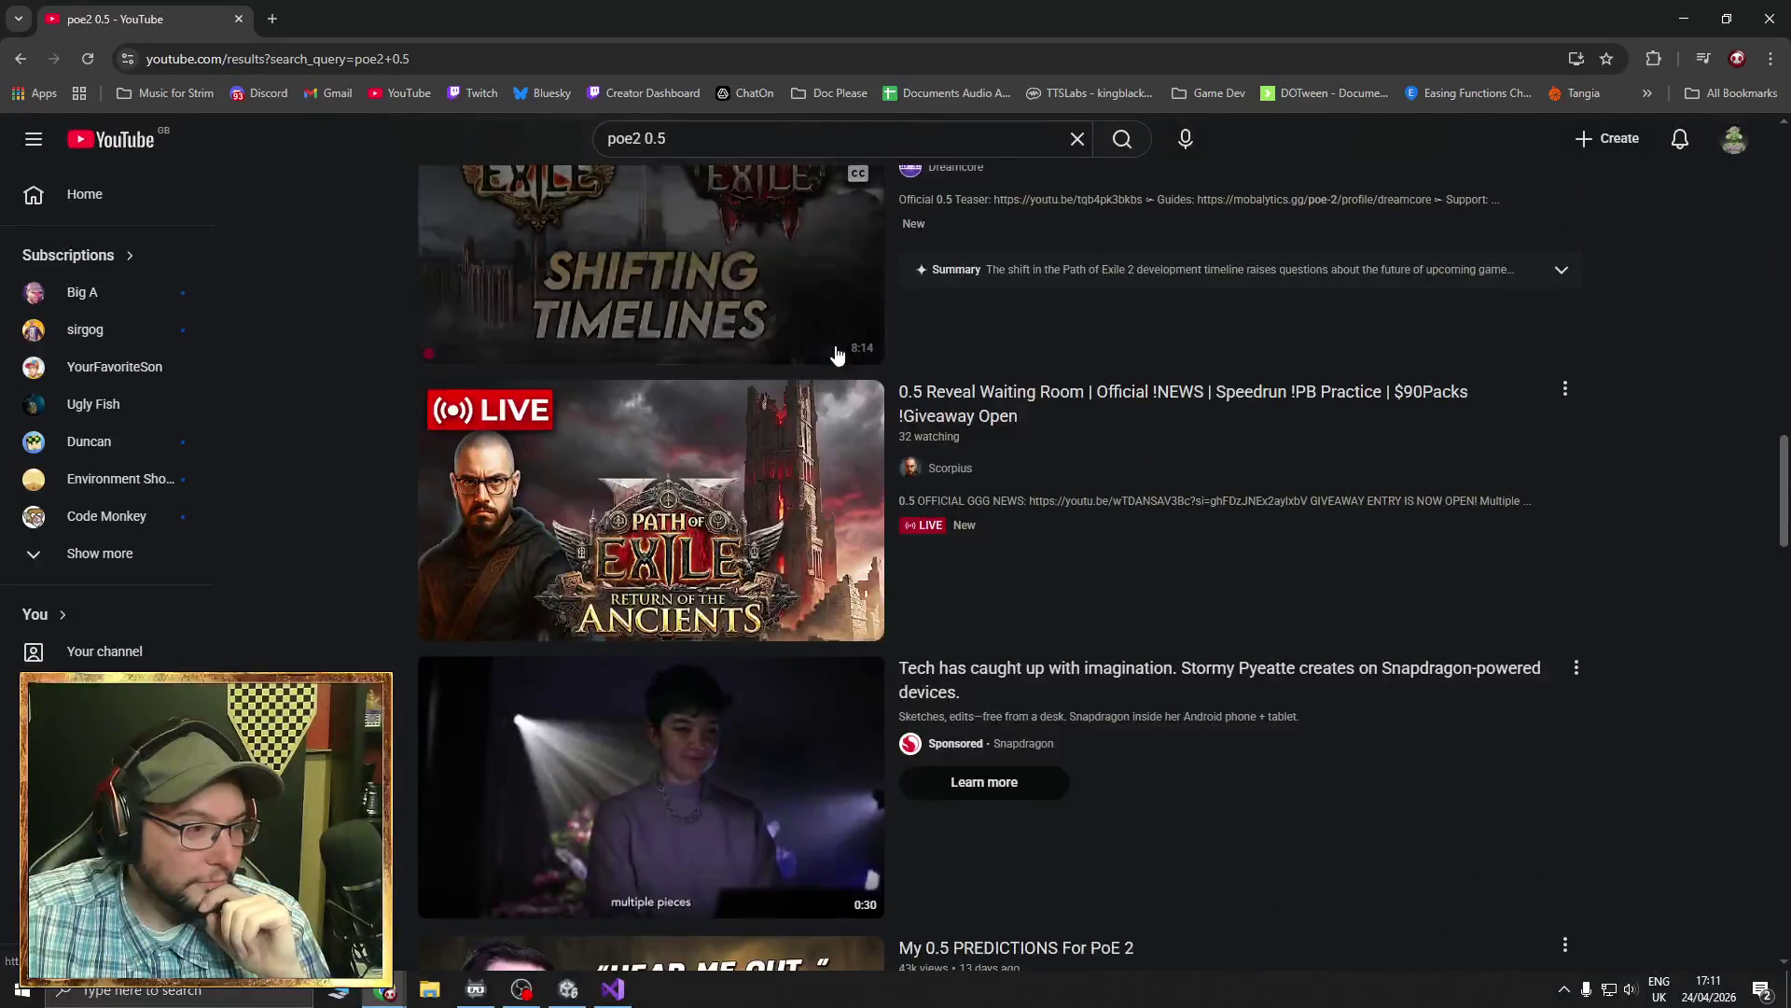
middle_click(322, 625)
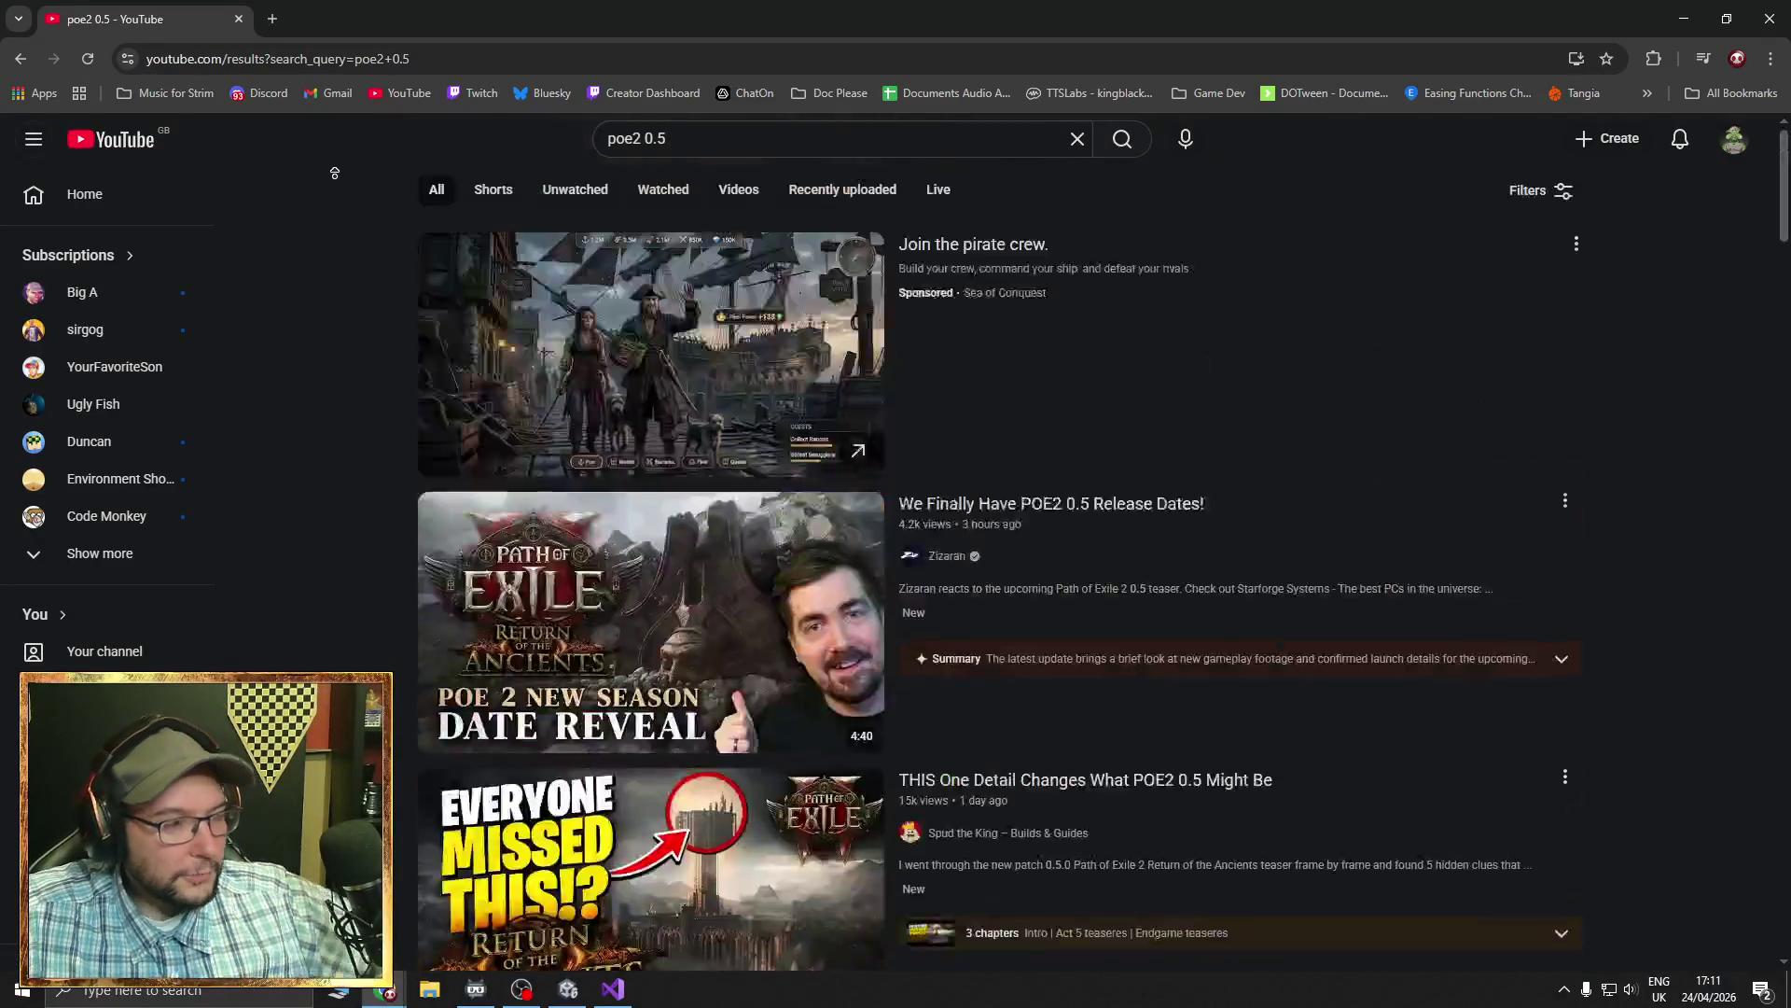
- Refine the search to 'poe2 0.5 announcement' and open the Return of the Ancients Announcement Teaser
left_click(743, 137)
type("announcement")
key("Return")
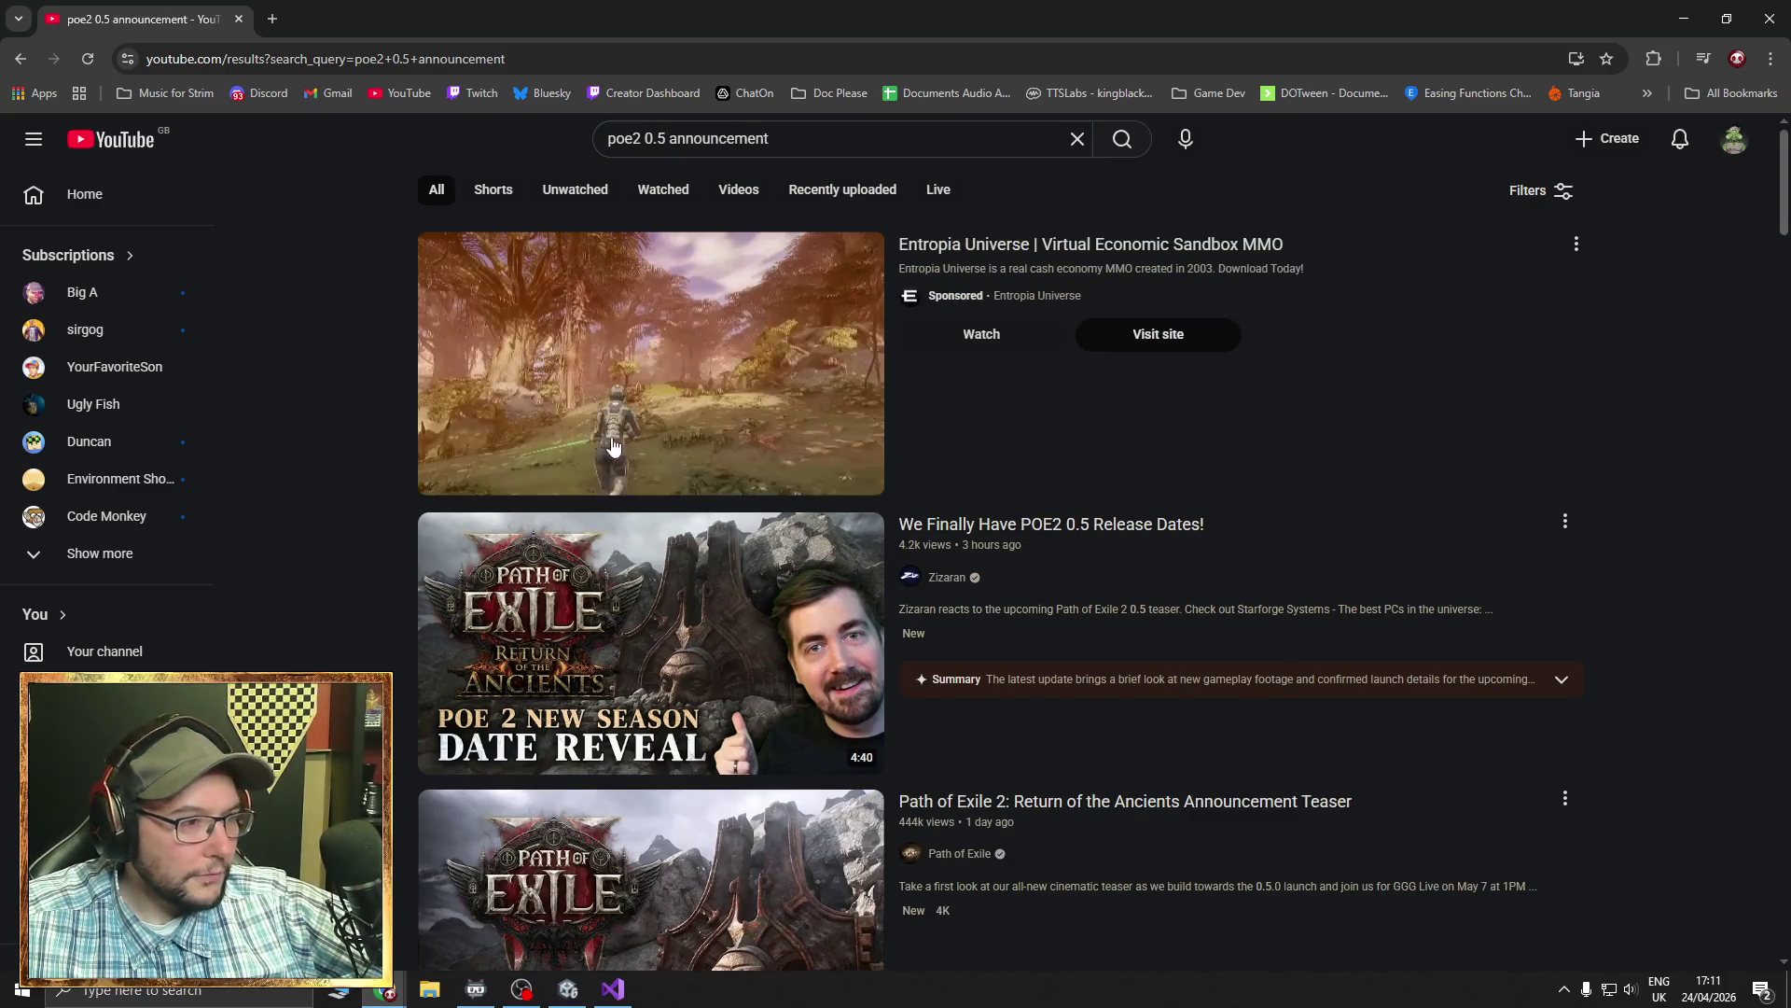
scroll(352, 452, "down", 5)
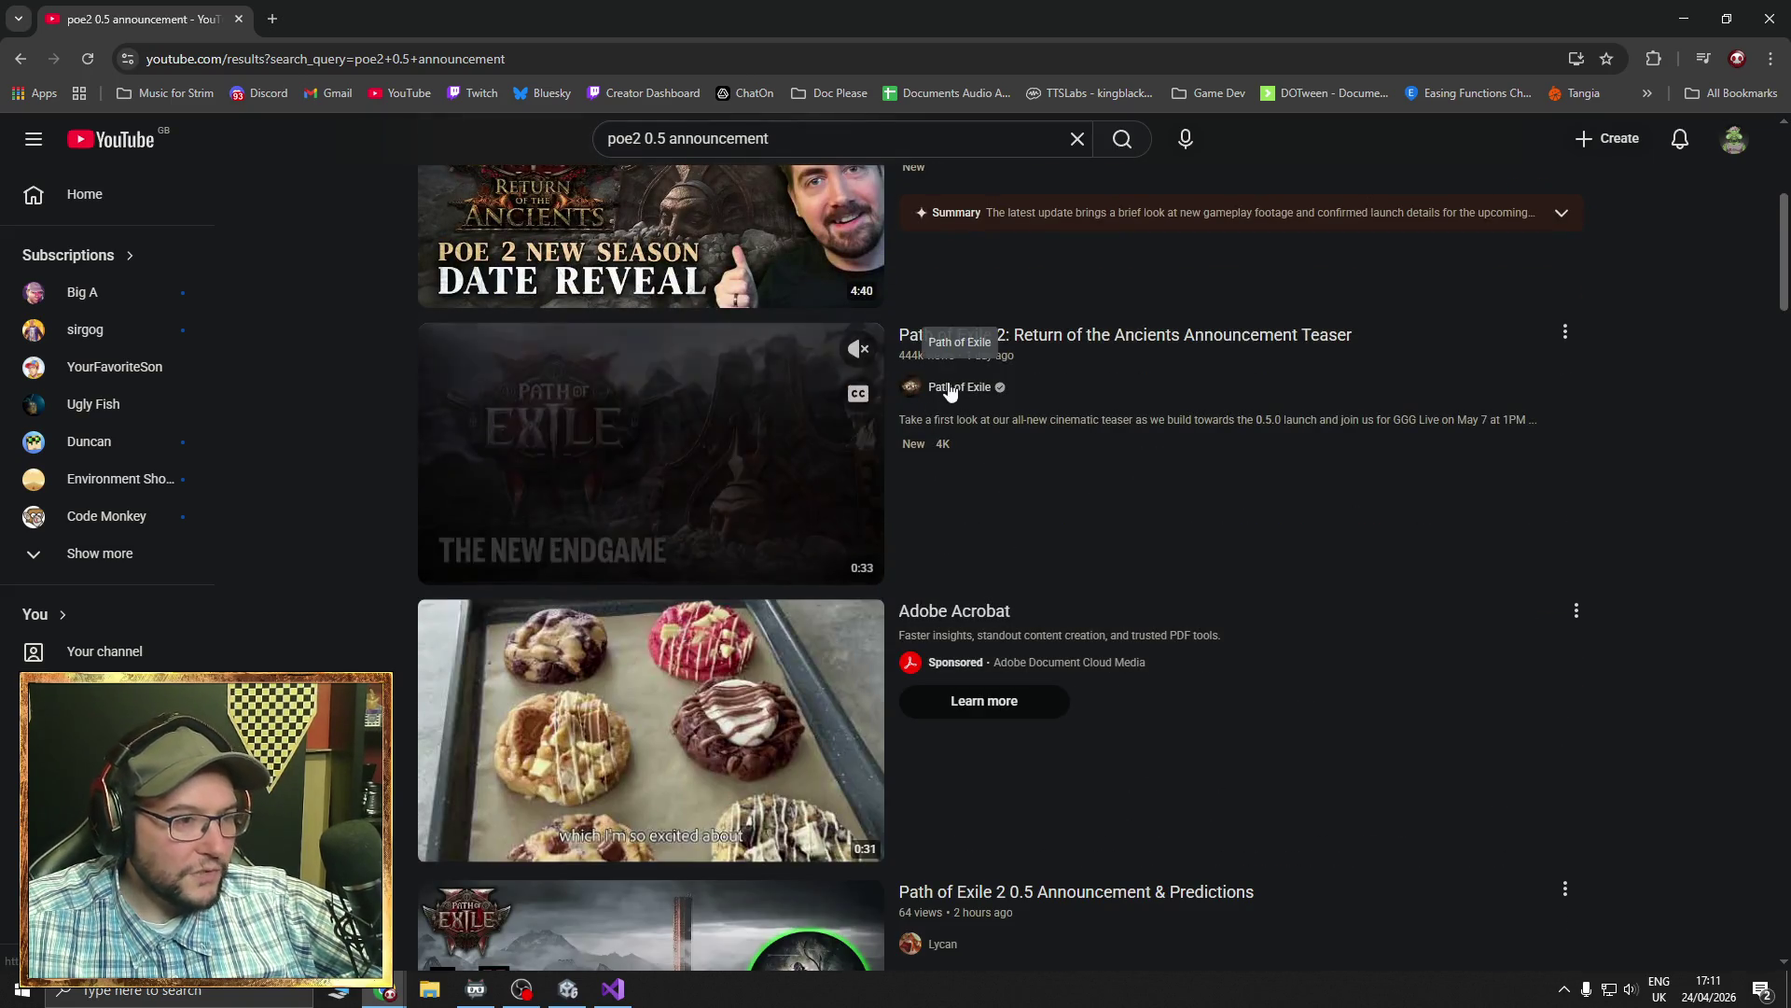
left_click(1176, 338)
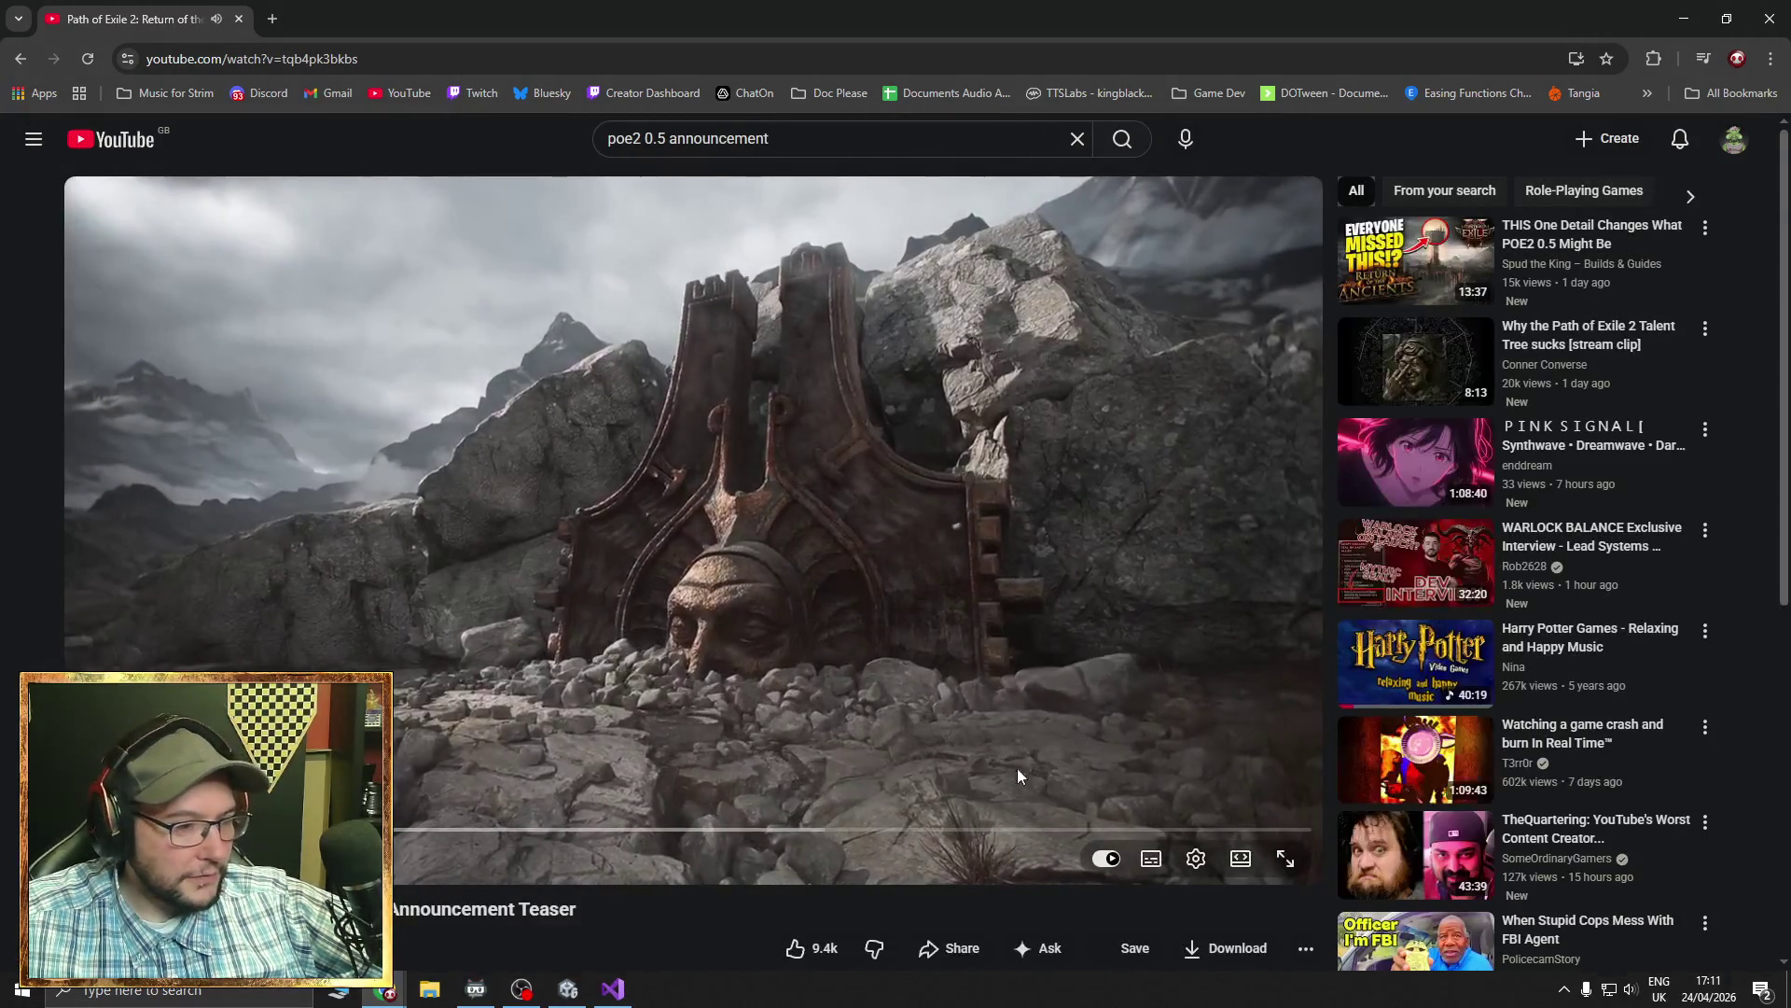
- Rewind the Return of the Ancients teaser to the start and play it full screen to the closing card
left_click(489, 714)
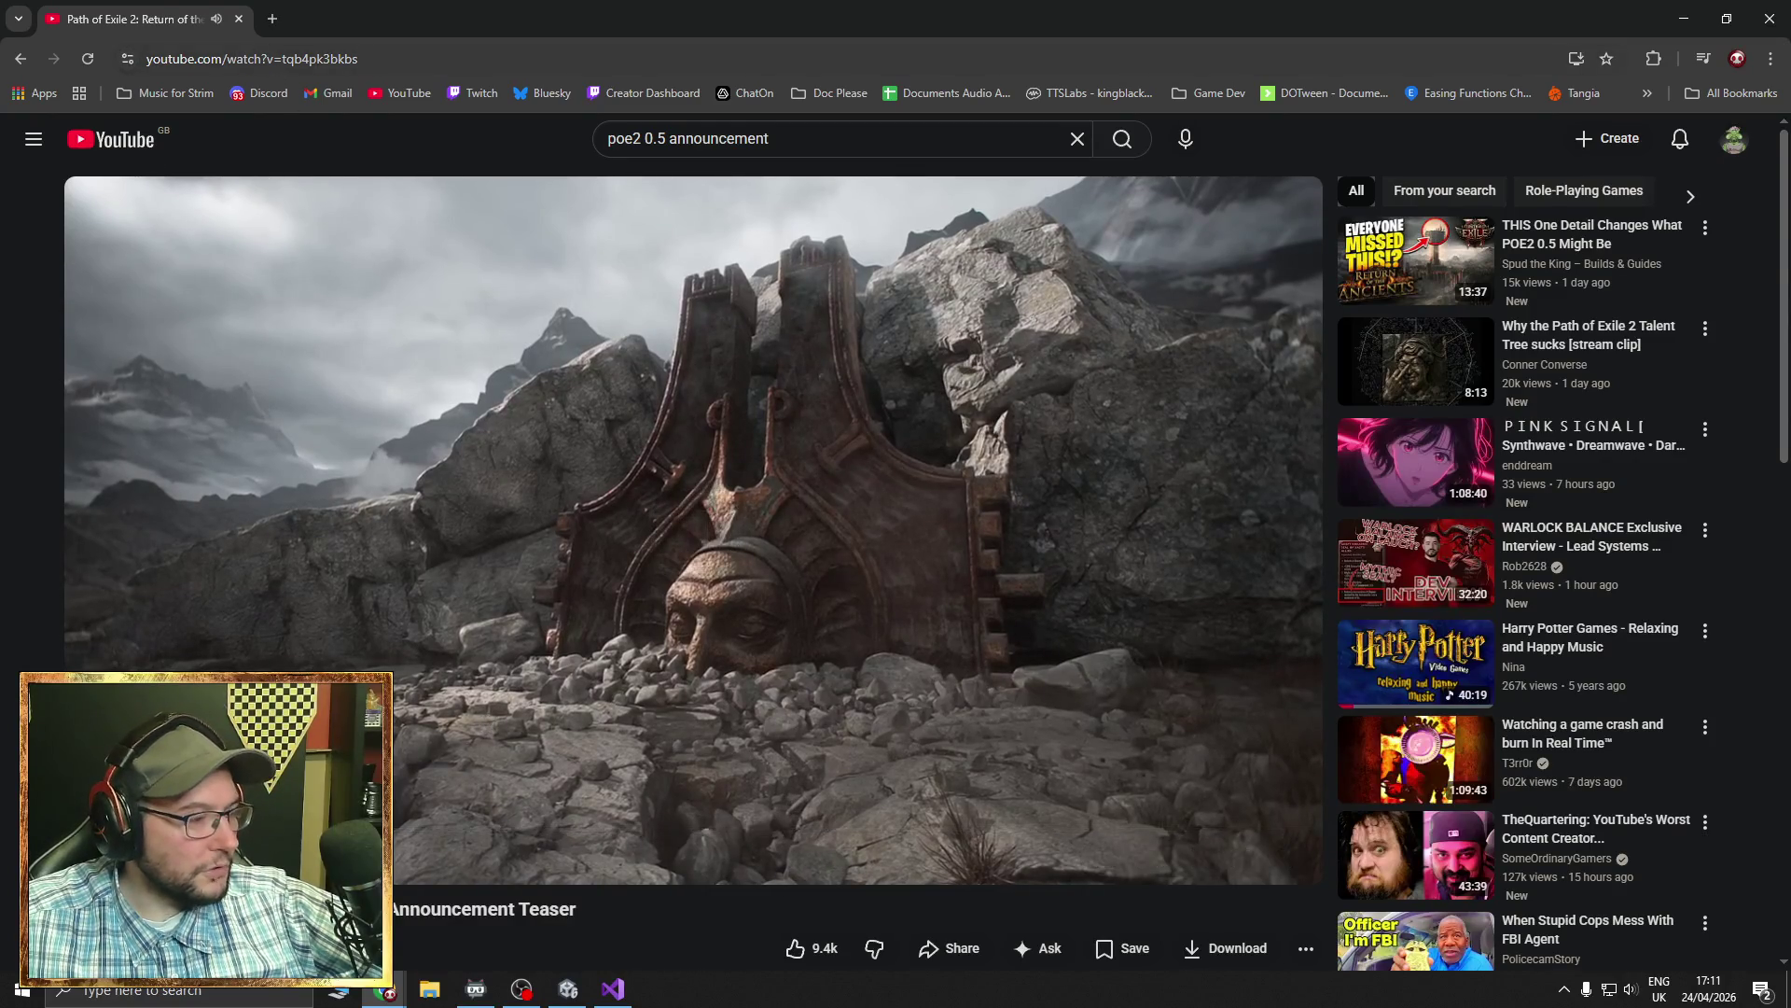
mouse_move(384, 988)
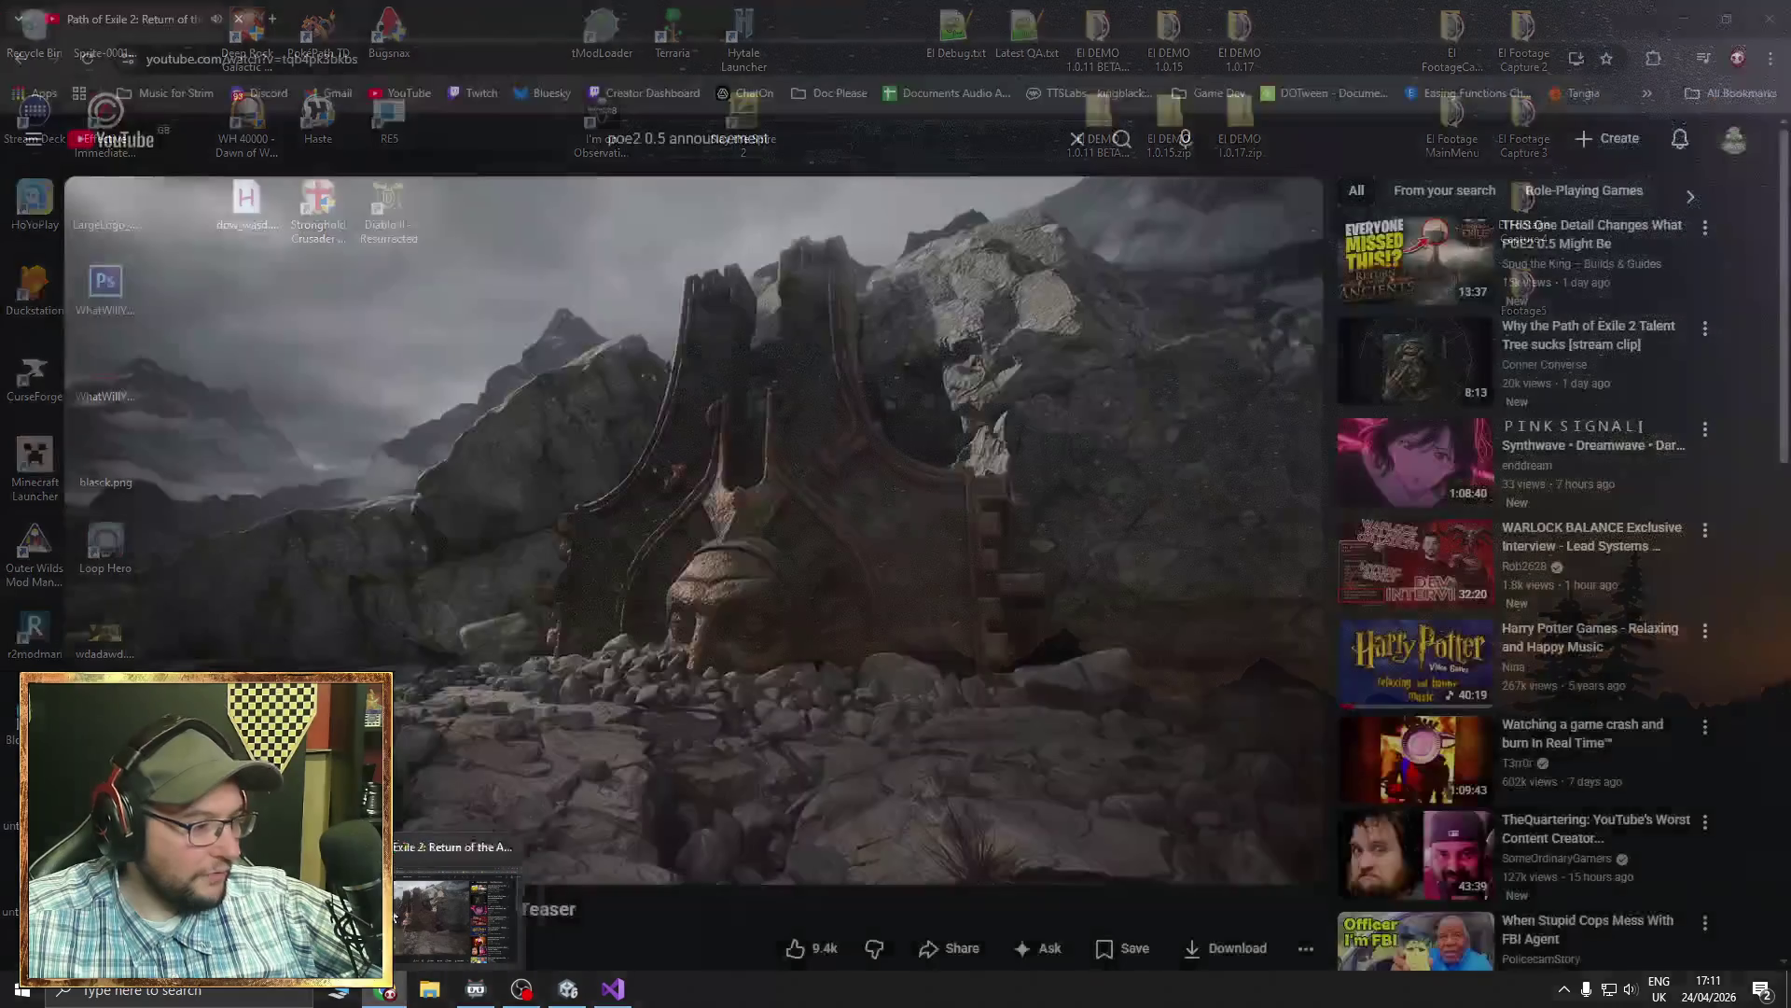
left_click(187, 829)
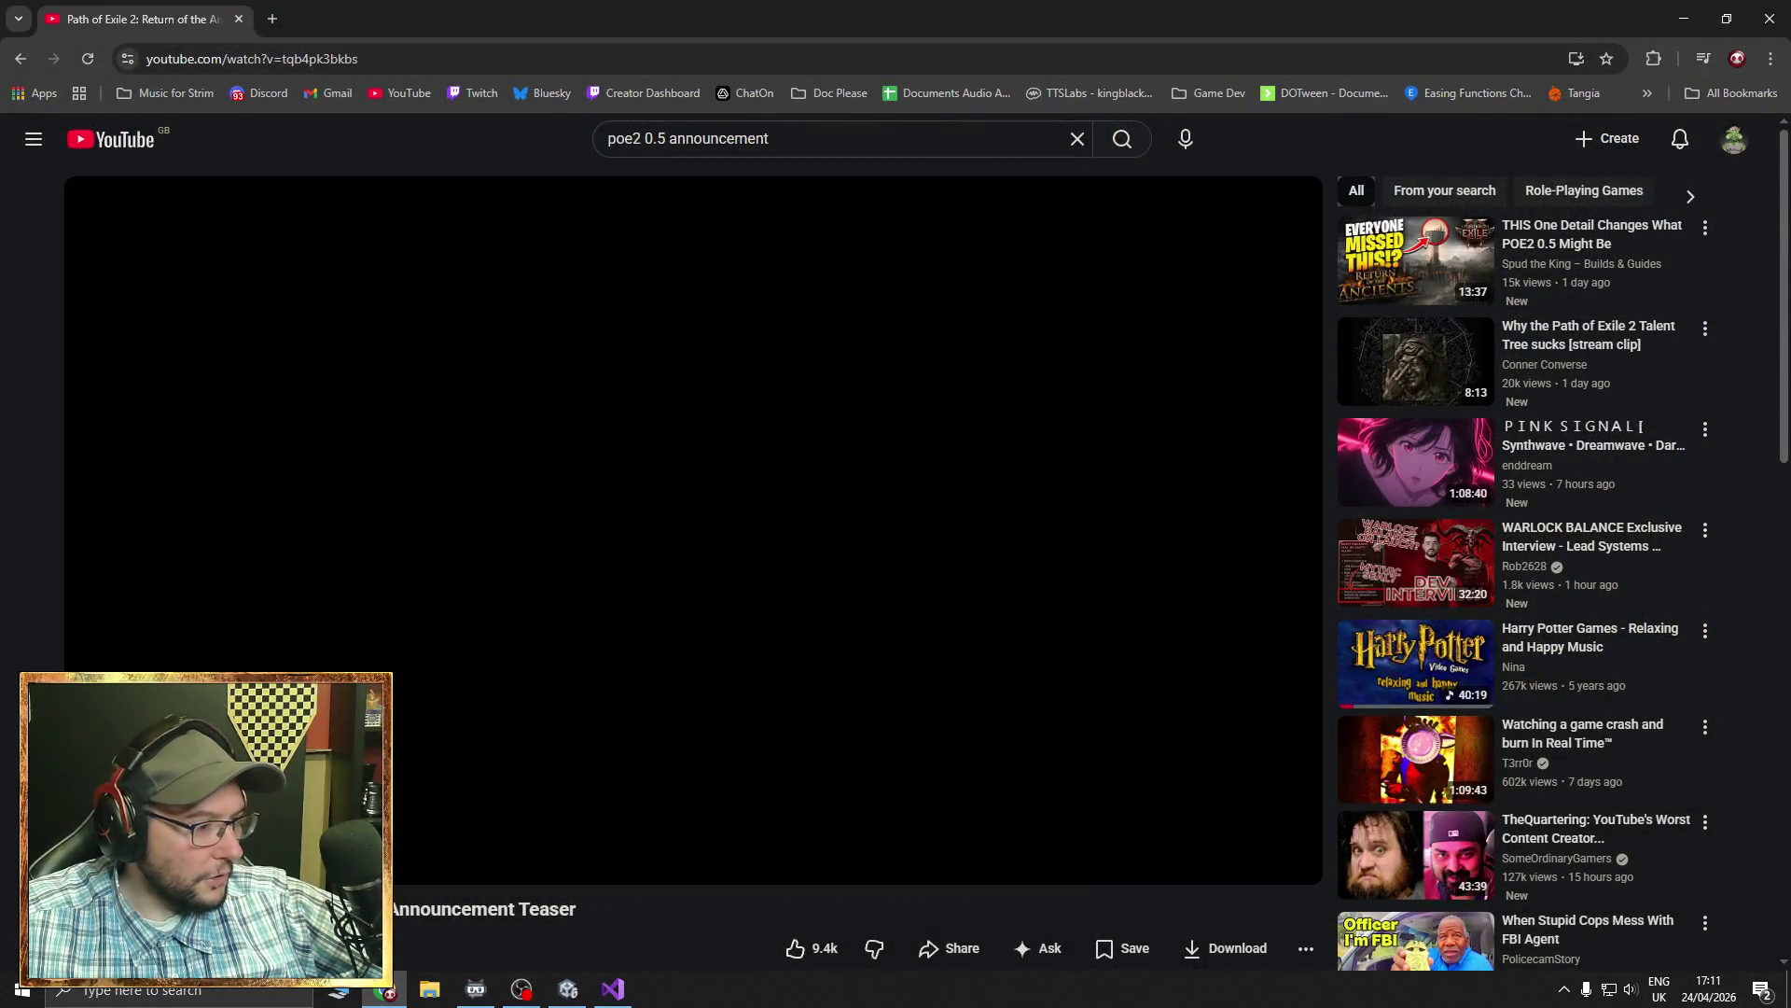
left_click(1286, 858)
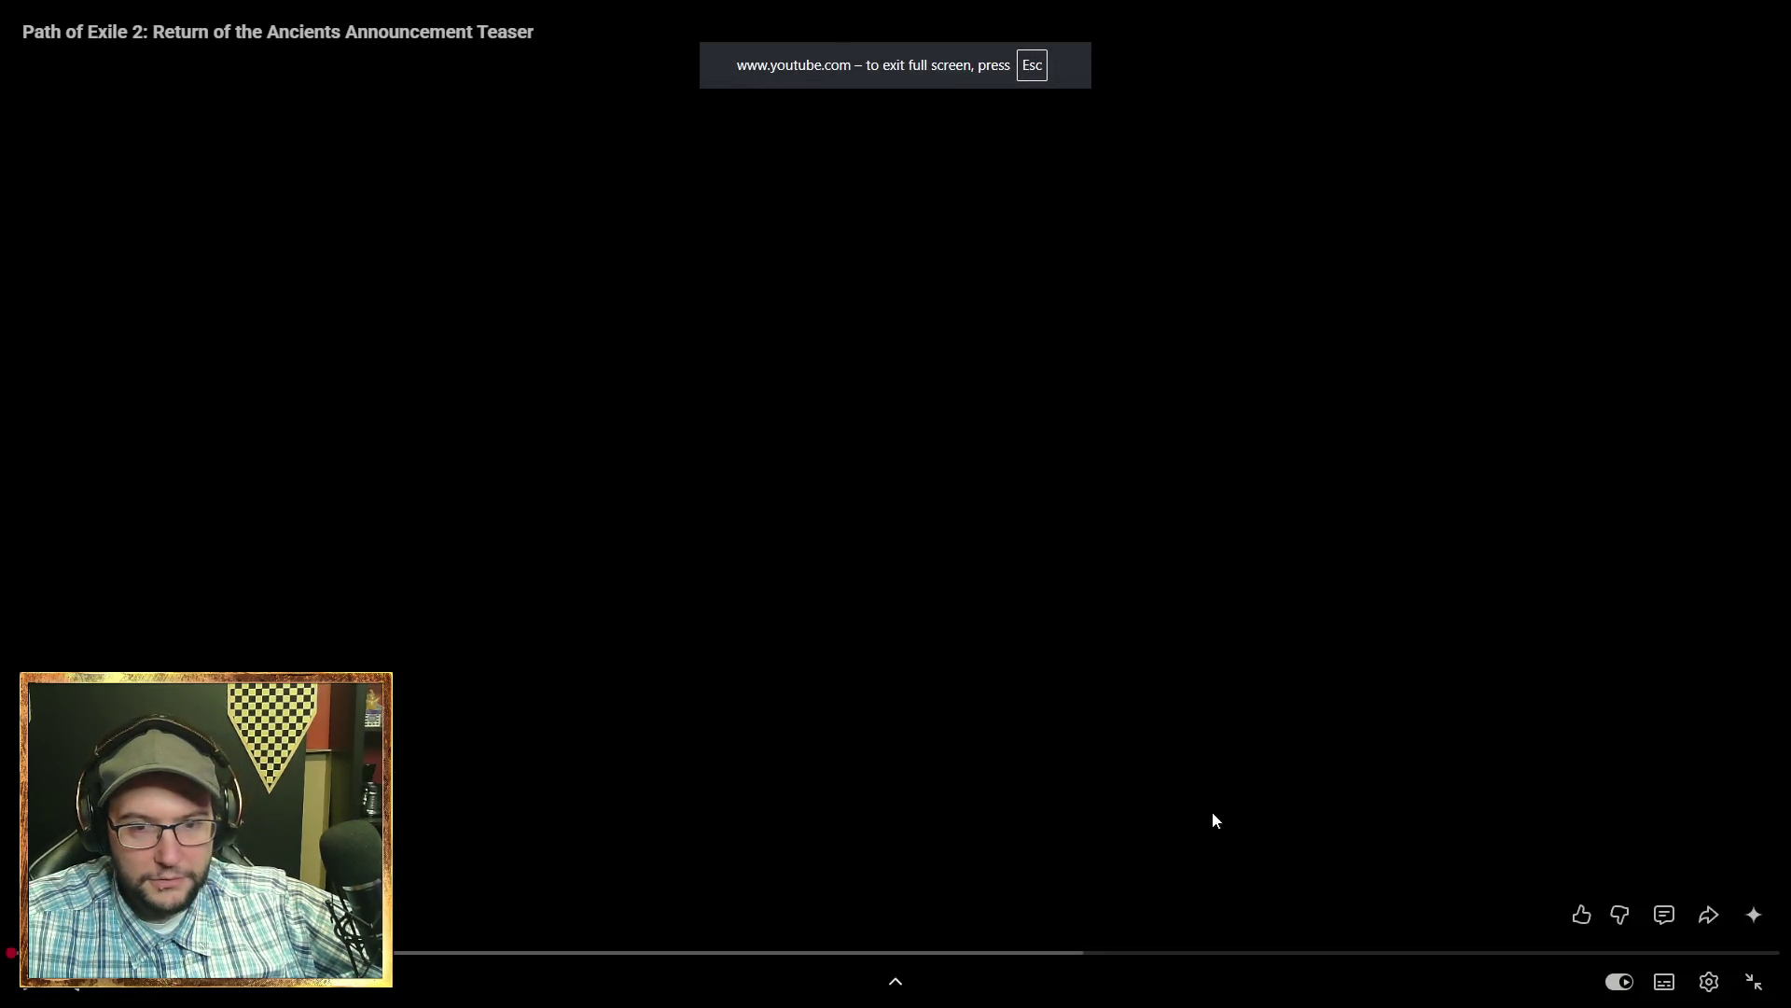
left_click(592, 687)
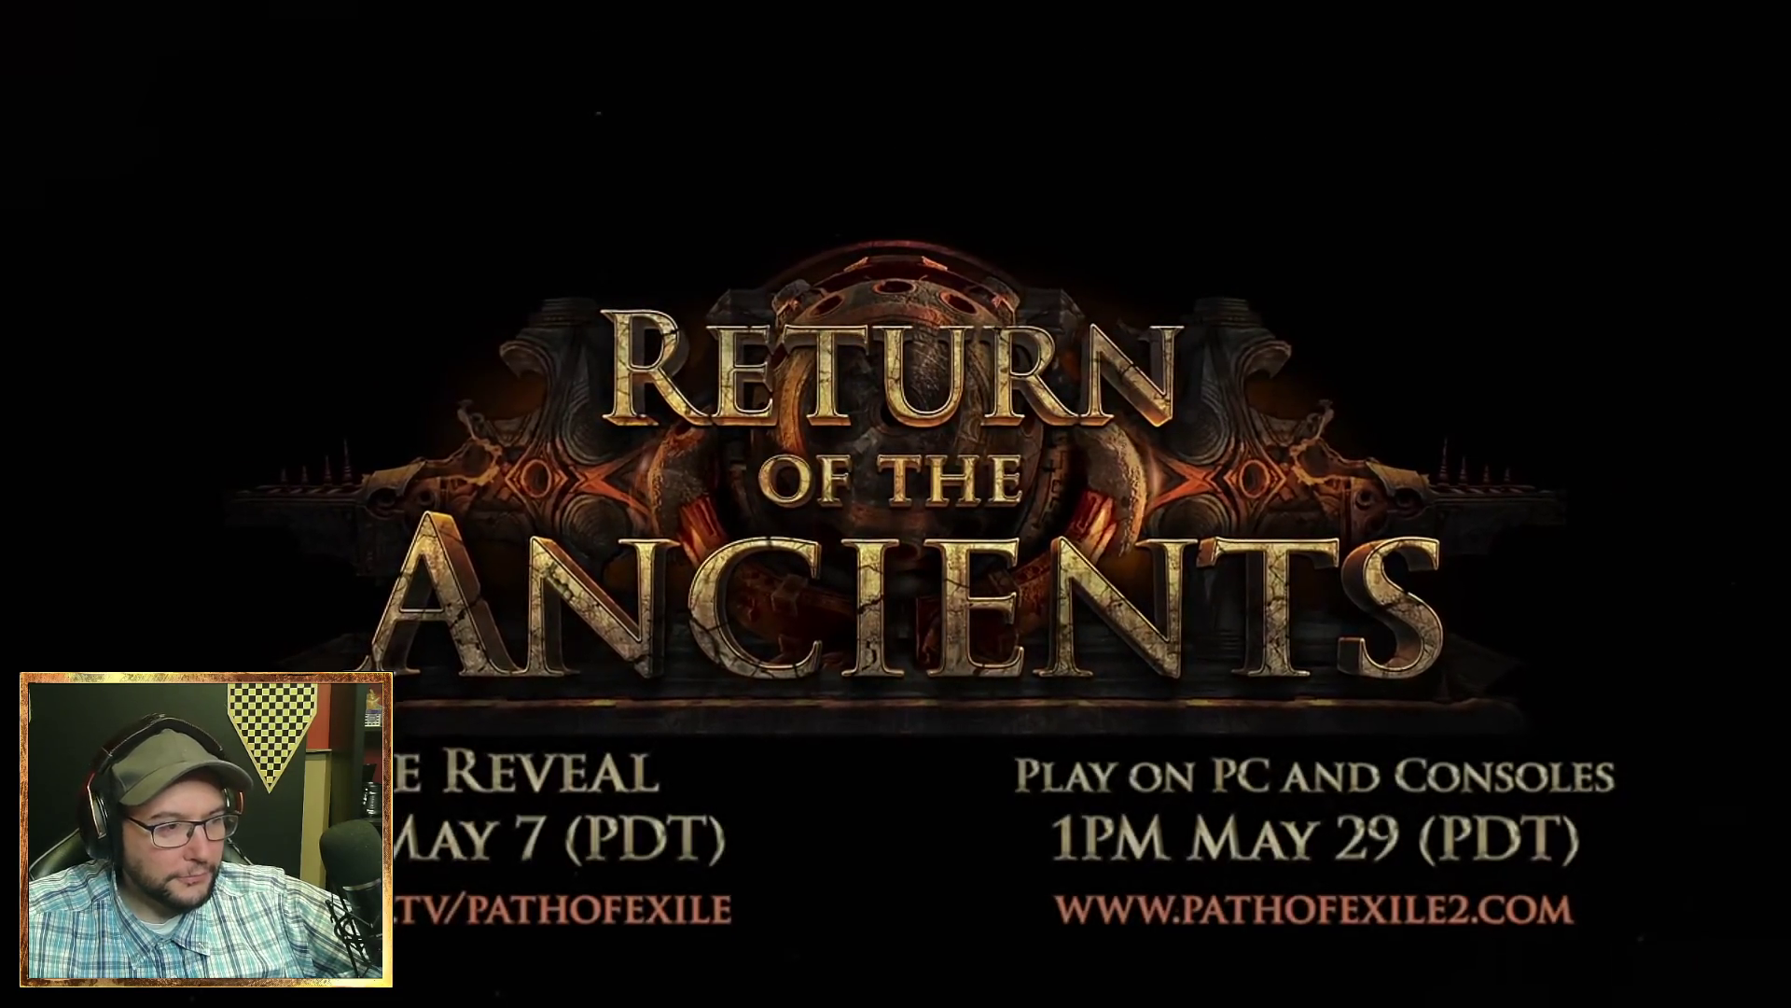
mouse_move(25, 996)
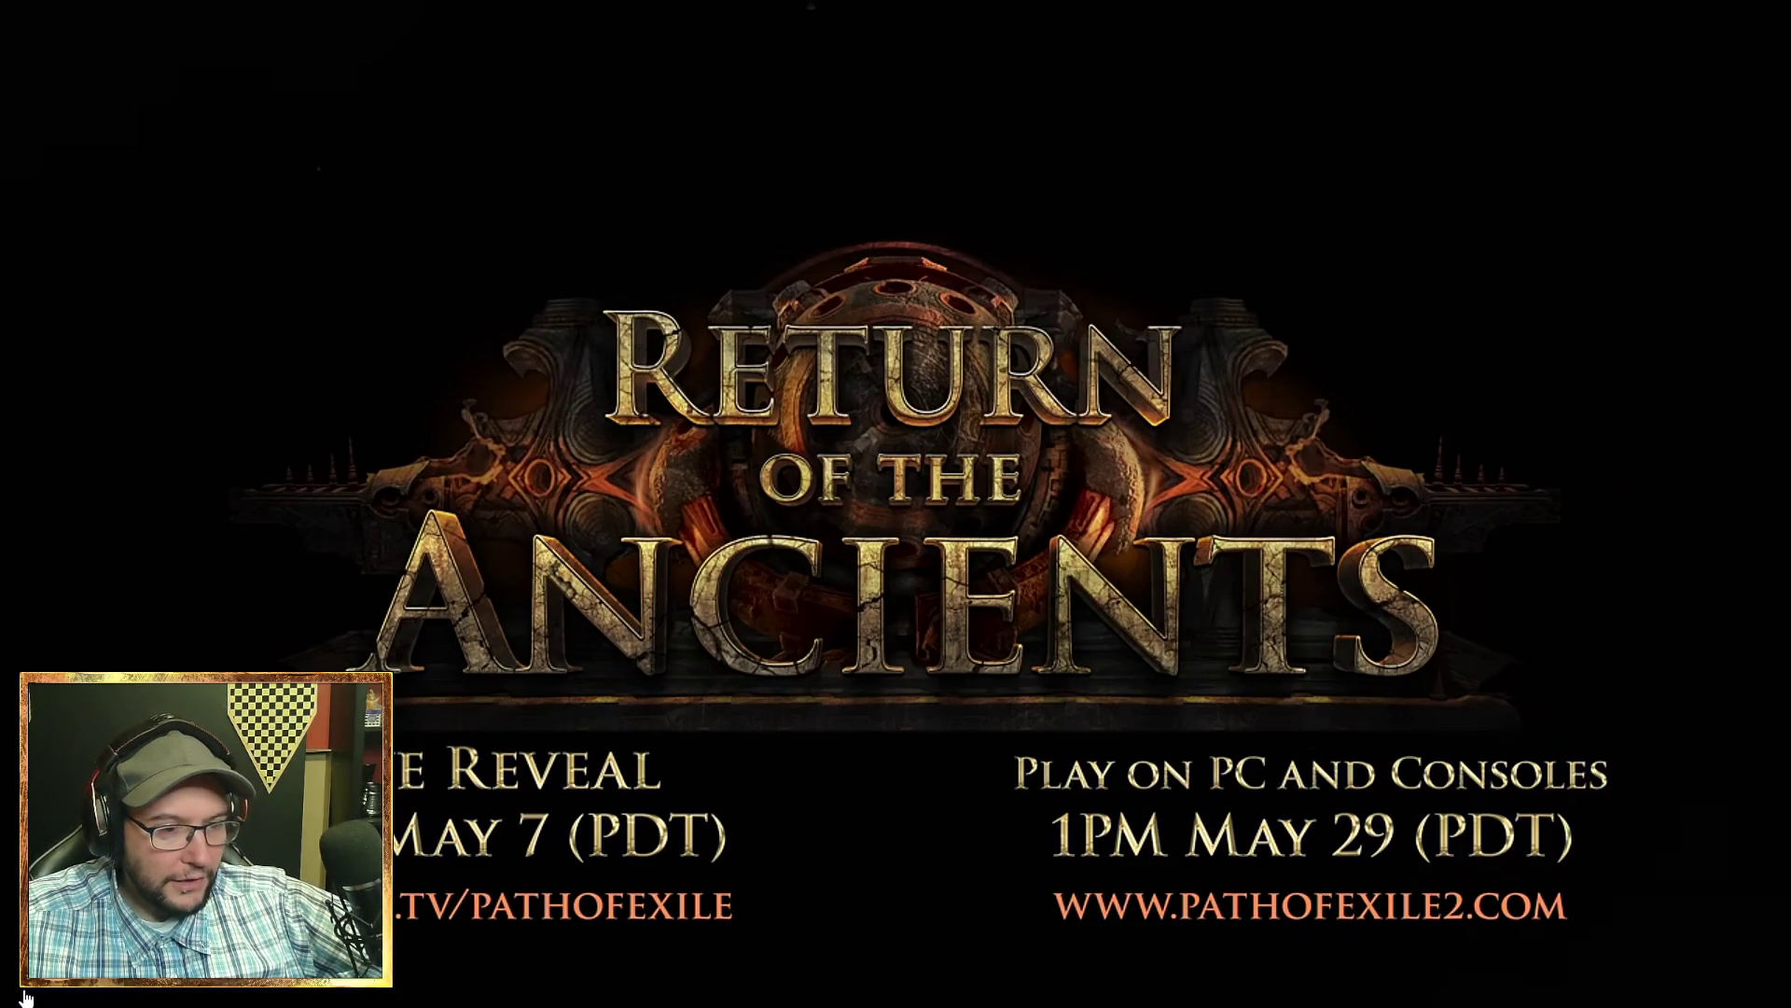
mouse_move(1041, 898)
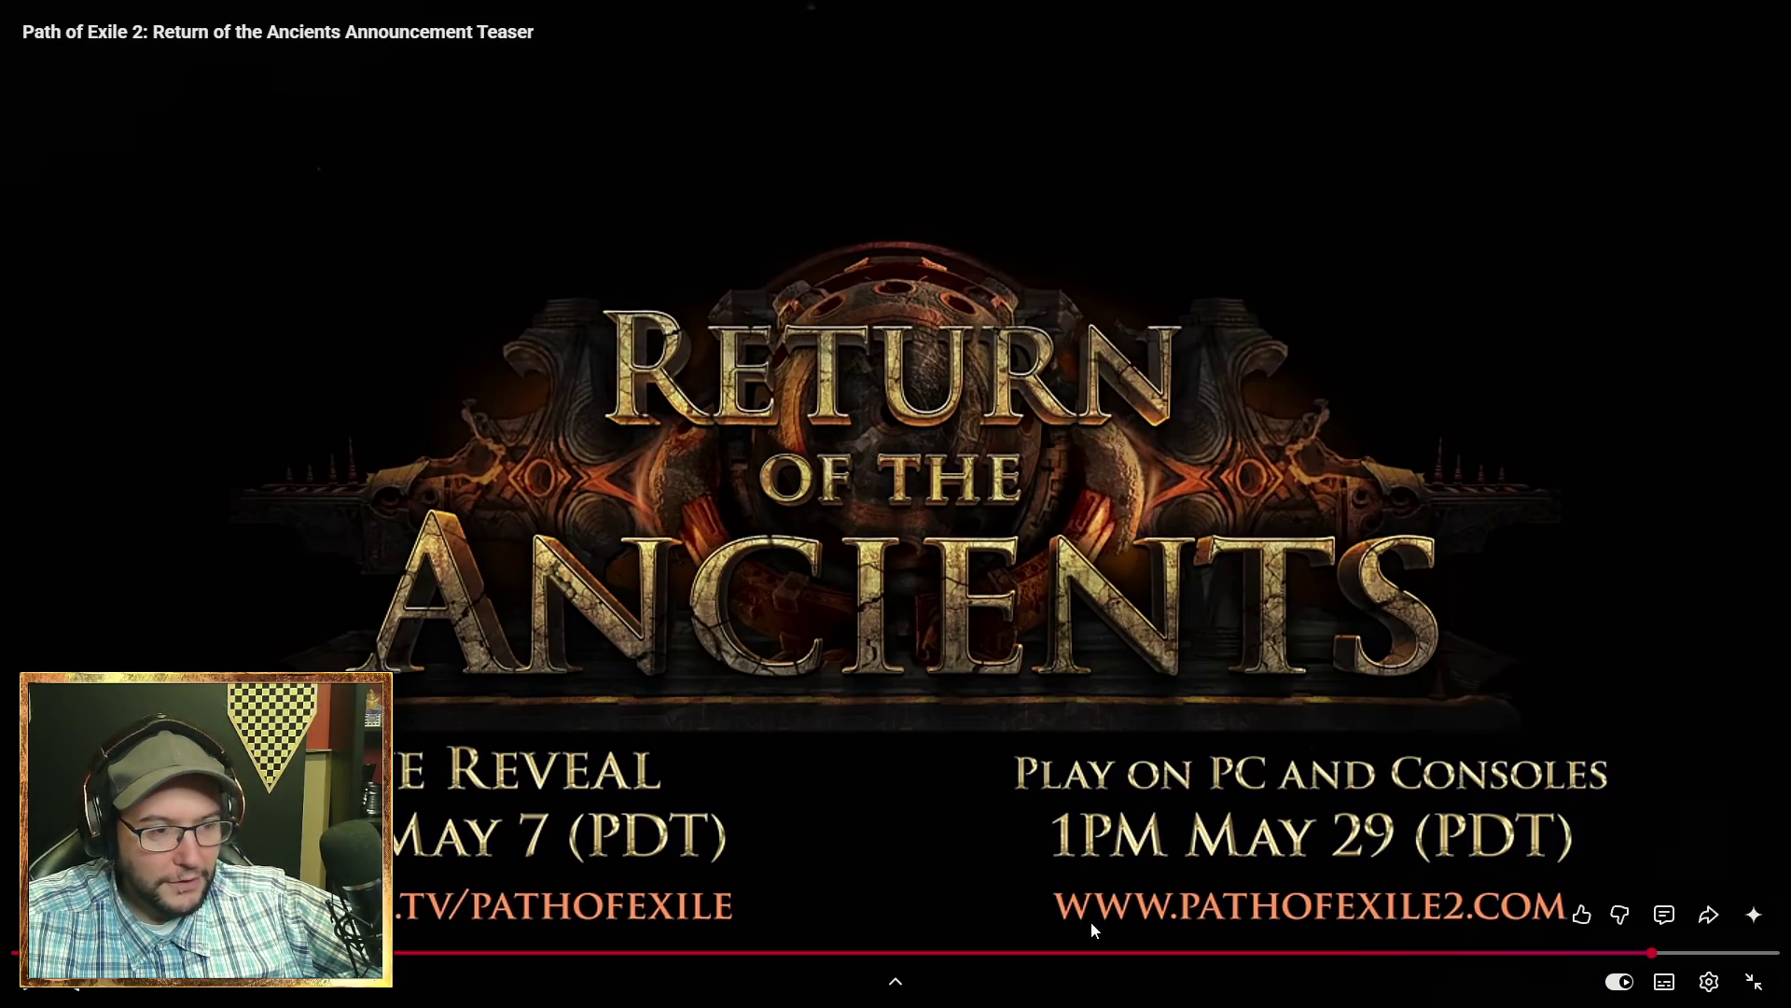
- Seek through the teaser: to the opening, to the ending, then back to 0:22
left_click(1106, 953)
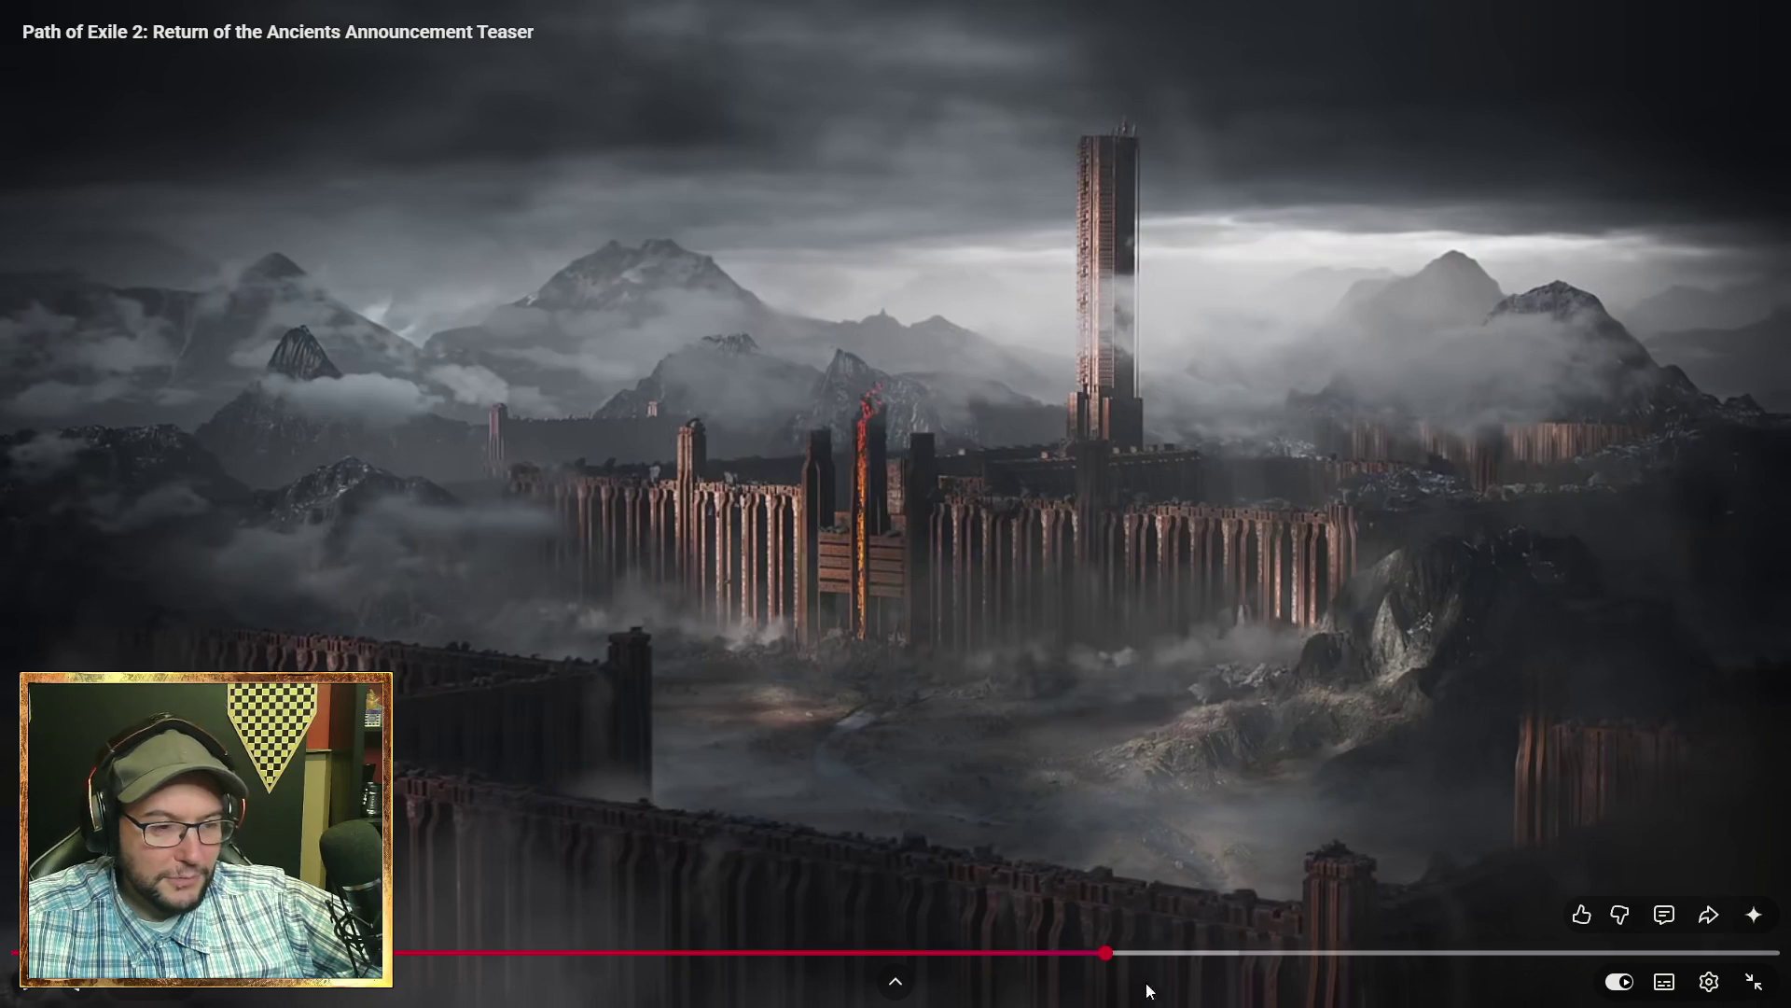
left_click(28, 953)
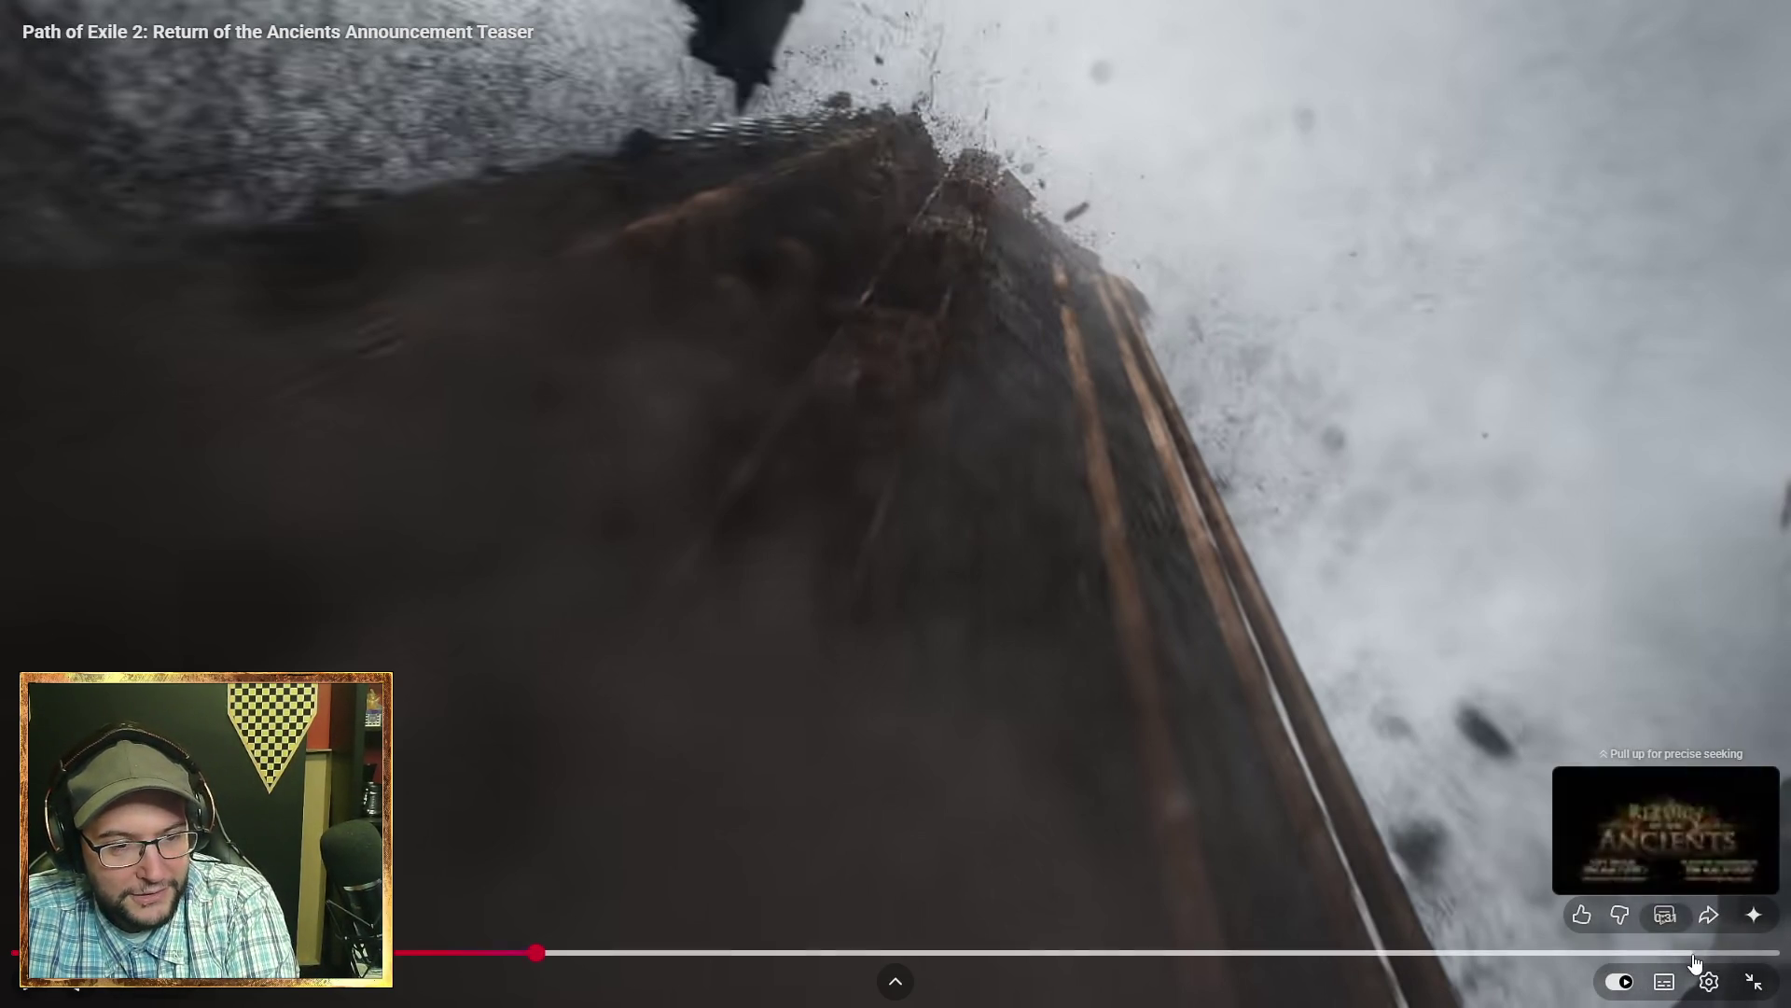
left_click(1694, 954)
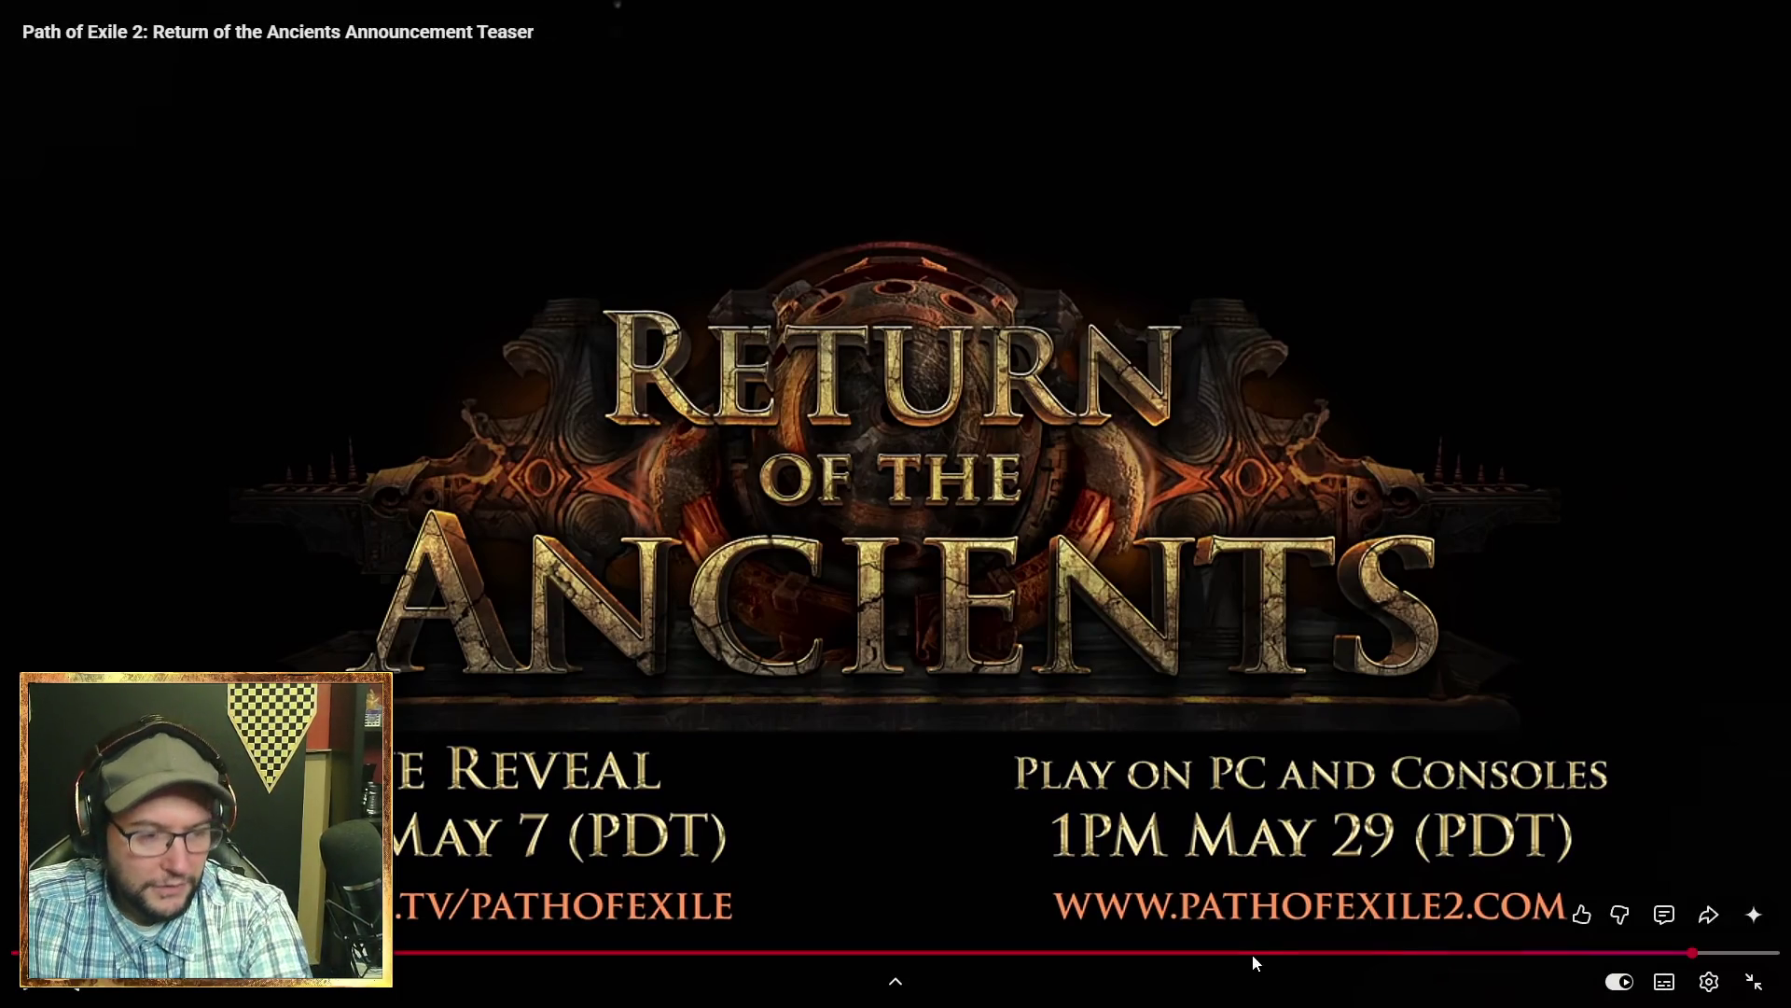
left_click_drag(1253, 954, 1027, 952)
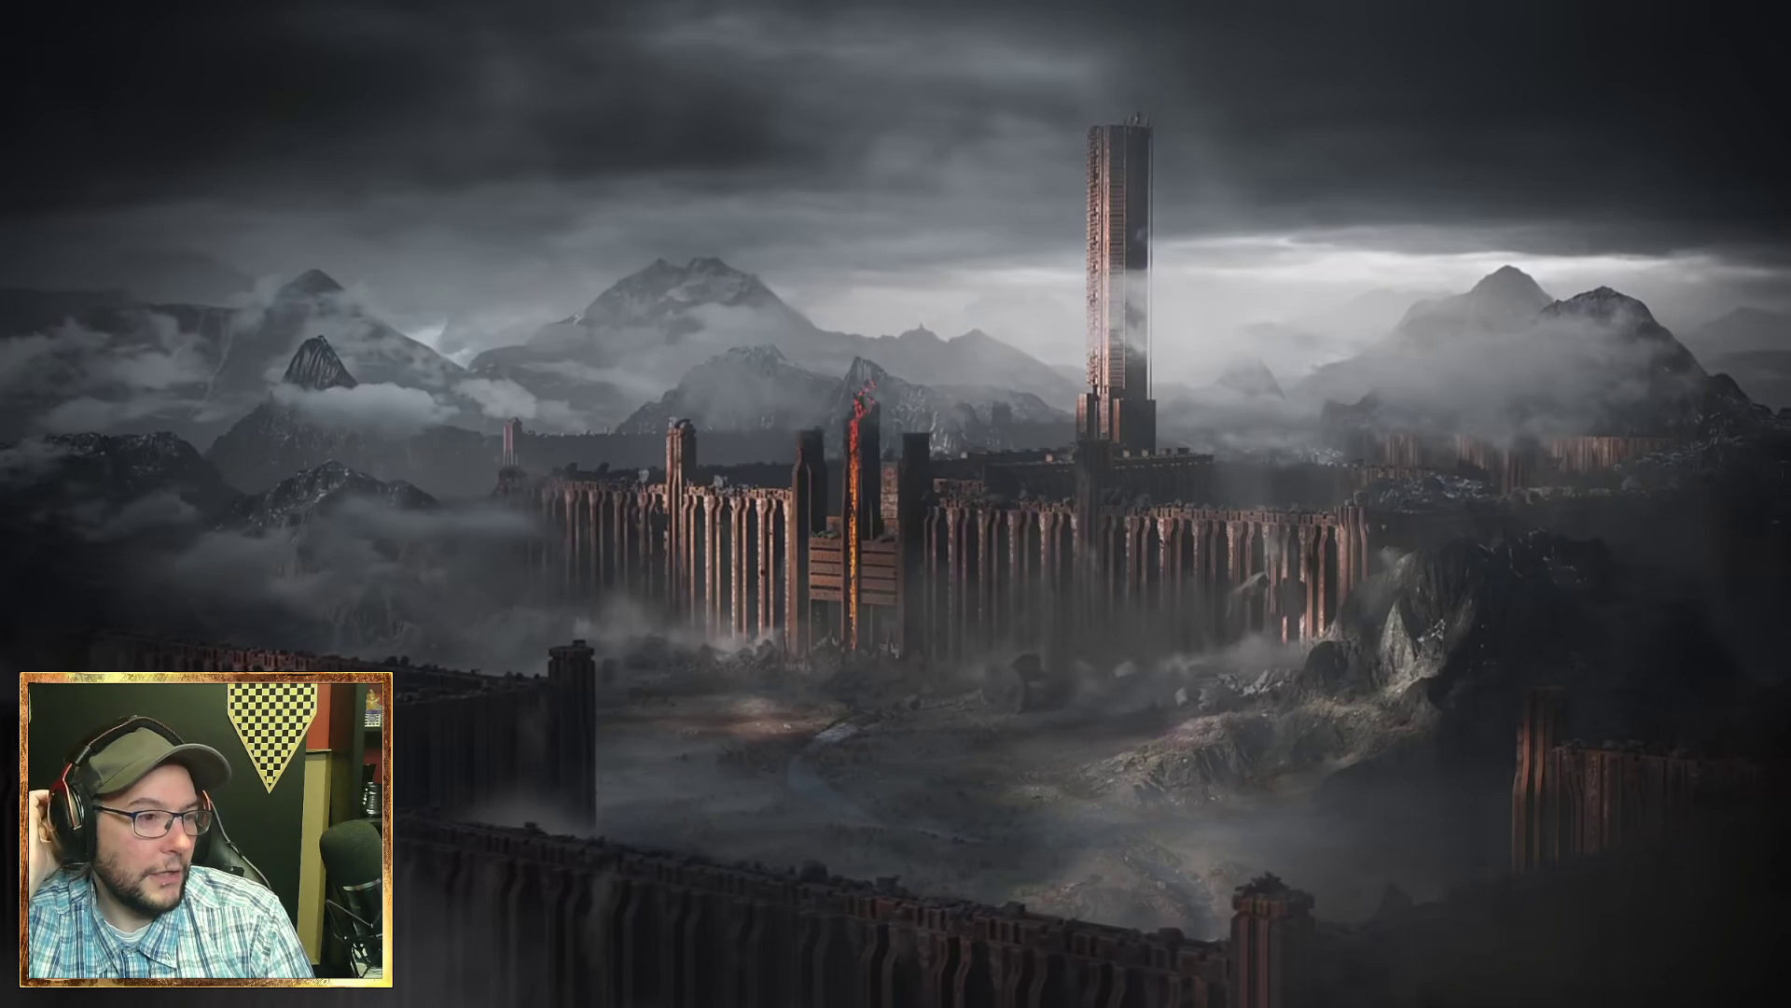
- Exit full screen and open Reddit's front page in a new tab
key("Escape")
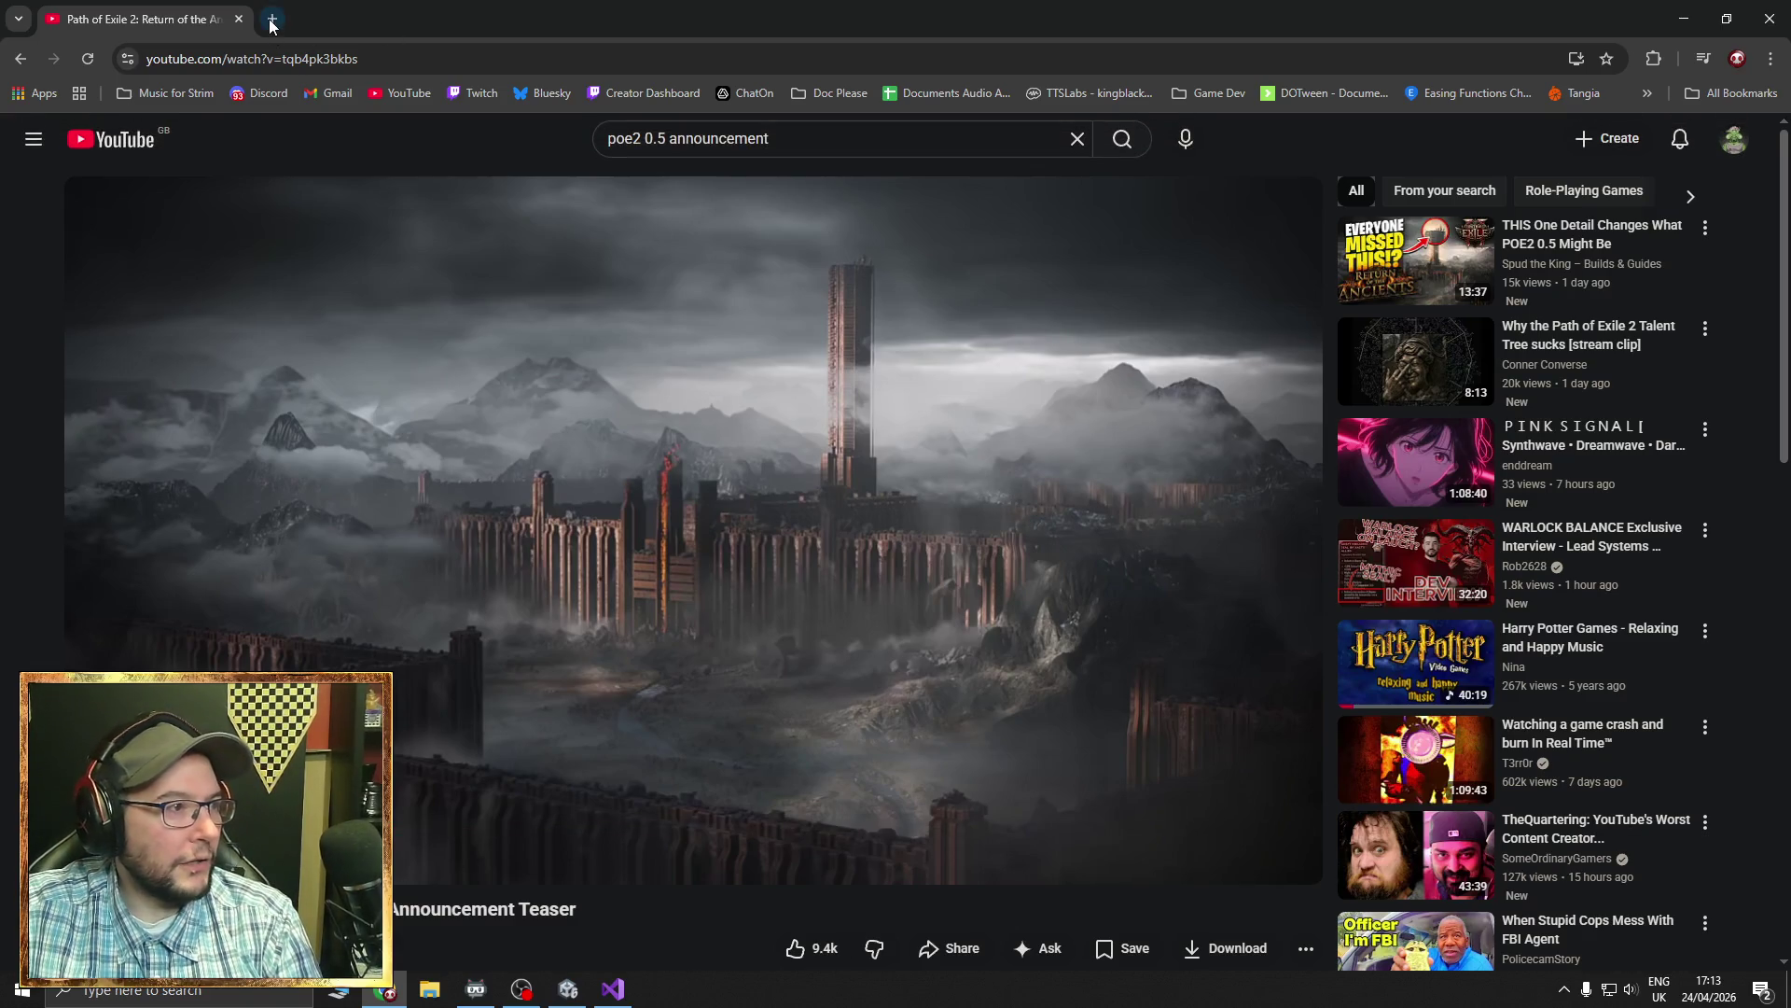
left_click(271, 19)
left_click(471, 457)
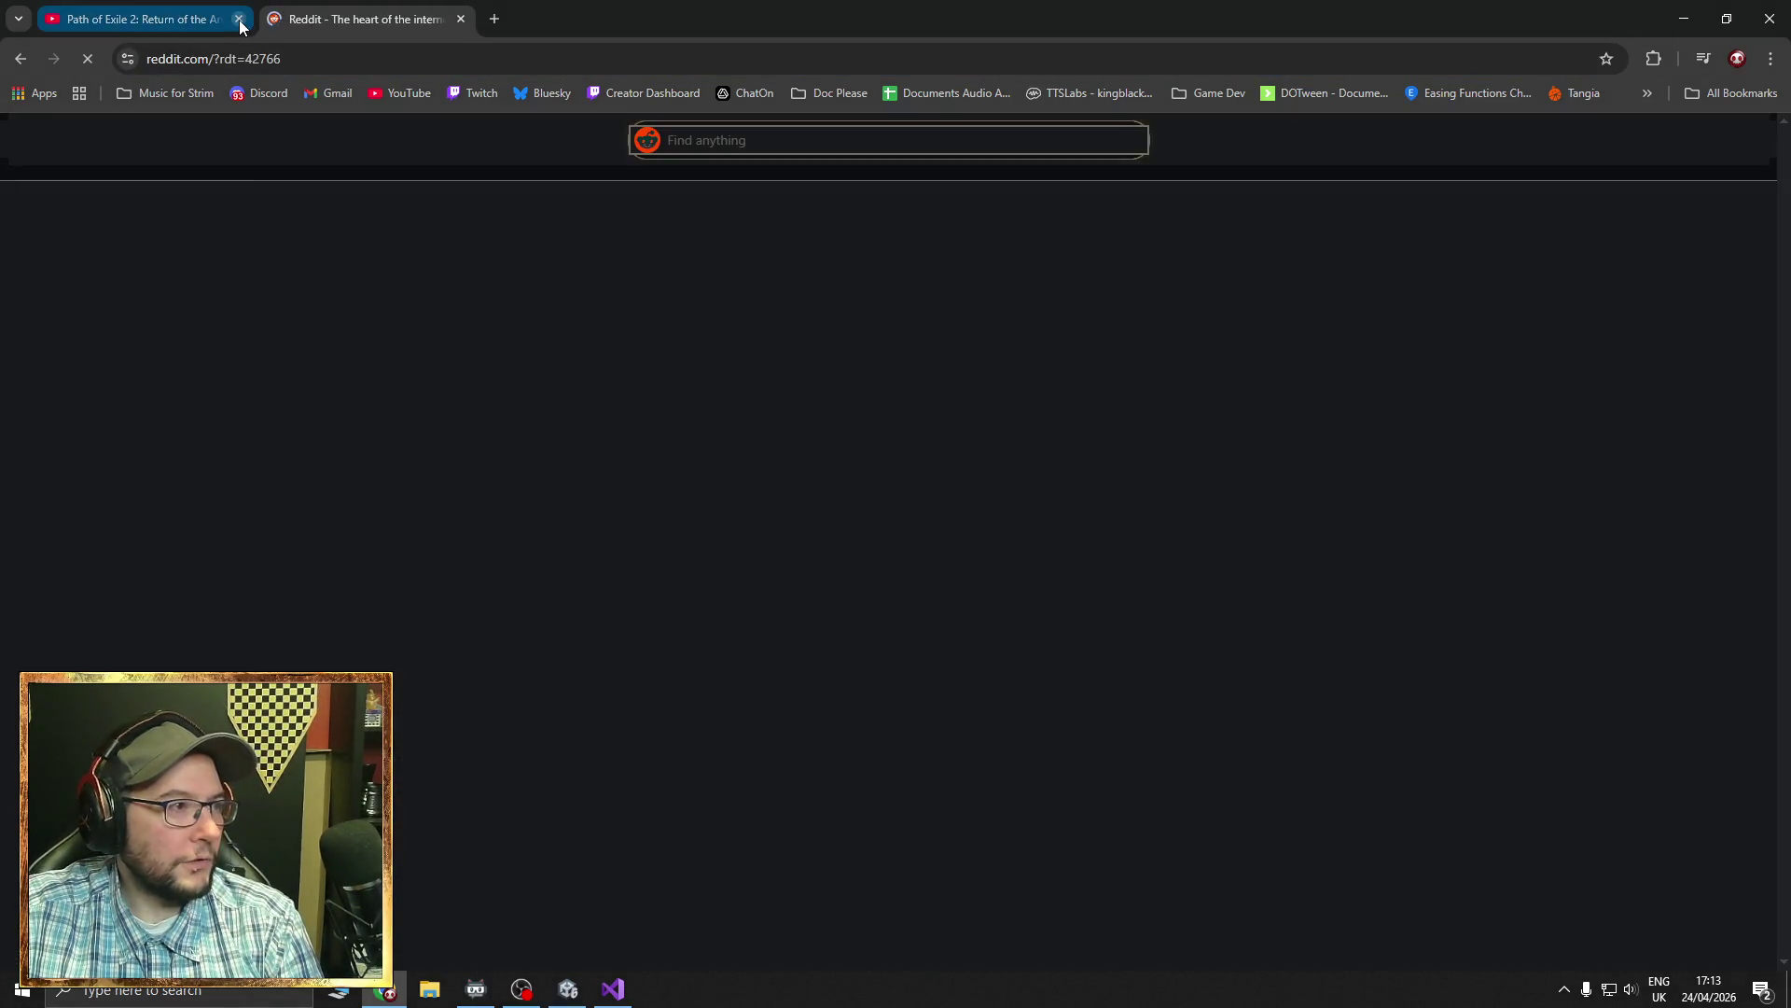
- Close the YouTube tab and open r/PathOfExile2 from the Recent sidebar list
left_click(239, 20)
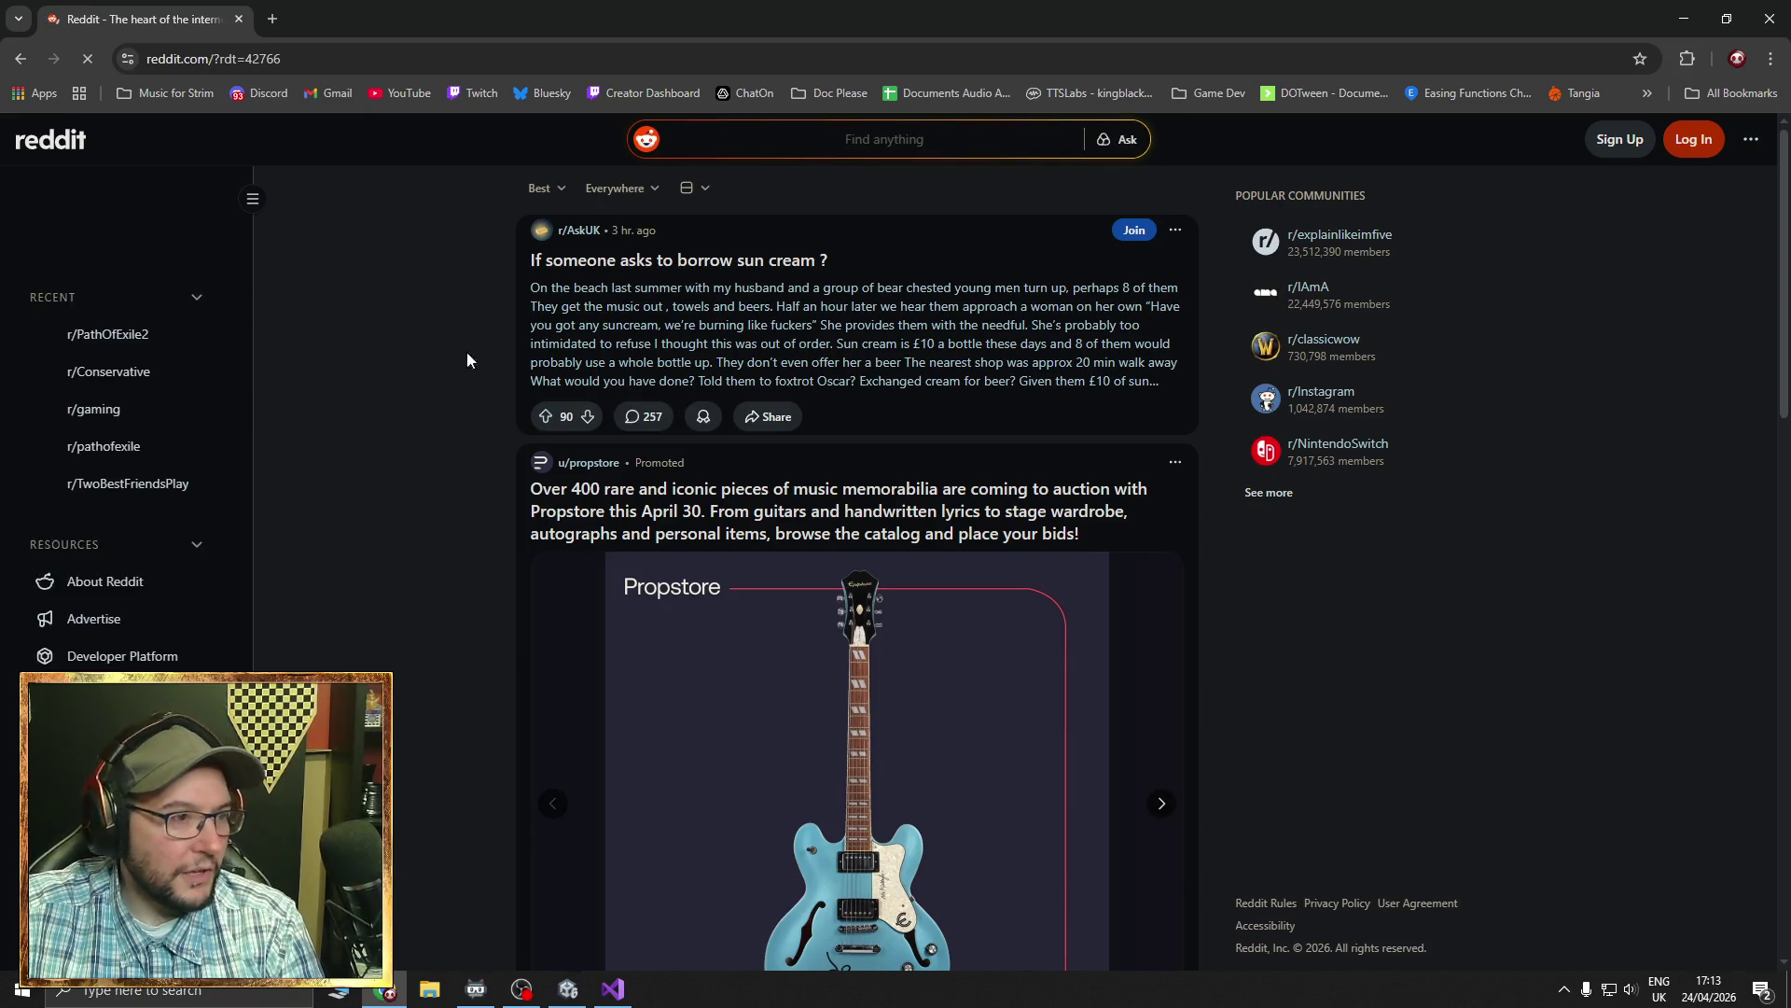
scroll(380, 664, "down", 3)
scroll(131, 653, "down", 3)
scroll(180, 512, "up", 3)
left_click(132, 376)
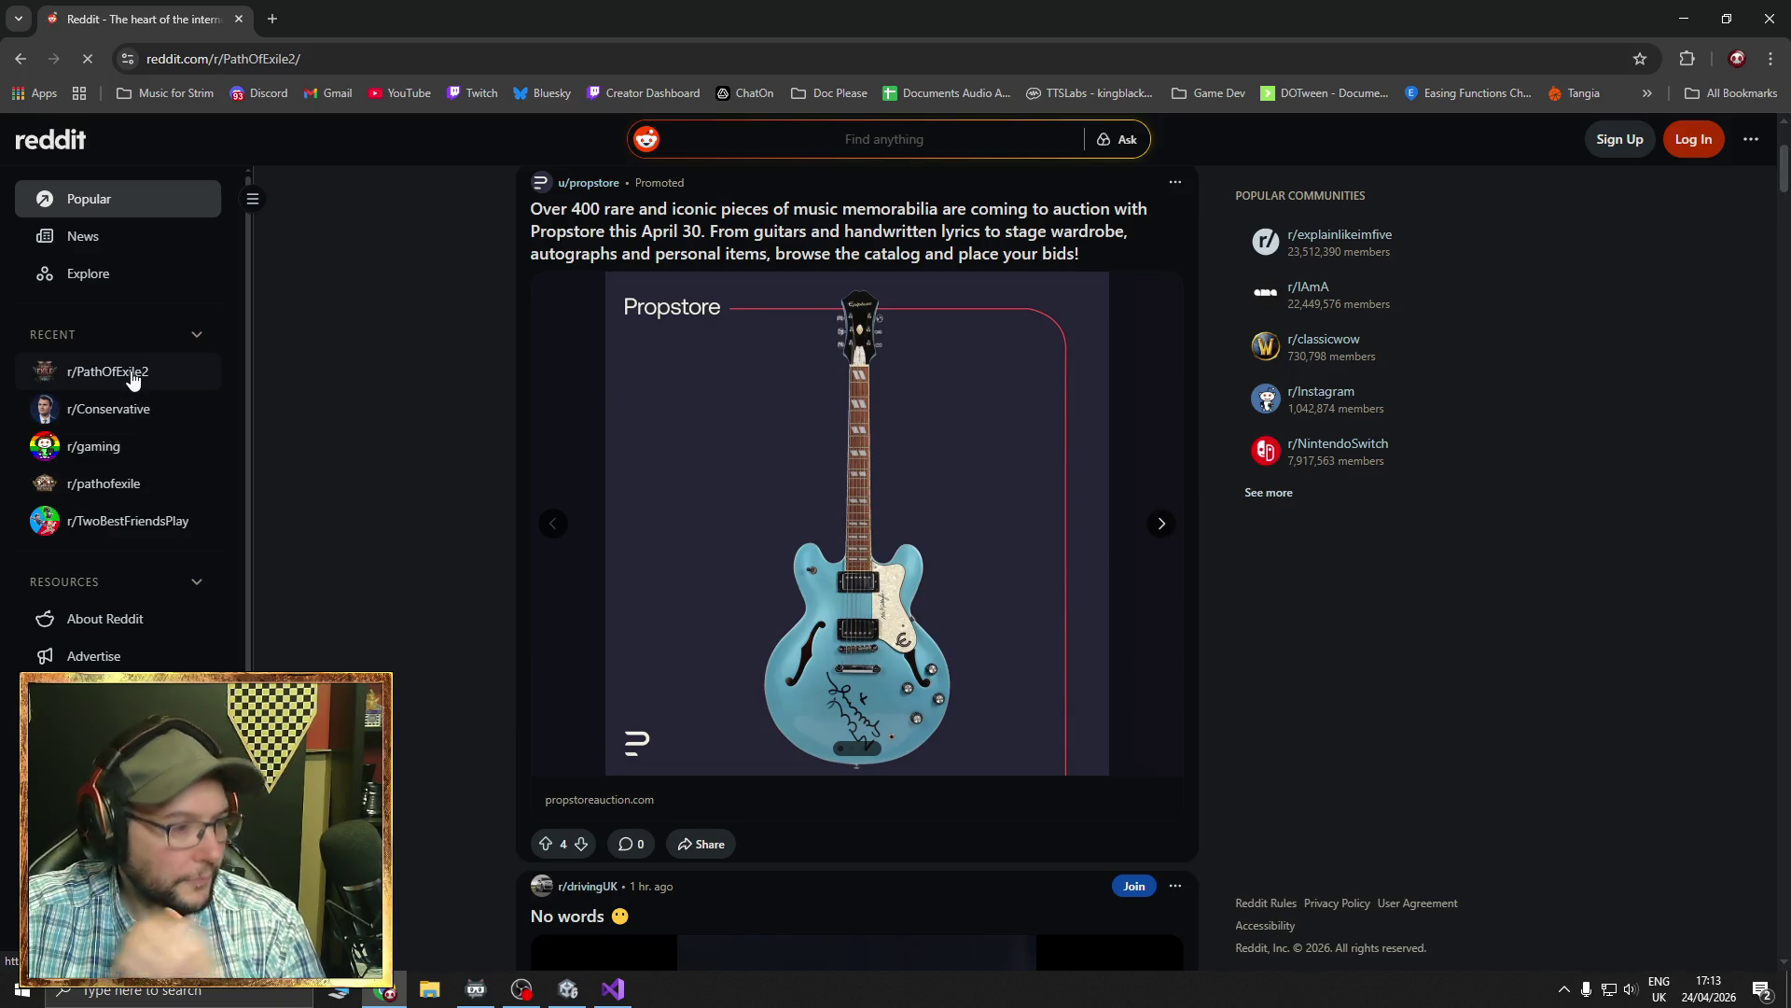
- Scroll the r/PathOfExile2 feed, advancing the moon post's image carousel on the way
scroll(506, 719, "down", 5)
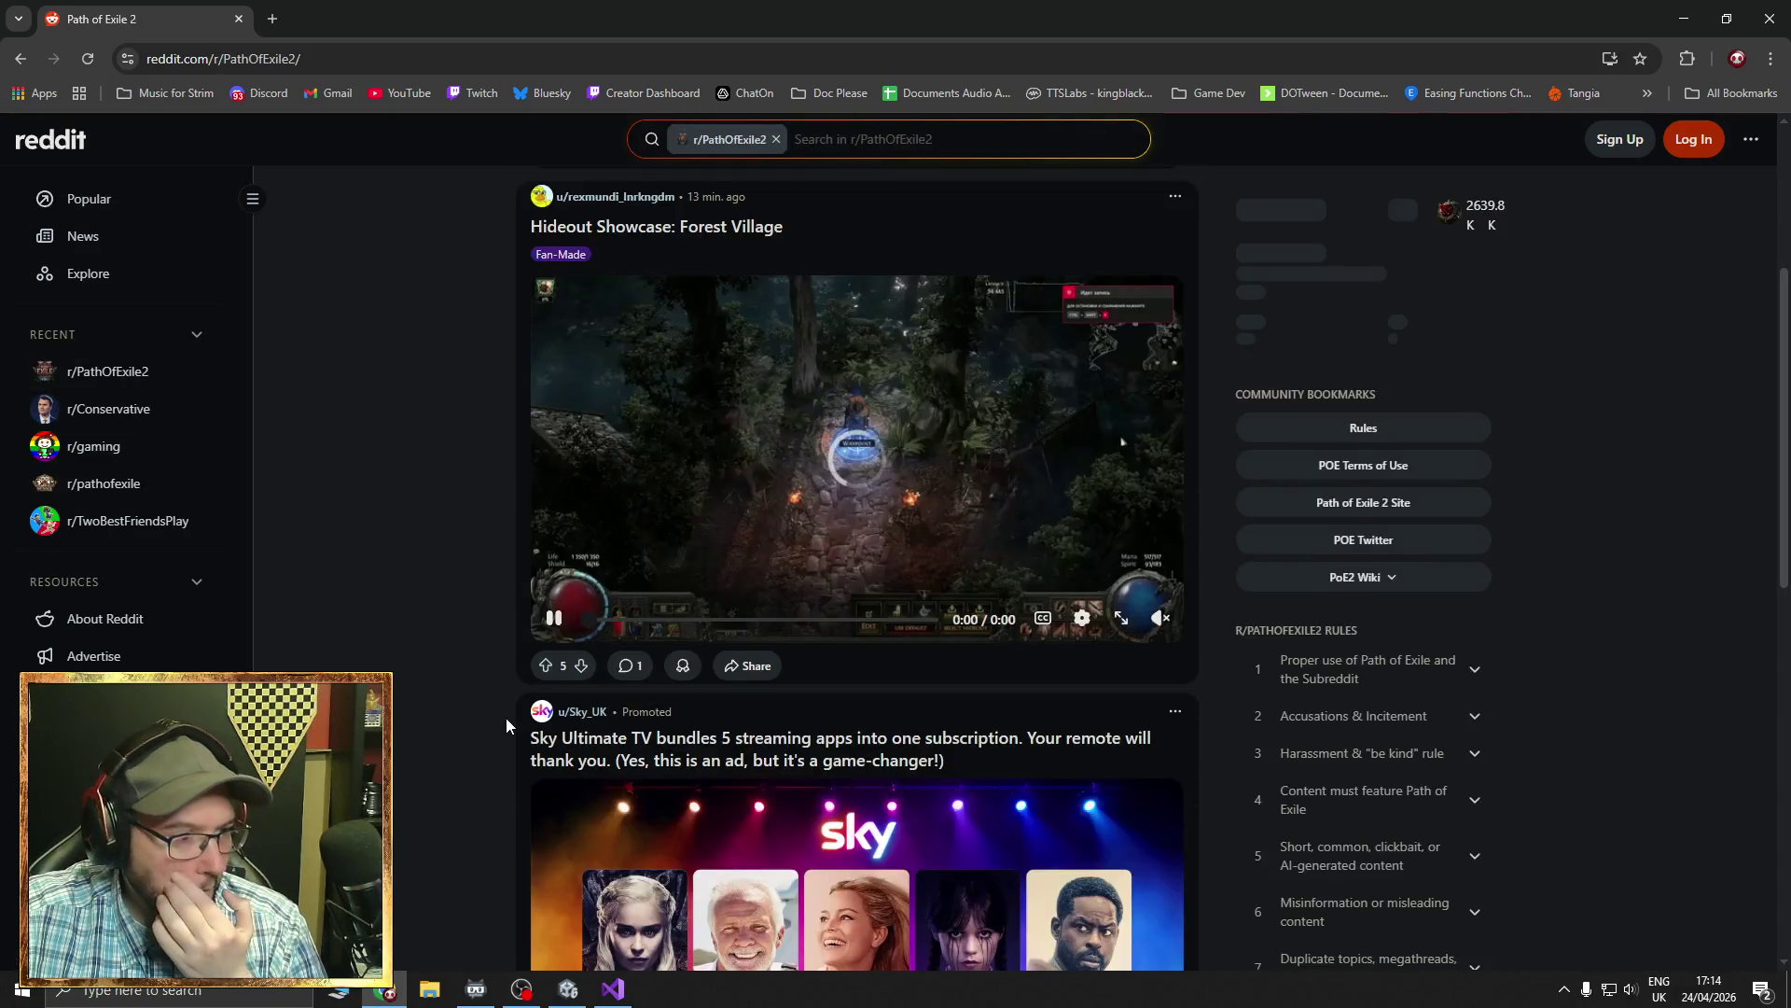
scroll(506, 719, "down", 10)
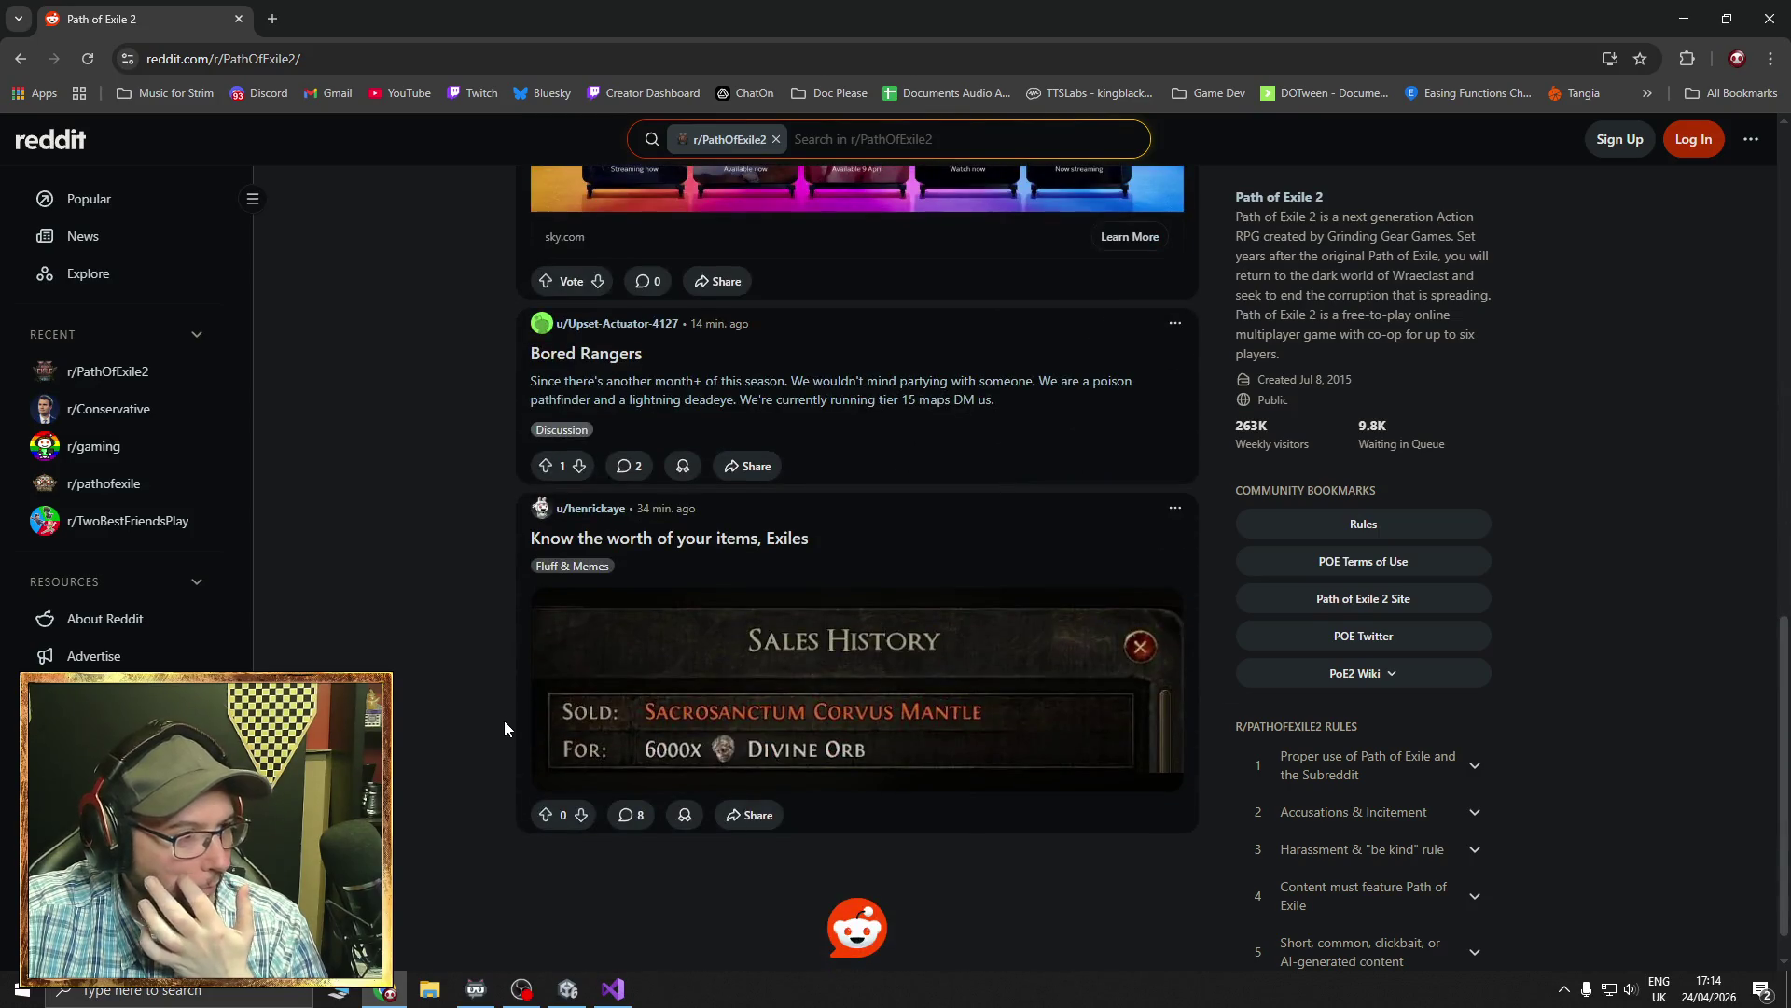
scroll(504, 728, "down", 6)
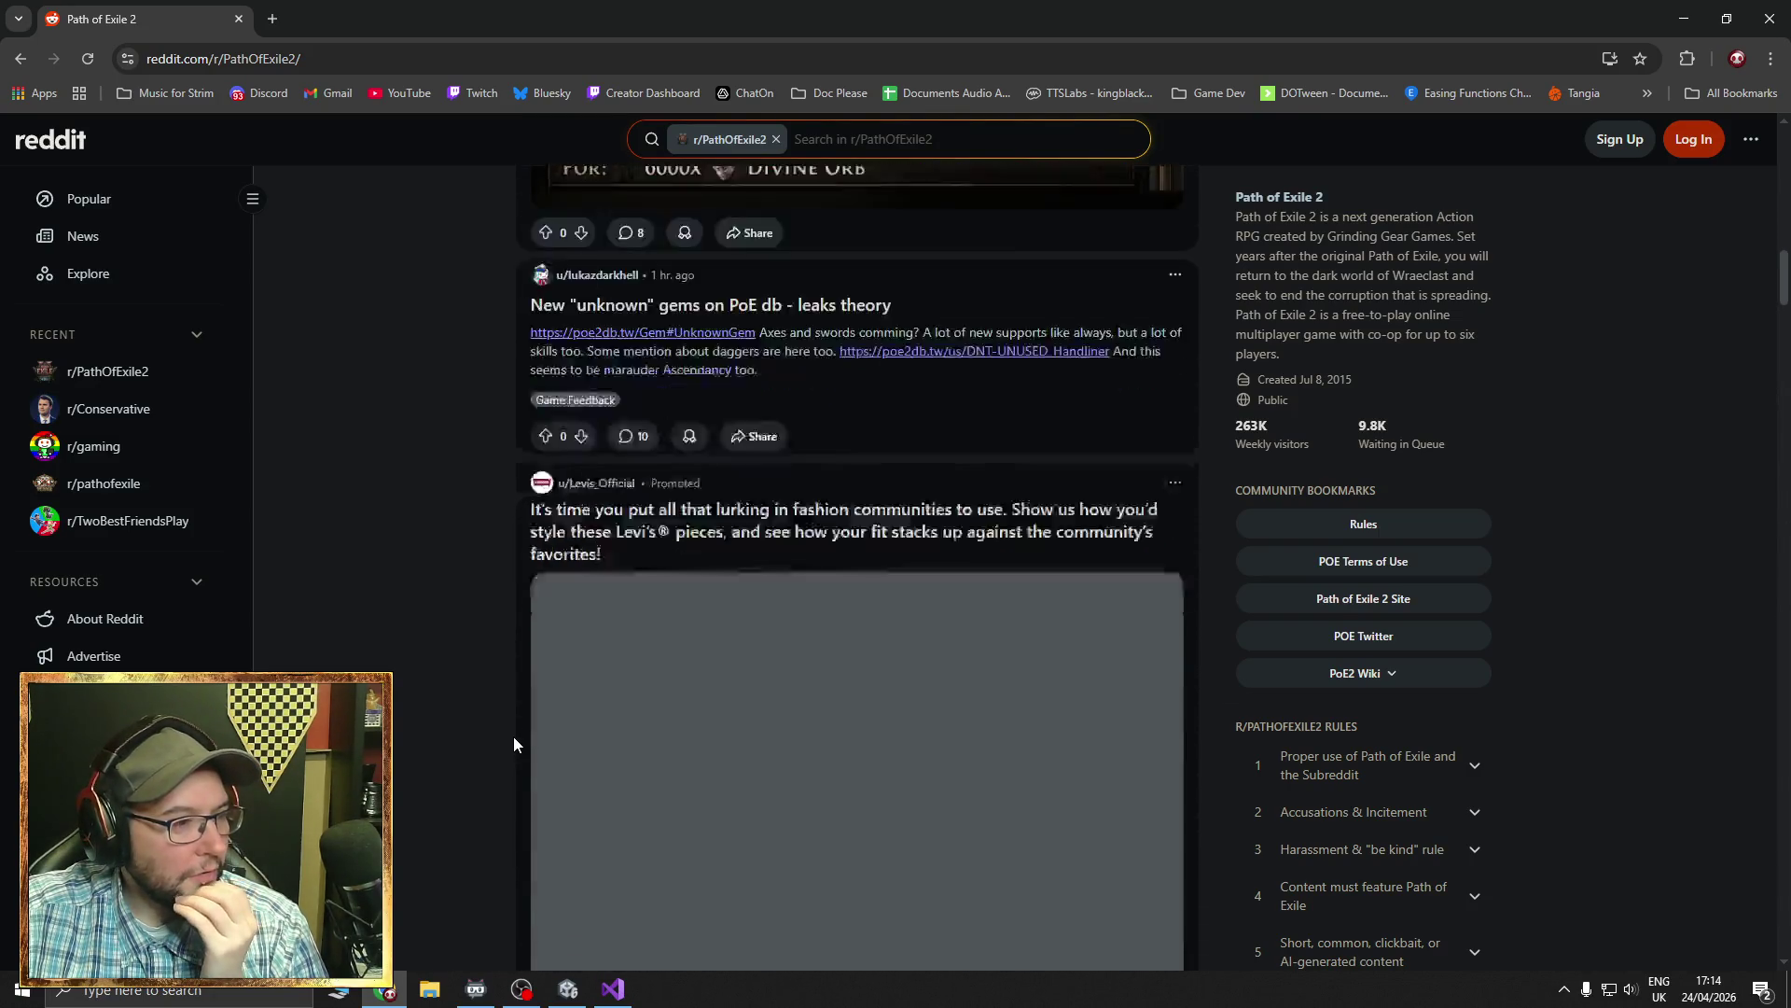
scroll(513, 744, "down", 12)
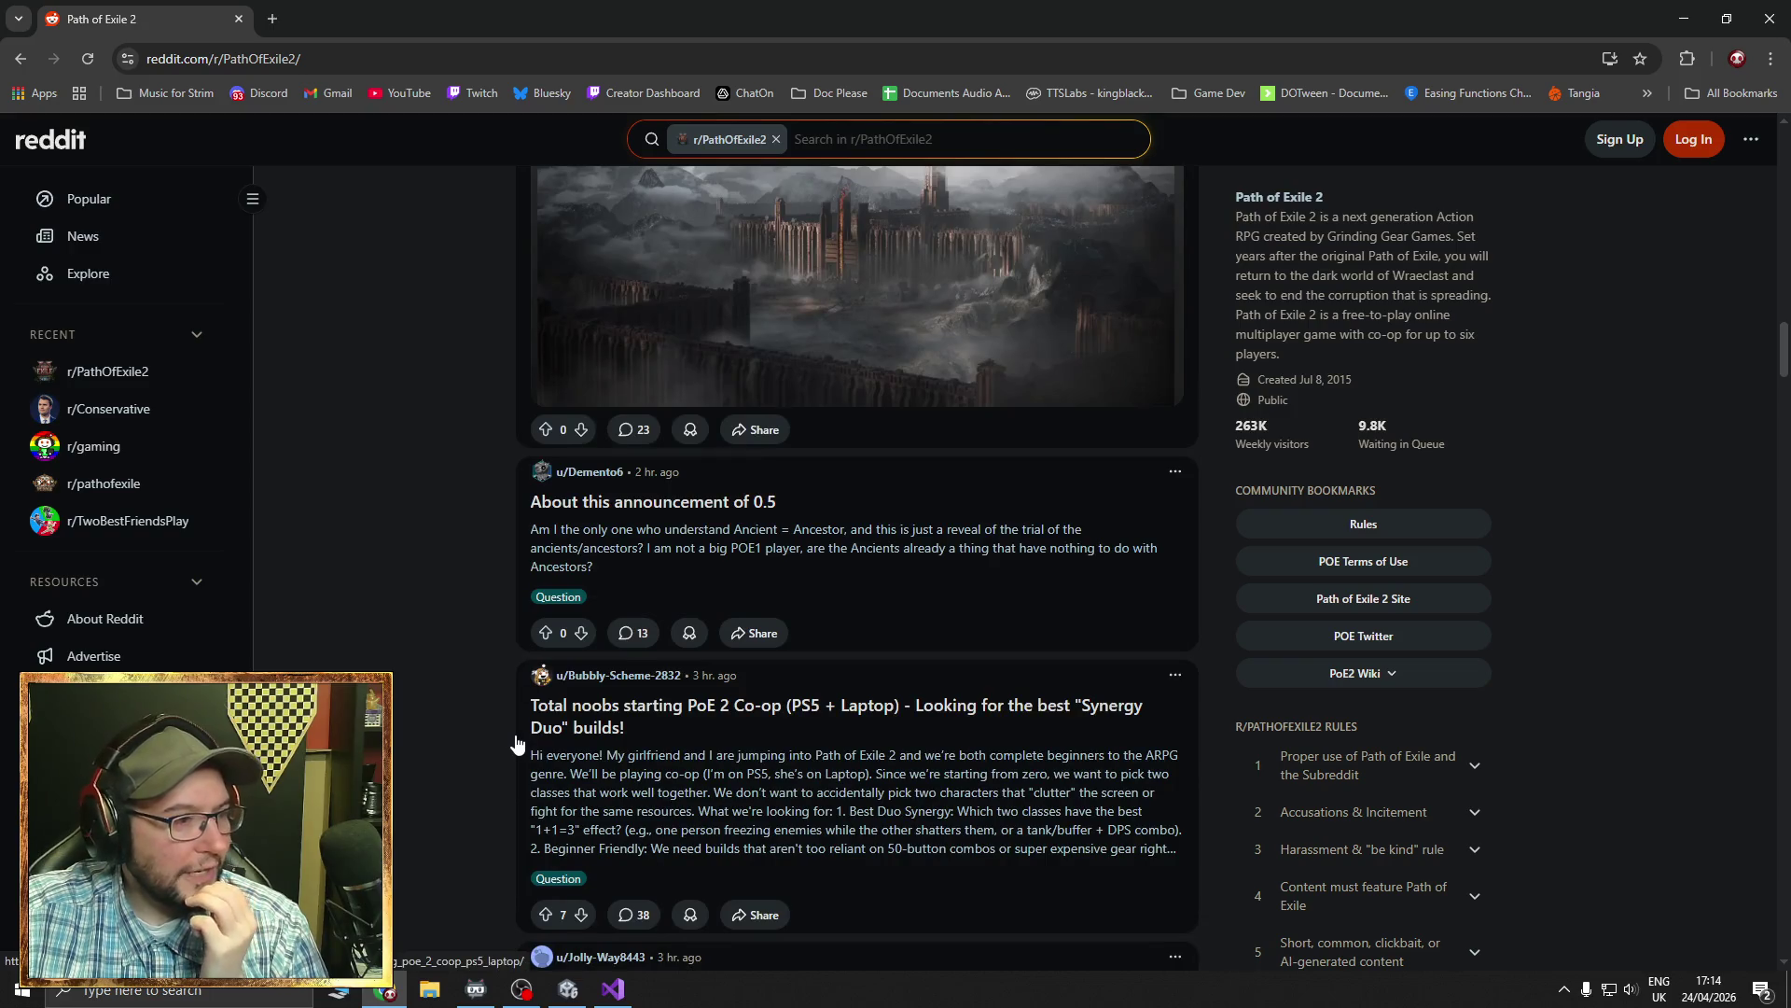
scroll(516, 744, "down", 3)
scroll(516, 743, "down", 3)
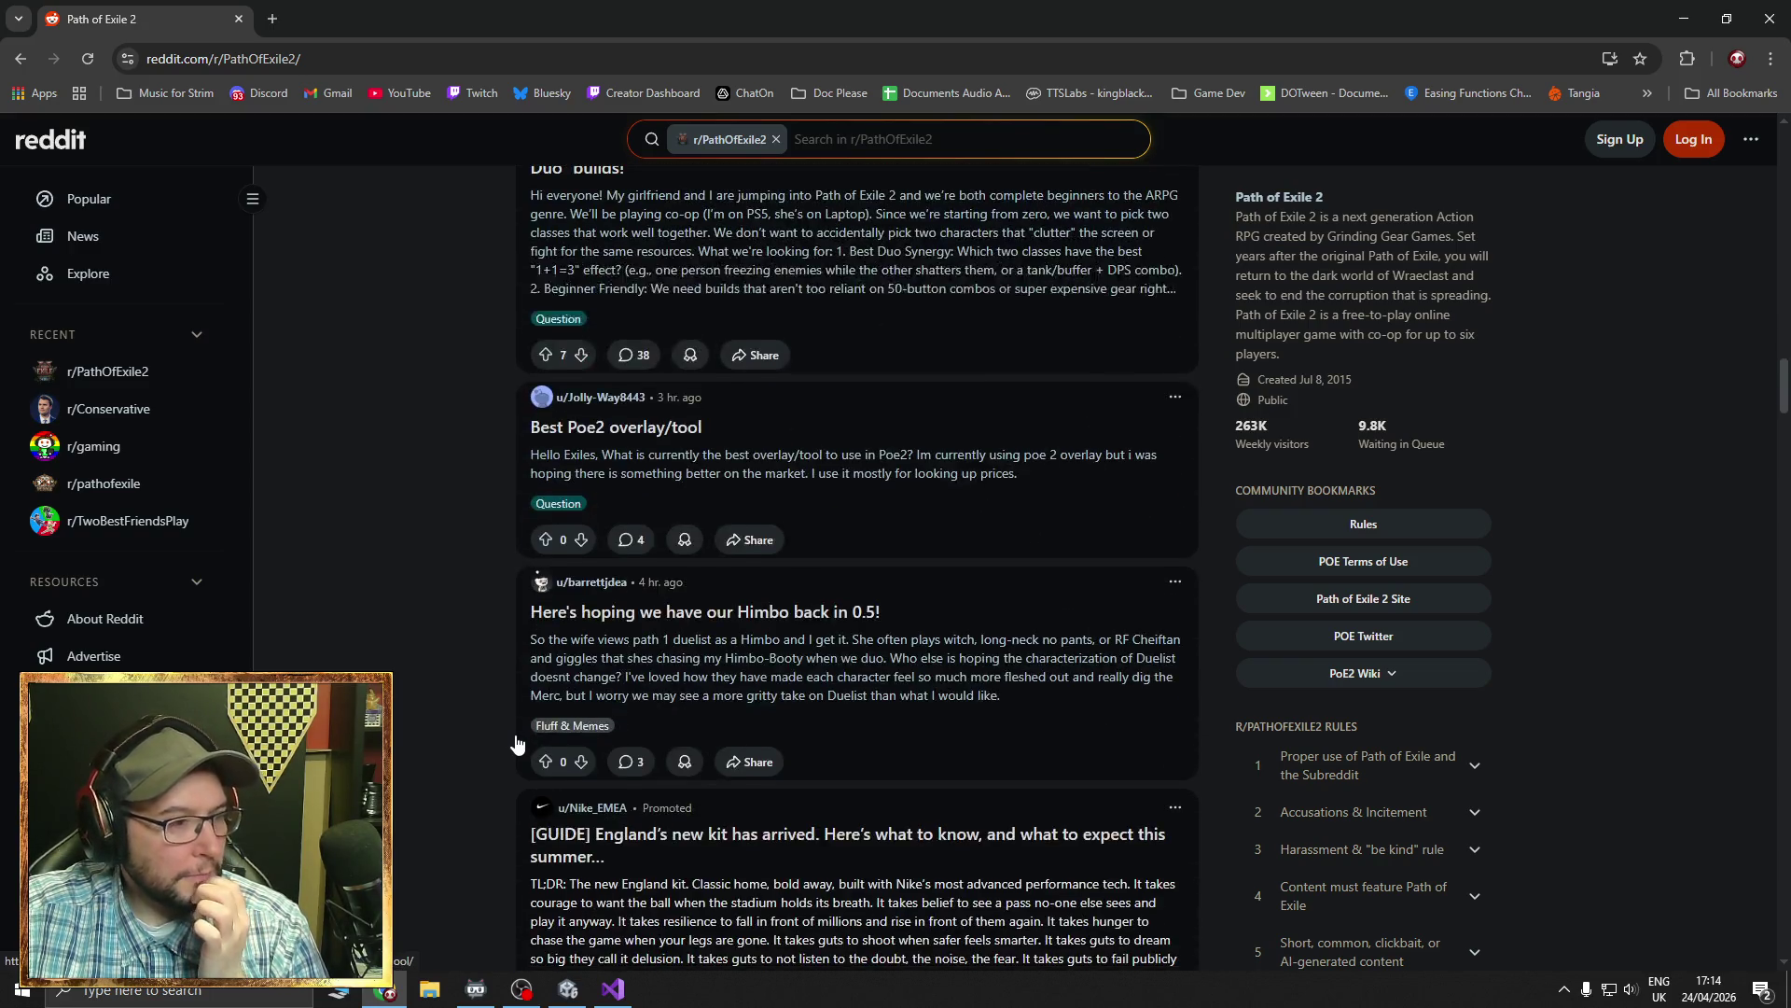
scroll(515, 742, "down", 3)
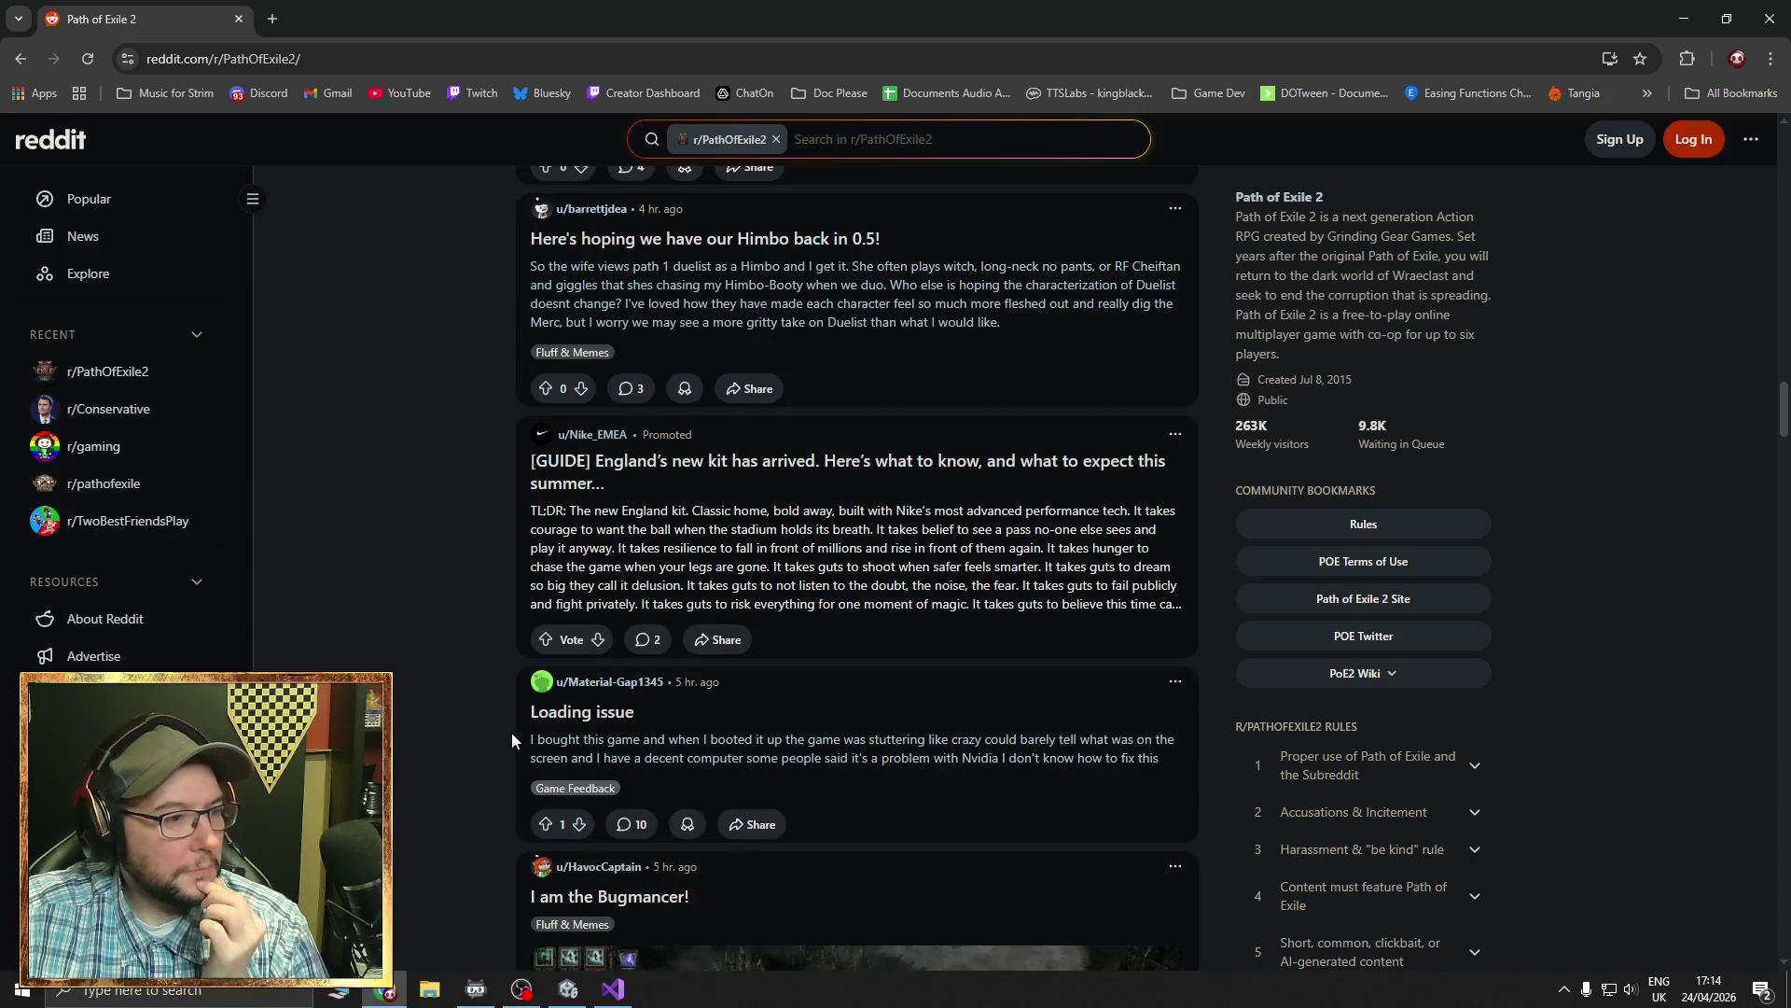
scroll(511, 740, "down", 6)
scroll(512, 740, "down", 10)
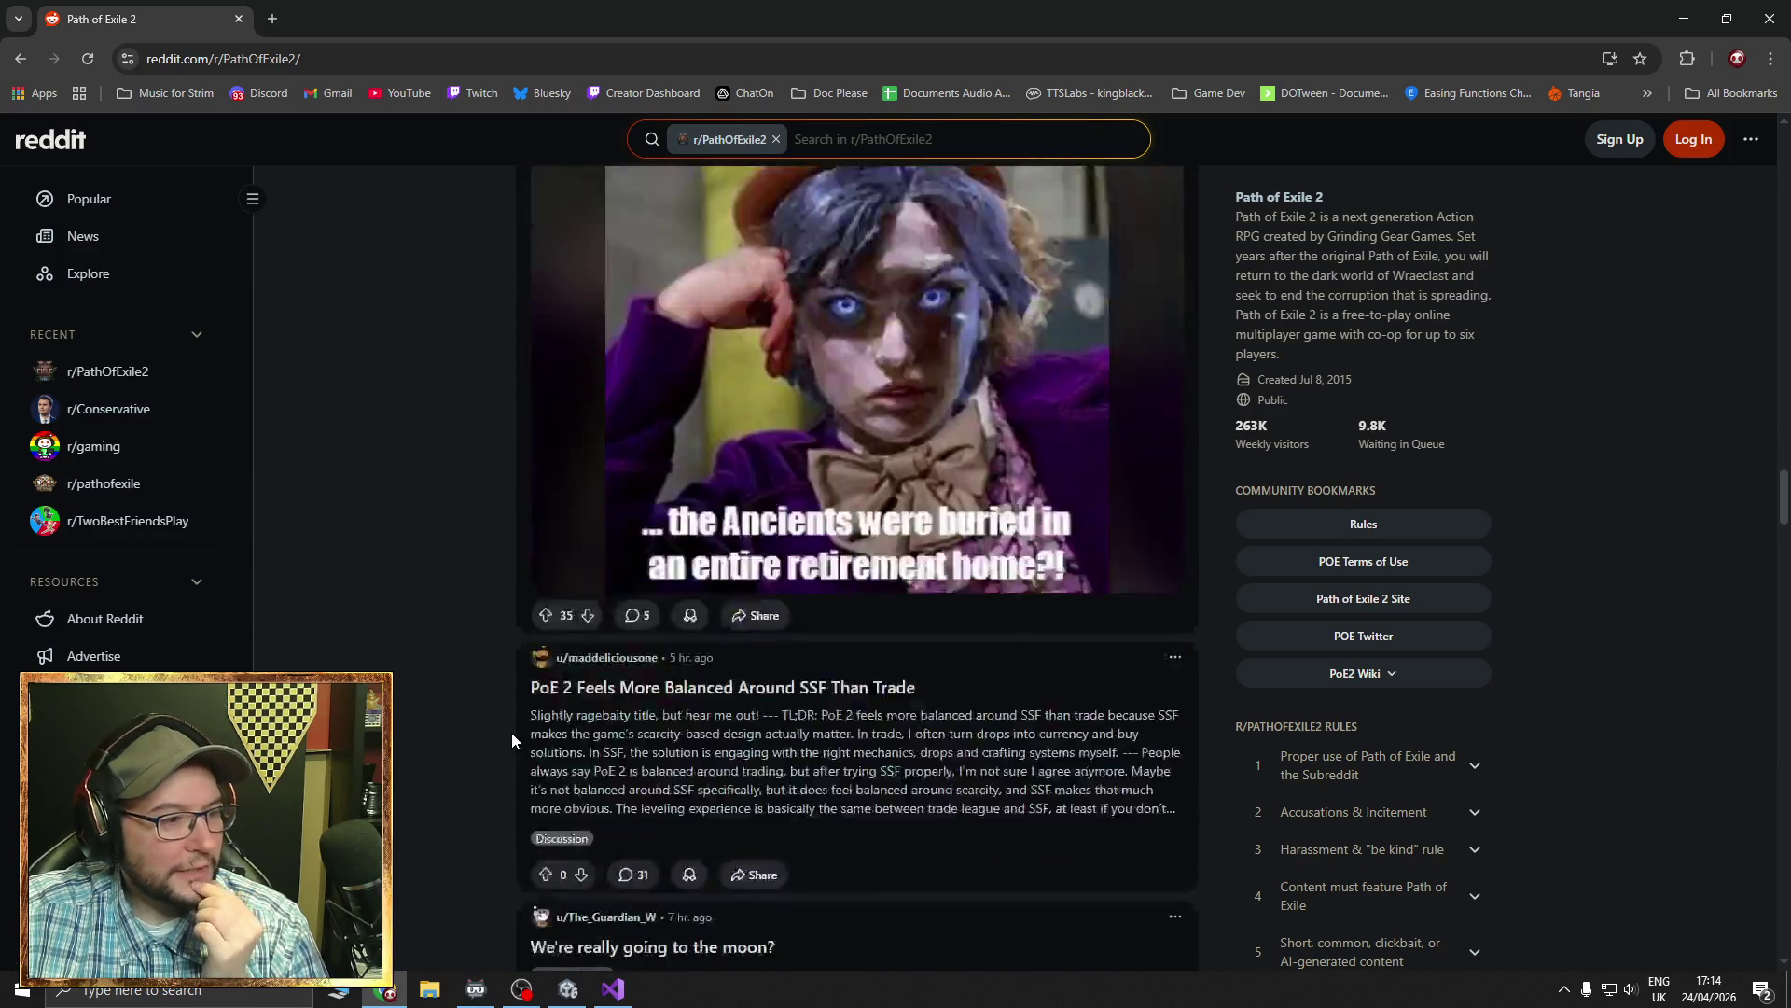
scroll(511, 740, "down", 4)
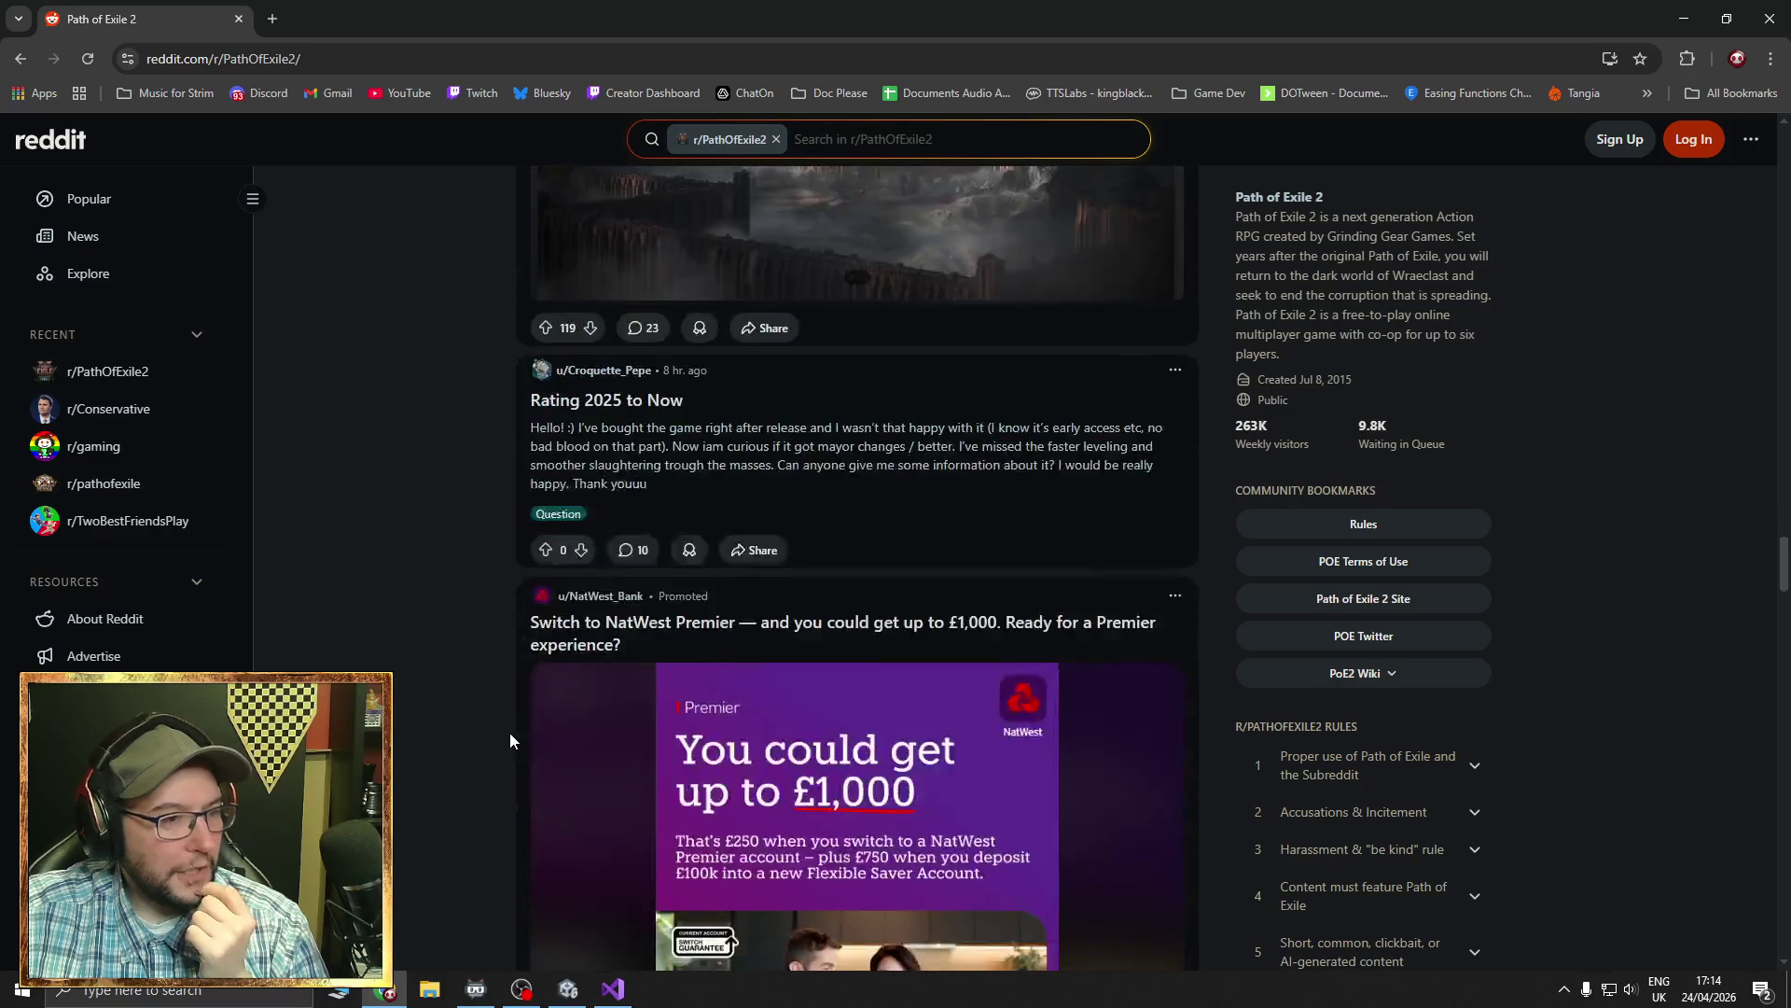
scroll(509, 740, "up", 5)
scroll(510, 740, "down", 2)
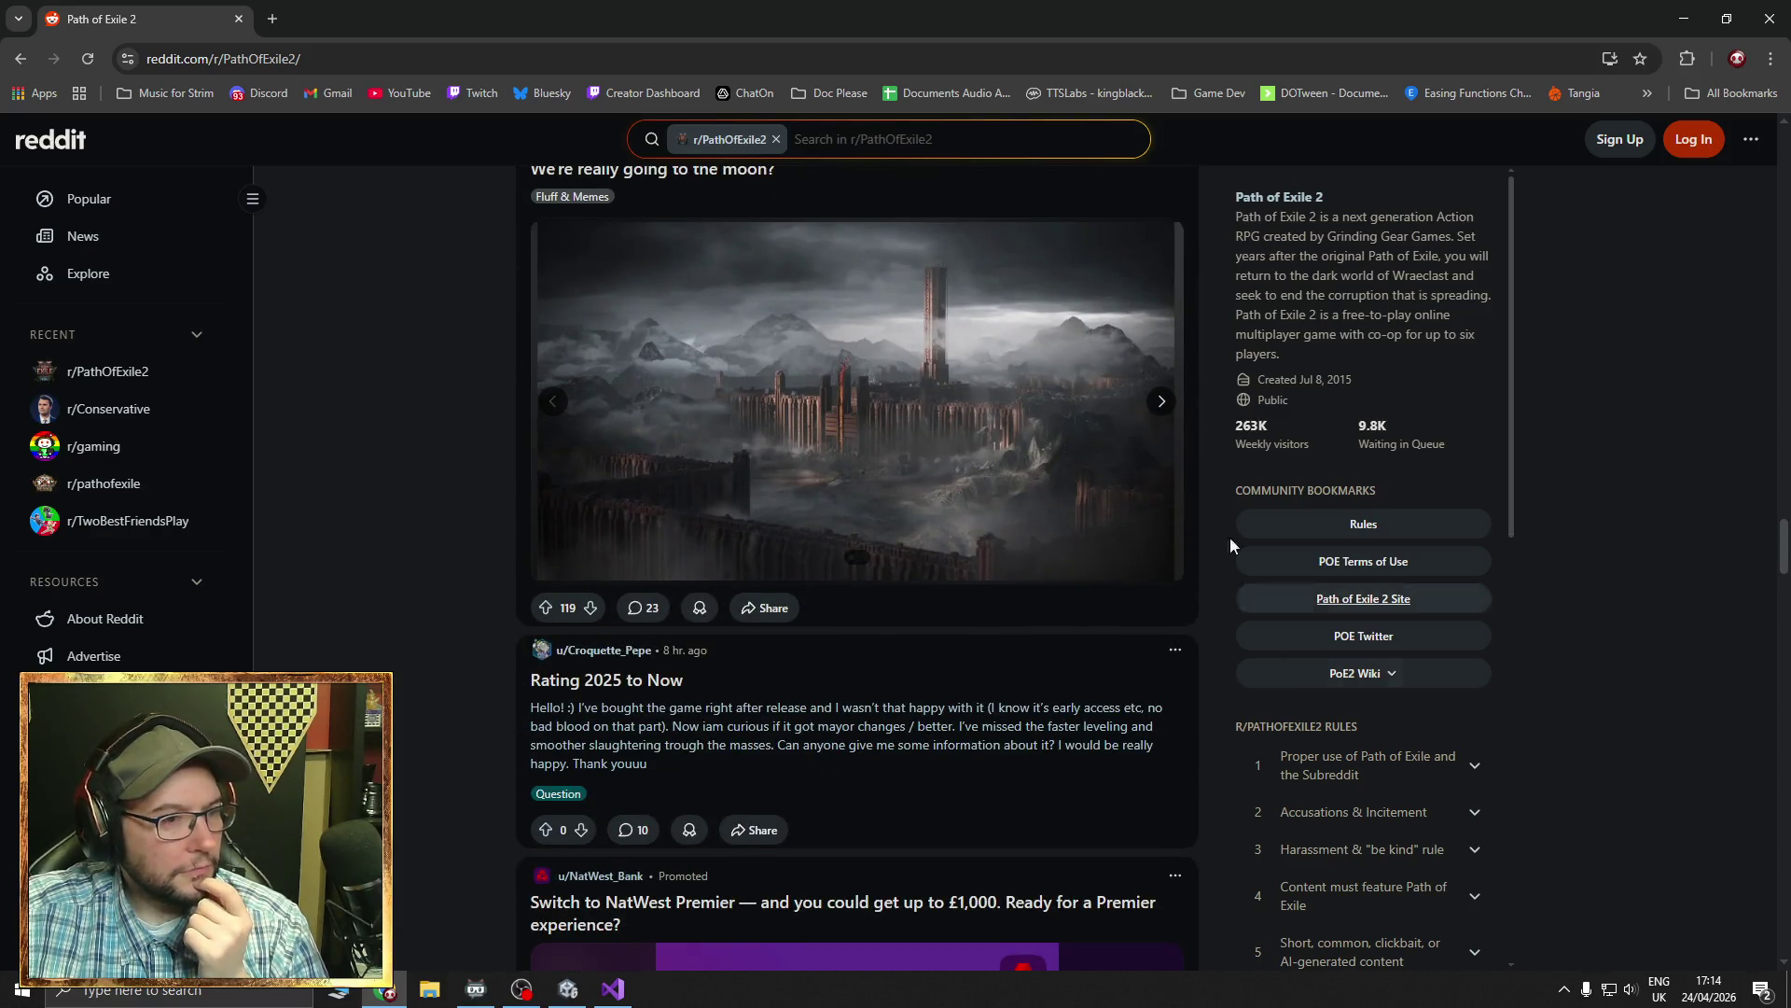
left_click(1157, 401)
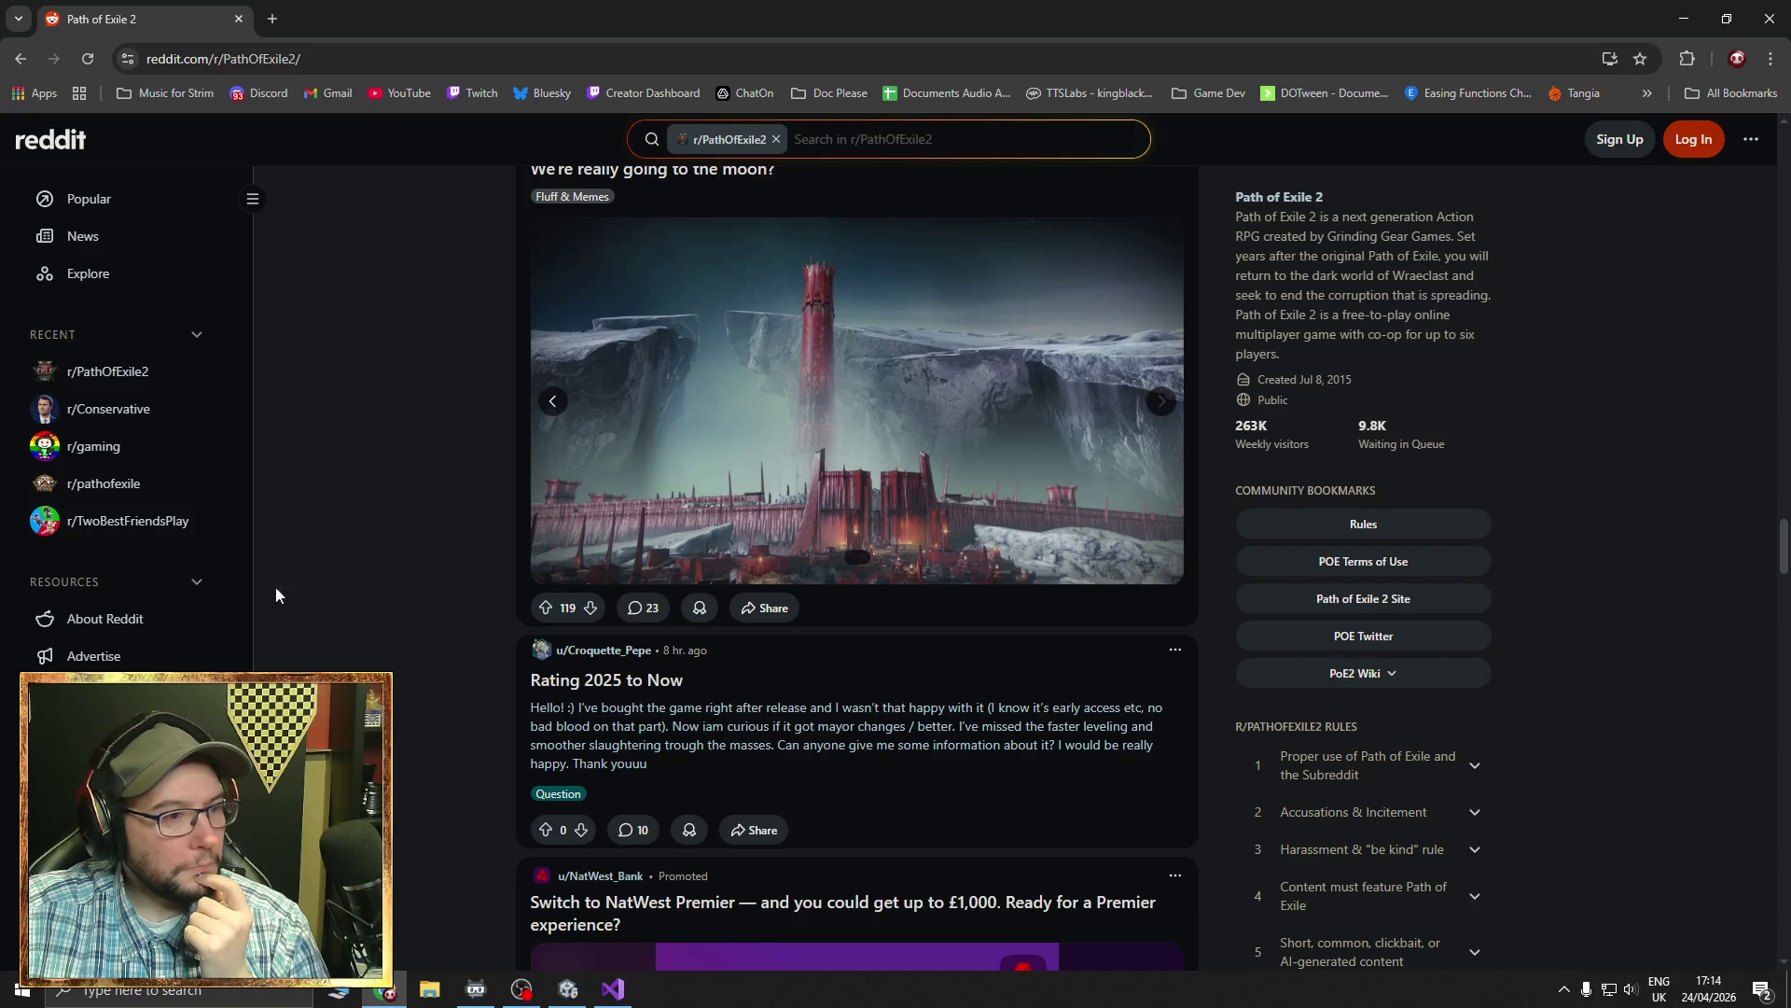
scroll(368, 573, "down", 5)
scroll(372, 573, "down", 10)
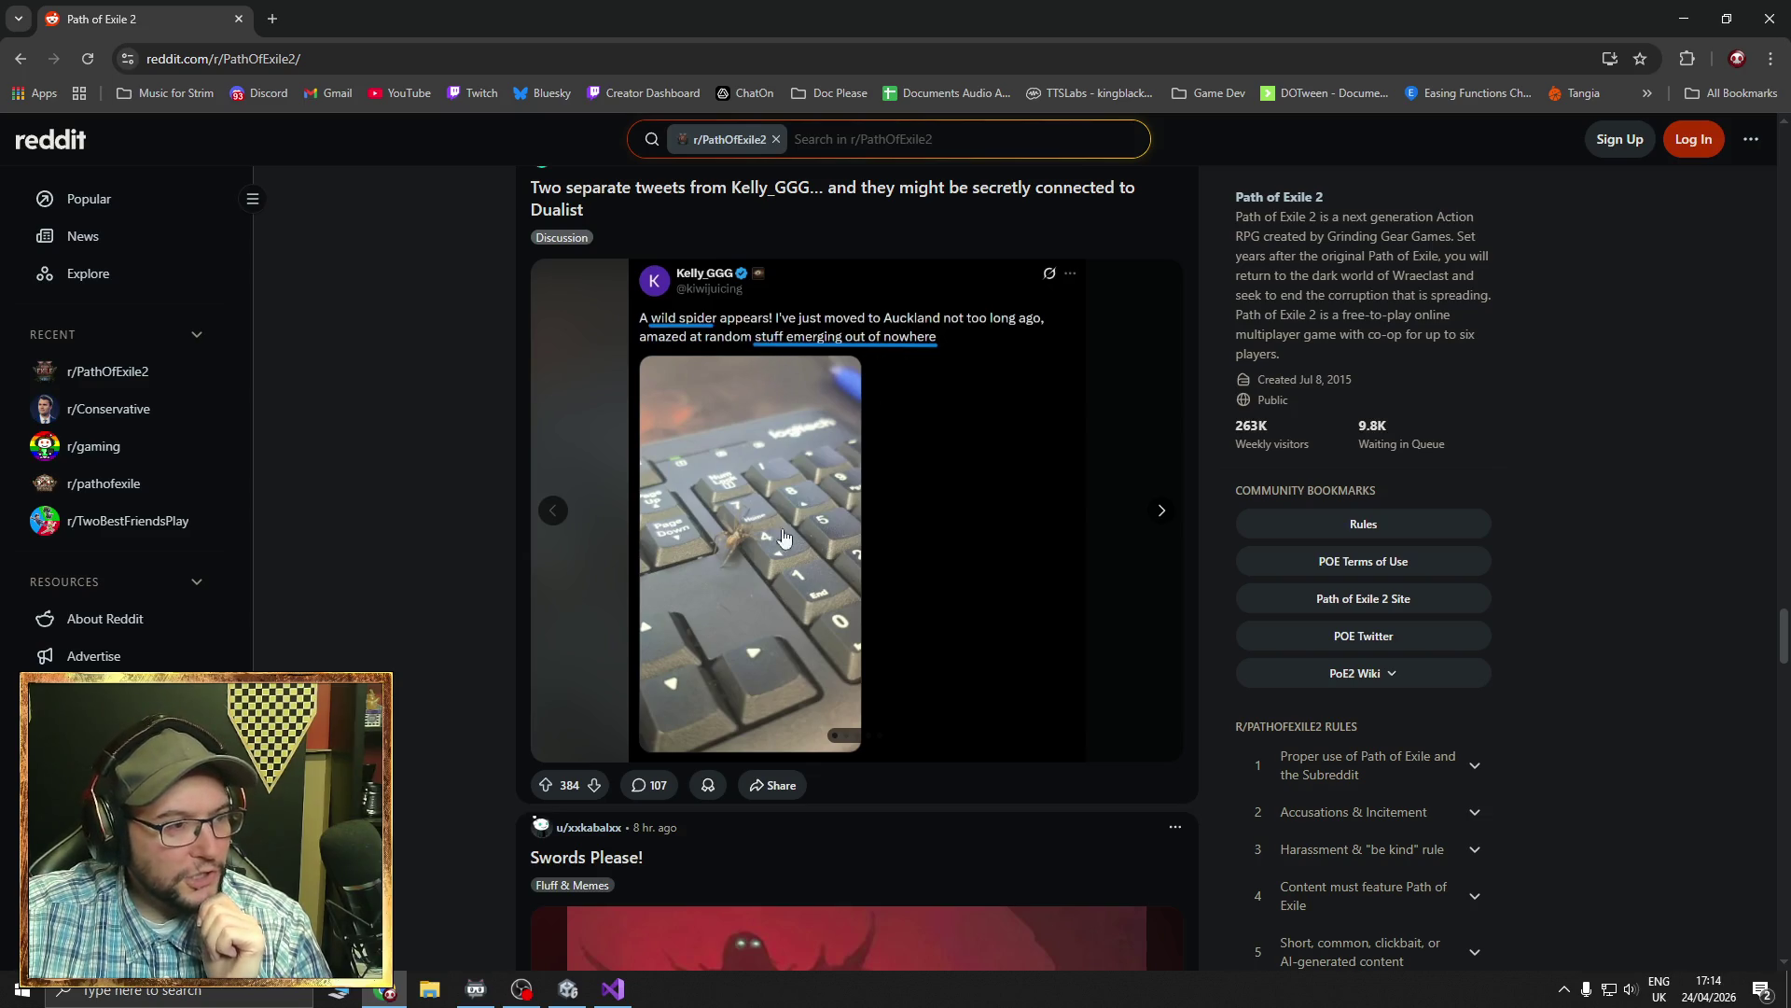
- Step the Duelist post's gallery past the Gladiator GIF, Duelist and spiders images to the gladiator artwork
left_click(1162, 514)
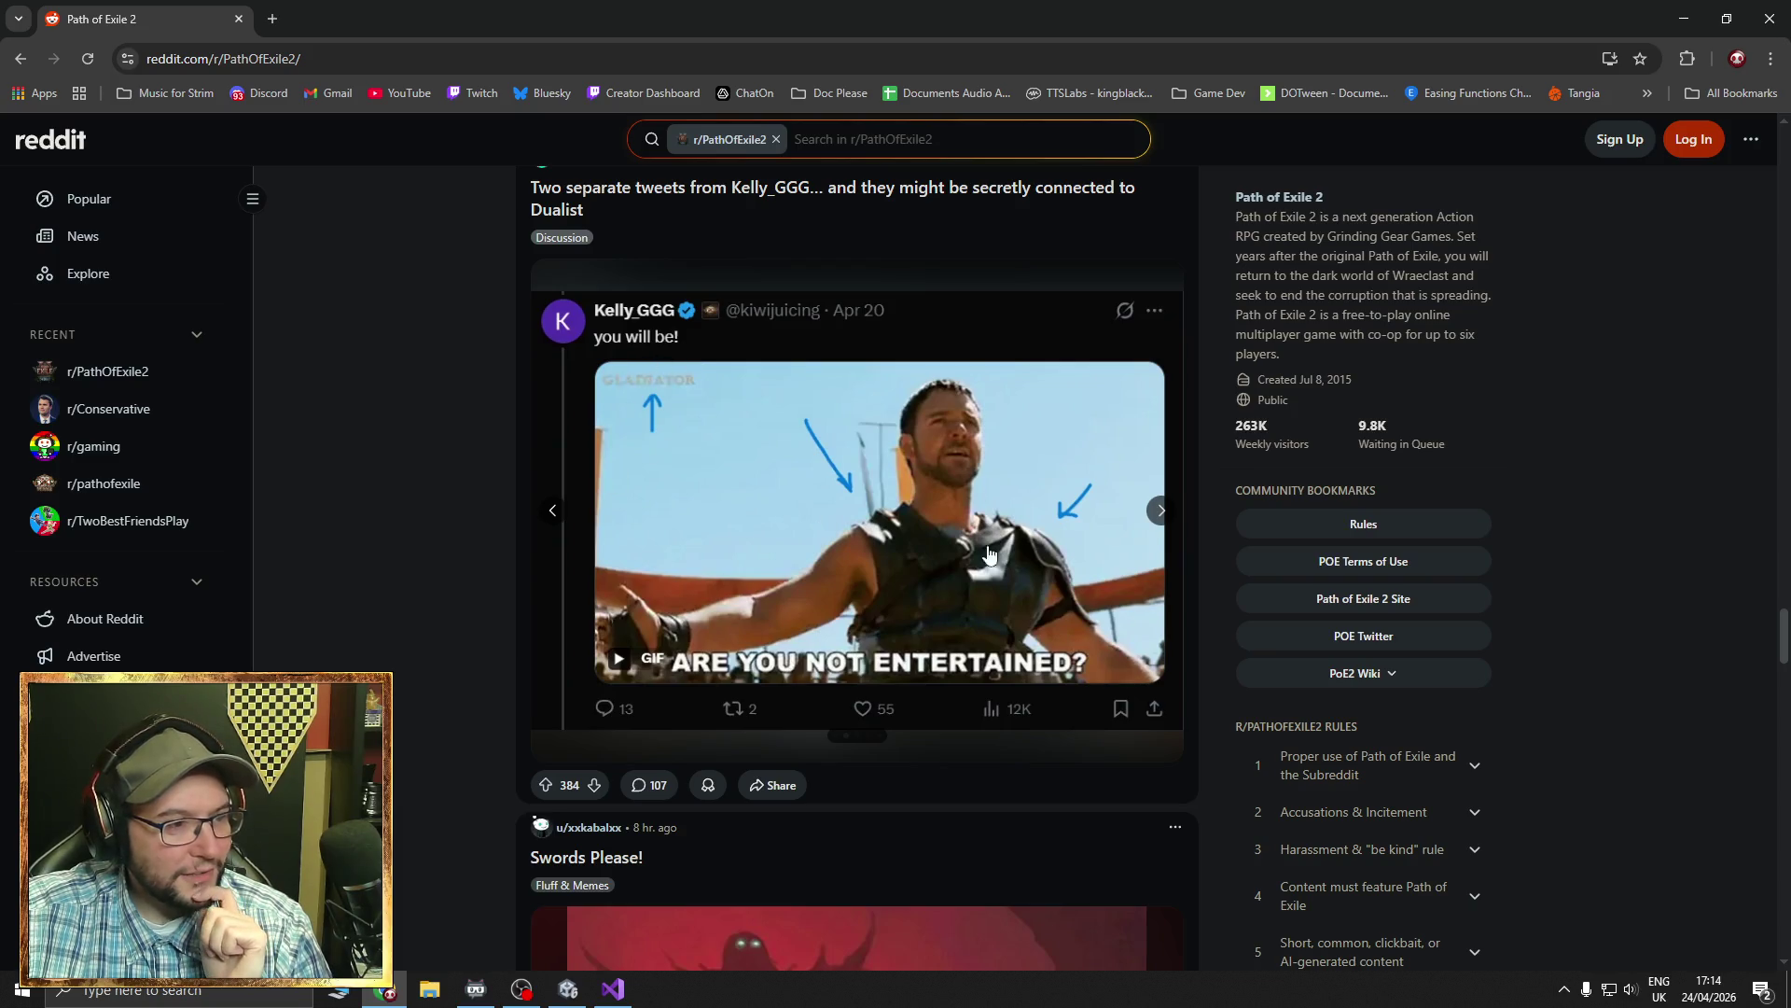
left_click(1162, 510)
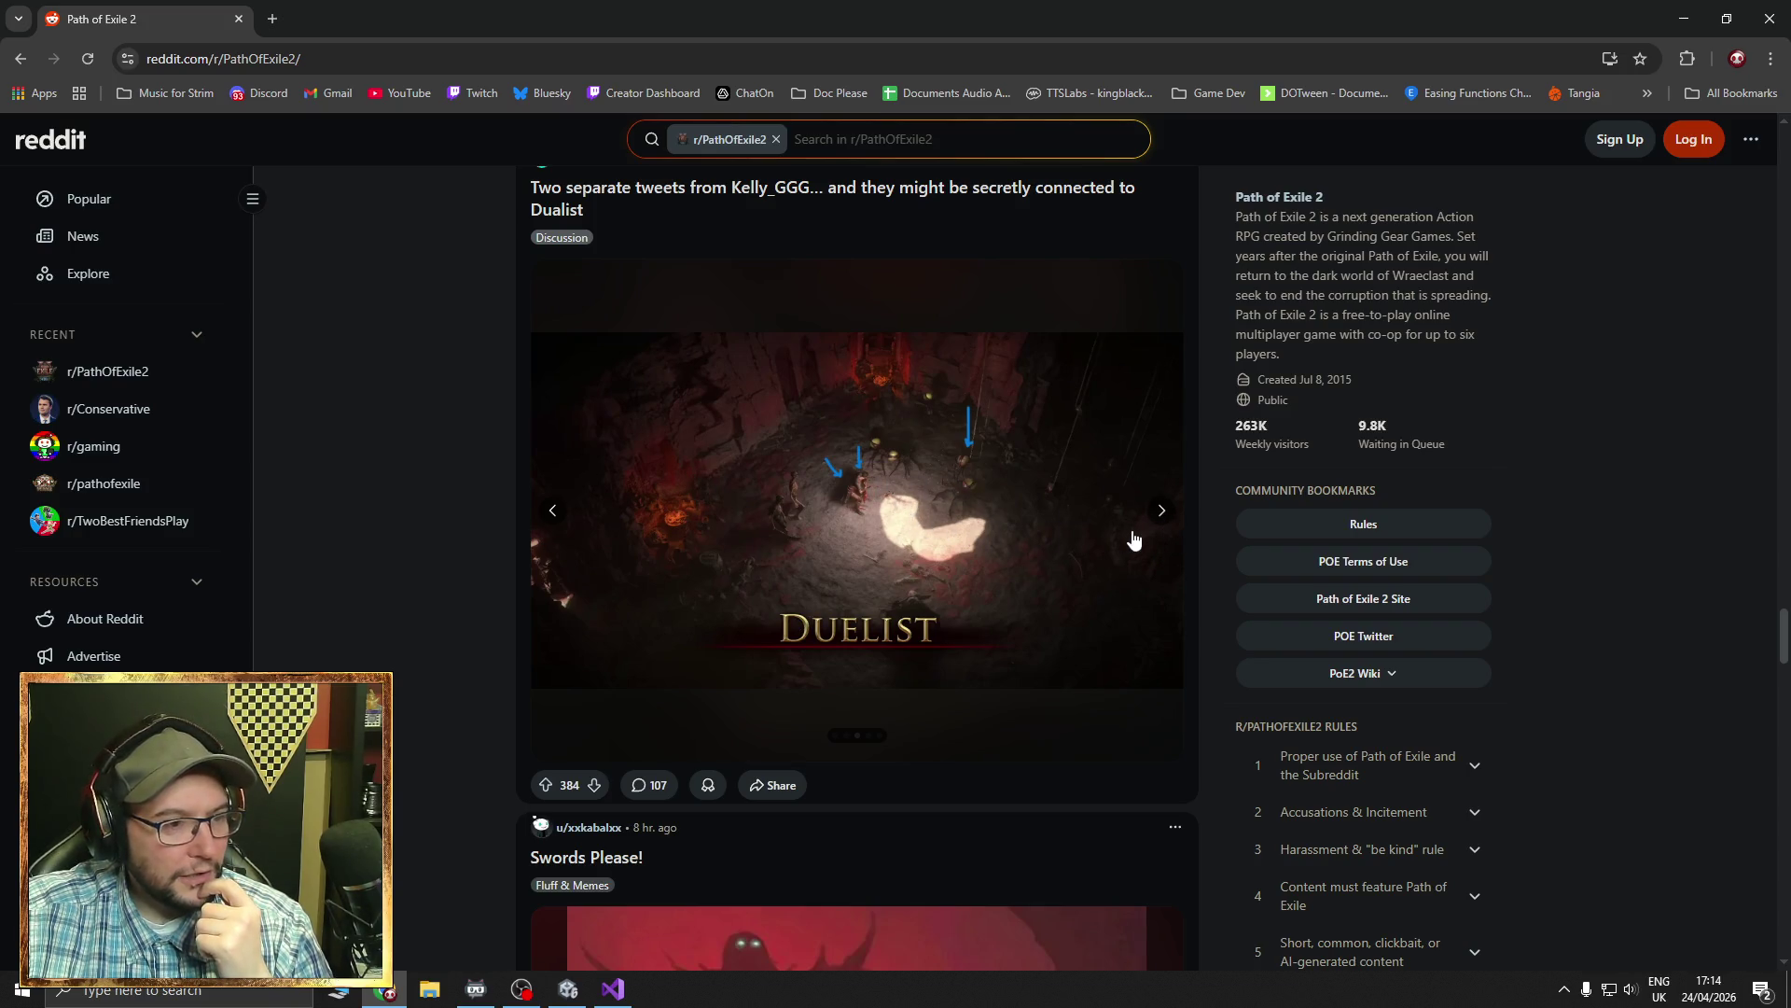
left_click(1161, 513)
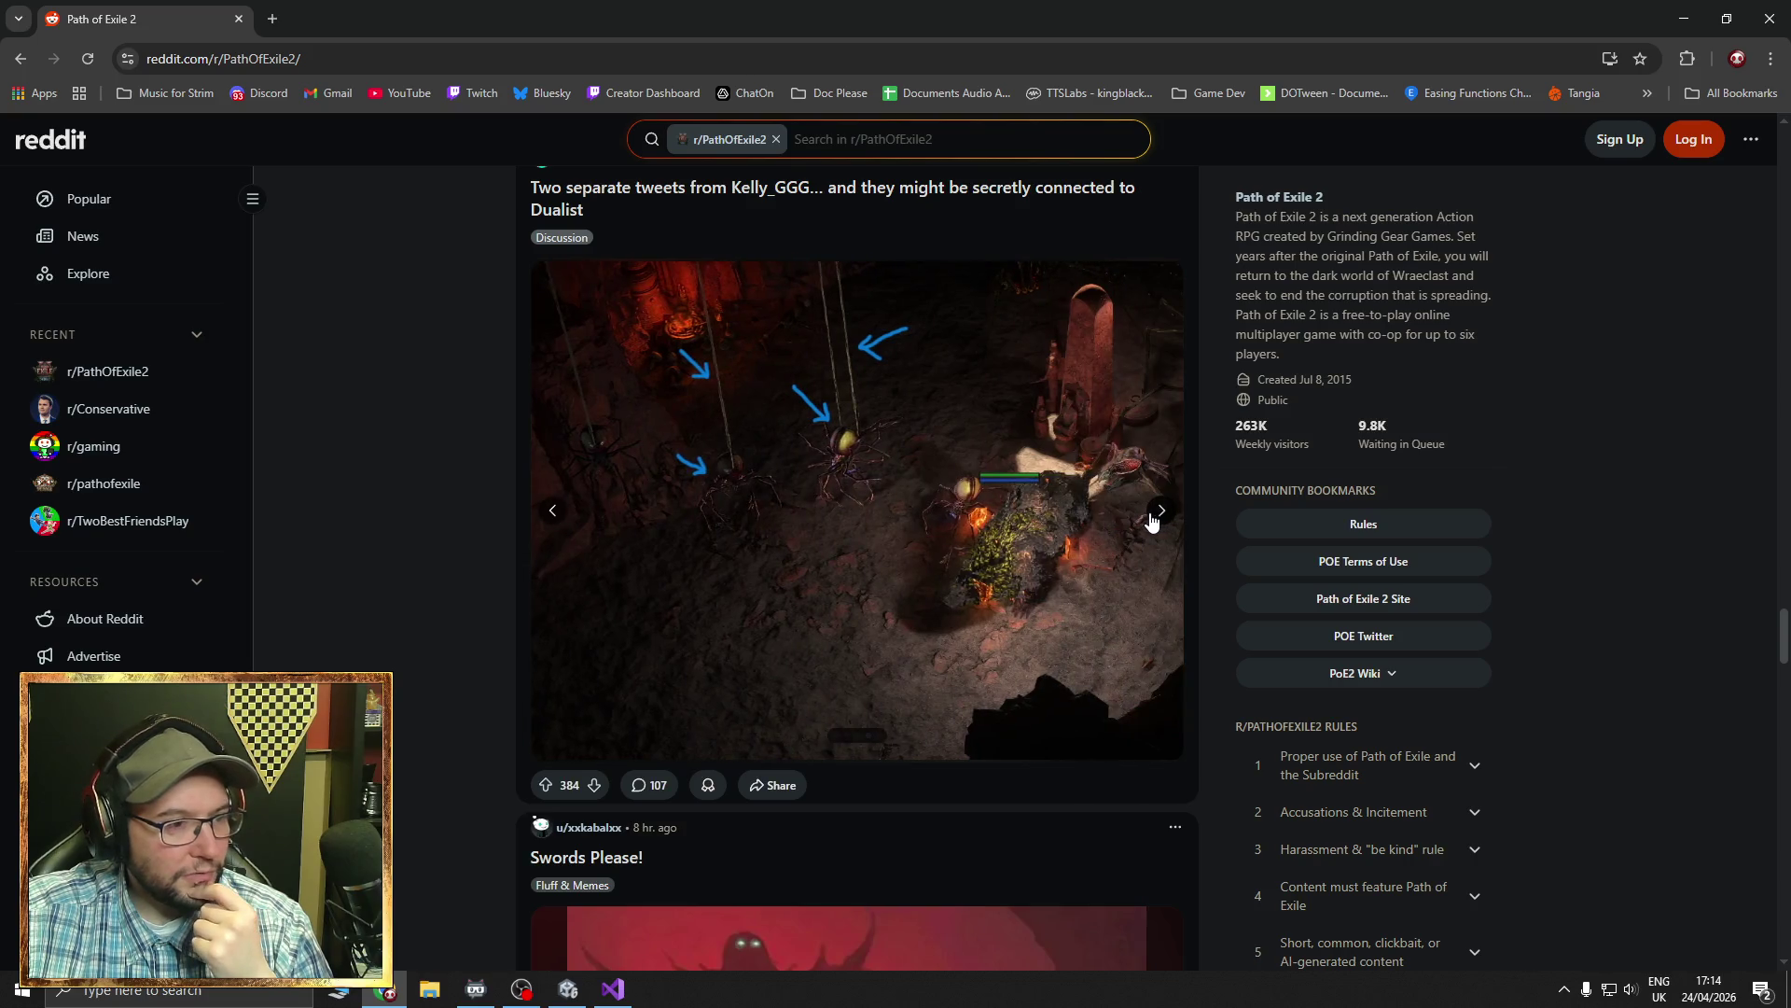
left_click(1162, 513)
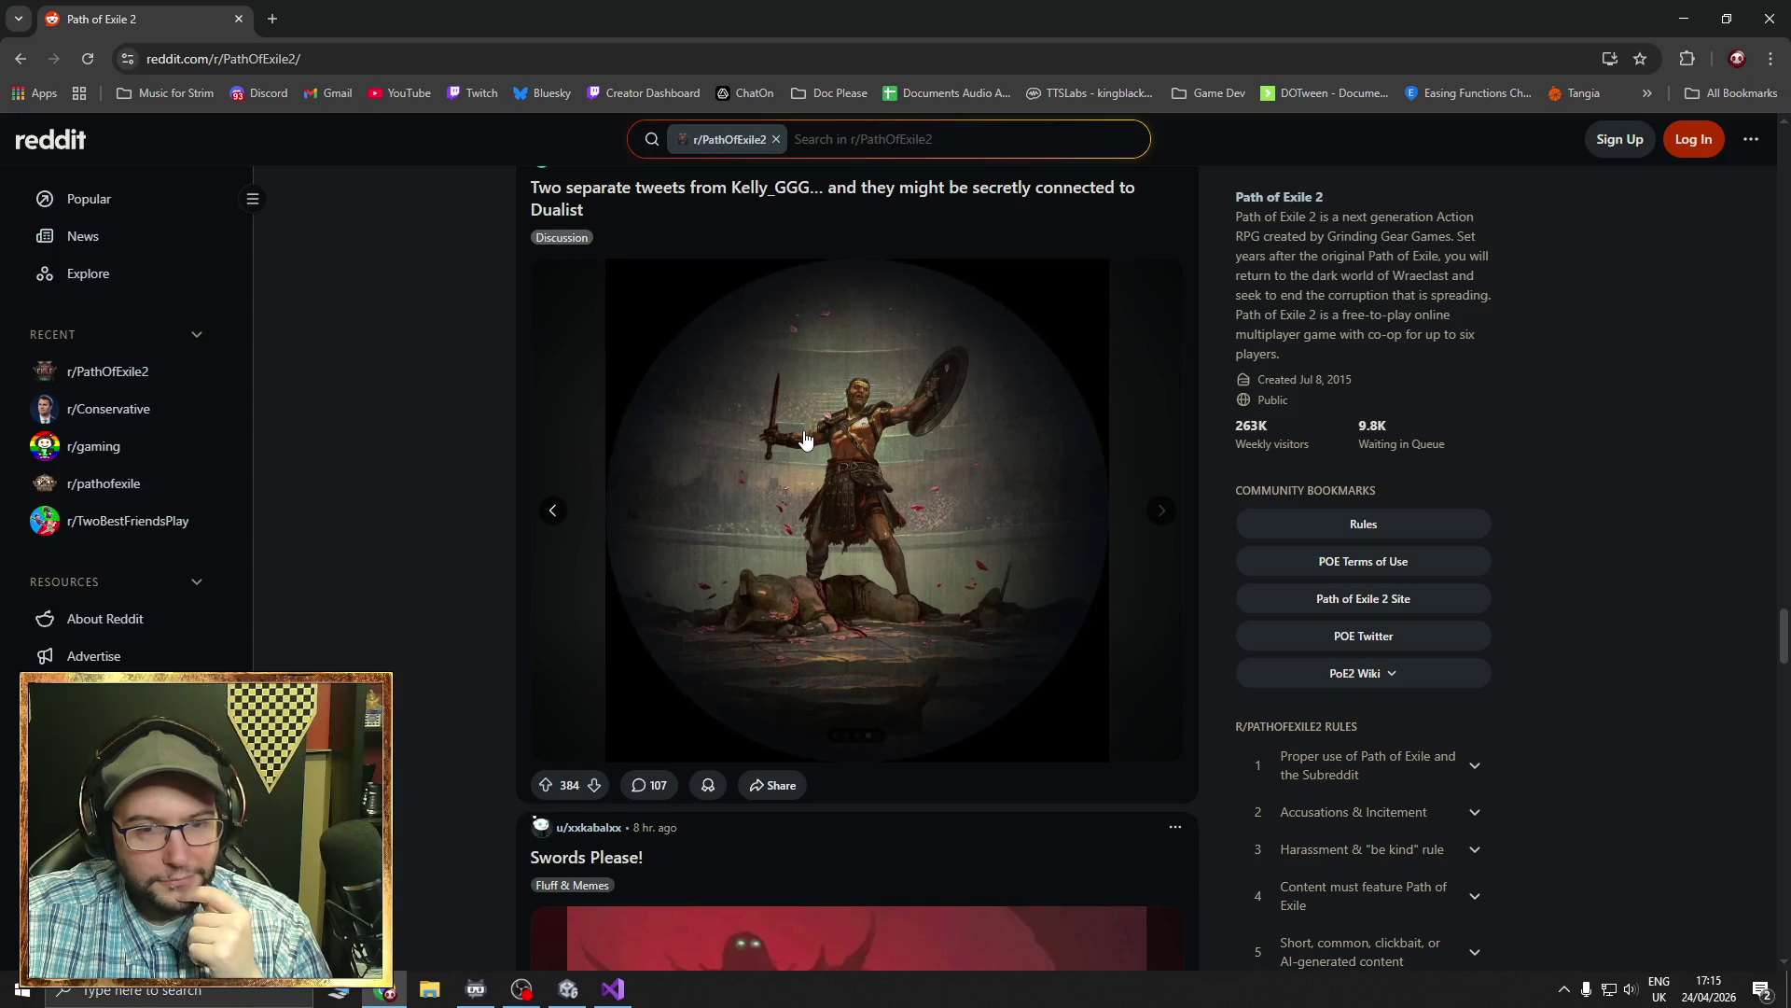
scroll(806, 441, "down", 5)
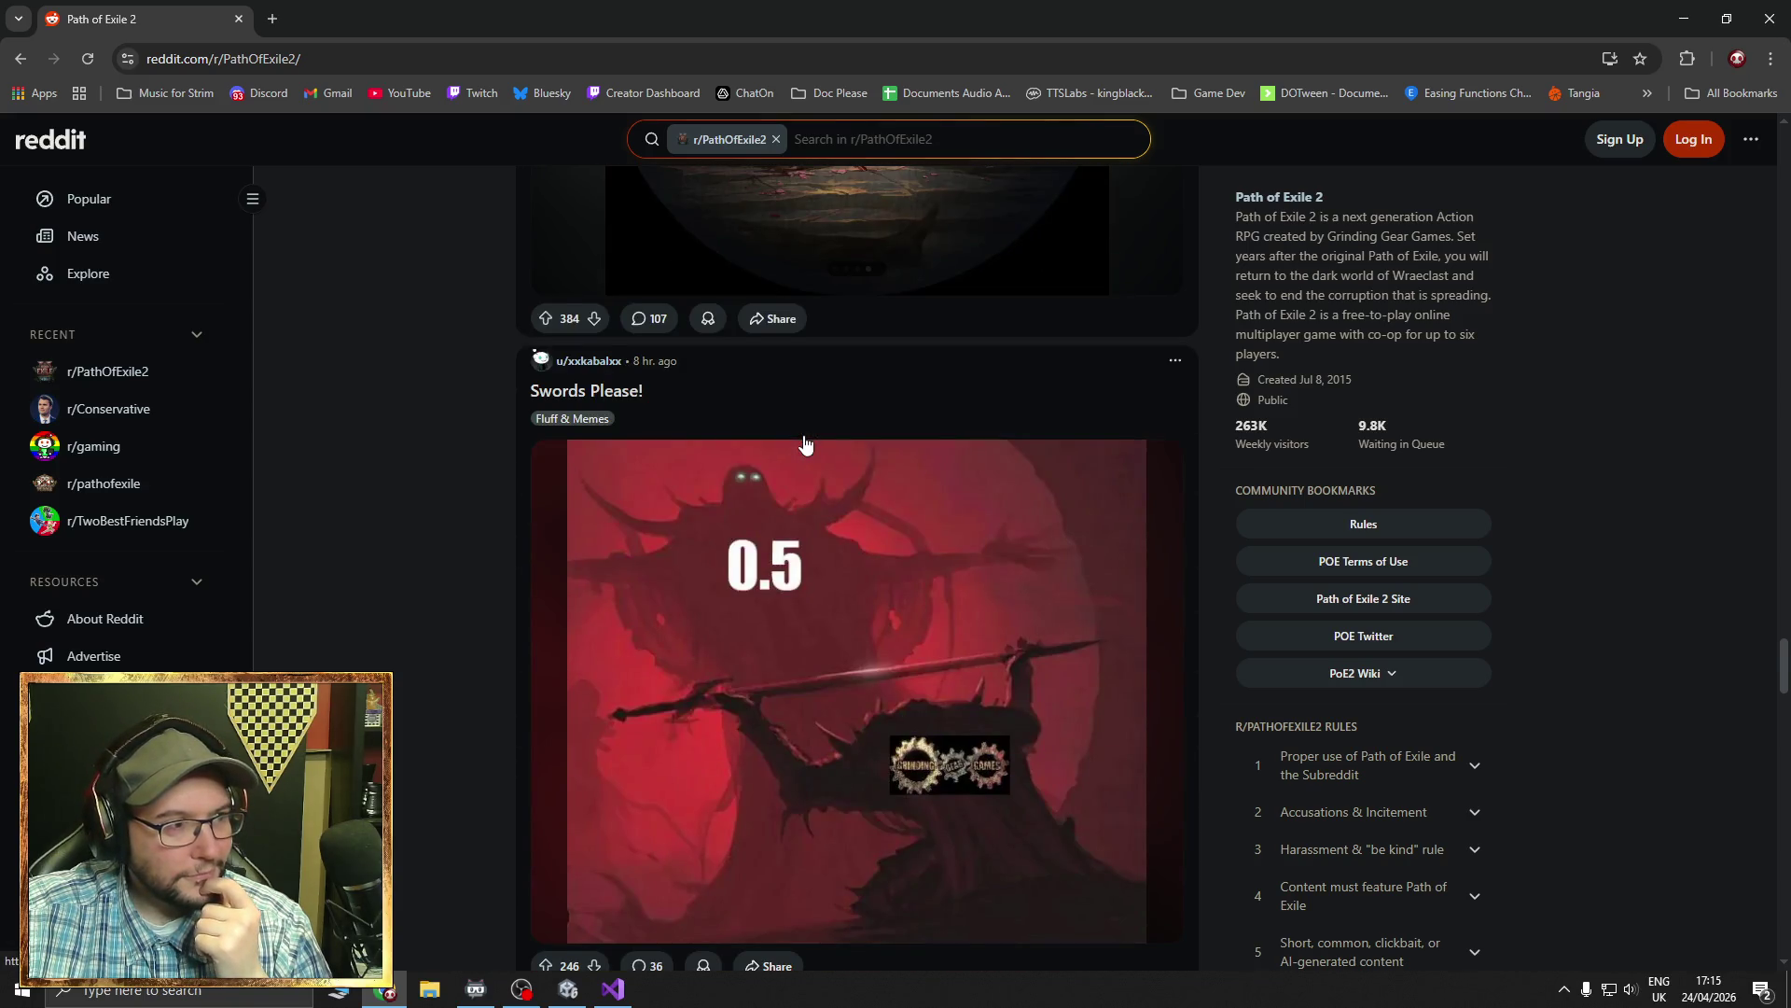
scroll(806, 443, "down", 5)
scroll(821, 458, "up", 7)
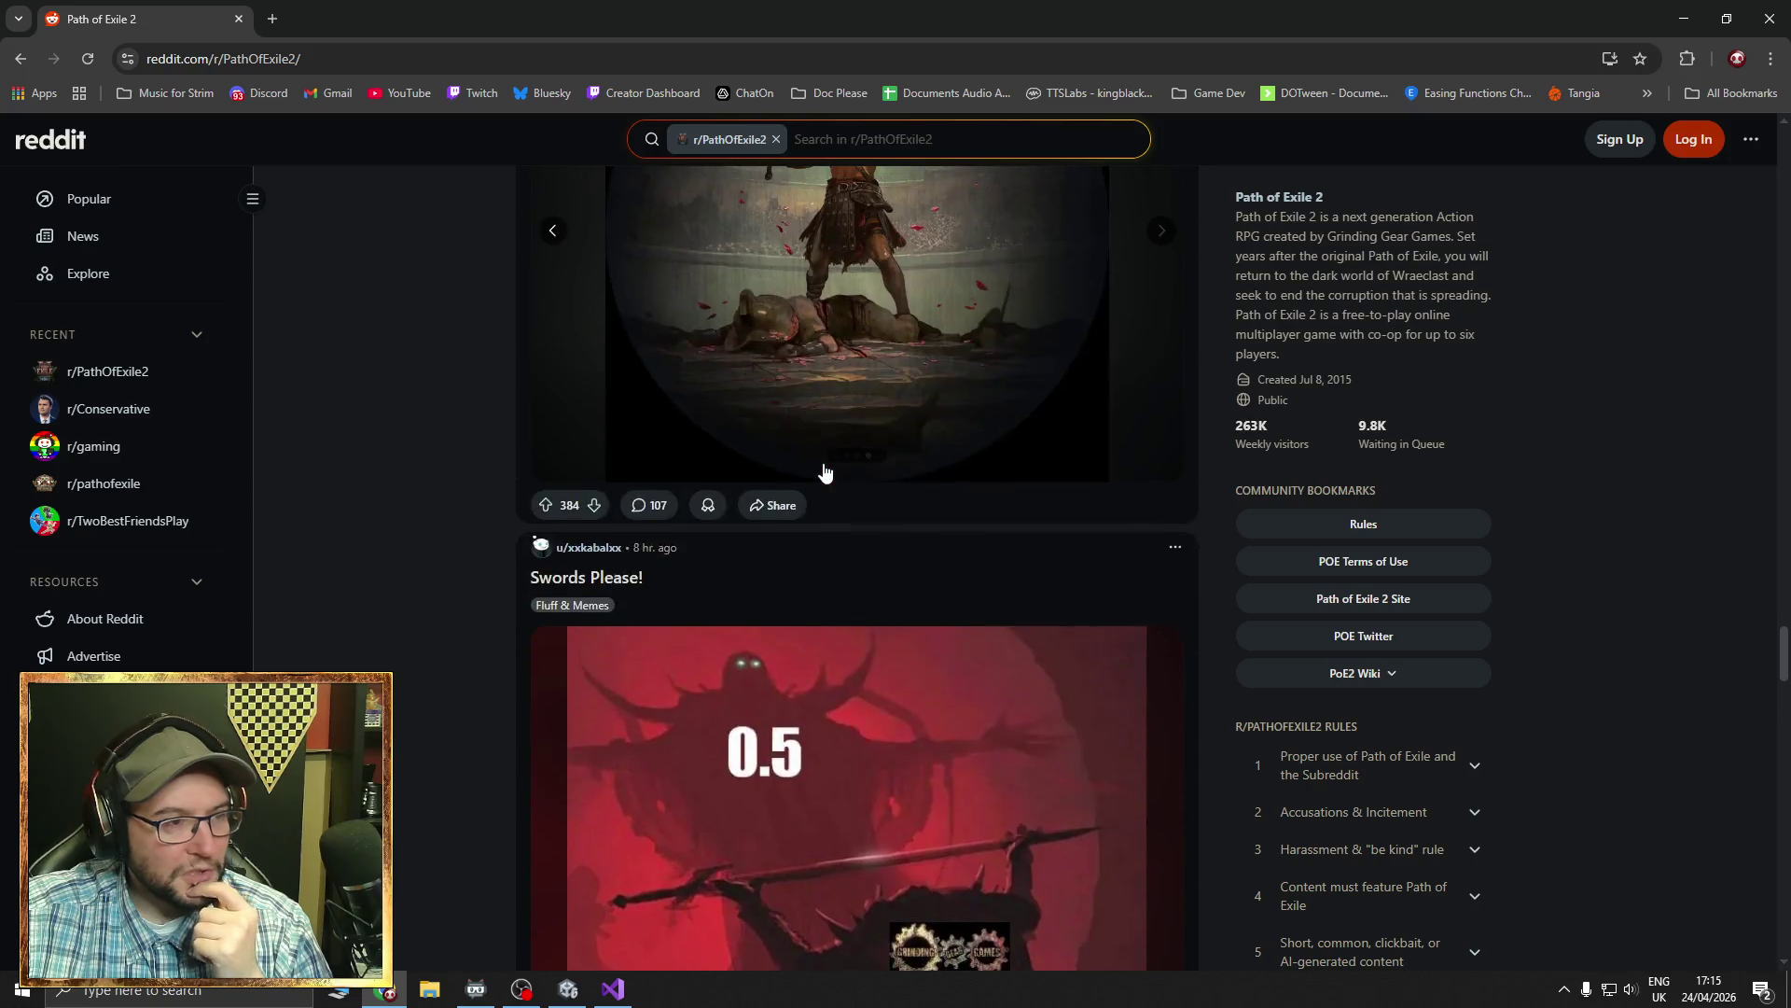
scroll(825, 473, "up", 6)
- Open the Duelist speculation post and step its image carousel to the gladiator artwork
left_click(808, 480)
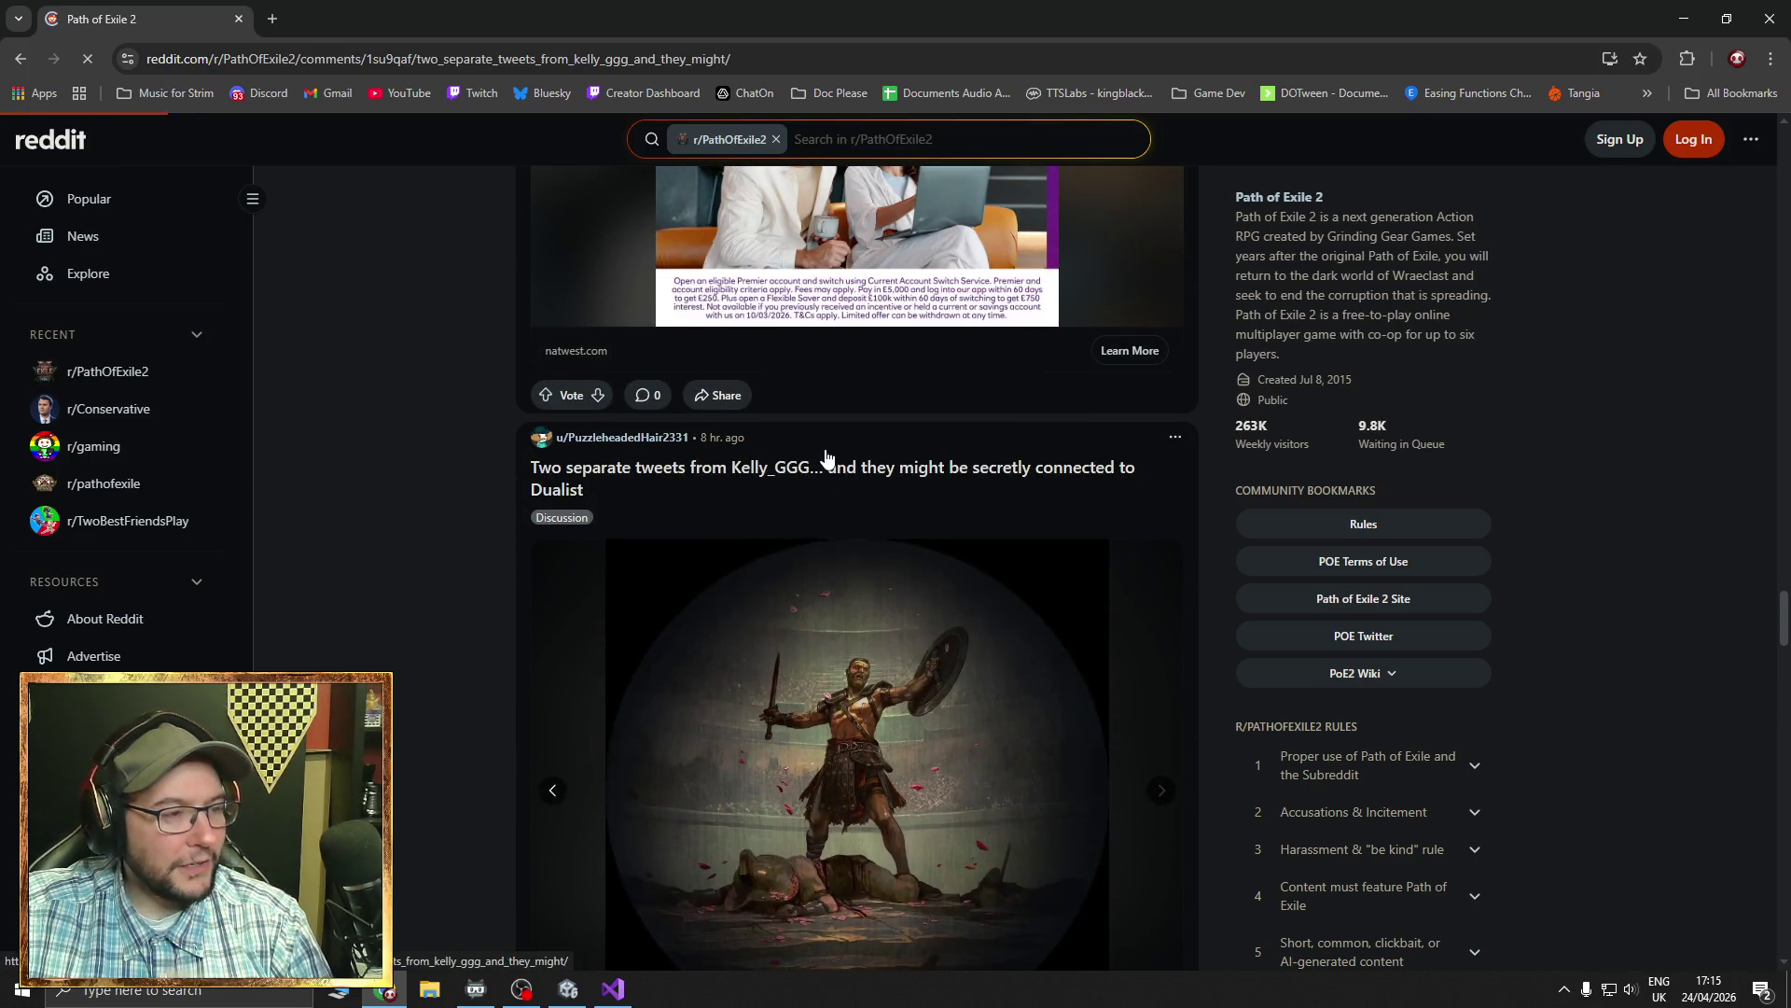
scroll(821, 463, "down", 5)
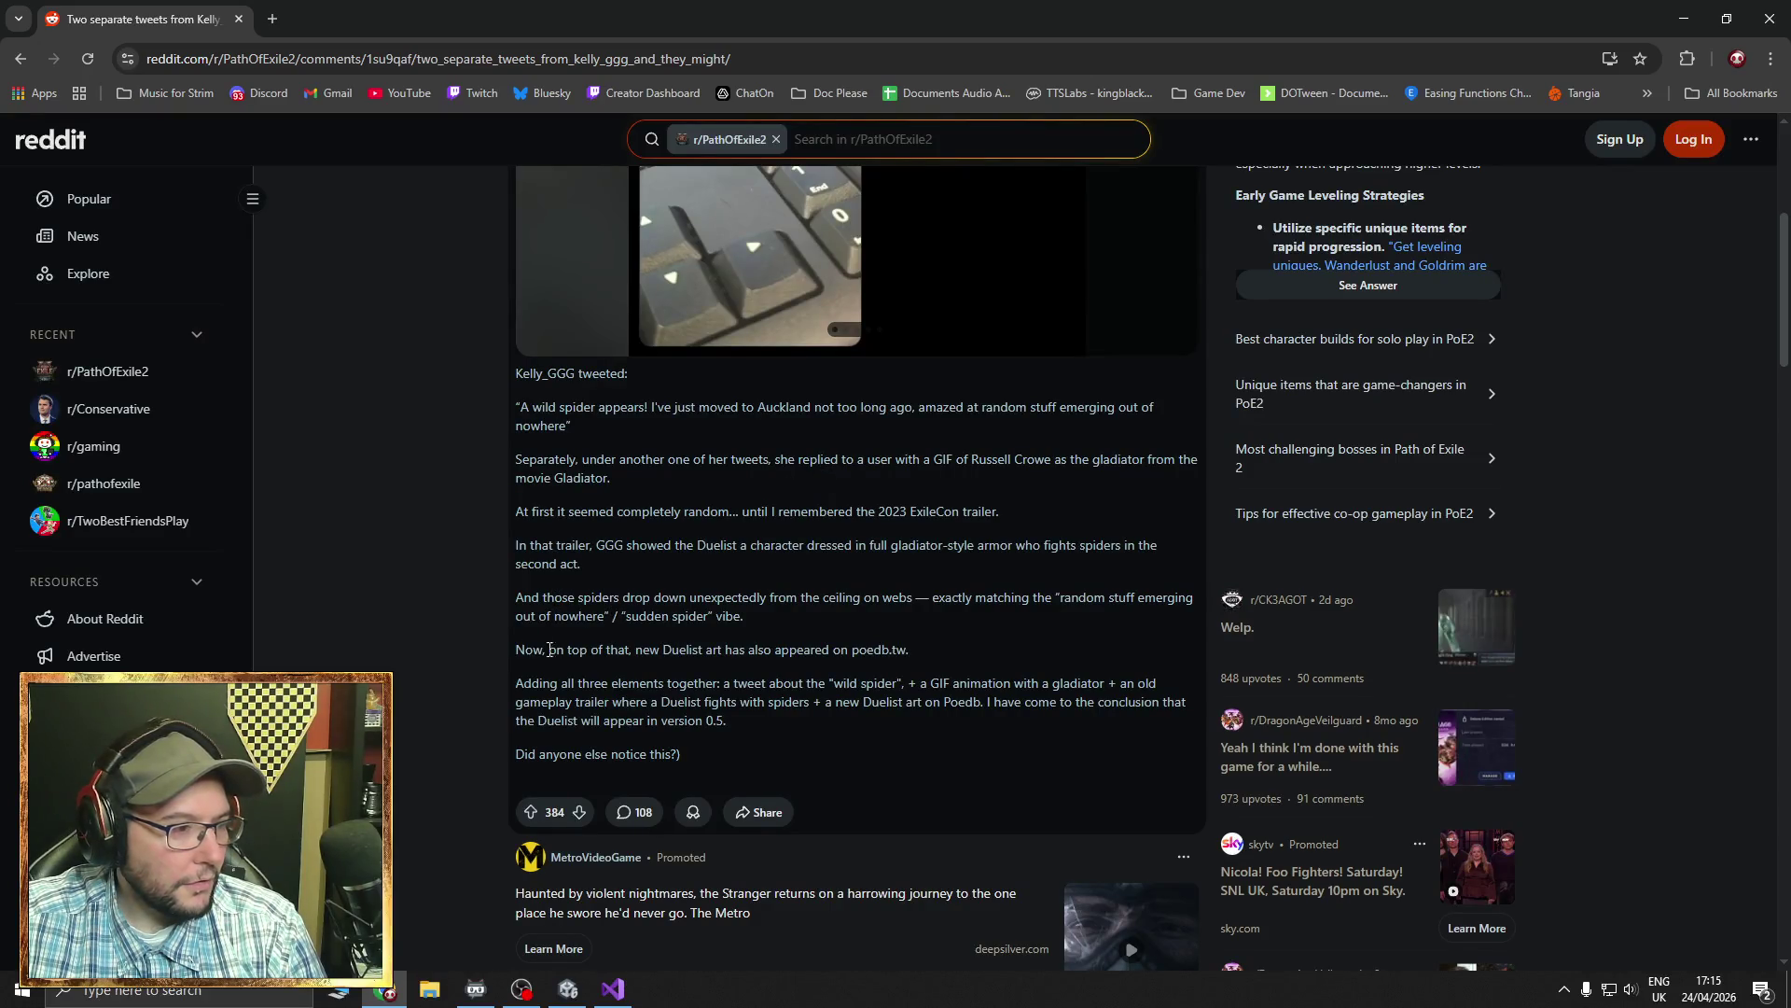
left_click_drag(532, 643, 812, 649)
scroll(804, 685, "up", 4)
scroll(804, 686, "up", 1)
left_click(1176, 572)
left_click(1177, 572)
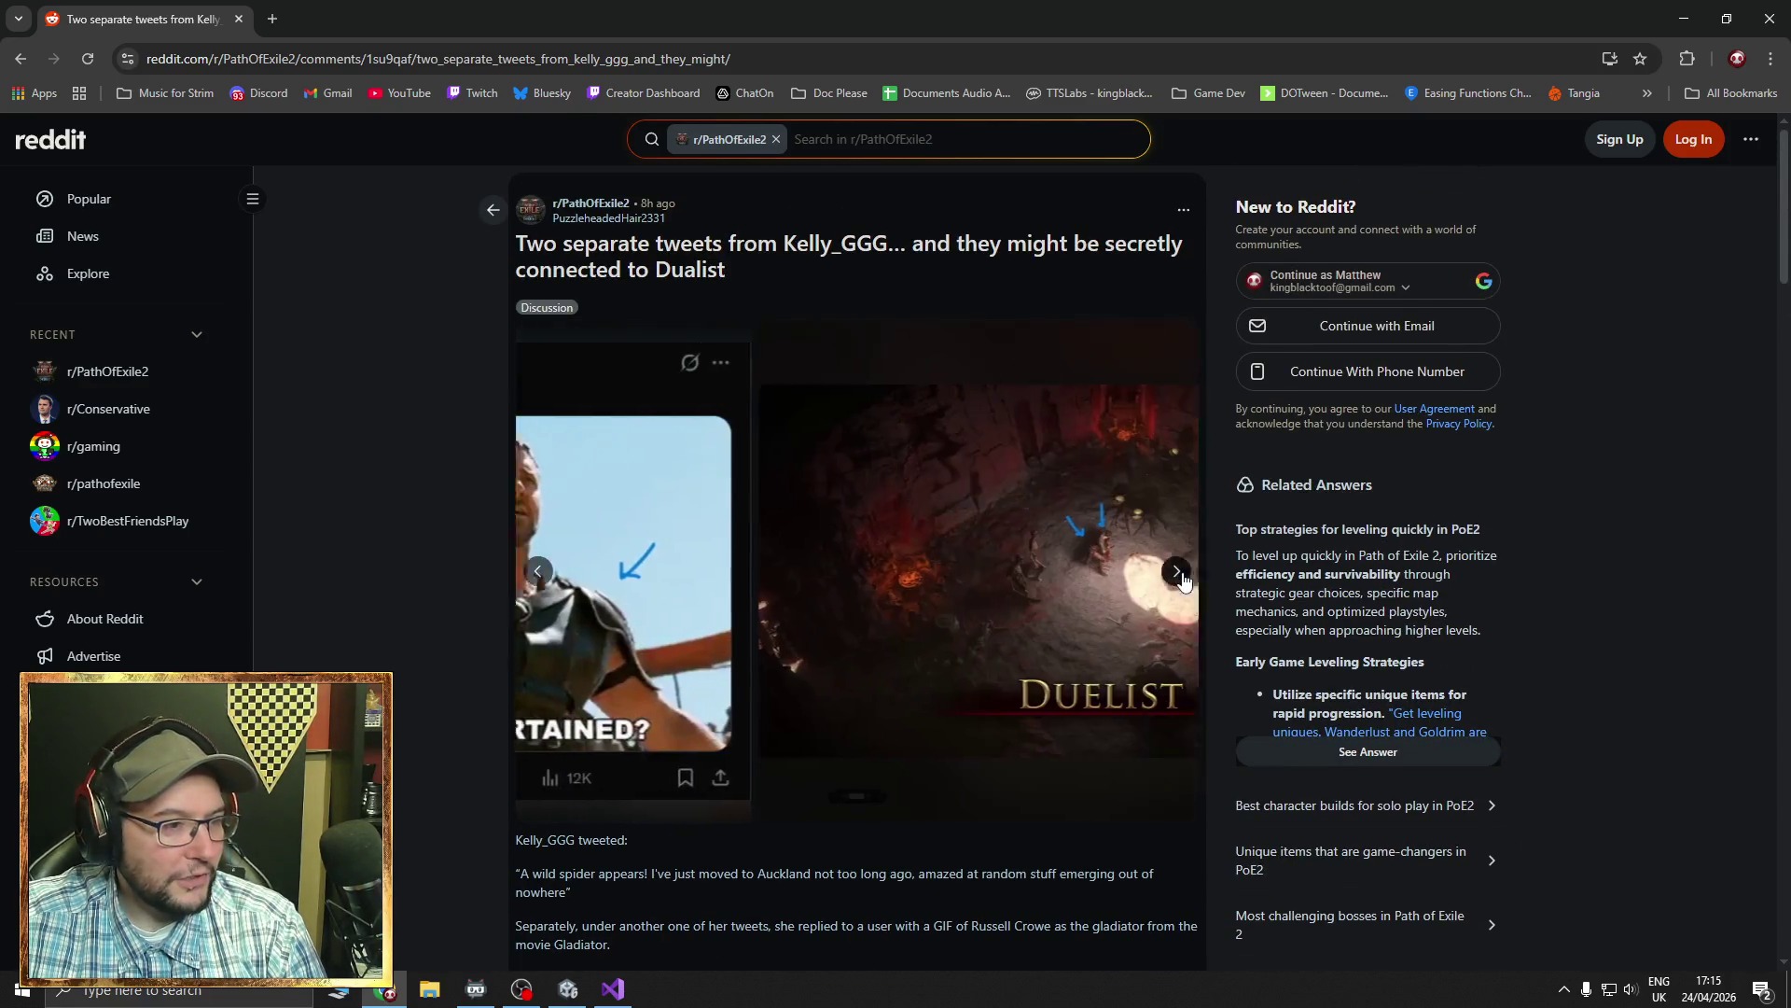
left_click(1177, 572)
left_click(1173, 578)
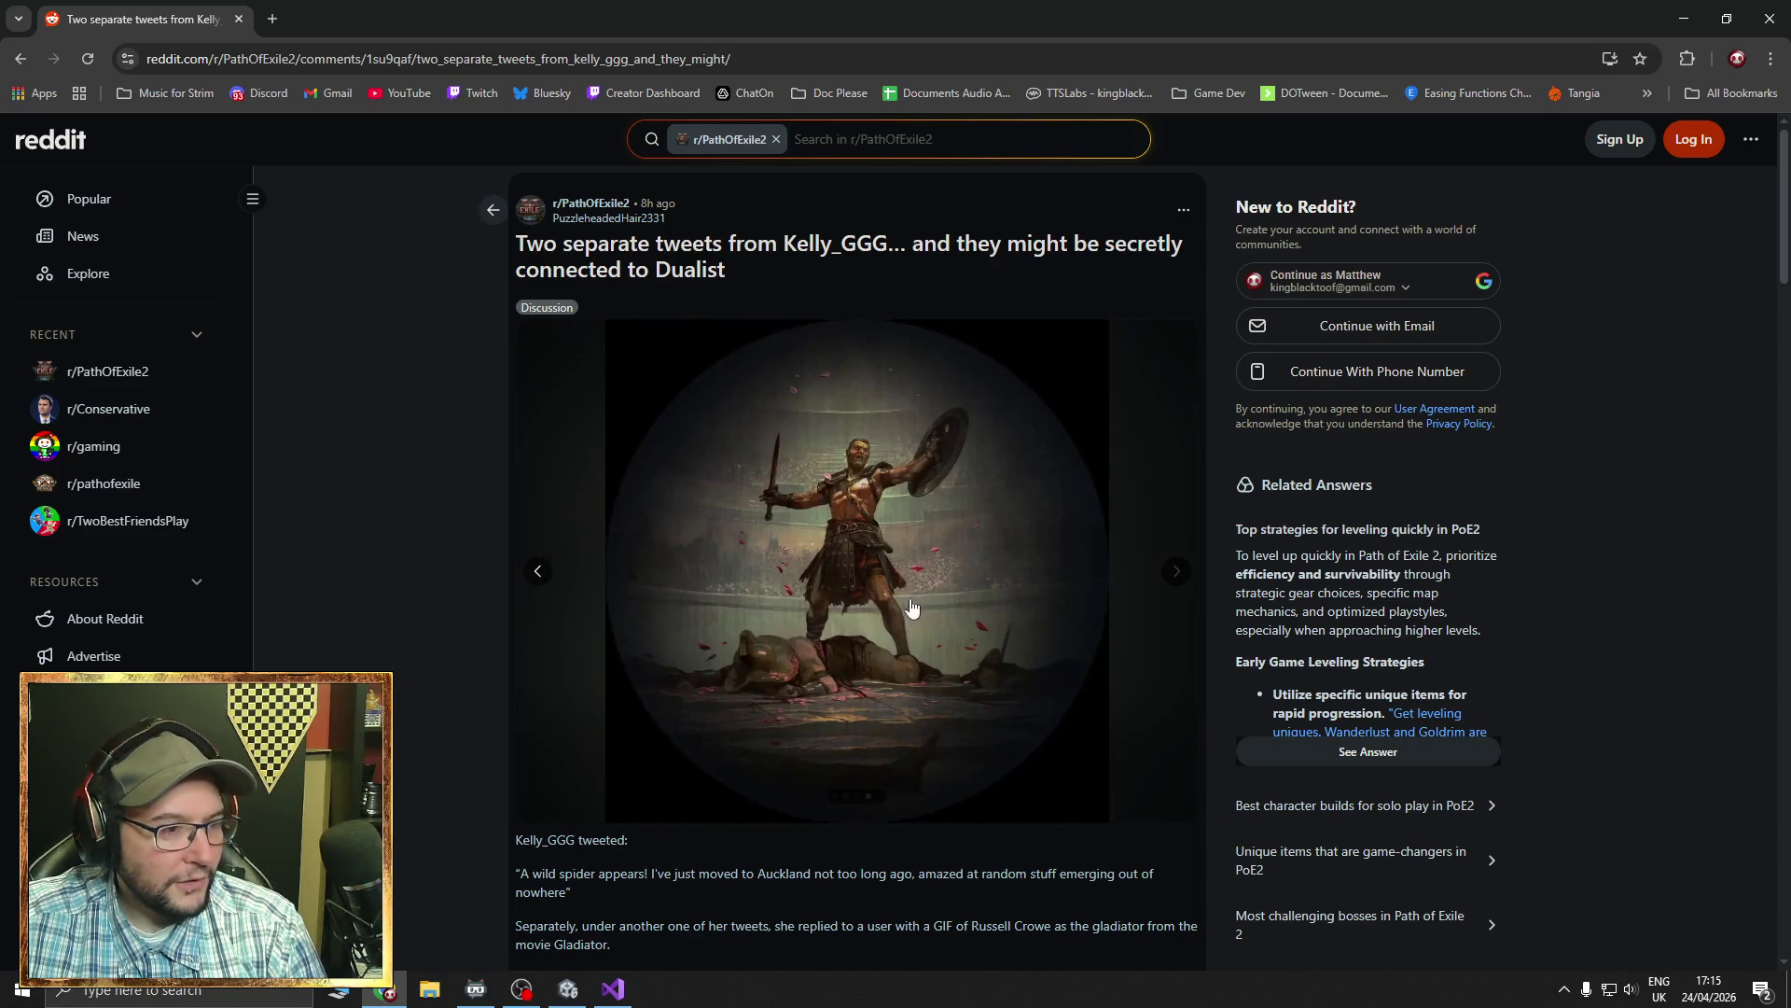
- Scroll back to the post title, open a new tab and close the Reddit thread
scroll(782, 604, "down", 8)
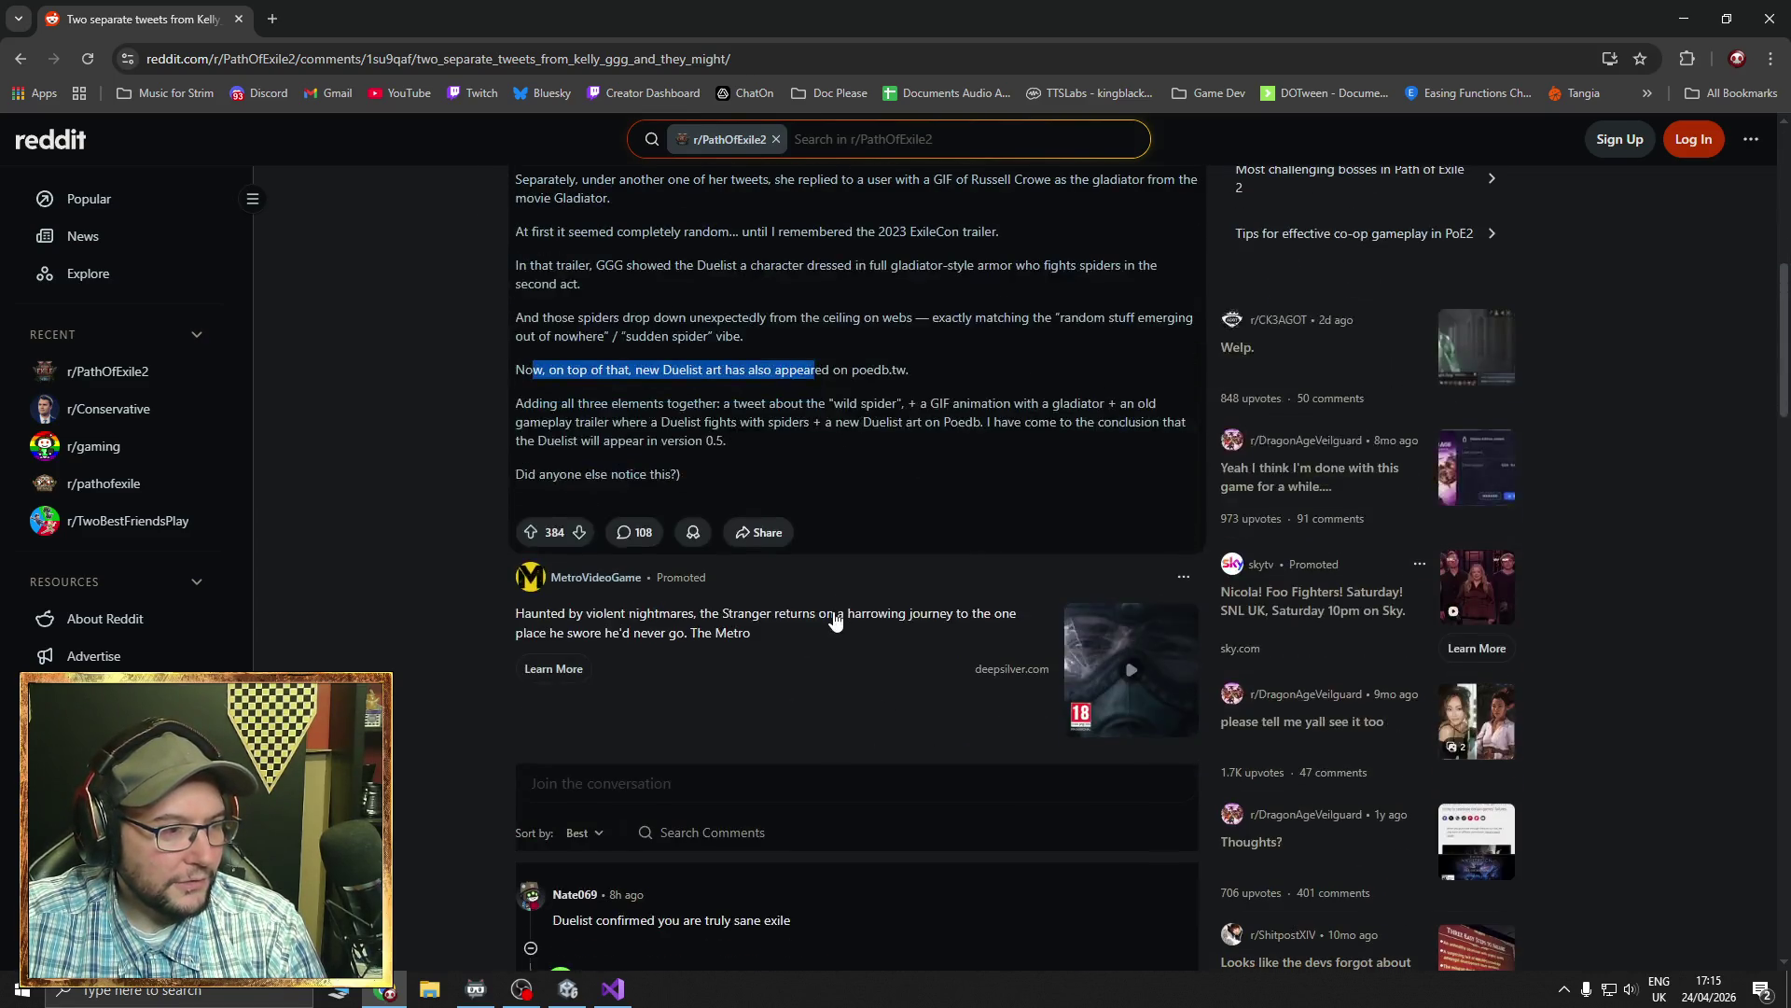
scroll(835, 620, "down", 1)
scroll(835, 620, "up", 1)
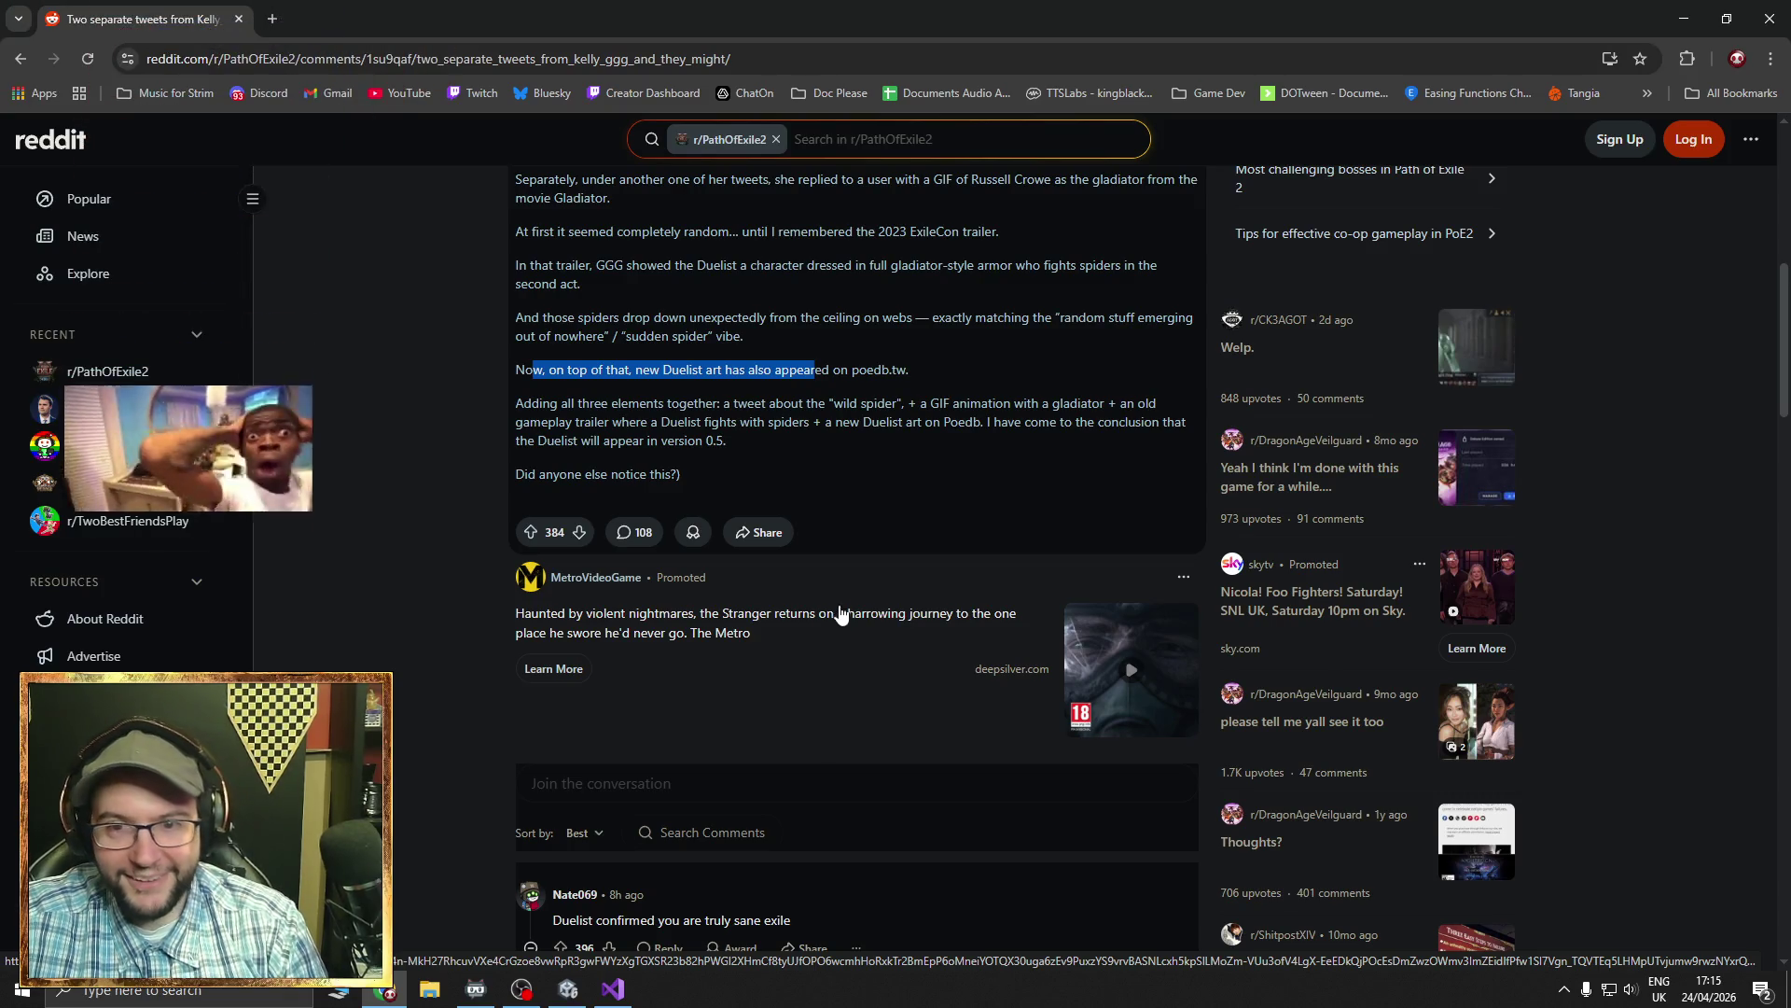
scroll(835, 621, "down", 4)
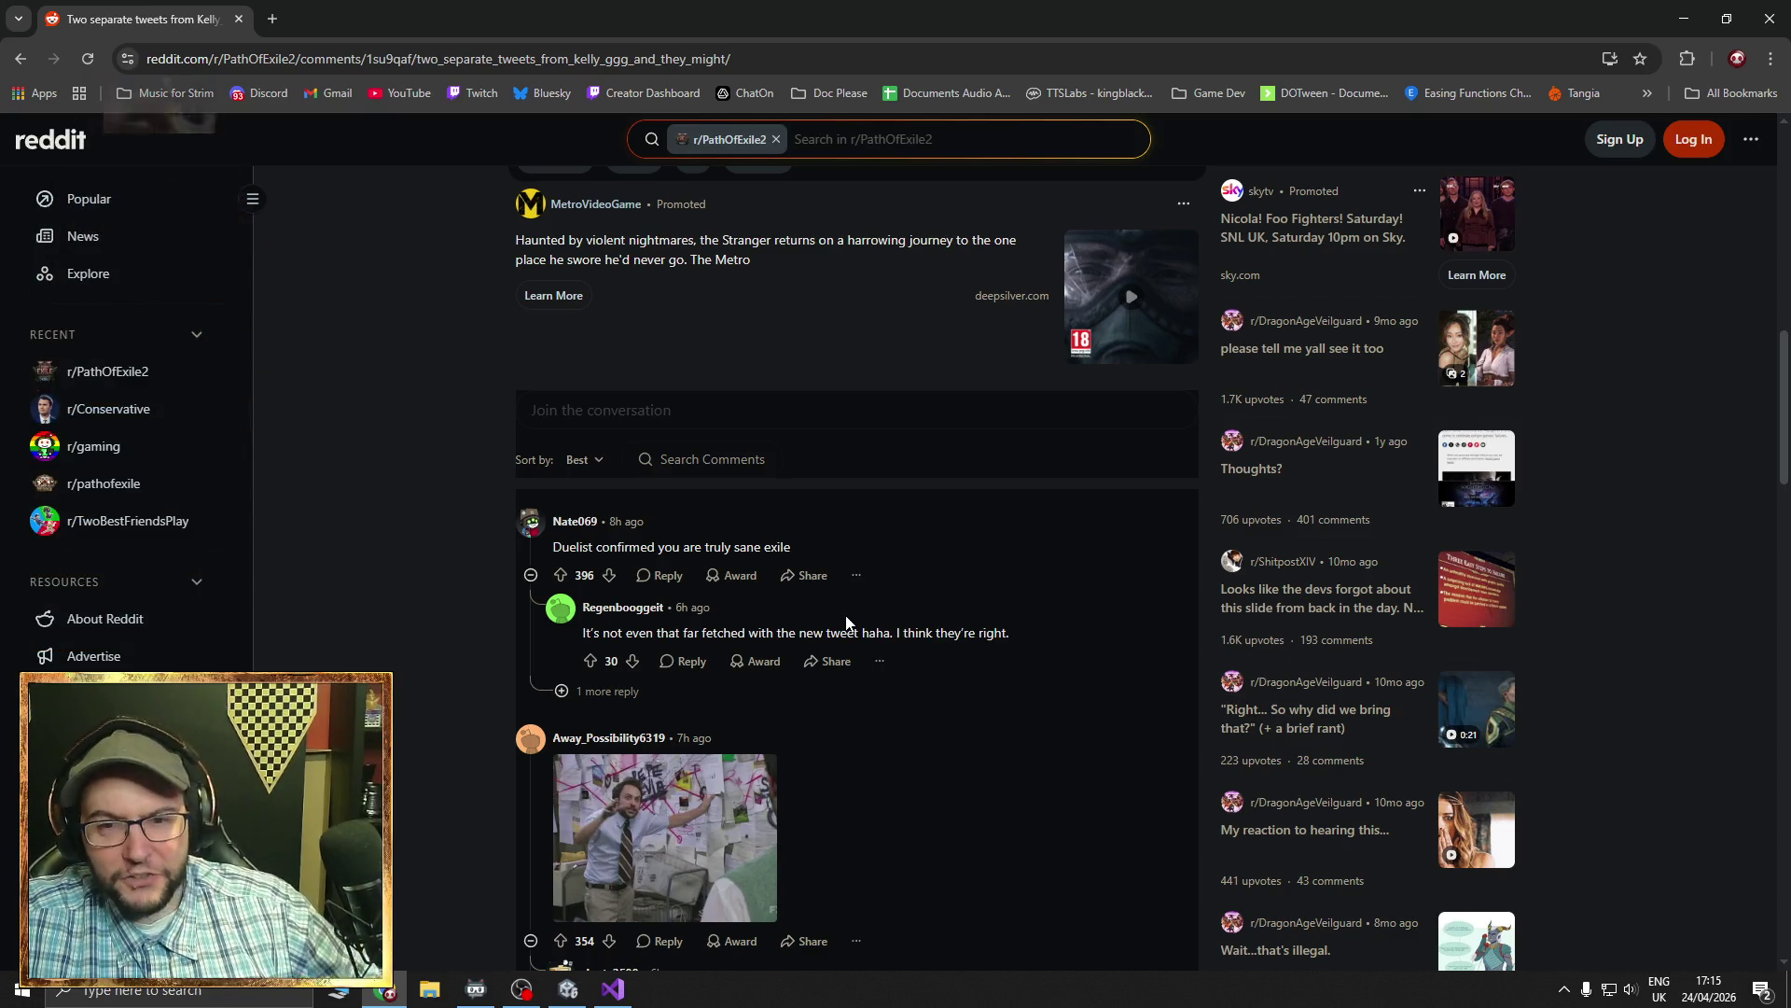
scroll(841, 616, "up", 10)
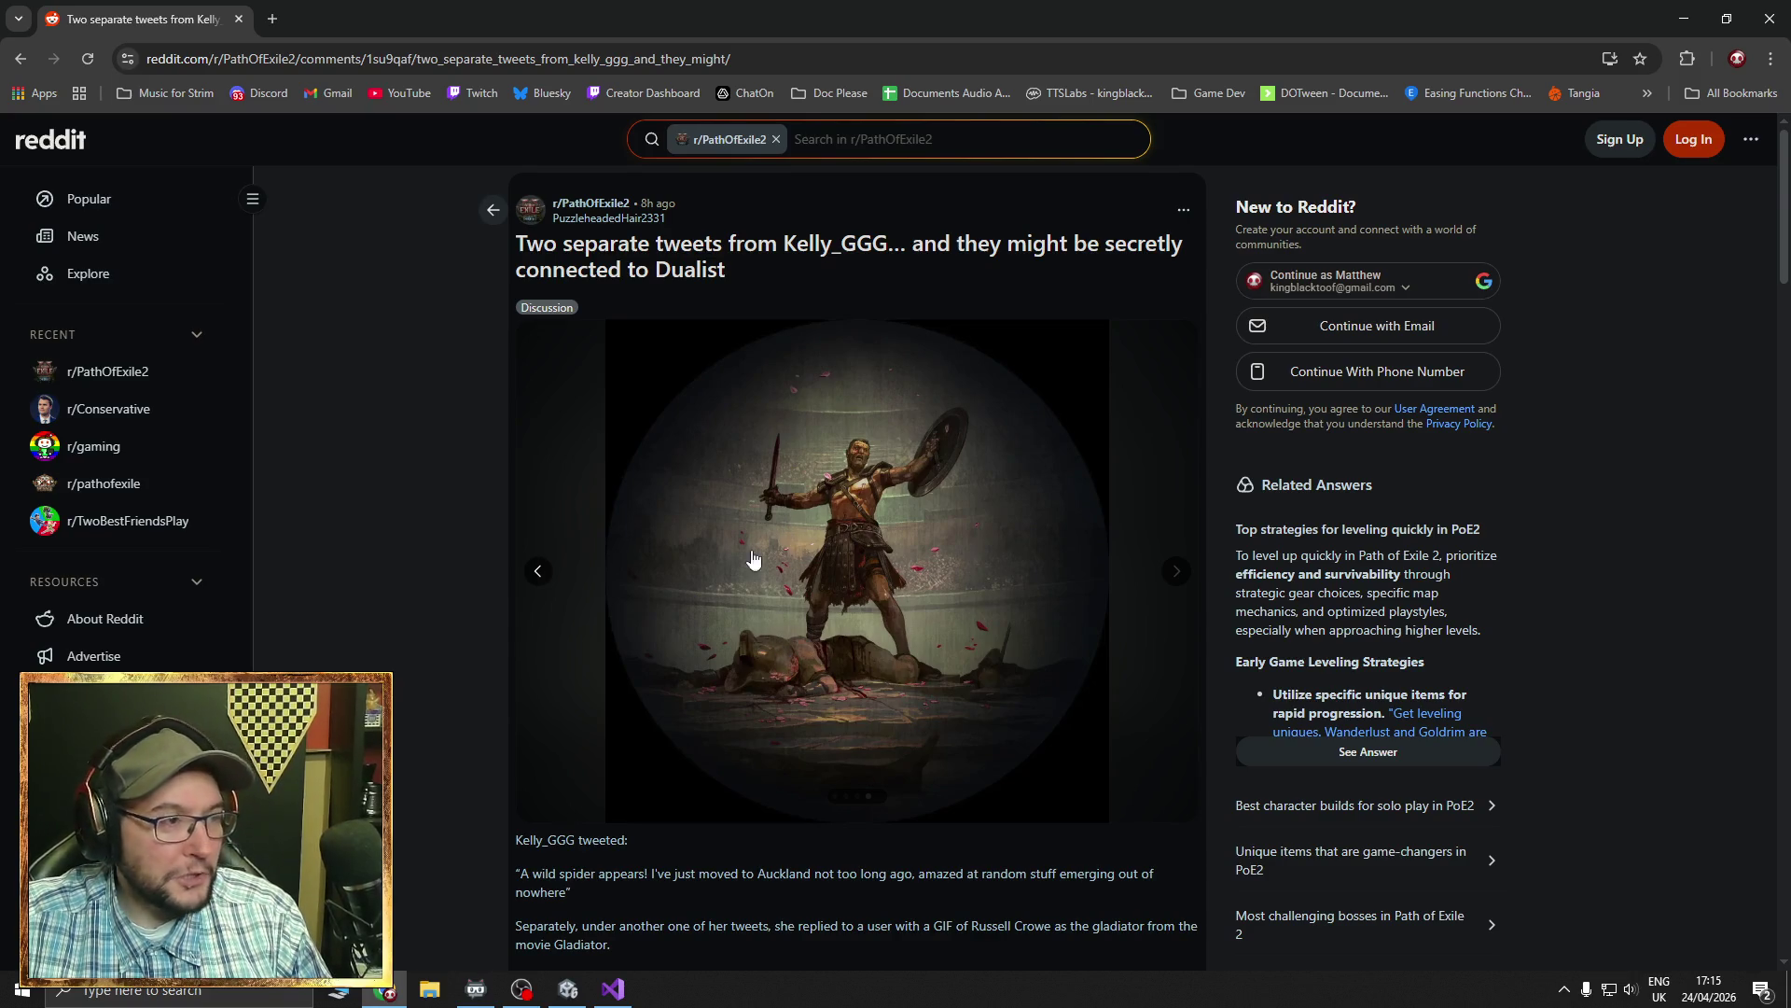
left_click(273, 21)
left_click(238, 18)
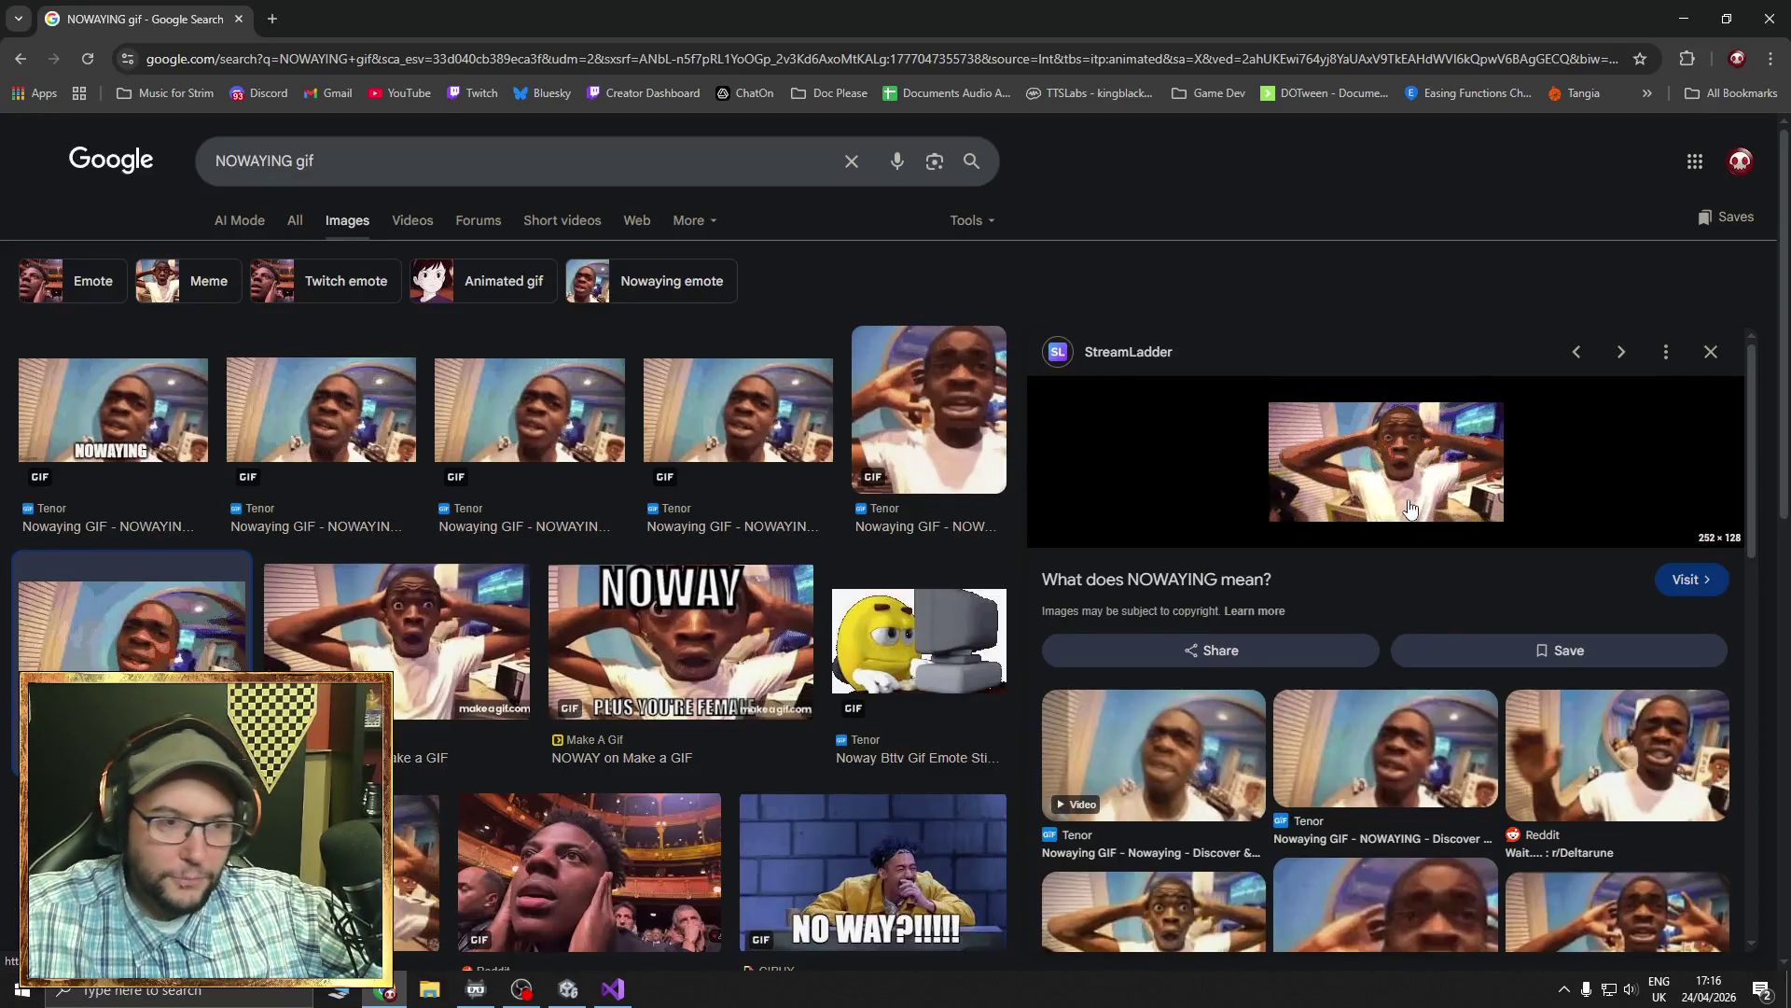
- Open the NOWAYING gif preview in its own Chrome tab
right_click(1413, 450)
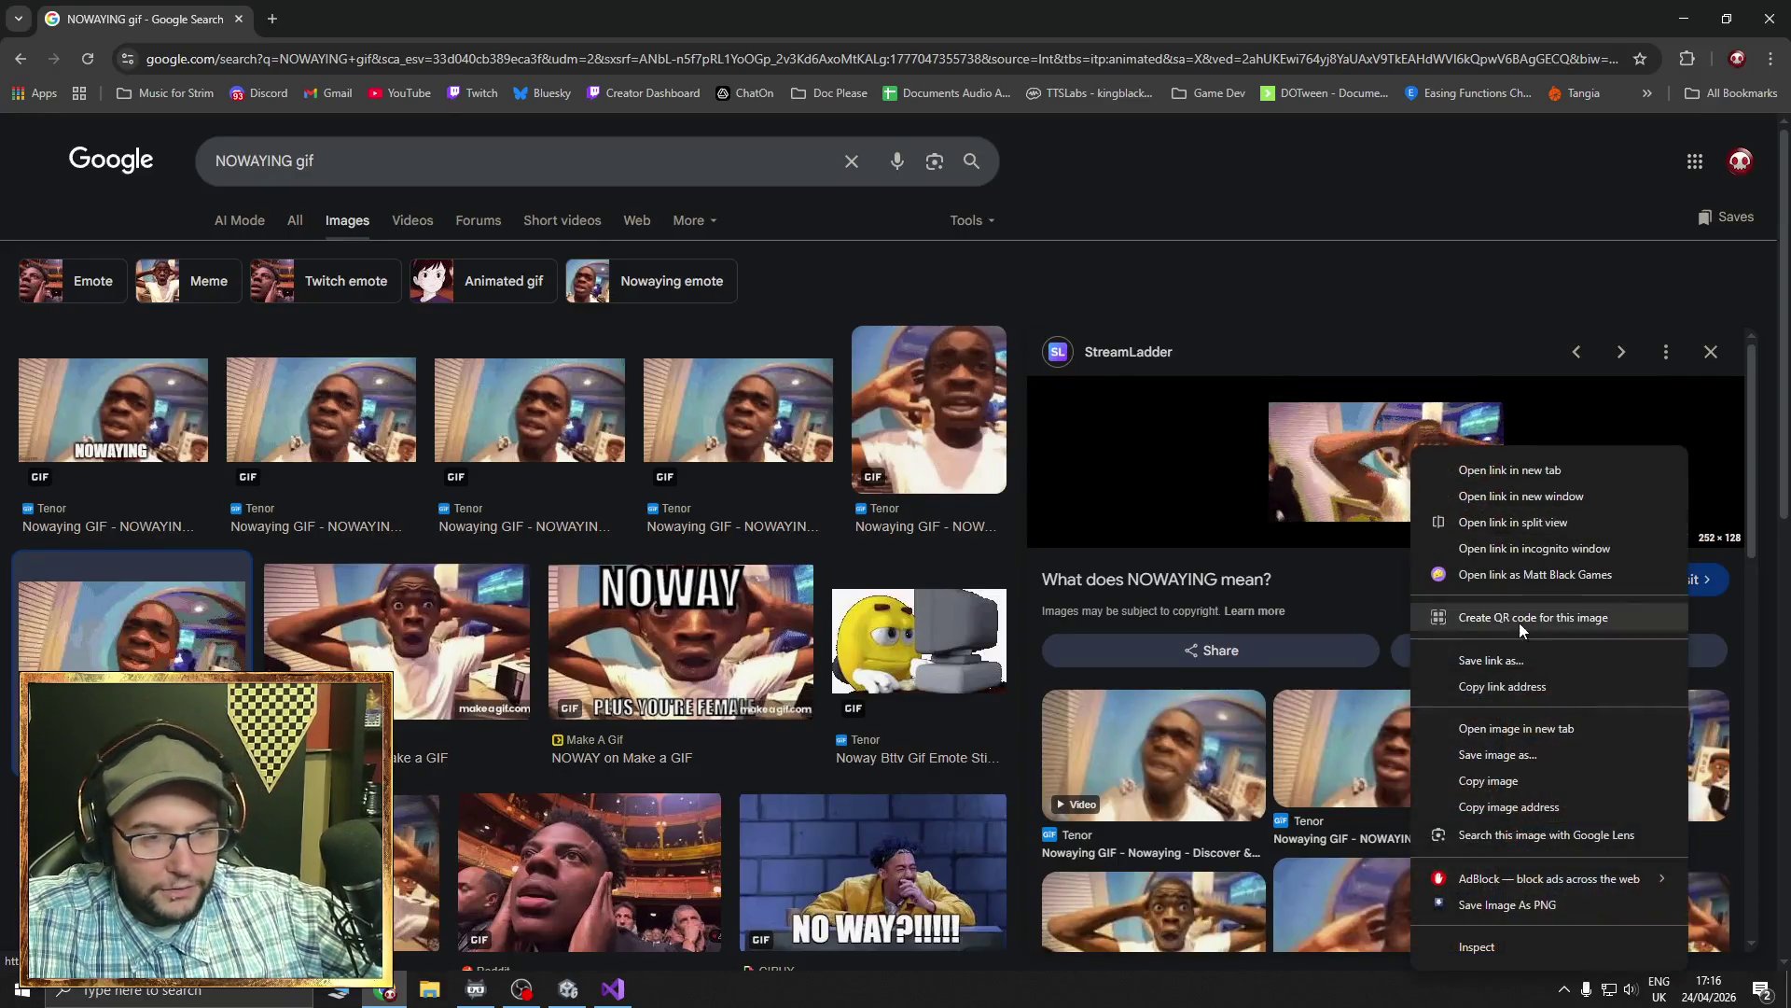
left_click(1545, 728)
left_click(364, 18)
scroll(951, 564, "up", 8, "ctrl")
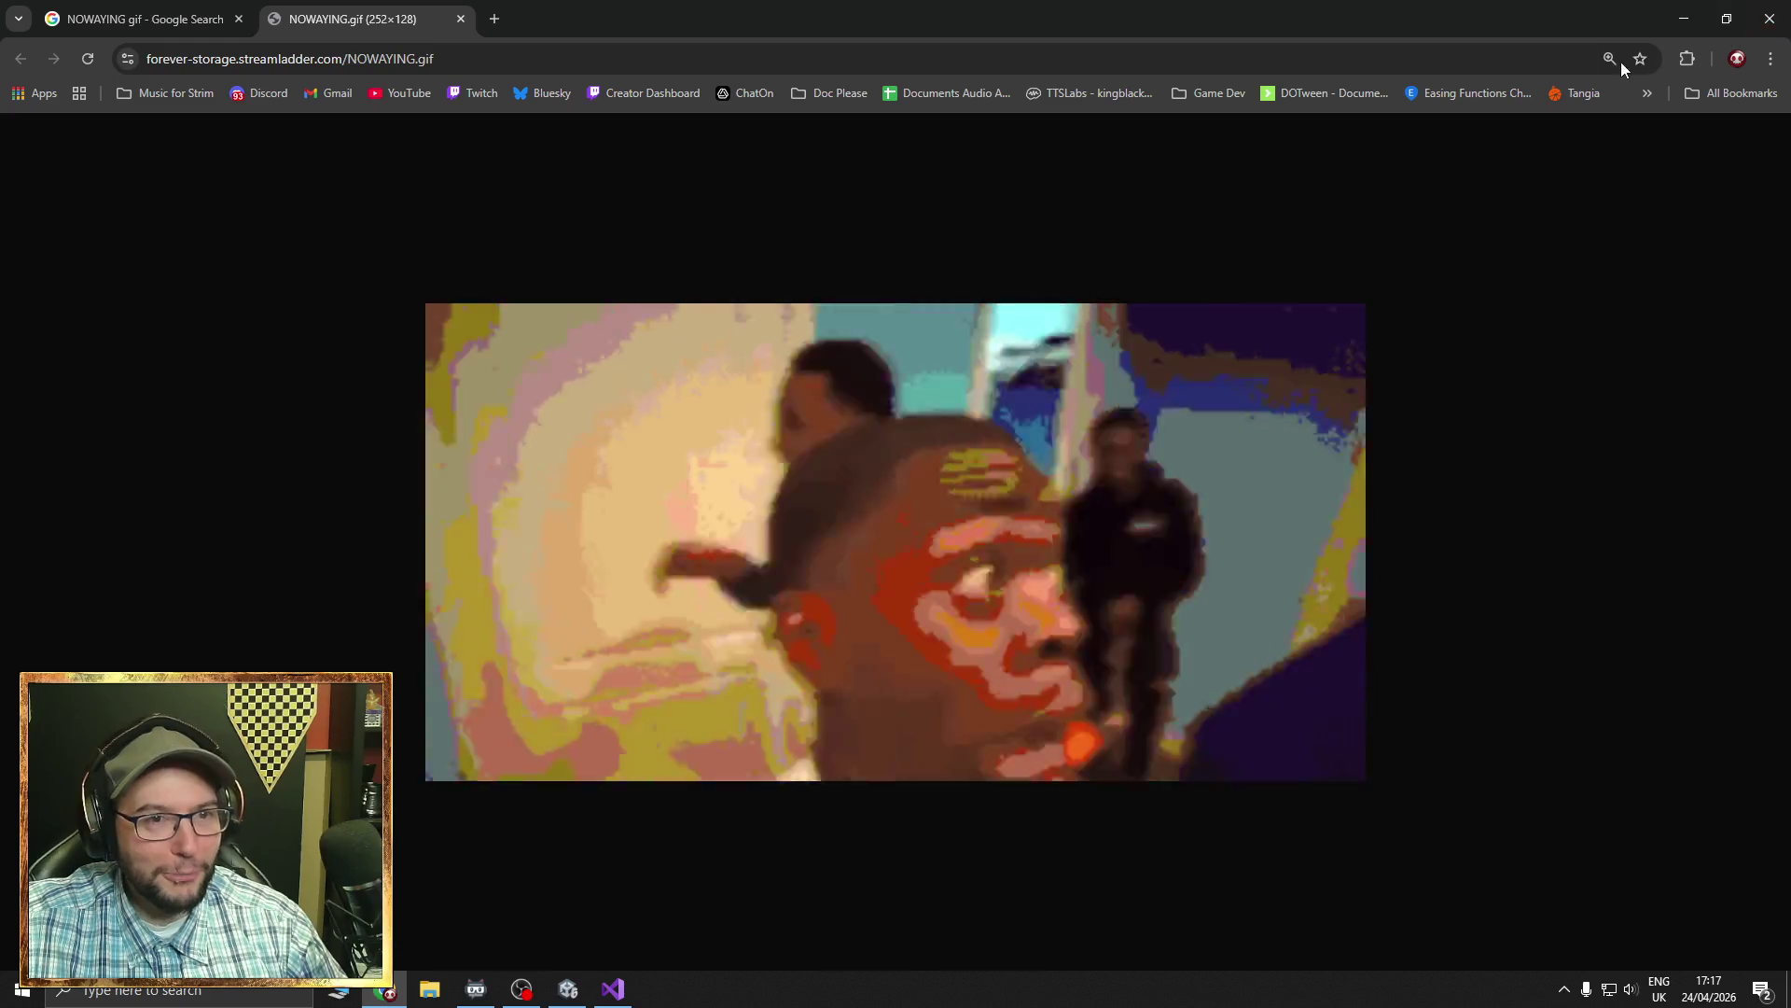
- Reset the page zoom to actual size, then close Chrome to return to Unity
left_click(1611, 59)
left_click(1617, 99)
left_click(1784, 25)
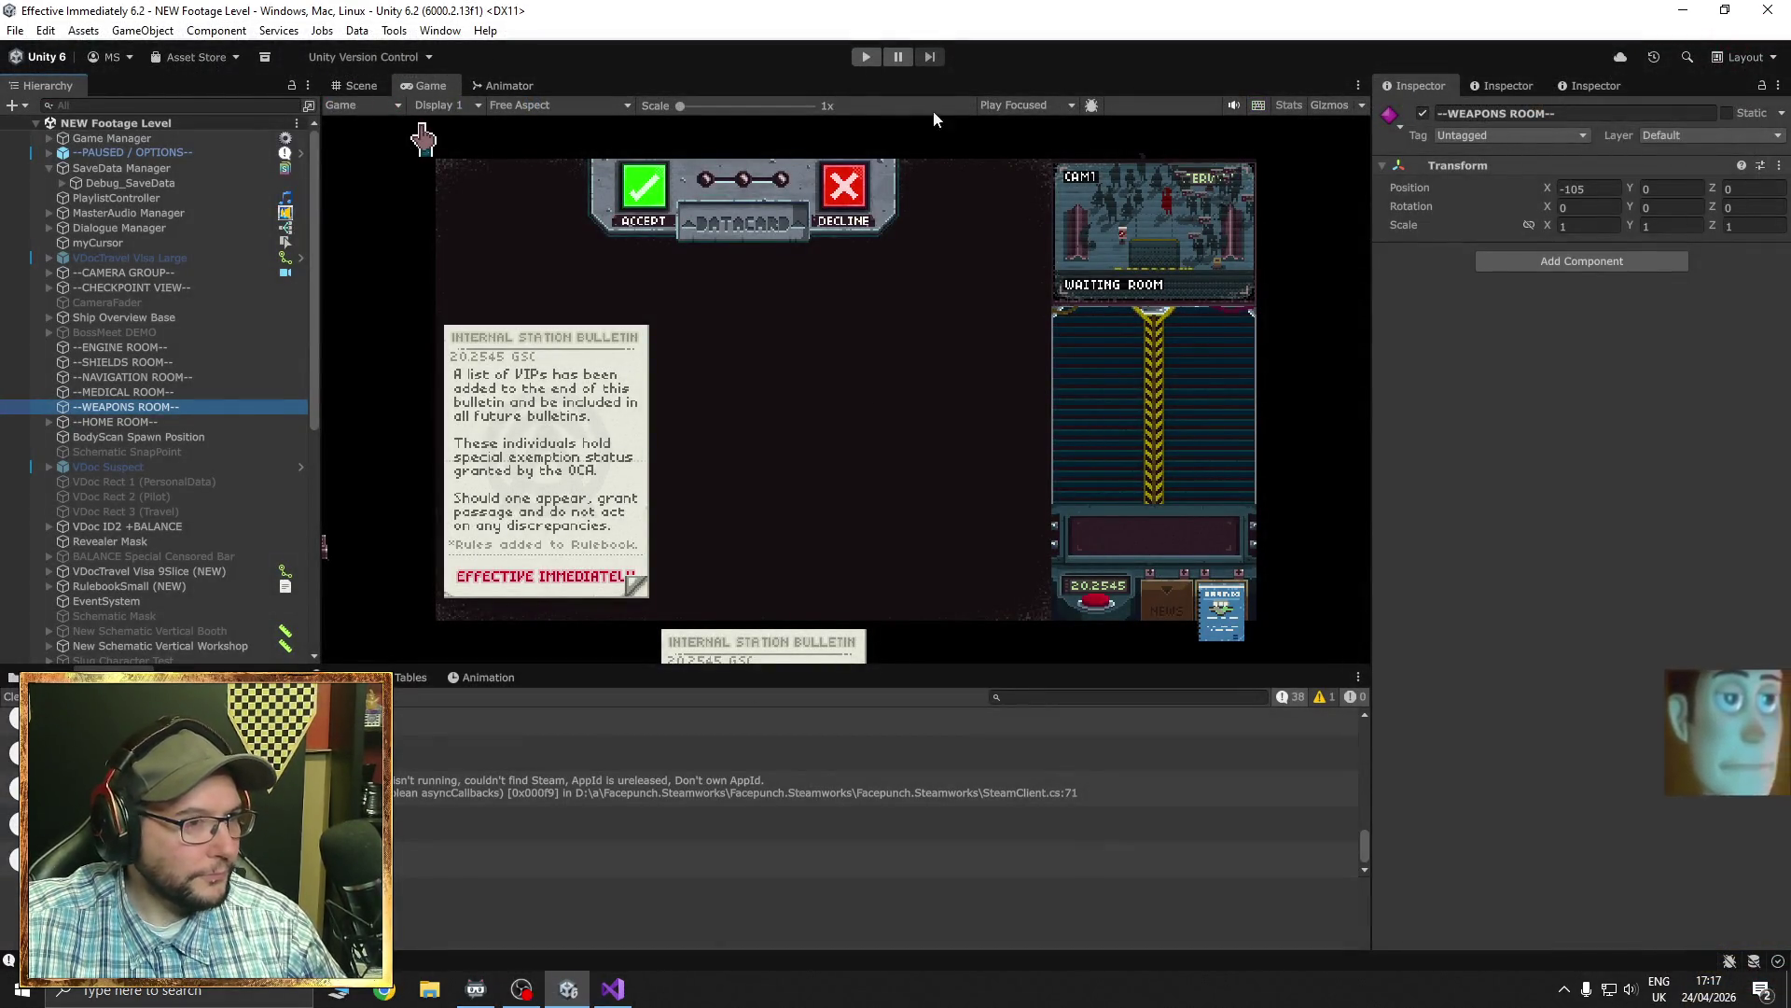
- Set the Game view to Play Maximized and run NEW Footage Level in Play mode
left_click(1050, 104)
left_click(1036, 141)
left_click(866, 57)
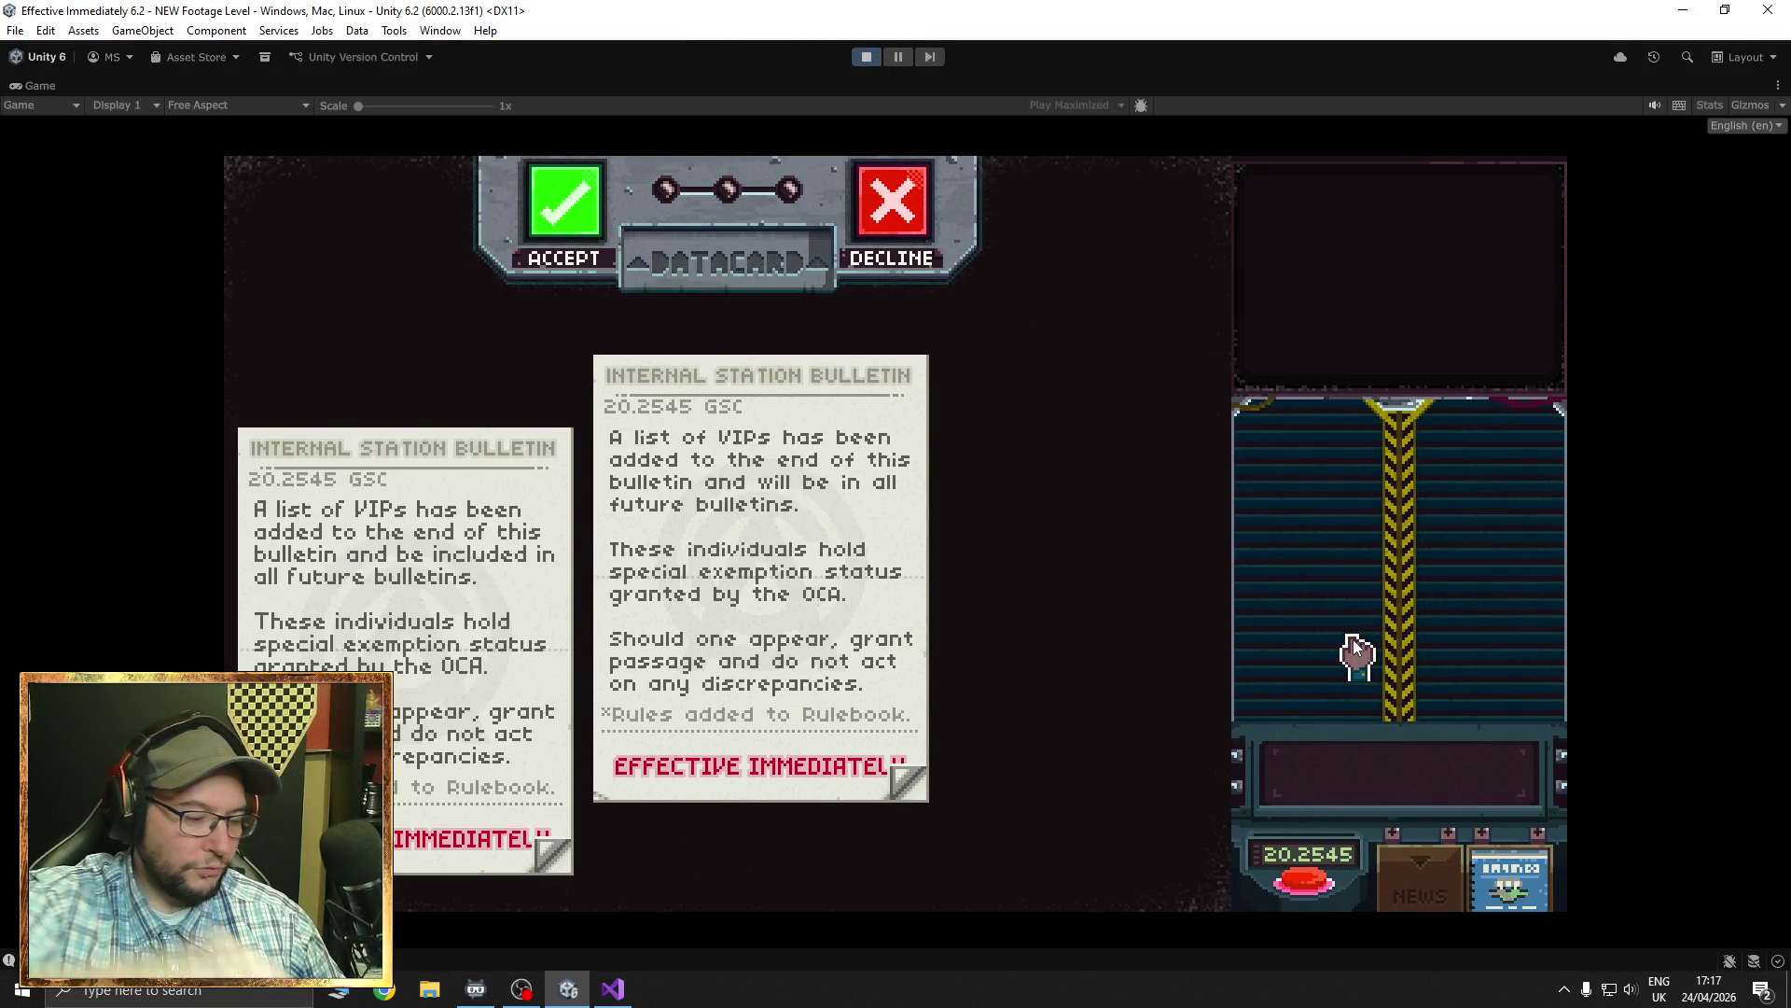
- Switch the bulletins to the readable font, start the shift, turn the handbook page and insert the traveller's datacard
key("f")
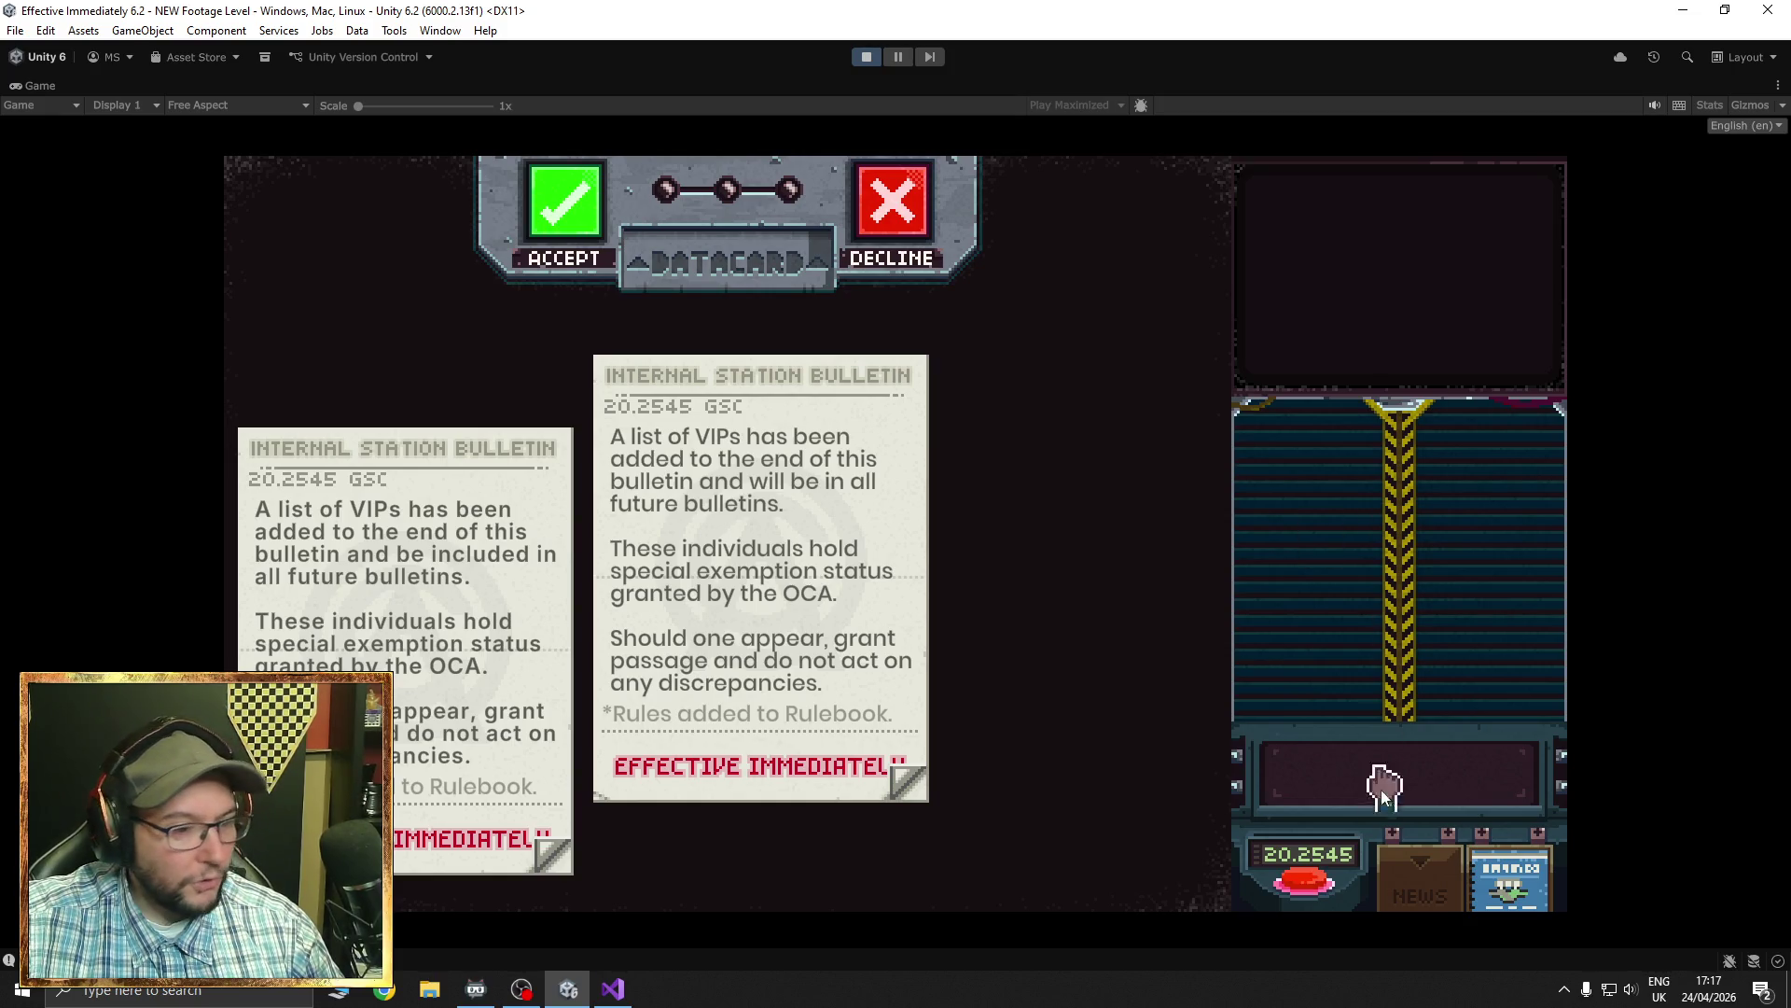
left_click(1304, 886)
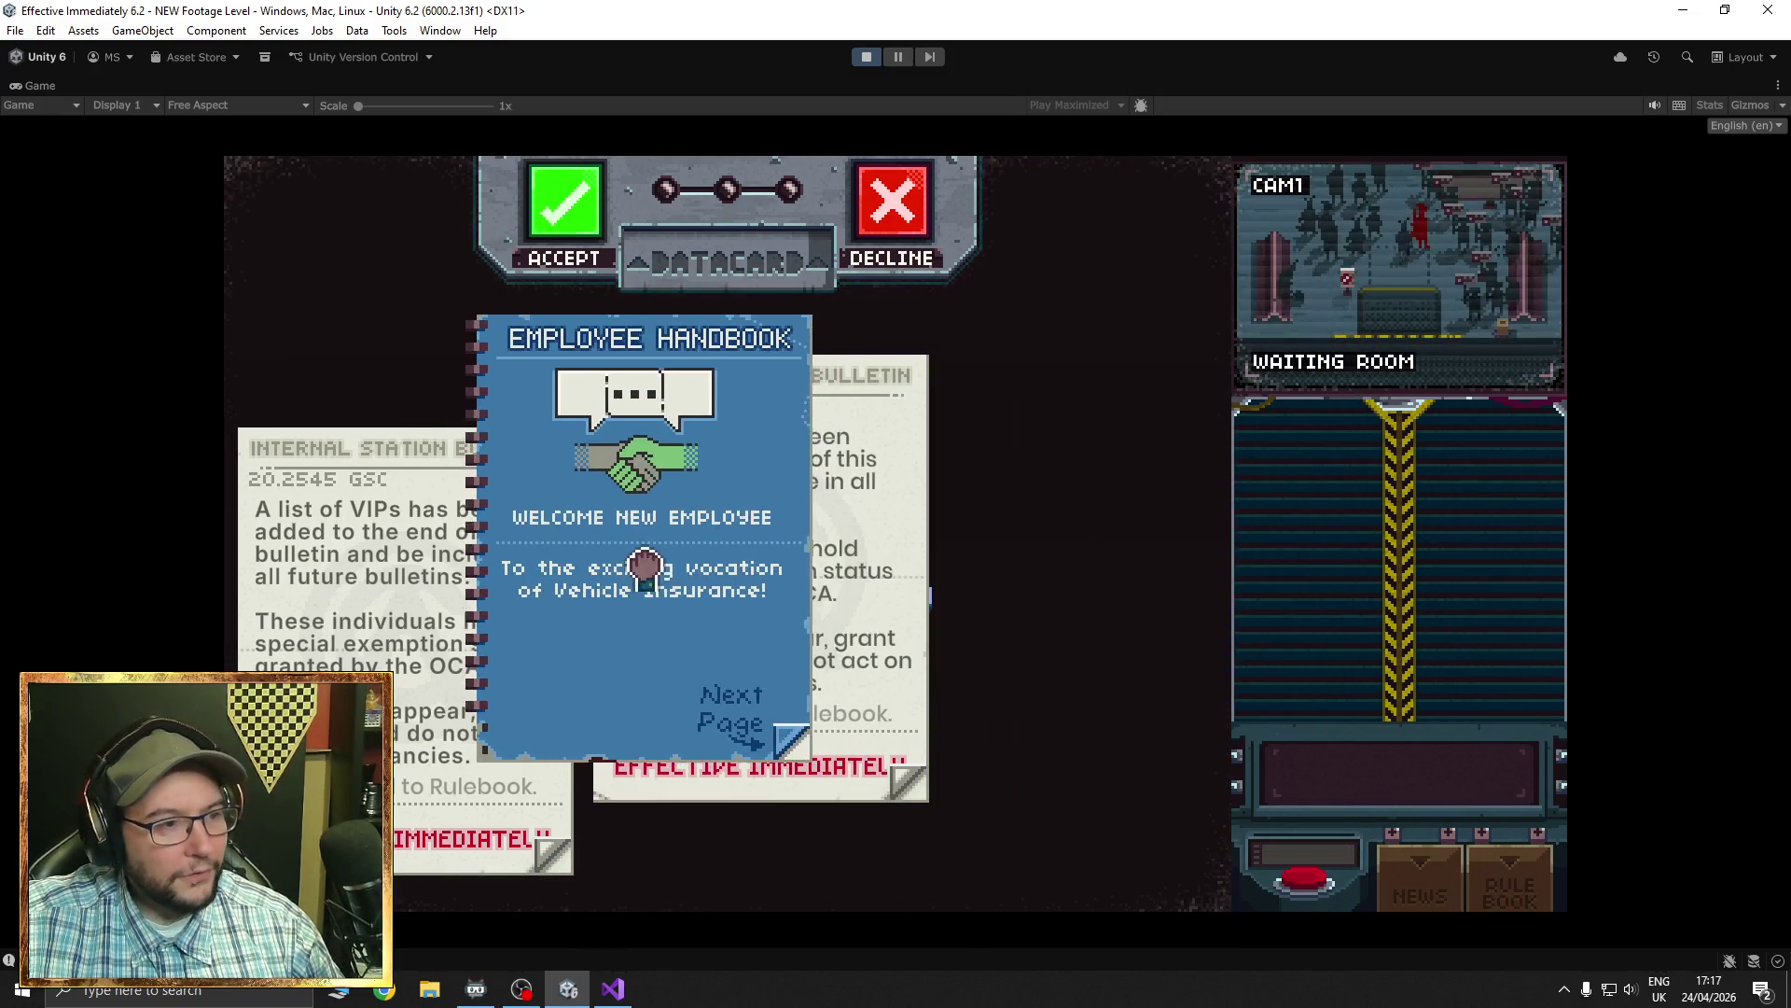
left_click(793, 742)
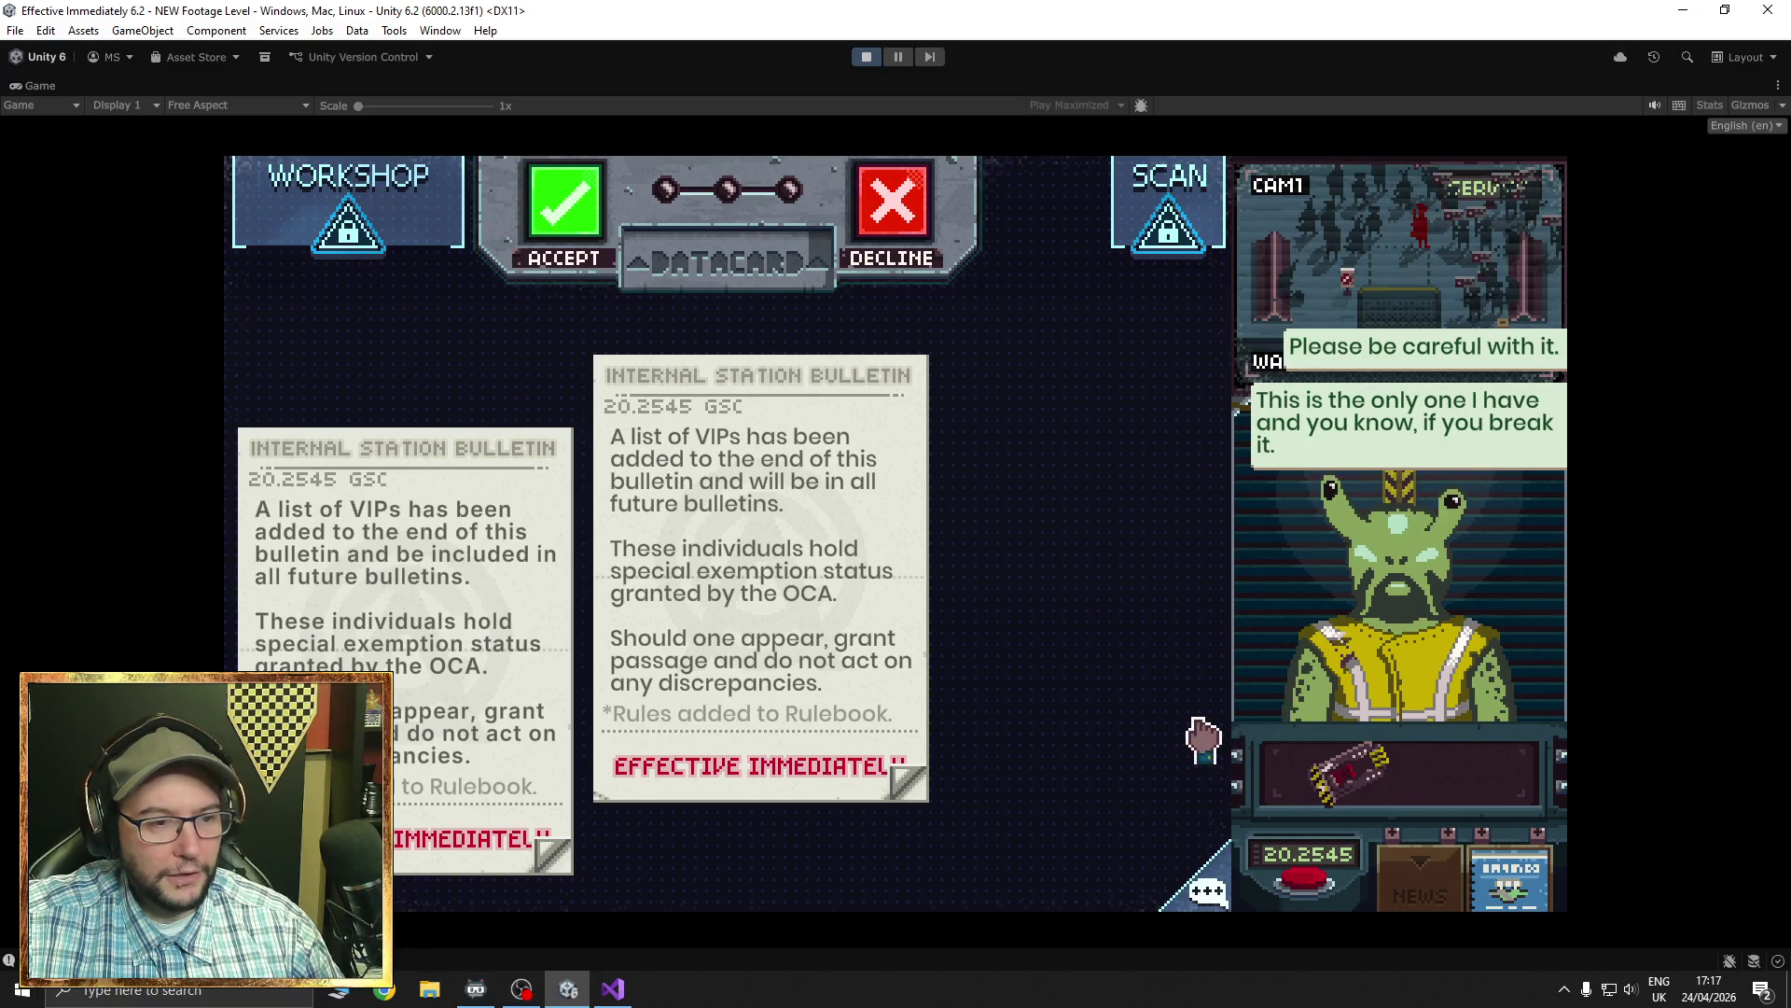
mouse_move(1338, 775)
left_mouse_down()
mouse_move(746, 448)
mouse_move(814, 597)
left_mouse_up()
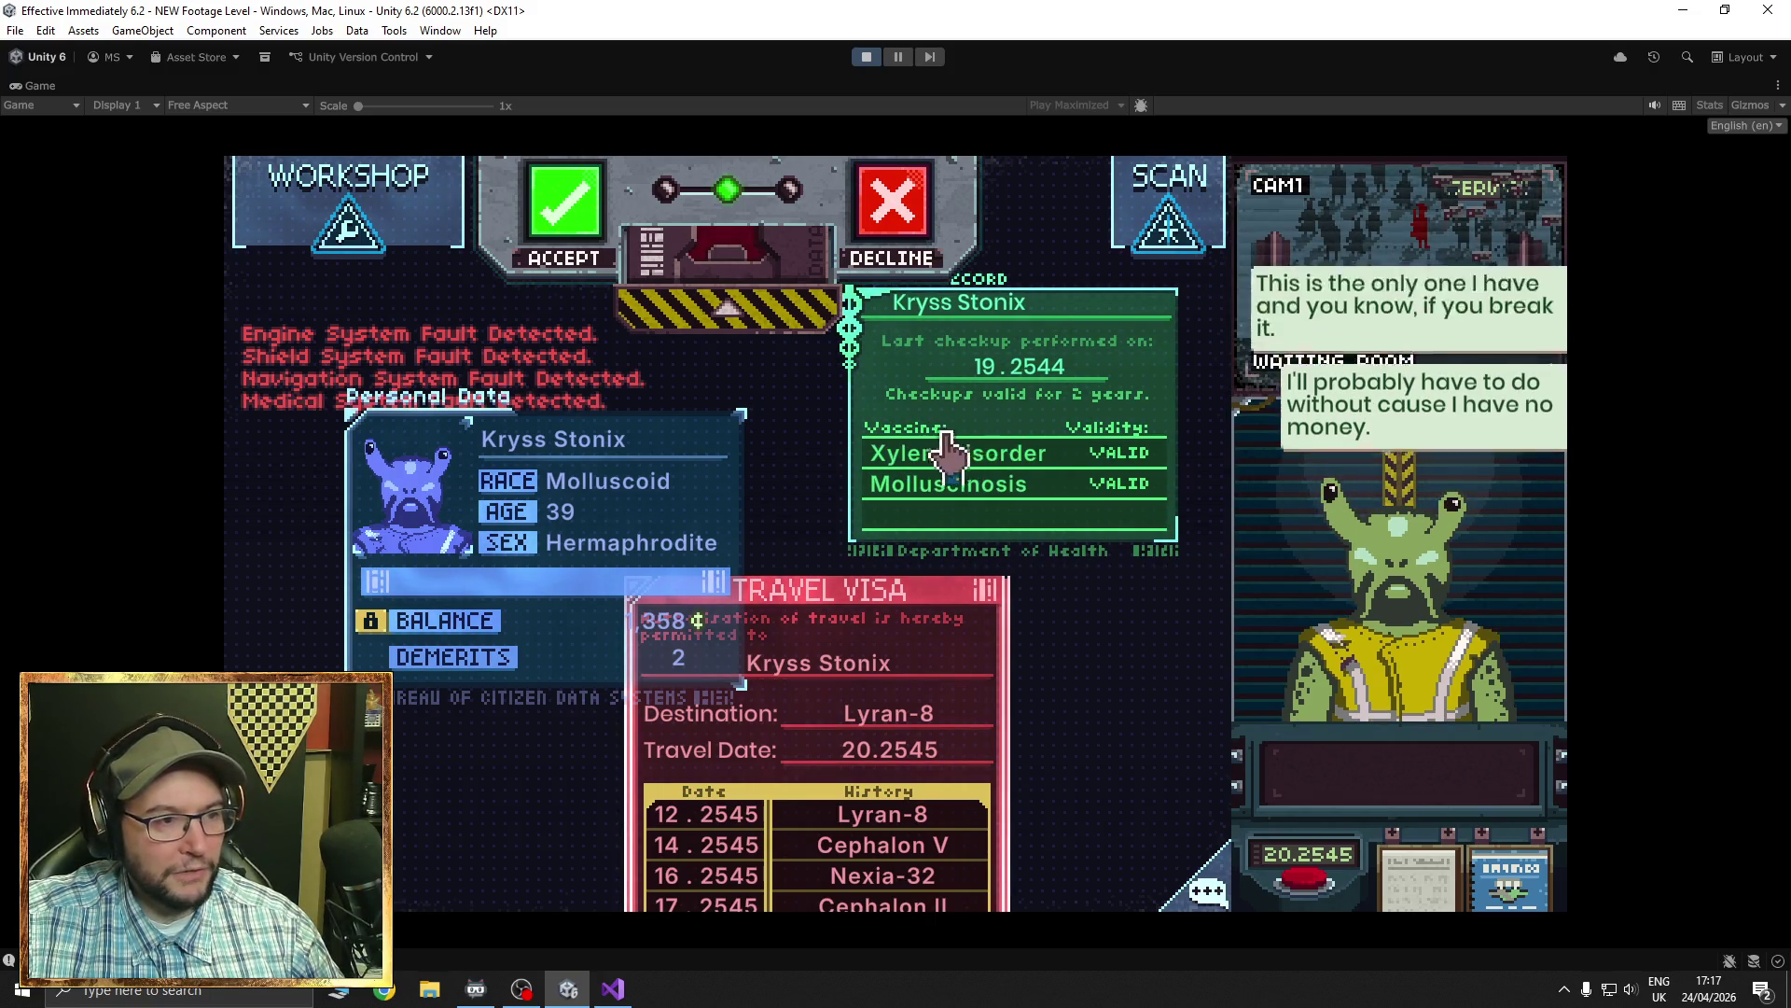
- Move the Personal Data document aside, then in the pause menu lower Speech Speed to SLOW and raise it back to INSTANT
left_click_drag(593, 549, 499, 602)
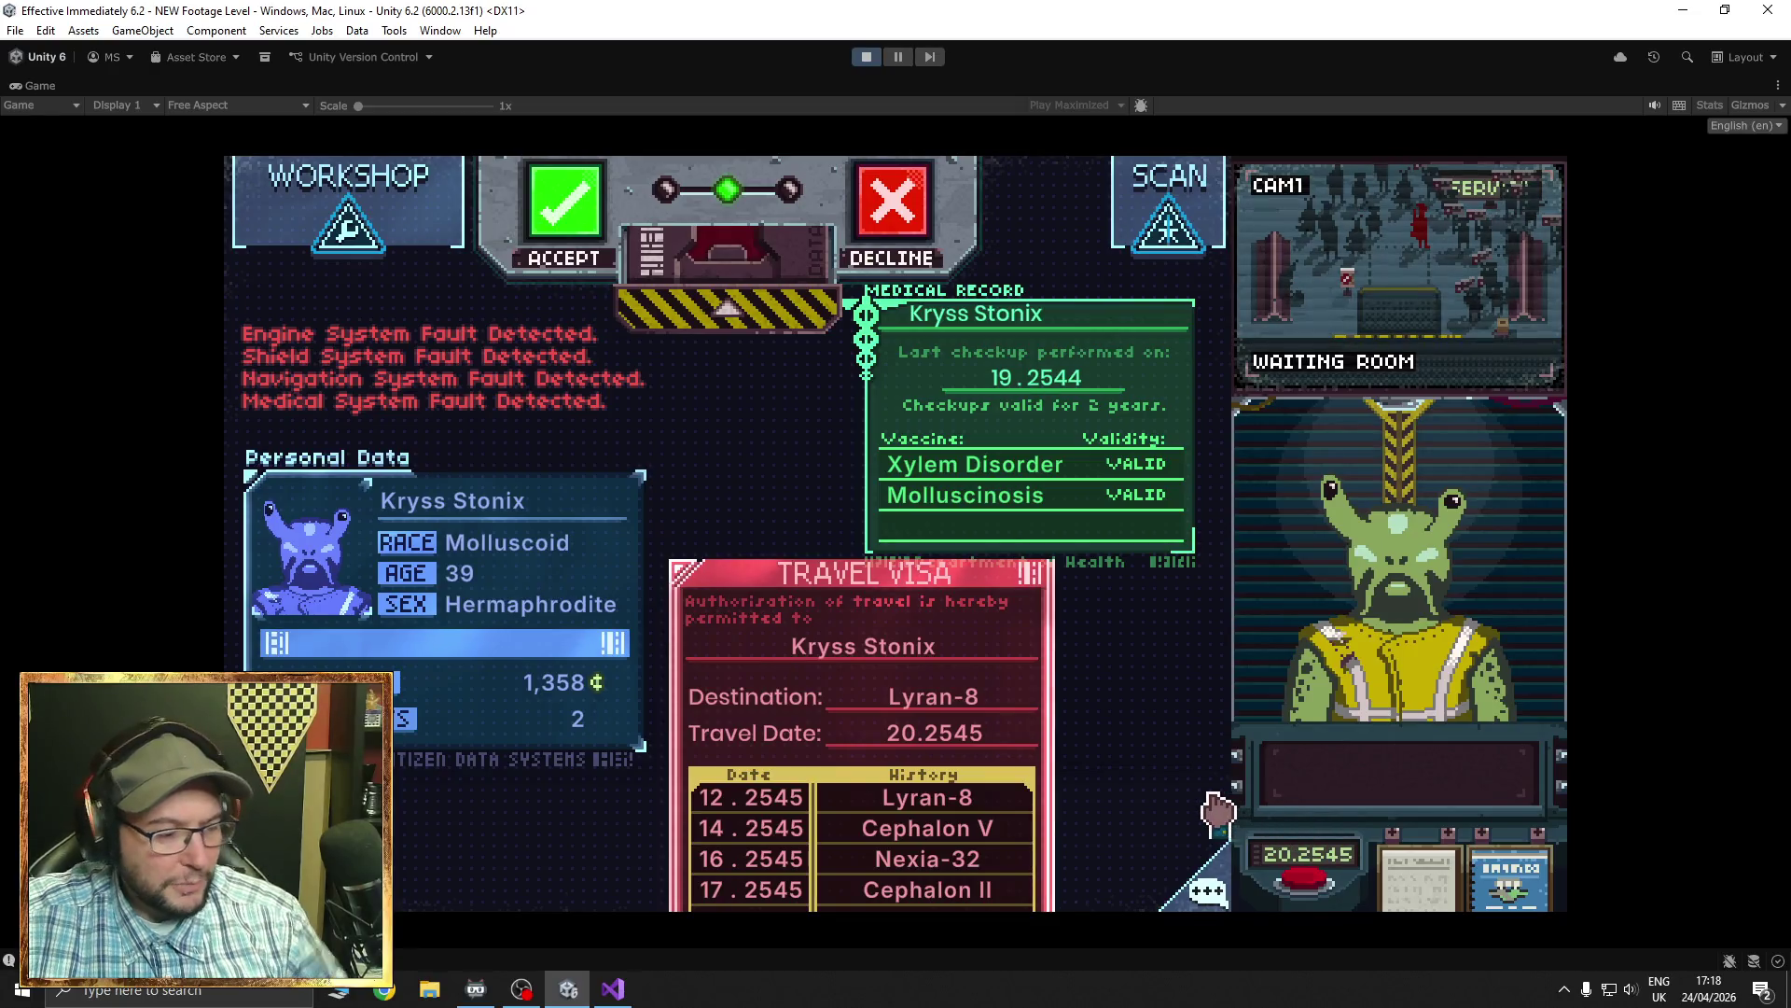
key("Escape")
left_click(1105, 429)
left_click(1105, 429)
left_click(1250, 429)
left_click(1250, 430)
- Resume, decline the traveller and stop Play mode
key("Escape")
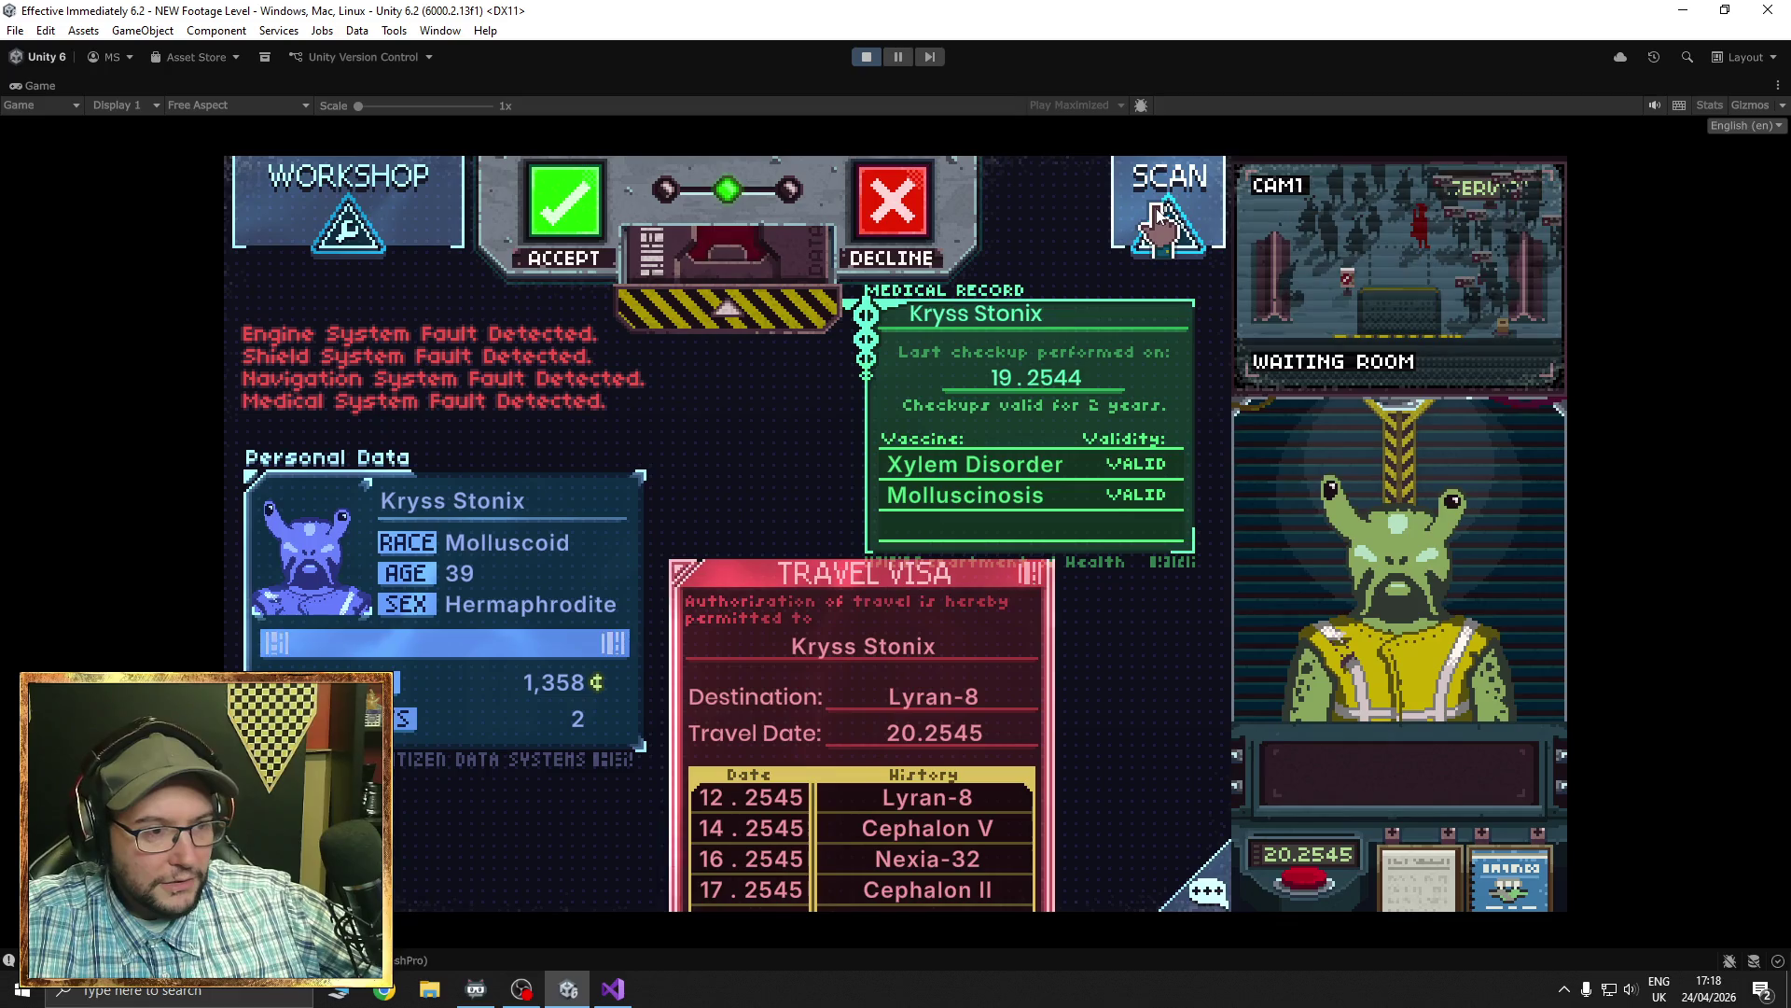
left_click(872, 224)
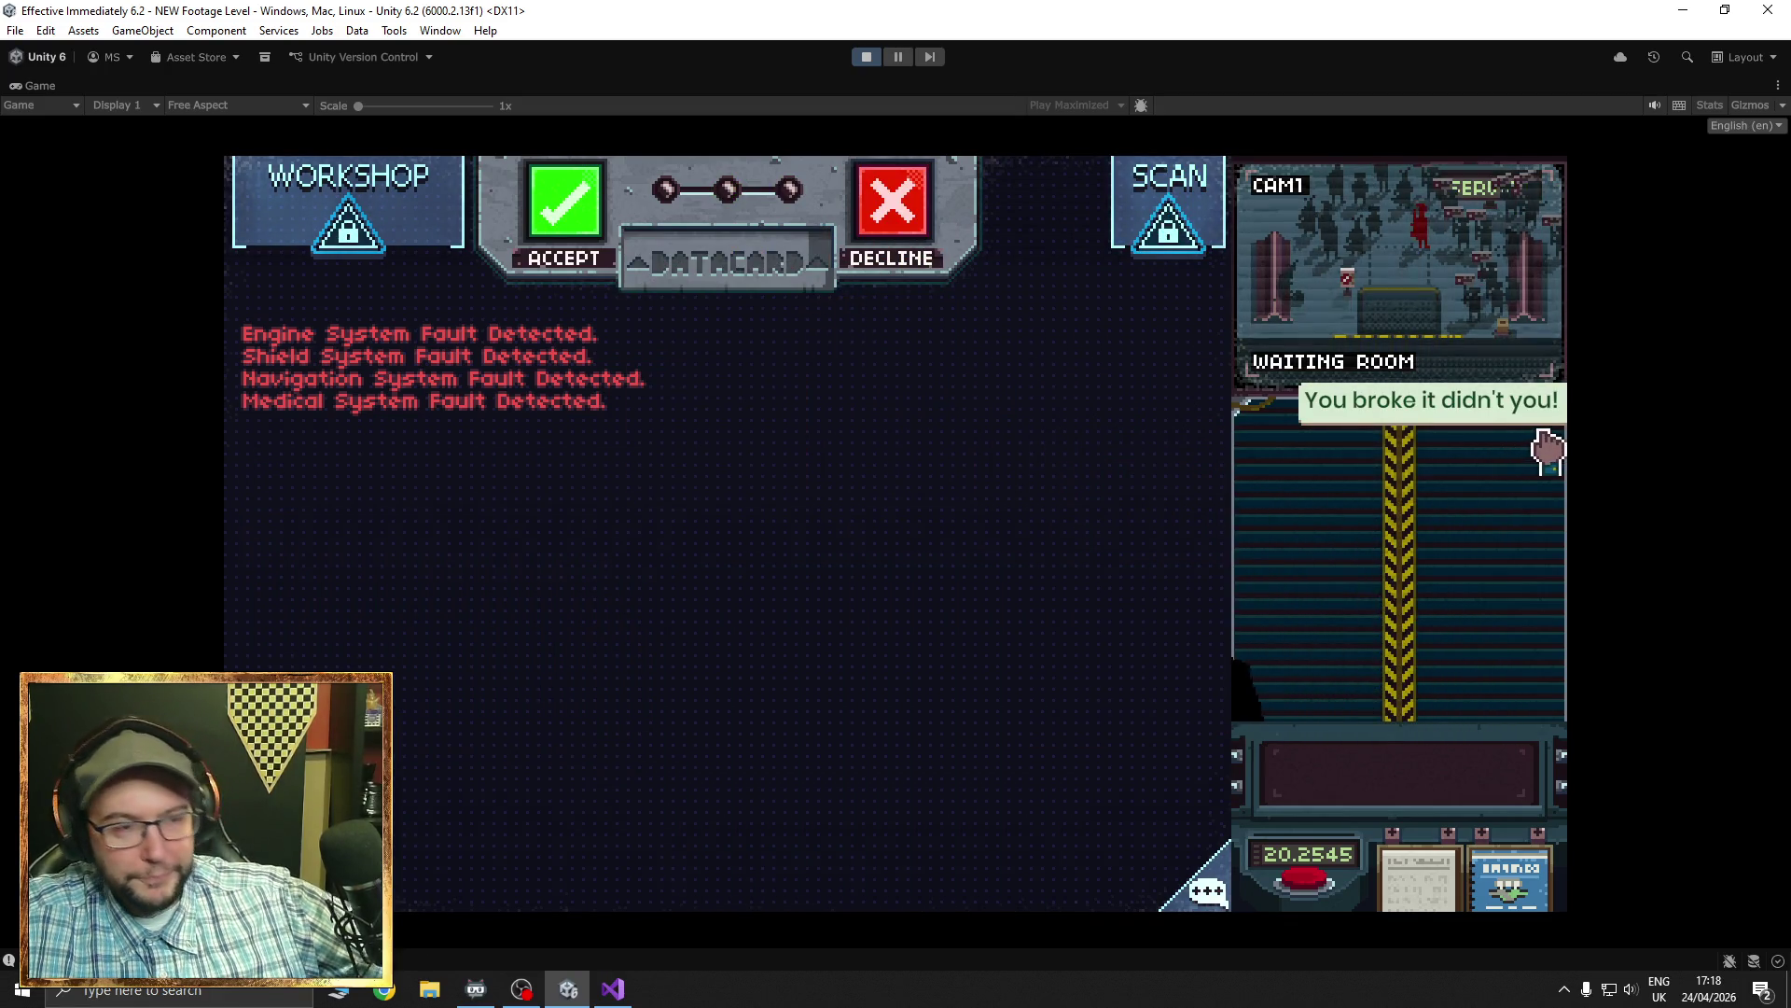
left_click(866, 58)
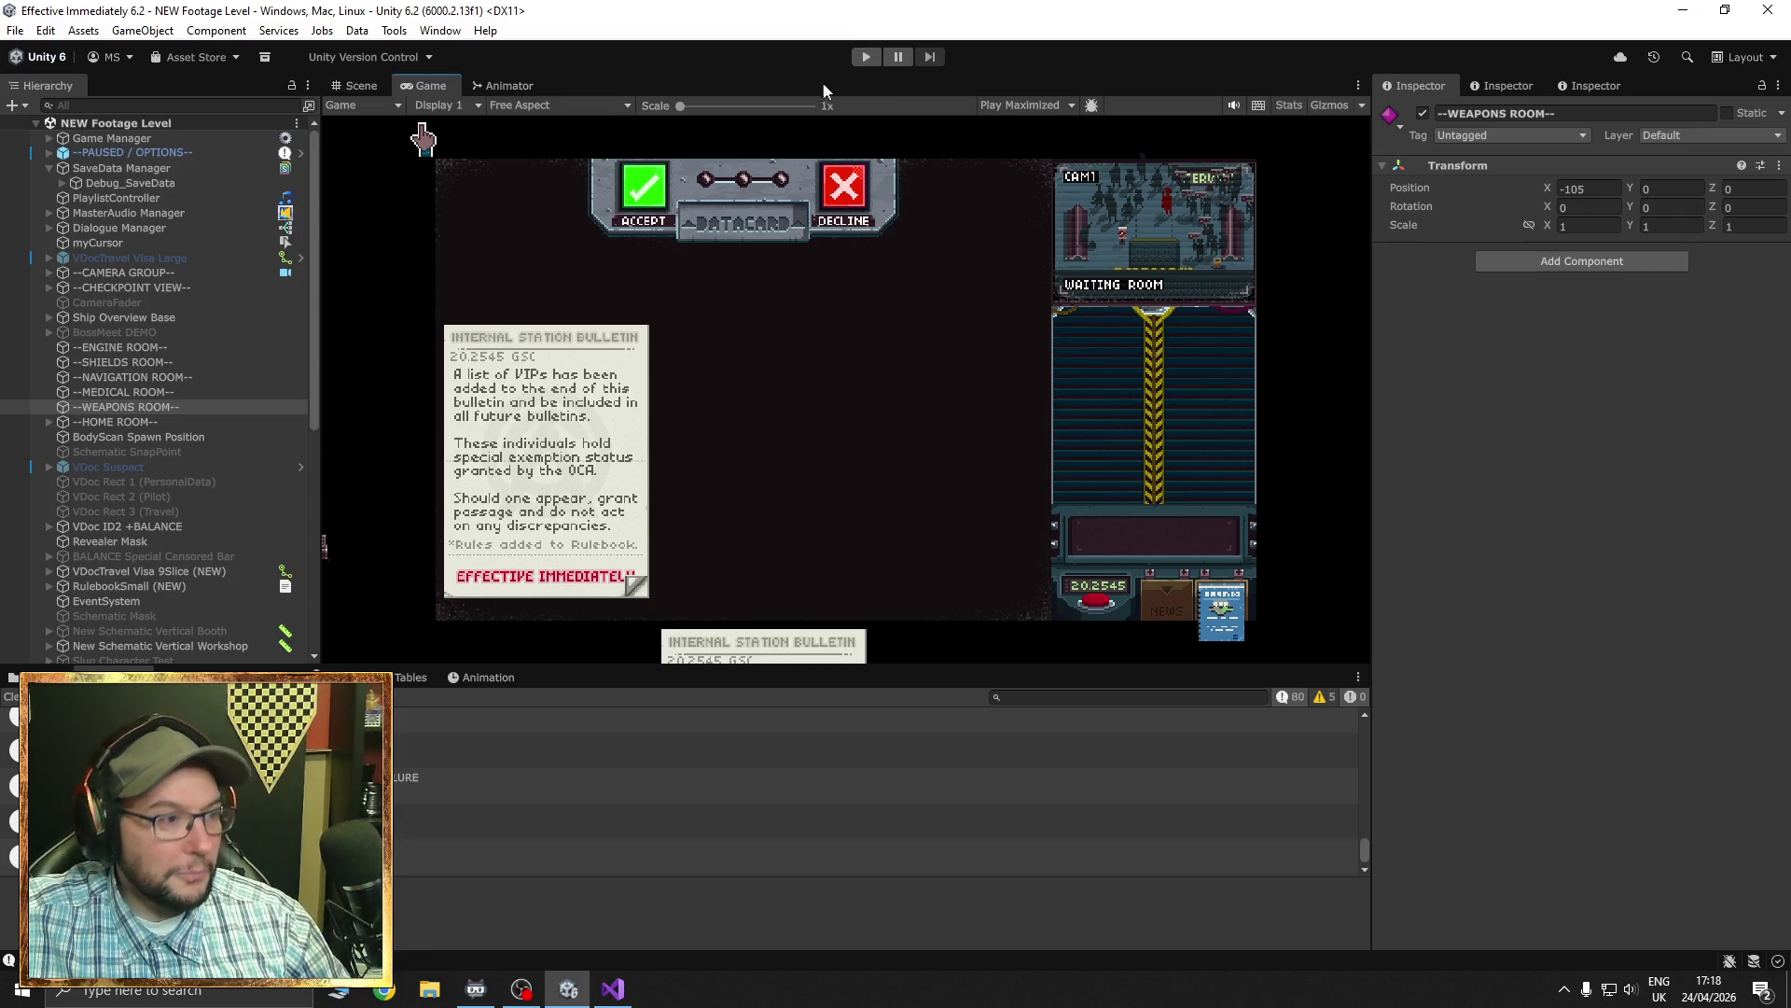
- Zoom into the Game view, then switch to the Scene view showing the bulletin's layout
scroll(730, 437, "up", 3)
scroll(441, 445, "up", 6)
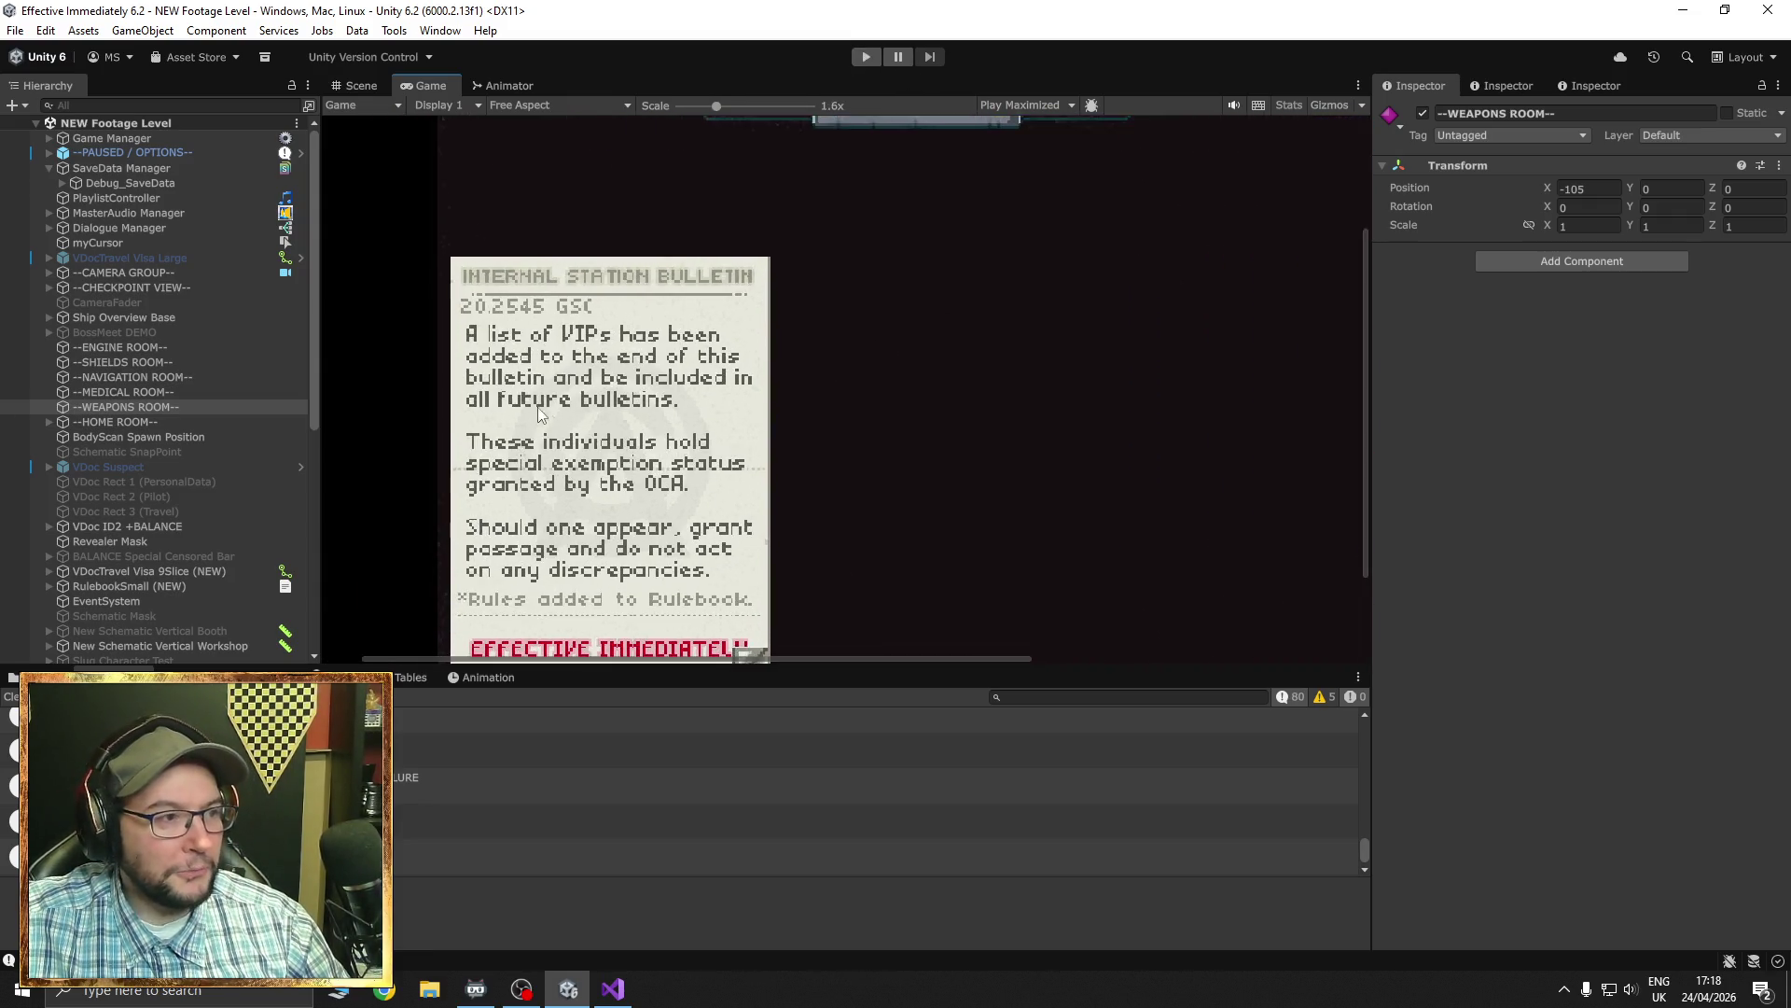
scroll(516, 404, "up", 5)
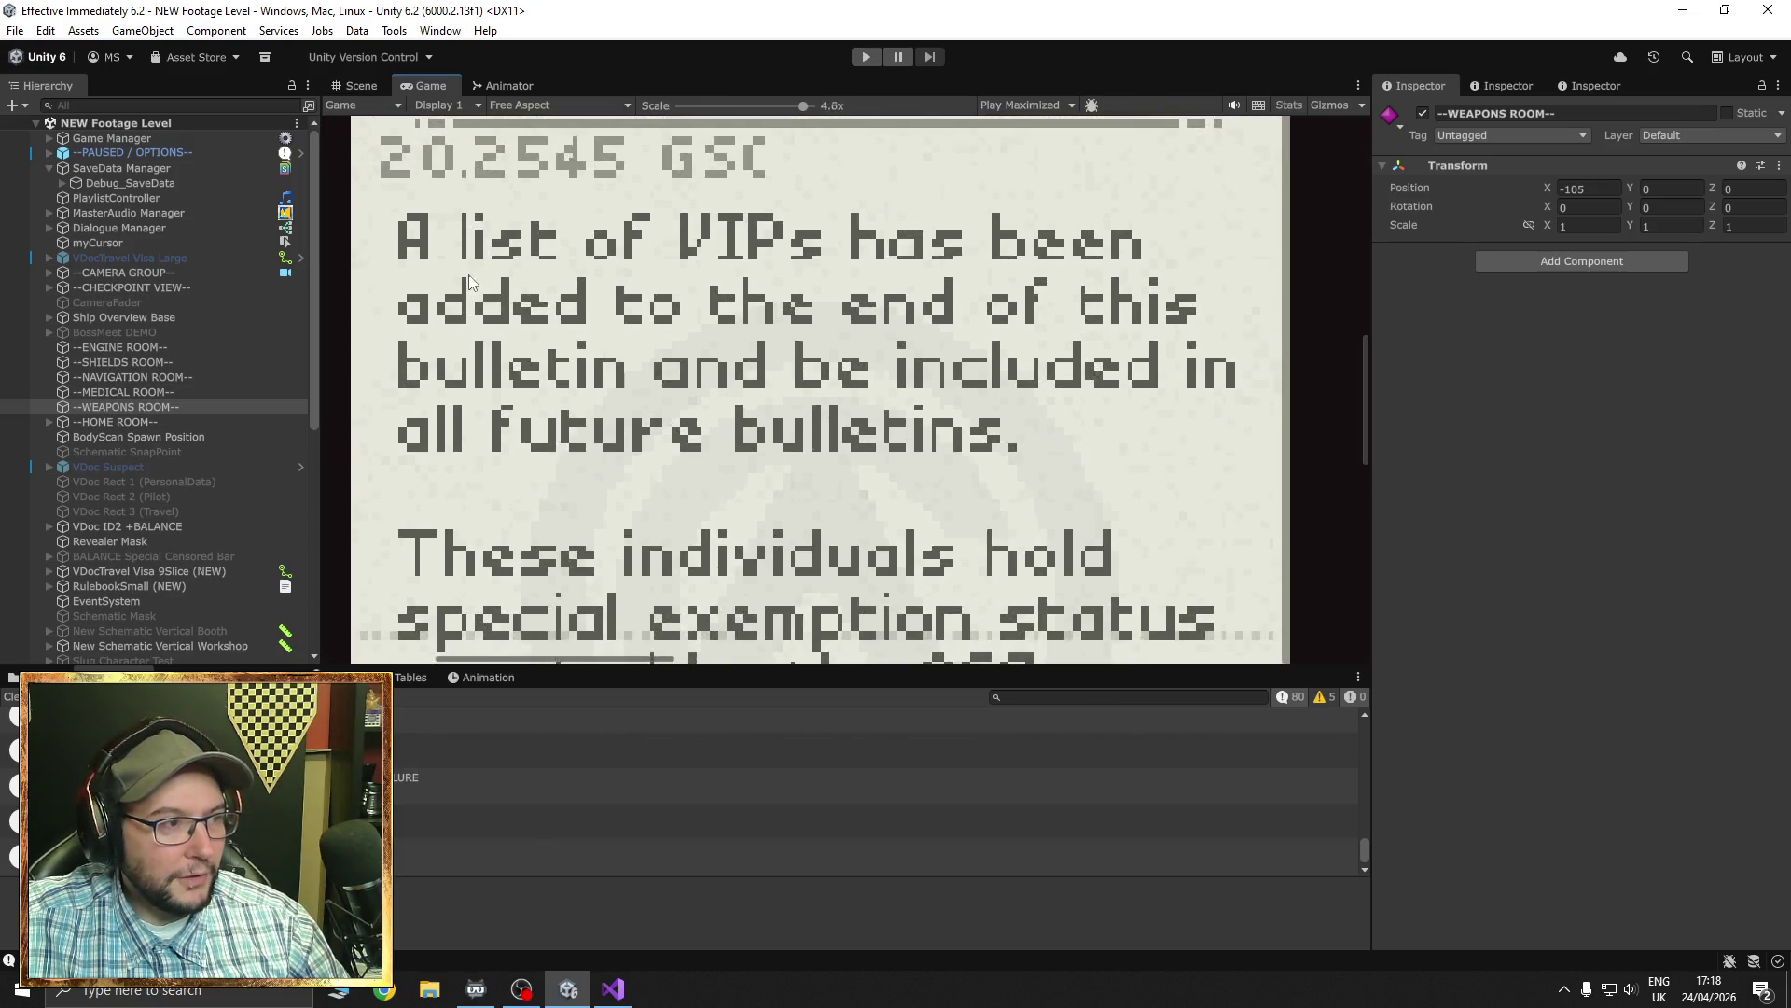
left_click(366, 87)
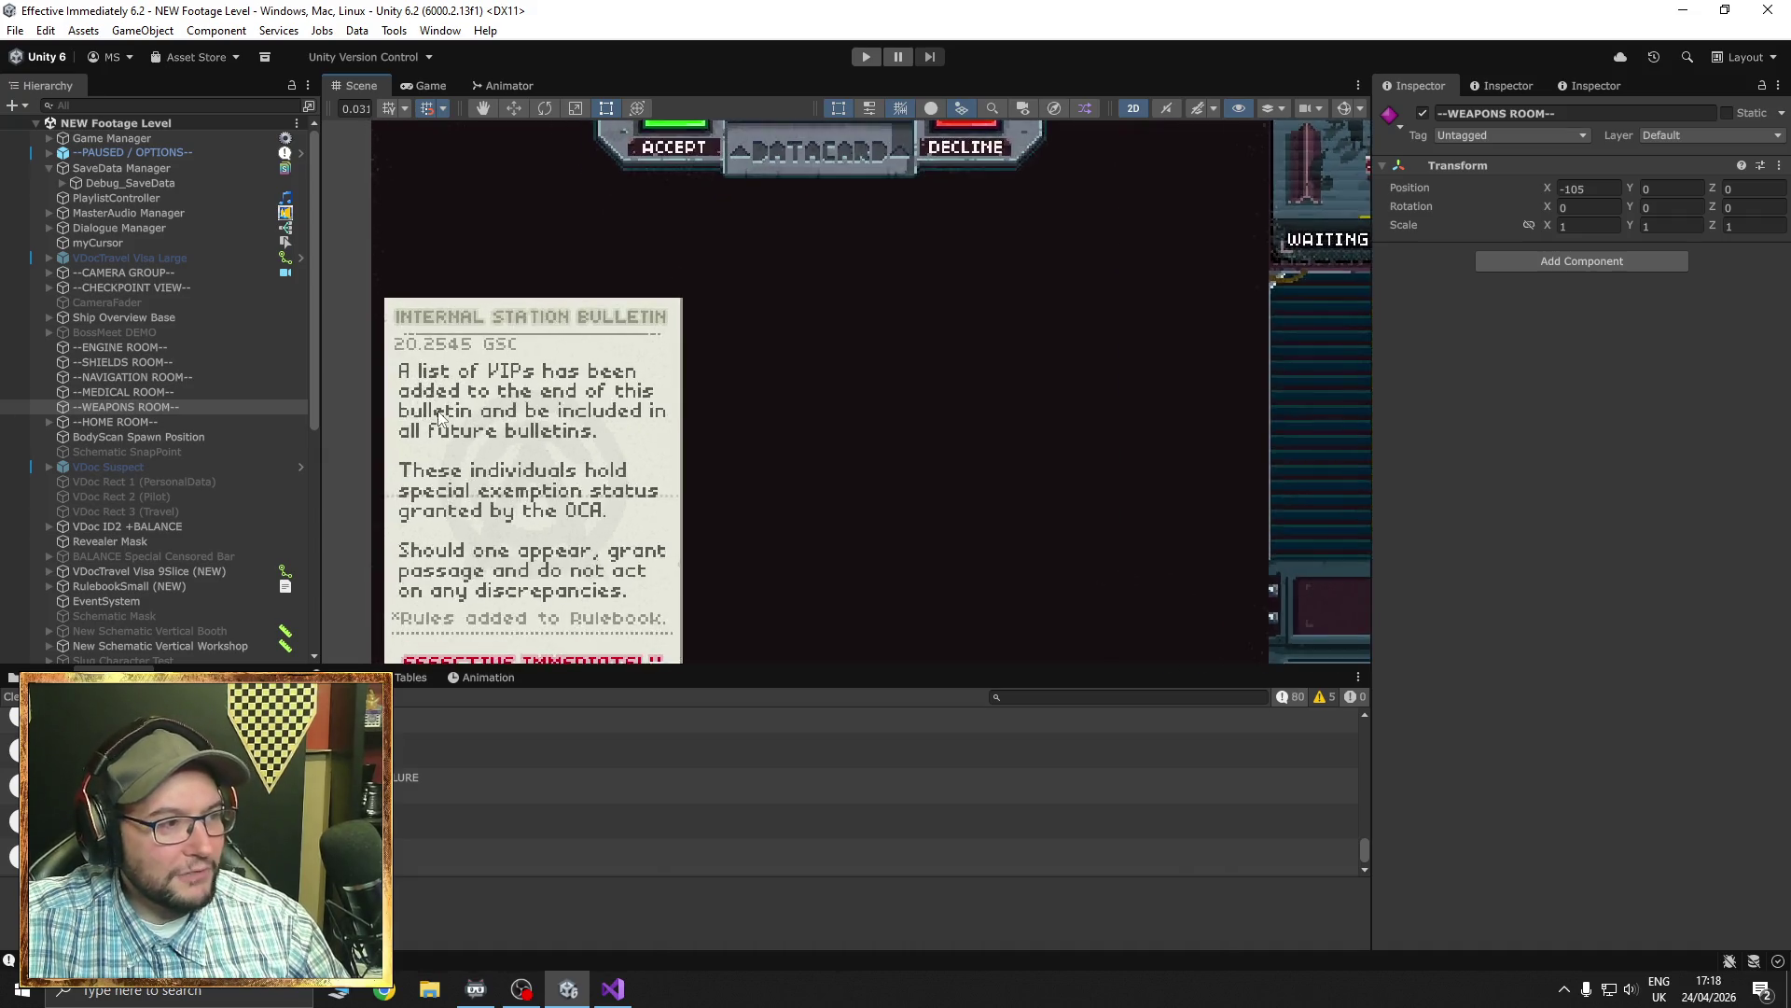
- Zoom the Scene view onto the bulletin text, then bring up the Windows Start menu
scroll(439, 397, "up", 5)
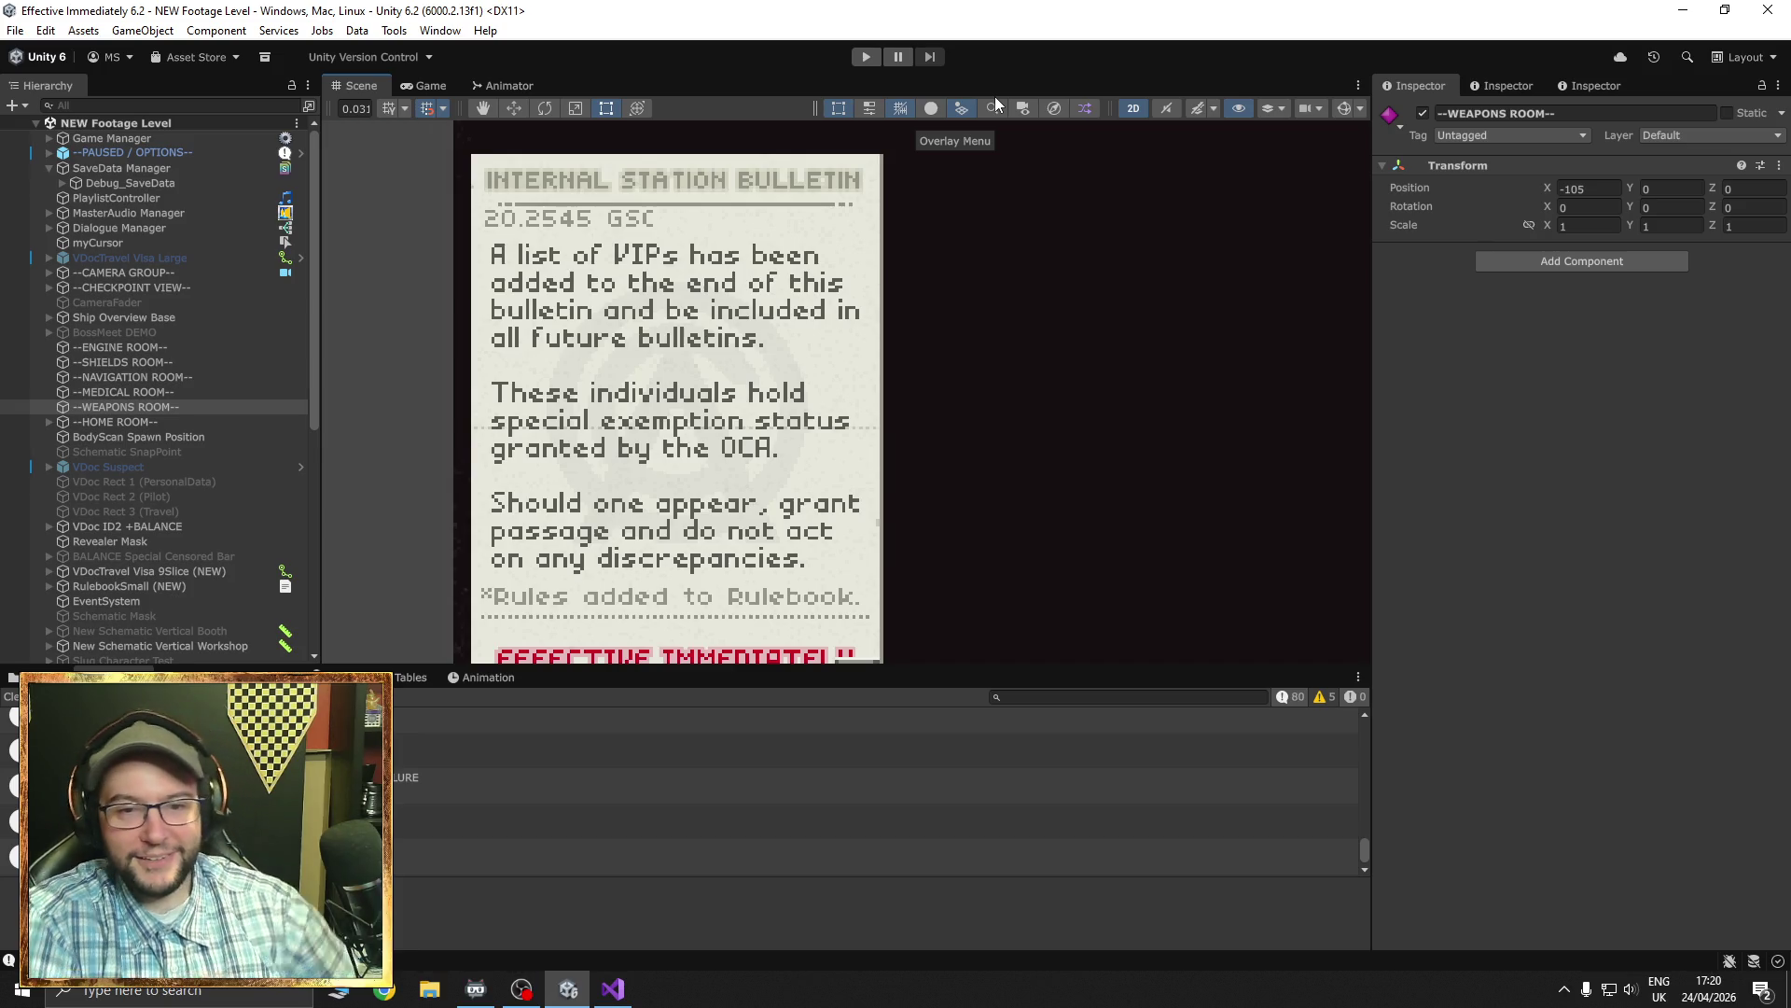
key("super")
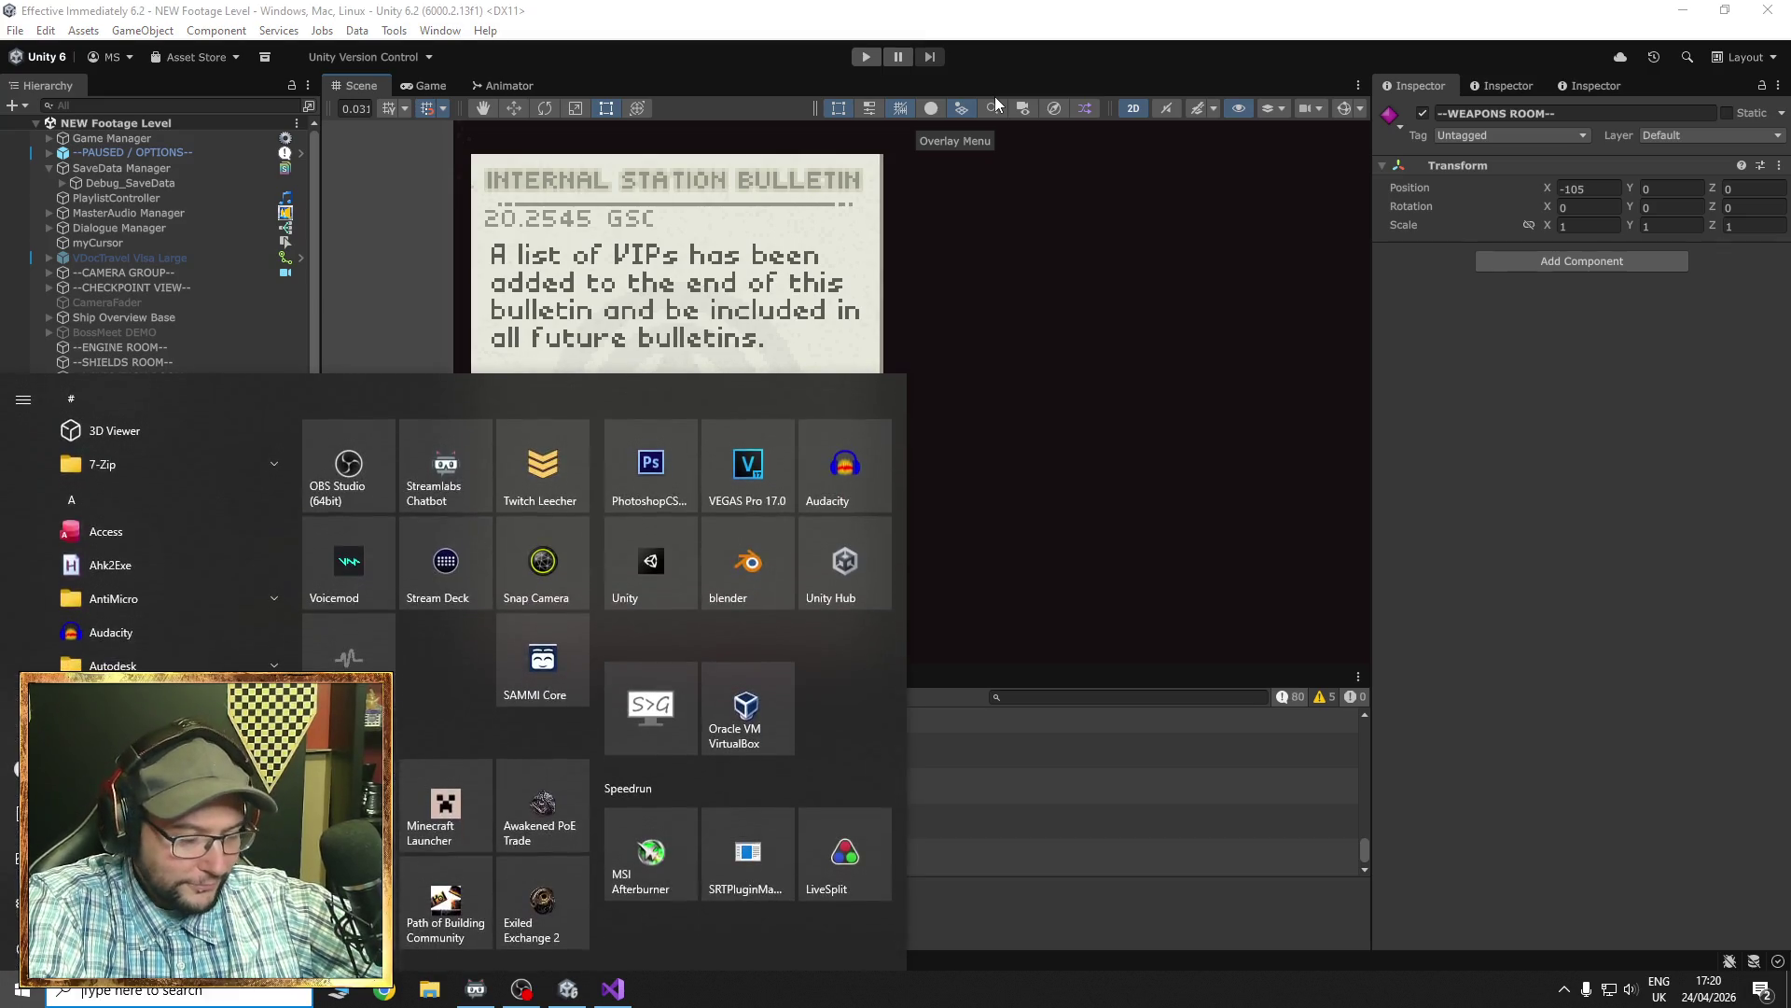
- Launch Paint, fill the canvas black and switch the drawing colour to white
type("paint")
key("Return")
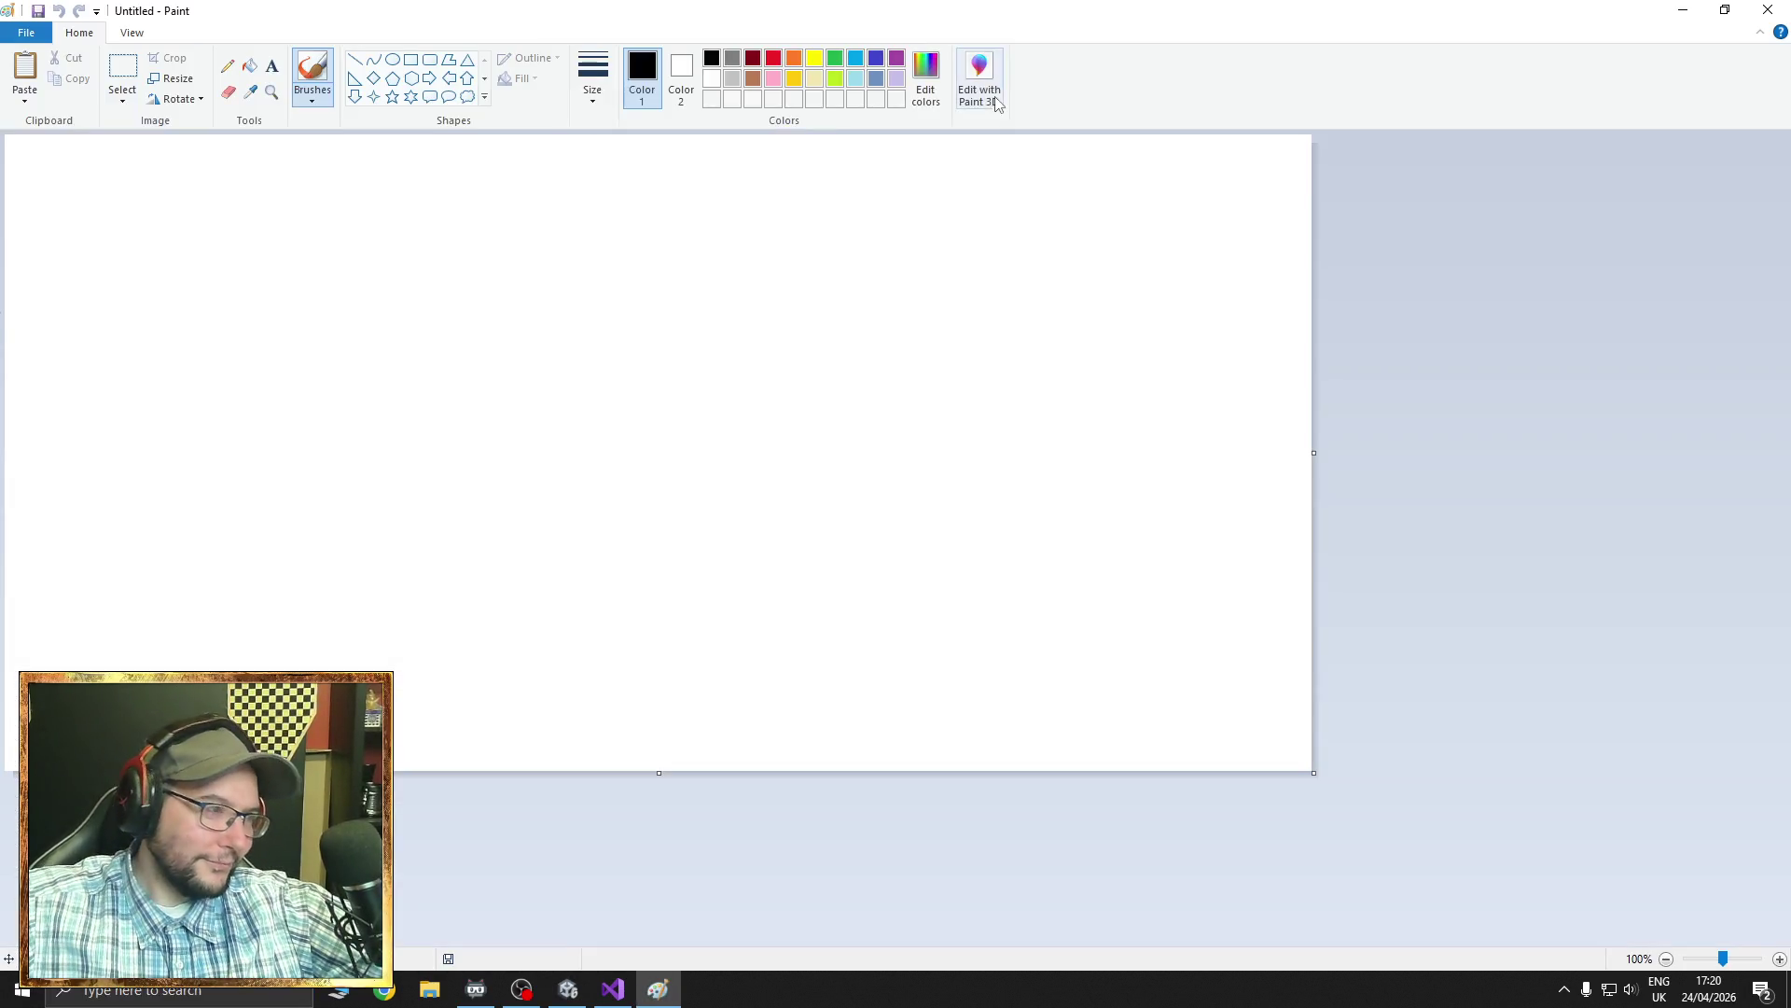
left_click(532, 429)
left_click(712, 78)
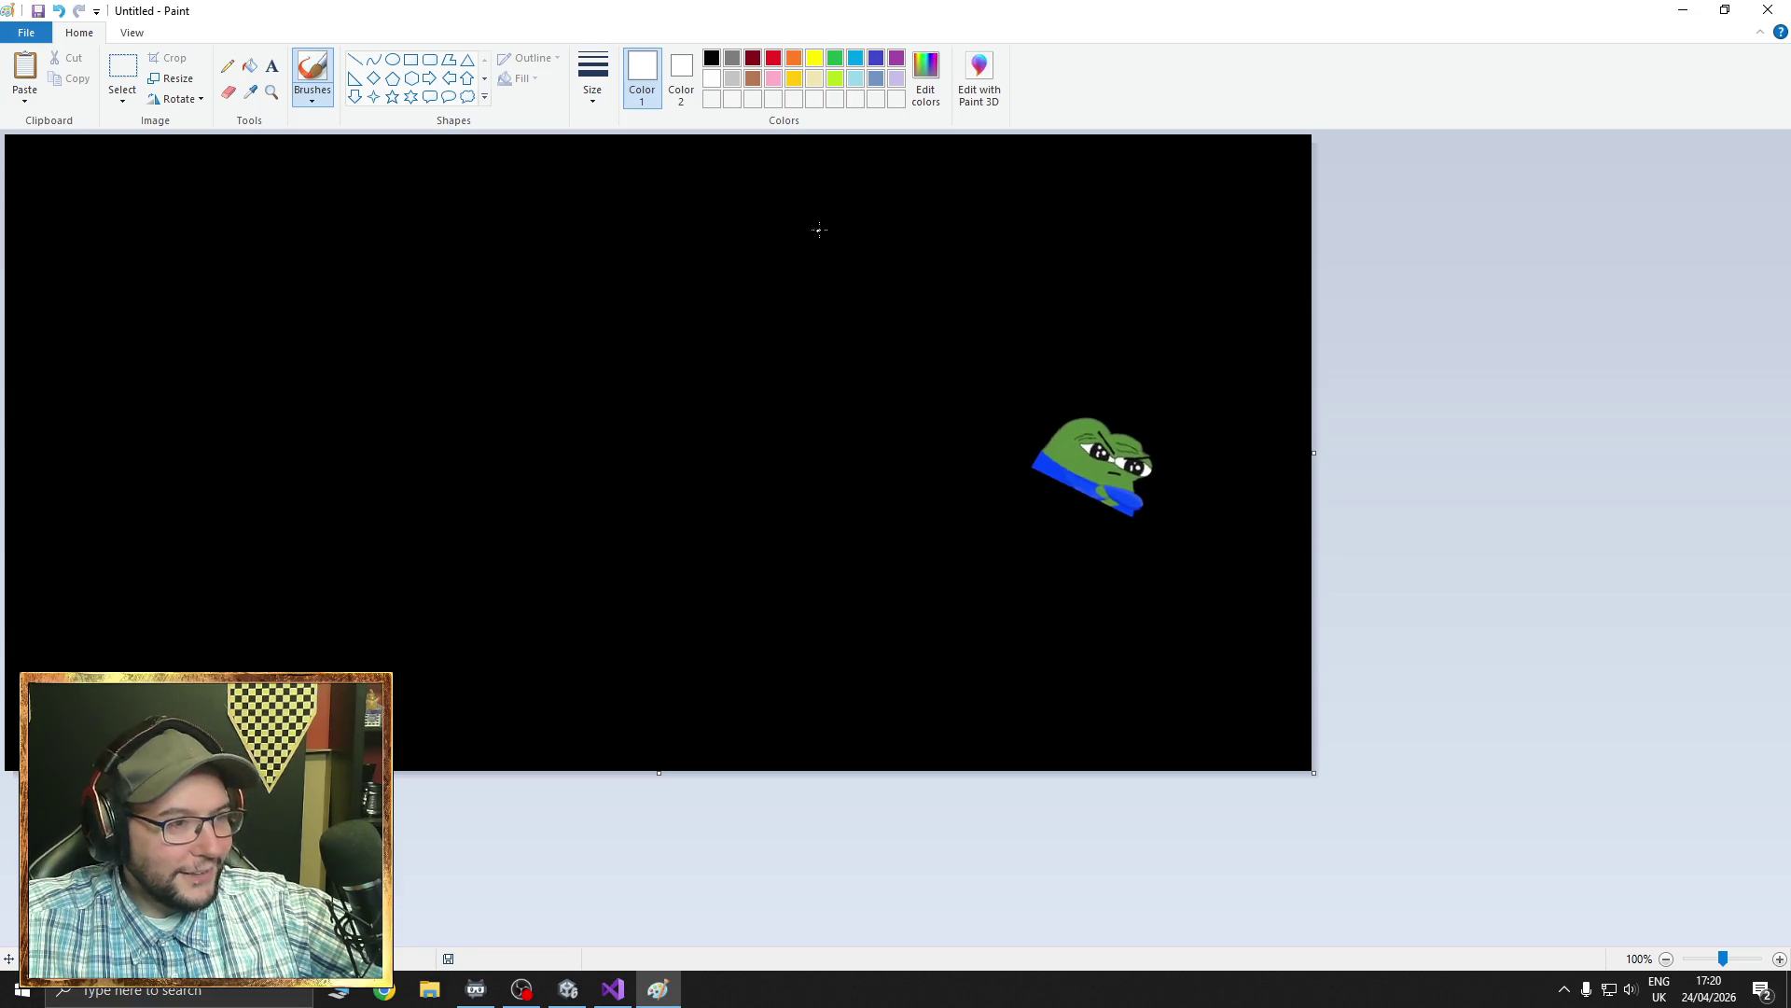
- Brush the white box outlines, undoing the stray extra boxes
mouse_move(923, 185)
left_mouse_down()
mouse_move(913, 277)
mouse_move(1194, 288)
mouse_move(1063, 190)
mouse_move(910, 187)
left_mouse_up()
mouse_move(914, 322)
left_mouse_down()
mouse_move(1125, 418)
mouse_move(1189, 317)
mouse_move(901, 319)
left_mouse_up()
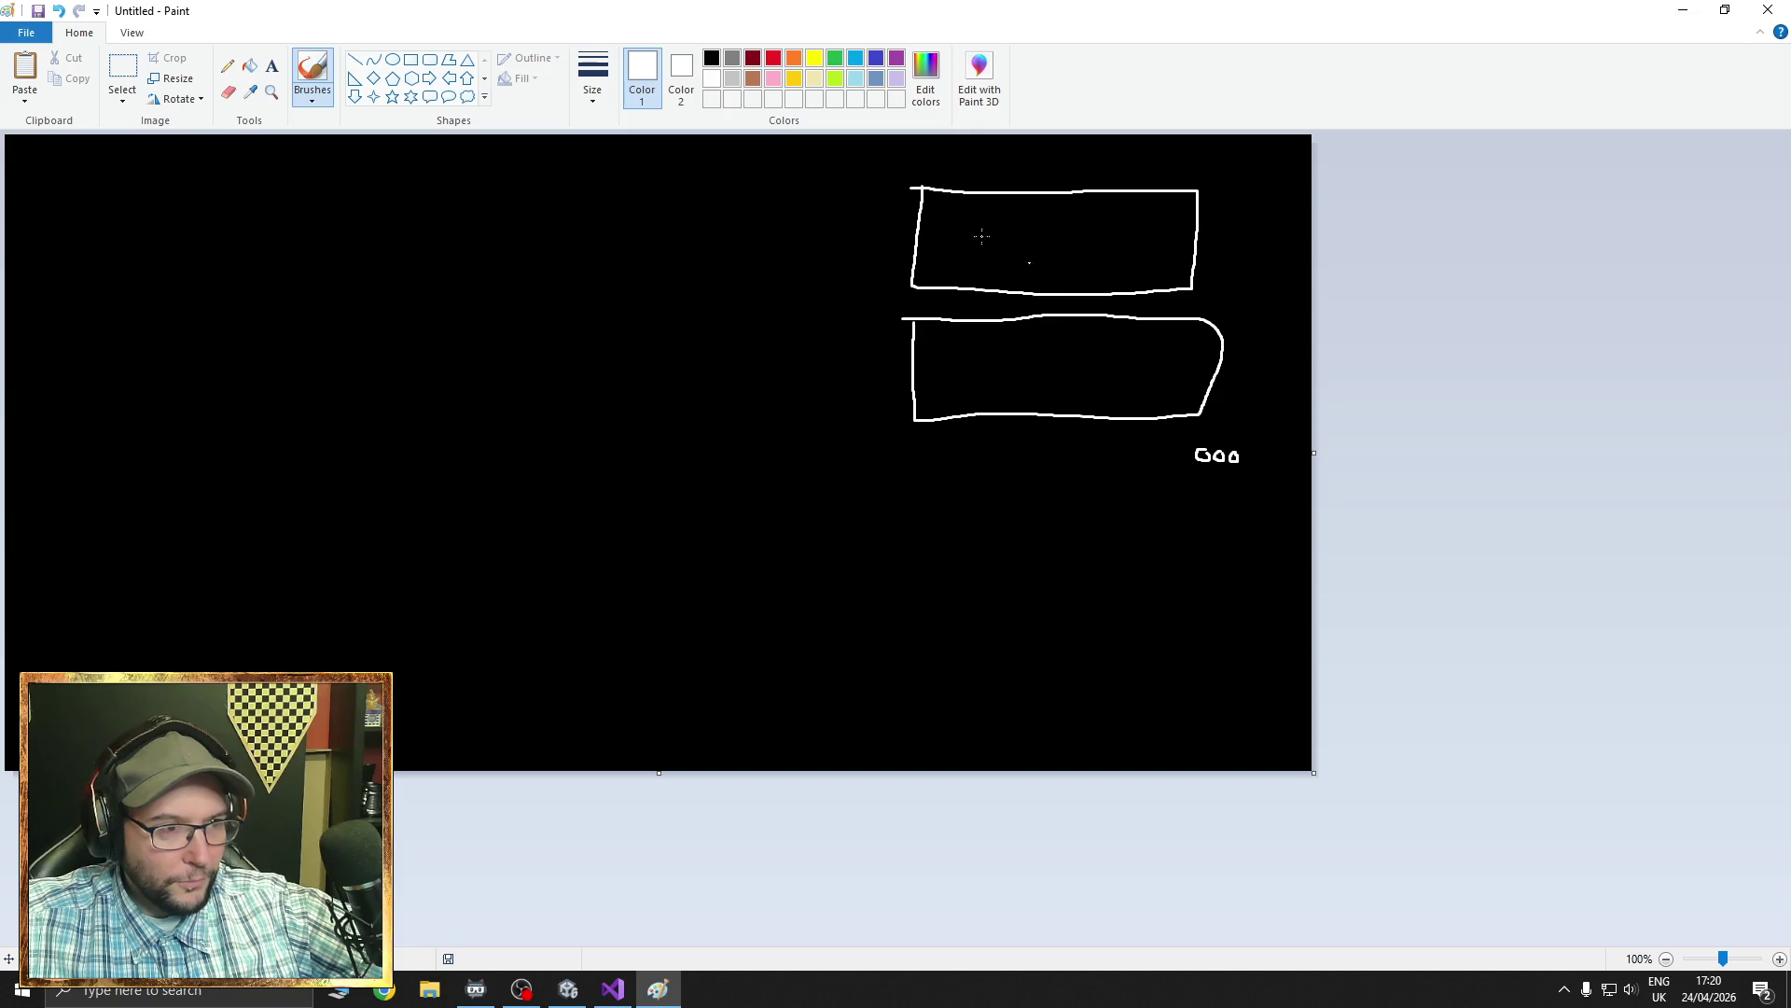
left_click_drag(884, 278, 1213, 163)
mouse_move(1166, 432)
left_mouse_down()
mouse_move(1035, 556)
mouse_move(1063, 438)
mouse_move(1181, 441)
left_mouse_up()
key("ctrl+z")
key("ctrl+z")
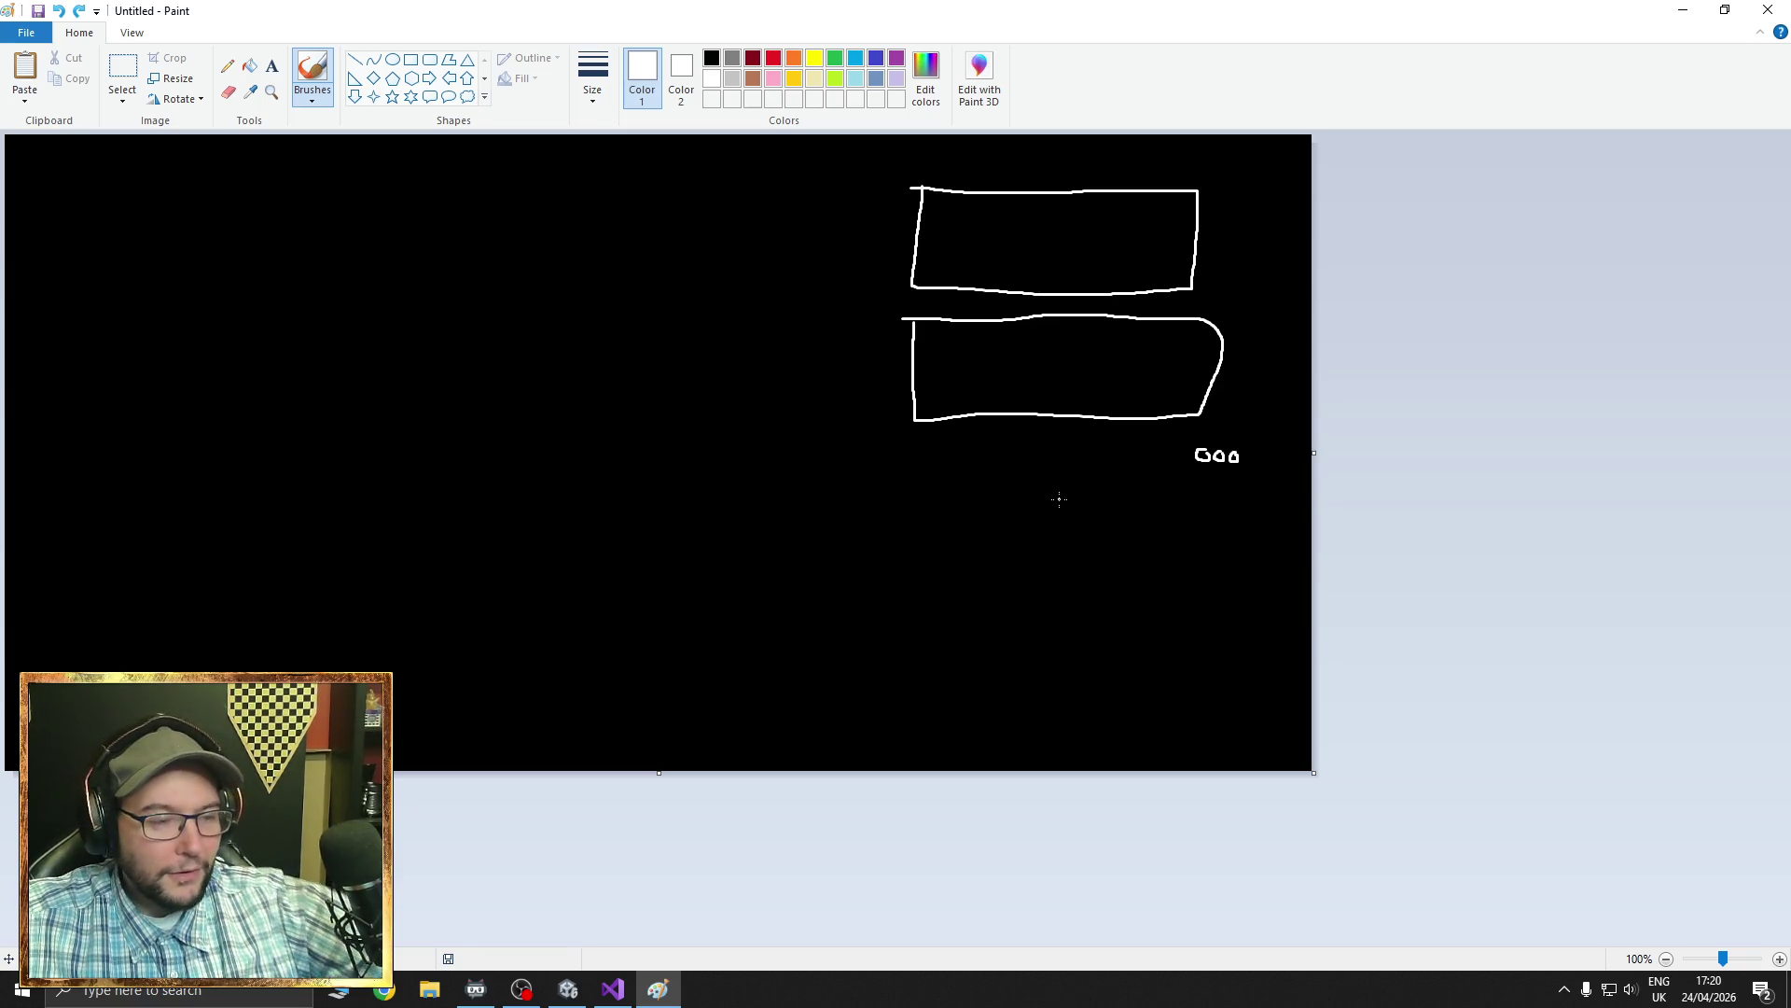
mouse_move(506, 183)
left_mouse_down()
mouse_move(490, 271)
mouse_move(793, 293)
mouse_move(635, 172)
mouse_move(497, 175)
left_mouse_up()
key("ctrl+z")
key("ctrl+z")
key("ctrl+z")
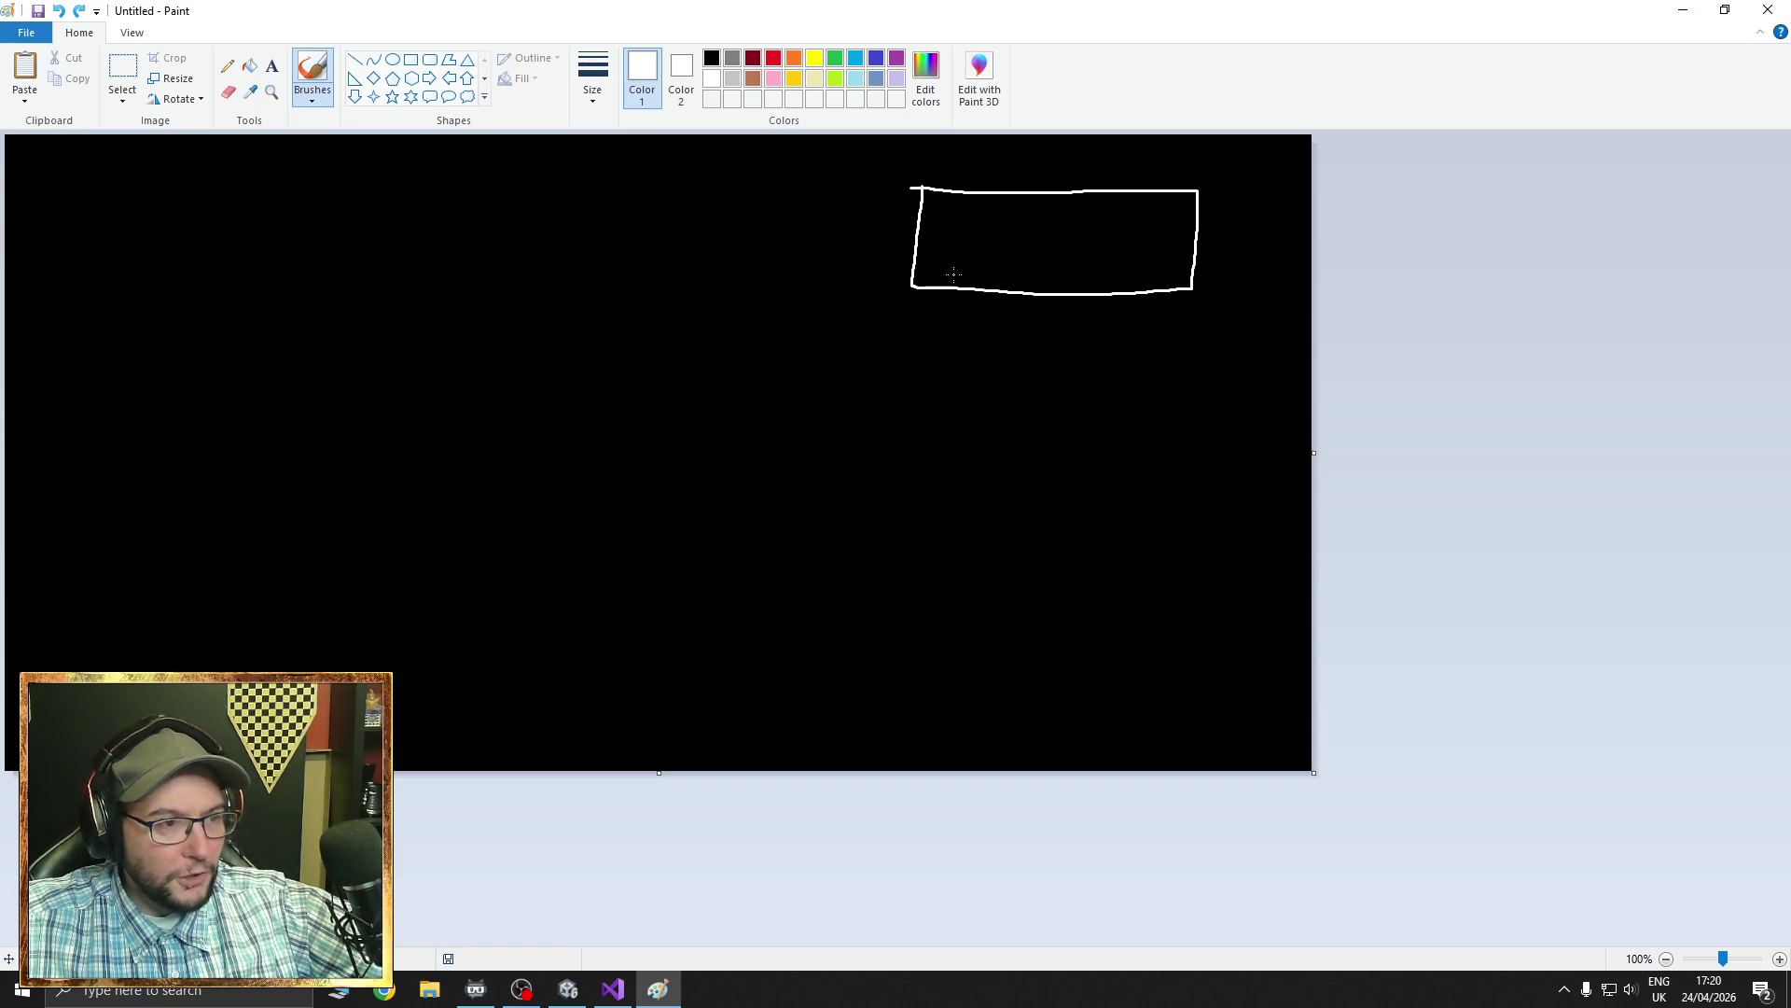
- Add icons to both boxes, scribble text lines in the top box and cross it out
mouse_move(1041, 245)
left_mouse_down()
mouse_move(1065, 236)
mouse_move(1030, 261)
mouse_move(1068, 265)
mouse_move(1033, 253)
left_mouse_up()
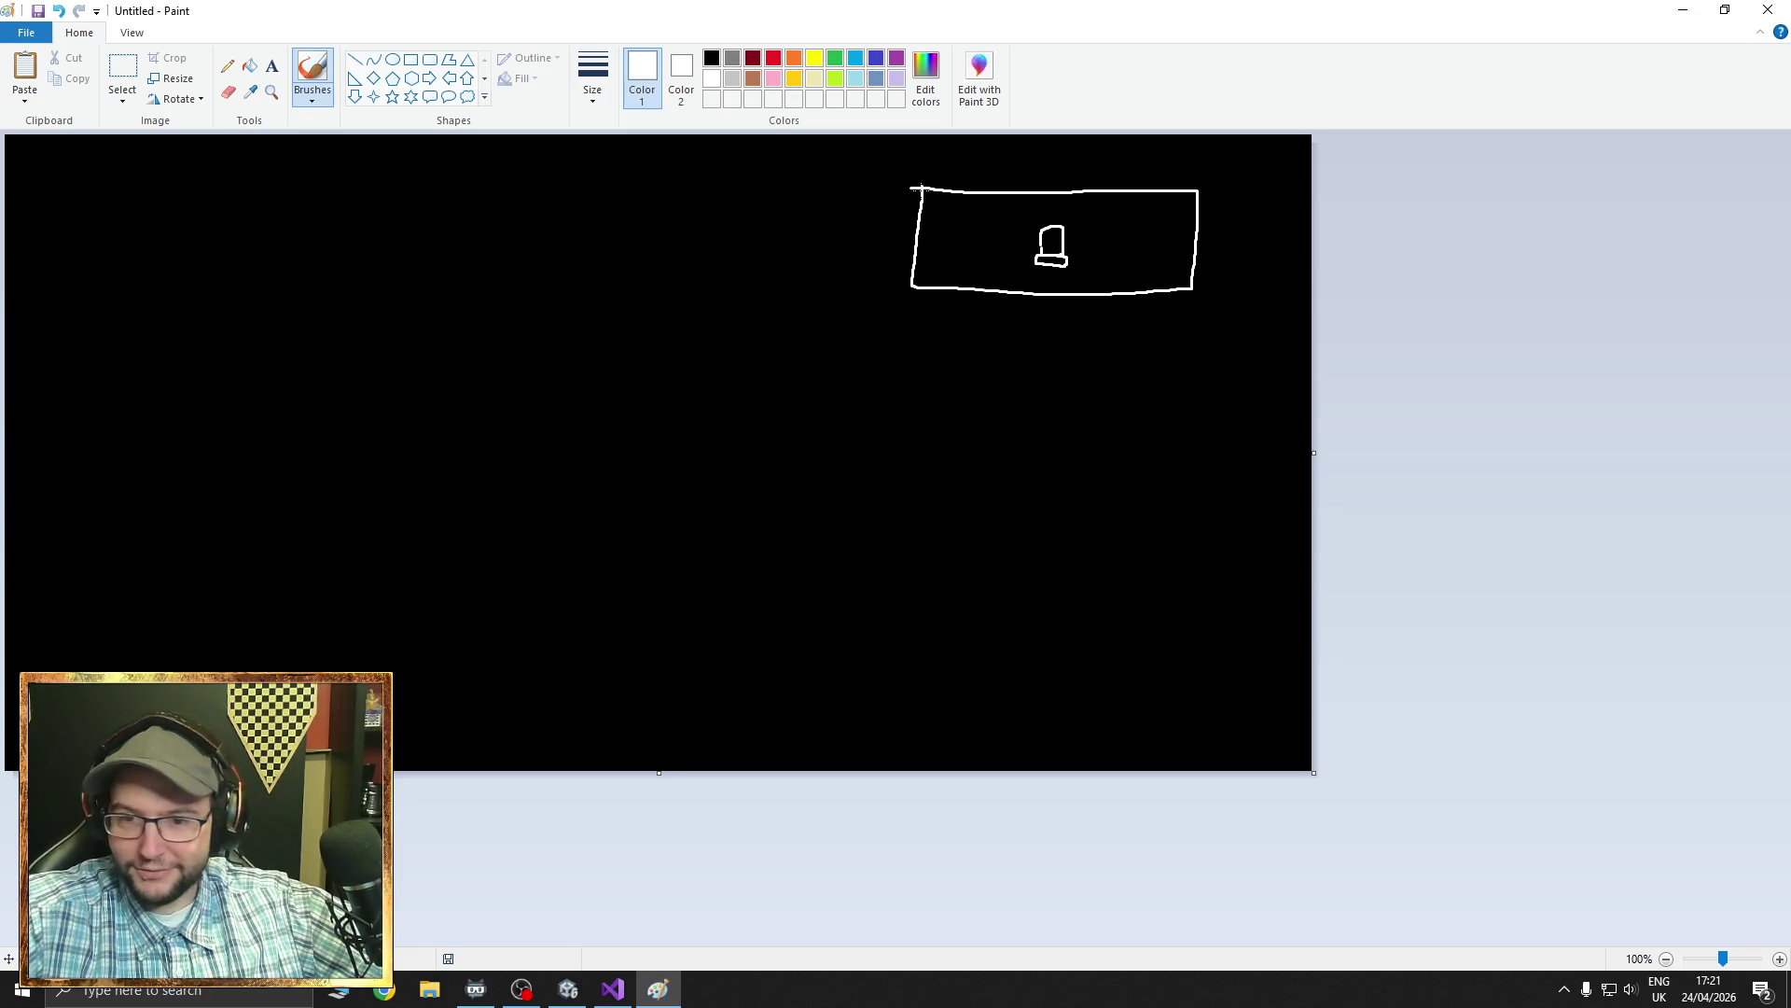
mouse_move(910, 318)
left_mouse_down()
mouse_move(907, 444)
mouse_move(1206, 365)
mouse_move(912, 320)
left_mouse_up()
mouse_move(1082, 224)
left_mouse_down()
mouse_move(1011, 273)
mouse_move(1082, 273)
left_mouse_up()
mouse_move(1027, 399)
left_mouse_down()
mouse_move(1033, 355)
mouse_move(1069, 404)
mouse_move(1017, 401)
mouse_move(1071, 400)
left_mouse_up()
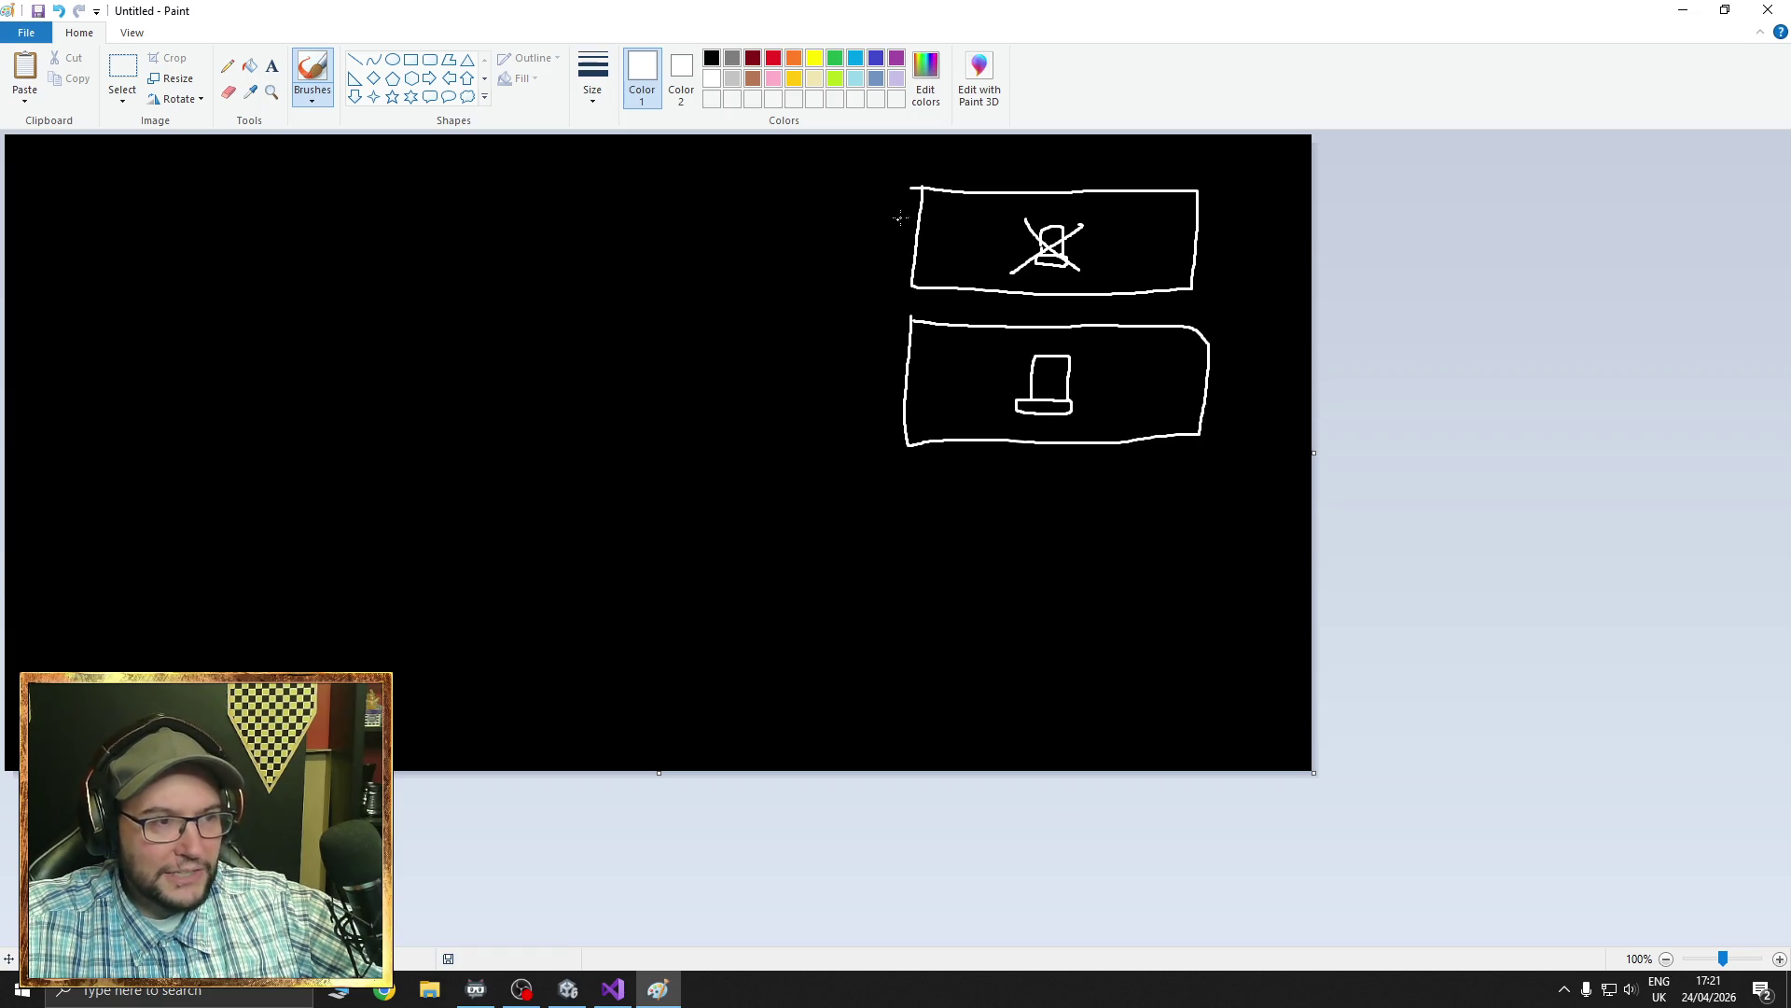
left_click_drag(935, 211, 1131, 207)
mouse_move(989, 242)
left_mouse_down()
mouse_move(956, 253)
mouse_move(1157, 239)
left_mouse_up()
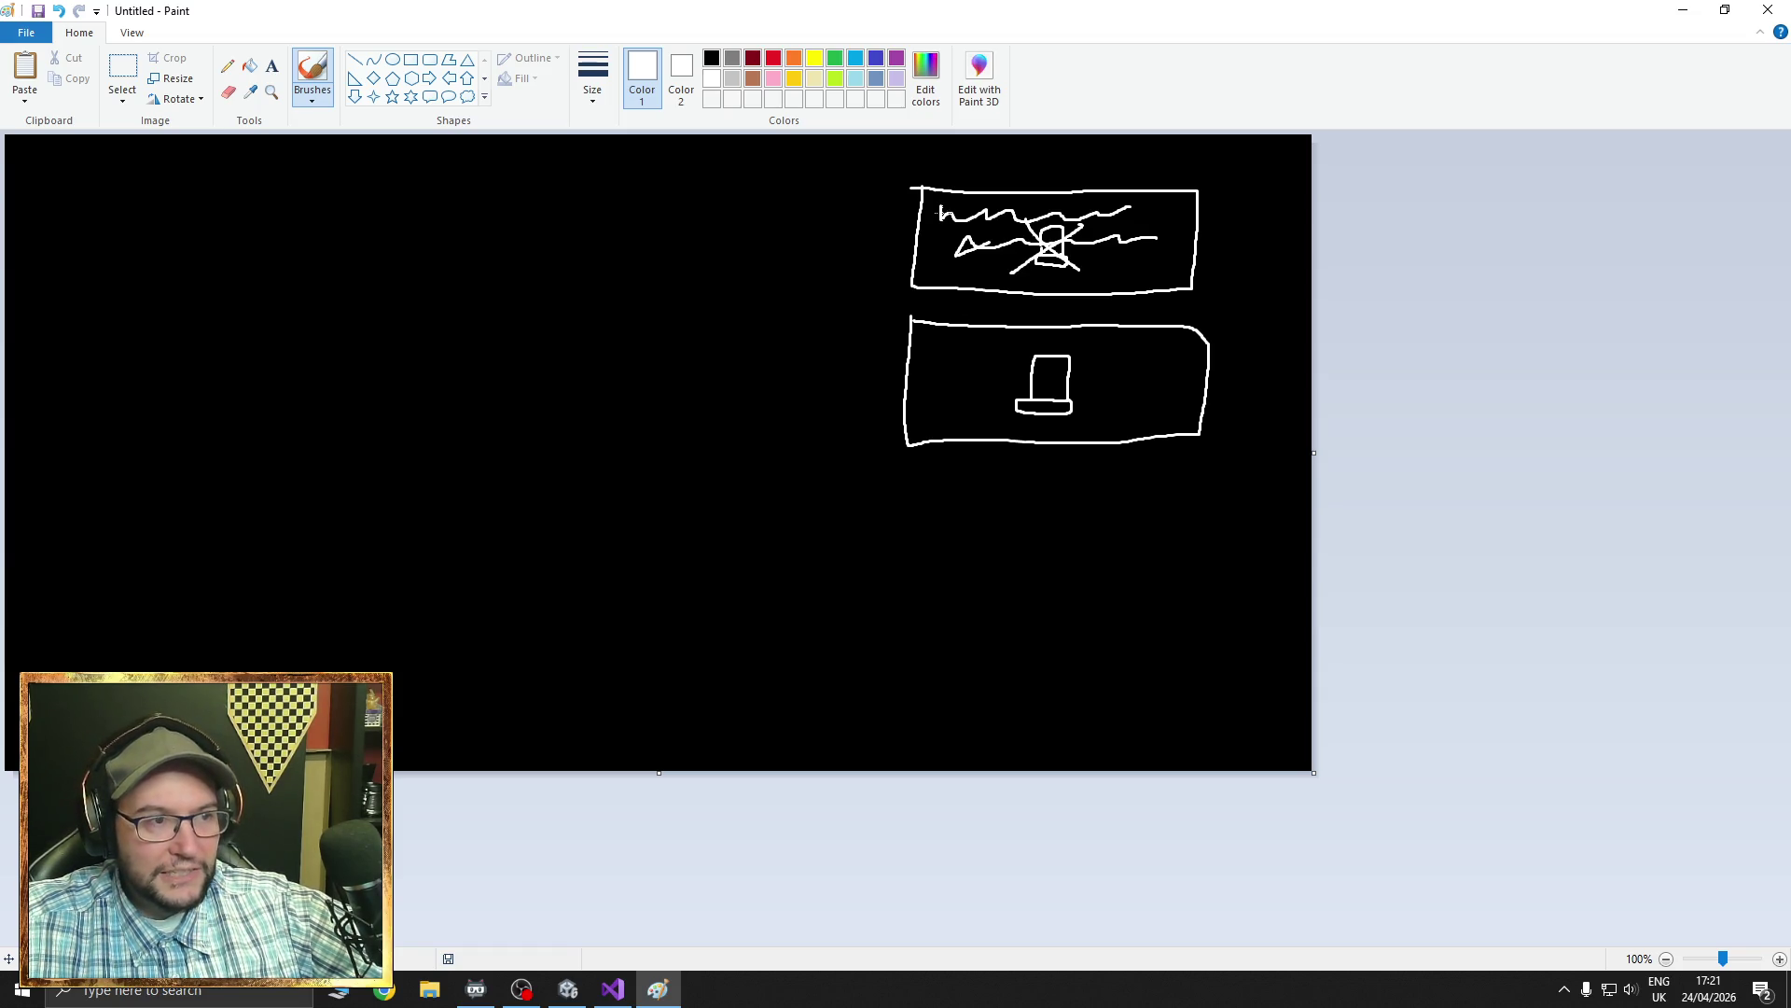
left_click_drag(940, 213, 1173, 268)
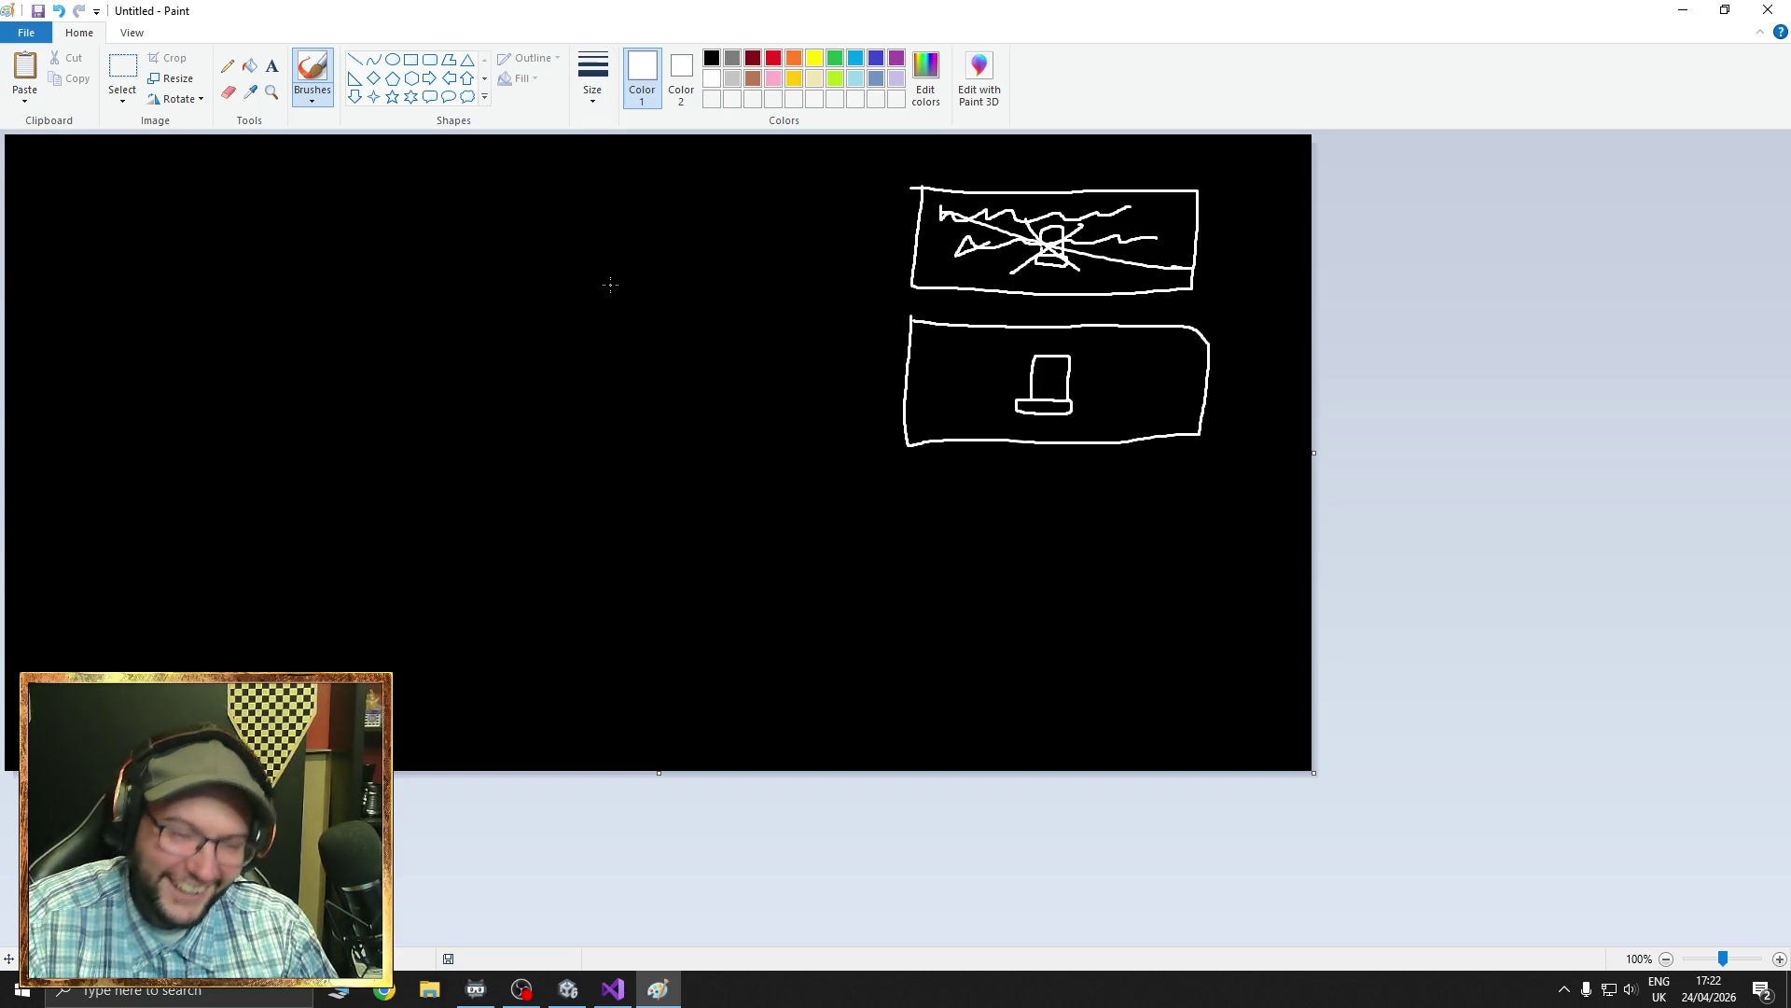
- Brush-write the labels SLOW, FAST and INSTANT in a column
left_click_drag(250, 205, 177, 250)
mouse_move(253, 213)
left_mouse_down()
mouse_move(253, 250)
mouse_move(303, 248)
left_mouse_up()
mouse_move(363, 224)
left_mouse_down()
mouse_move(347, 250)
mouse_move(363, 226)
left_mouse_up()
mouse_move(396, 213)
left_mouse_down()
mouse_move(429, 228)
mouse_move(461, 213)
left_mouse_up()
left_click_drag(180, 303, 180, 361)
mouse_move(180, 303)
left_mouse_down()
mouse_move(213, 301)
mouse_move(215, 331)
left_mouse_up()
mouse_move(224, 361)
left_mouse_down()
mouse_move(235, 332)
mouse_move(269, 354)
left_mouse_up()
left_click_drag(229, 338, 342, 352)
left_click_drag(324, 322, 380, 307)
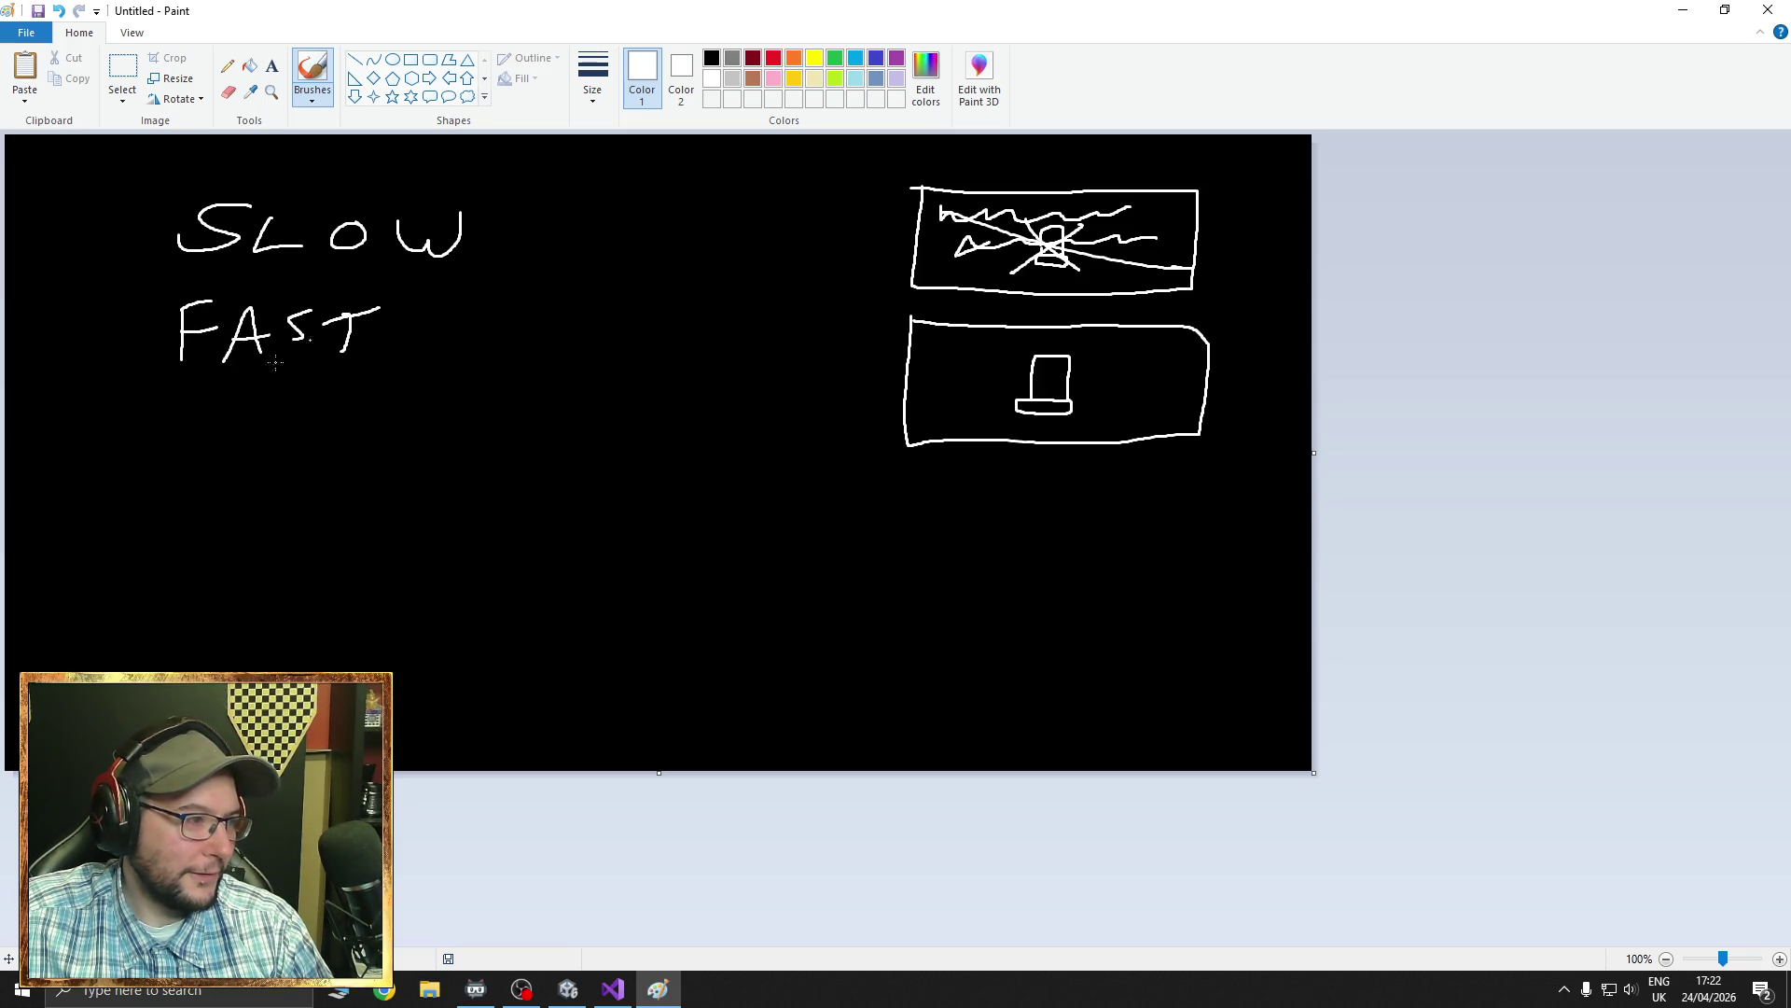
left_click_drag(171, 401, 170, 449)
mouse_move(194, 446)
left_mouse_down()
mouse_move(197, 403)
mouse_move(242, 390)
mouse_move(247, 435)
mouse_move(292, 442)
left_mouse_up()
mouse_move(270, 416)
left_mouse_down()
mouse_move(322, 396)
mouse_move(358, 445)
mouse_move(352, 429)
mouse_move(414, 407)
left_mouse_up()
left_click_drag(391, 403, 428, 401)
- Write 0.05, 0.025 and 0 +0.025 beside the labels, circle FAST and INSTANT, and close Paint unsaved
mouse_move(528, 215)
left_mouse_down()
mouse_move(591, 223)
mouse_move(590, 244)
mouse_move(571, 245)
mouse_move(581, 224)
left_mouse_up()
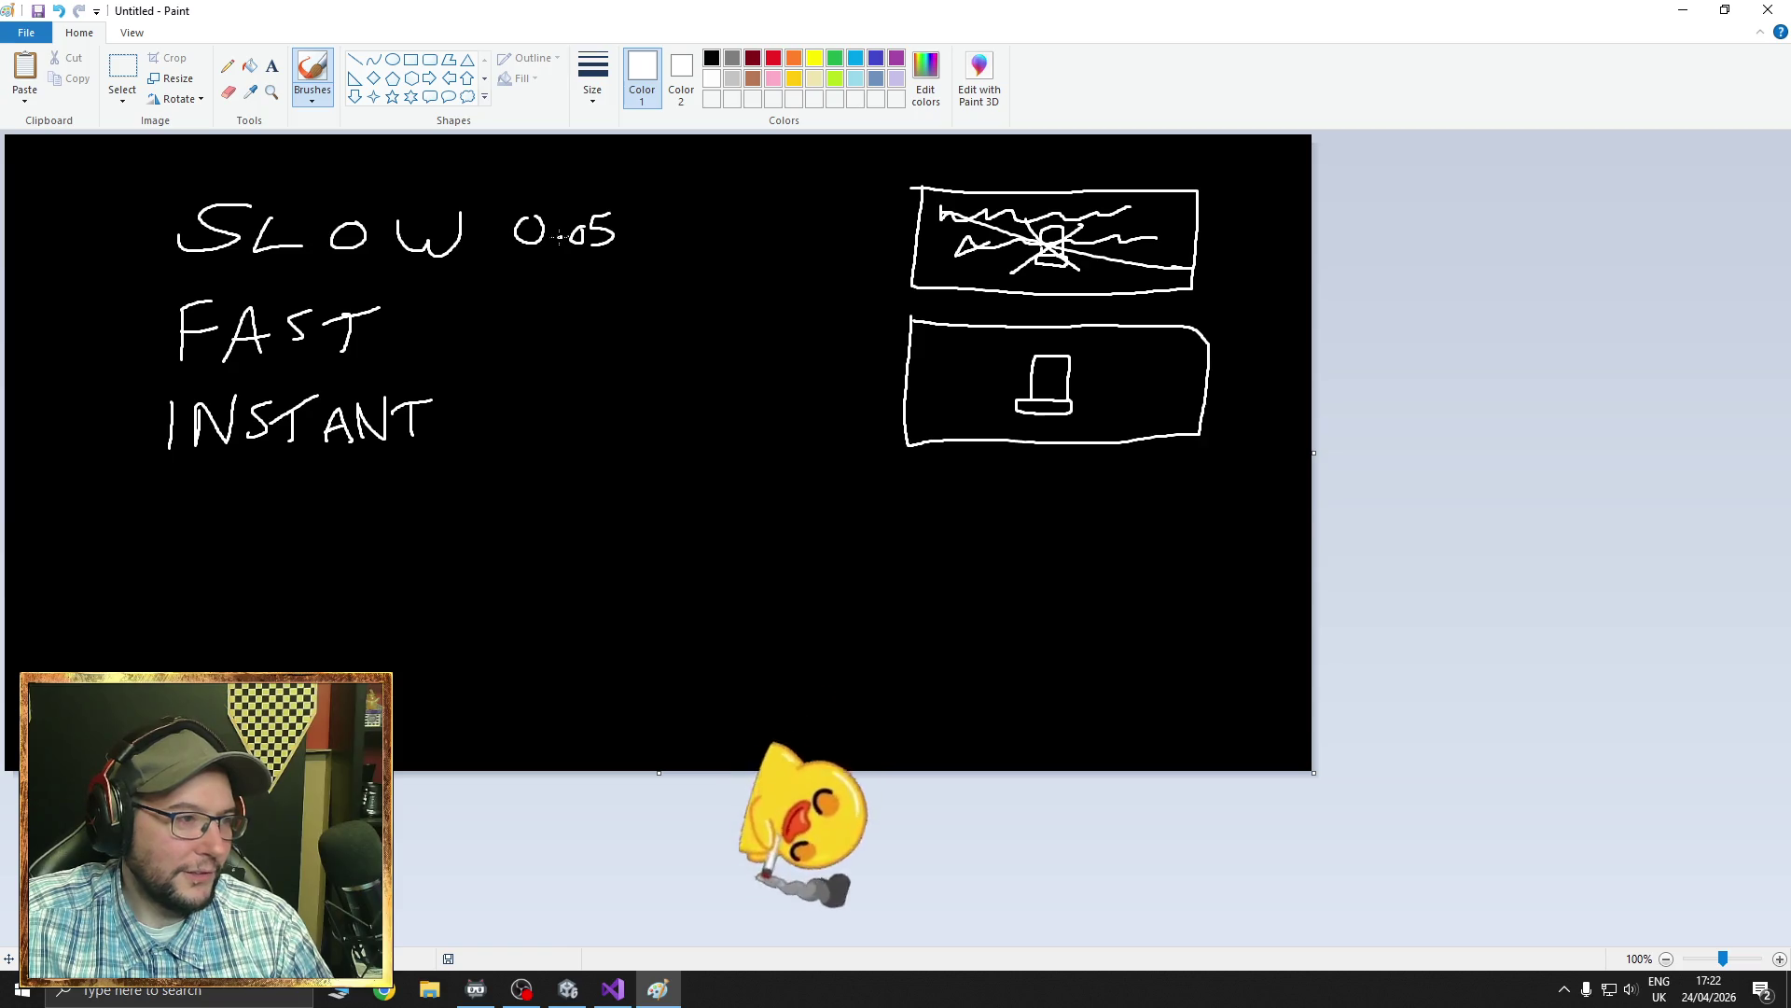
mouse_move(471, 317)
left_mouse_down()
mouse_move(466, 351)
mouse_move(474, 319)
mouse_move(580, 351)
left_mouse_up()
left_click_drag(582, 321, 602, 321)
mouse_move(517, 407)
left_mouse_down()
mouse_move(495, 434)
mouse_move(528, 415)
left_mouse_up()
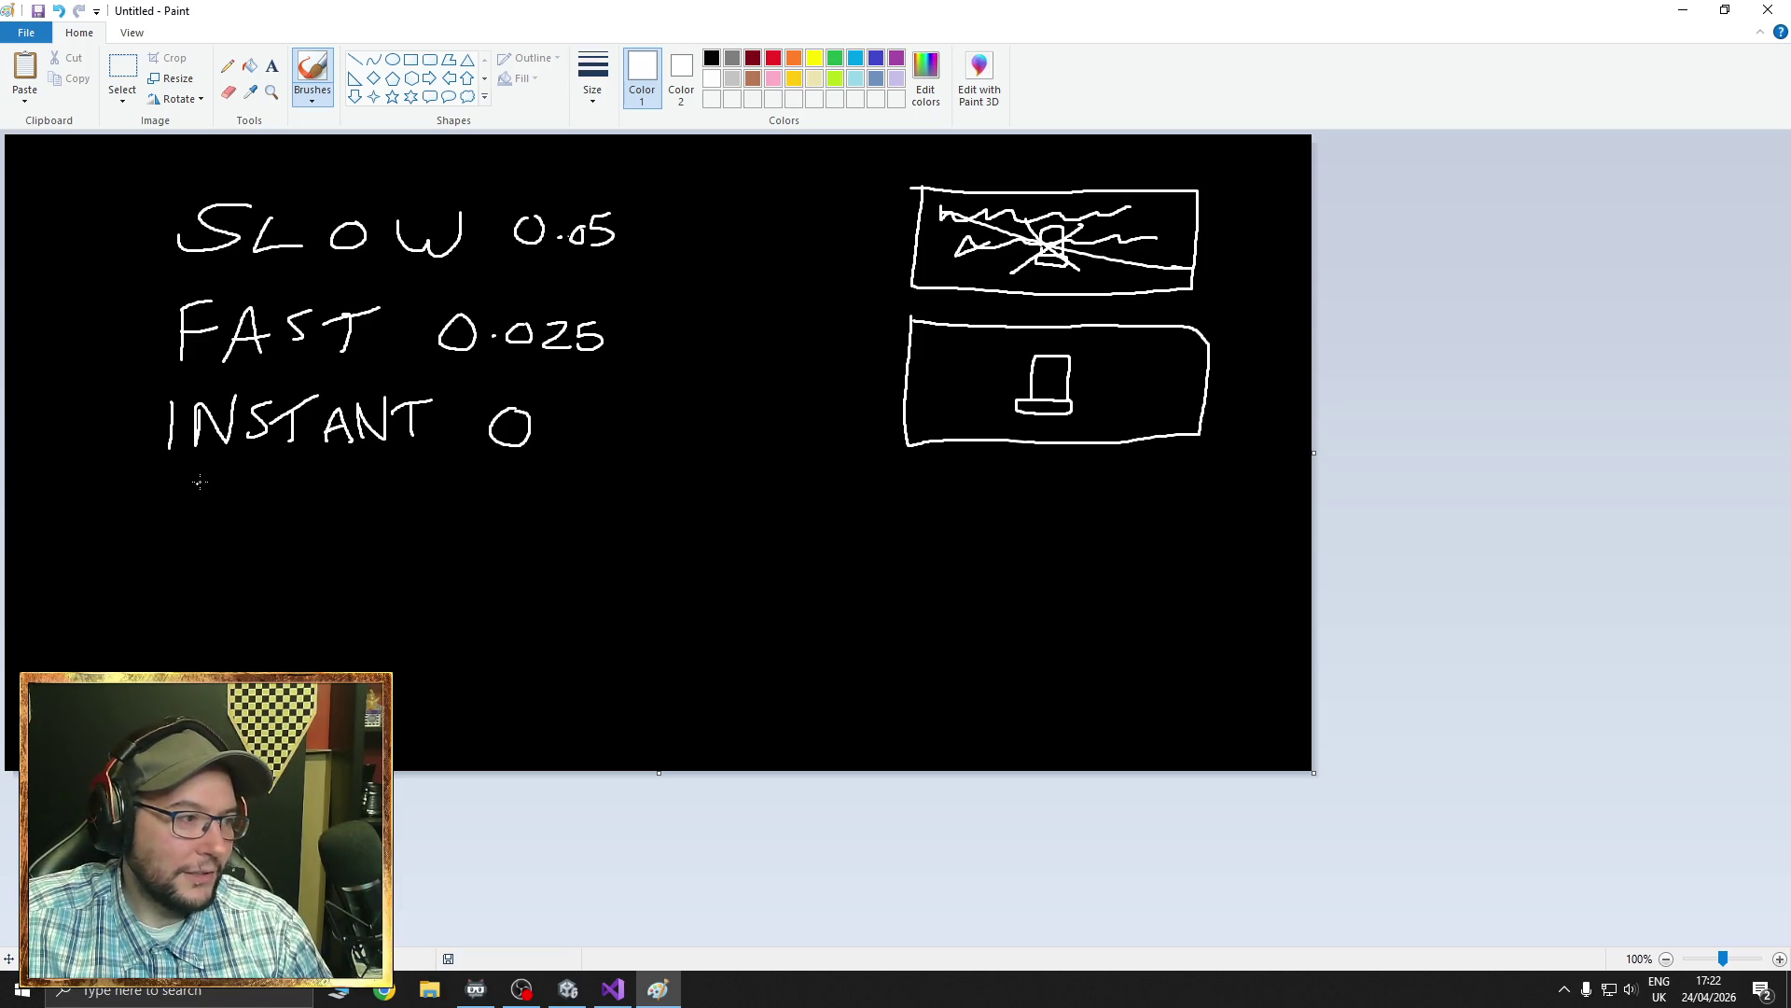
mouse_move(582, 417)
left_mouse_down()
mouse_move(584, 439)
mouse_move(632, 423)
mouse_move(707, 449)
mouse_move(724, 421)
left_mouse_up()
mouse_move(674, 341)
left_mouse_down()
mouse_move(87, 361)
mouse_move(737, 375)
mouse_move(106, 320)
mouse_move(729, 382)
mouse_move(224, 520)
mouse_move(333, 277)
mouse_move(675, 418)
mouse_move(343, 560)
mouse_move(186, 317)
mouse_move(550, 284)
mouse_move(681, 462)
mouse_move(355, 564)
left_mouse_up()
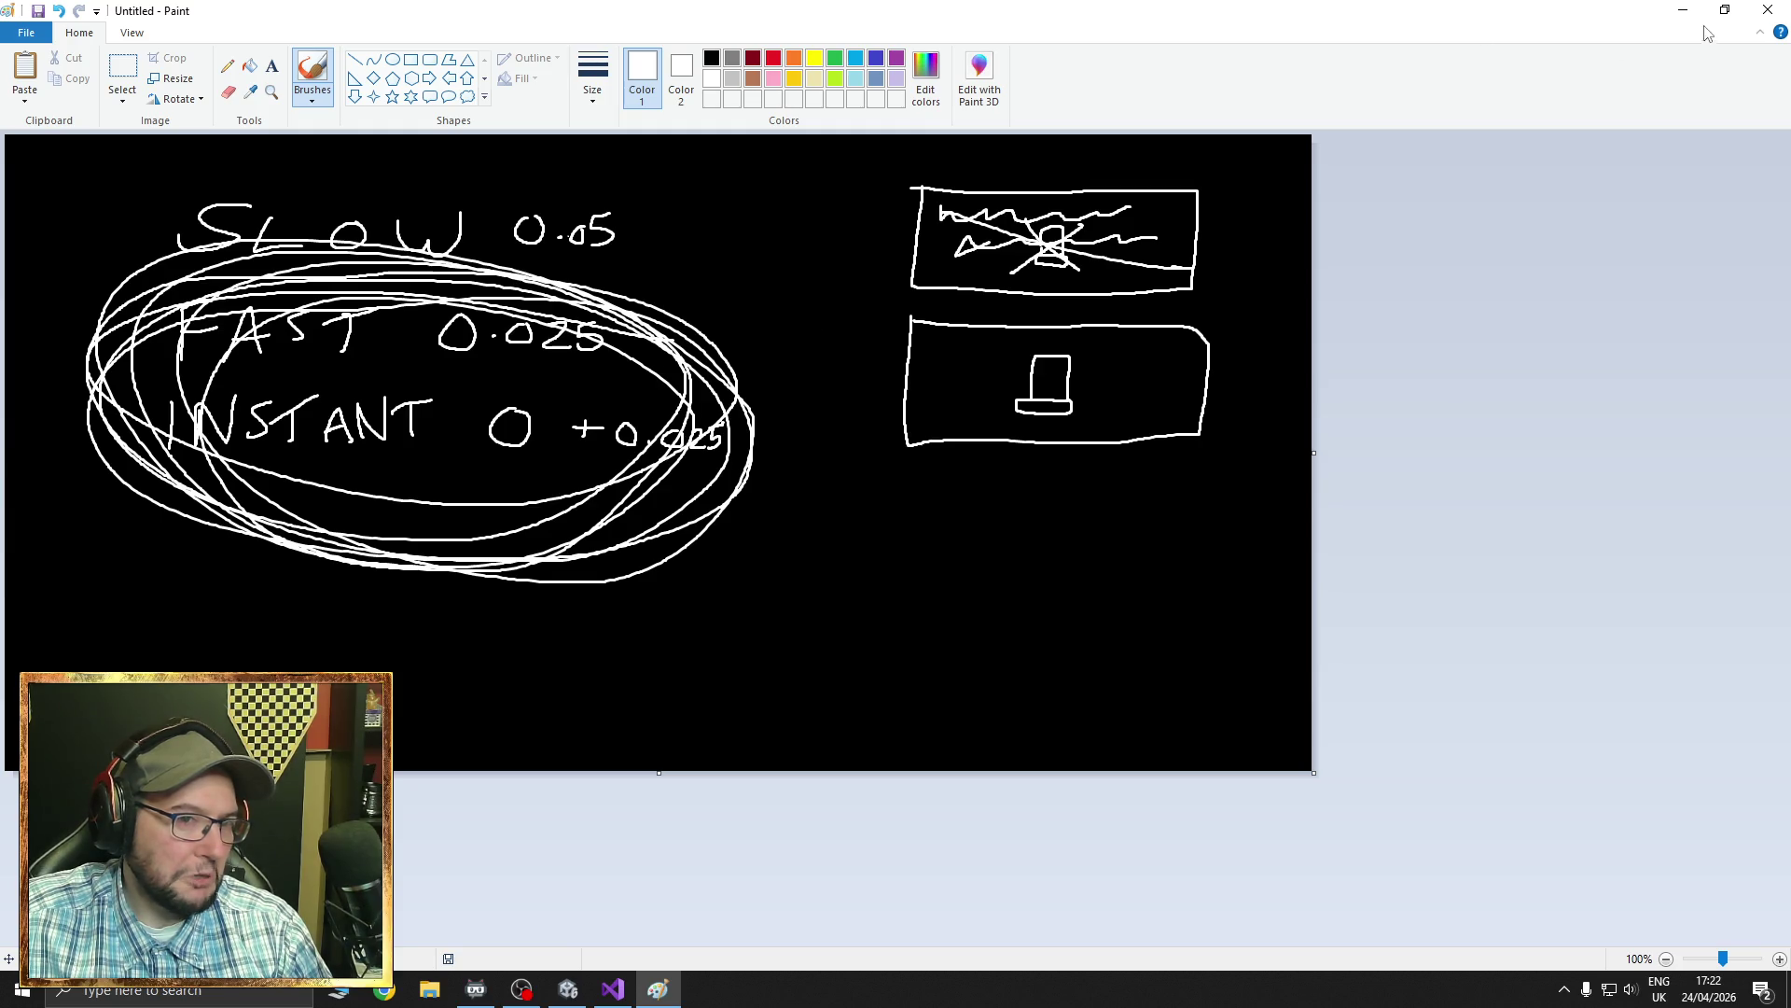
left_click(1768, 9)
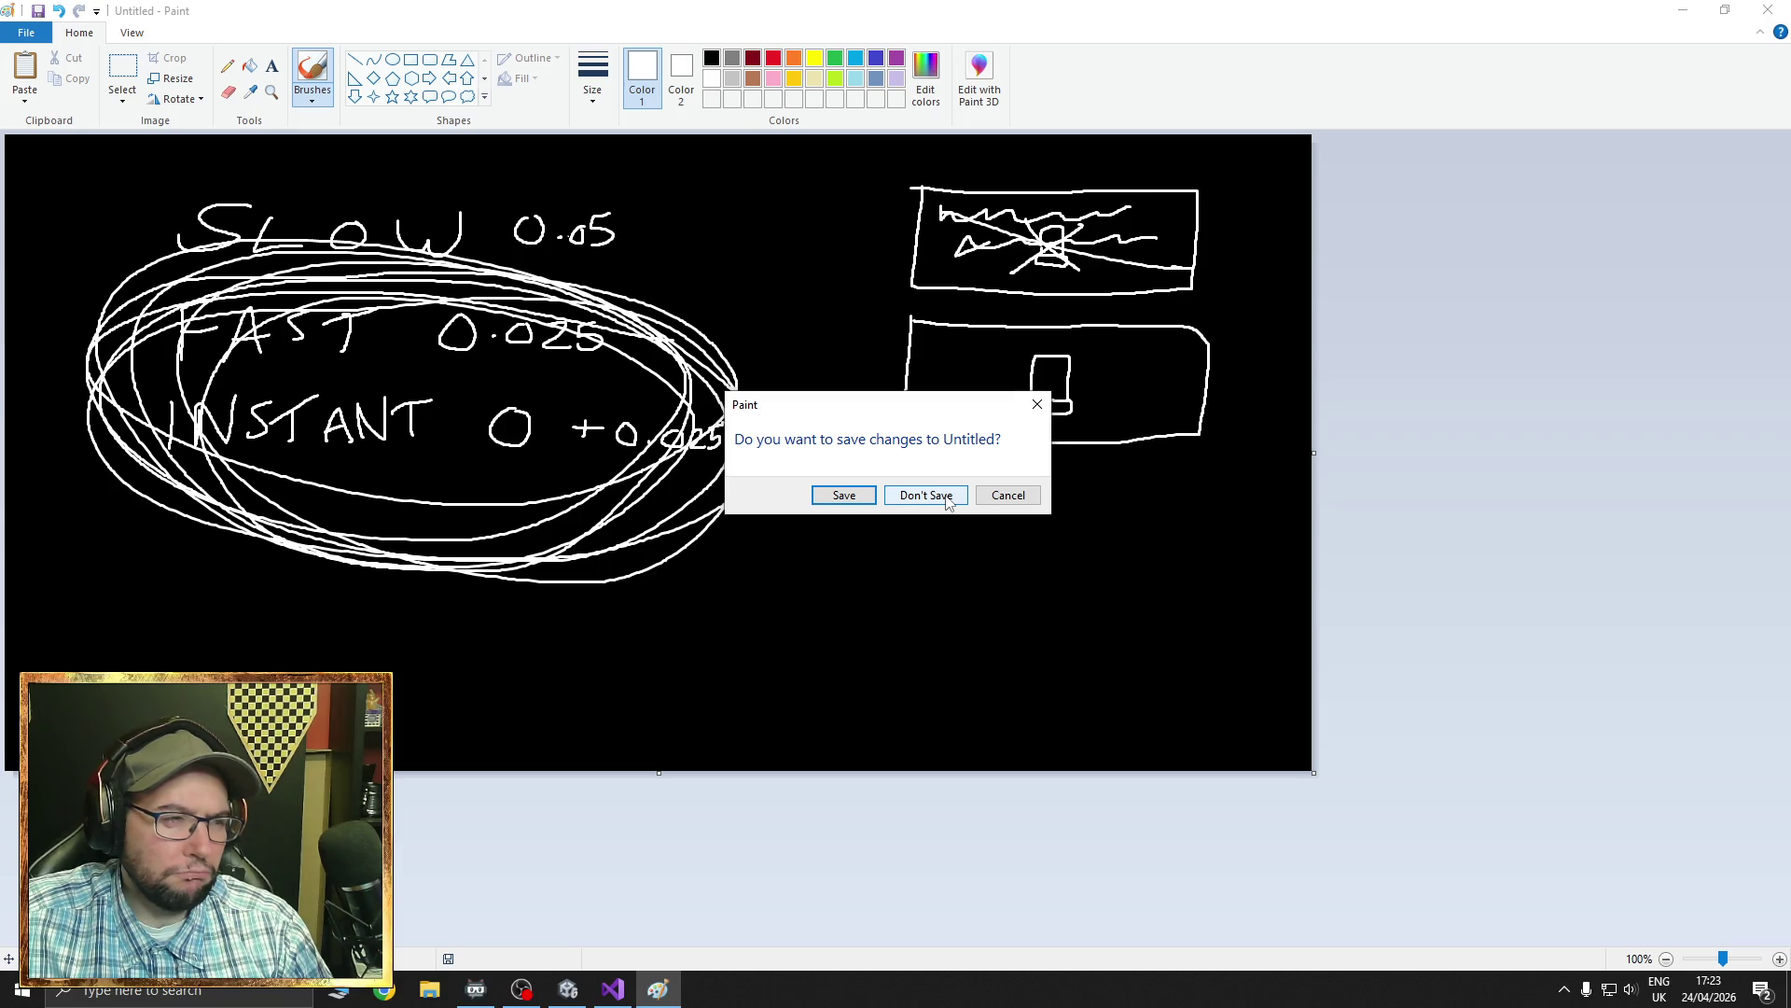
left_click(946, 497)
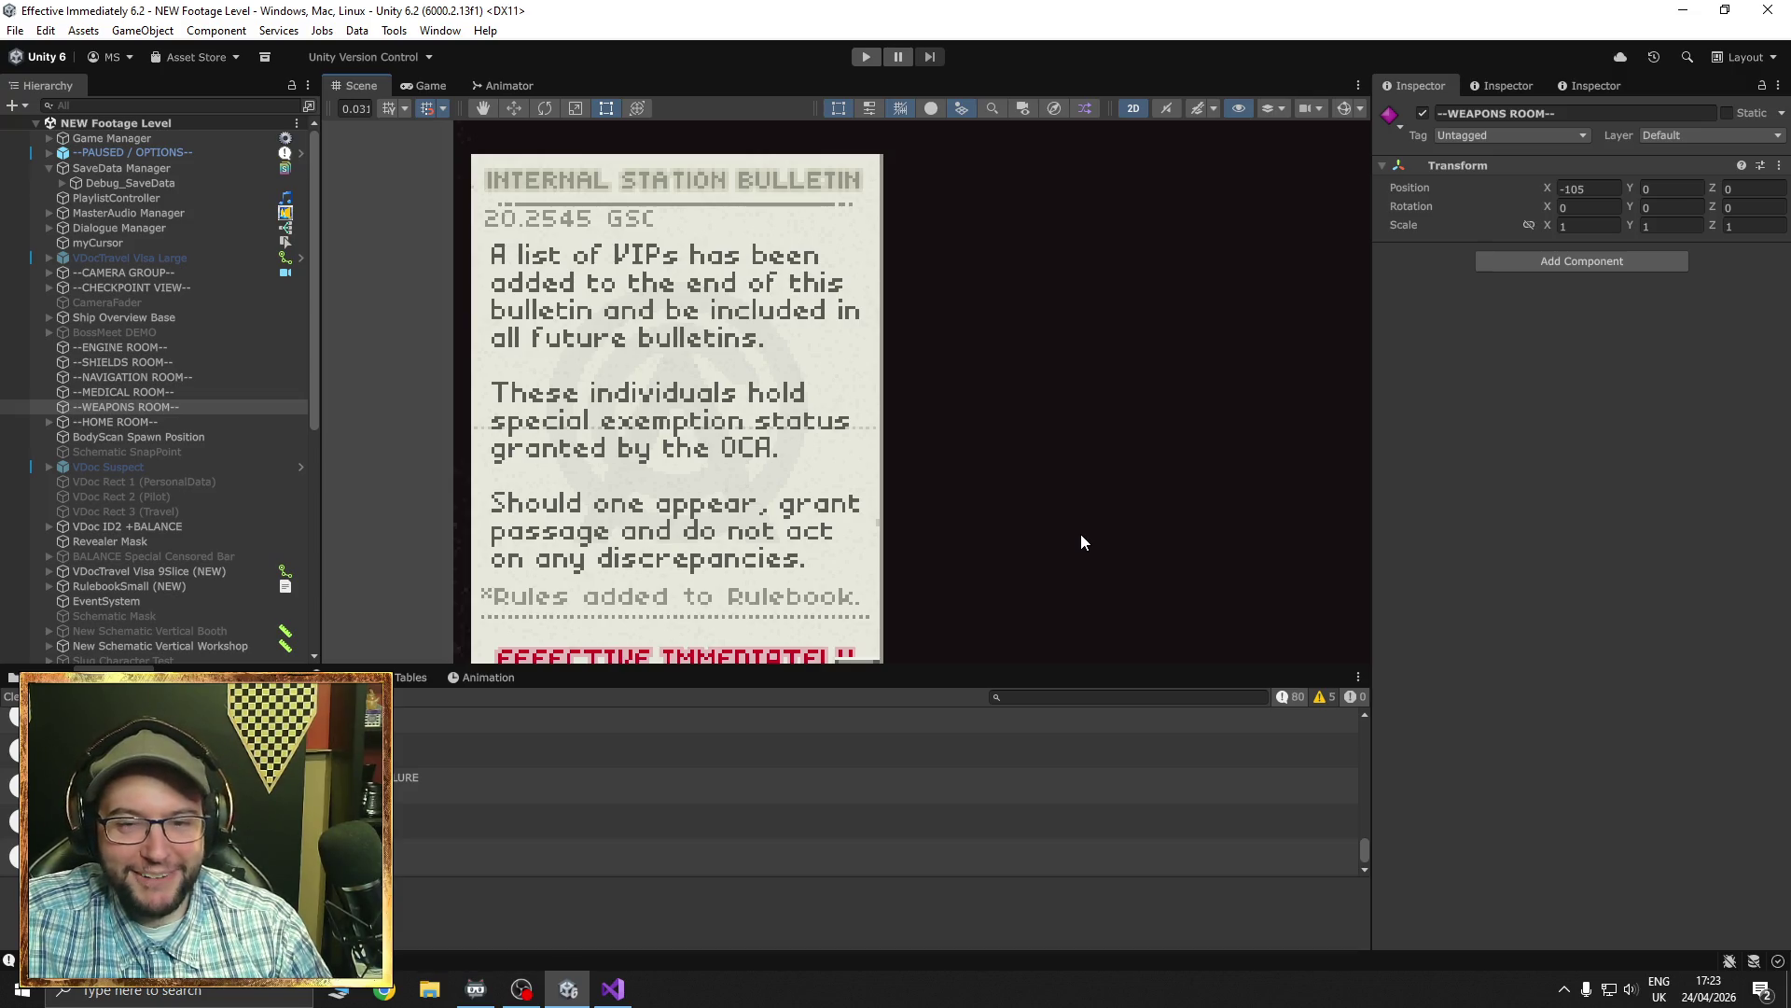
- Pan and zoom out the Scene view to show the whole station interface, then switch to Chrome
scroll(1065, 474, "down", 3)
mouse_move(1065, 474)
left_mouse_down()
mouse_move(796, 485)
mouse_move(670, 515)
left_mouse_up()
scroll(758, 502, "down", 2)
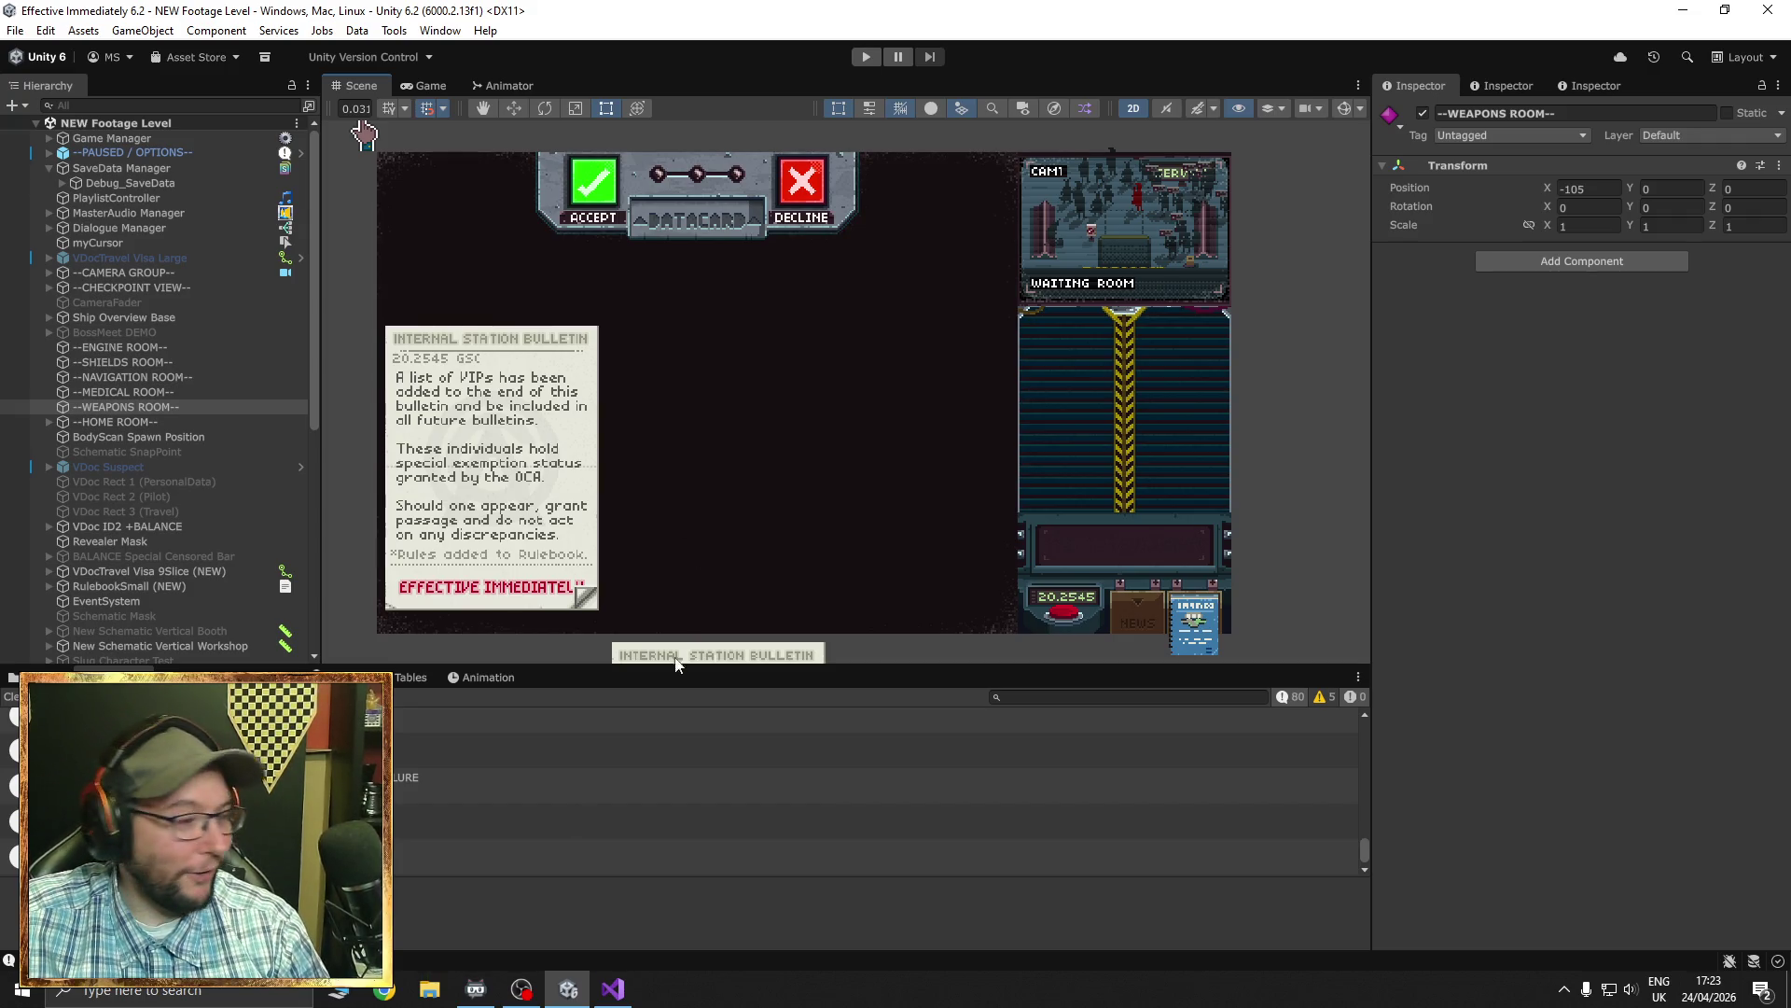
left_click(1564, 989)
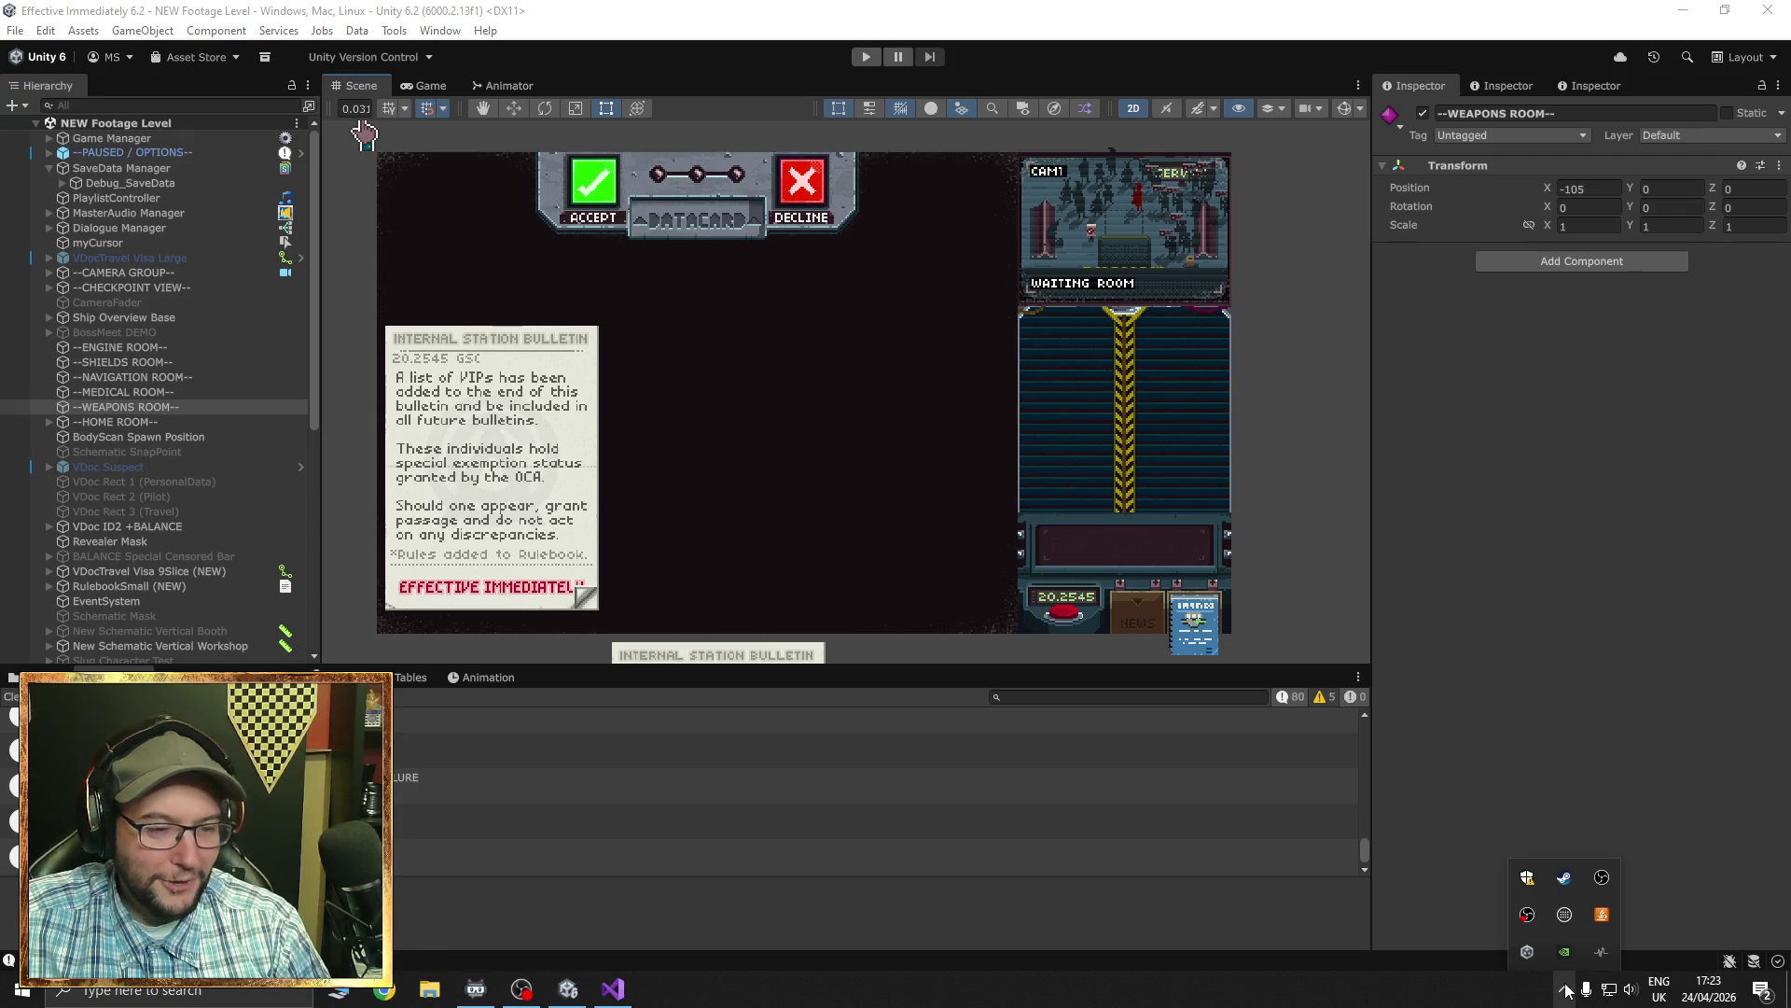
left_click(384, 989)
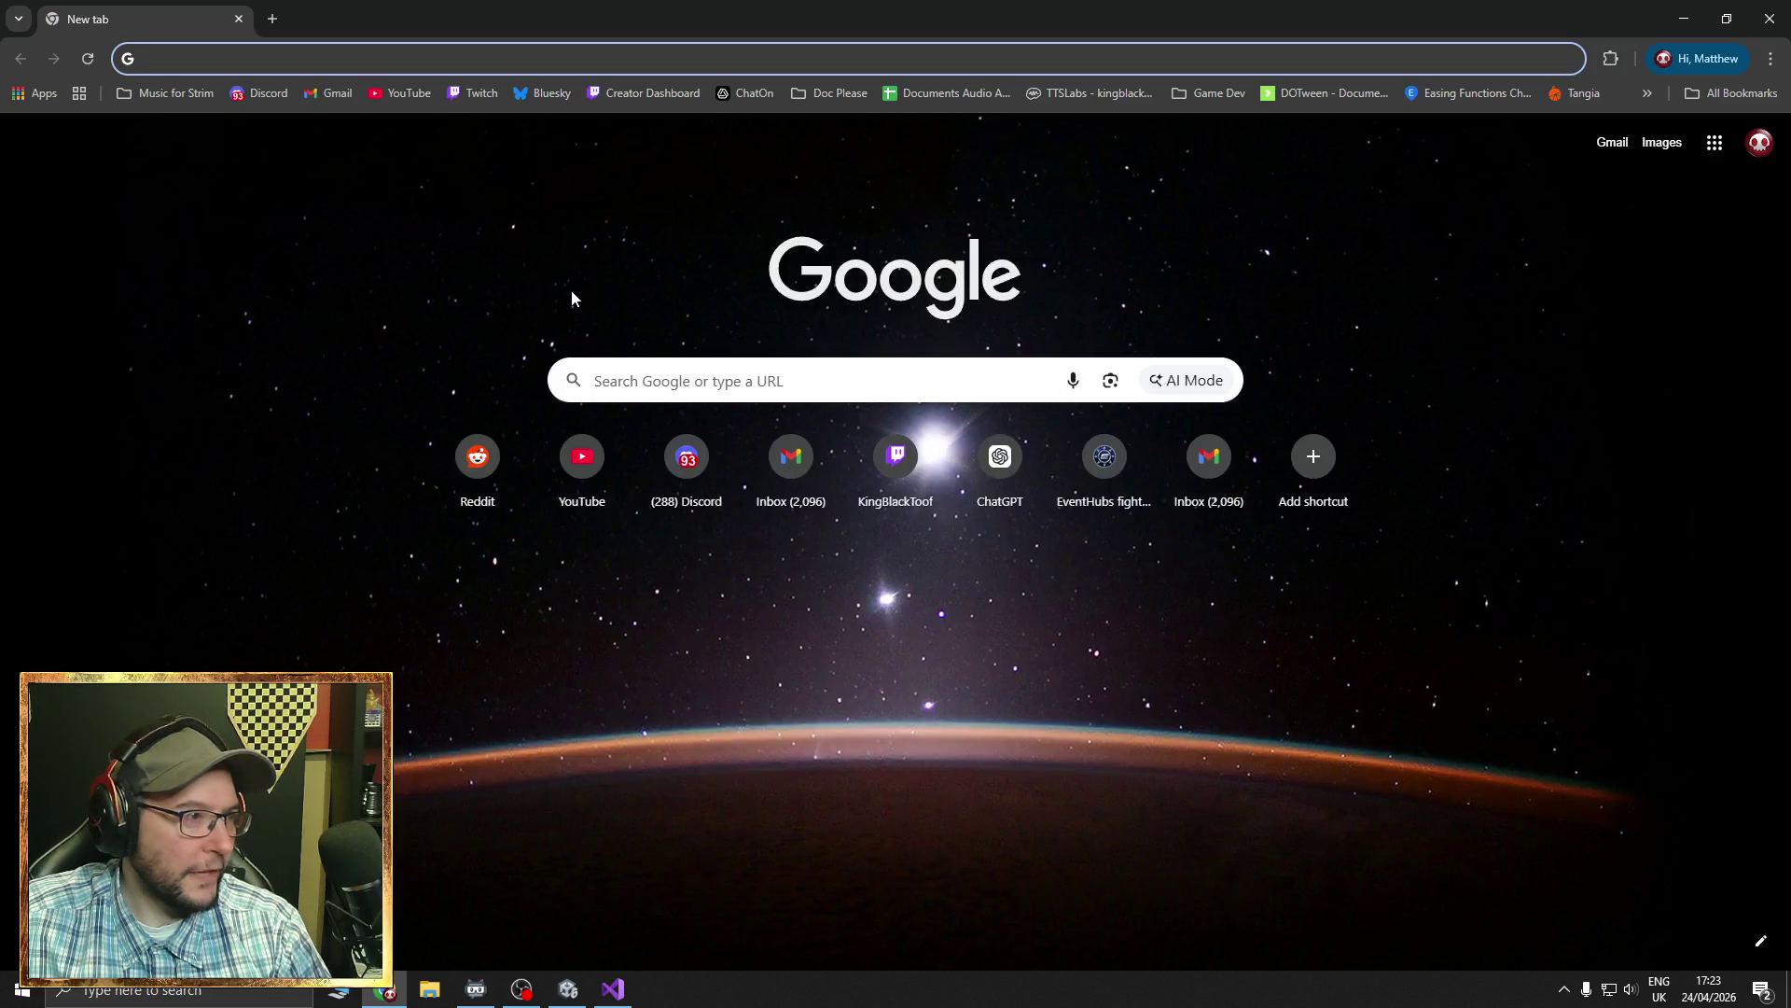
- Open Reddit's Home feed via its shortcut on the new tab page
left_click(506, 469)
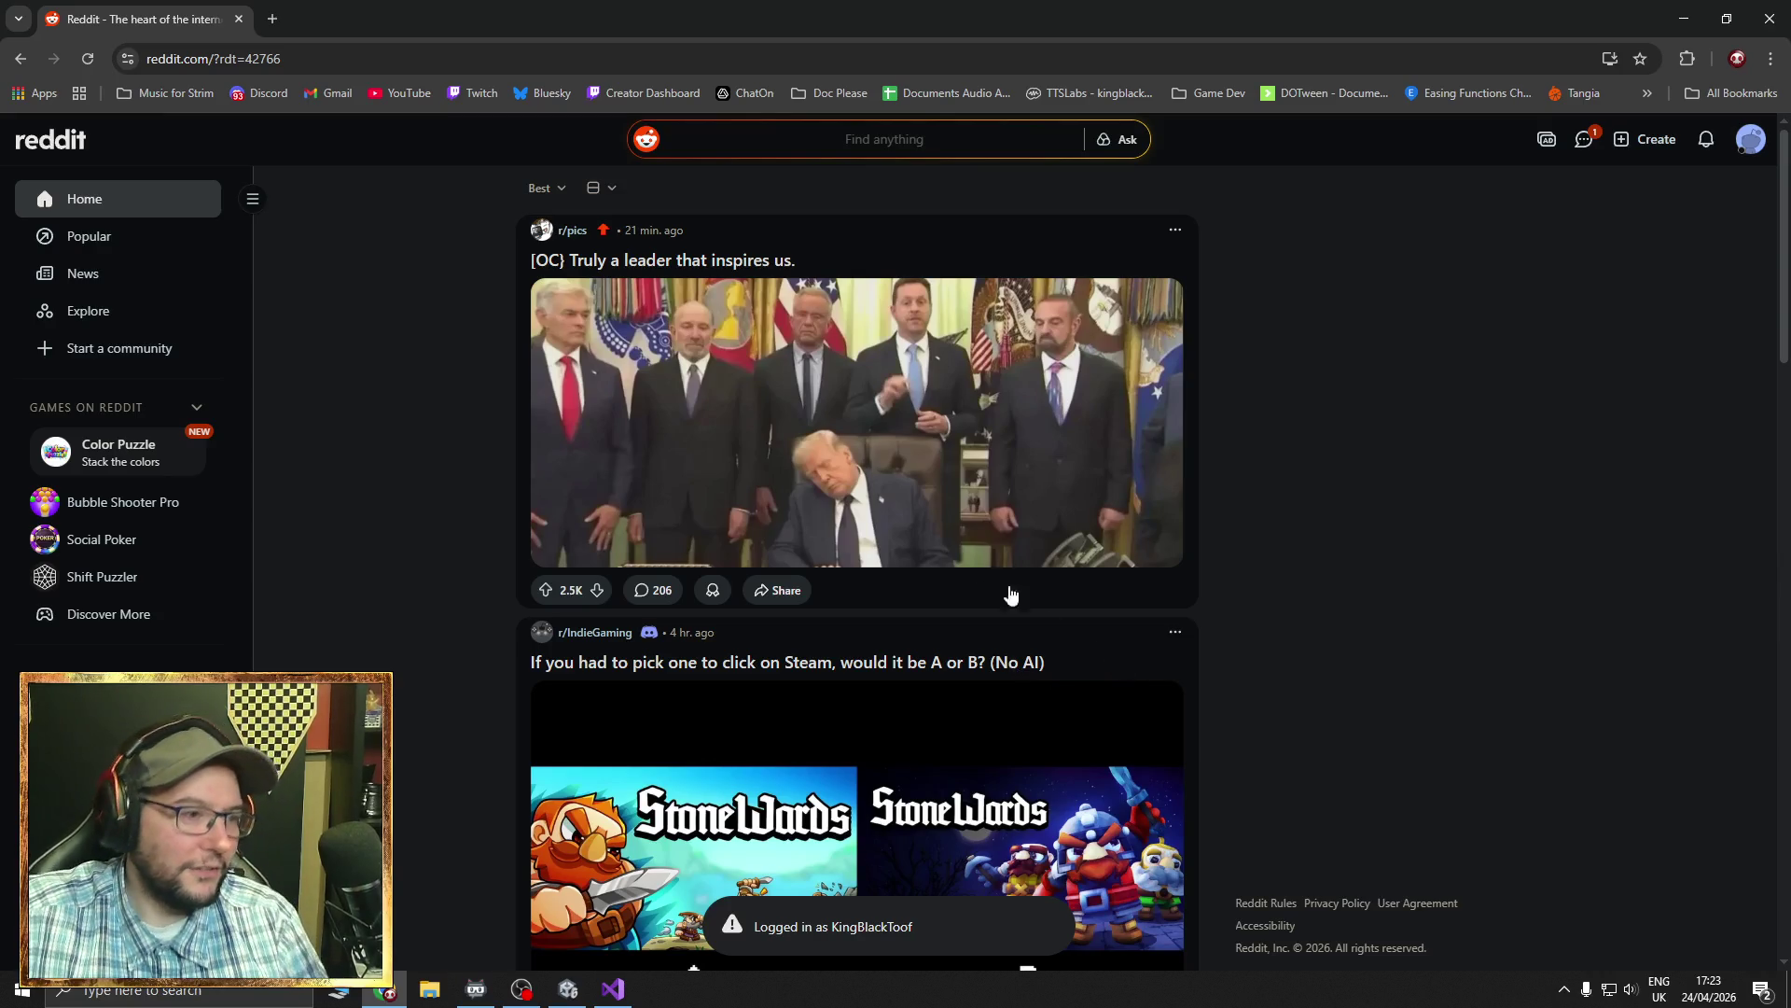
- Enlarge the r/pics post image, close it, and open the post's comments
left_click(879, 473)
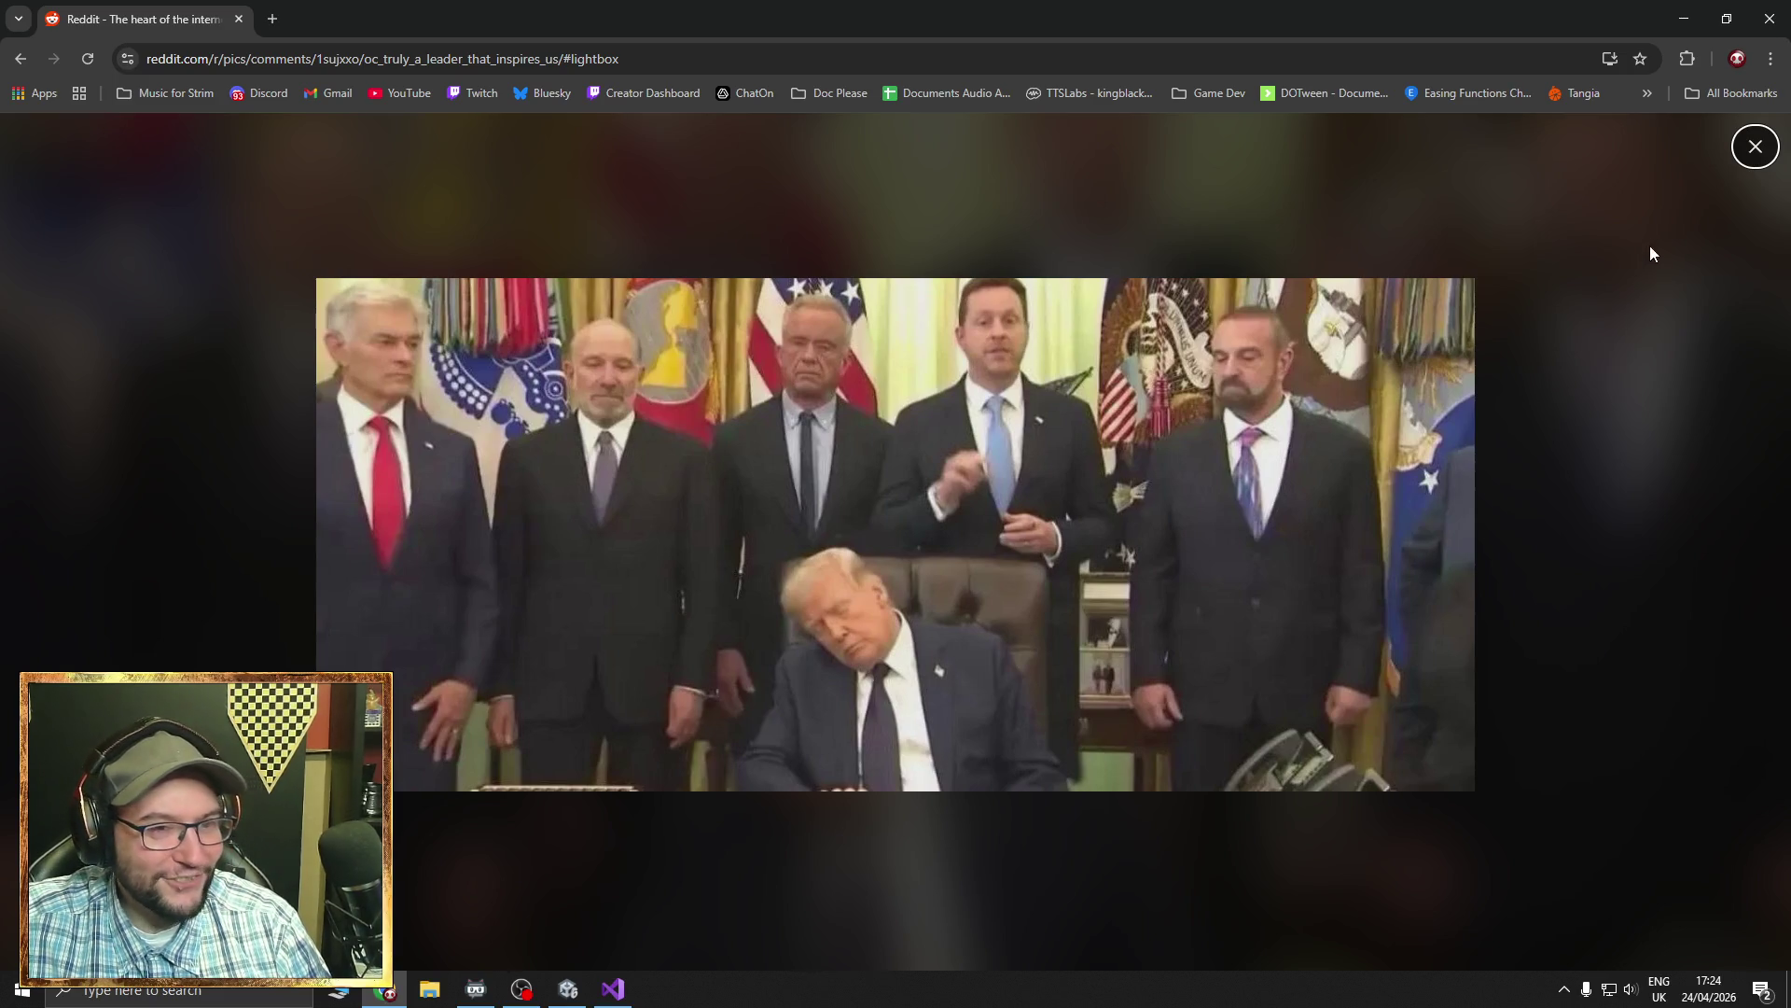
left_click(1755, 147)
left_click(642, 589)
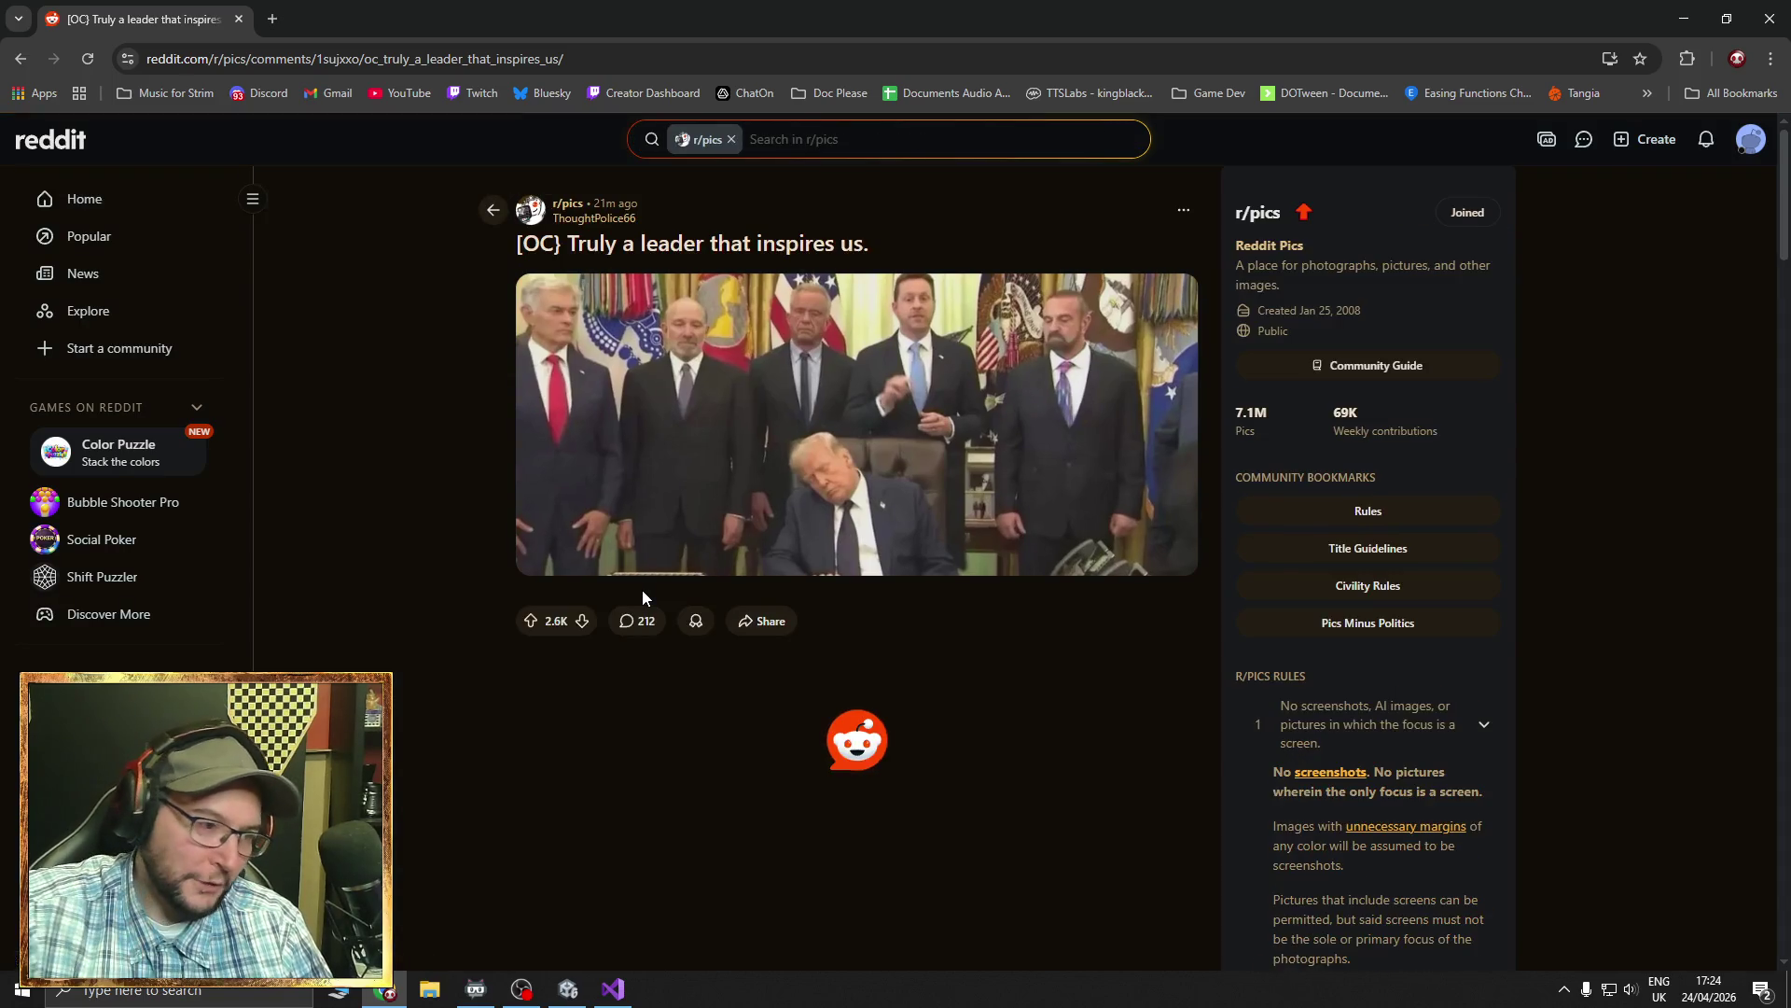
- Collapse four comment threads, including the GIF thread
scroll(653, 653, "down", 4)
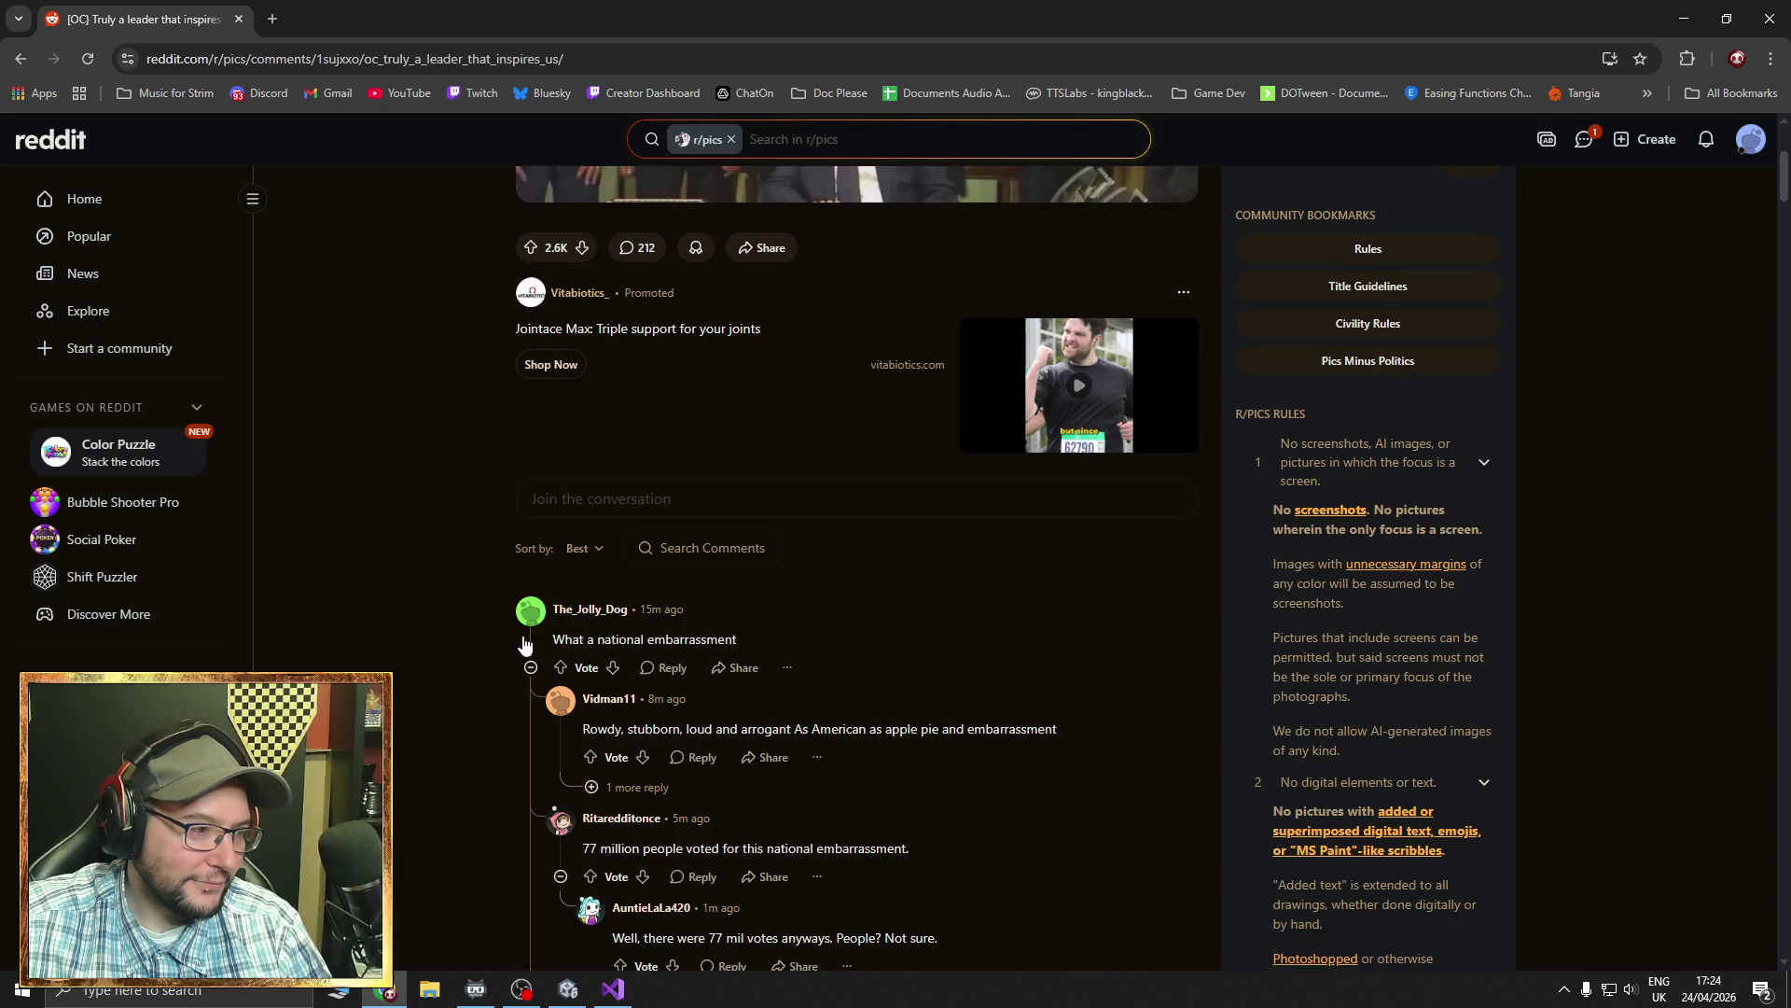
left_click(530, 644)
left_click(530, 691)
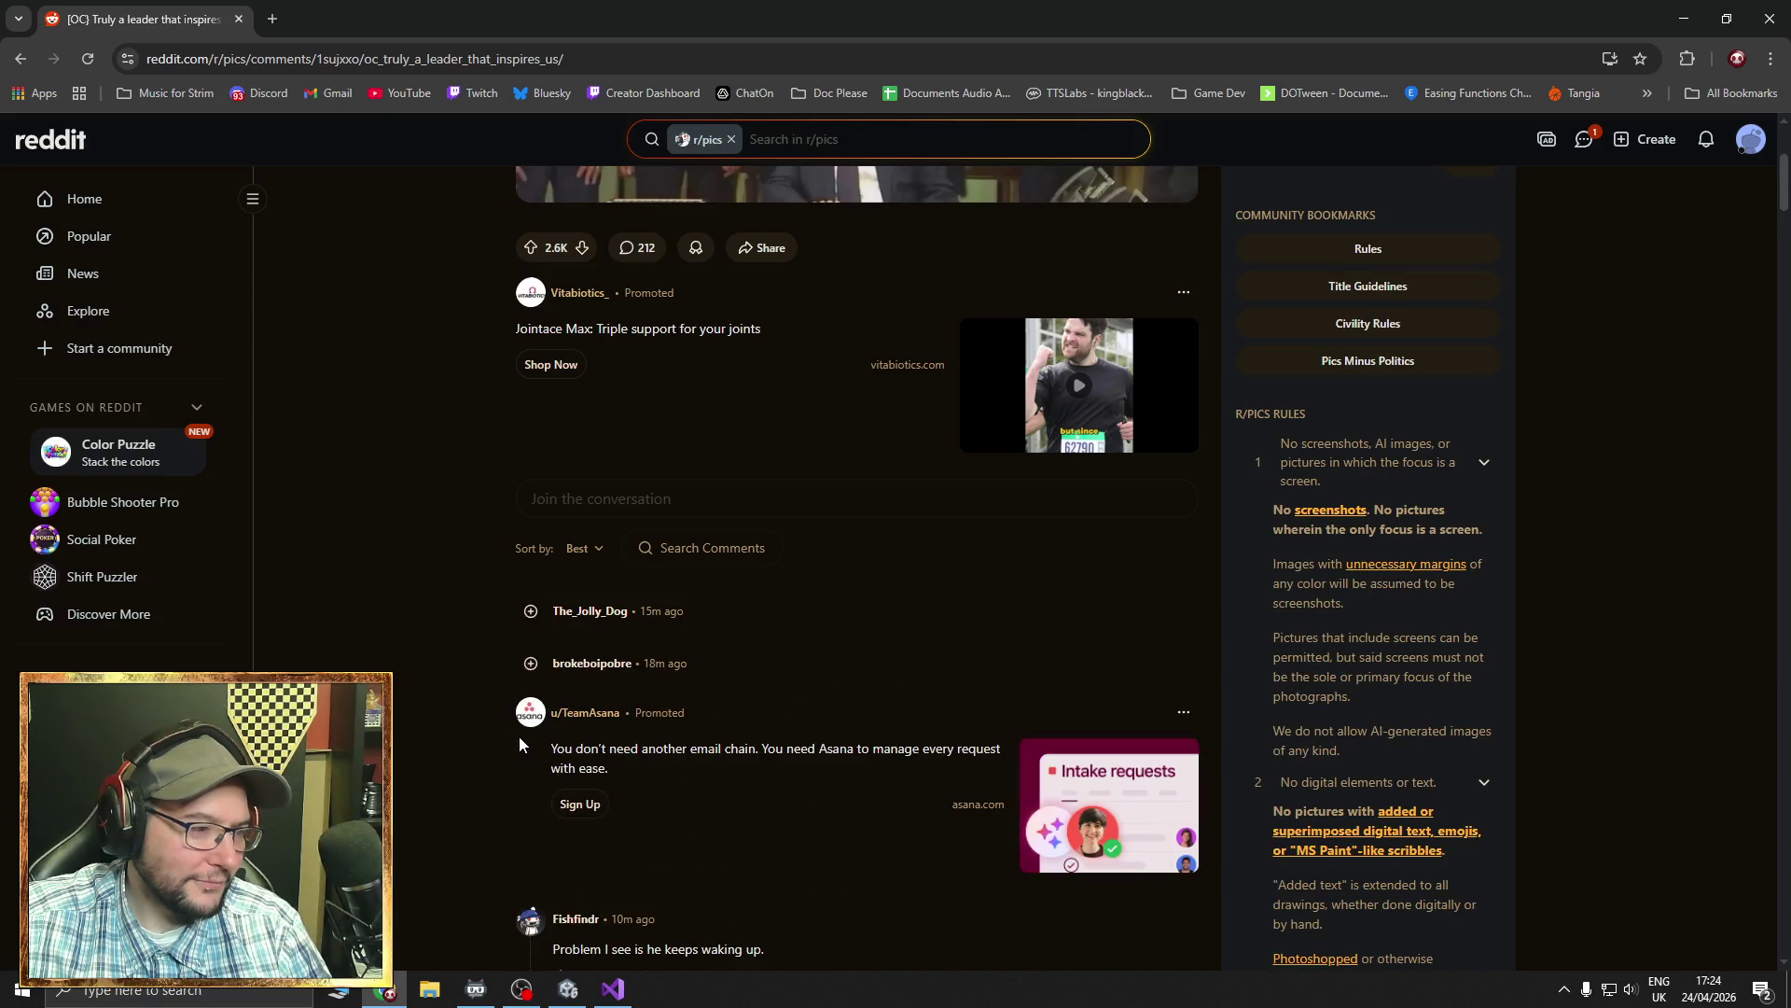
scroll(522, 756, "down", 2)
left_click(528, 760)
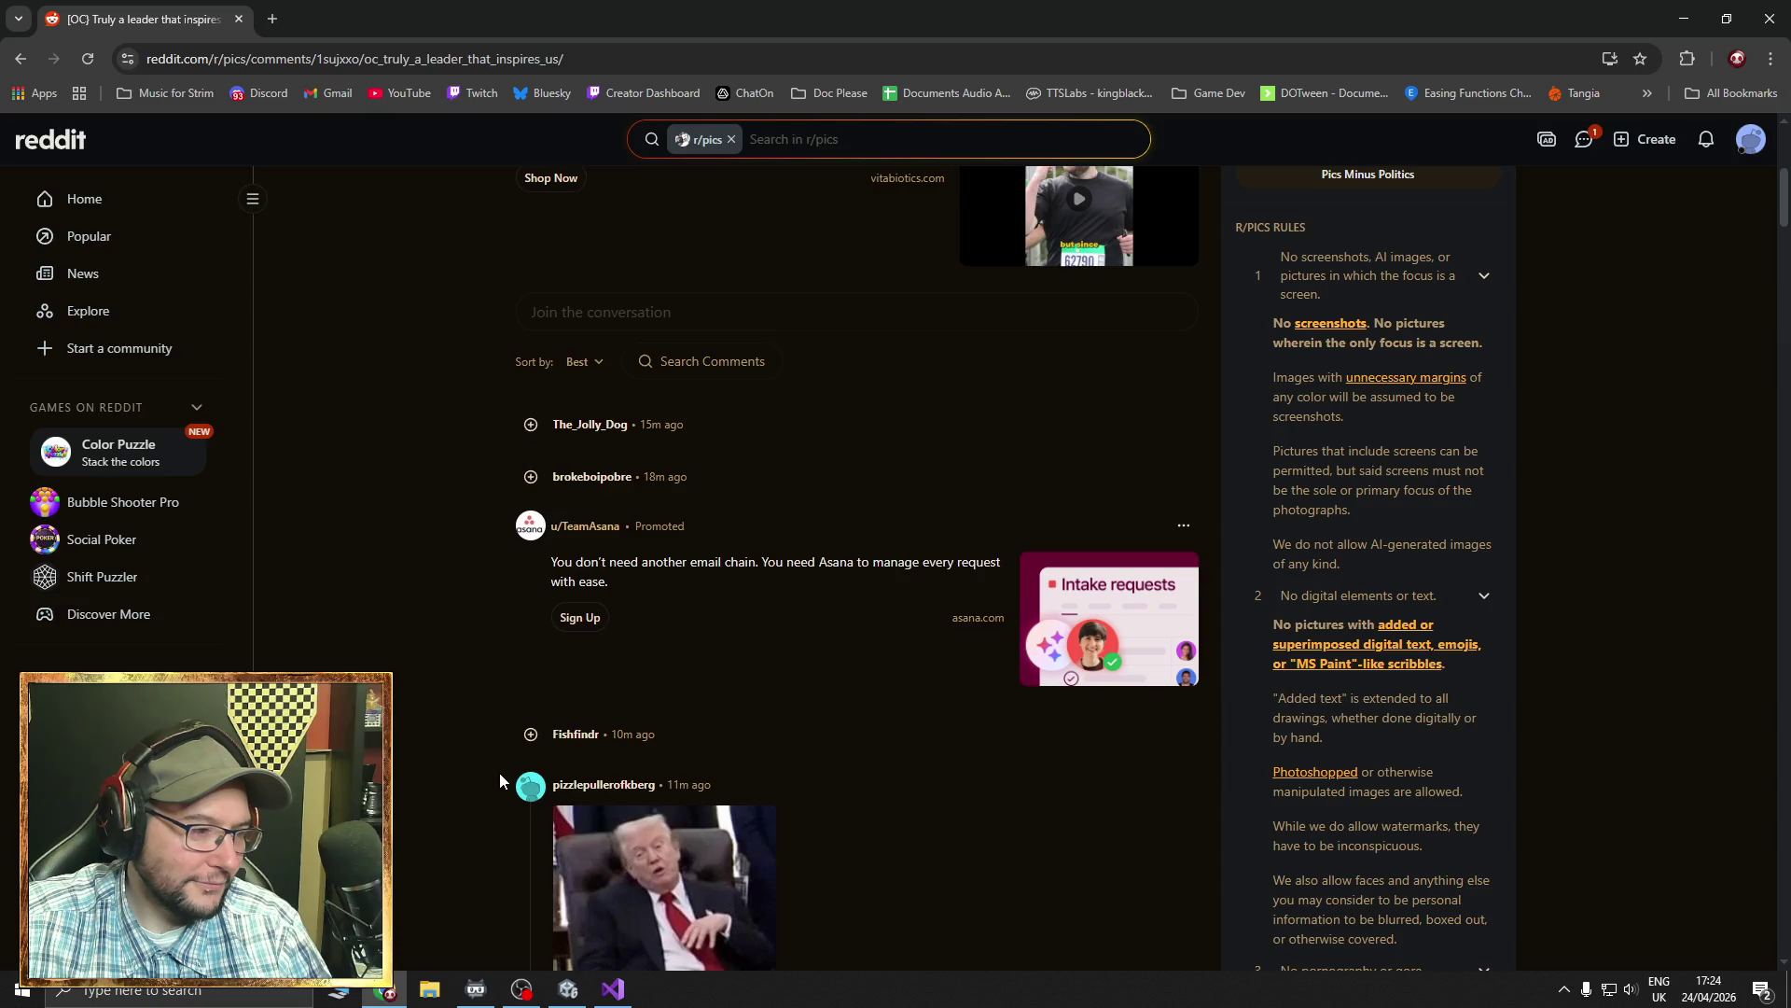
scroll(500, 772, "down", 2)
left_click(531, 728)
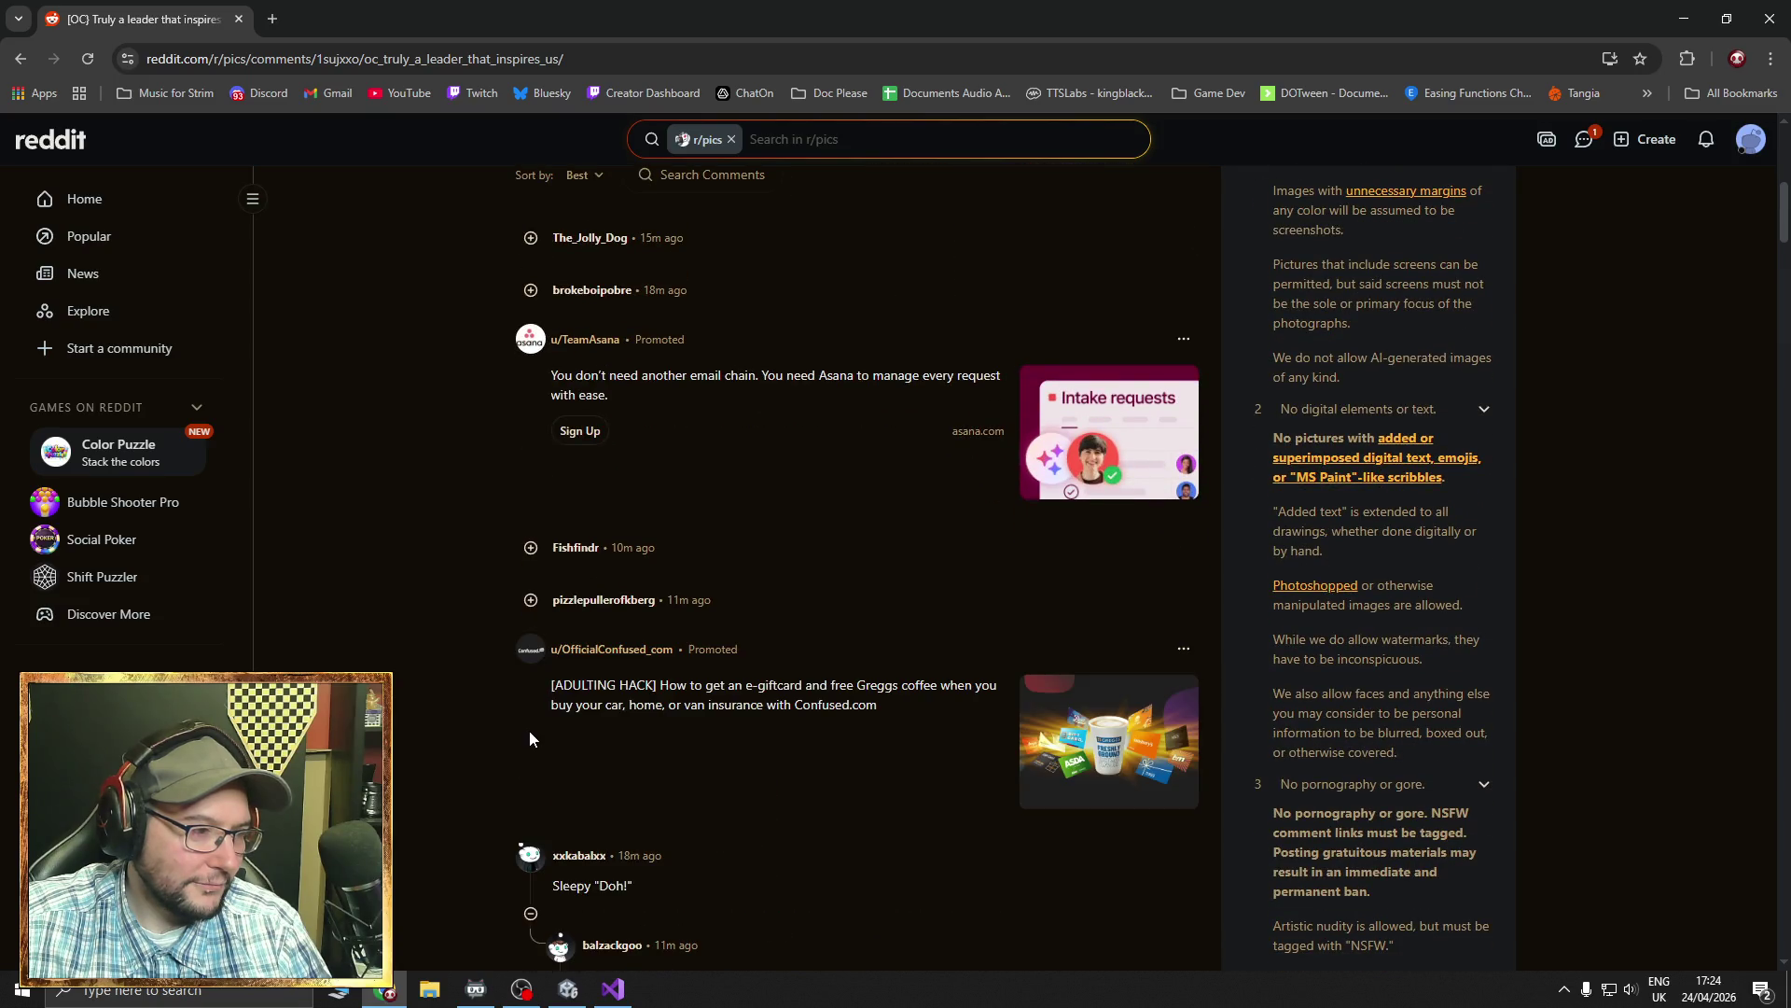
- Return to the top of the post and close the browser window
key("Home")
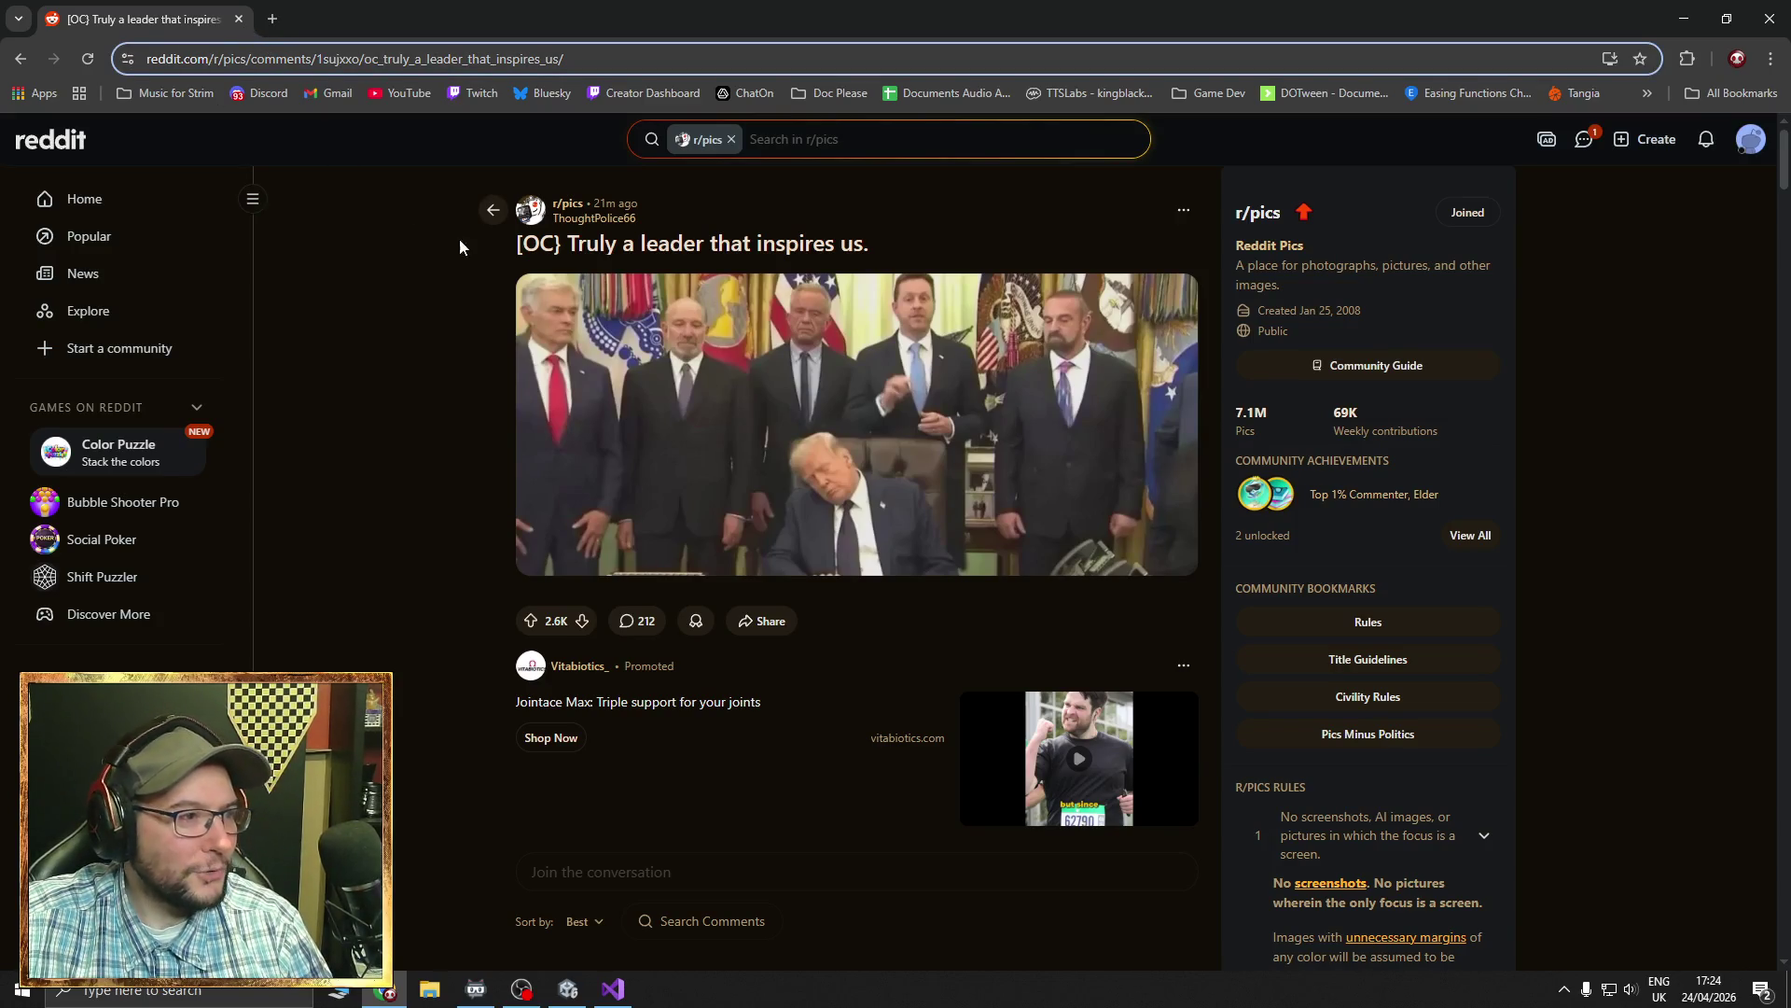
left_click(349, 267)
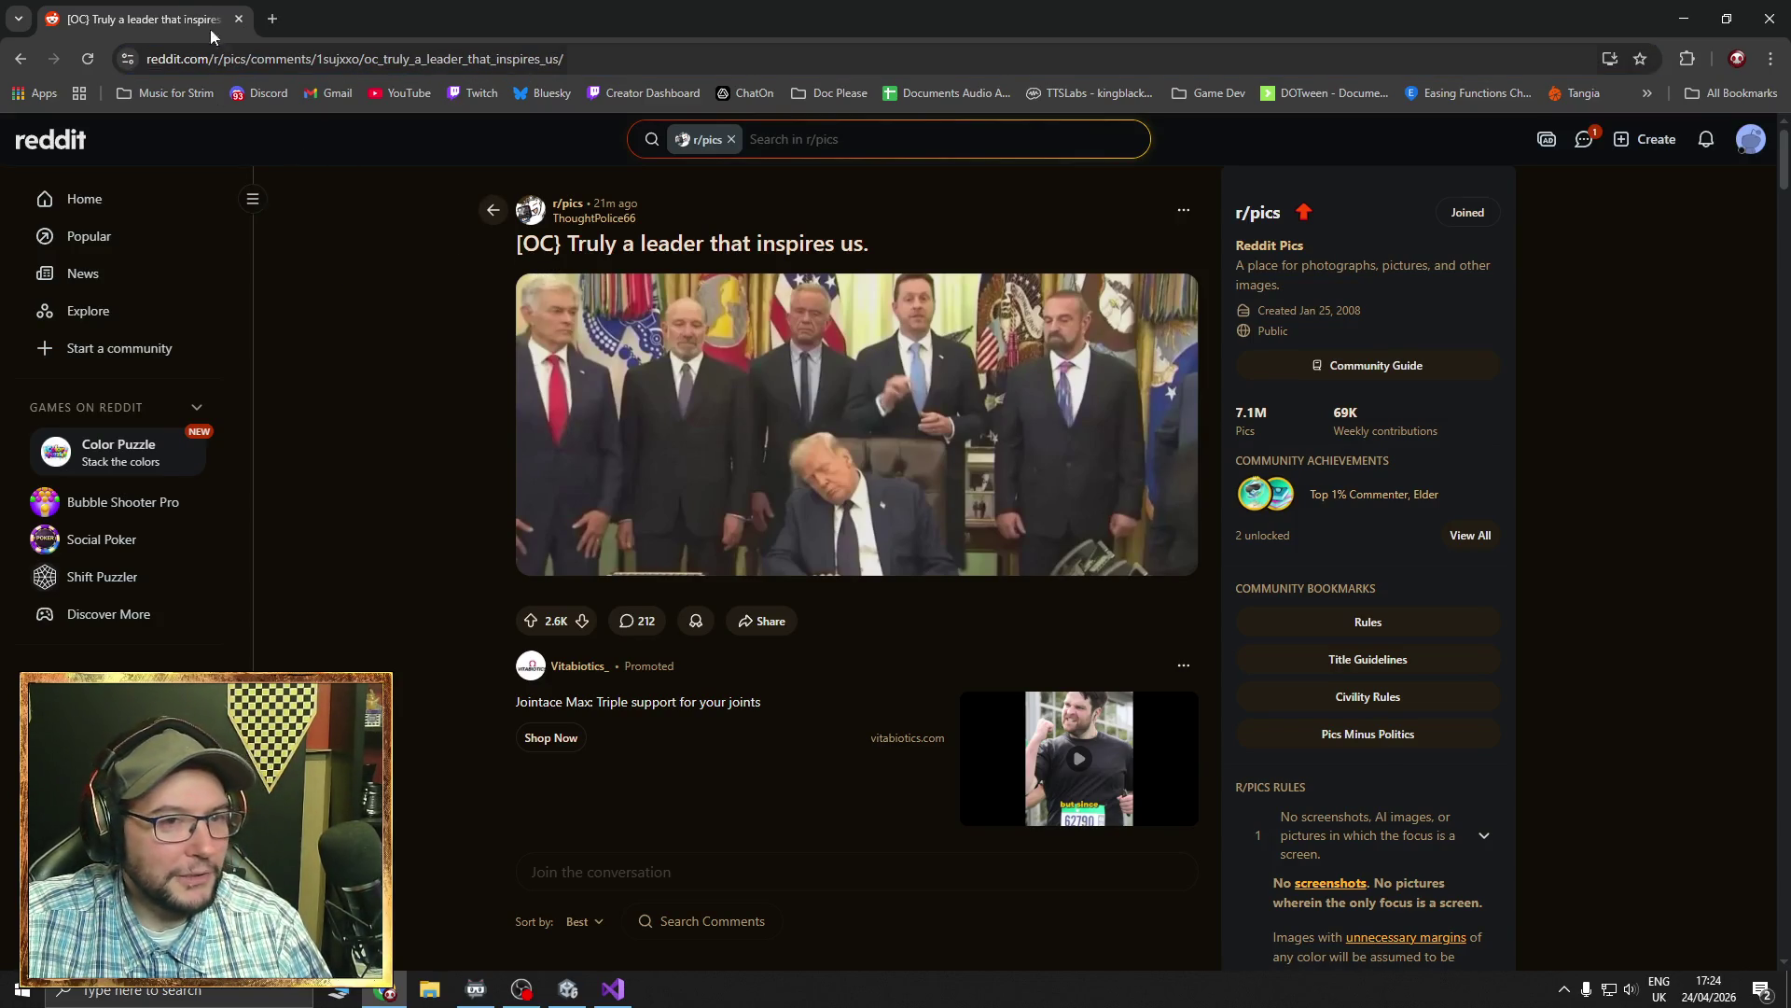
left_click(239, 20)
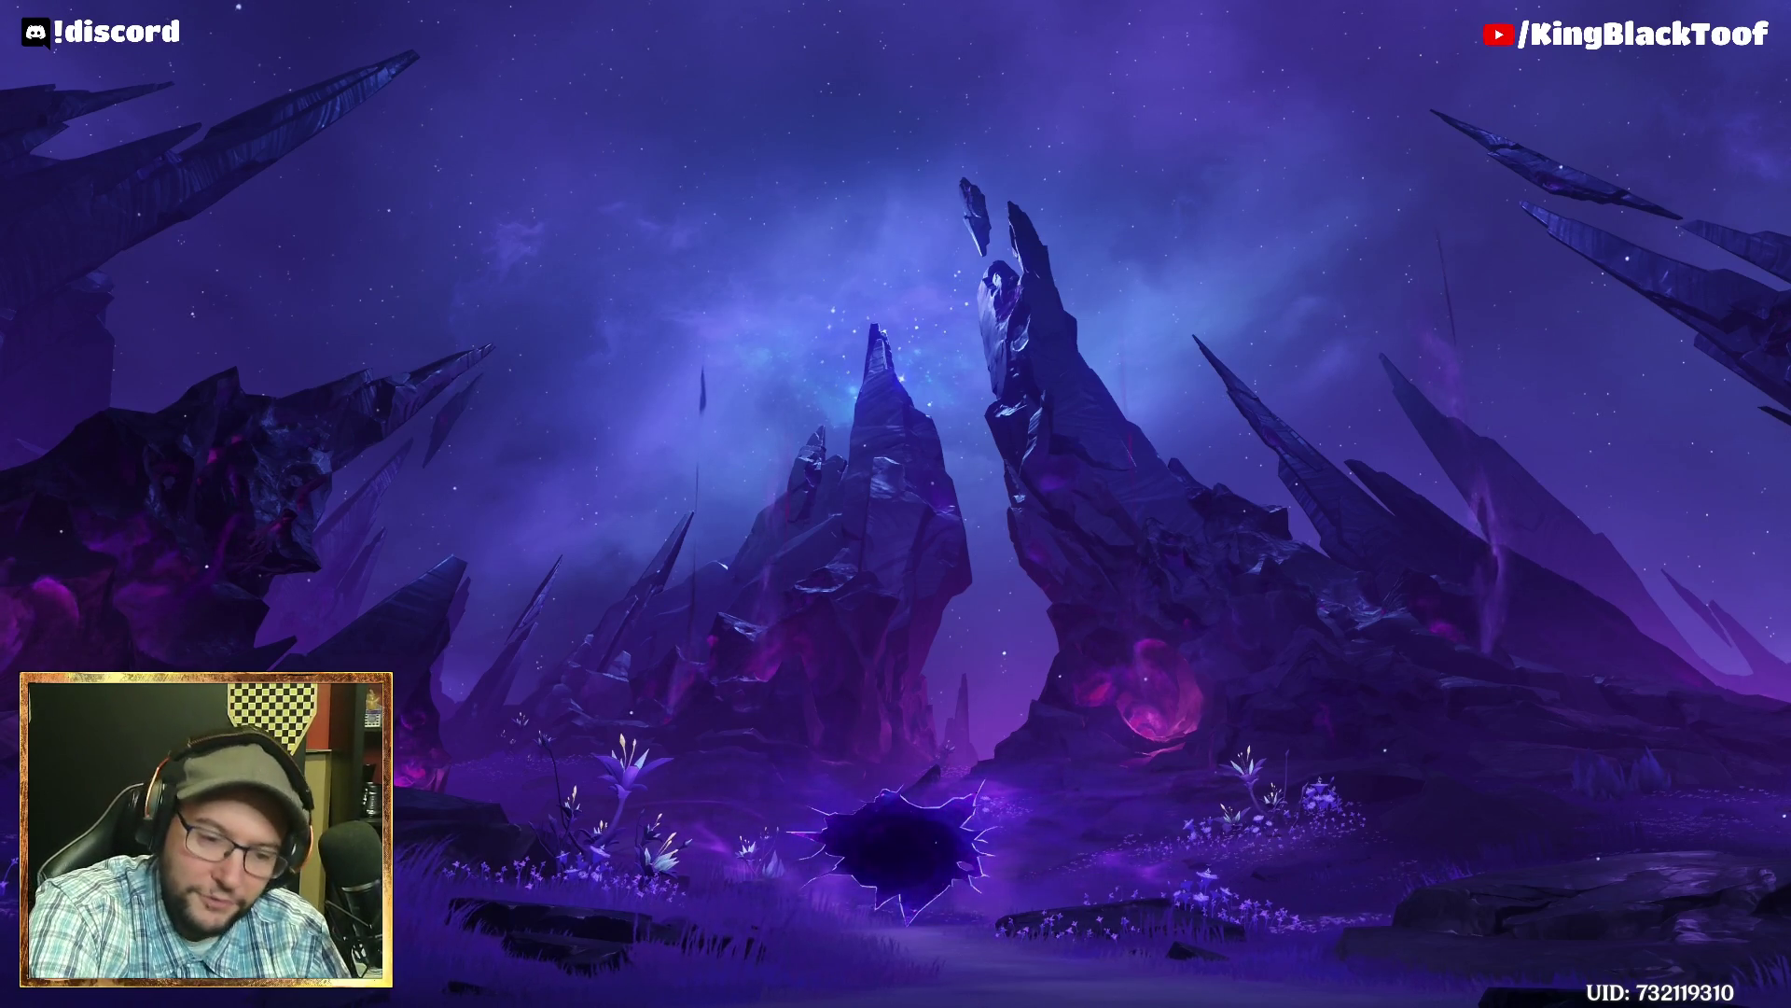
scroll(418, 718, "down", 1)
- Browse the Latest Featured and Fresh Games grids, then open your own itch.io creator page
scroll(418, 719, "down", 2)
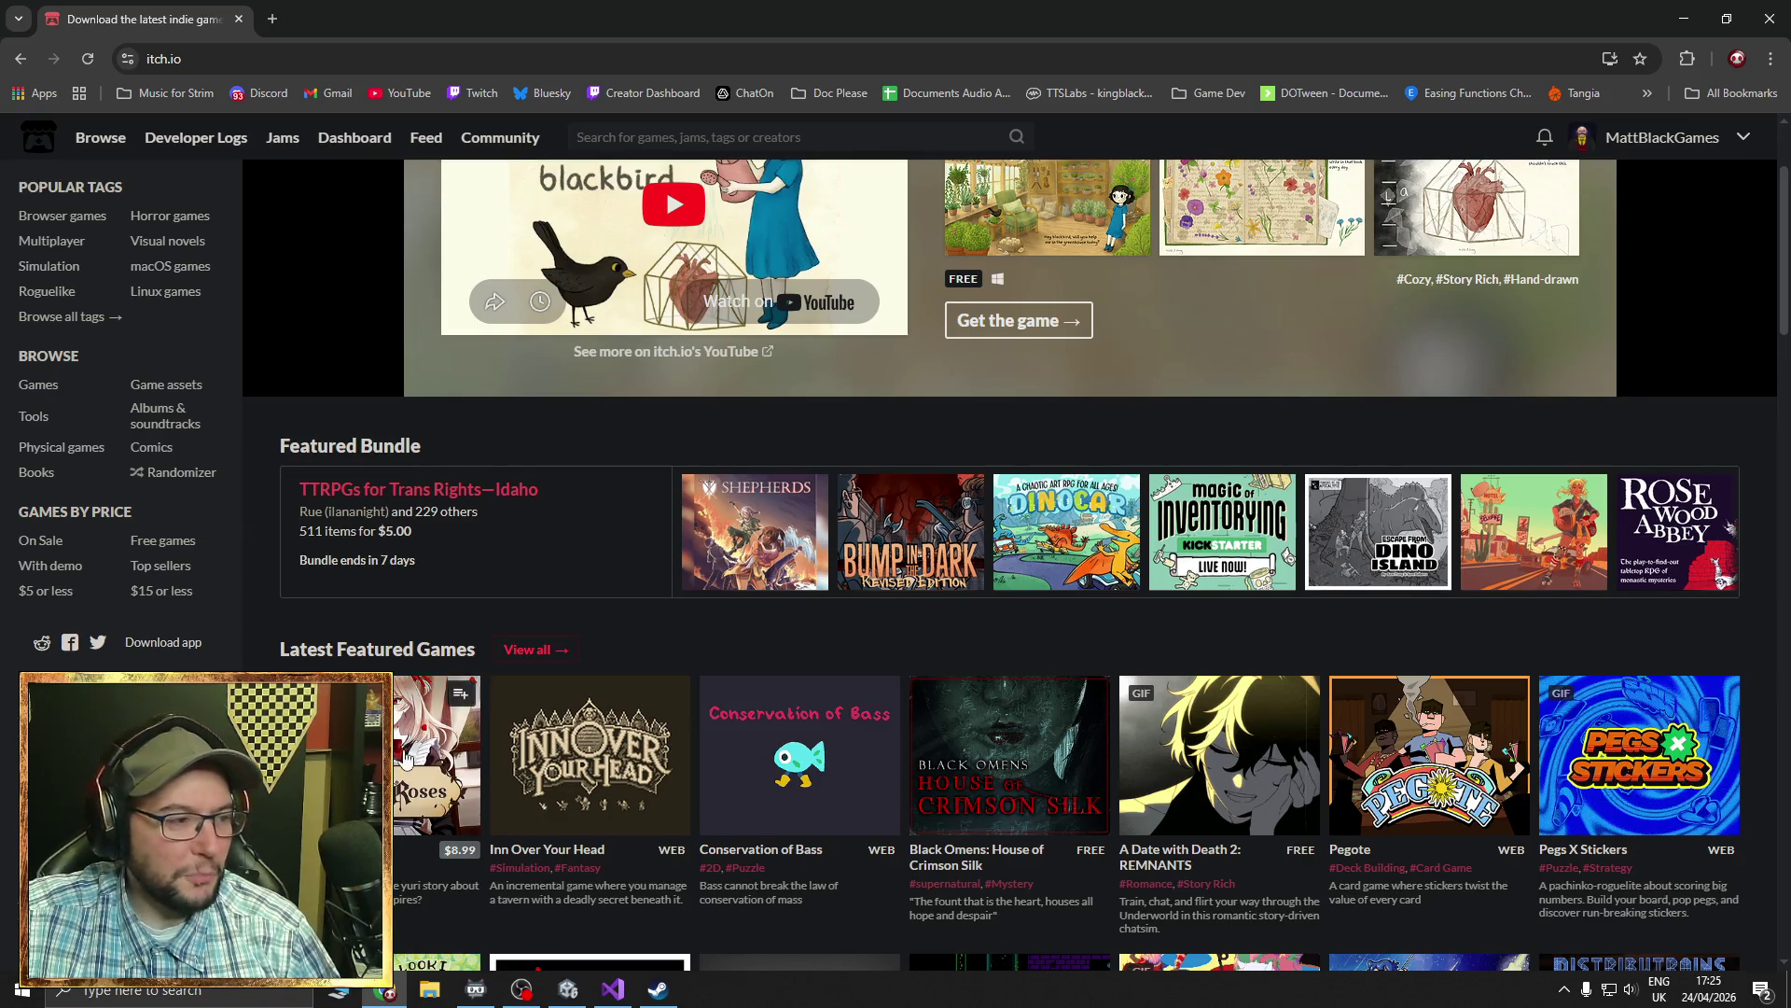
scroll(416, 735, "down", 2)
scroll(416, 735, "down", 2)
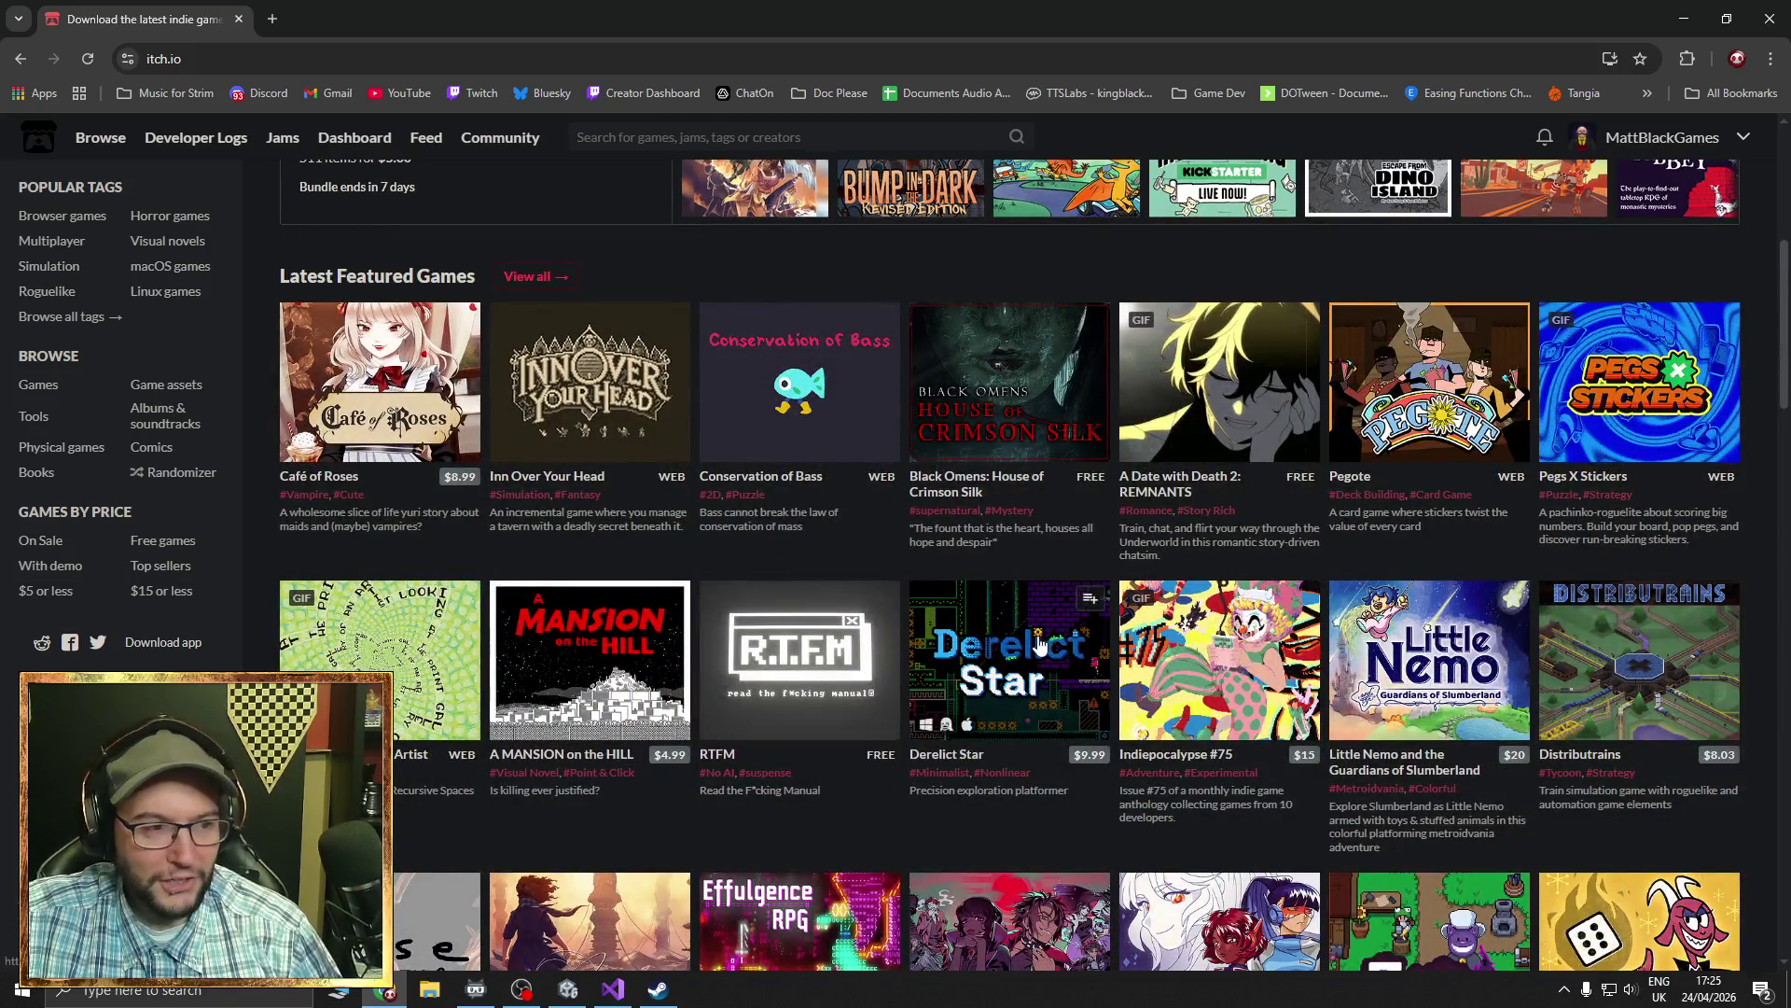
scroll(911, 561, "down", 3)
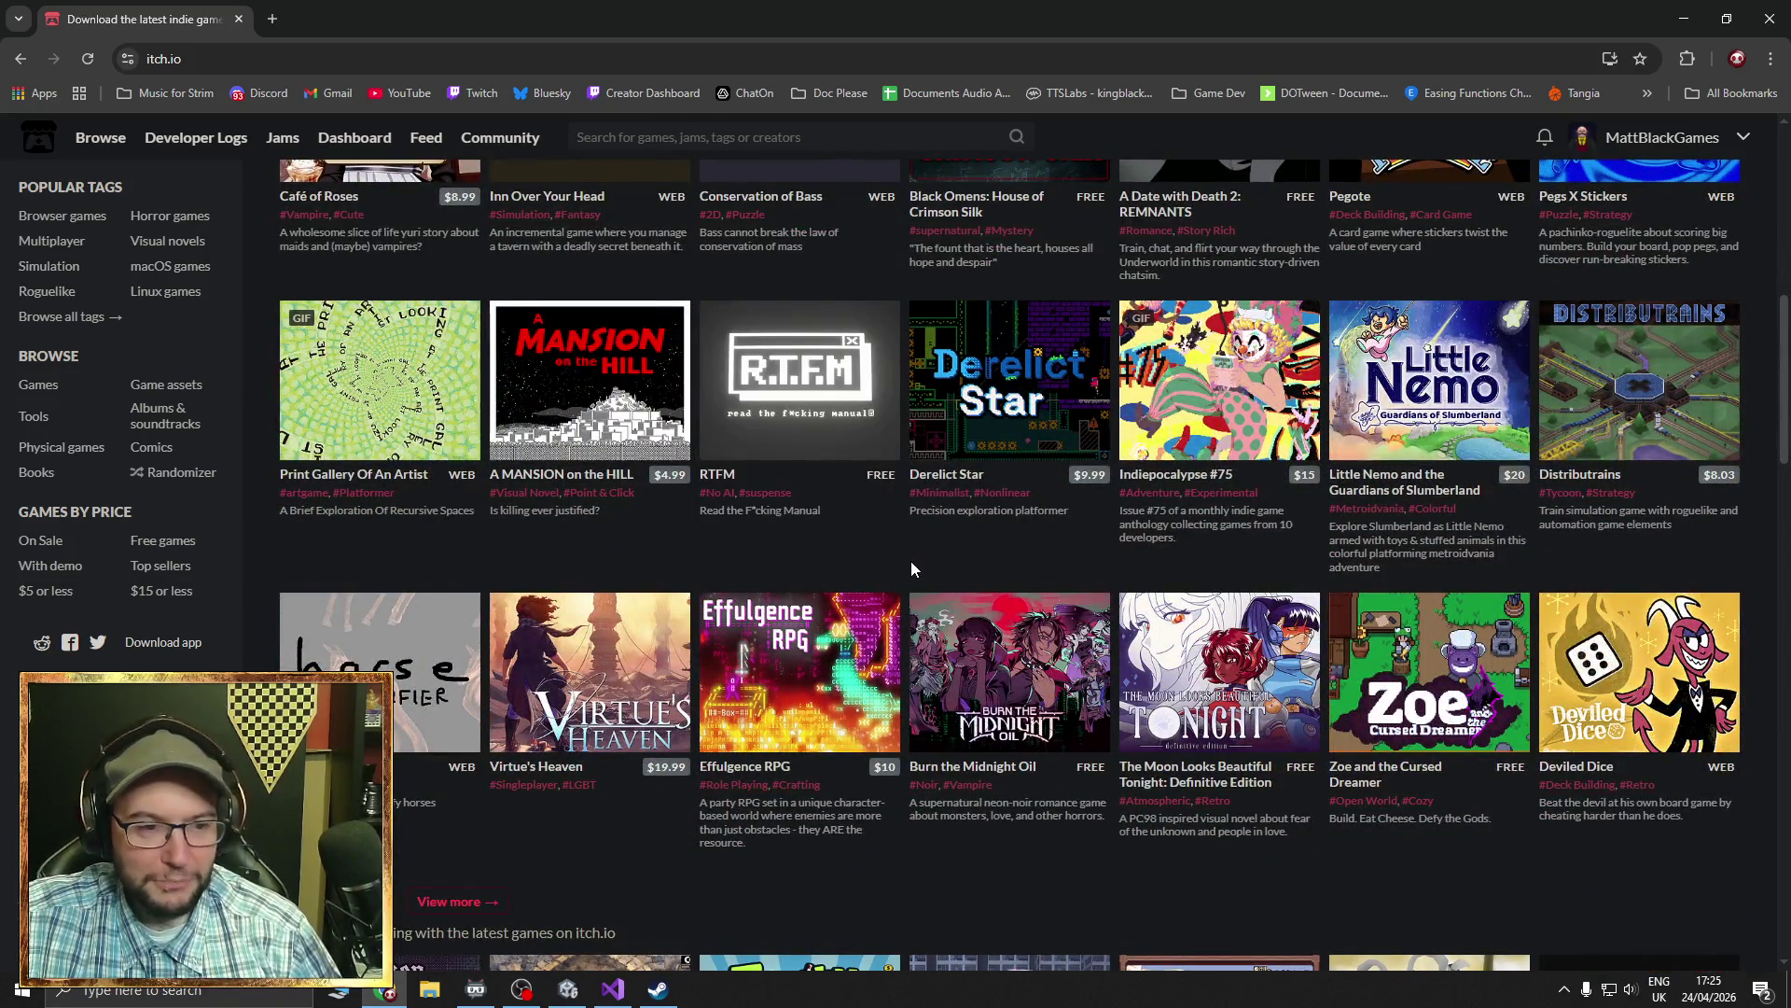
scroll(911, 562, "down", 4)
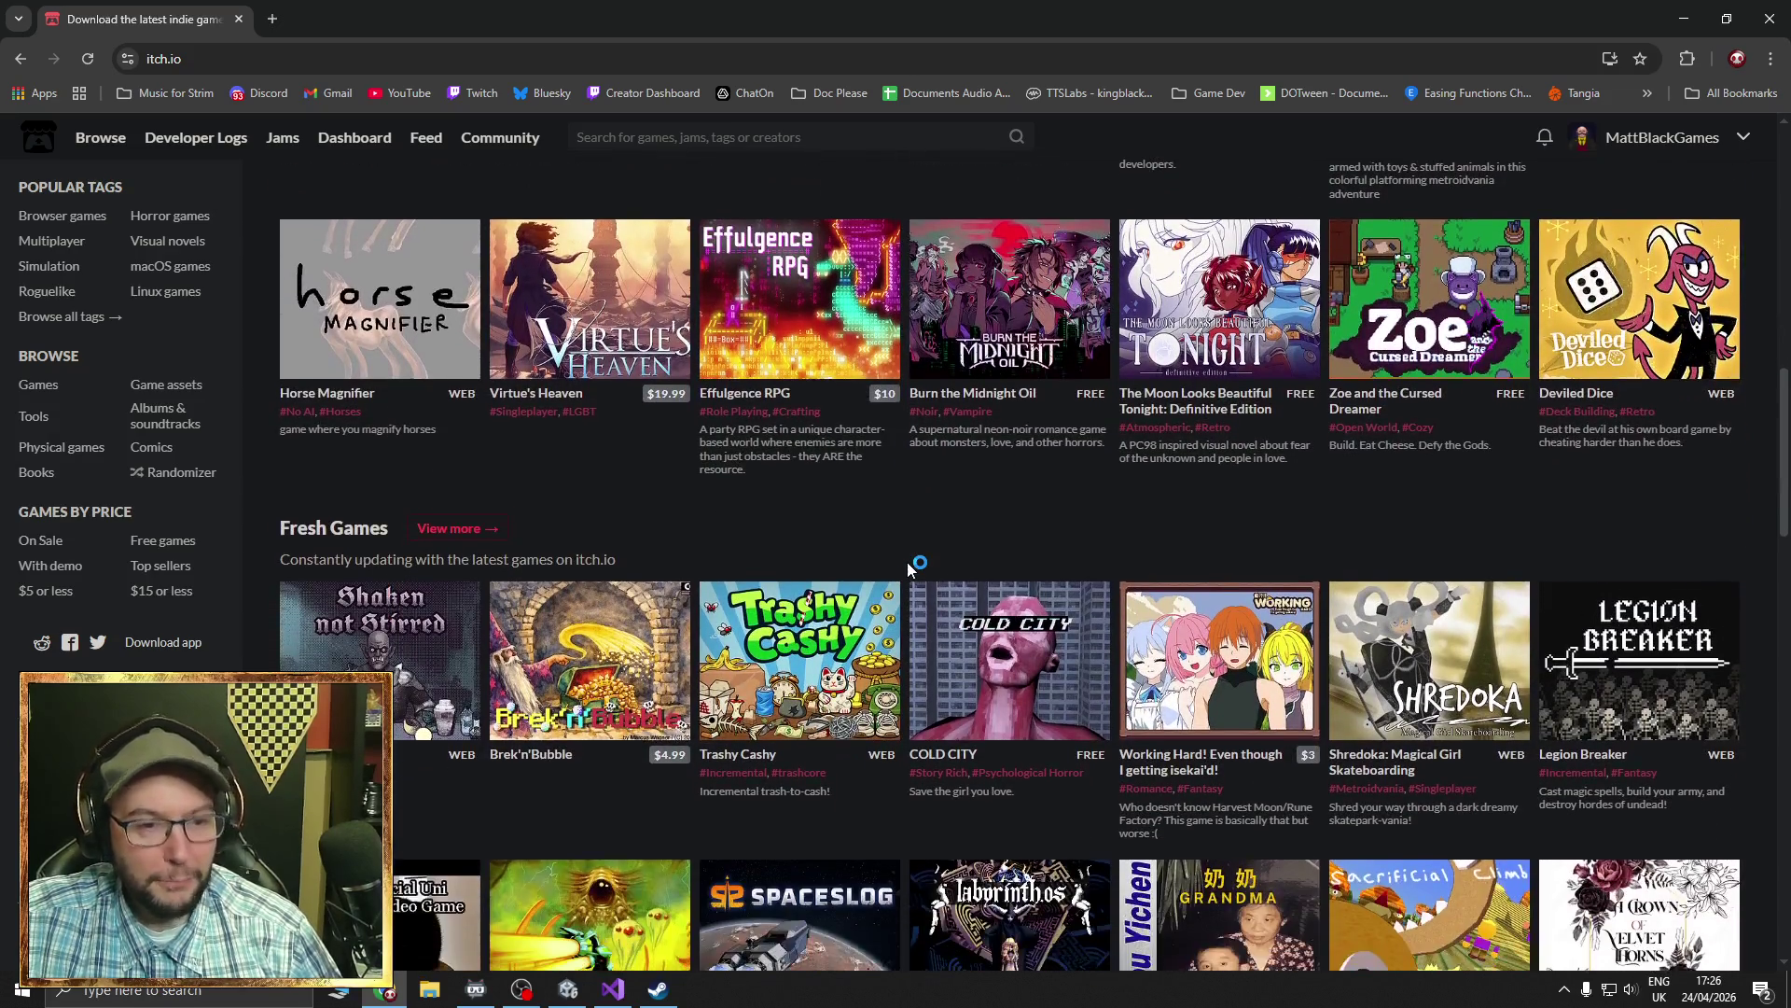
scroll(906, 561, "down", 2)
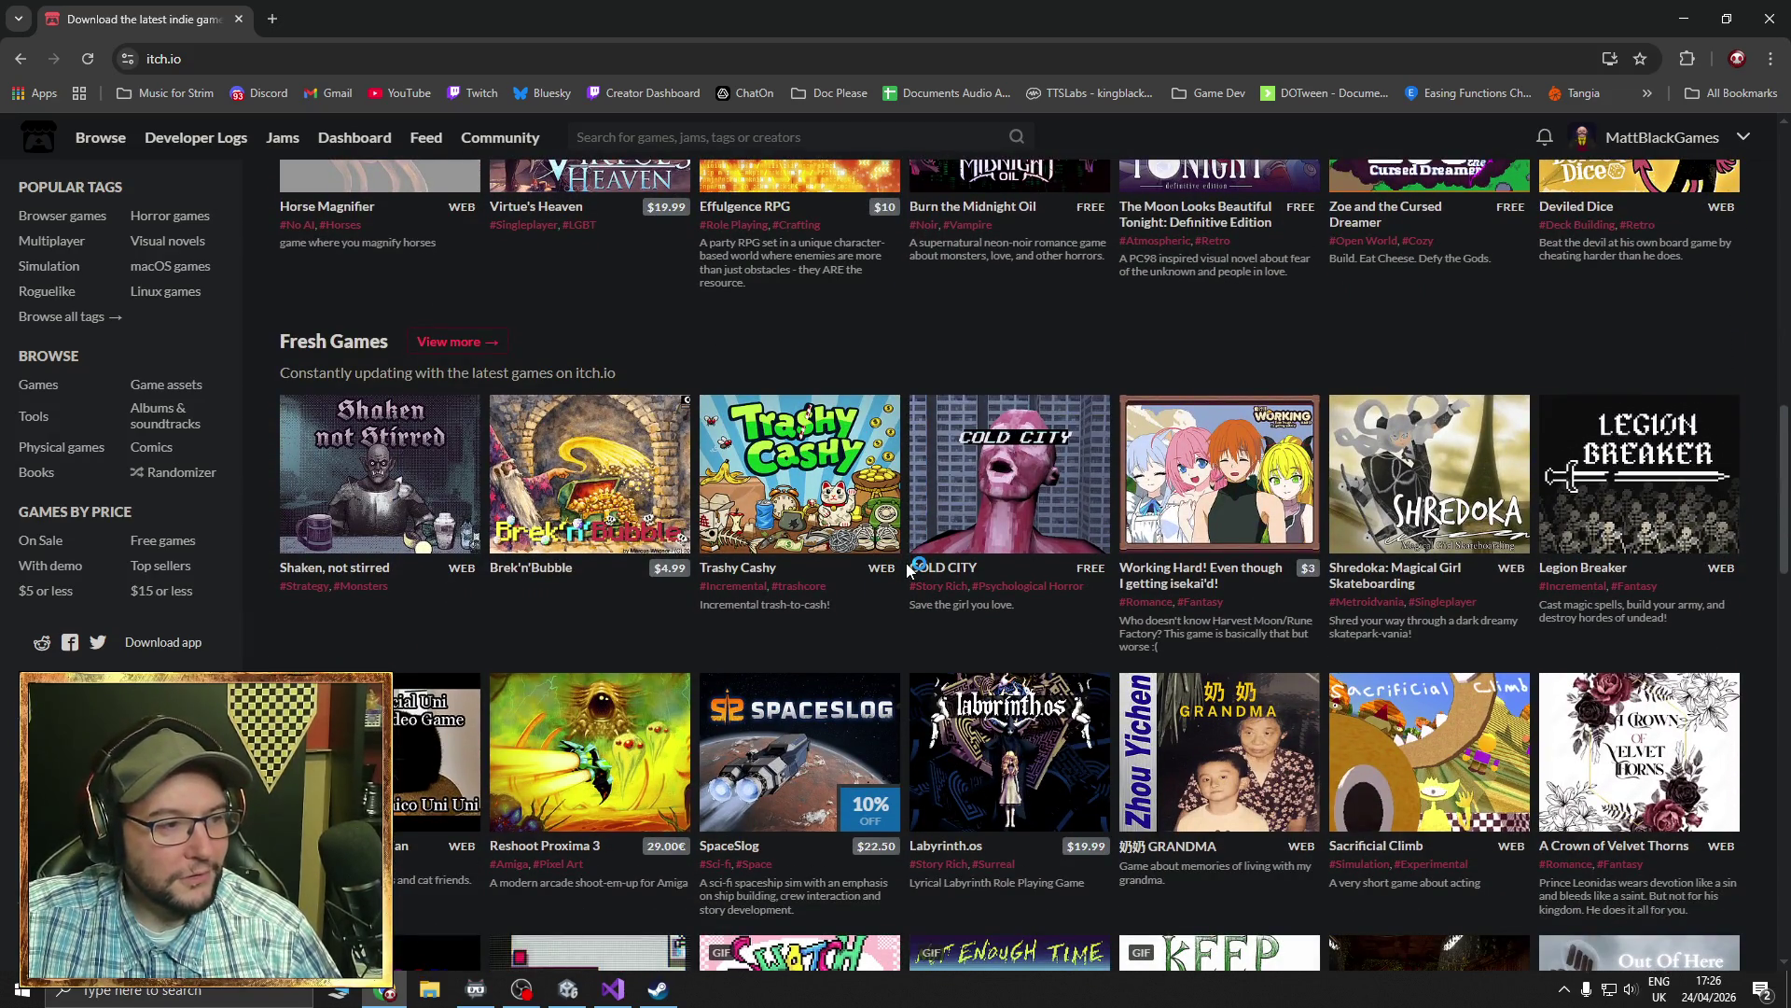
scroll(907, 569, "down", 3)
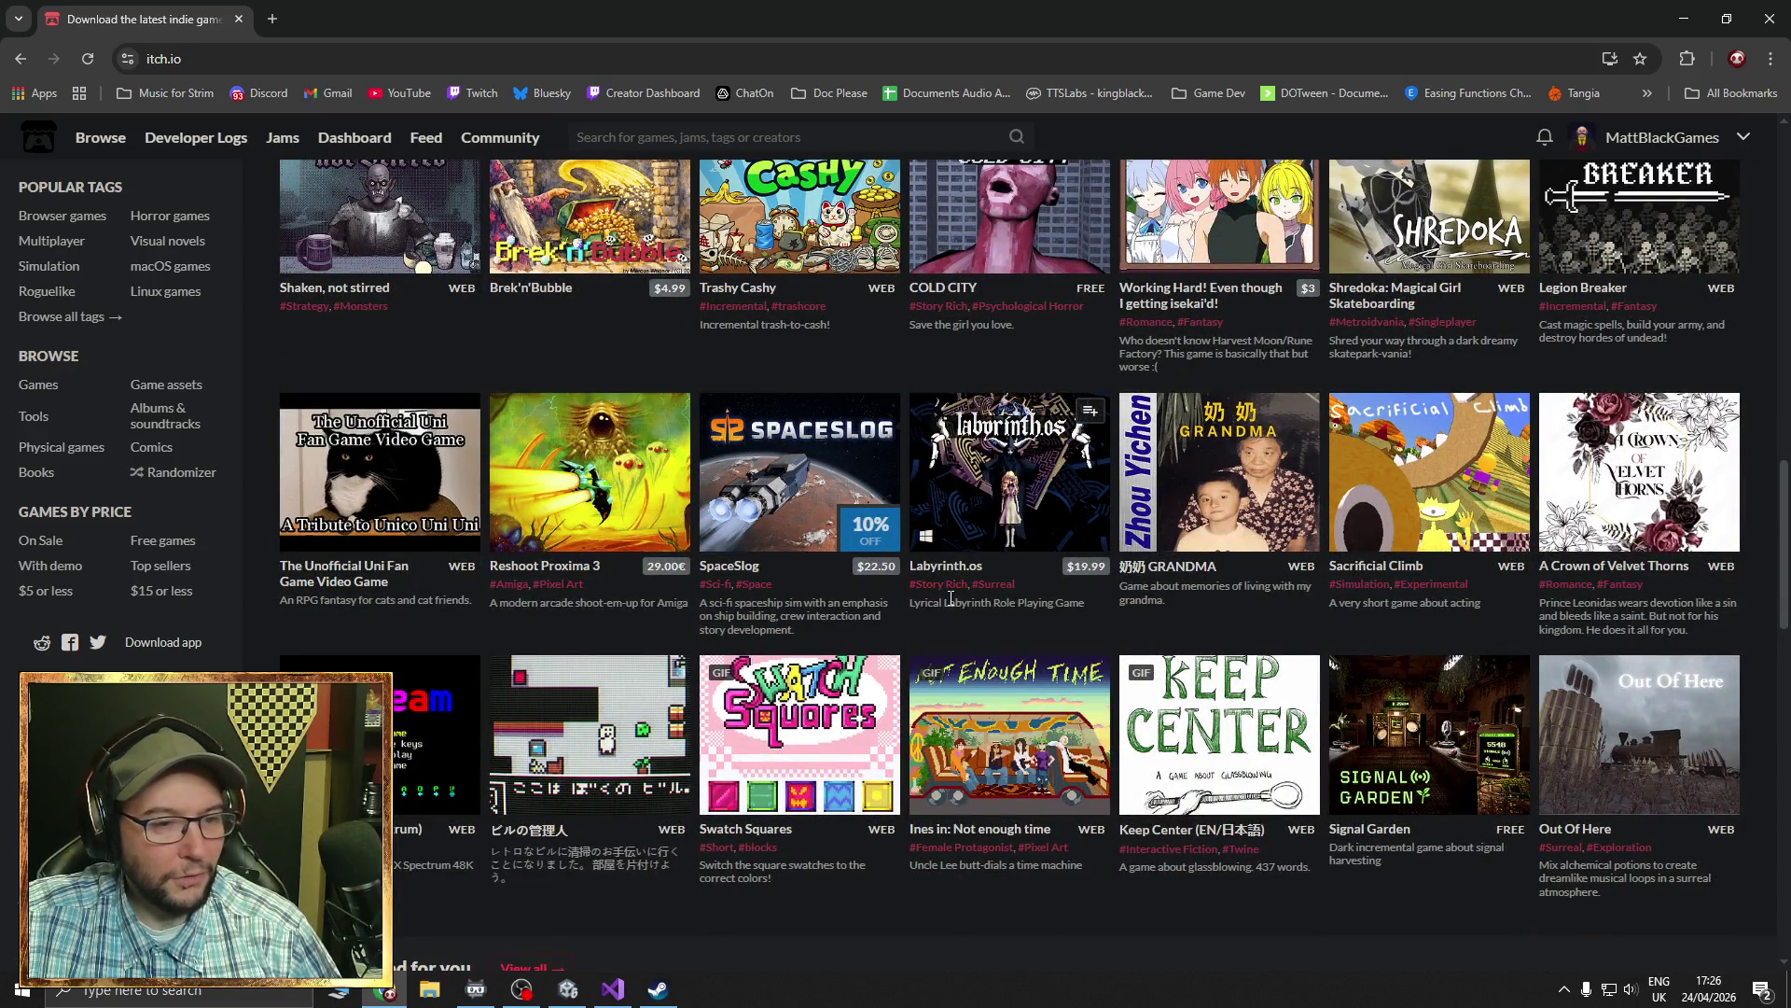
scroll(951, 597, "up", 15)
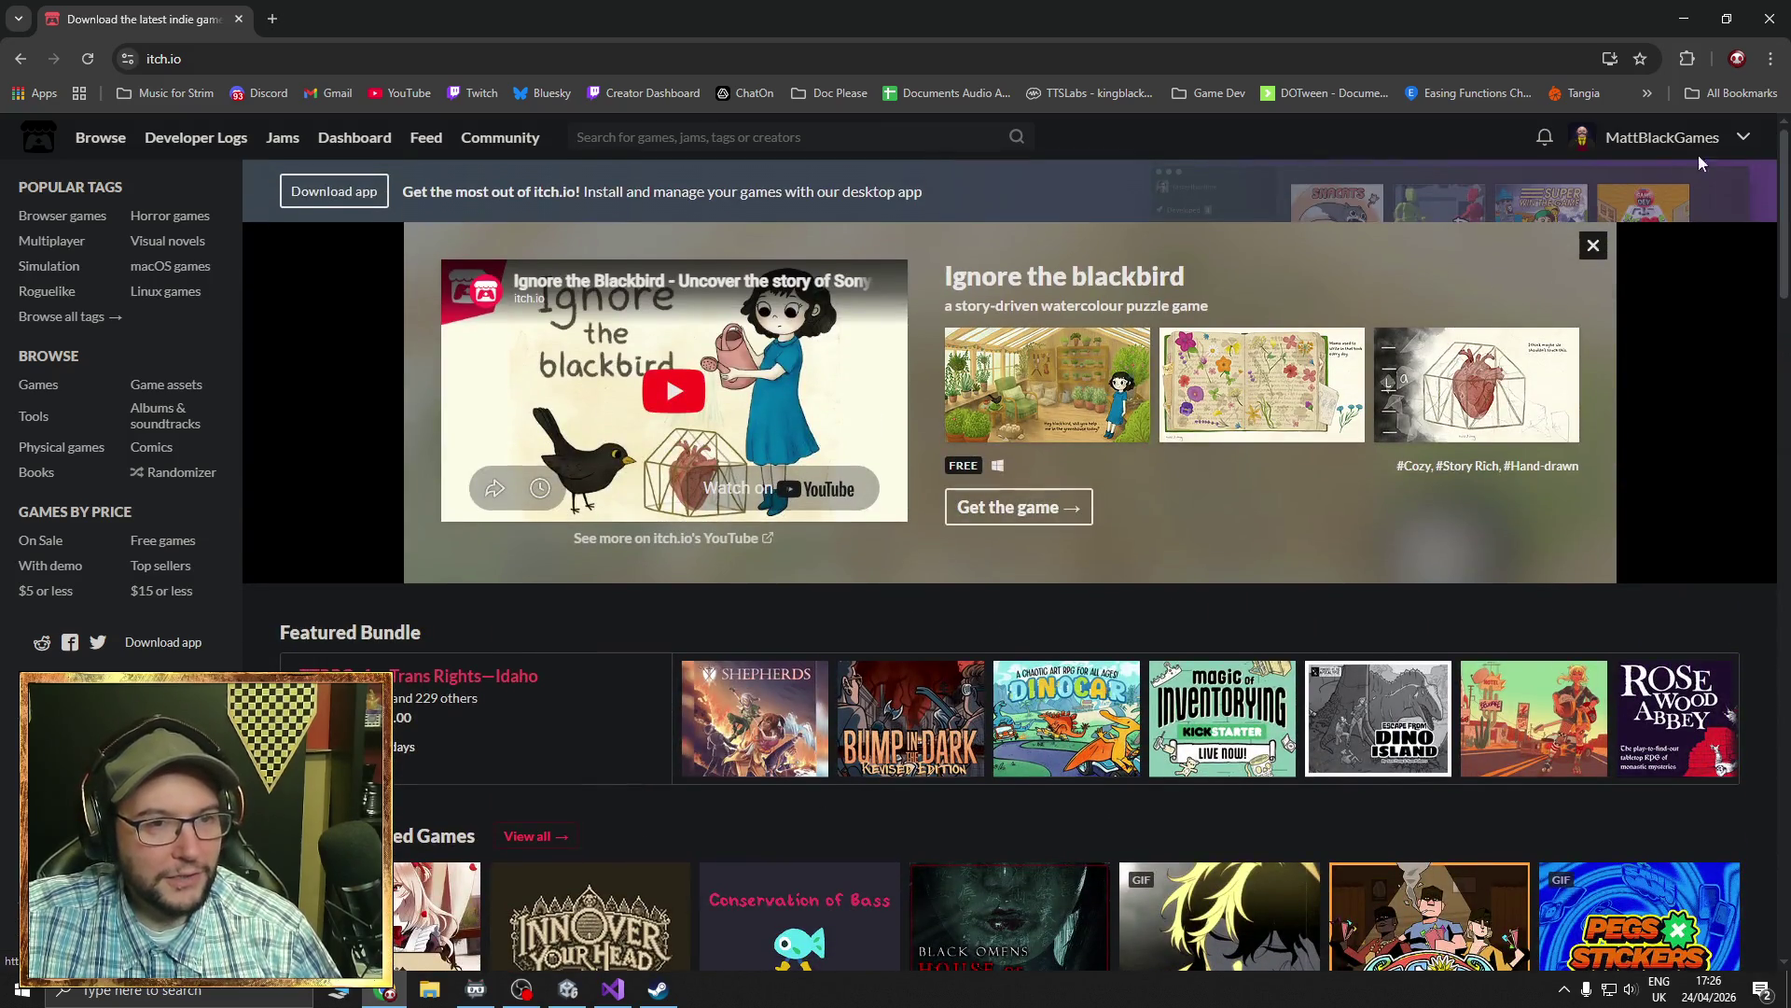
left_click(1716, 140)
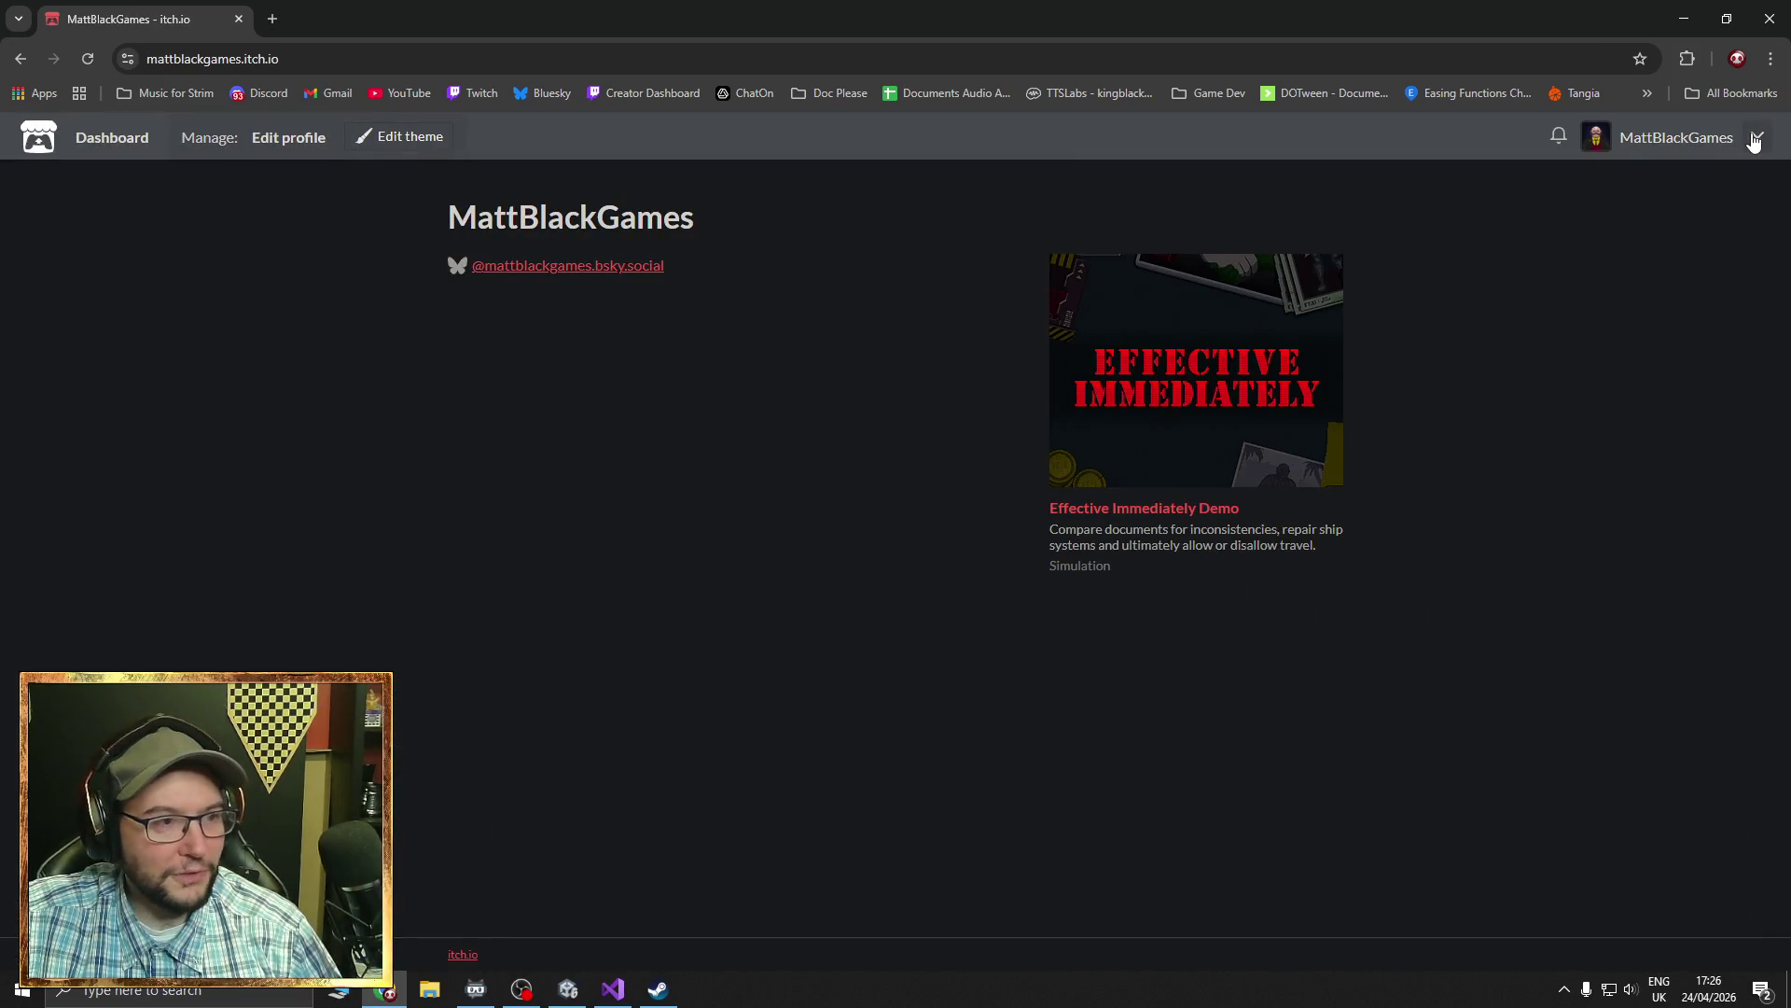
left_click(1757, 136)
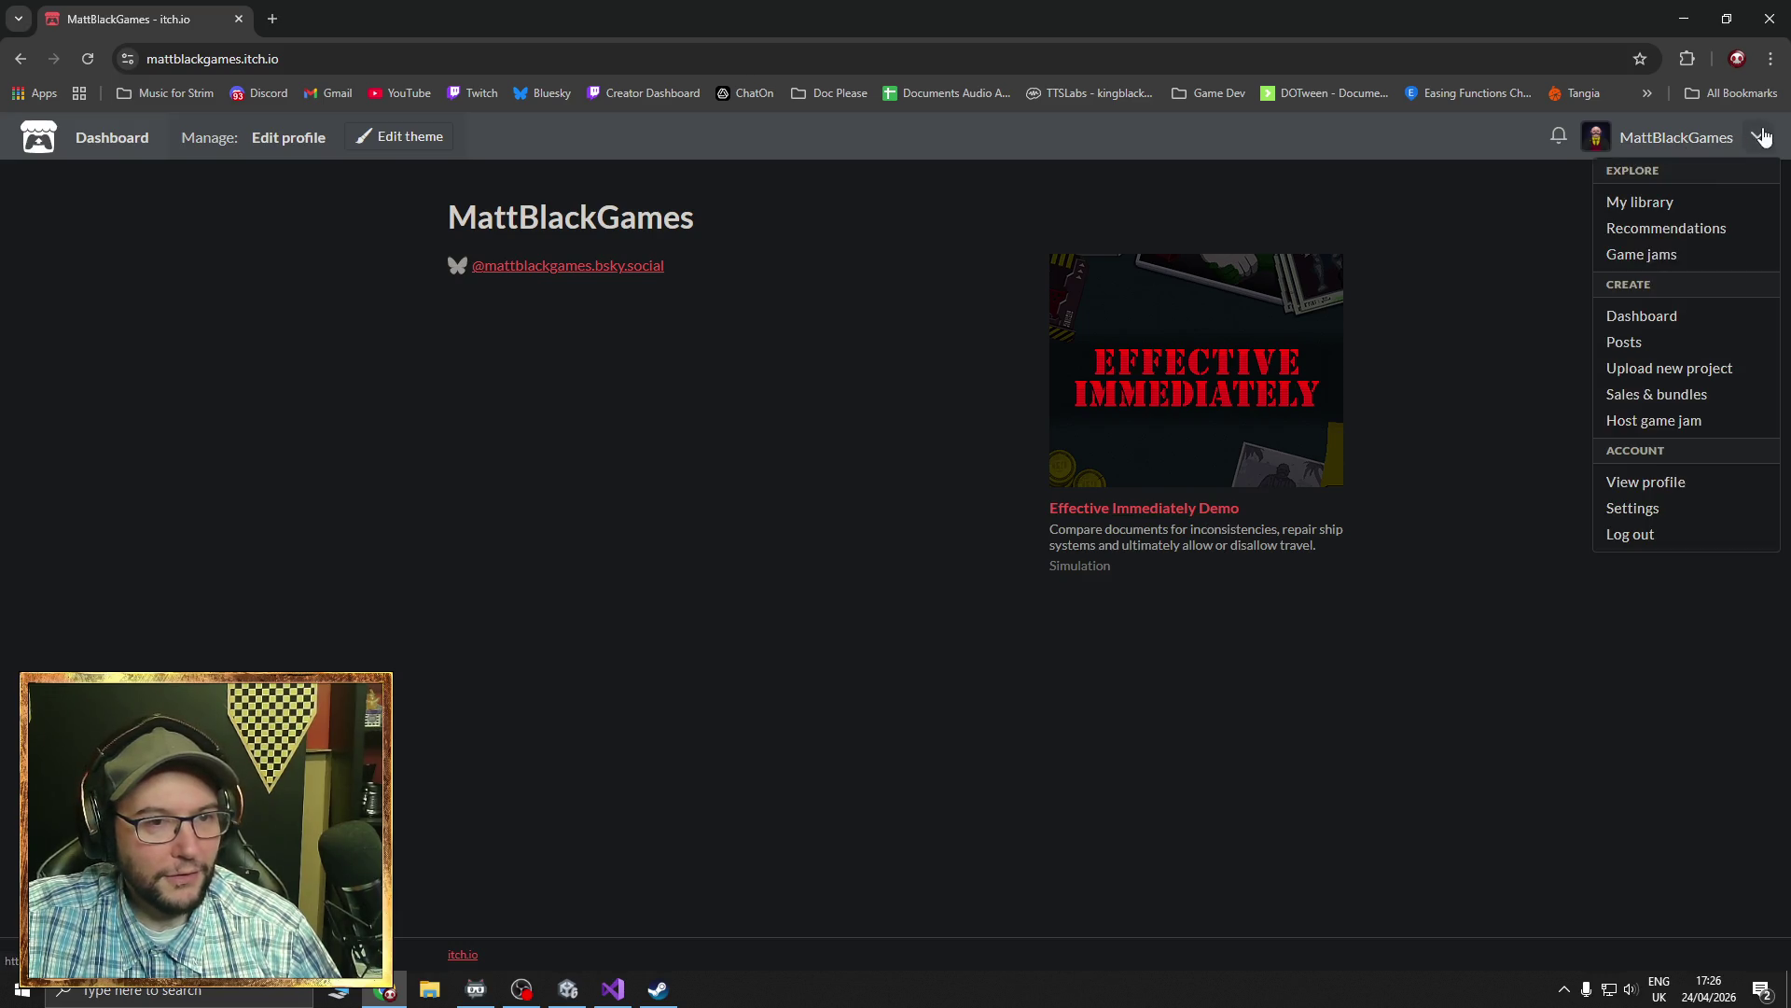
left_click(1657, 317)
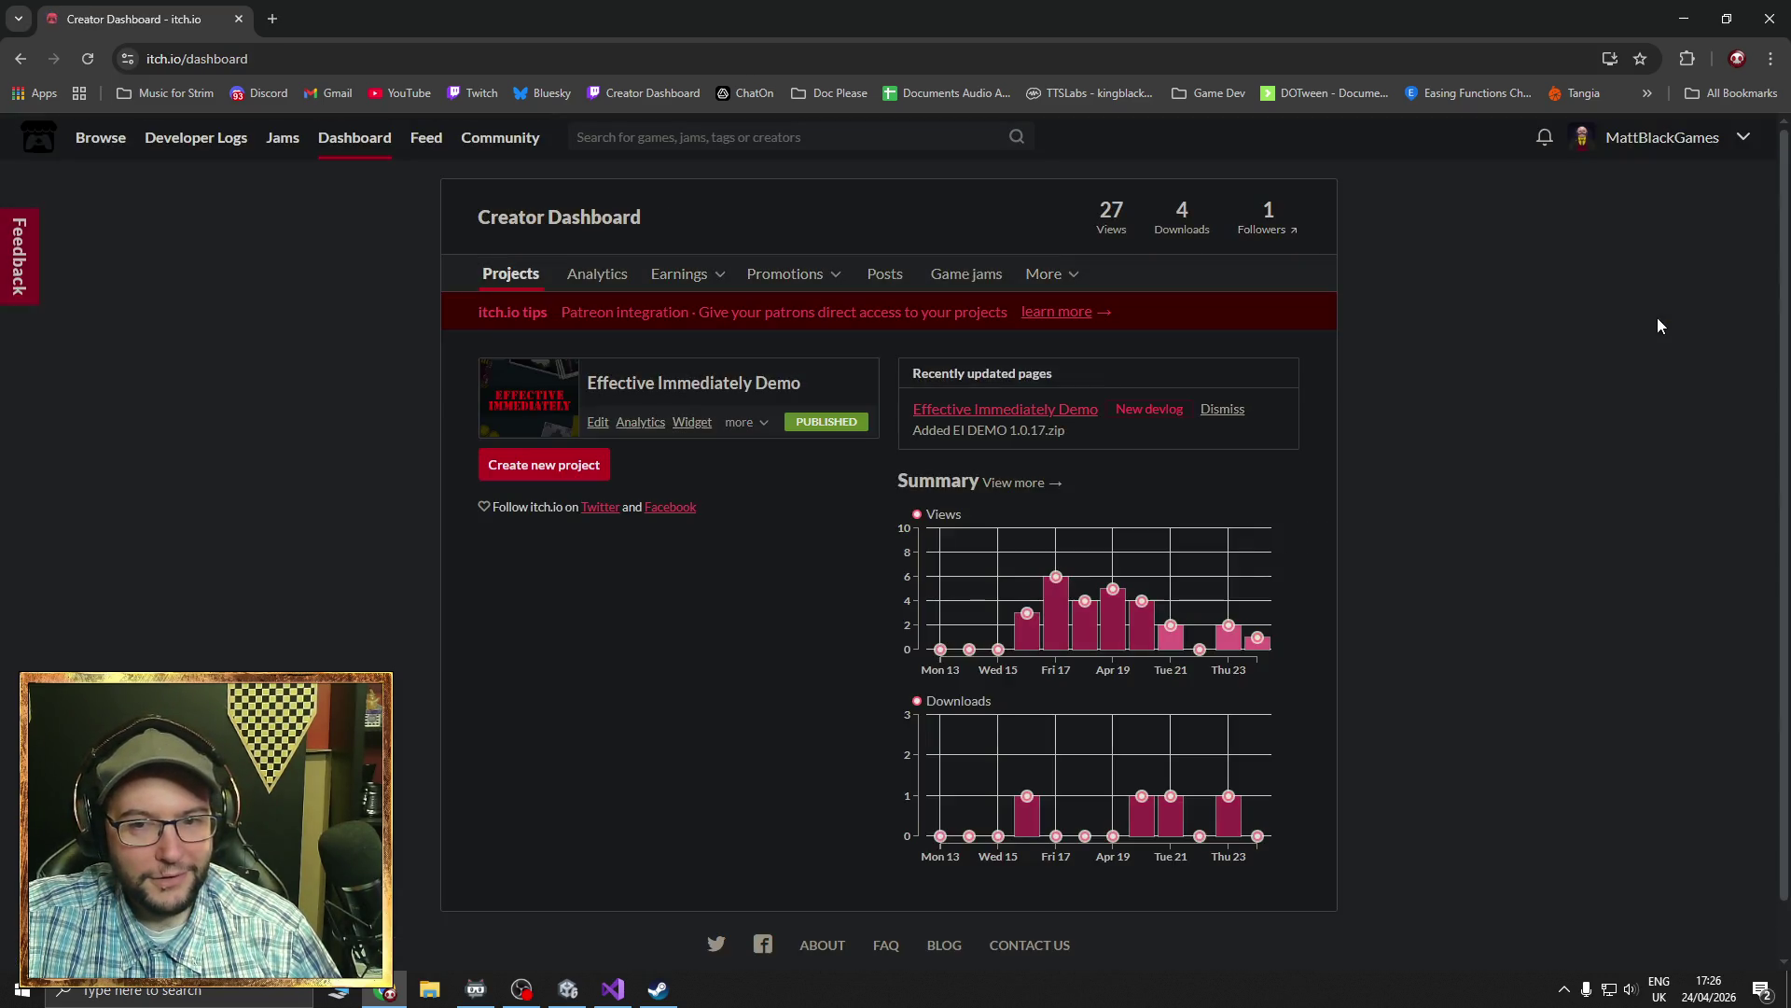
mouse_move(1021, 629)
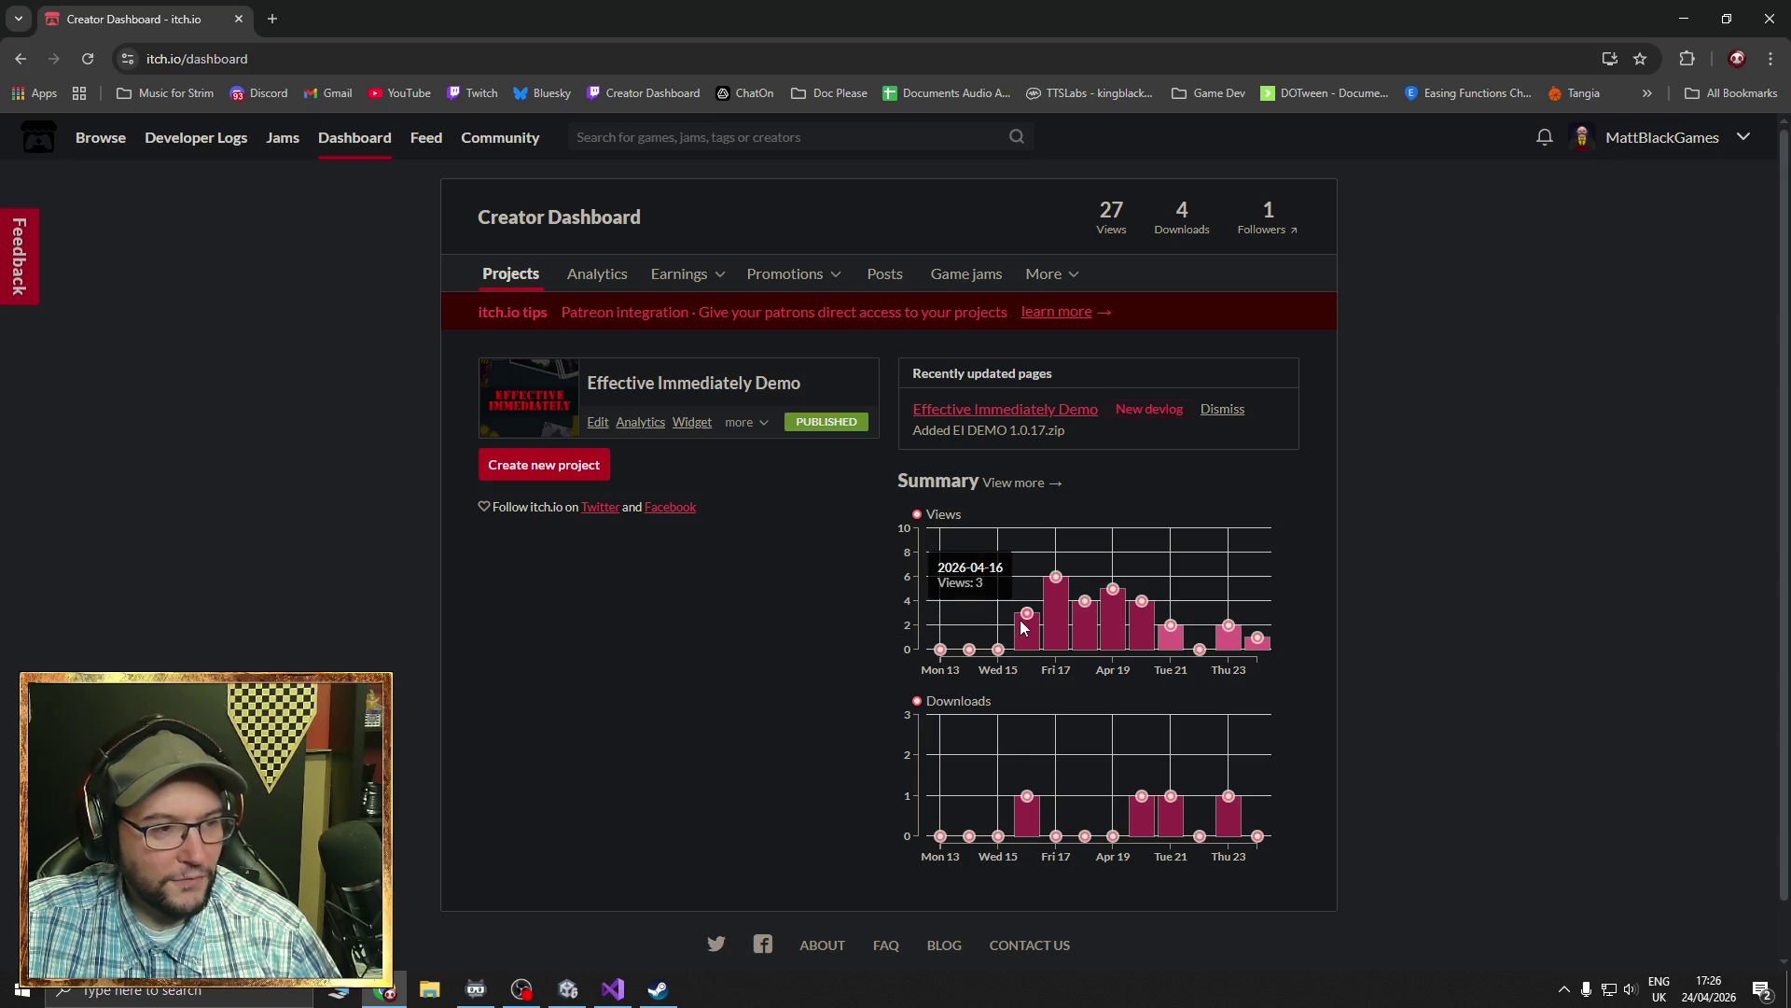
mouse_move(1057, 597)
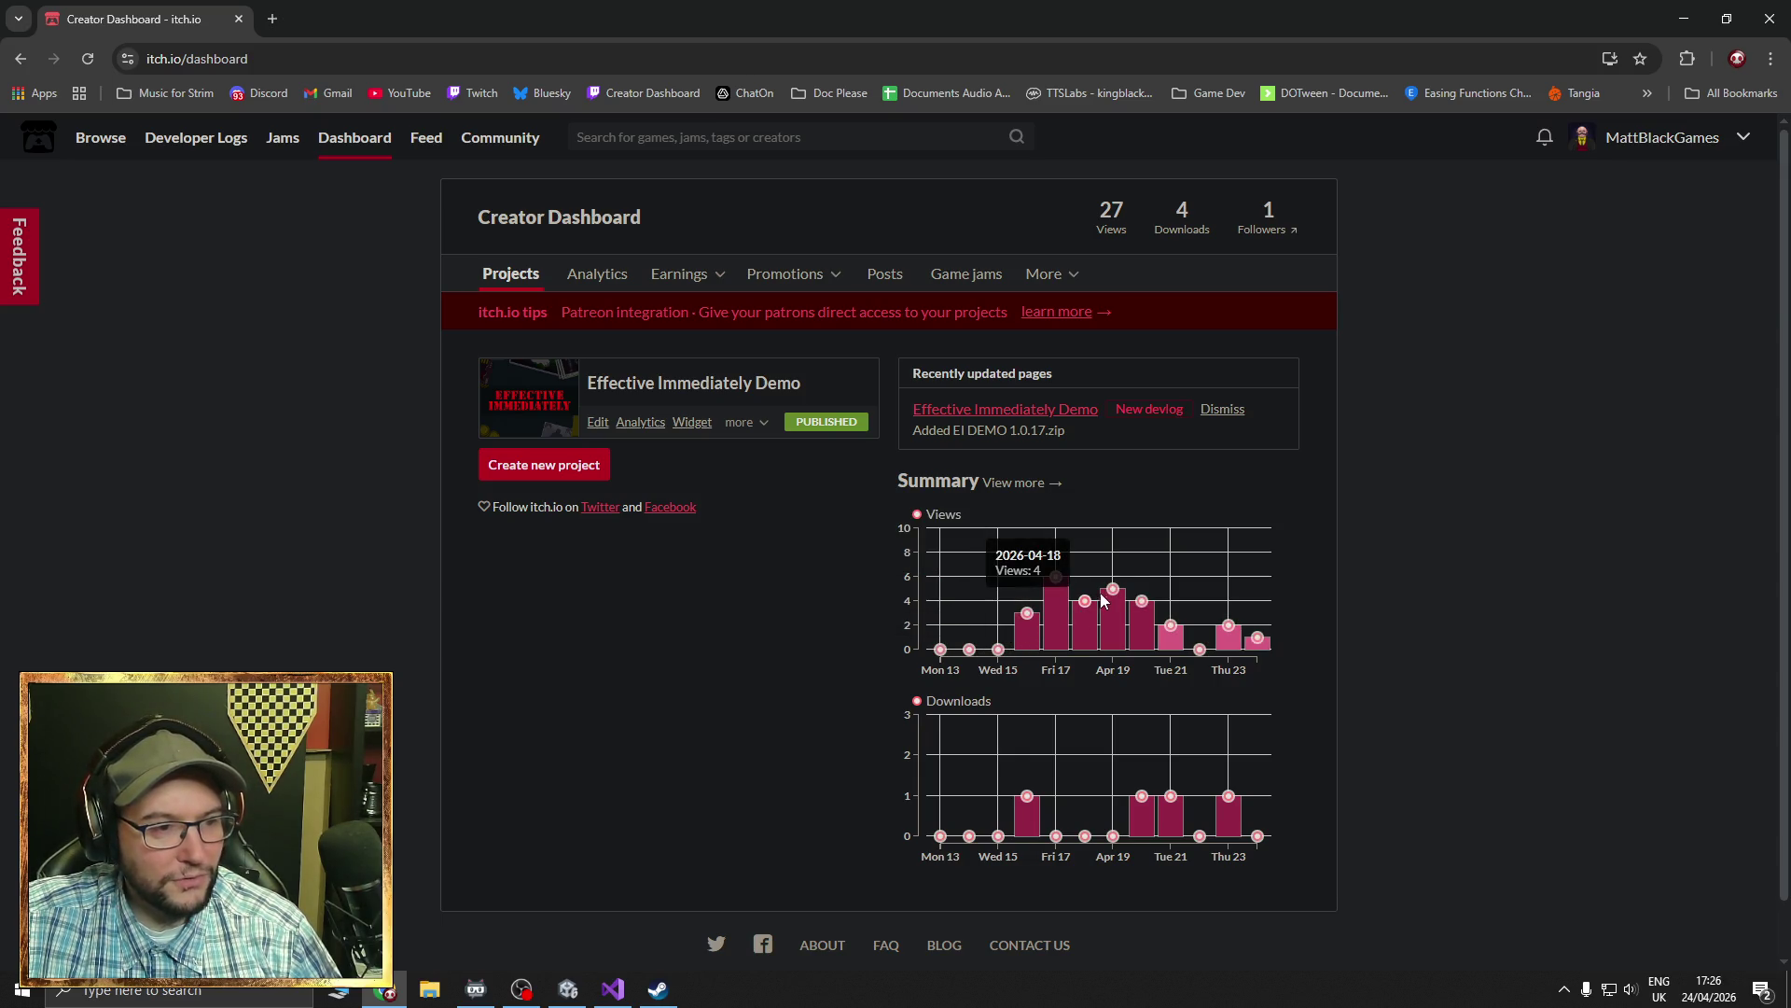
mouse_move(1146, 621)
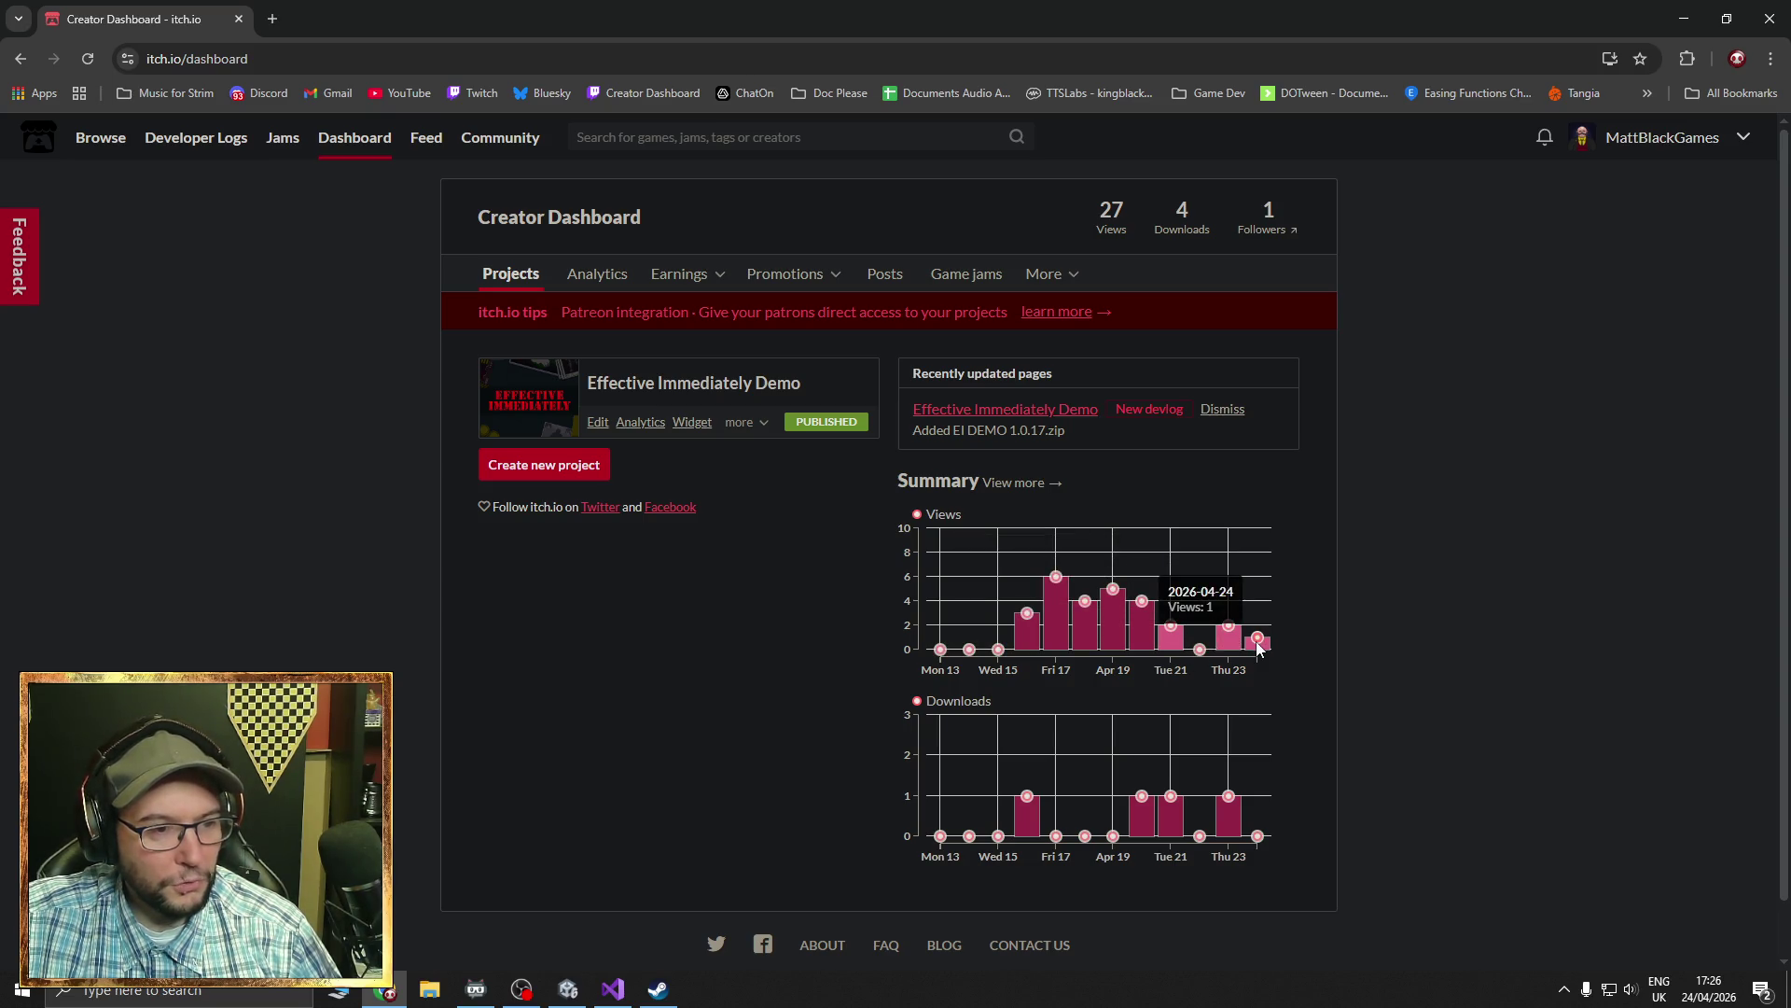
mouse_move(1030, 805)
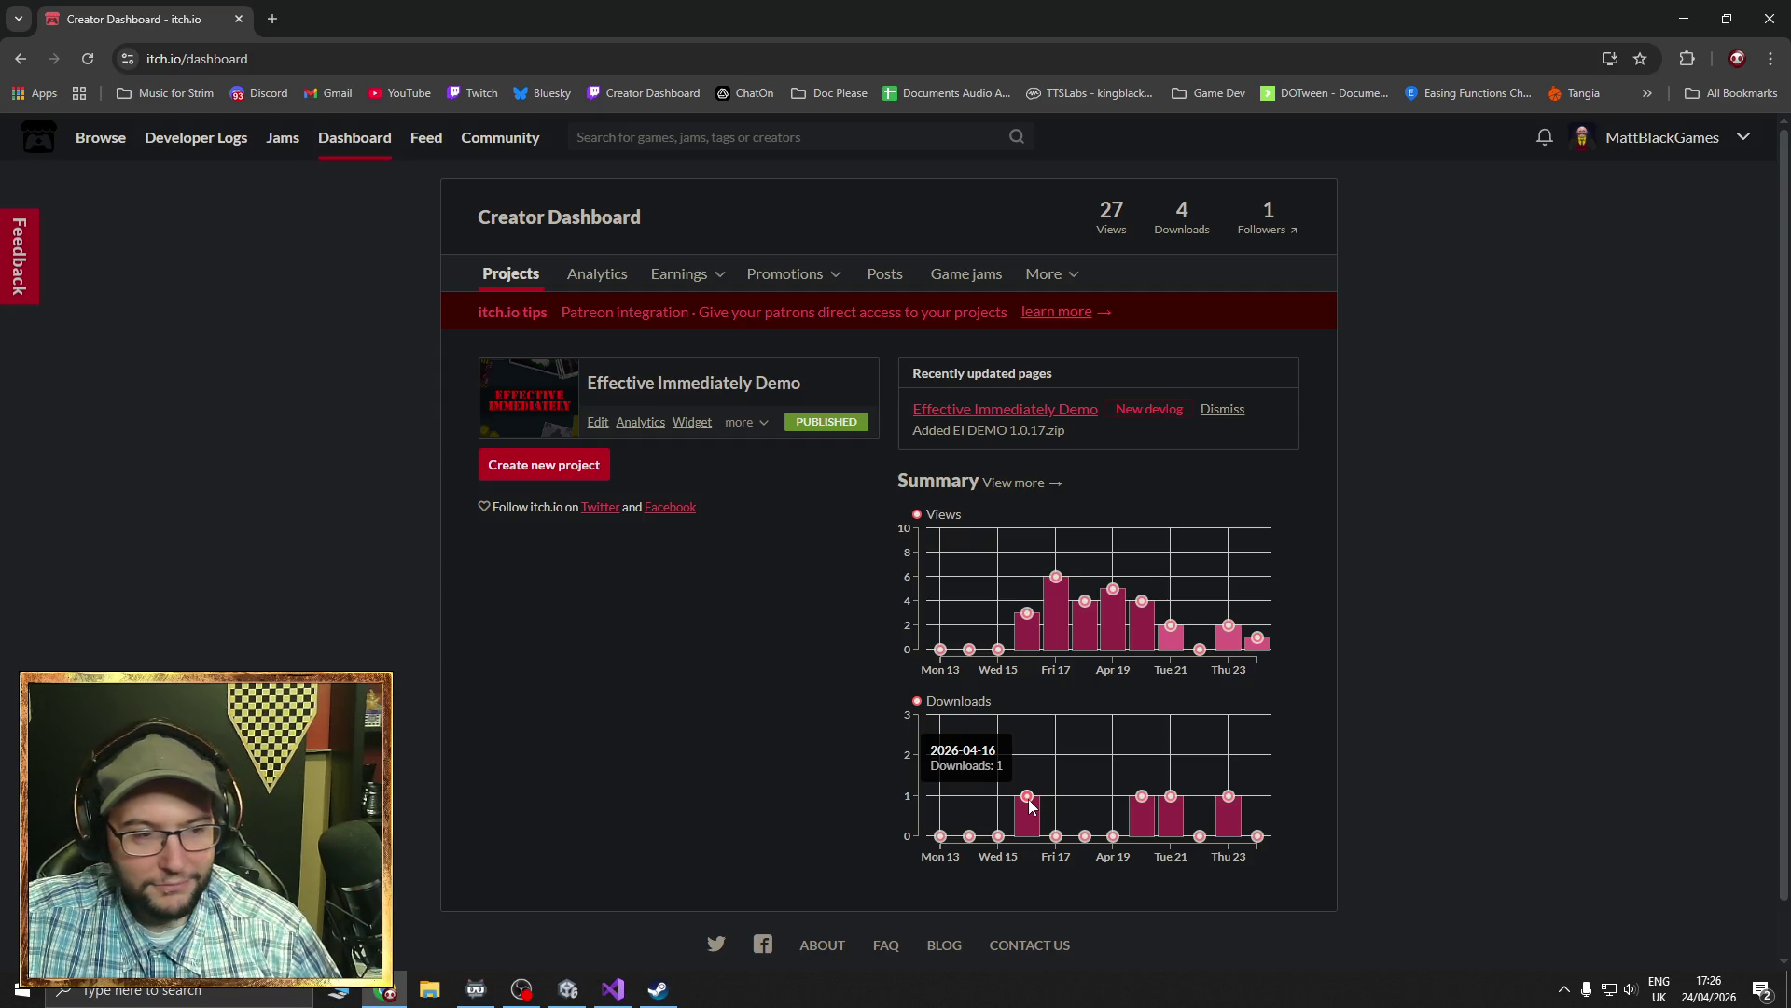
mouse_move(1230, 804)
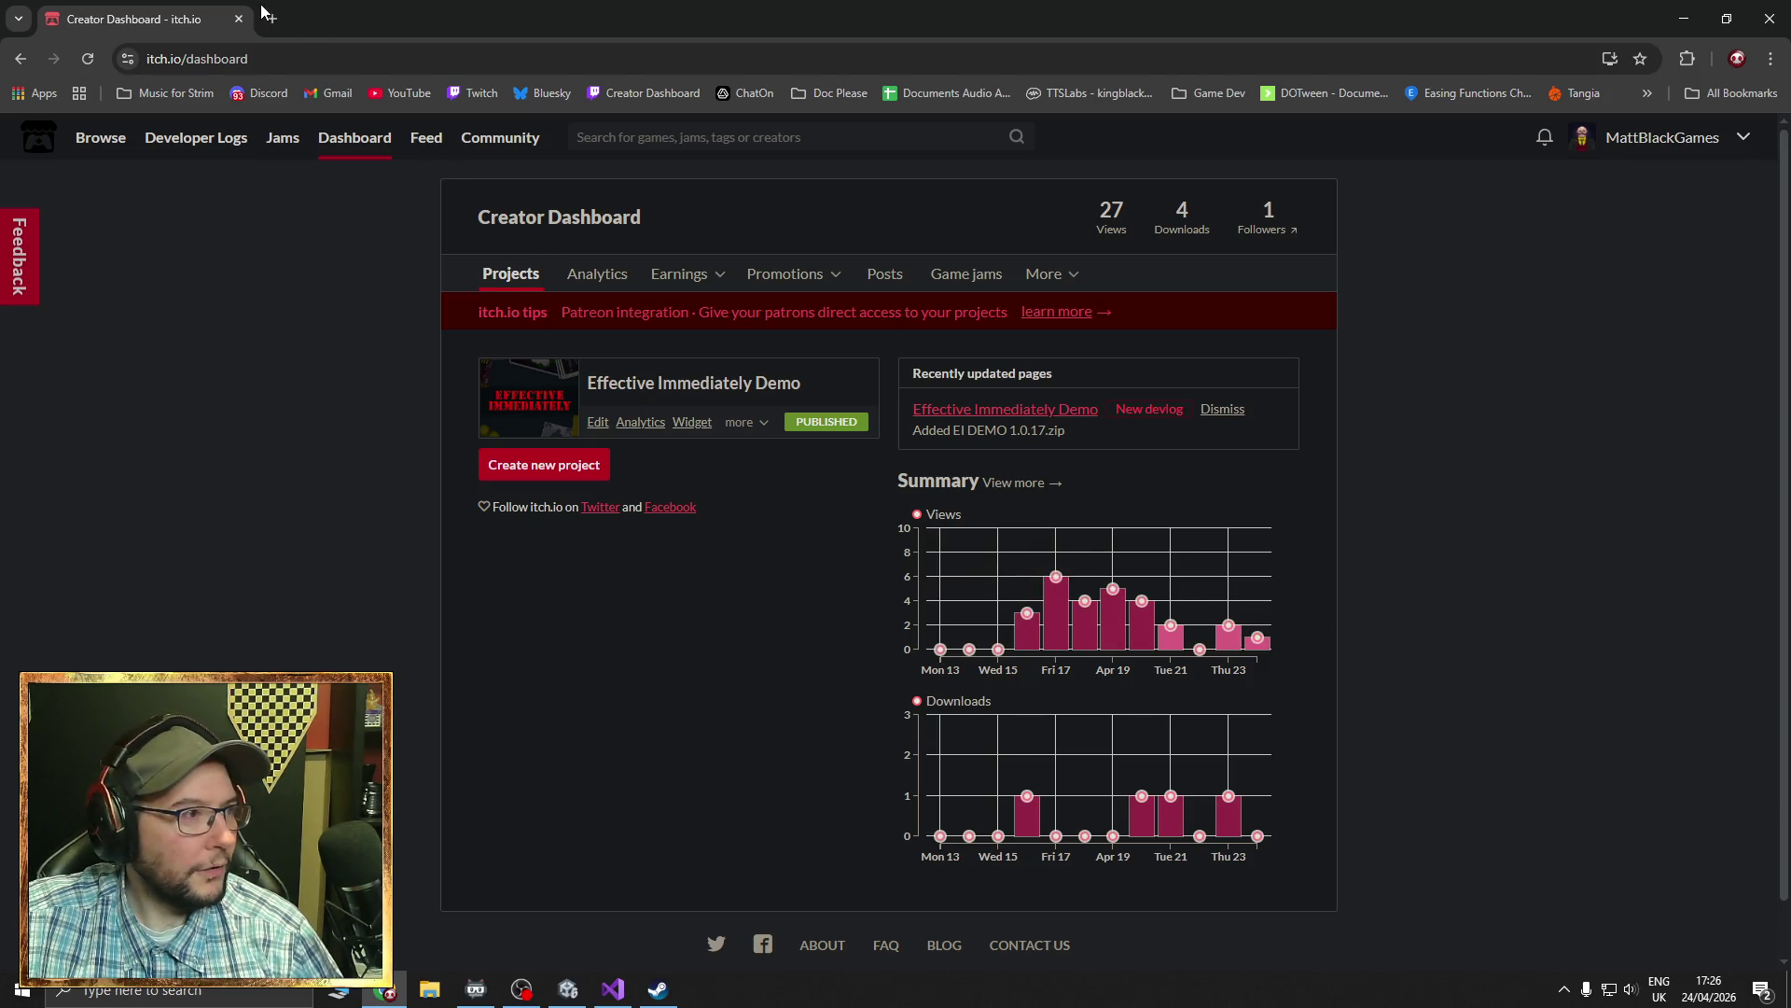
left_click(240, 26)
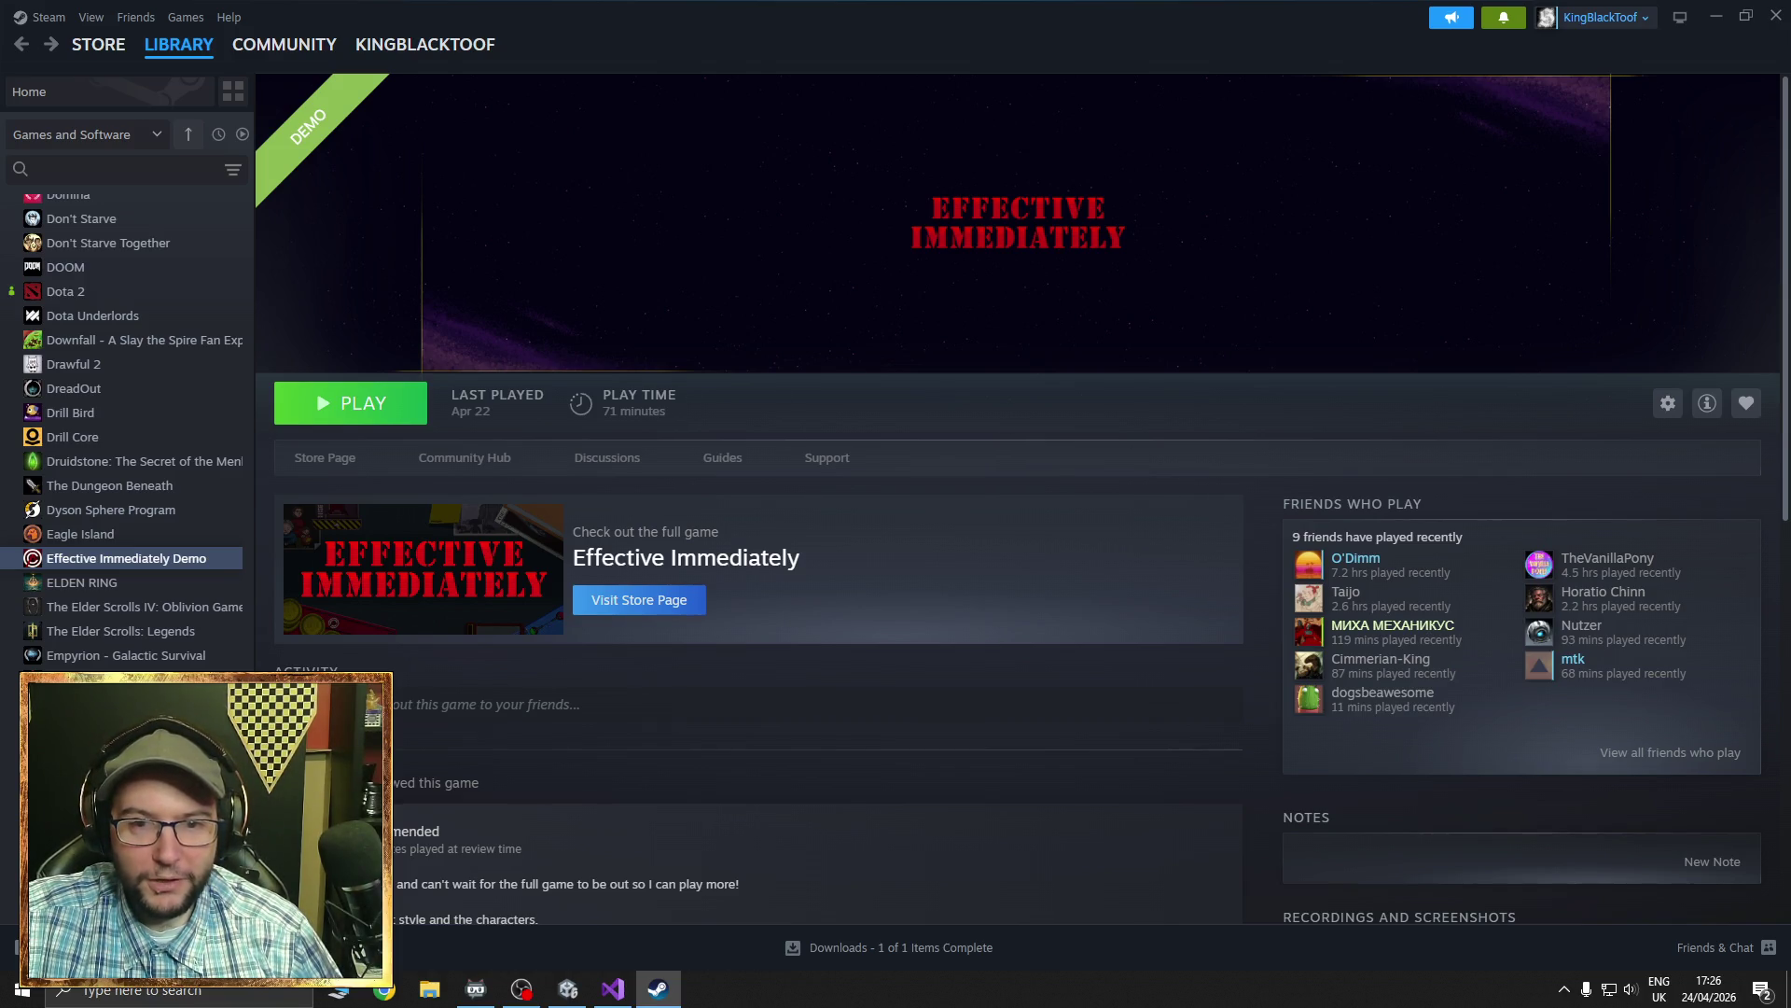
- Bring up the Chrome tab showing dumbass.png, the fast-versus-slow dialog timing diagram
left_click(521, 988)
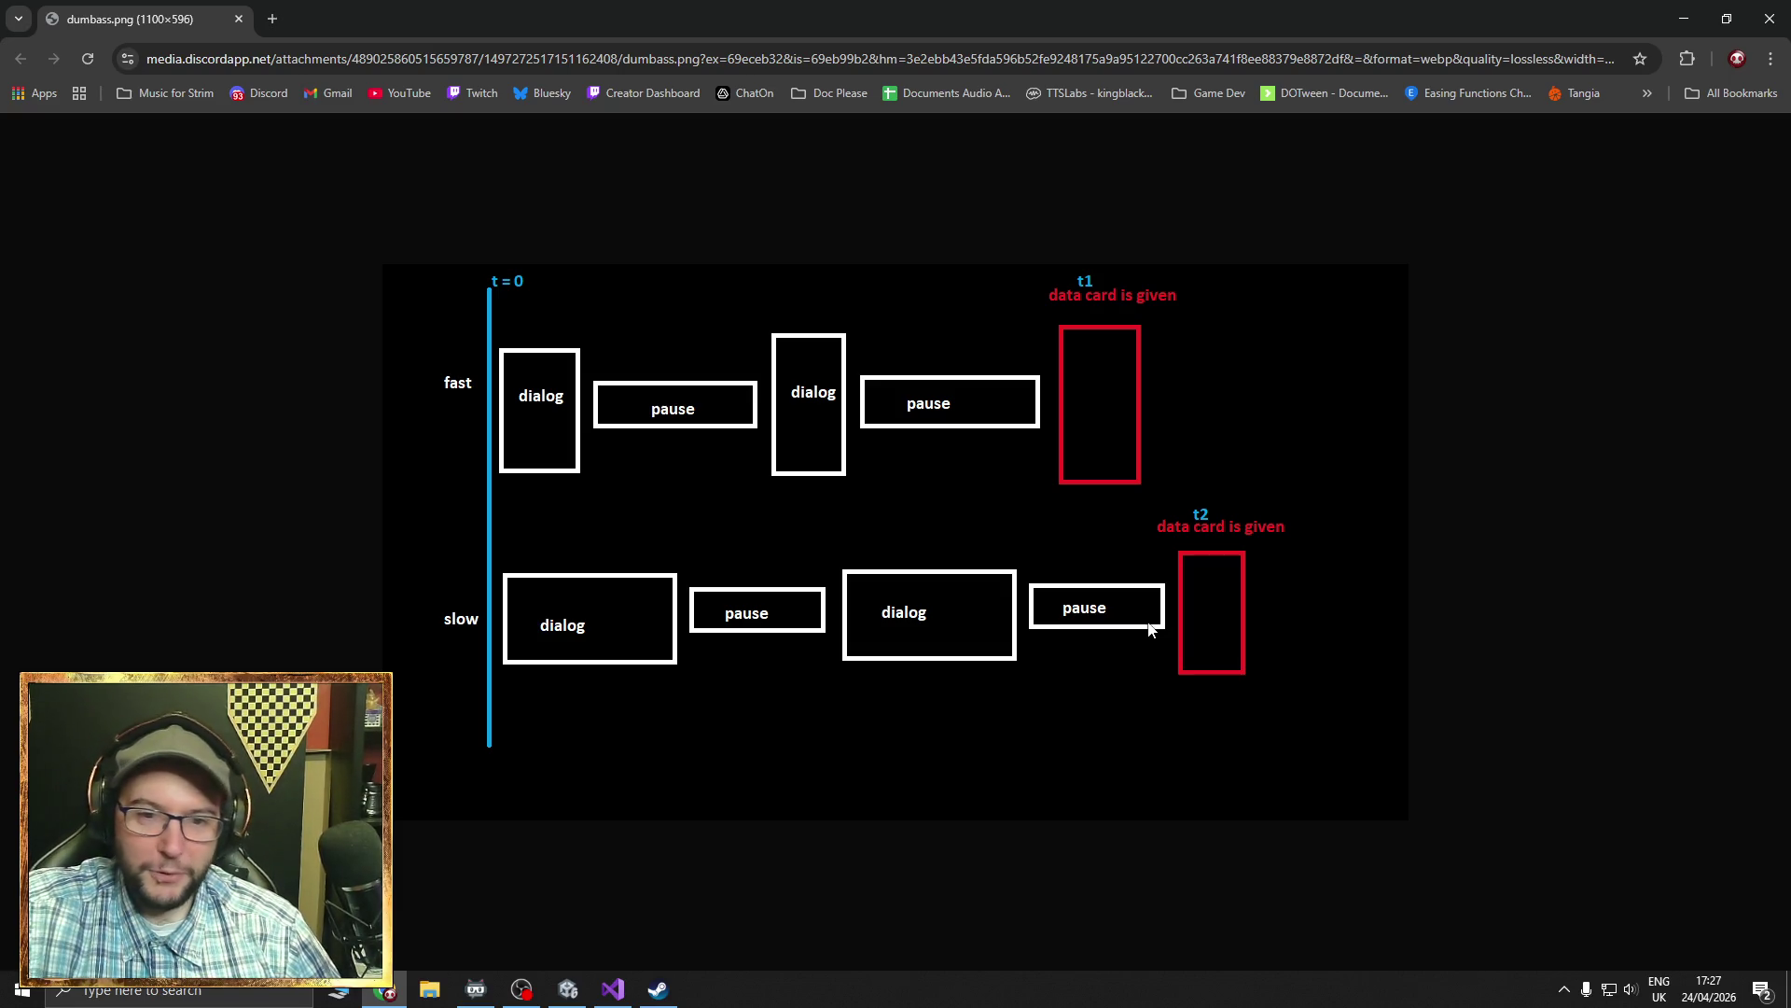
- Copy the dumbass.png diagram image, launch Paint from search and paste it onto the canvas
right_click(699, 408)
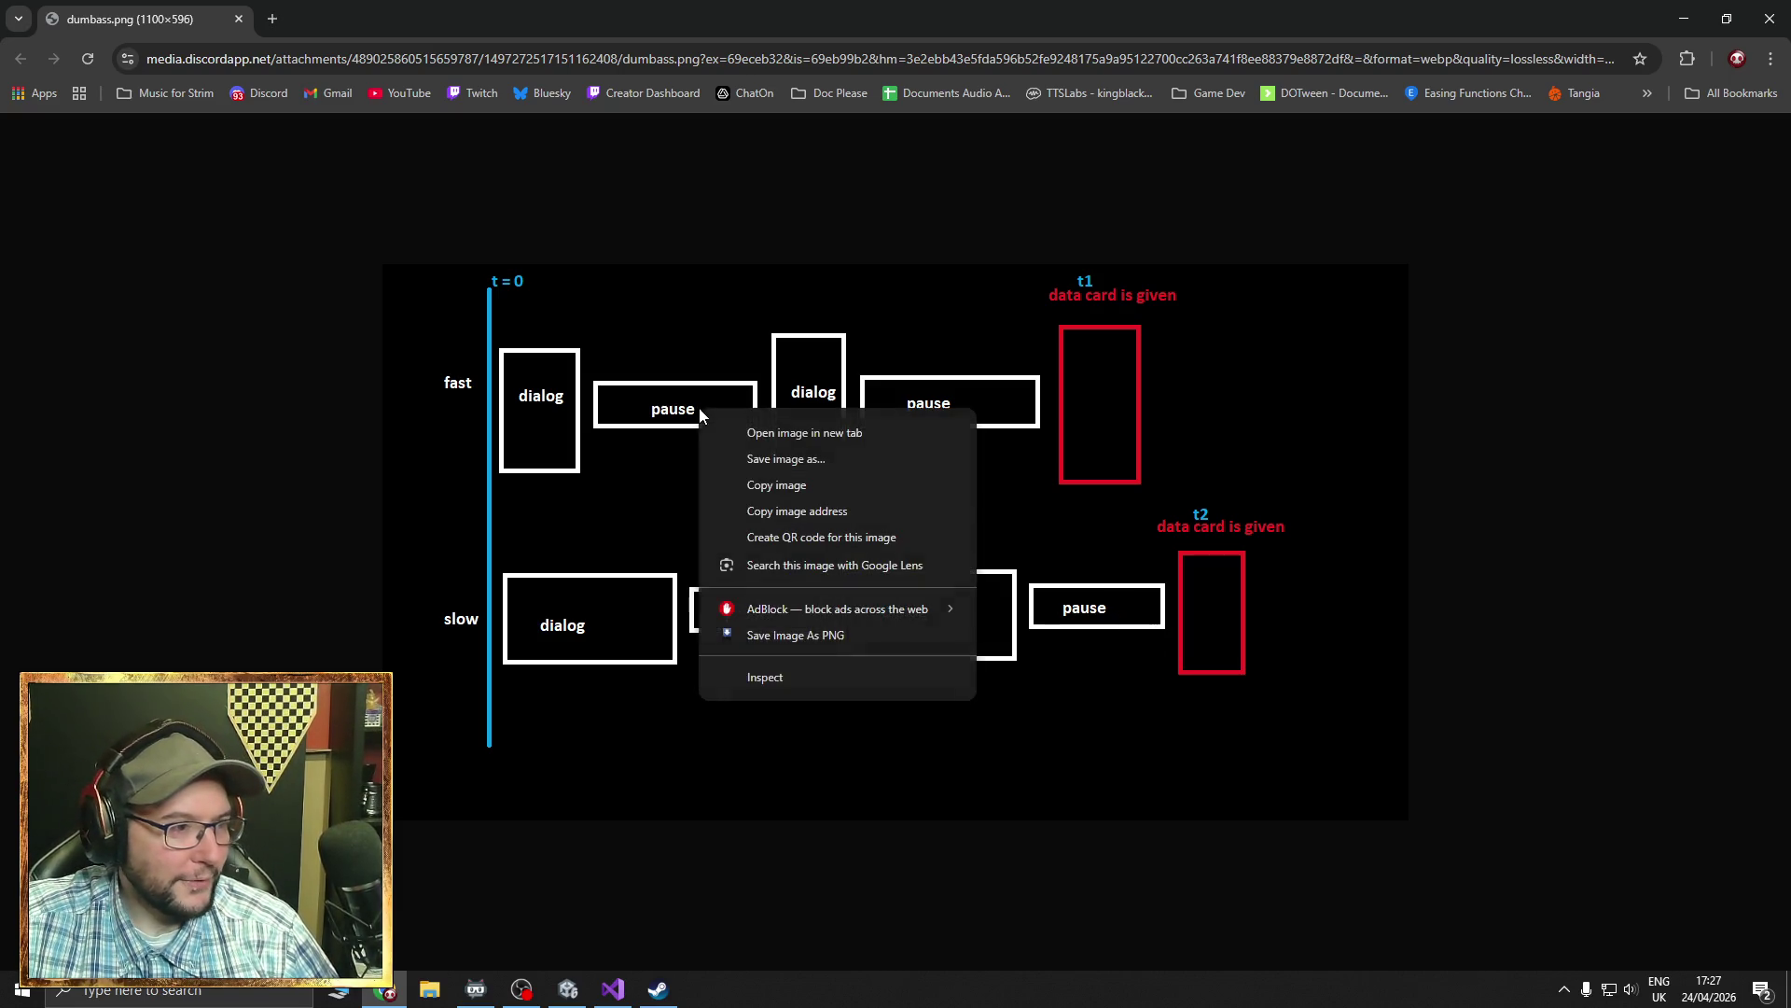
left_click(786, 486)
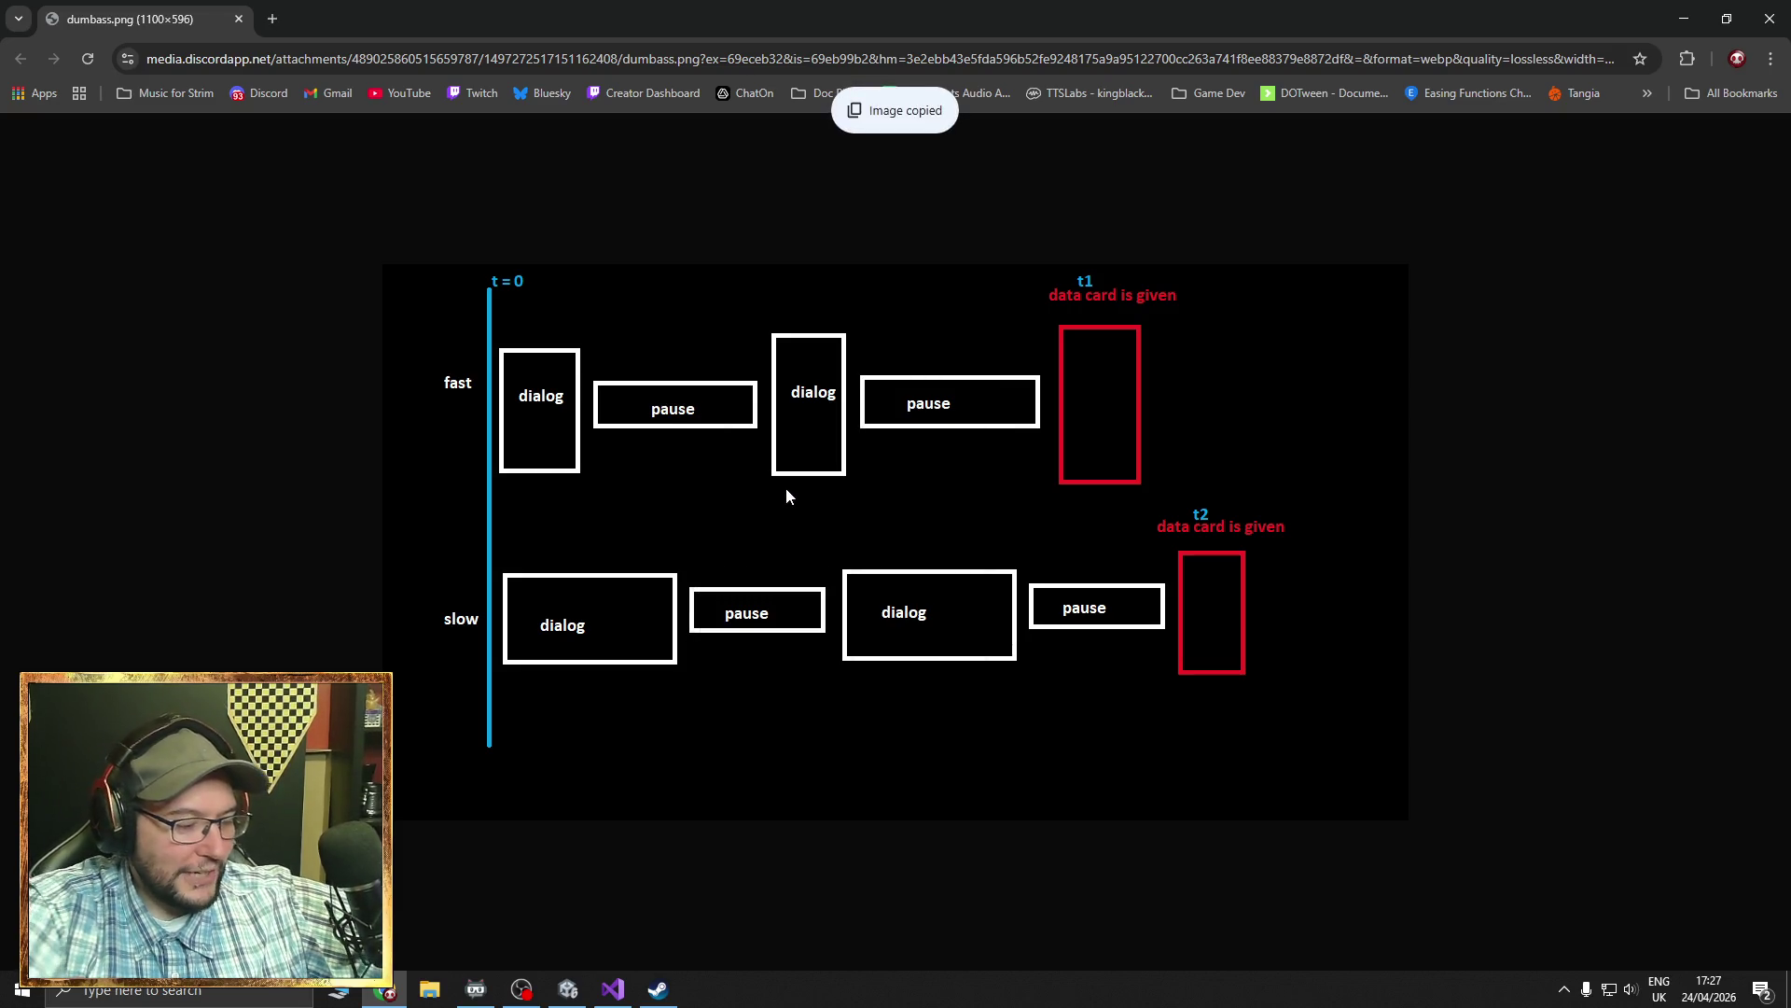
key("super")
type("paint")
key("Return")
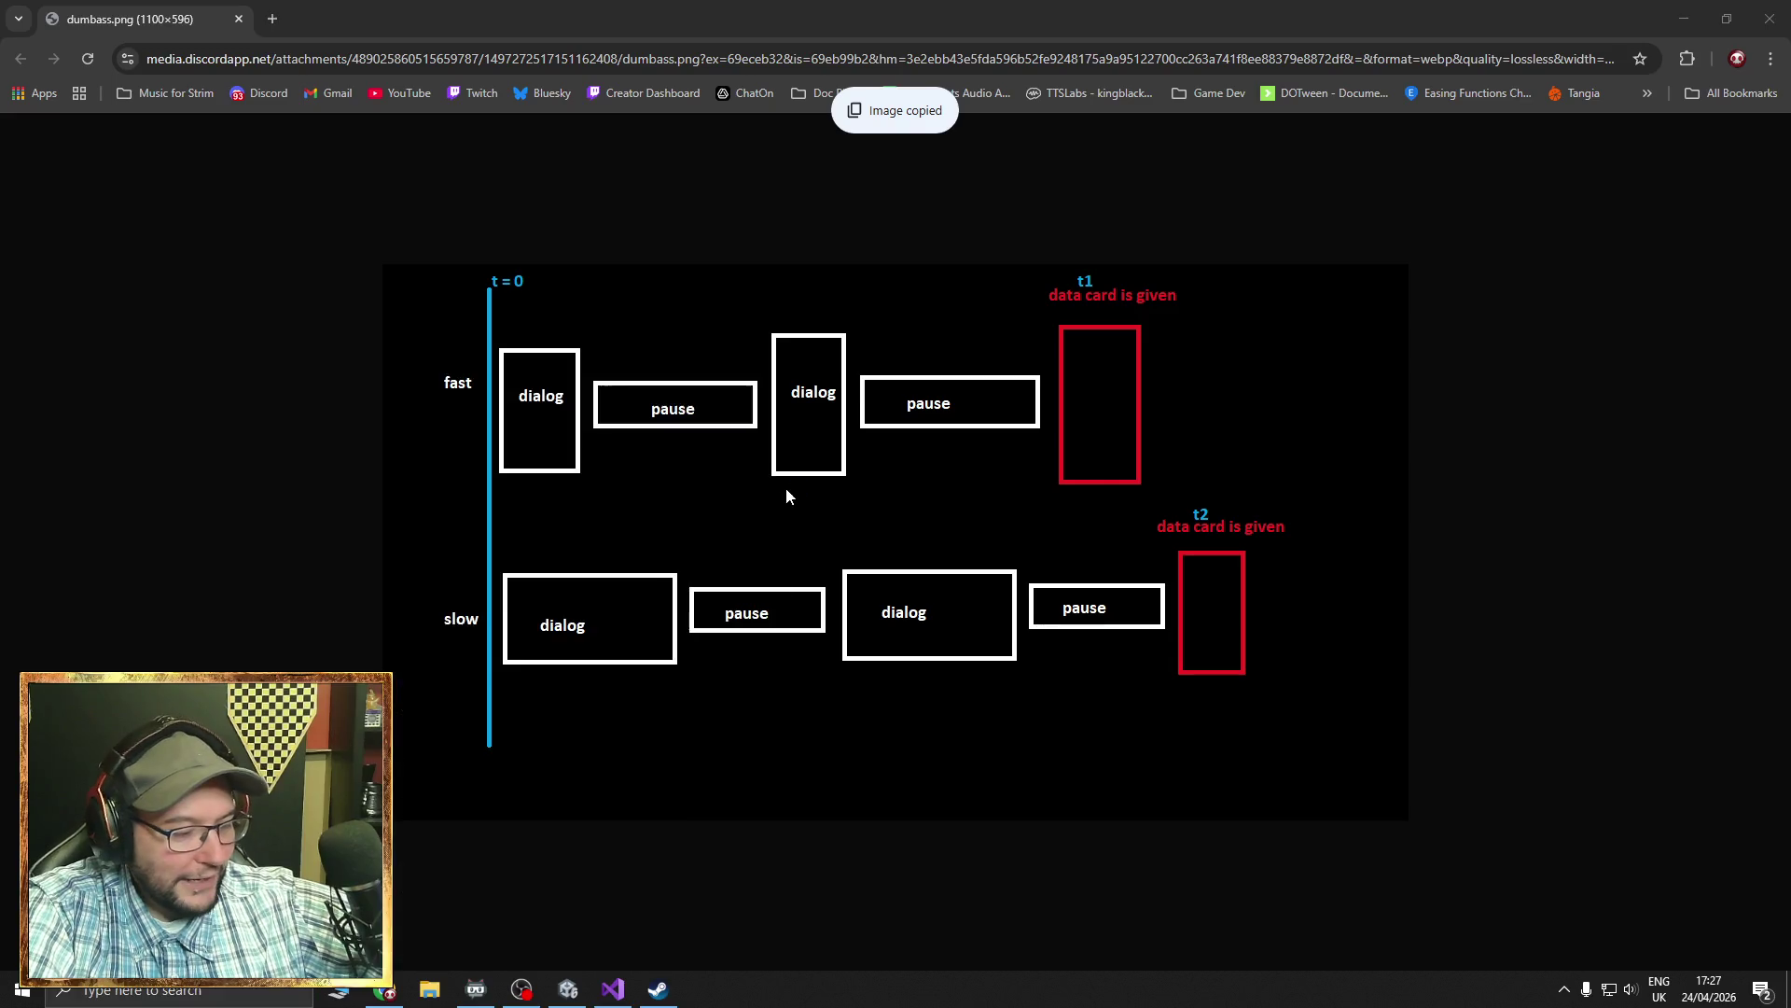
key("ctrl+v")
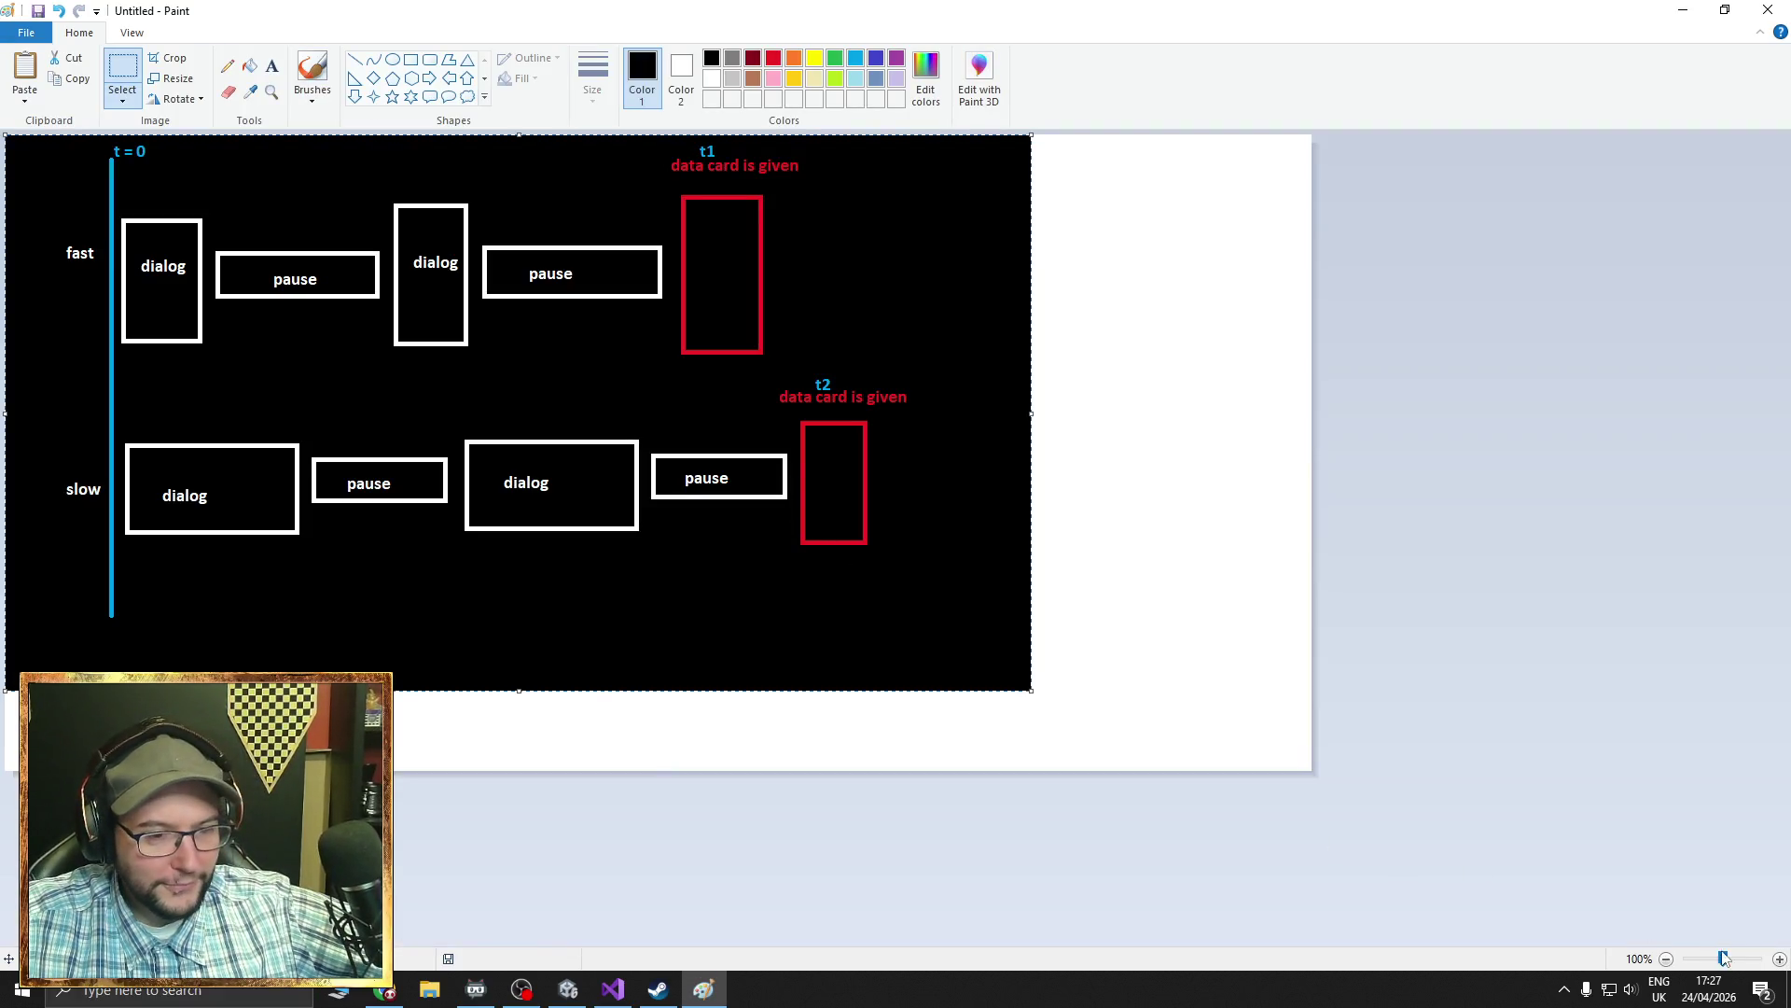
left_click(1779, 958)
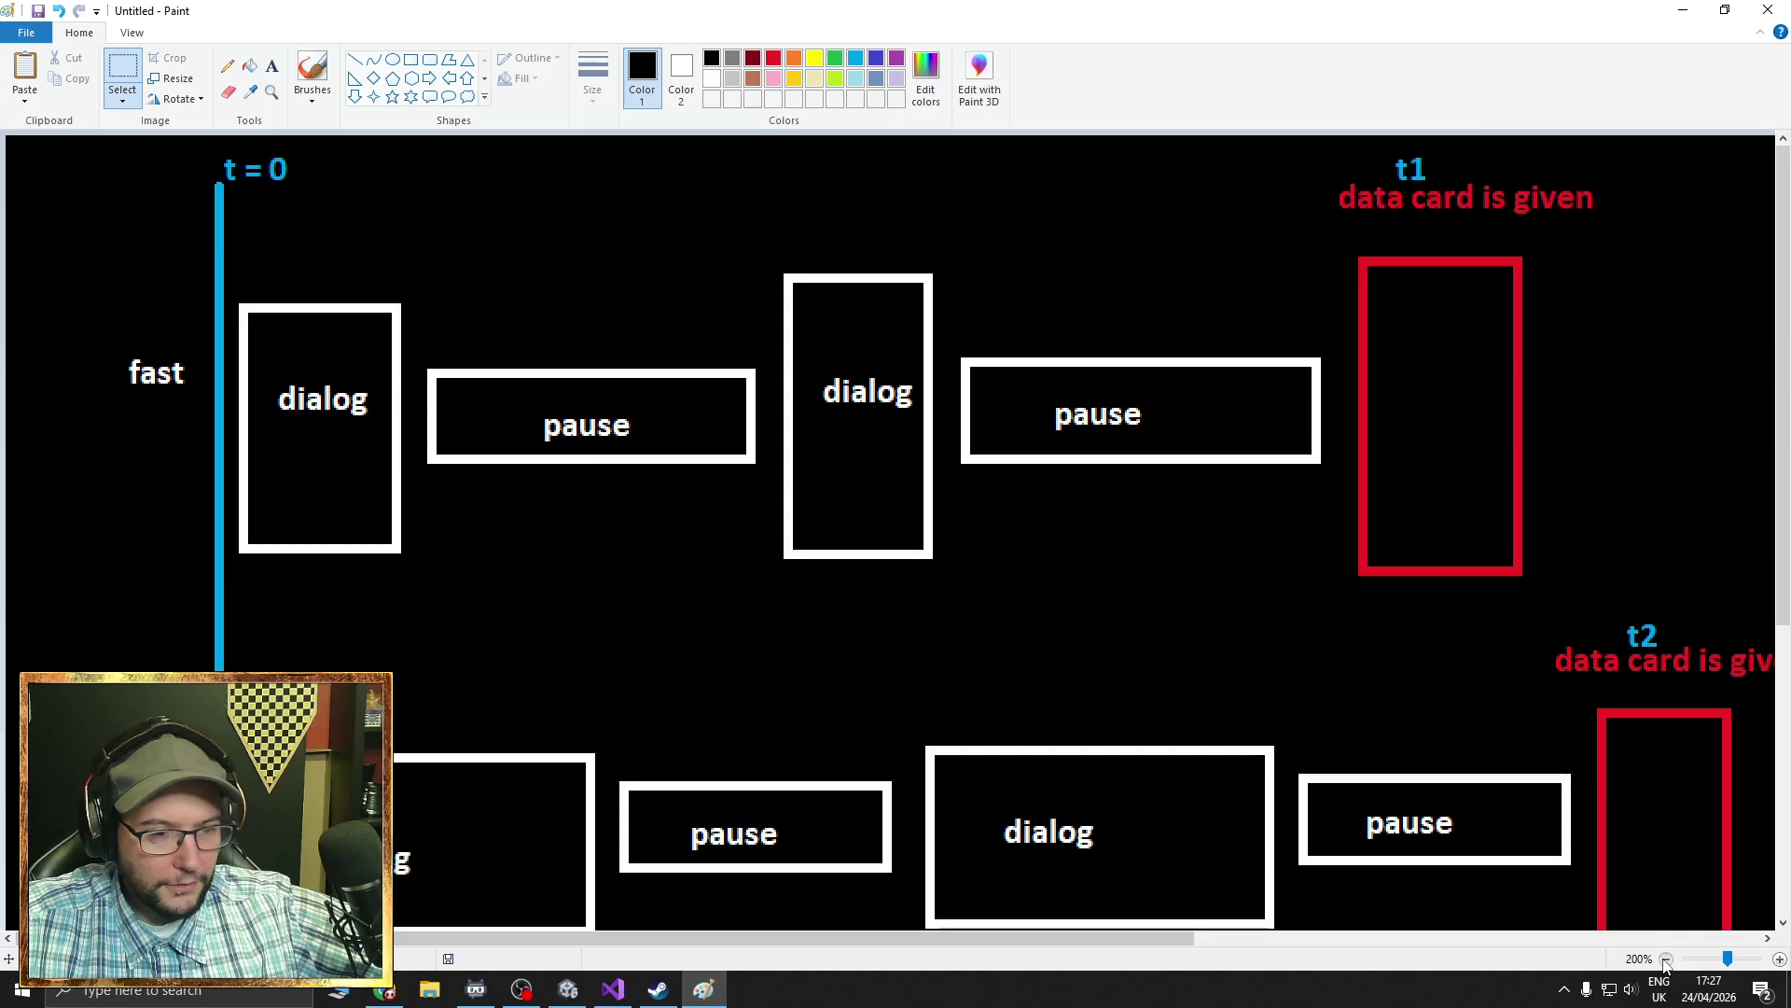
- Zoom back to 100%, turn on rulers, and select the Brushes tool with white colour
left_click(1667, 959)
key("ctrl+r")
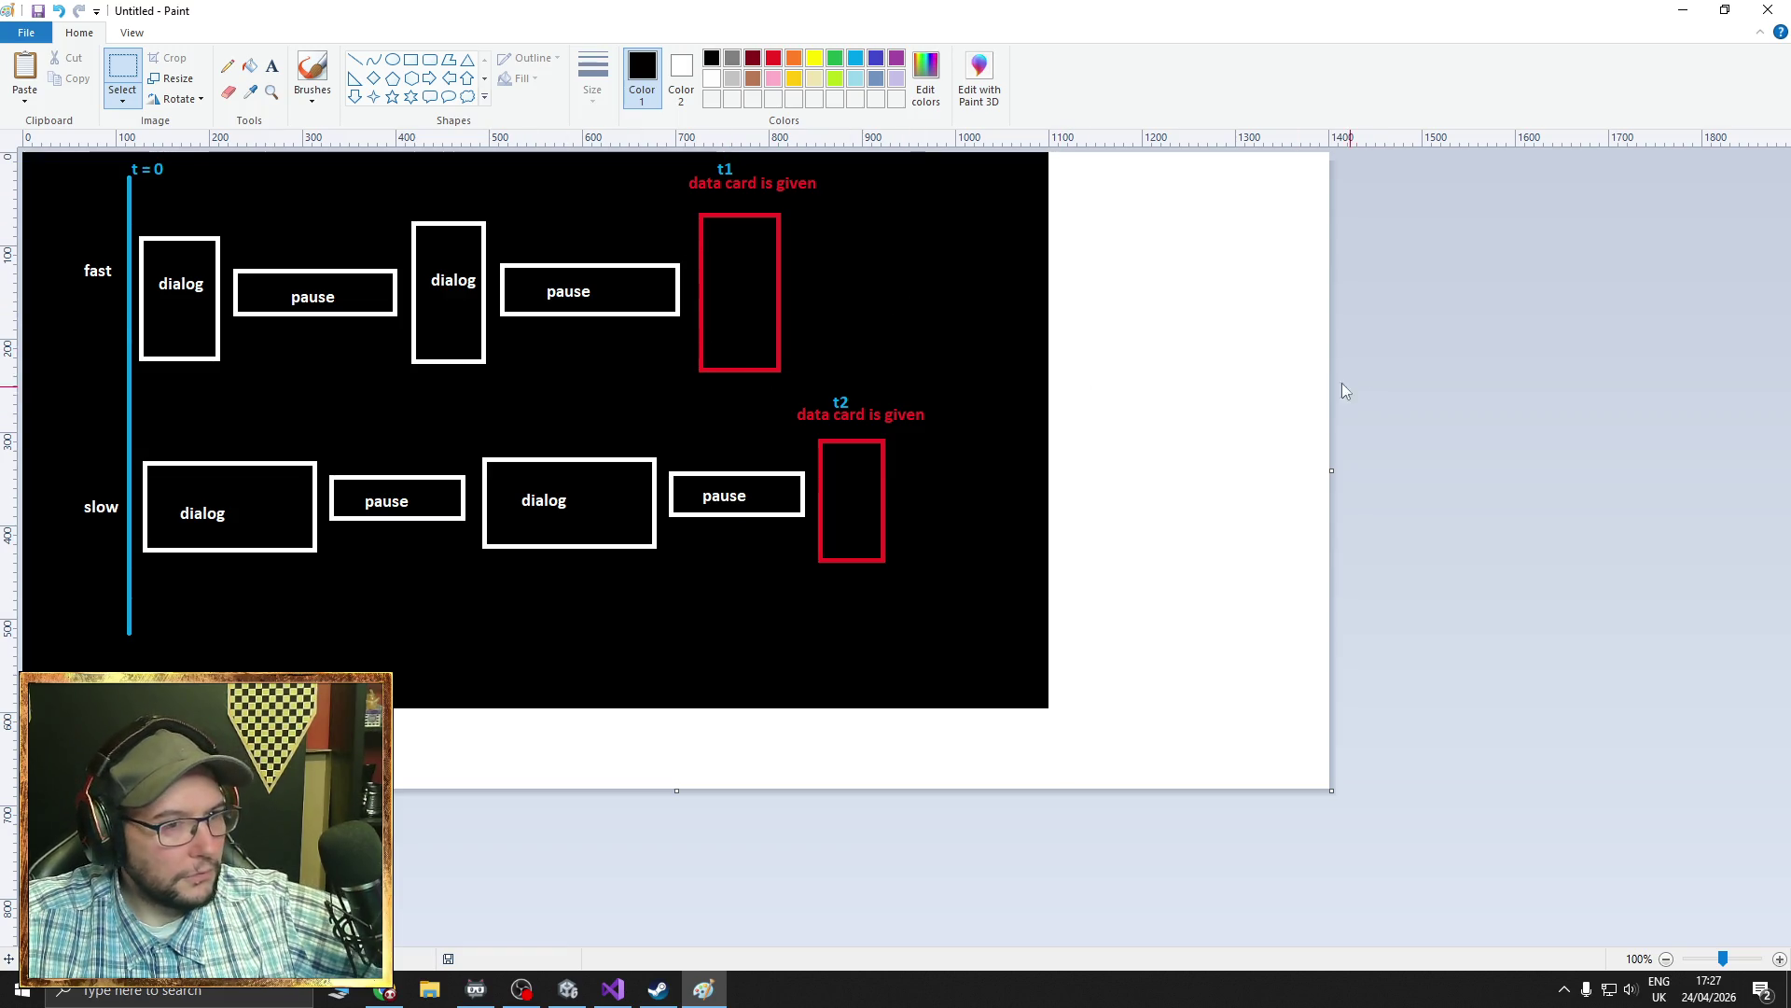
left_click(312, 74)
left_click(712, 79)
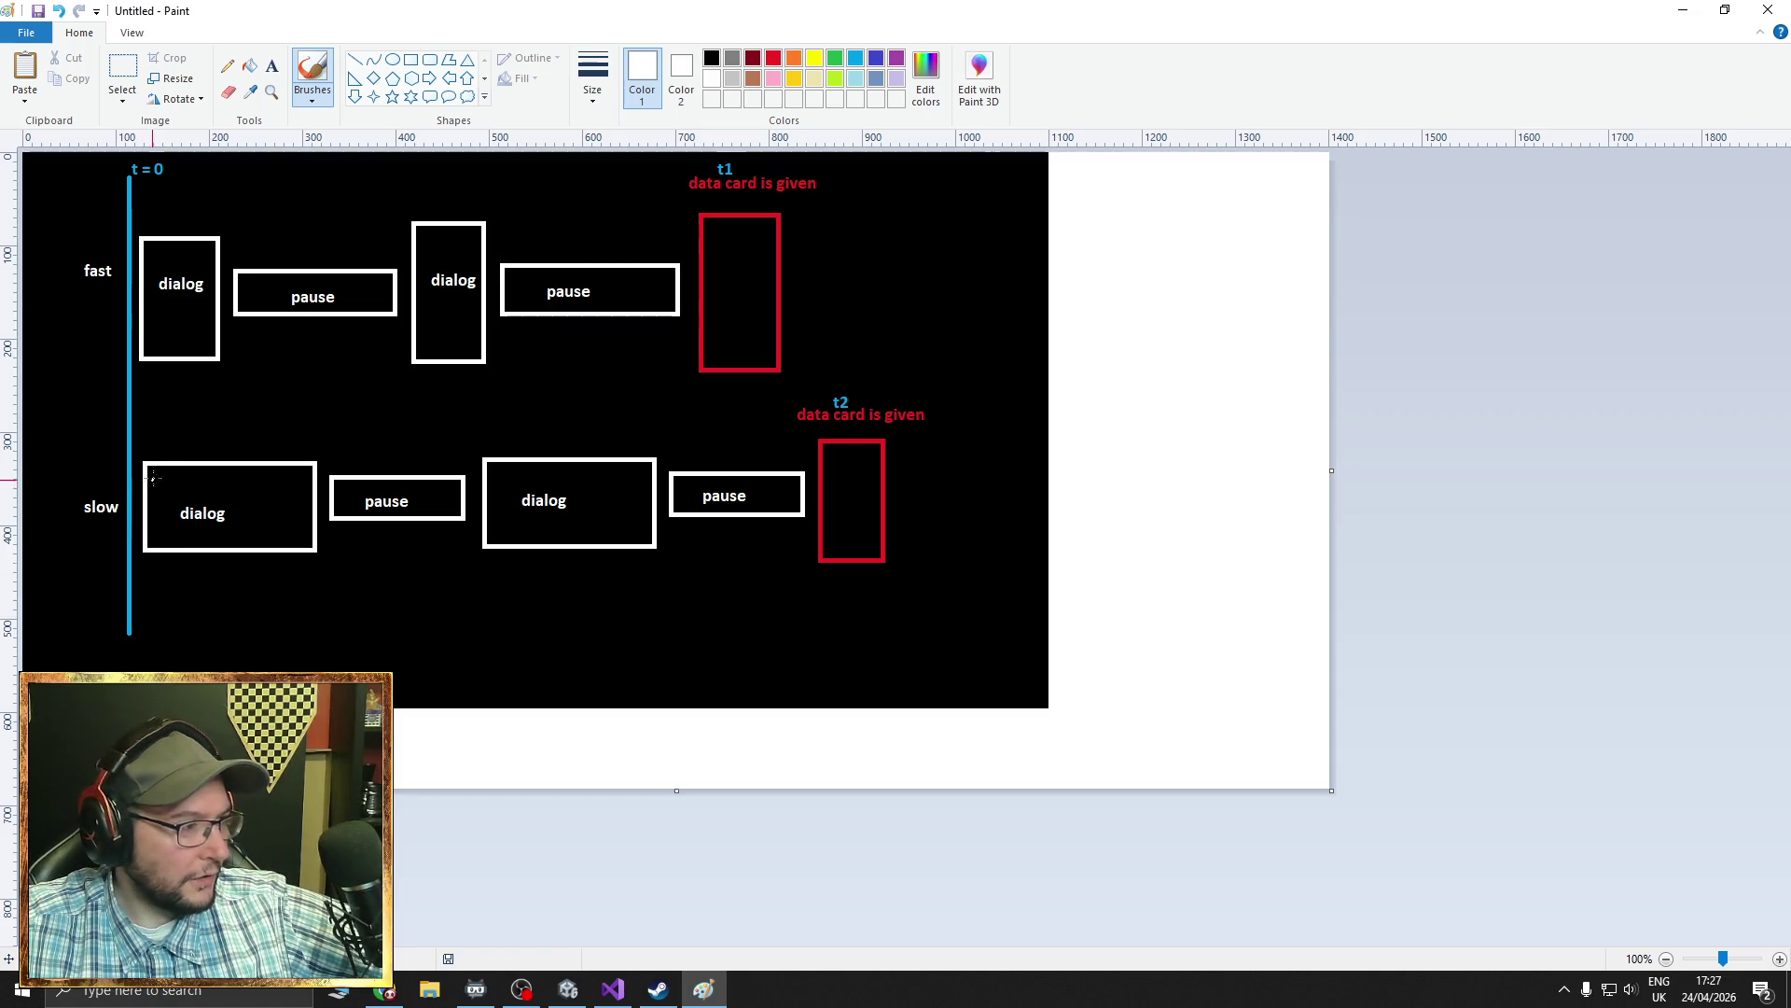
- Brush a white hat and a double-headed arrow between the fast and slow rows
left_click_drag(146, 455, 147, 399)
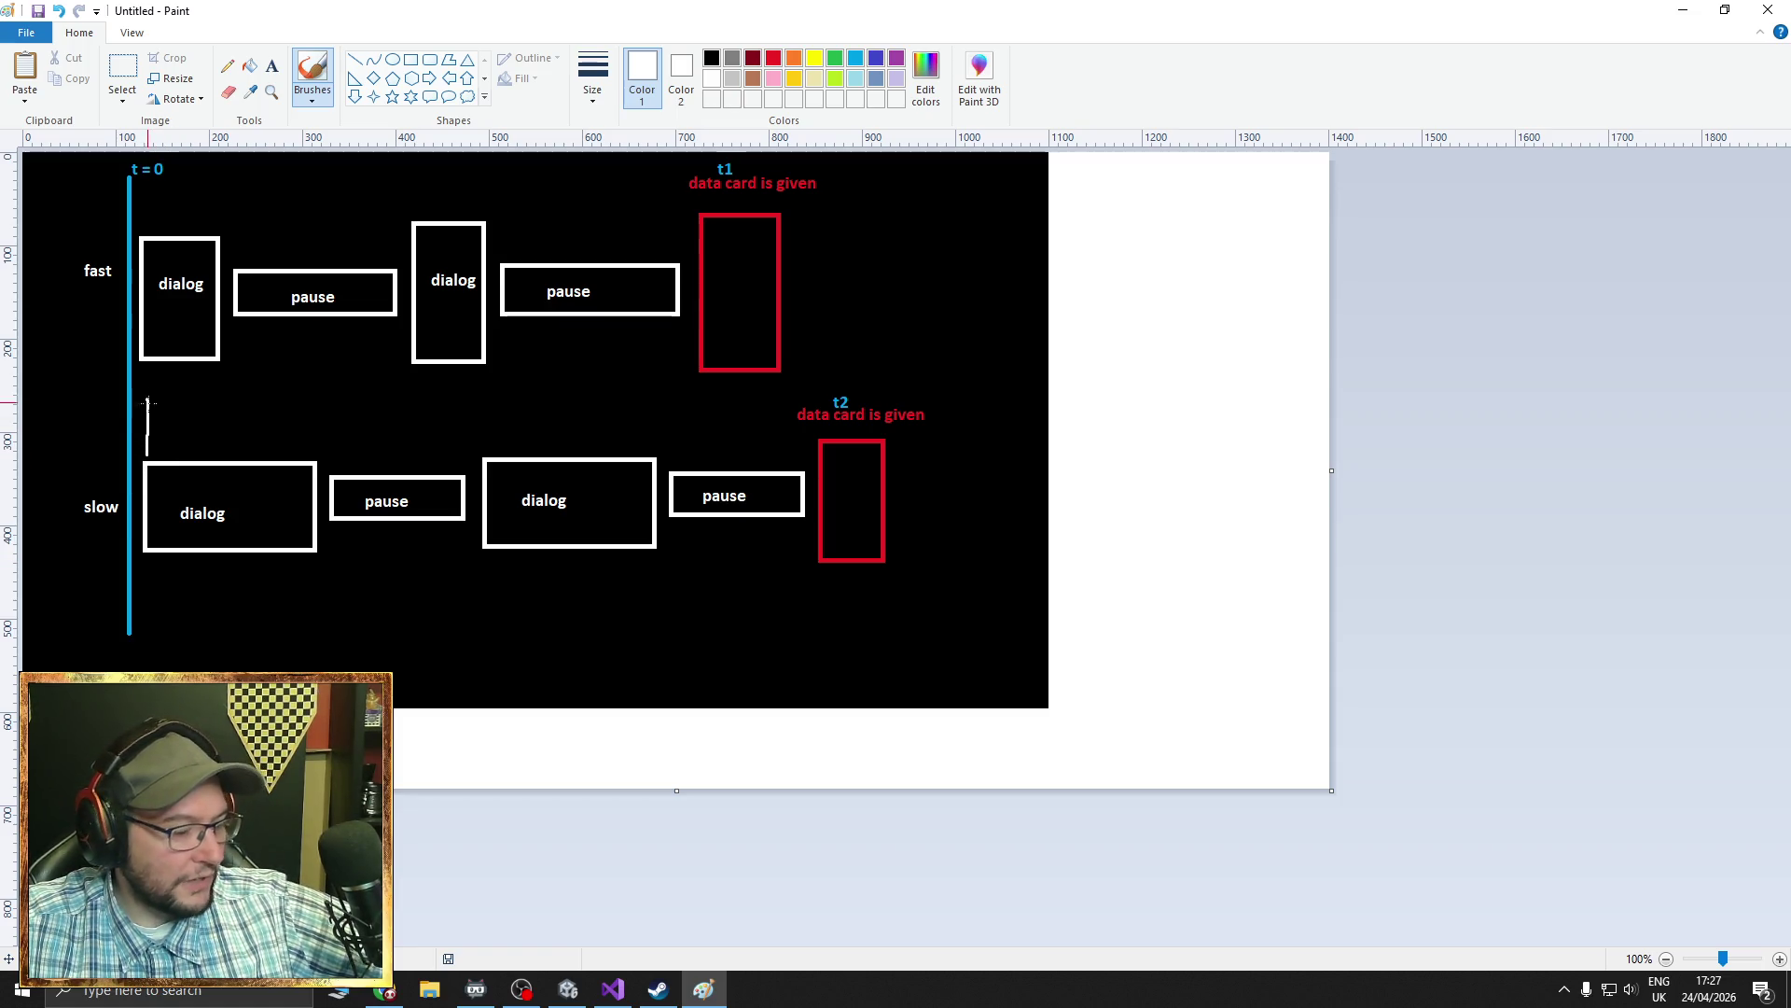
key("ctrl+z")
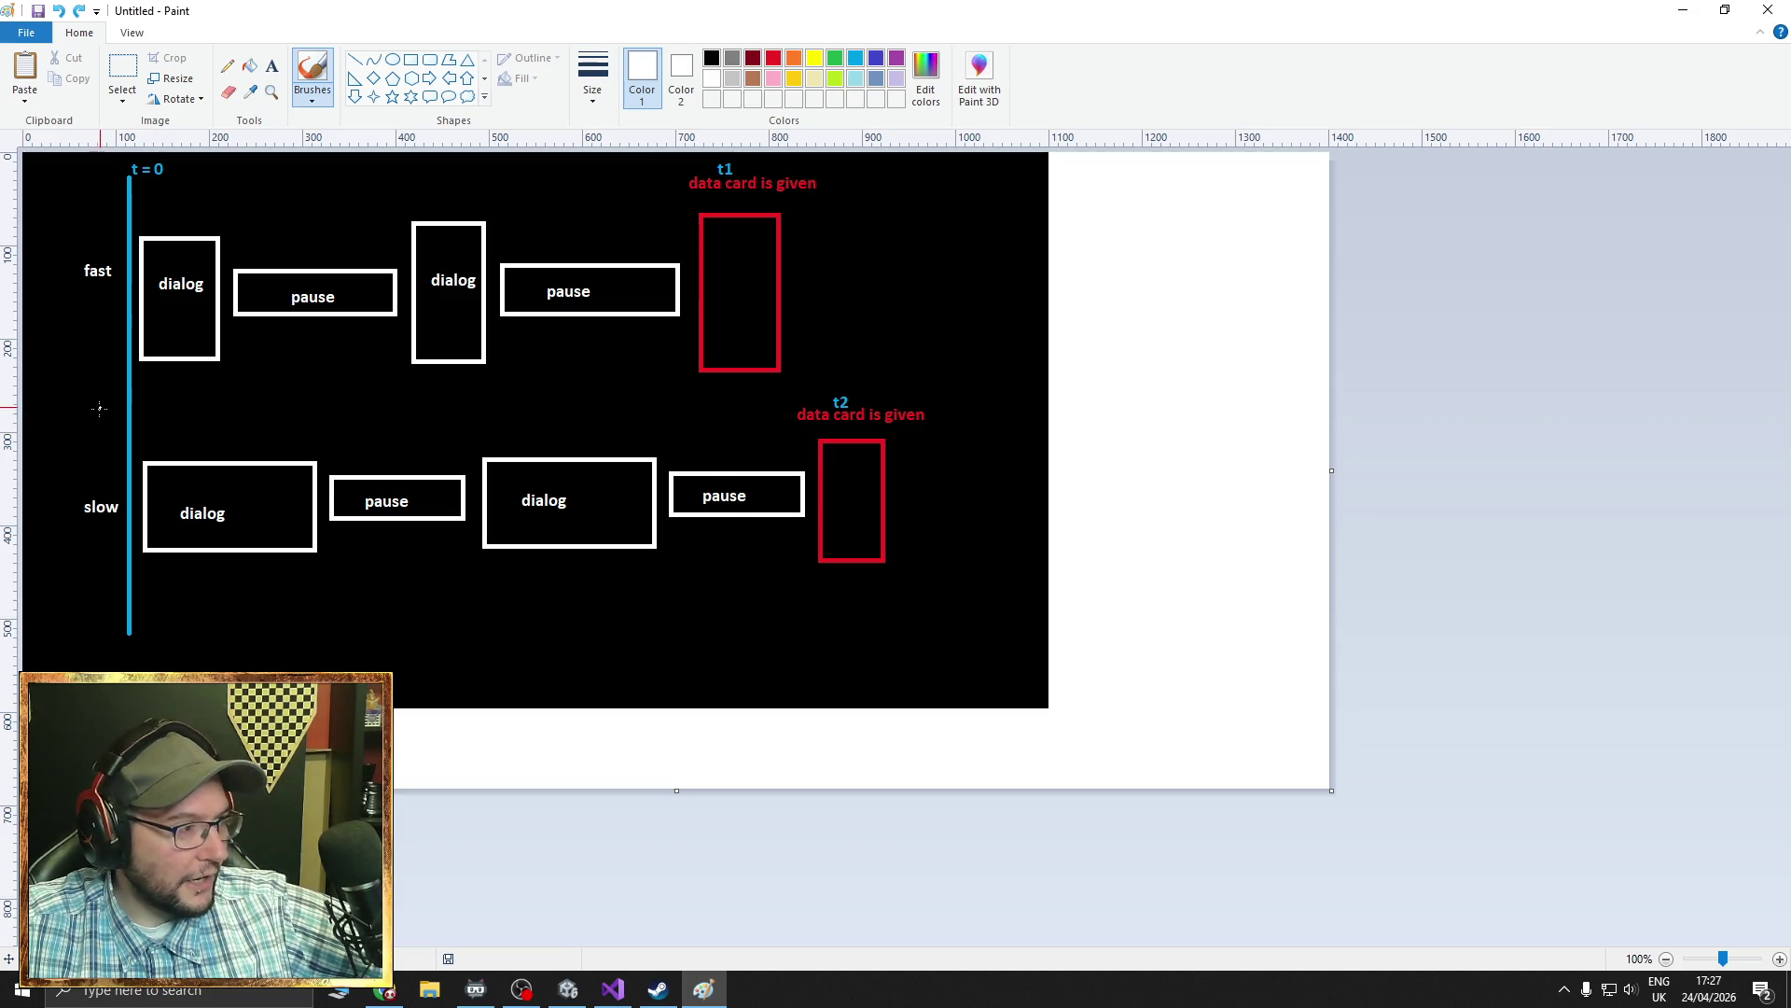
mouse_move(110, 385)
left_mouse_down()
mouse_move(122, 409)
mouse_move(90, 421)
mouse_move(171, 439)
left_mouse_up()
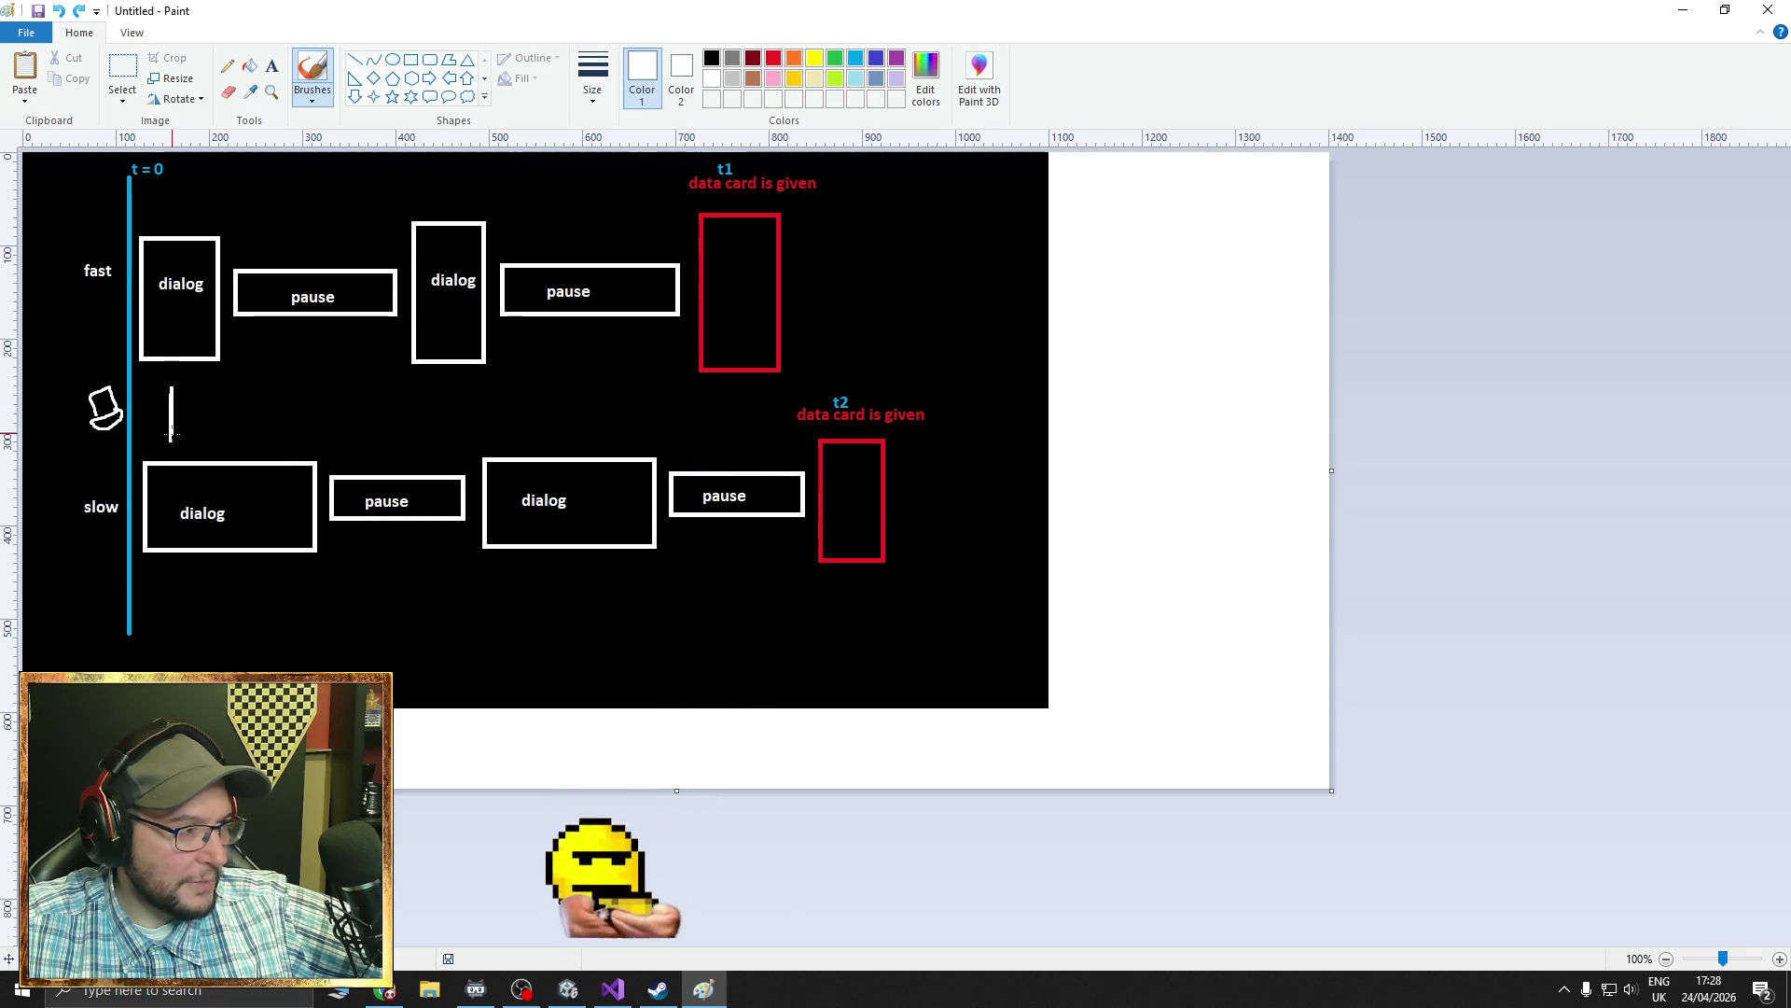
left_click_drag(164, 430, 178, 394)
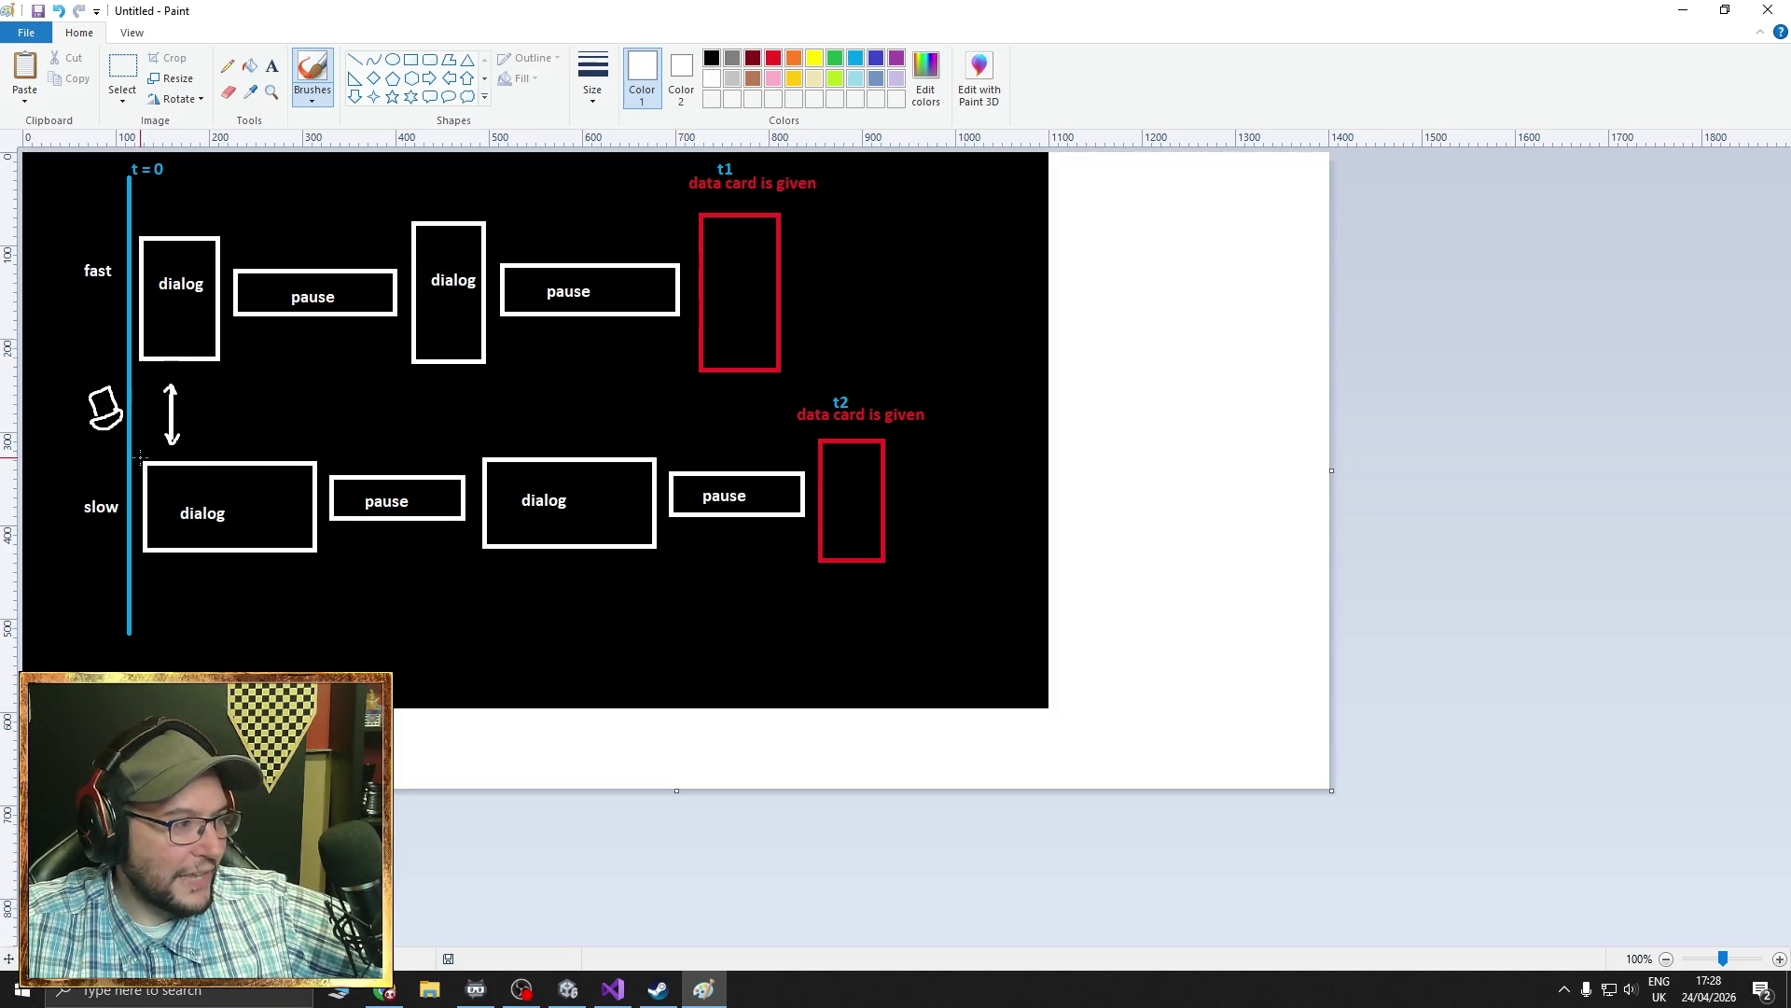
left_click_drag(161, 449, 175, 456)
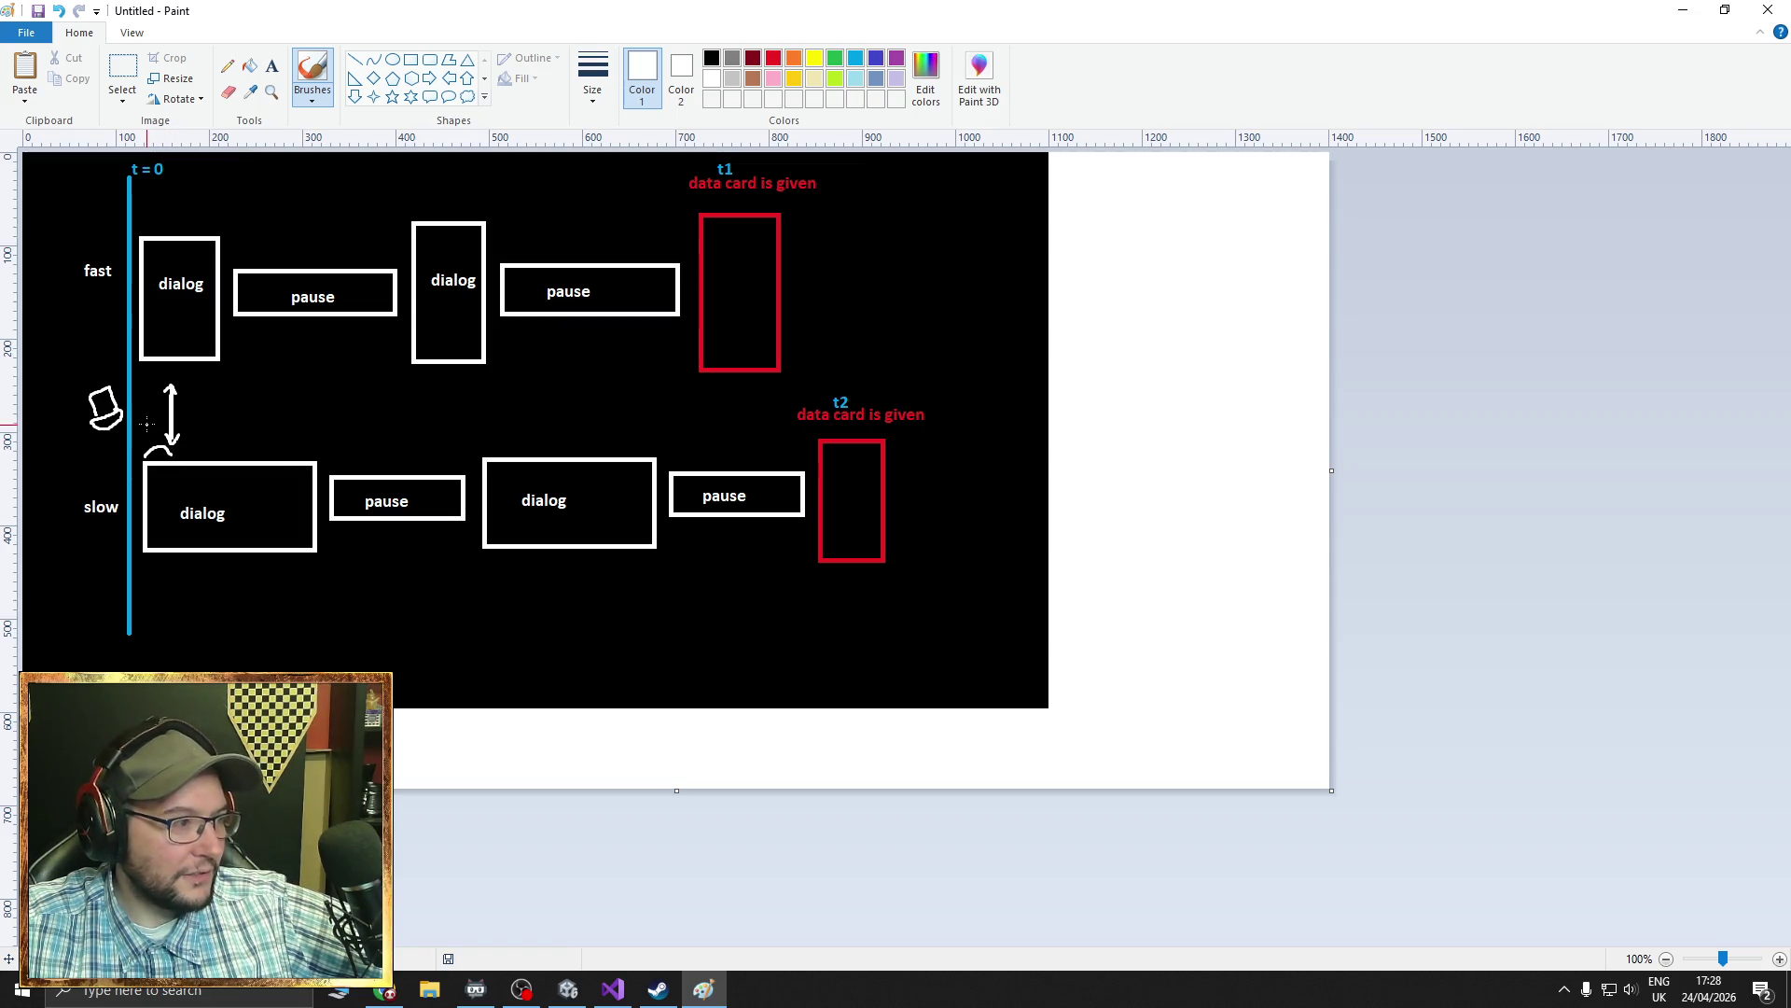
- Add white marks by the dialog boxes and t1/t2, write INSTANT, and sketch a curve toward t2
mouse_move(142, 377)
left_mouse_down()
mouse_move(161, 363)
mouse_move(152, 382)
left_mouse_up()
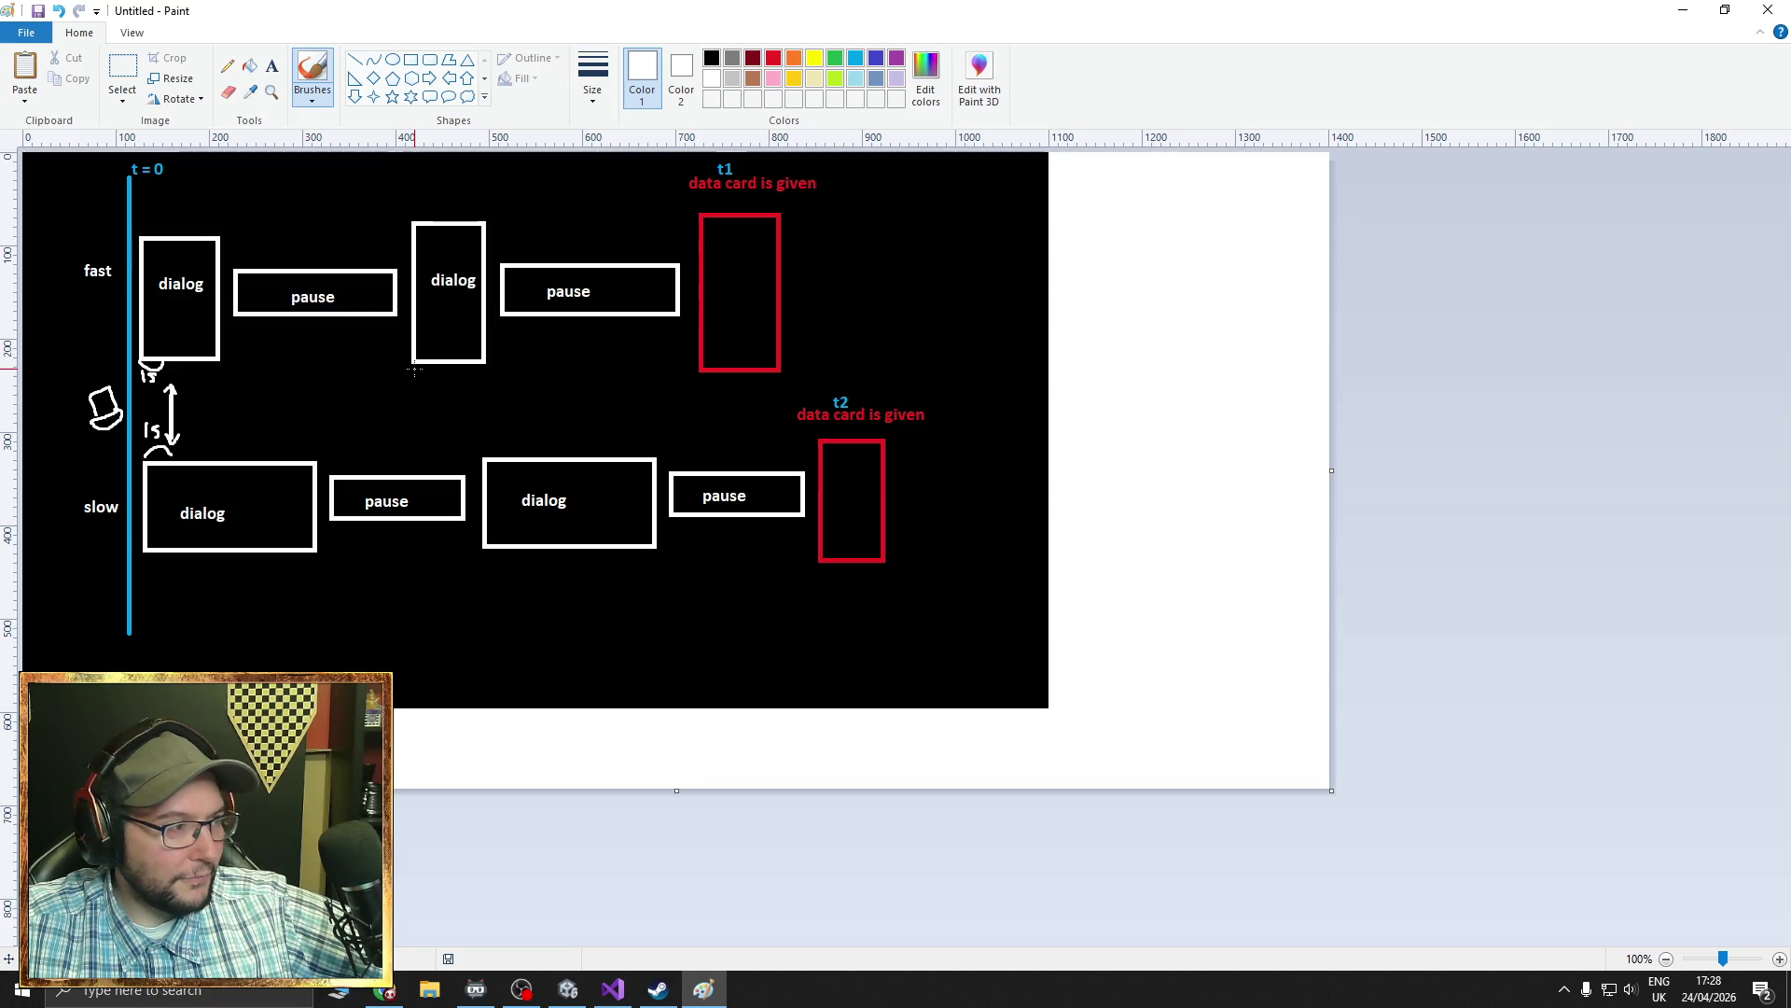
left_click_drag(414, 369, 433, 395)
left_click_drag(484, 454, 507, 455)
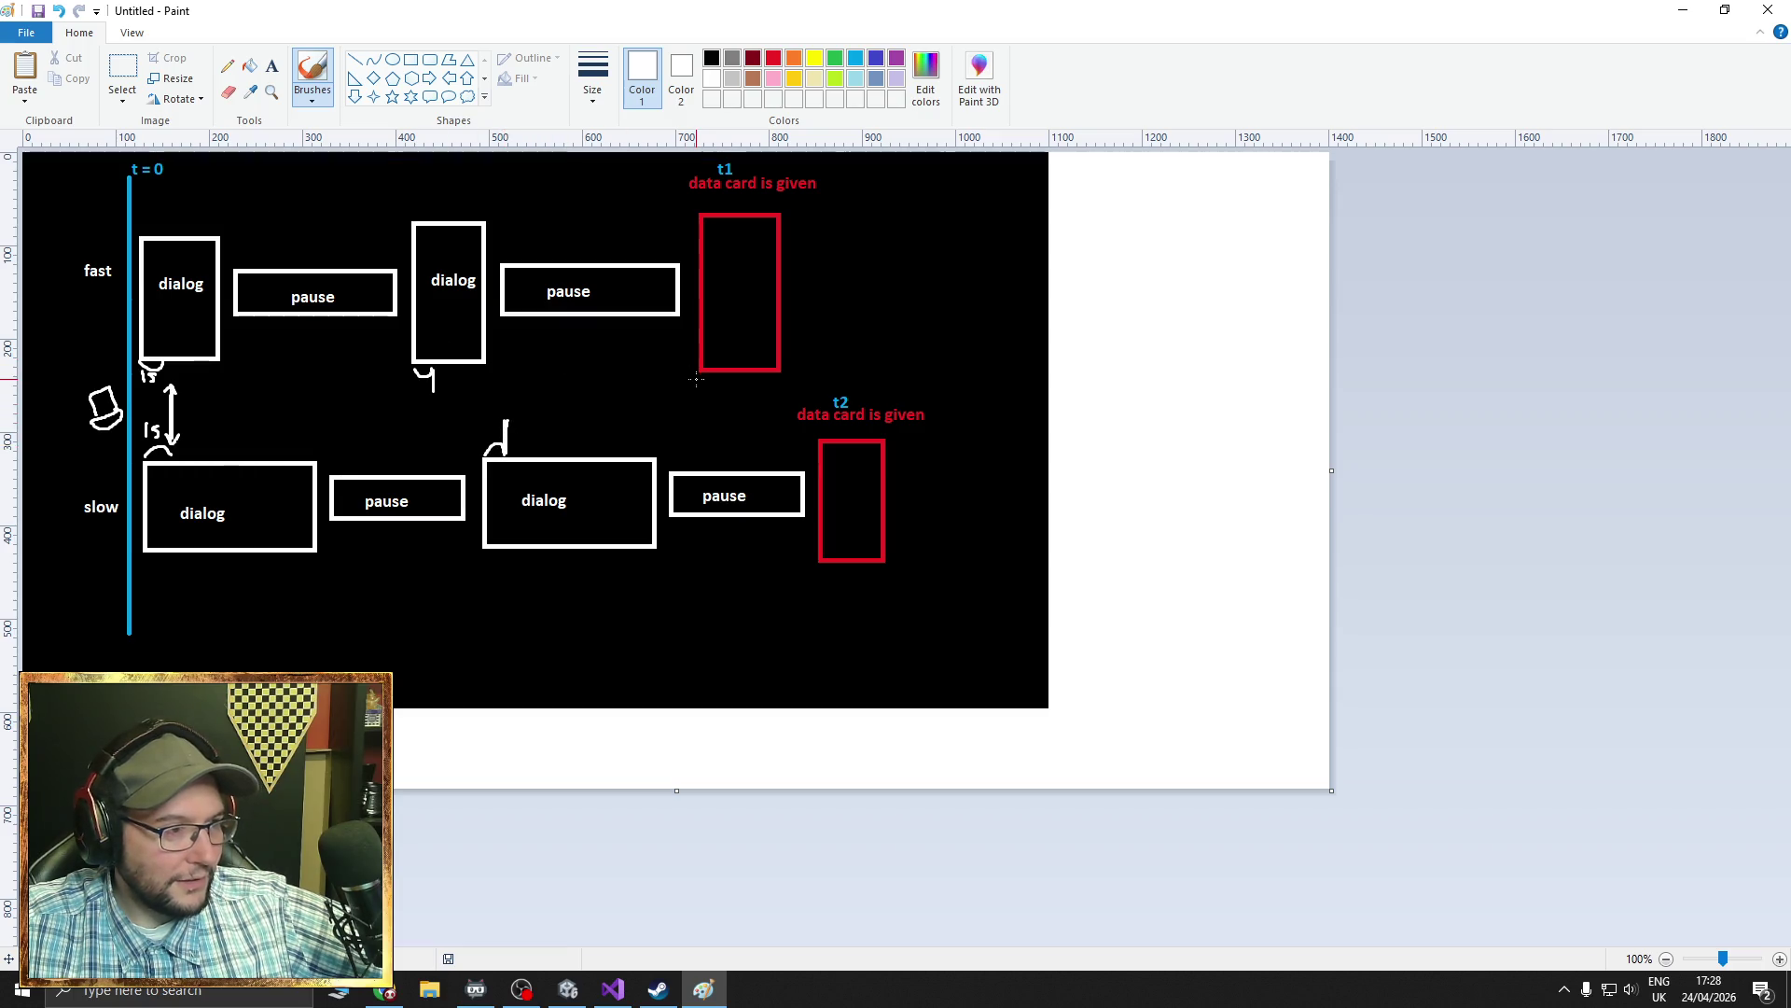
left_click_drag(700, 378, 719, 403)
left_click_drag(834, 431, 846, 438)
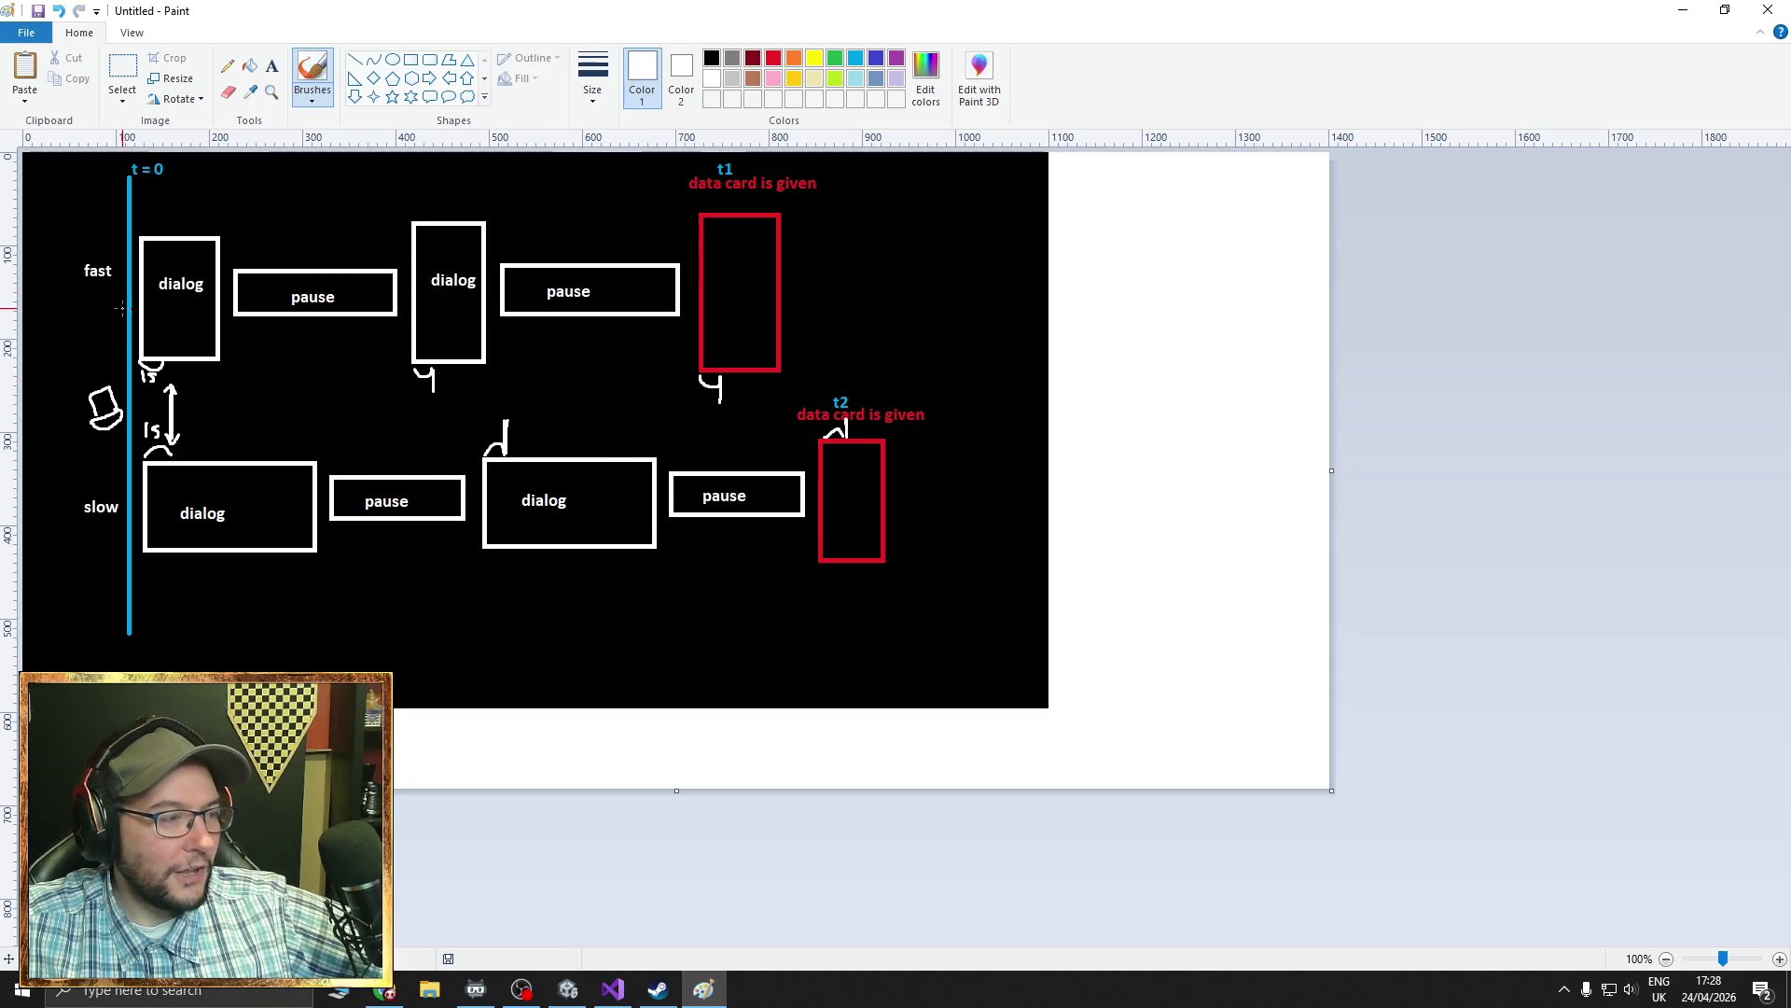
left_click_drag(62, 183, 117, 191)
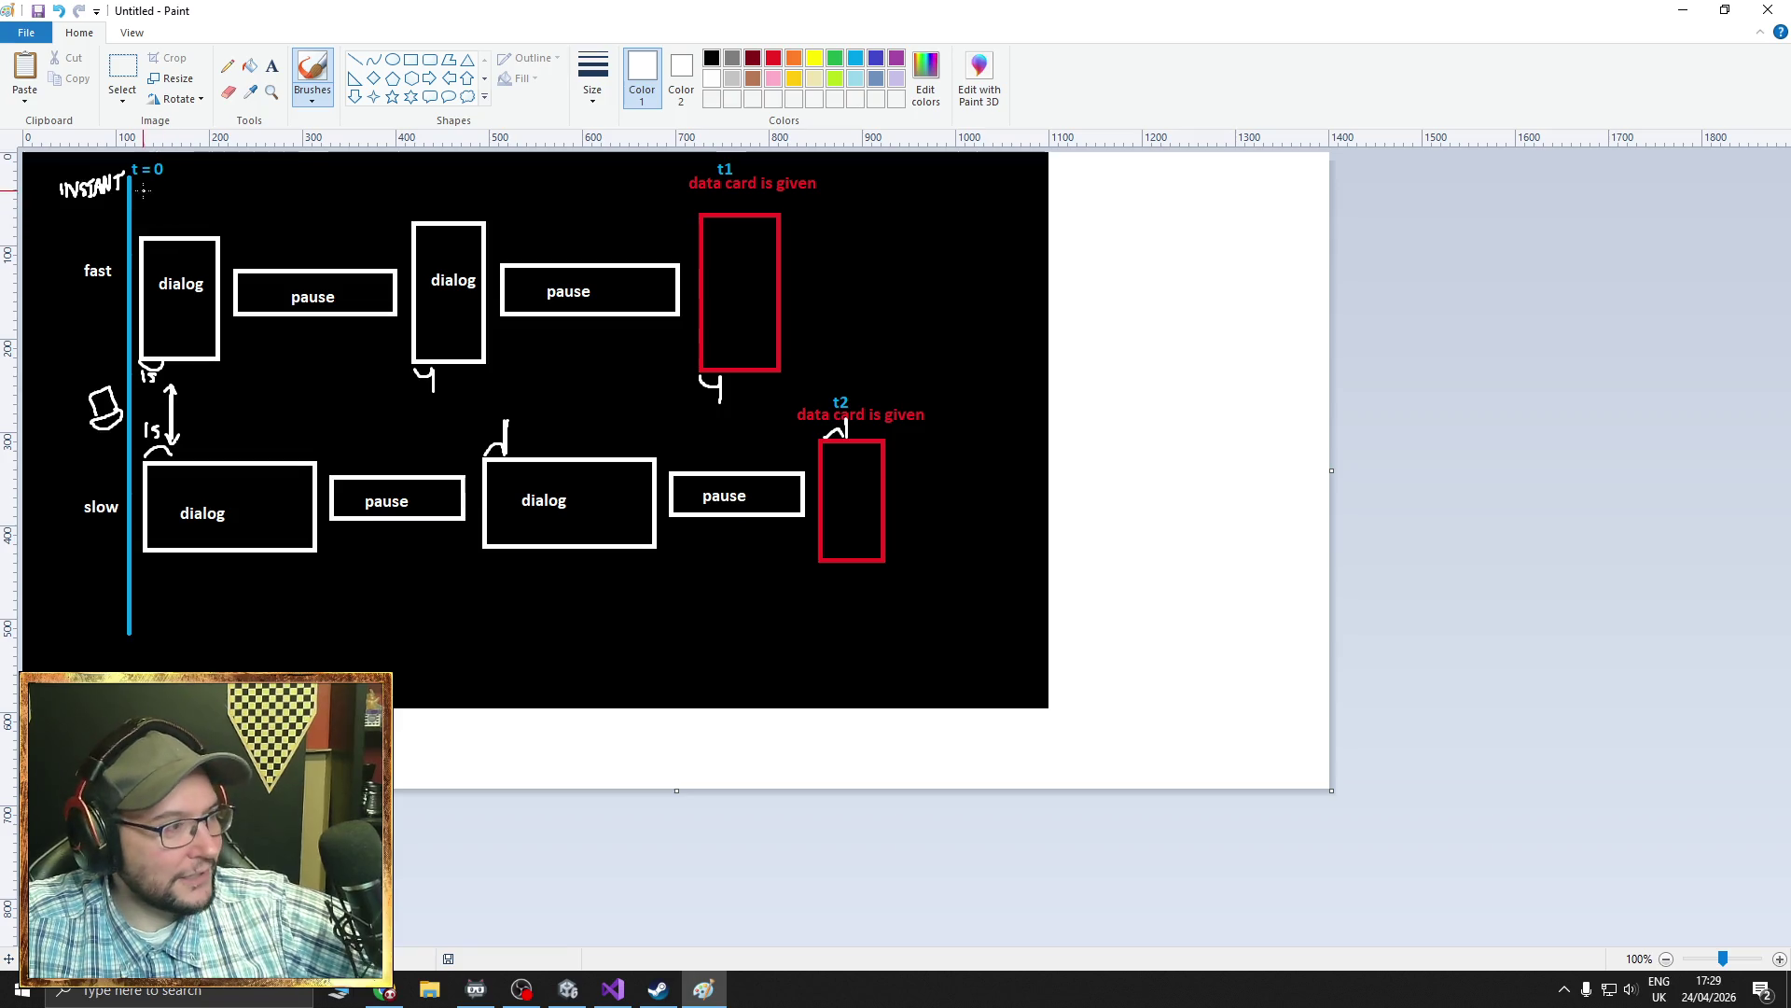
left_click_drag(238, 322, 778, 392)
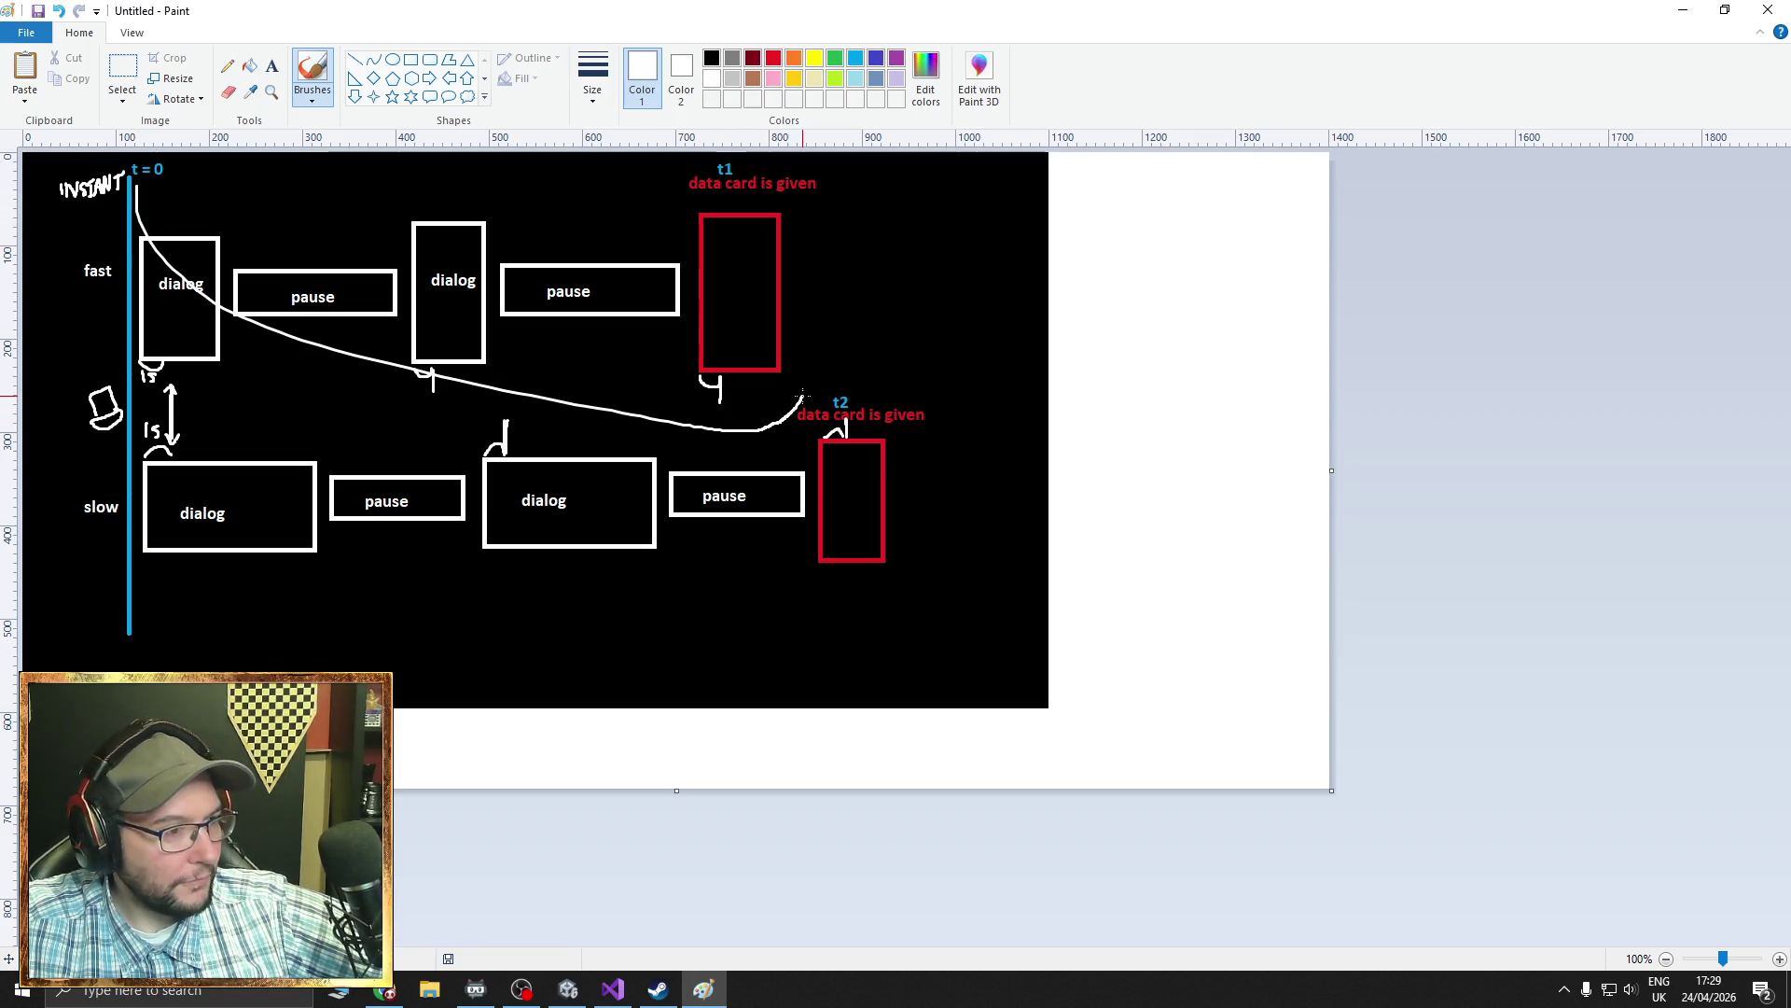
- Undo the stray curve and move the INSTANT label down beside the fast row label
key("ctrl+z")
left_click(122, 75)
mouse_move(140, 187)
left_mouse_down()
mouse_move(773, 417)
mouse_move(795, 408)
left_mouse_up()
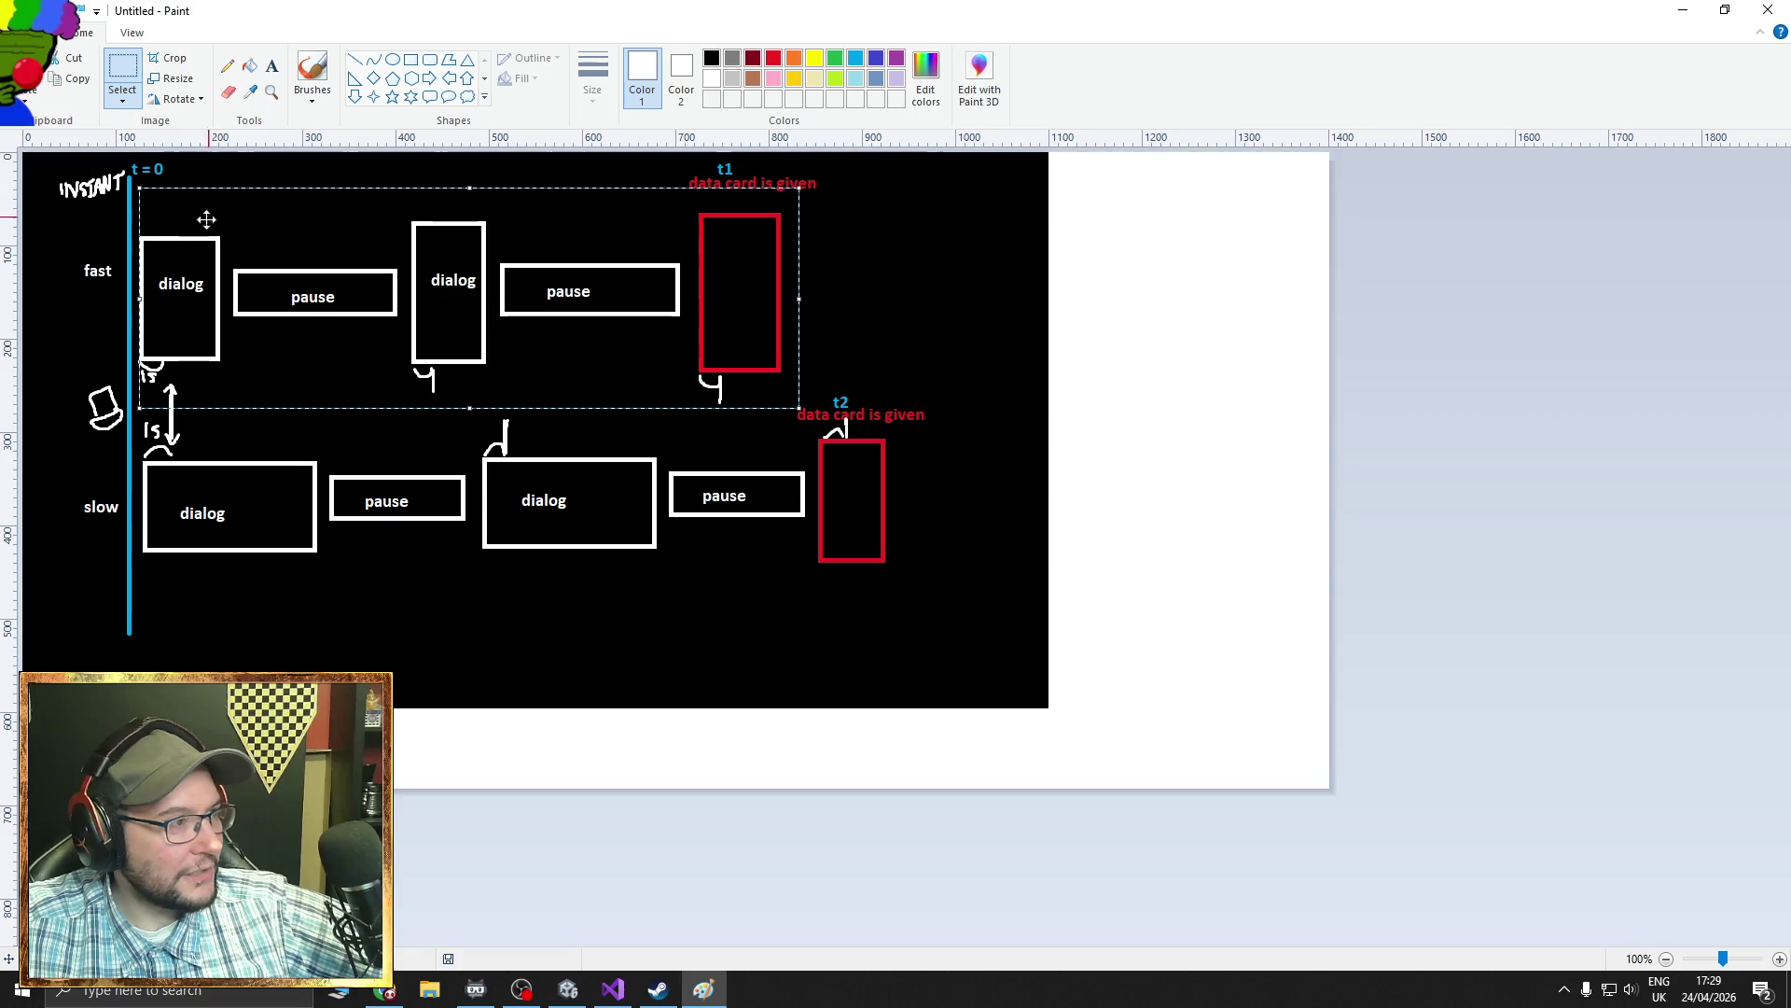
left_click_drag(59, 167, 125, 209)
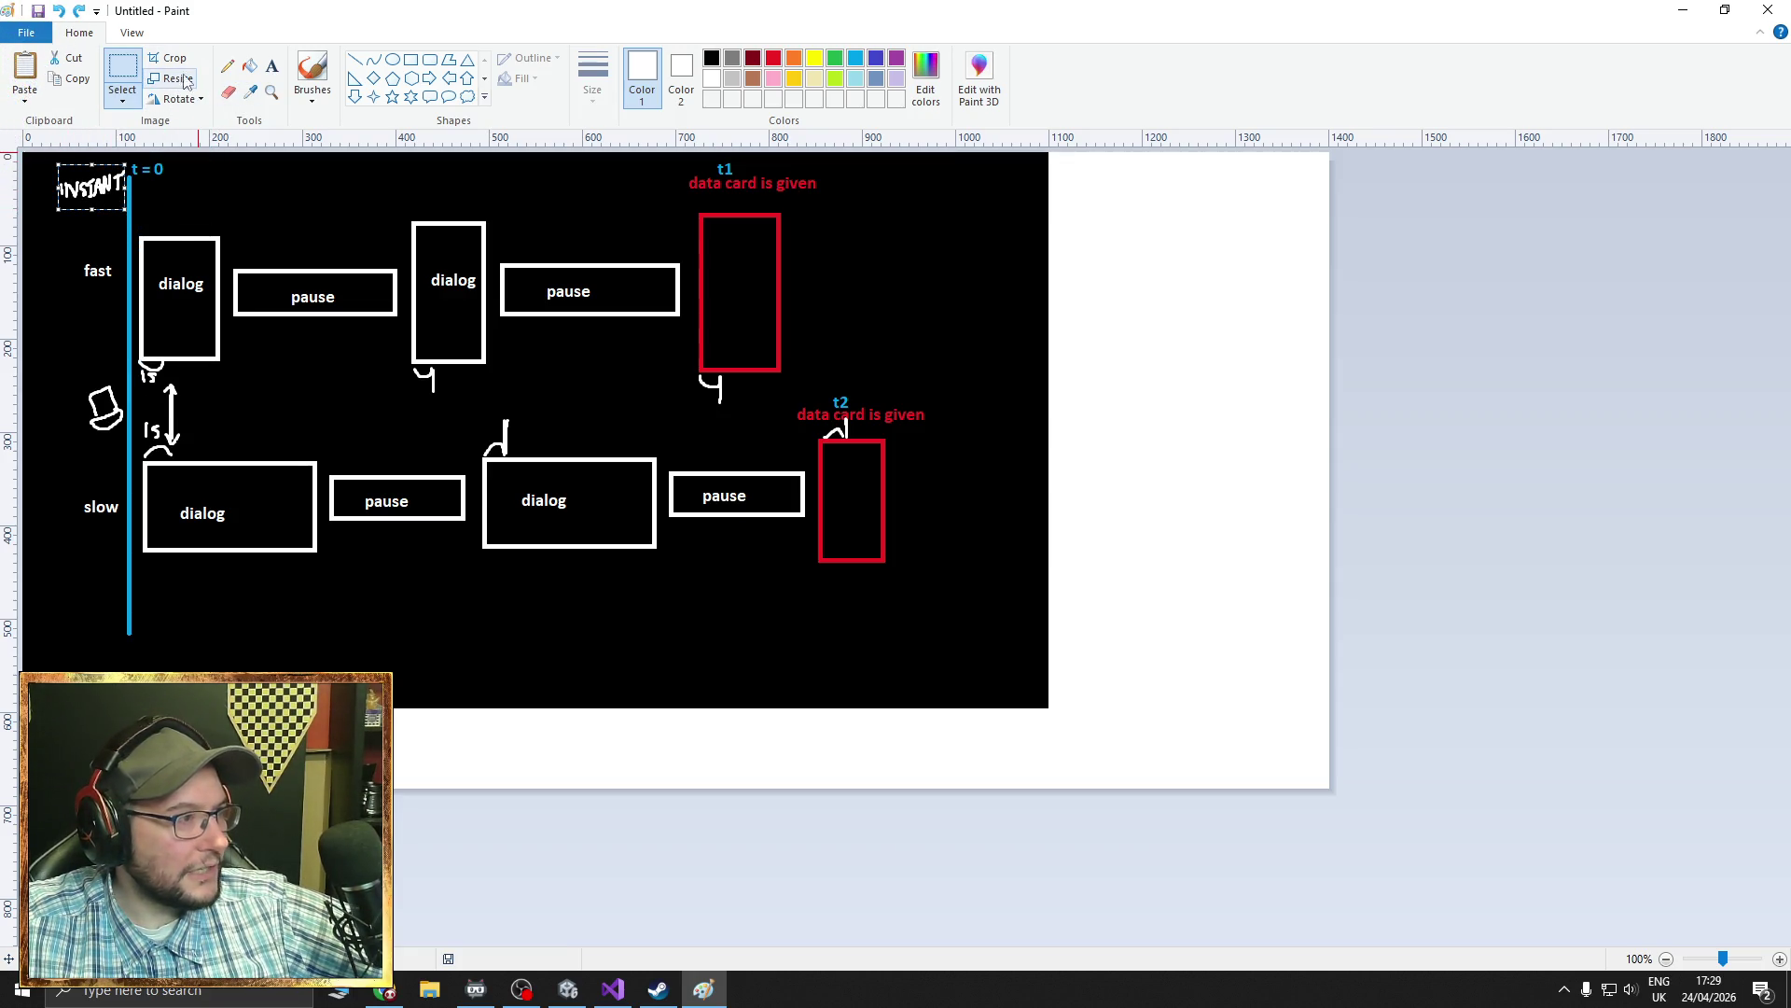
left_click_drag(105, 175, 102, 287)
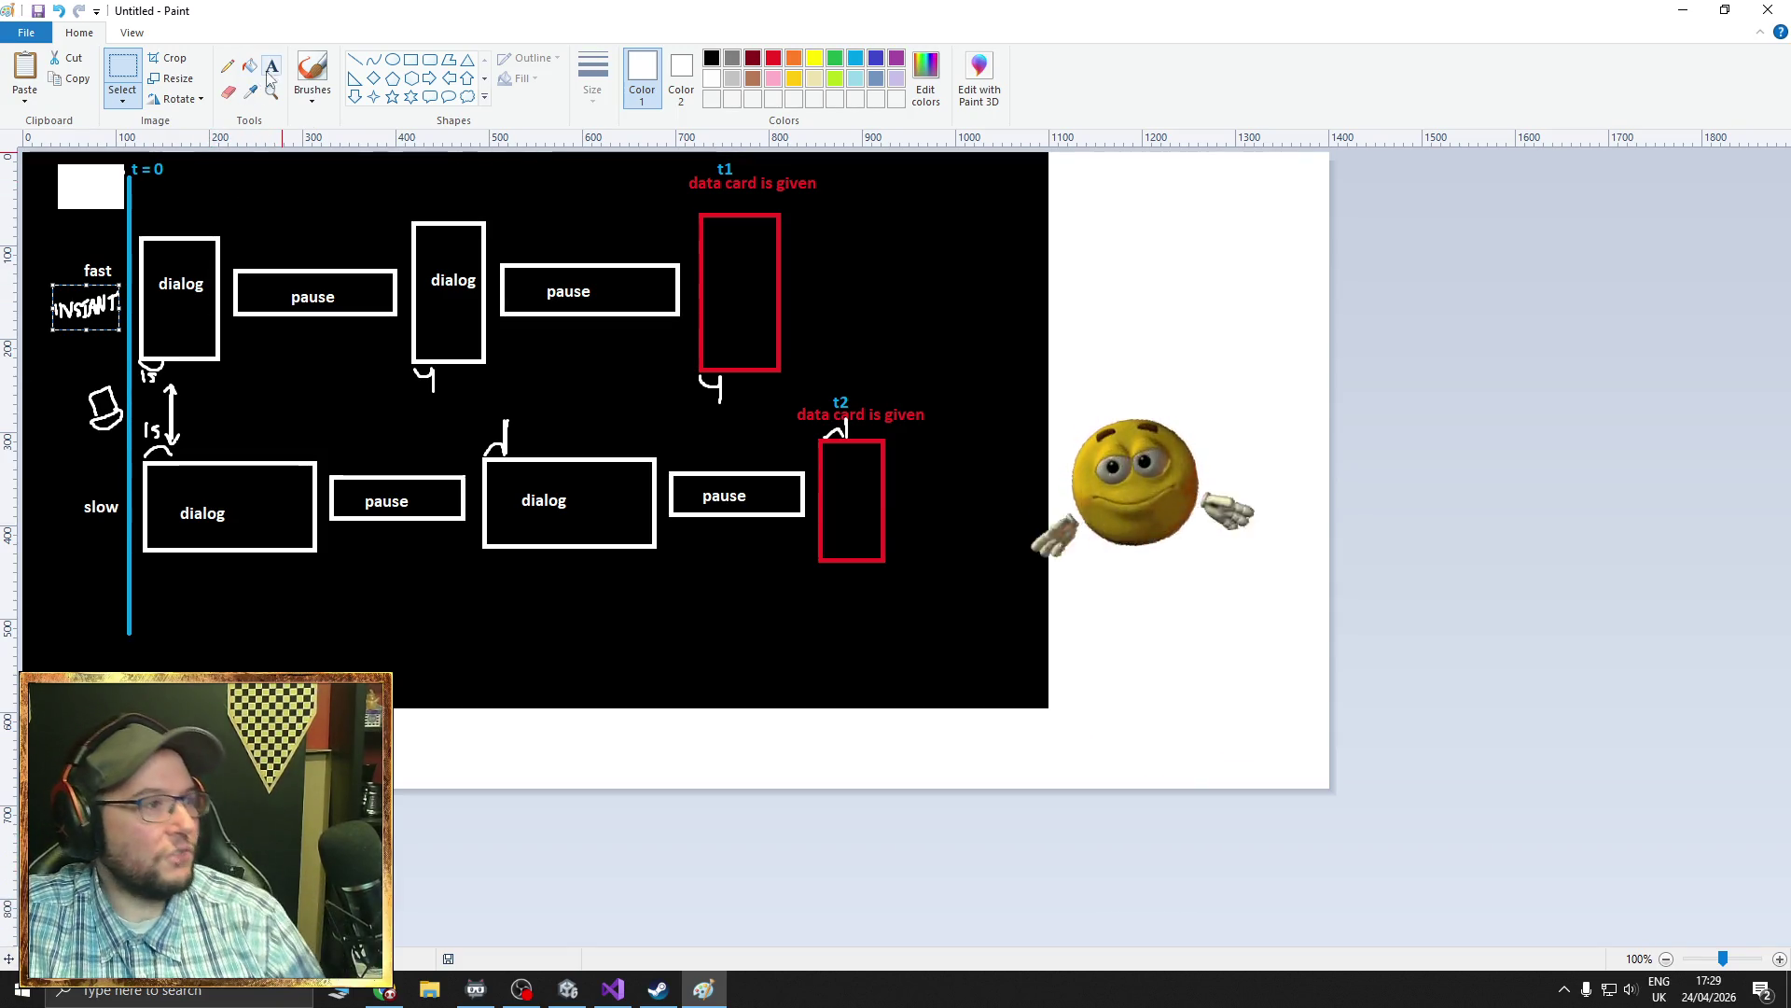
- Scribble text lines and arched tops onto both fast dialog boxes with the brush
left_click(312, 73)
mouse_move(146, 247)
left_mouse_down()
mouse_move(150, 270)
mouse_move(151, 221)
mouse_move(222, 231)
left_mouse_up()
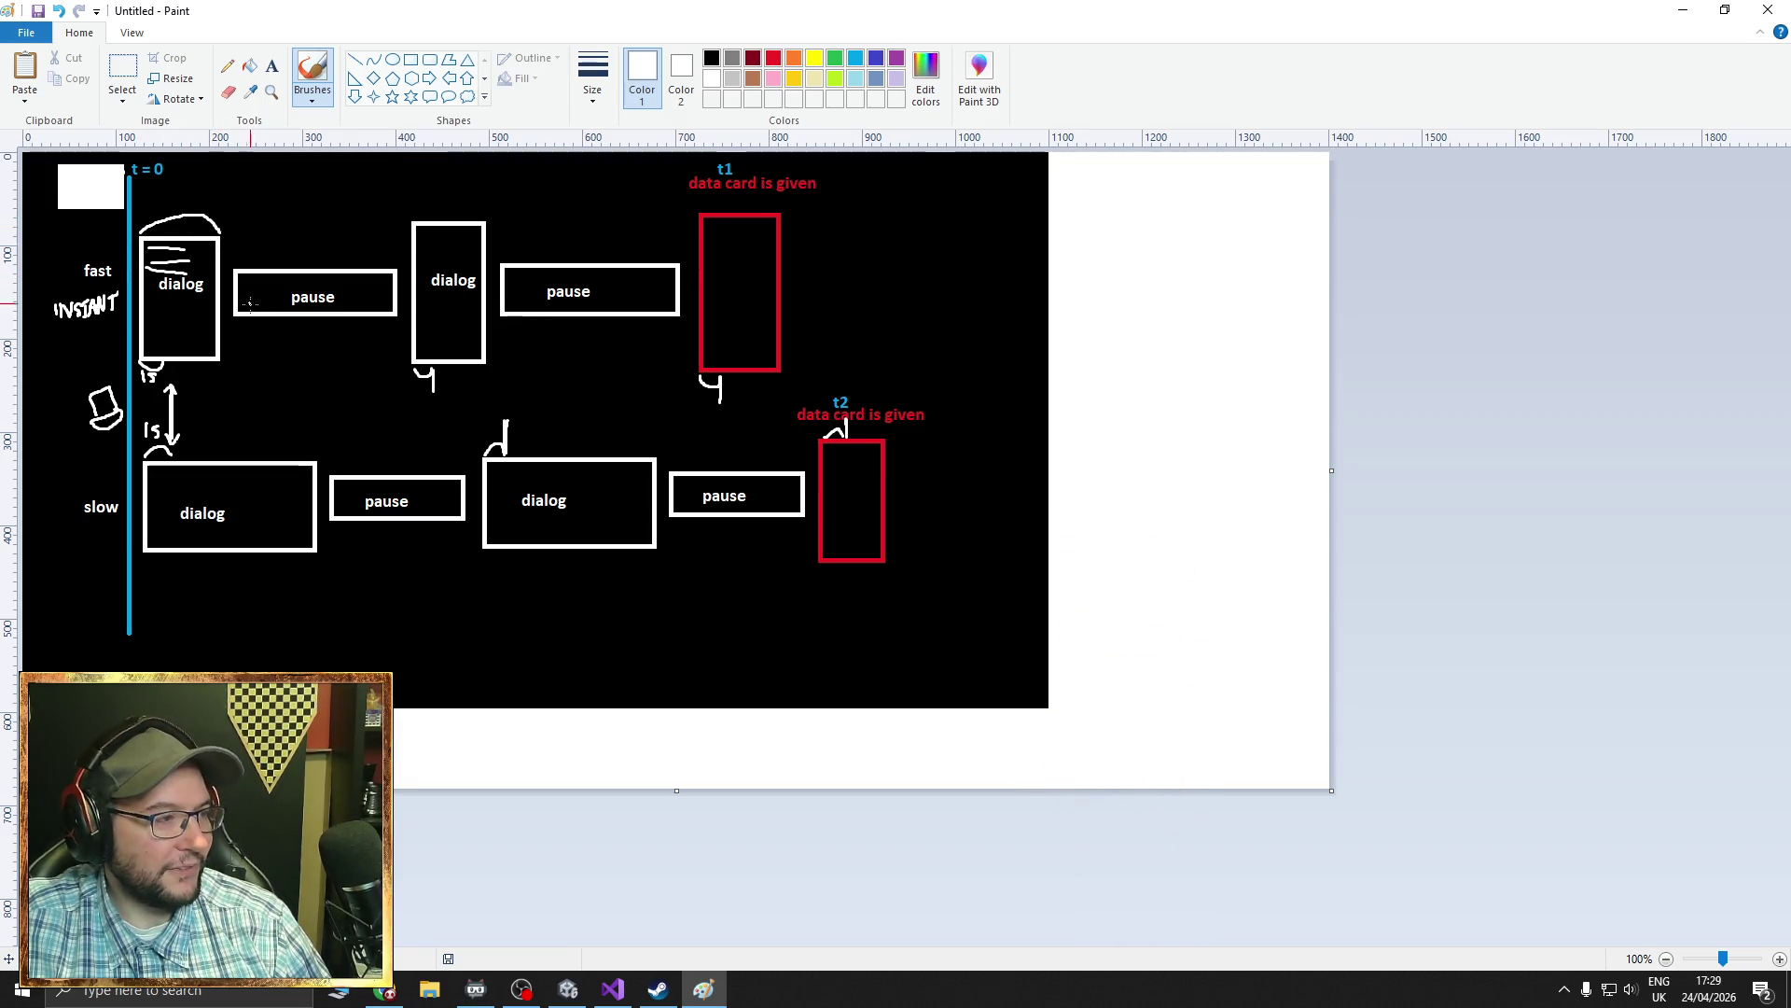
mouse_move(422, 234)
left_mouse_down()
mouse_move(464, 243)
mouse_move(427, 205)
mouse_move(484, 217)
left_mouse_up()
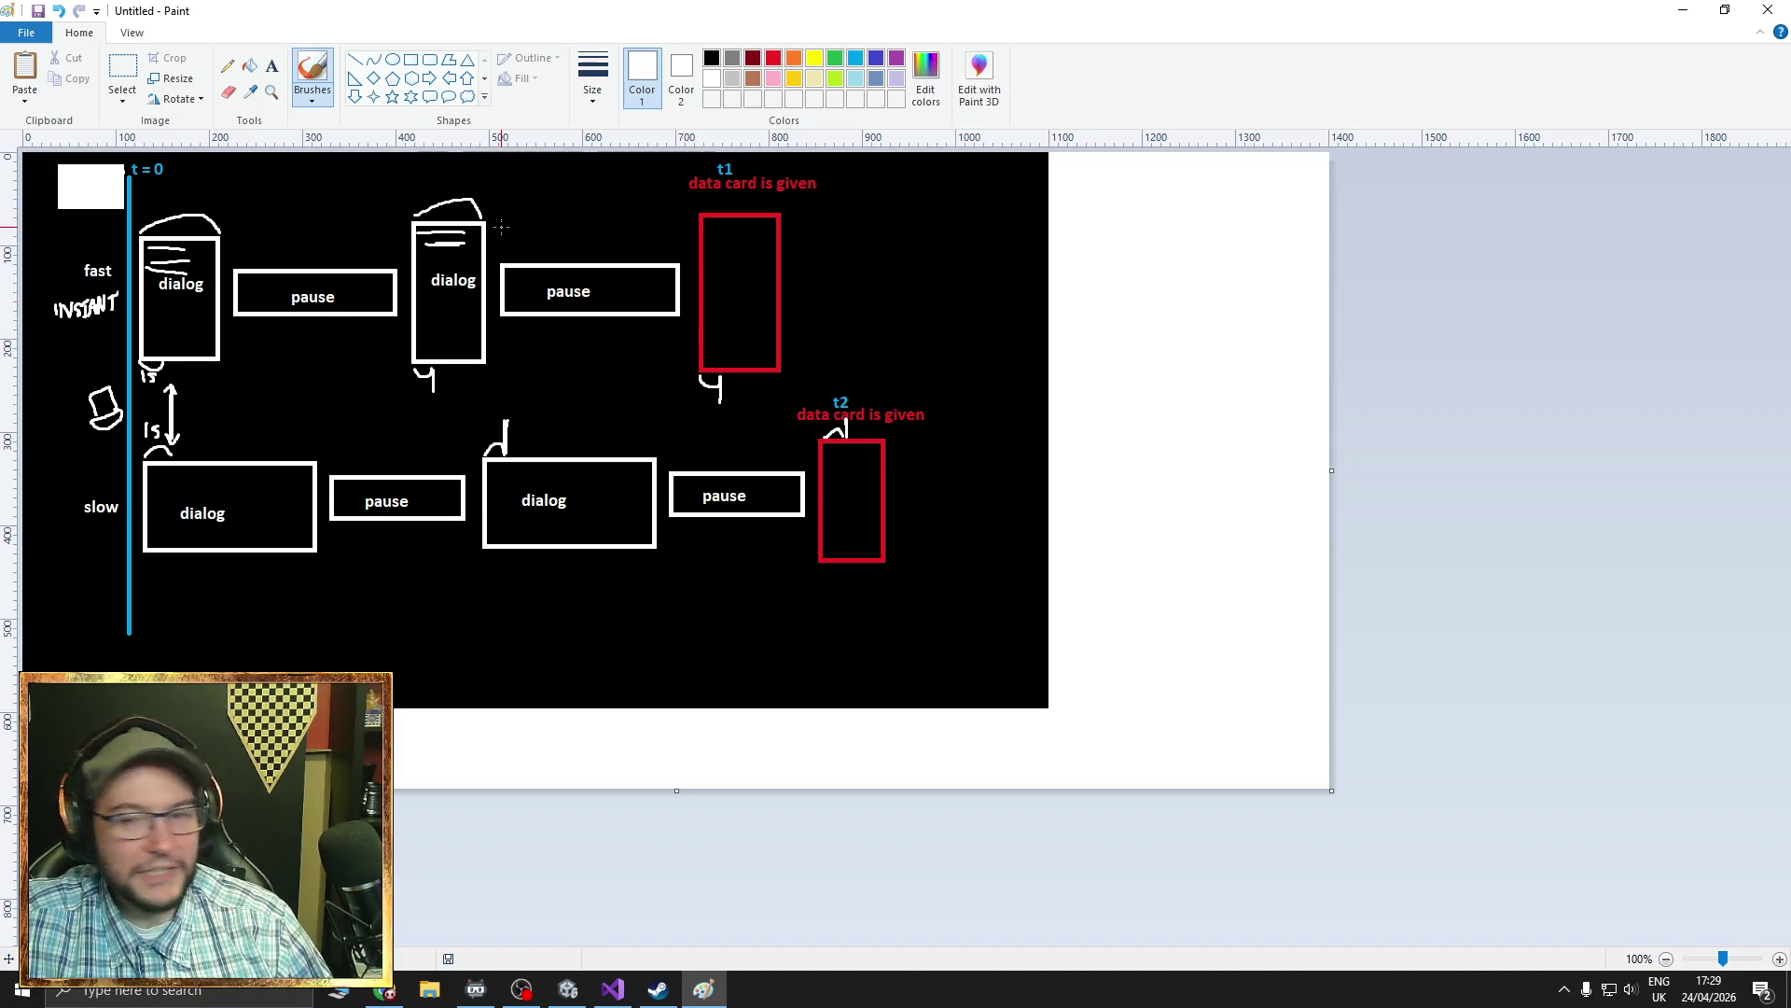
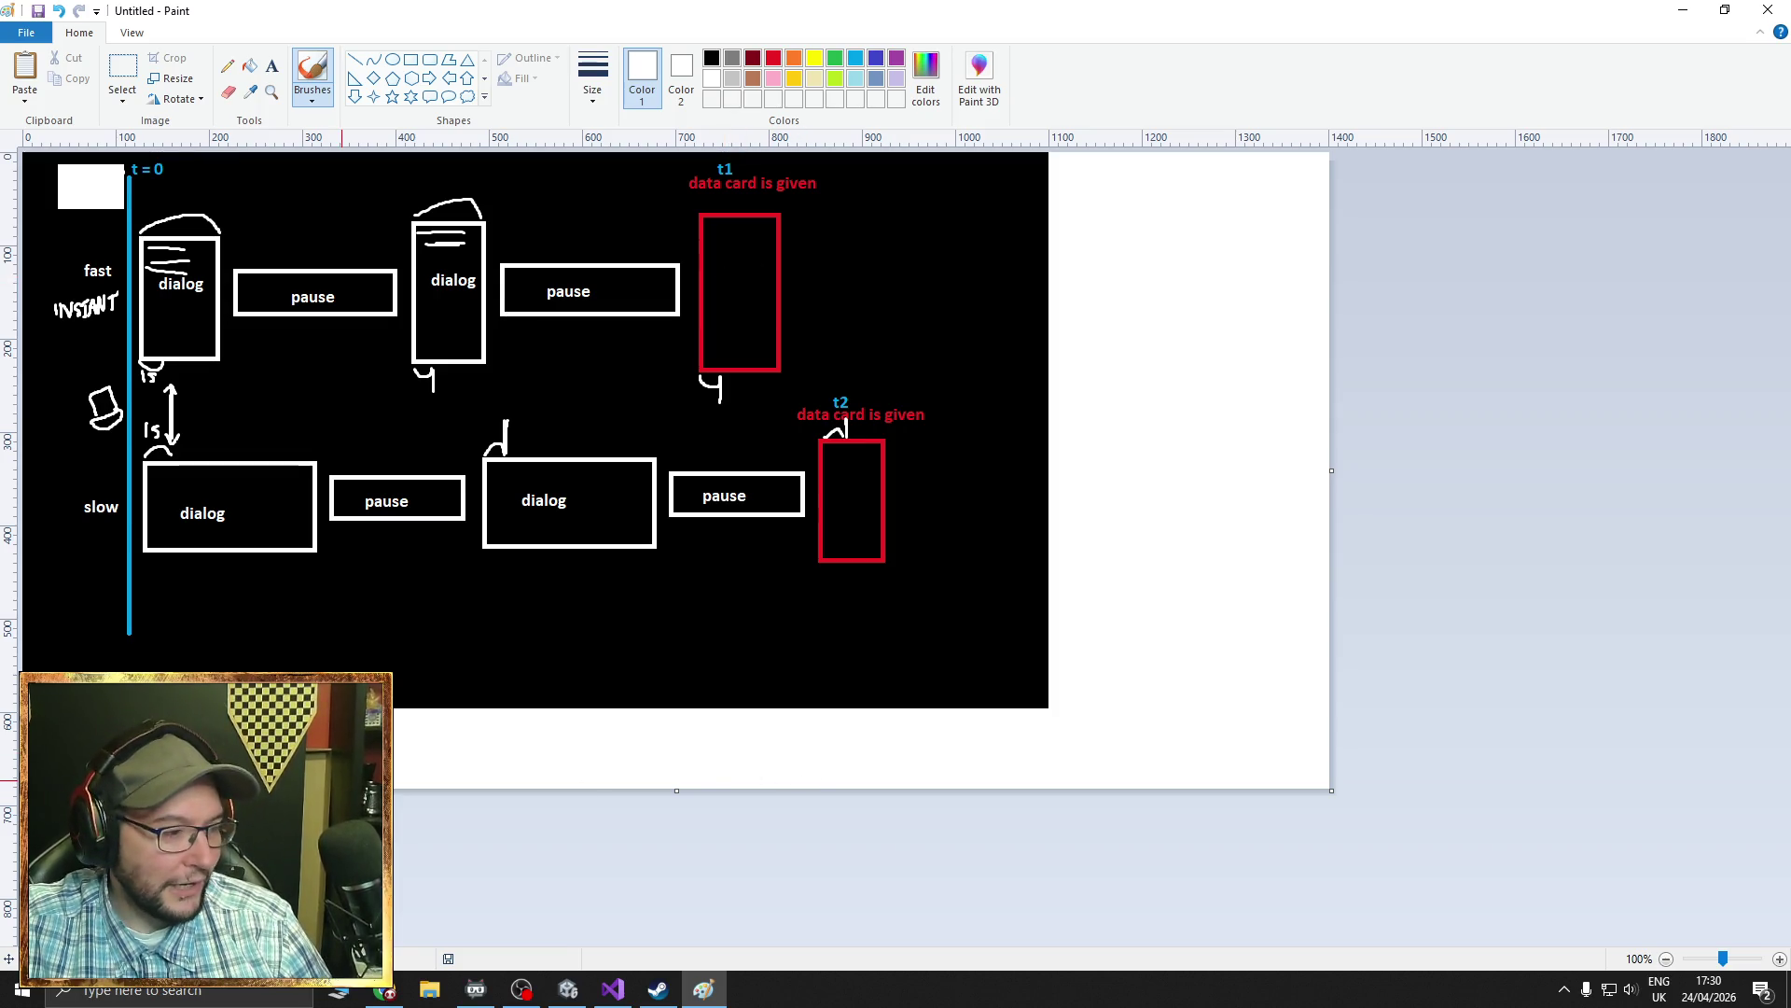
- Switch from the Paint timing diagram to the Unity editor showing the NEW Footage Level scene
left_click(568, 988)
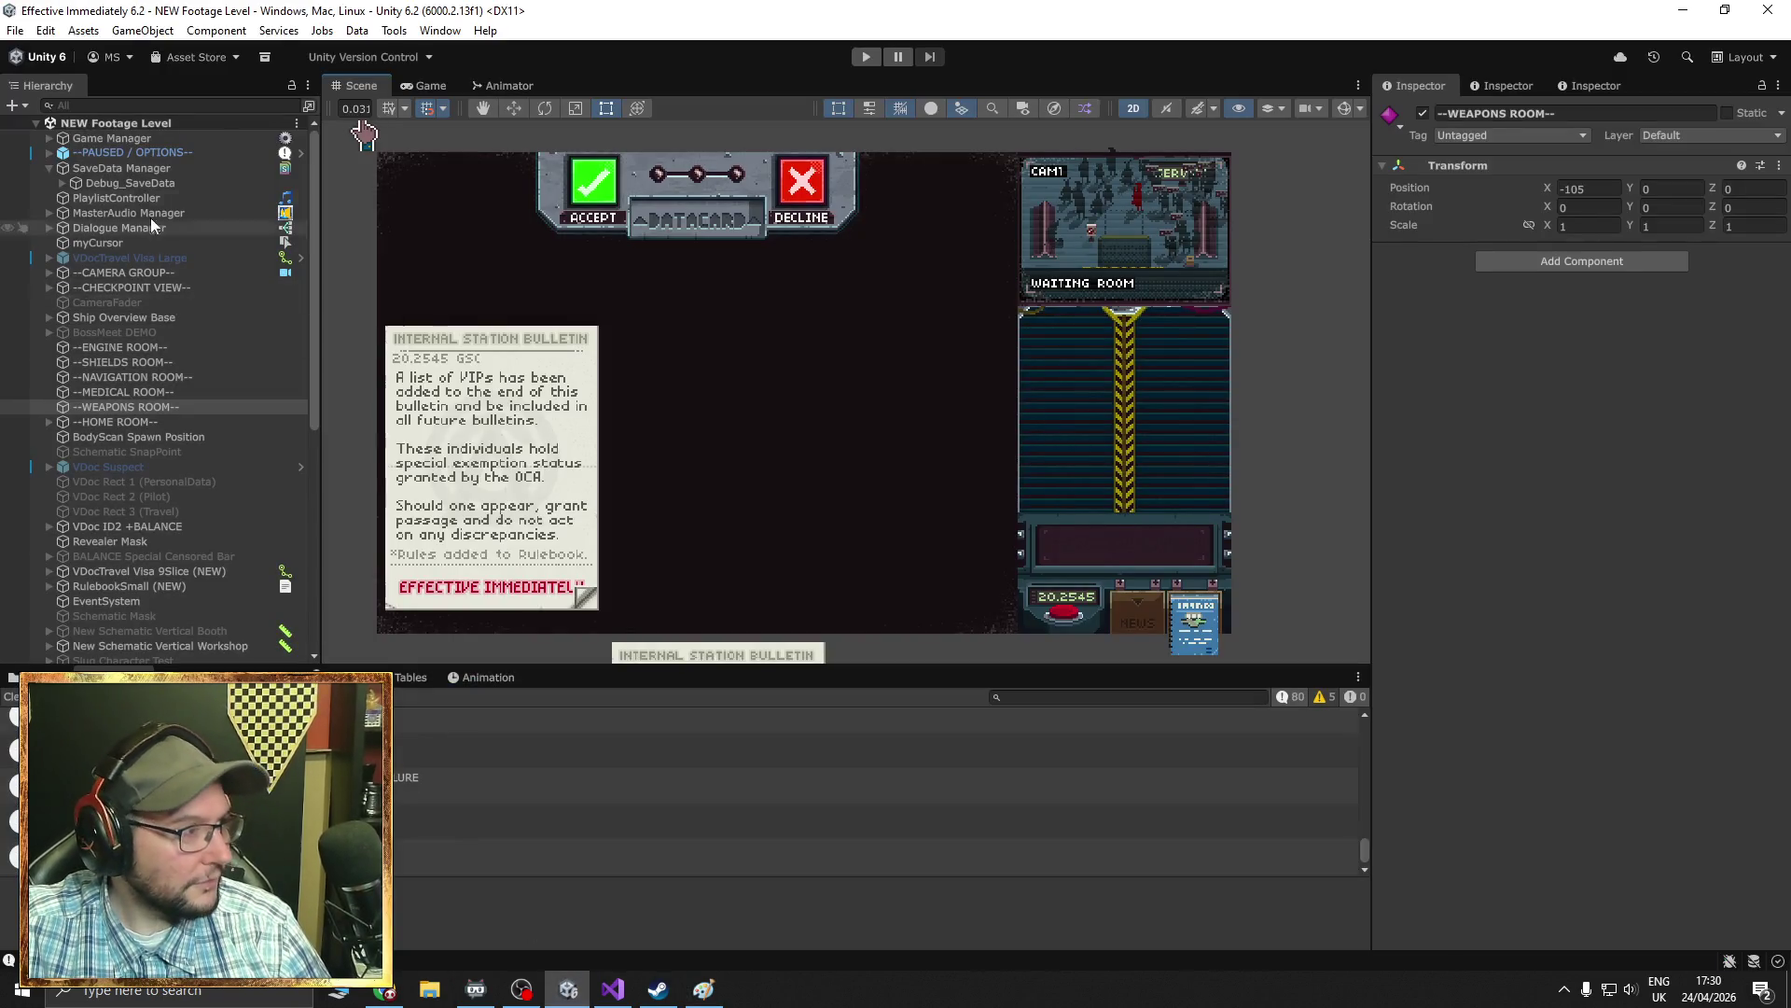
- Select Game Manager and locate Element 18 in its Customer Level Sequence
left_click(127, 141)
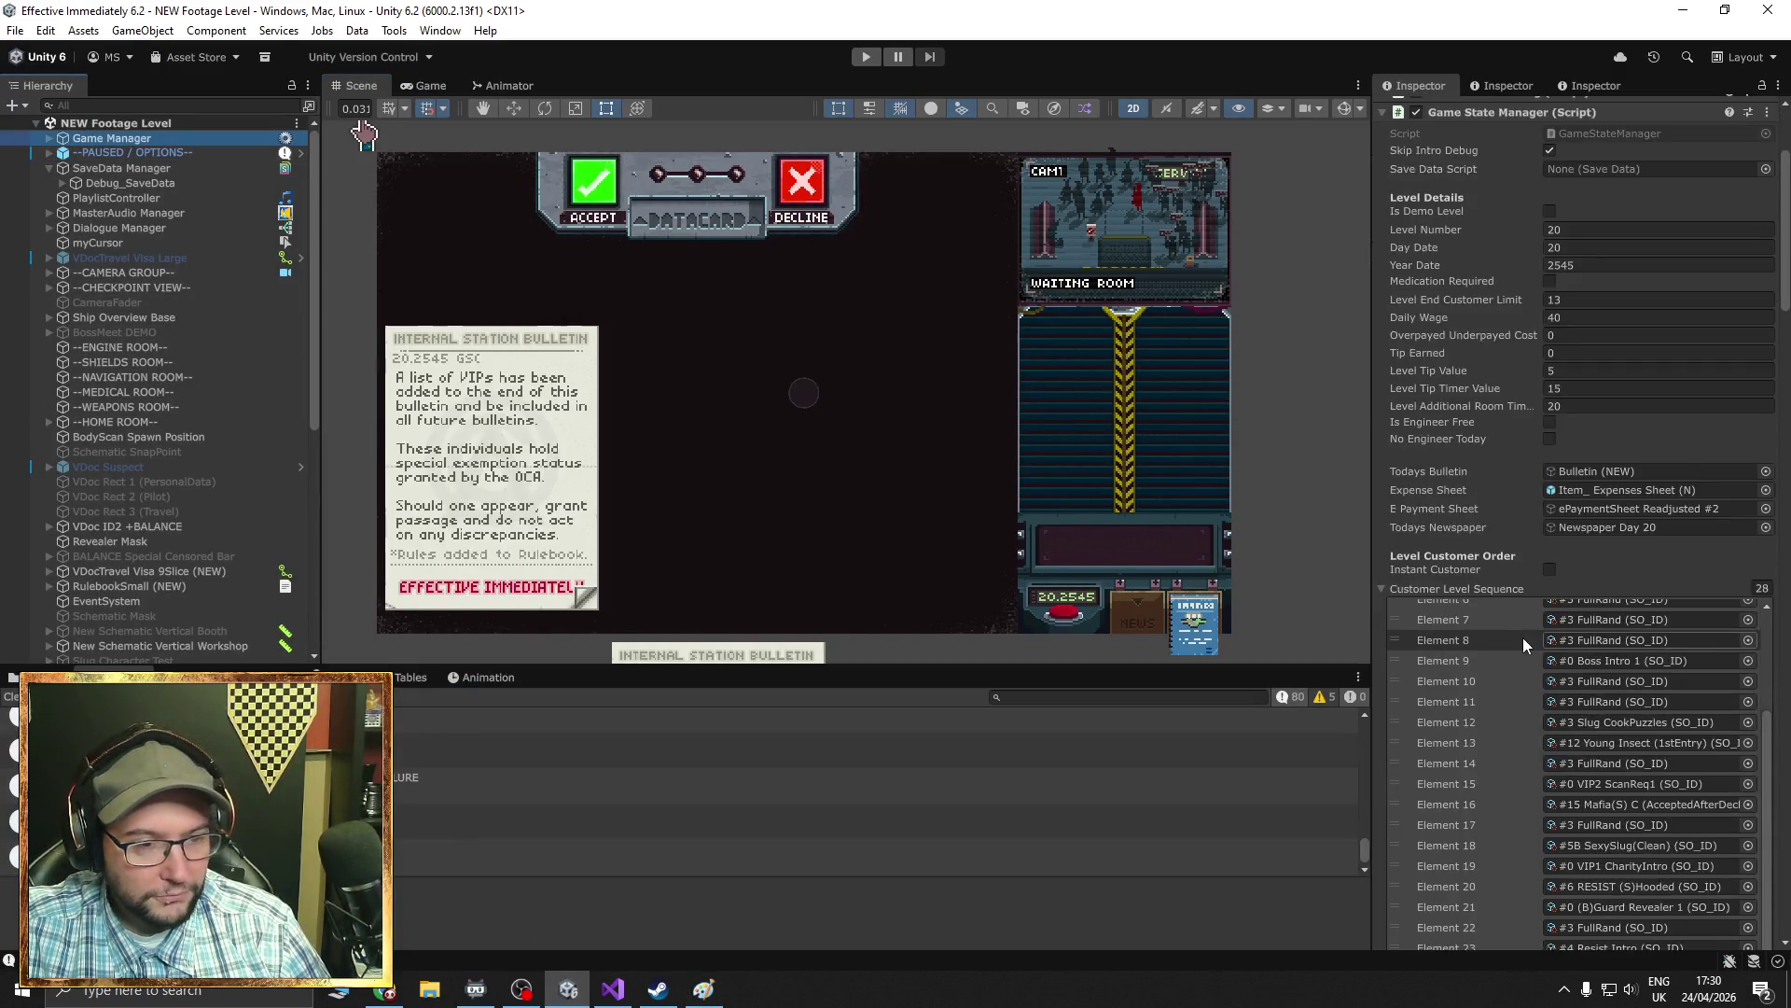
scroll(1520, 636, "down", 5)
scroll(1538, 663, "up", 3)
left_click(1598, 581)
scroll(1525, 672, "down", 3)
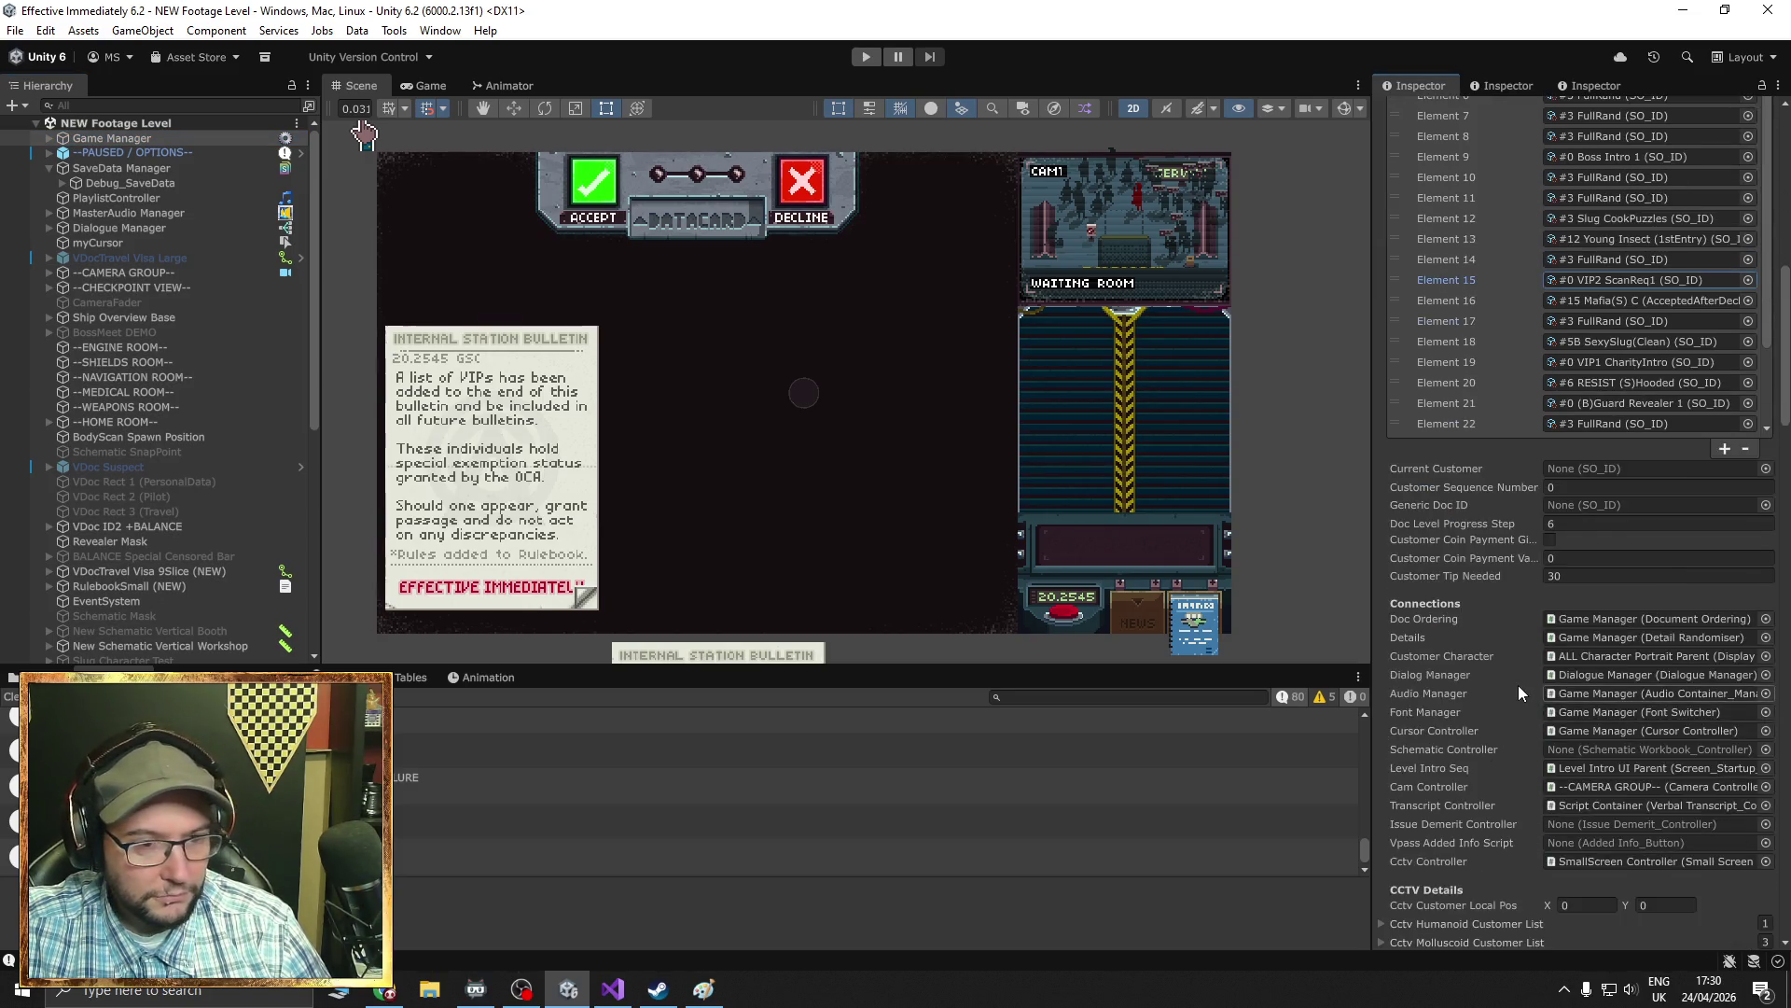
left_click(1615, 495)
mouse_move(1615, 495)
left_mouse_down()
mouse_move(1598, 545)
mouse_move(1621, 497)
left_mouse_up()
- Ping Element 18's #5B SexySlug(Clean) asset in the Demo Level 4 project folder
left_click(42, 677)
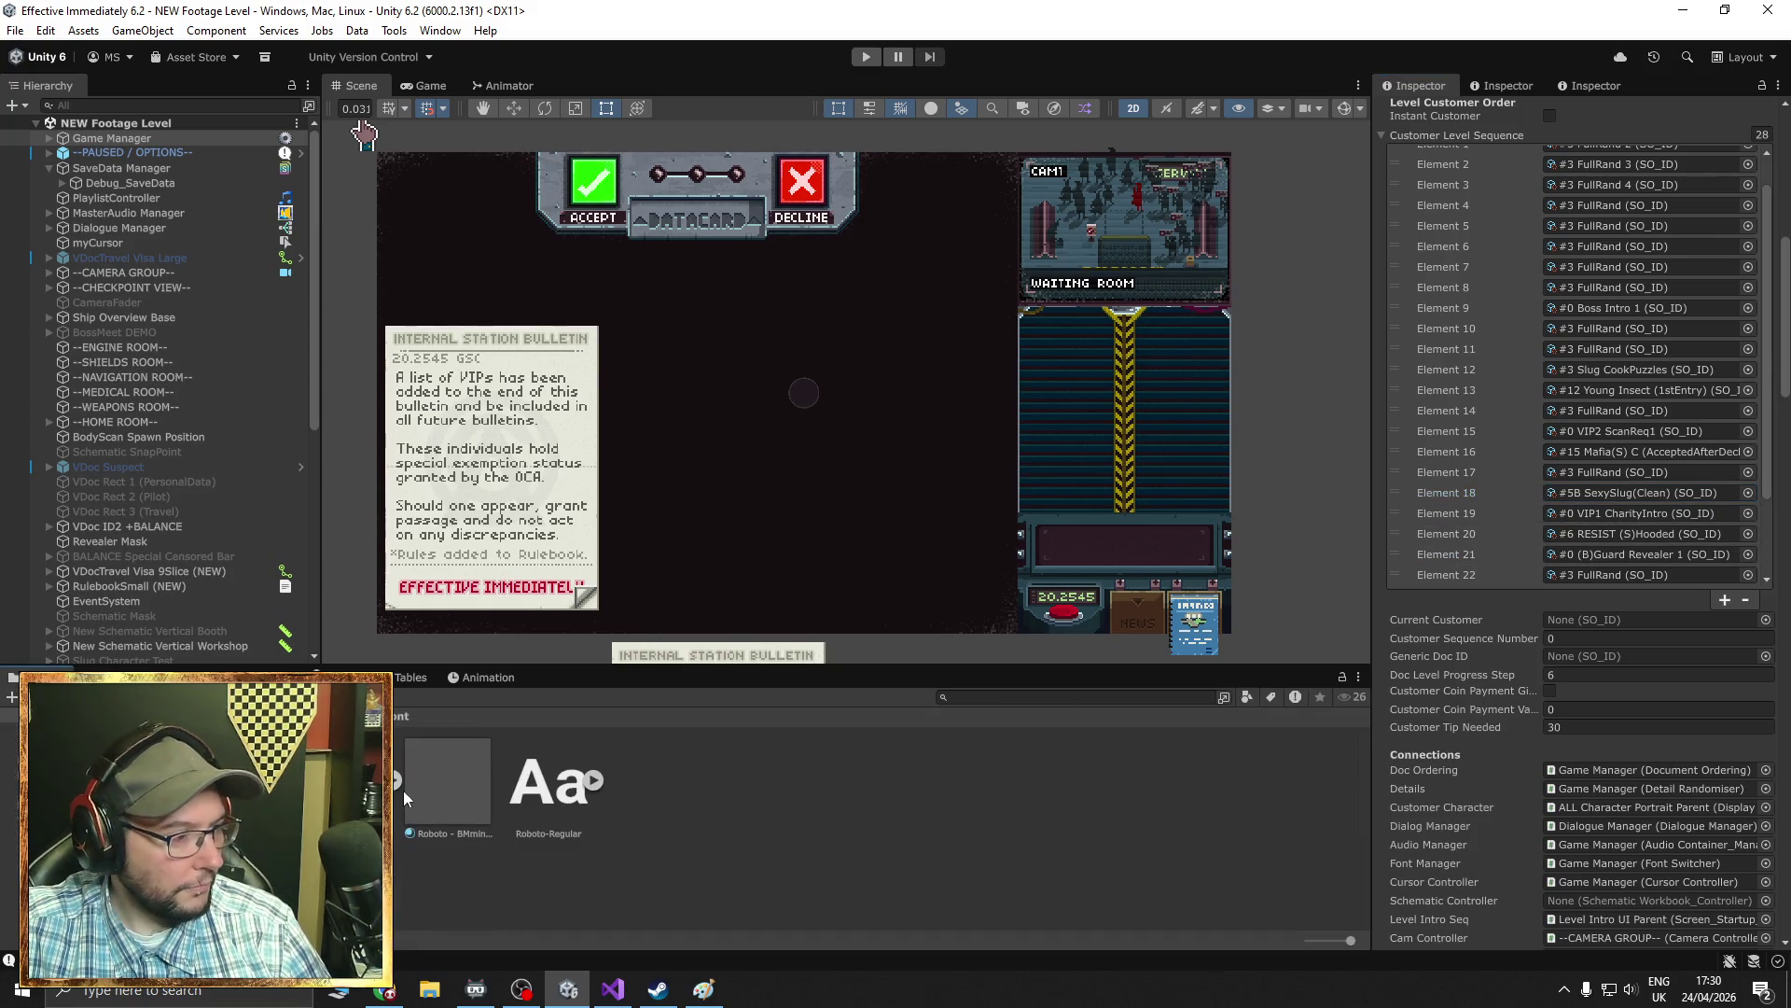
mouse_move(1493, 493)
left_mouse_down()
mouse_move(1493, 452)
mouse_move(1492, 495)
left_mouse_up()
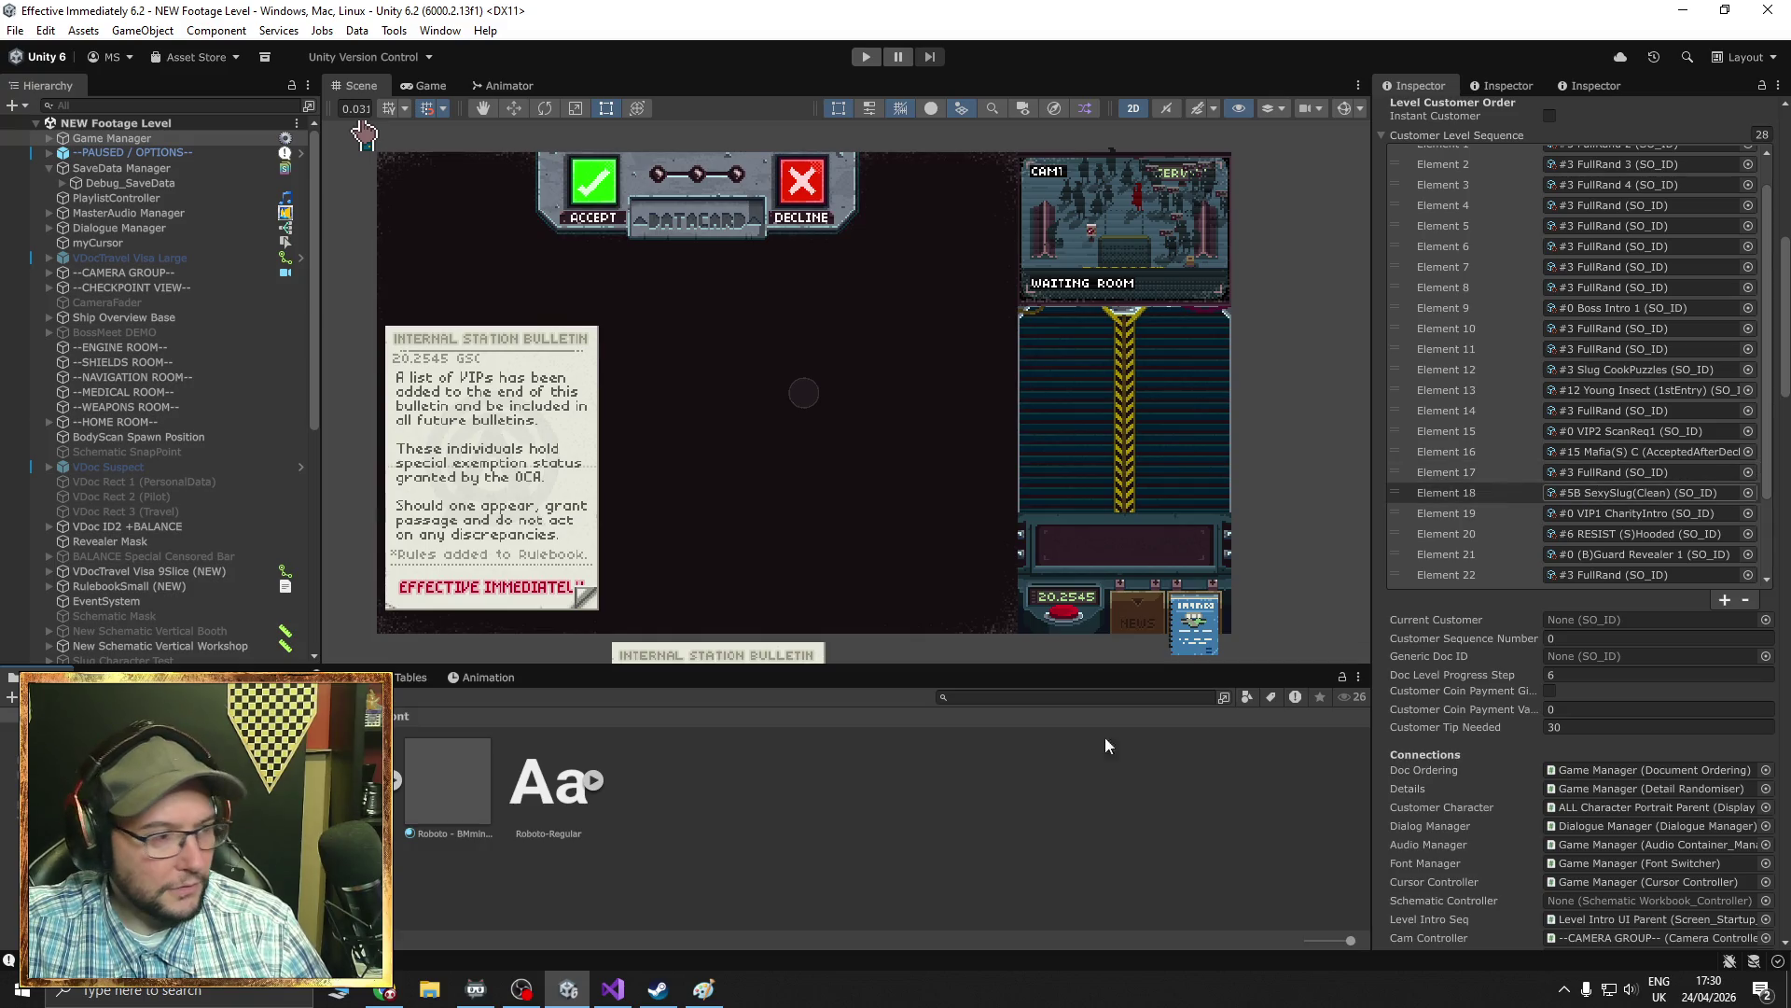
left_click(1297, 788)
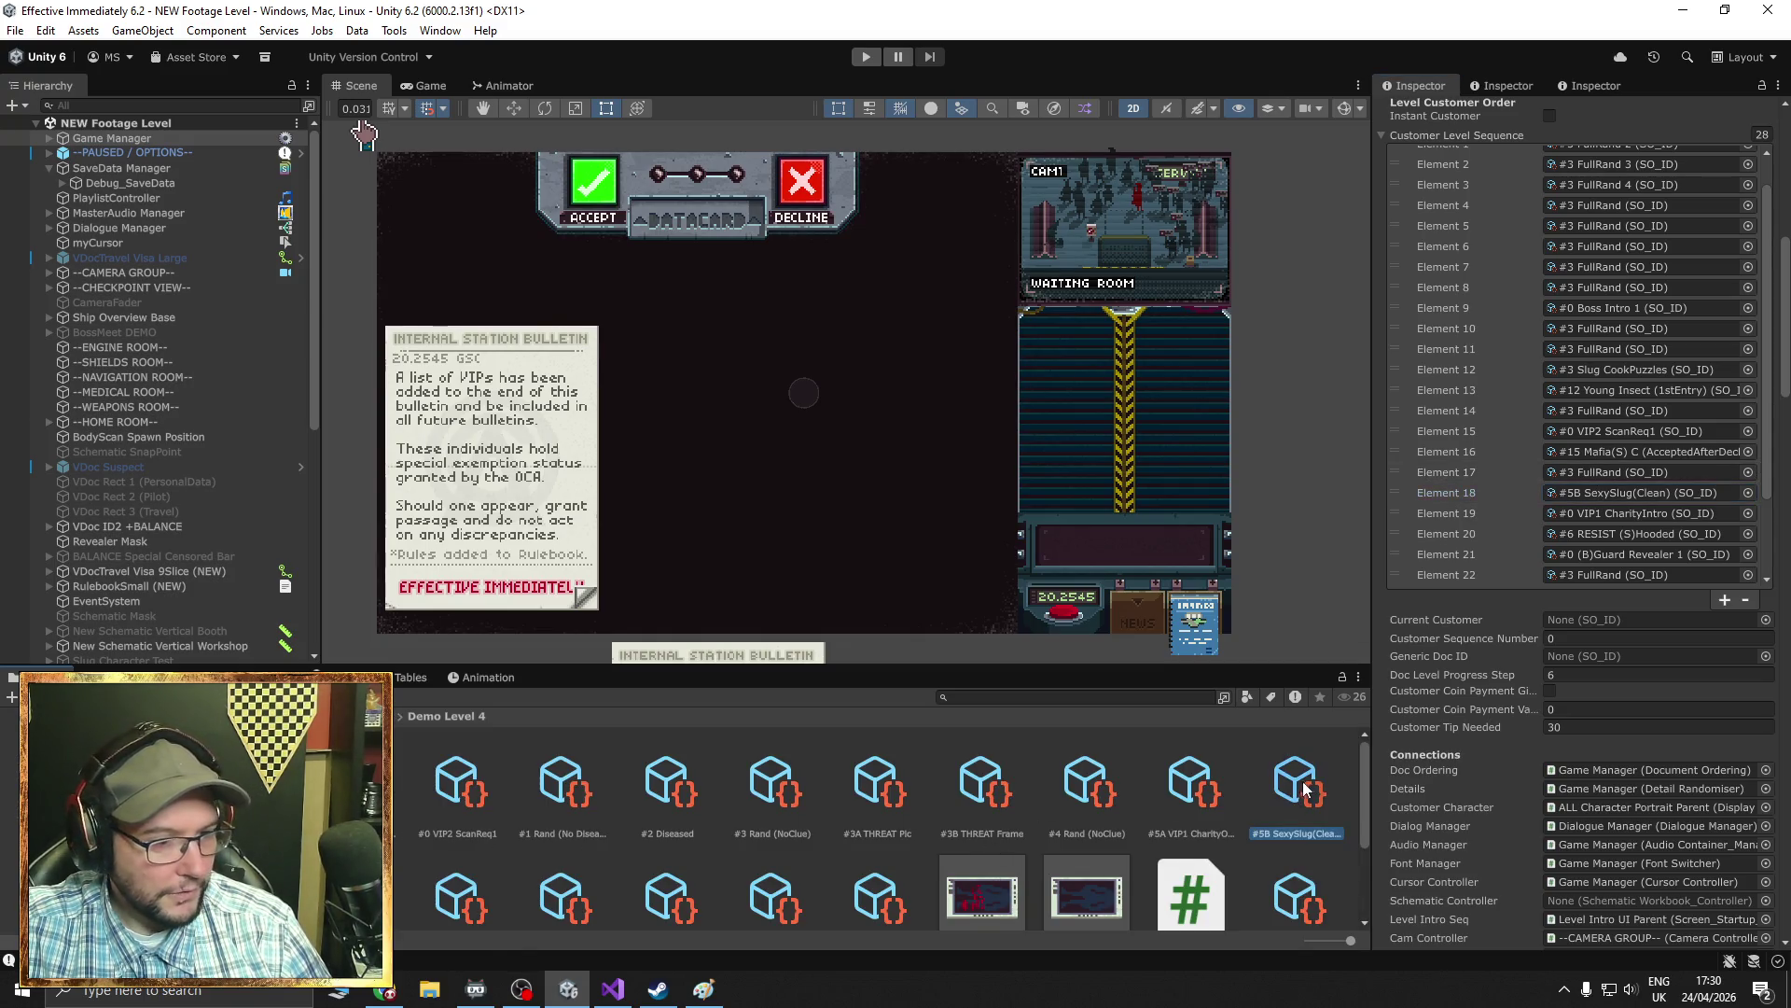
scroll(1425, 675, "down", 15)
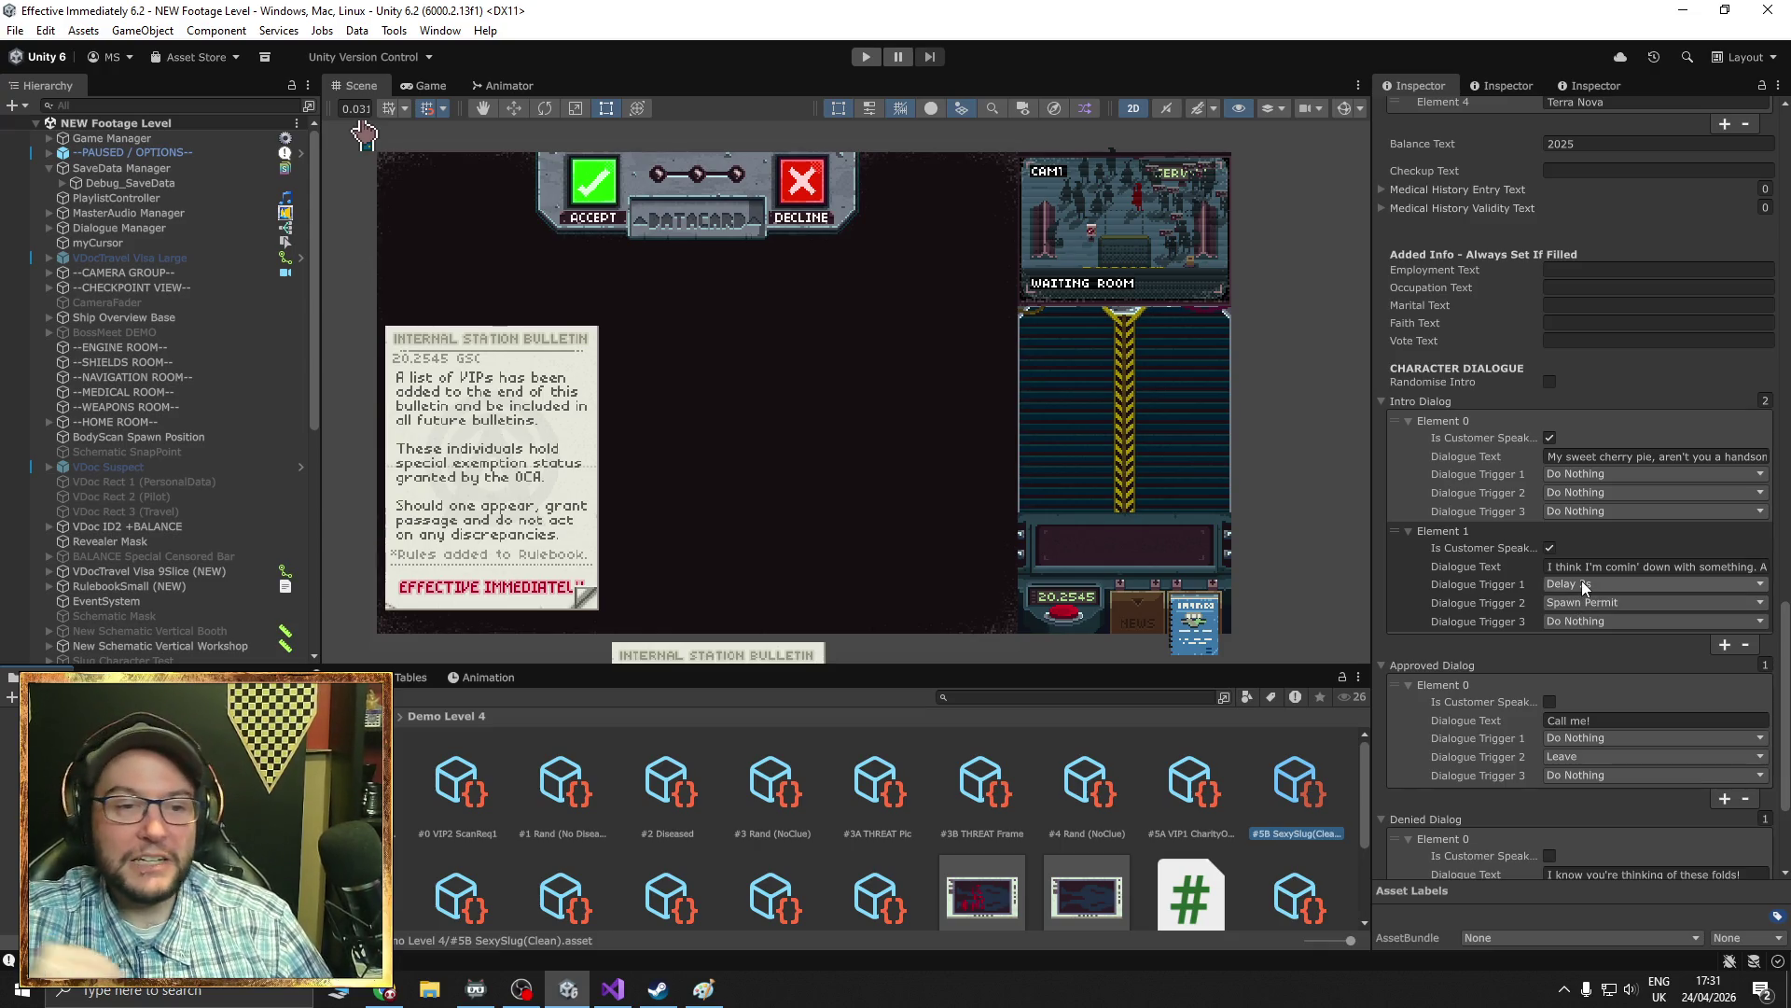
- Read the customer's second intro line and its Delay 2s trigger, then return to Paint
double_click(1764, 567)
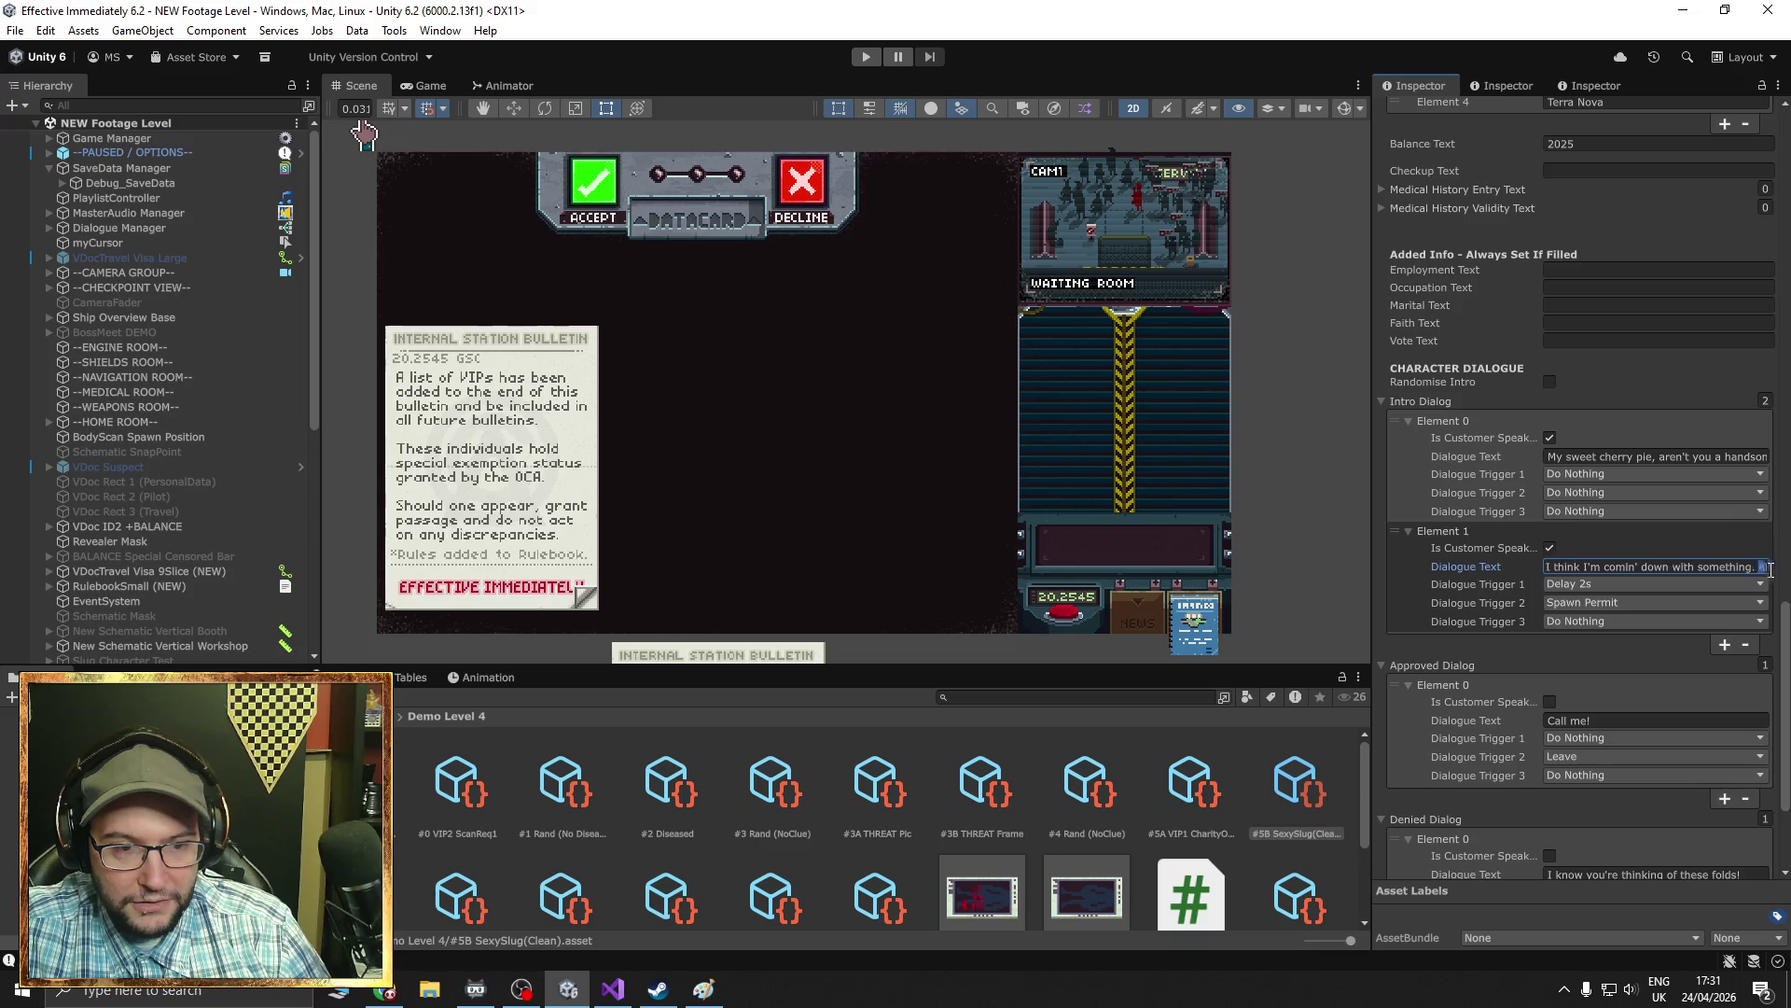
left_click(1651, 571)
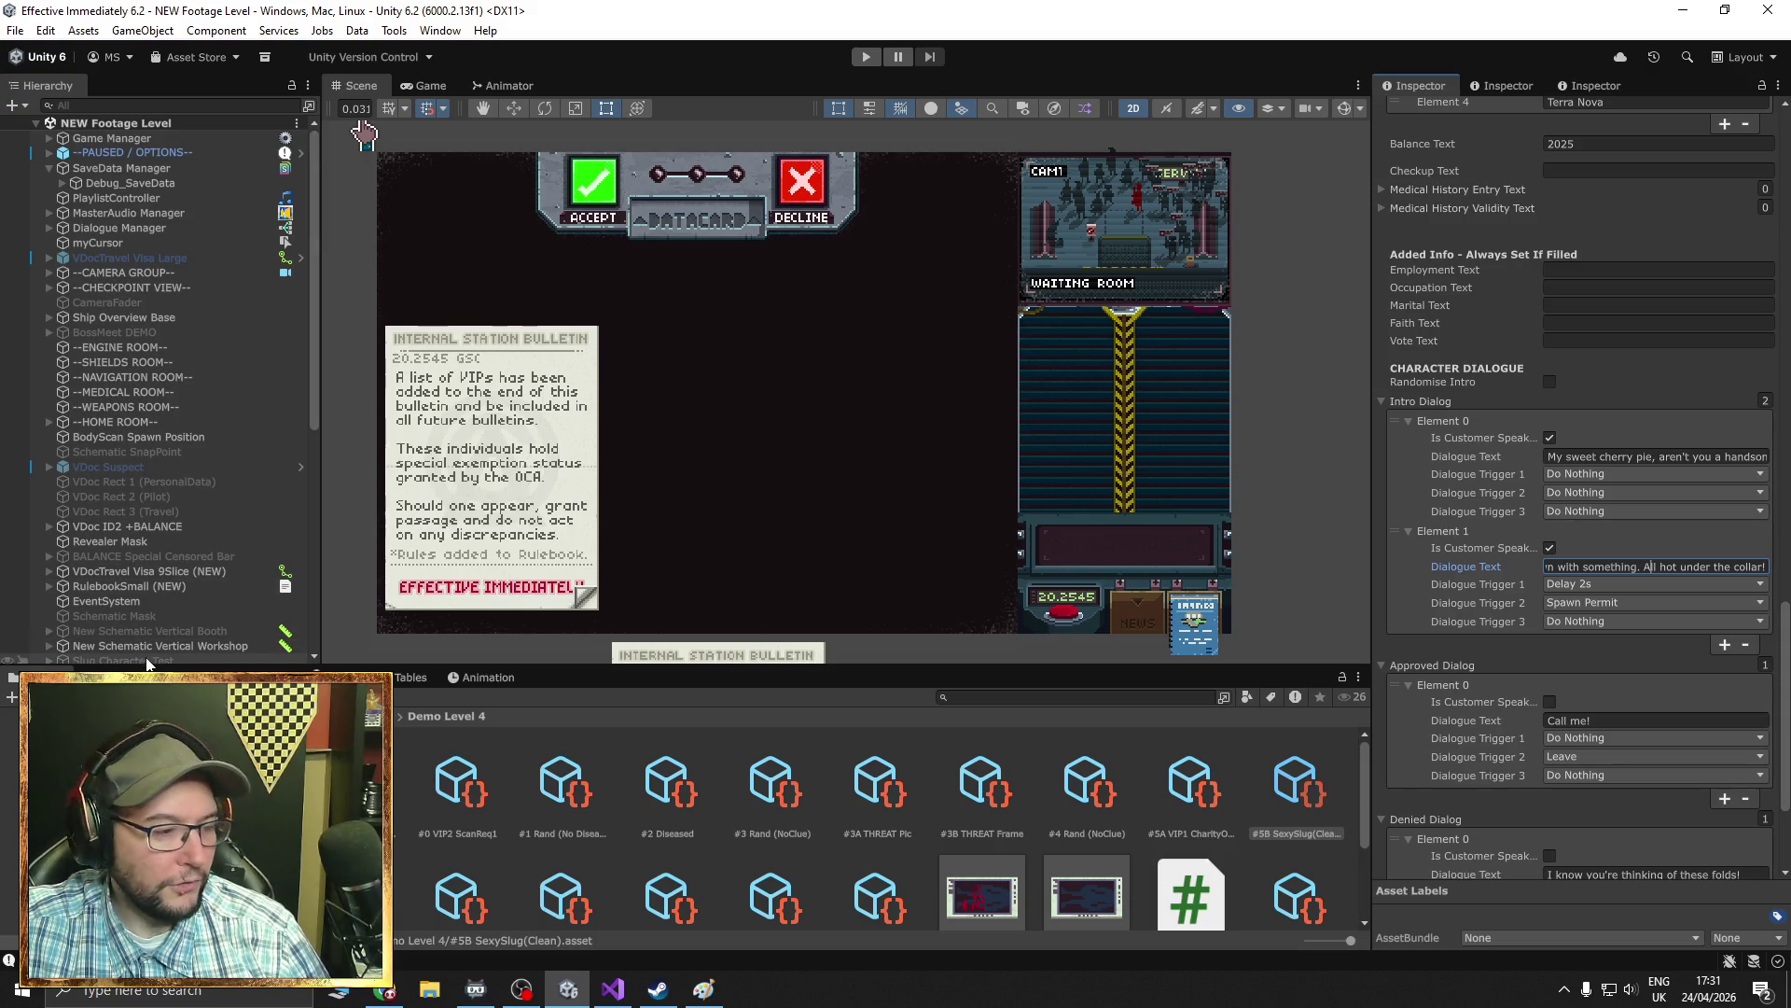
left_click(704, 989)
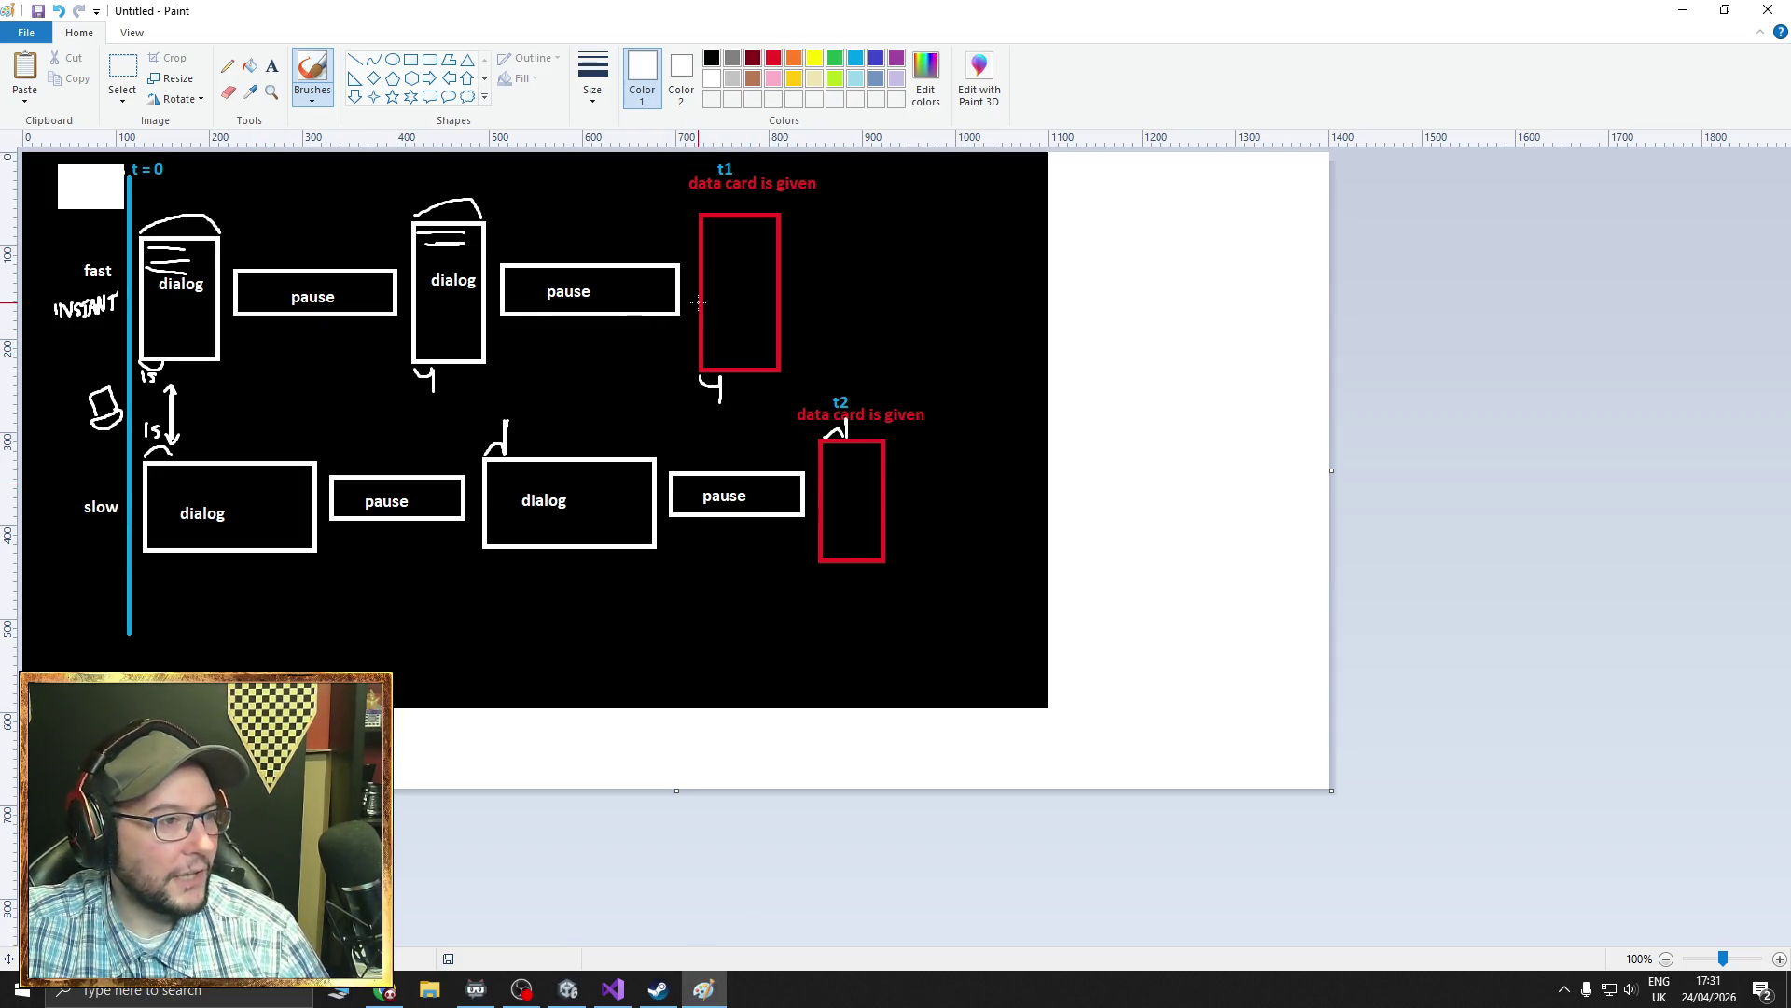
- Slash through the t1 and t2 data-card boxes and link the second slow dialog to the fast one
left_click_drag(706, 271, 788, 460)
left_click_drag(808, 385, 910, 626)
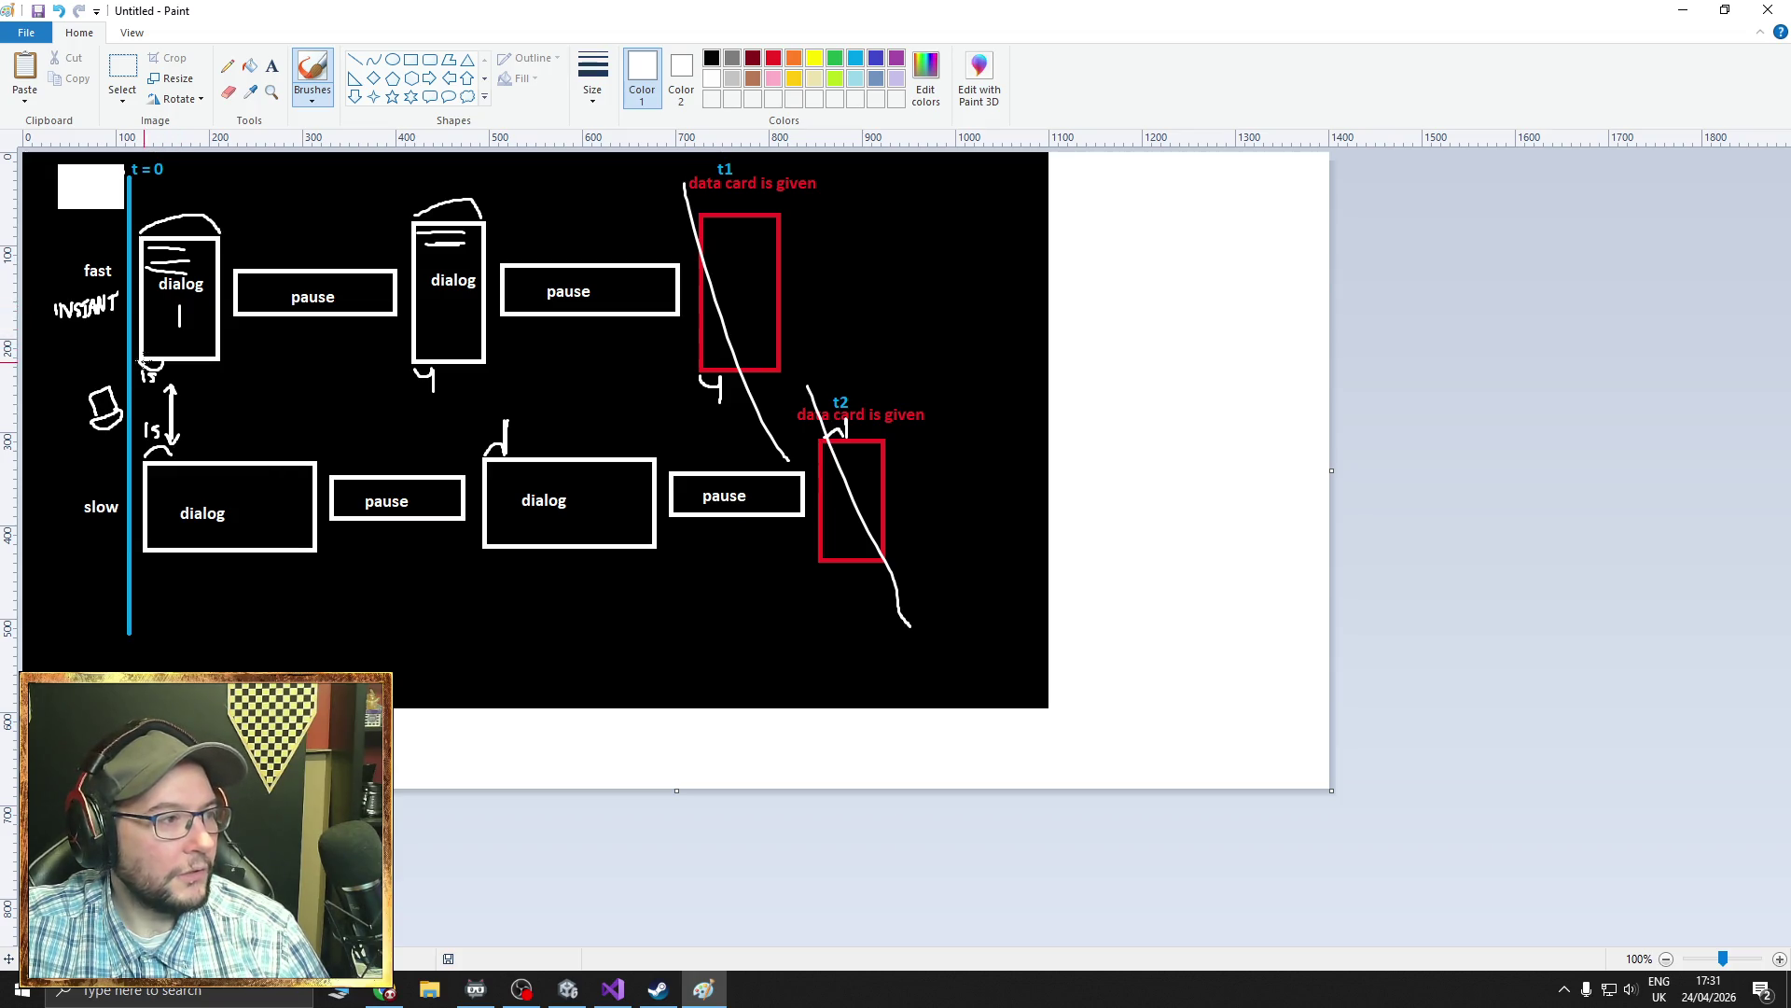
left_click_drag(164, 519, 168, 483)
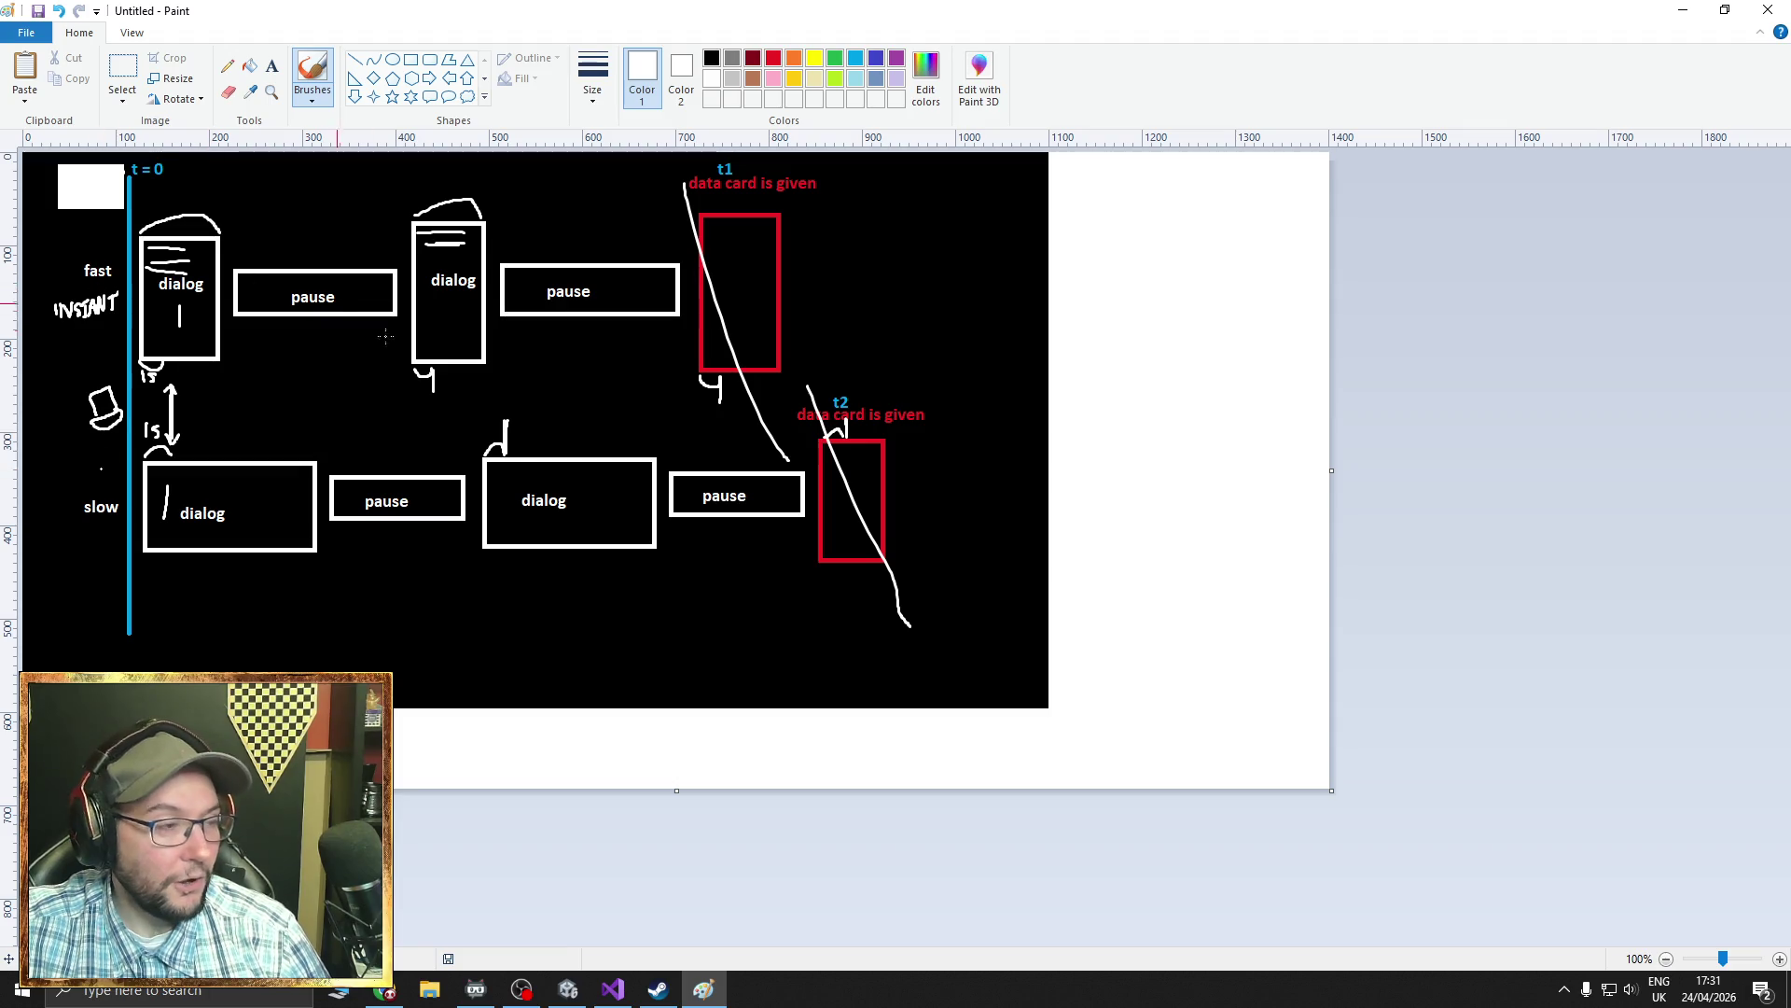
left_click_drag(523, 483, 422, 333)
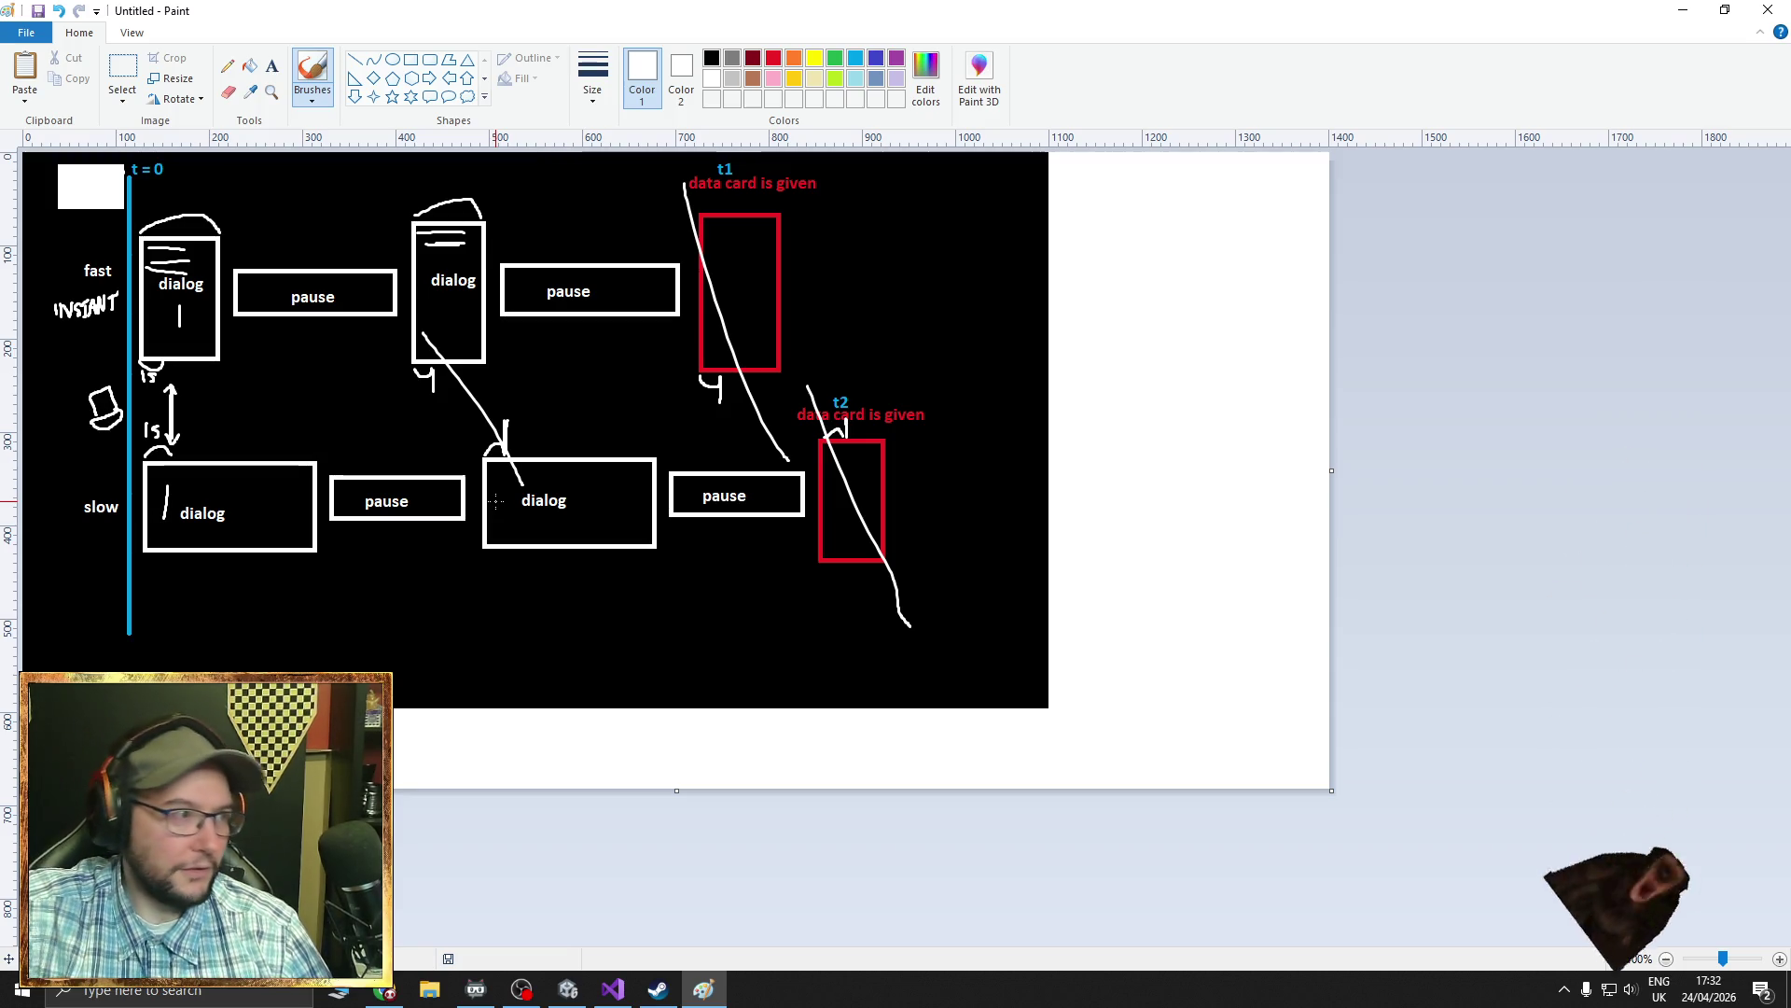
- Underline INSTANT and draw a larger outline around the first fast pause
left_click_drag(58, 327, 119, 320)
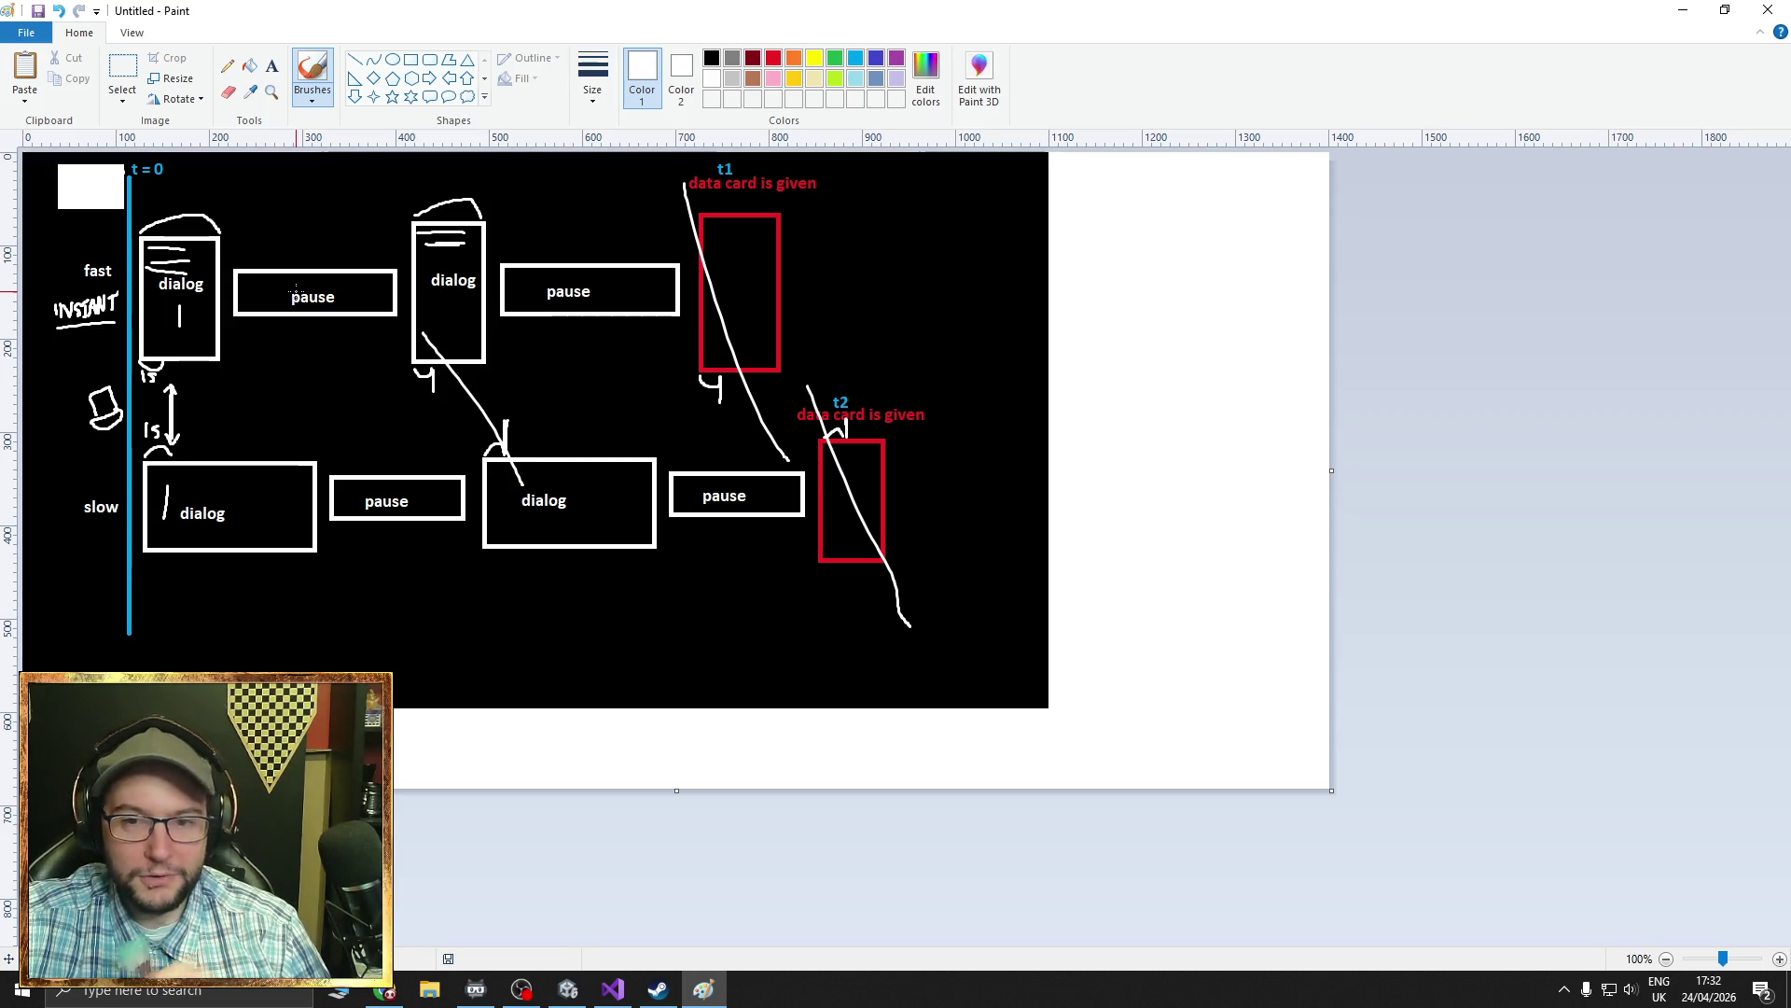
mouse_move(338, 245)
left_mouse_down()
mouse_move(339, 330)
mouse_move(238, 329)
left_mouse_up()
mouse_move(236, 247)
left_mouse_down()
mouse_move(401, 266)
mouse_move(402, 334)
mouse_move(338, 331)
left_mouse_up()
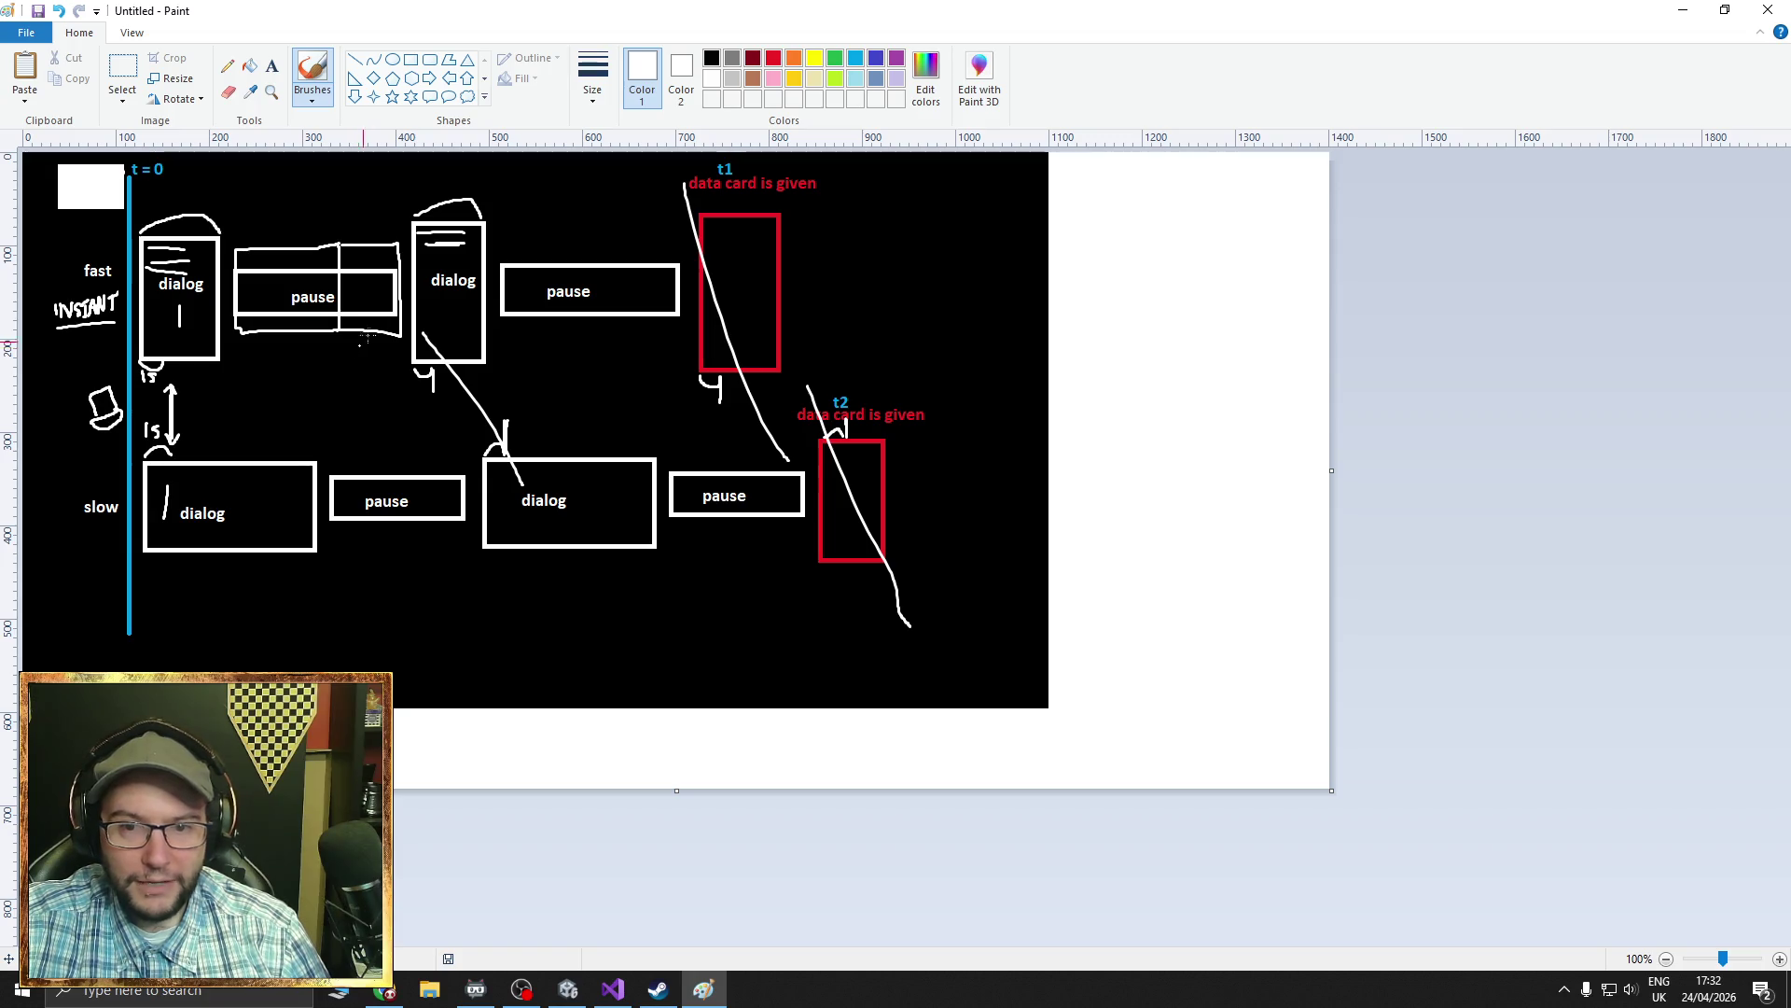
left_click_drag(384, 244, 383, 334)
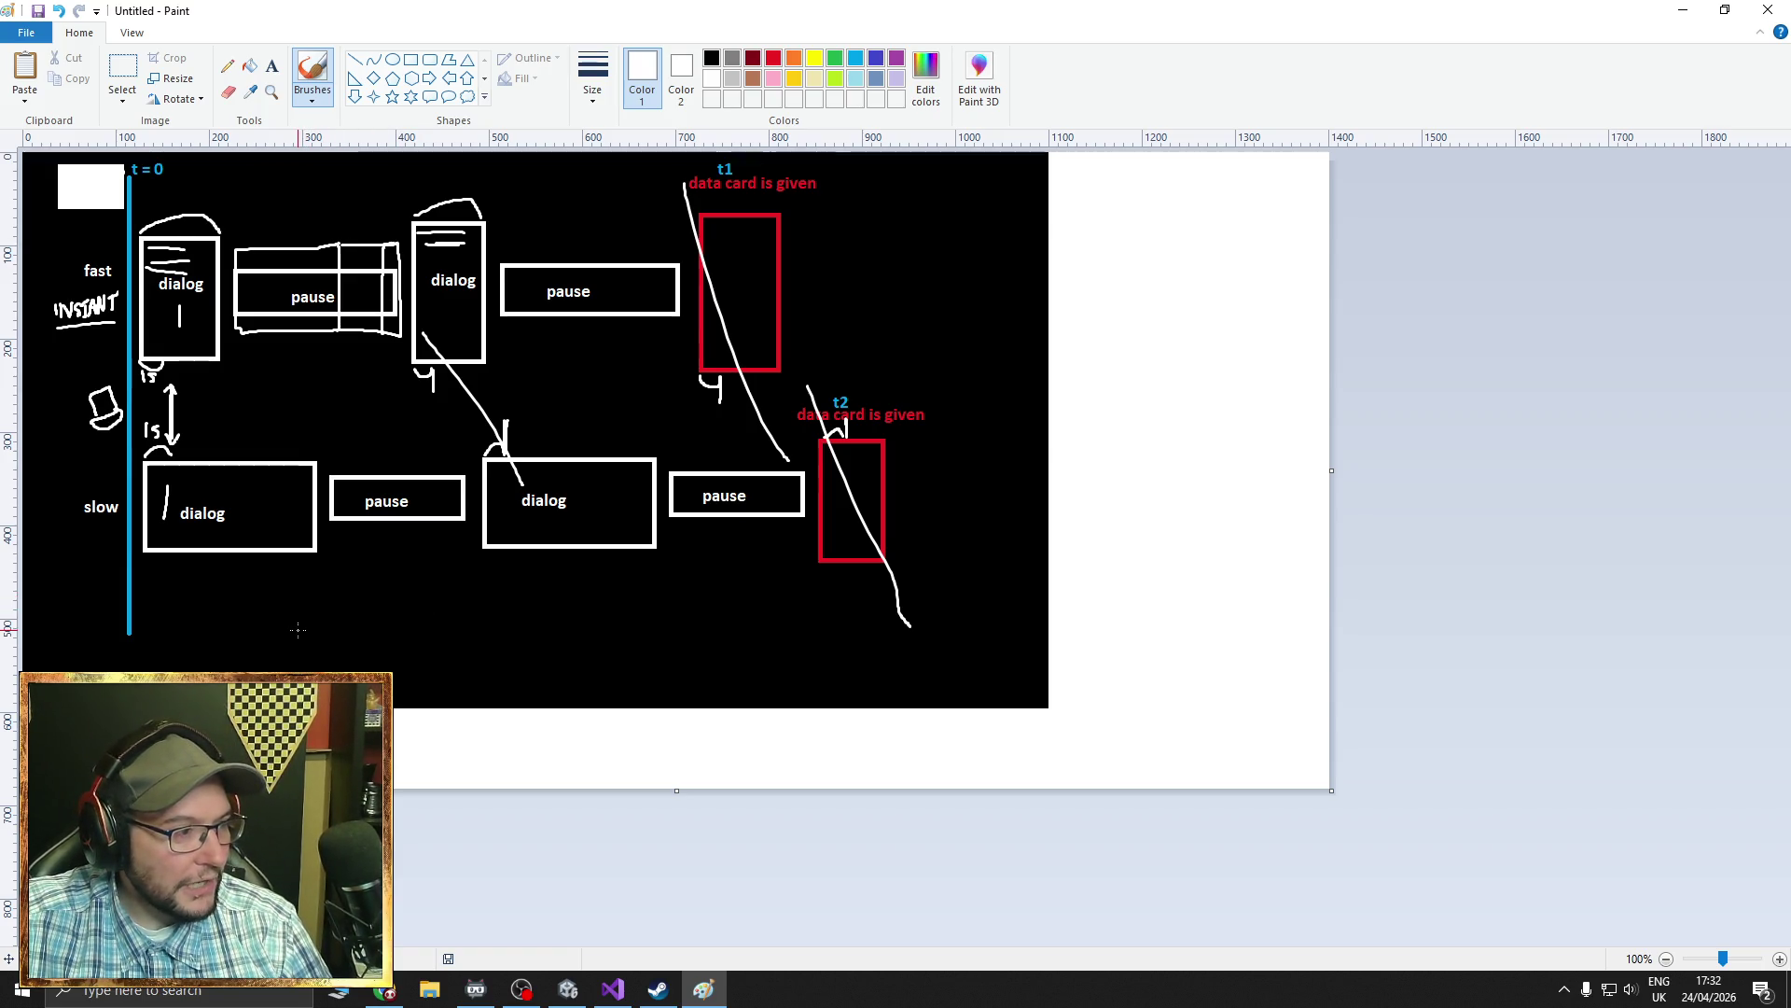
- Label the pauses 35, 0.5 and 0.25, starting the 35 below the diagram
mouse_move(297, 630)
left_mouse_down()
mouse_move(295, 656)
mouse_move(338, 639)
left_mouse_up()
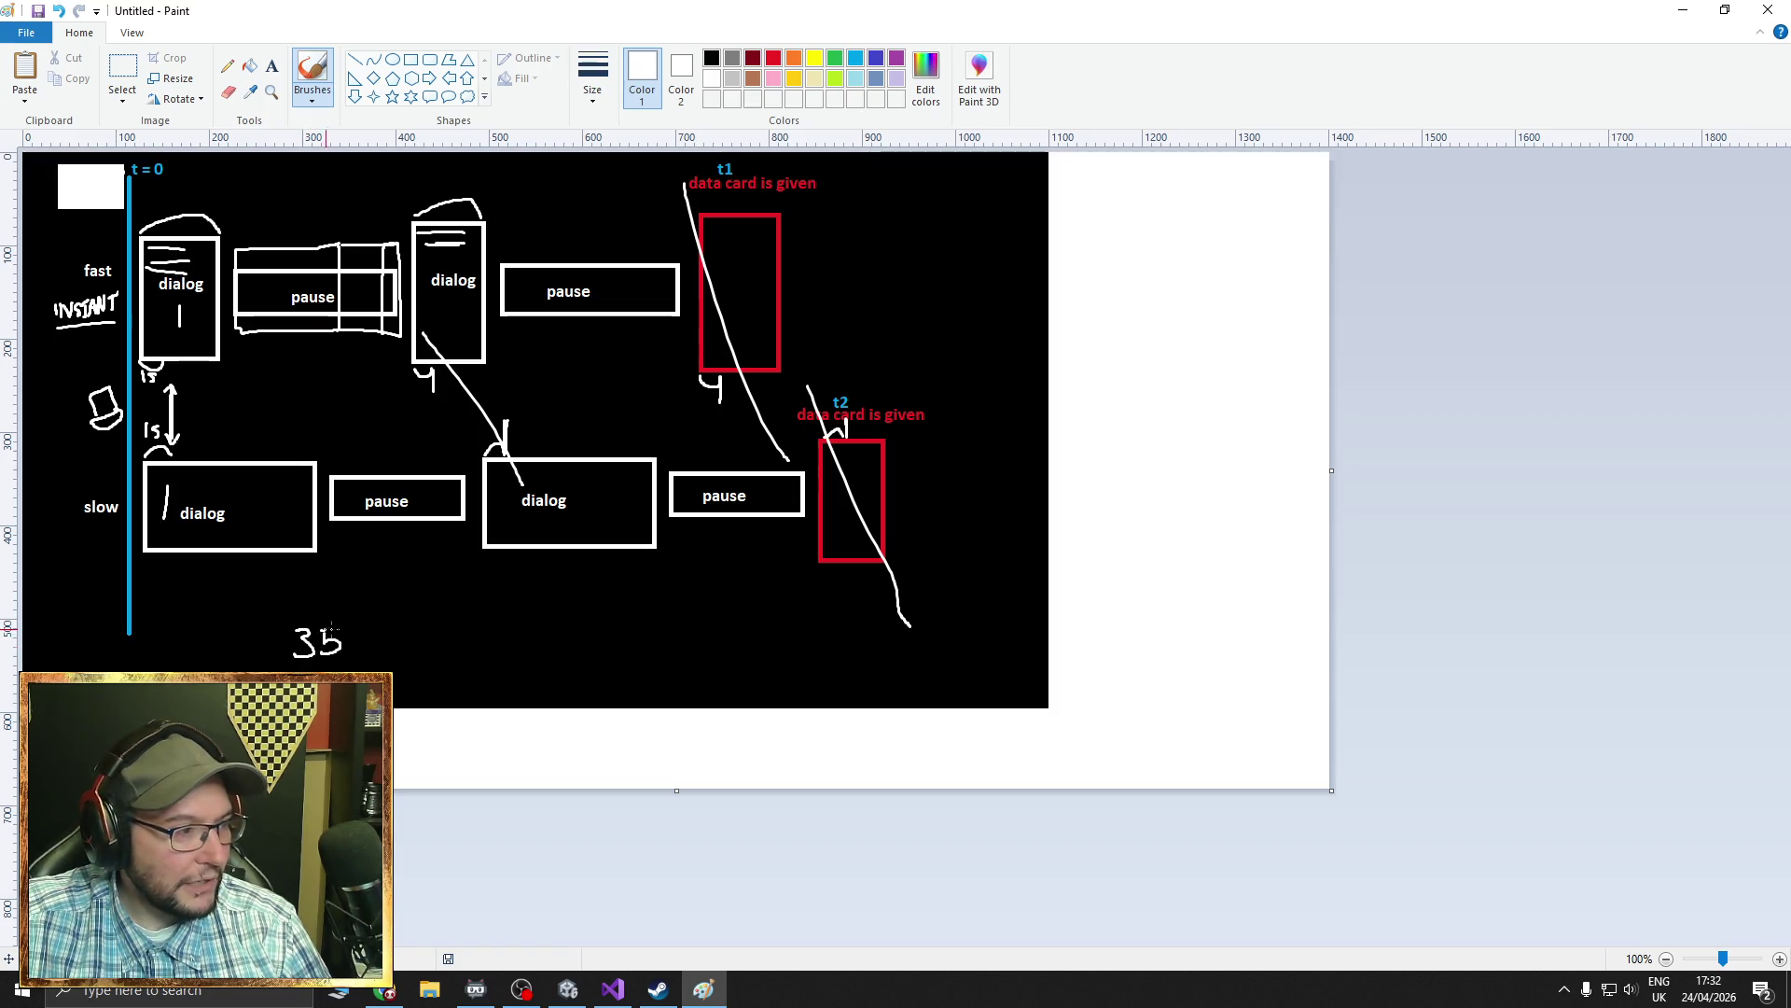
left_click_drag(253, 284, 269, 298)
left_click(350, 280)
left_click(359, 619)
mouse_move(373, 445)
left_mouse_down()
mouse_move(369, 466)
mouse_move(376, 446)
mouse_move(402, 463)
left_mouse_up()
left_click(387, 457)
mouse_move(350, 214)
left_mouse_down()
mouse_move(342, 228)
mouse_move(352, 213)
mouse_move(390, 233)
mouse_move(400, 216)
left_mouse_up()
left_click(365, 230)
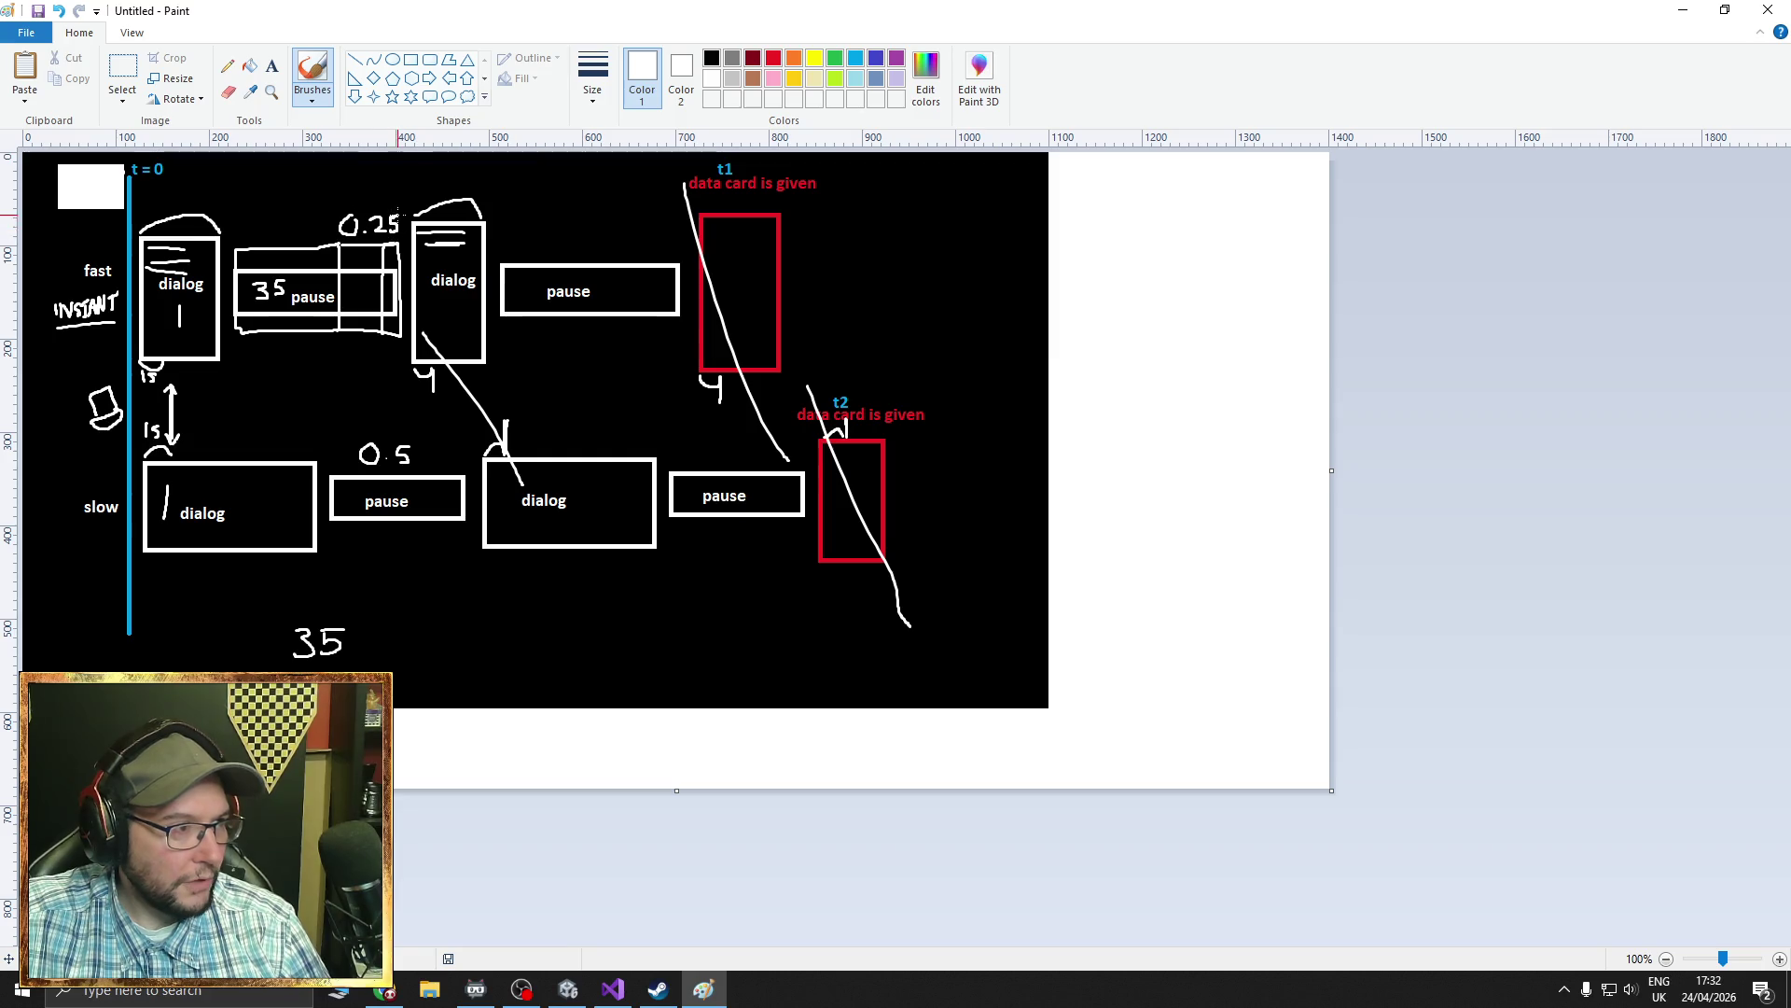
- Complete the sum 35 + 0.25 + 0.5 below the diagram
left_click_drag(377, 616, 475, 657)
left_click(430, 645)
left_click_drag(485, 626, 478, 656)
left_click_drag(486, 627, 529, 651)
left_click_drag(521, 643, 575, 635)
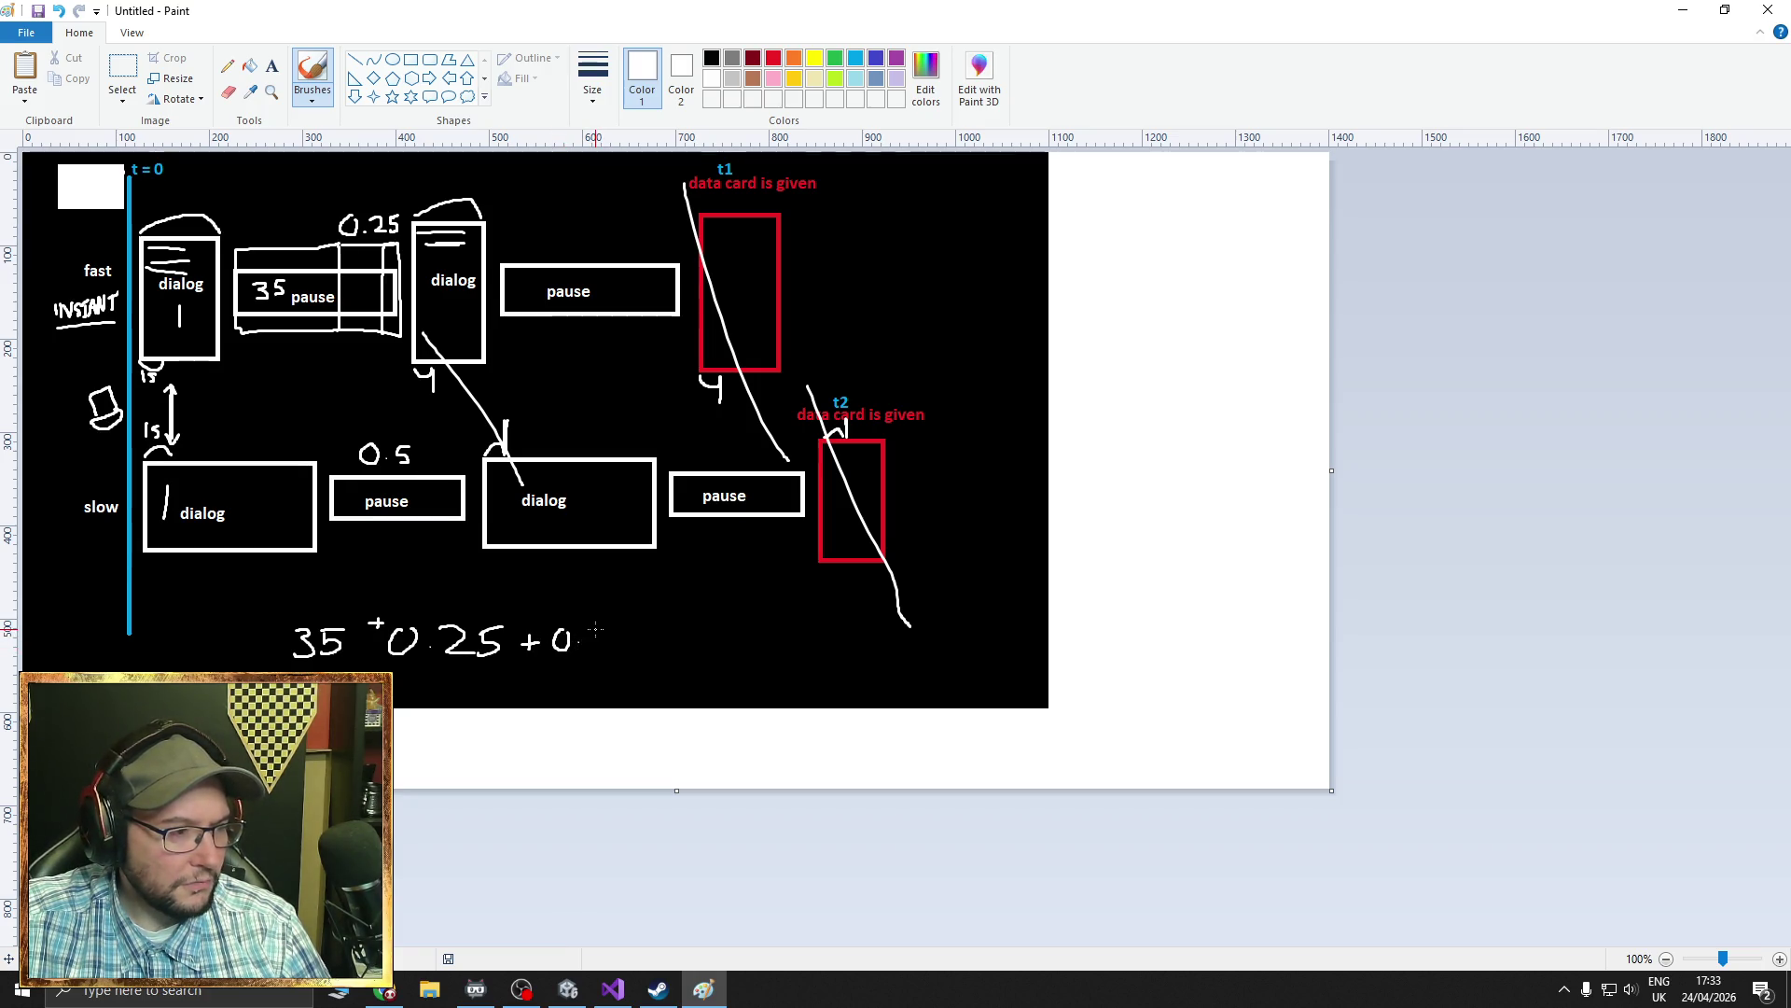
left_click_drag(596, 629, 583, 652)
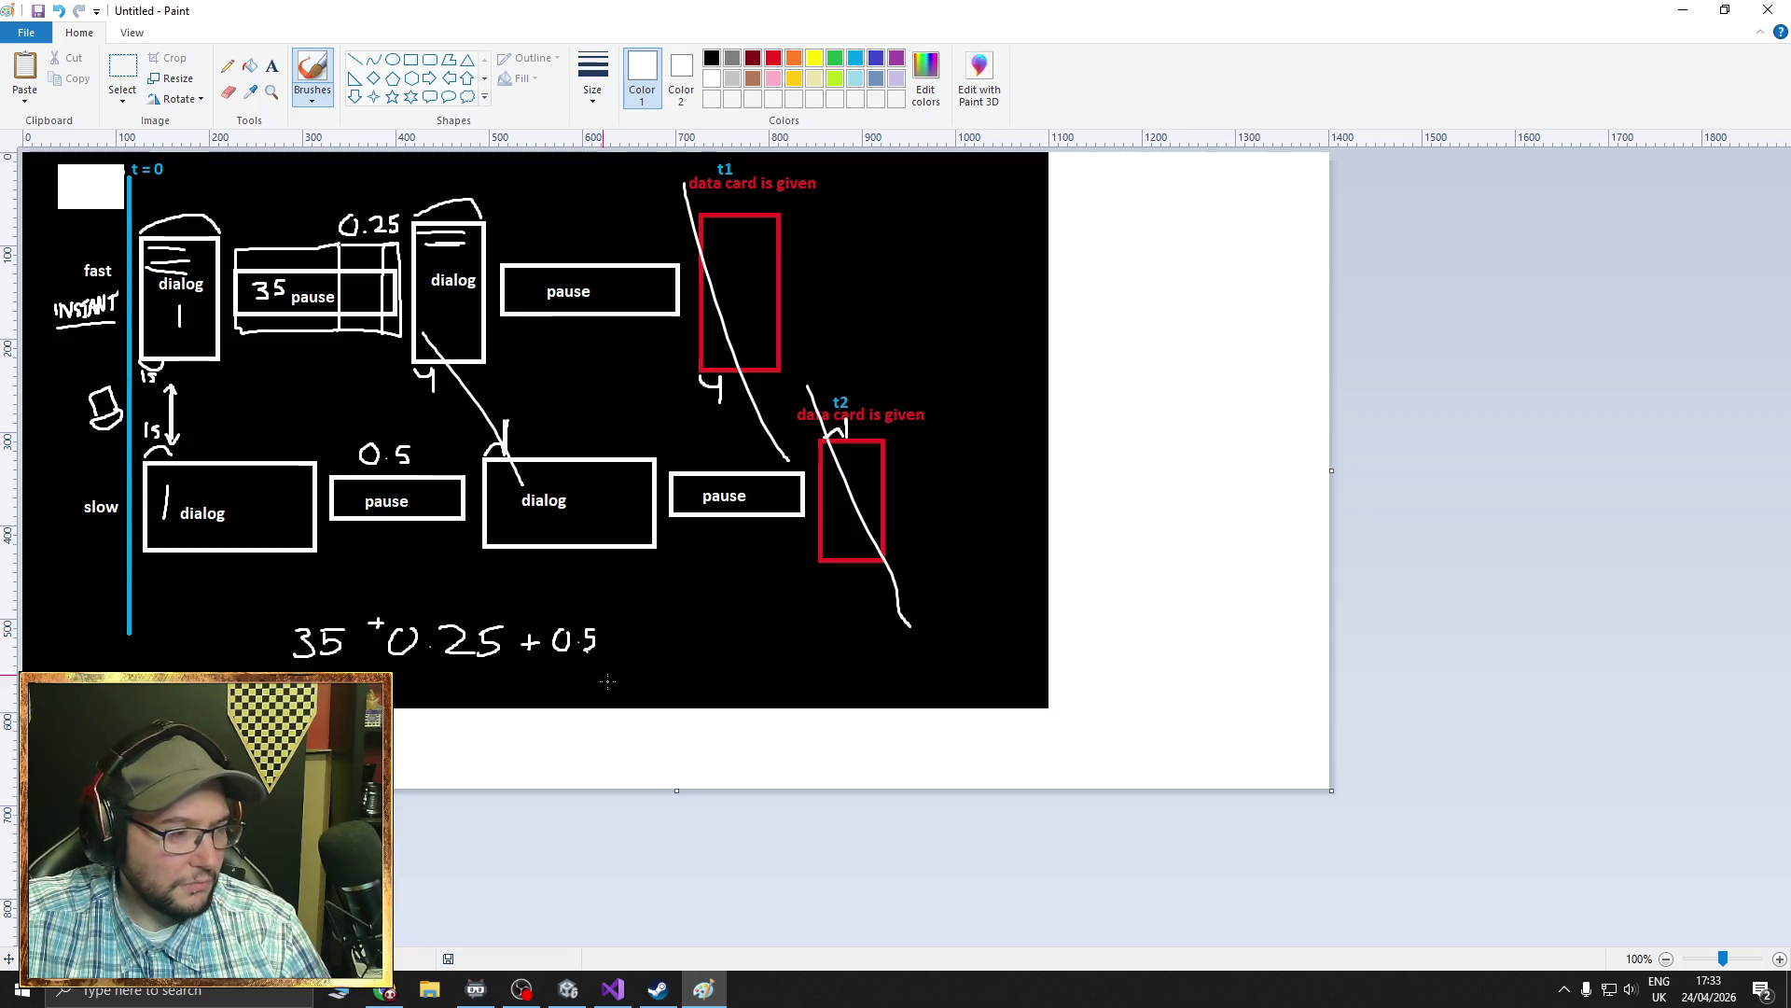
left_click(555, 615)
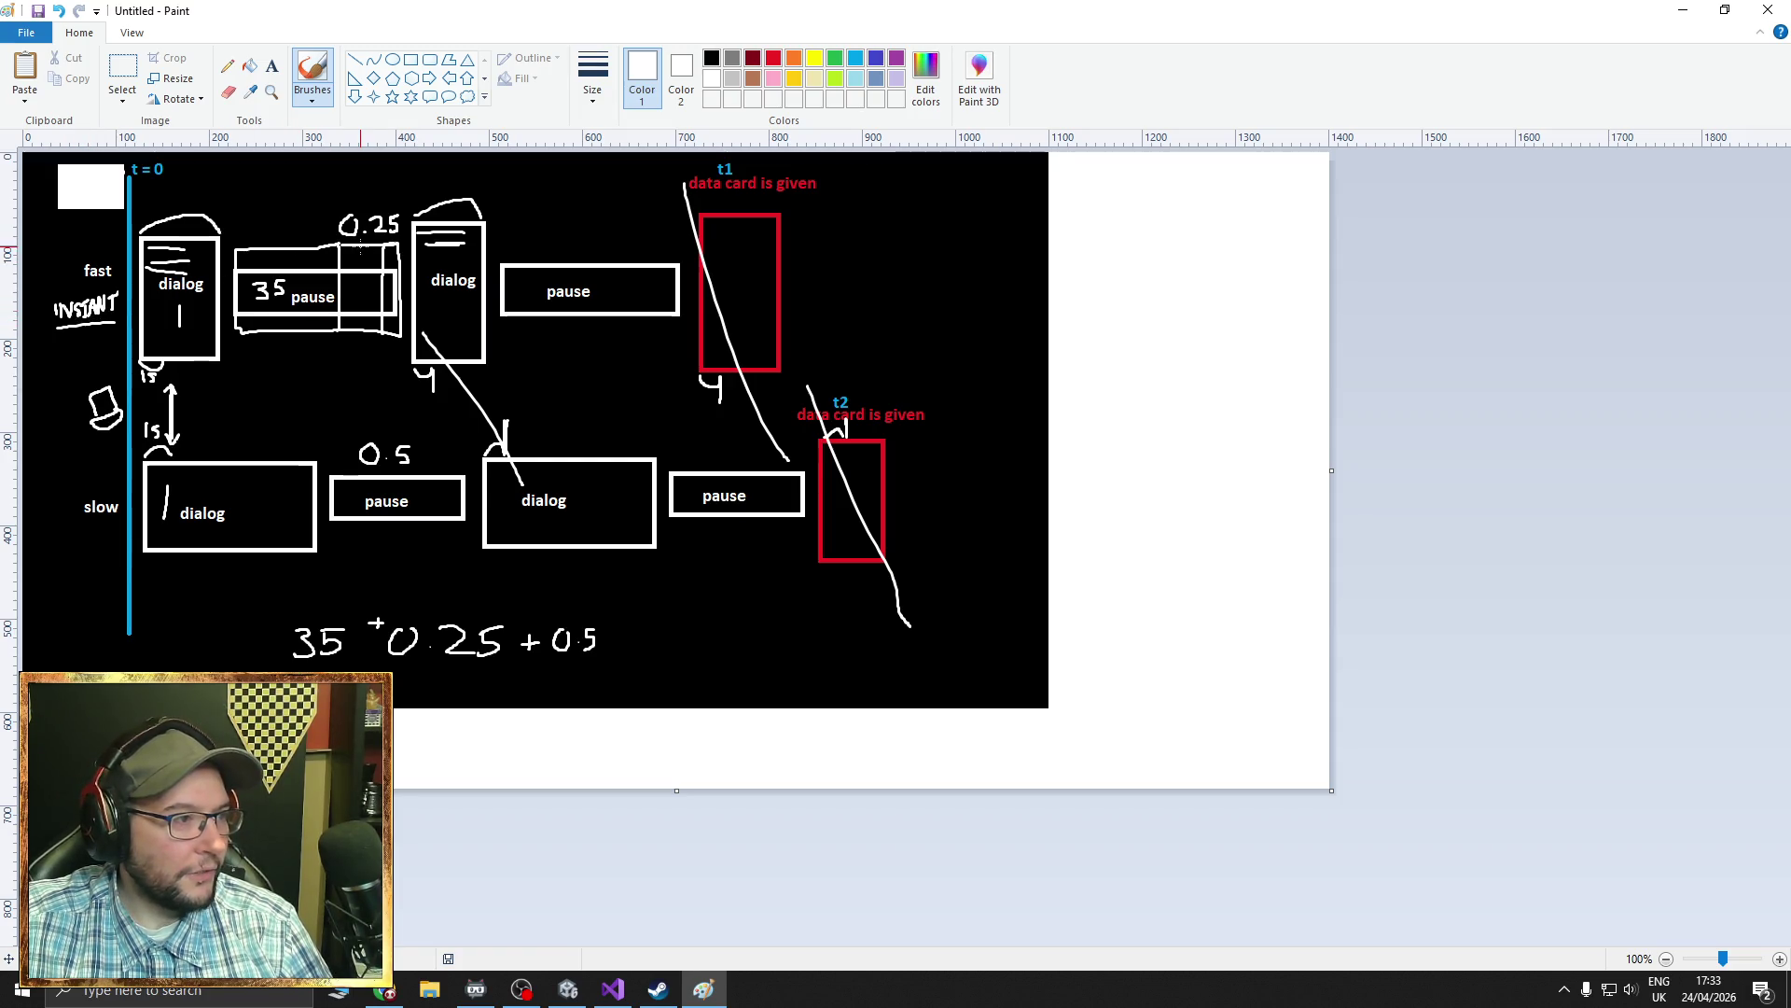
- Box the 0.25 and 35 sum terms, dot the final 0.5, and underline slow
mouse_move(386, 602)
left_mouse_down()
mouse_move(387, 670)
mouse_move(513, 612)
mouse_move(403, 610)
mouse_move(455, 586)
mouse_move(512, 597)
mouse_move(545, 579)
mouse_move(537, 594)
left_mouse_up()
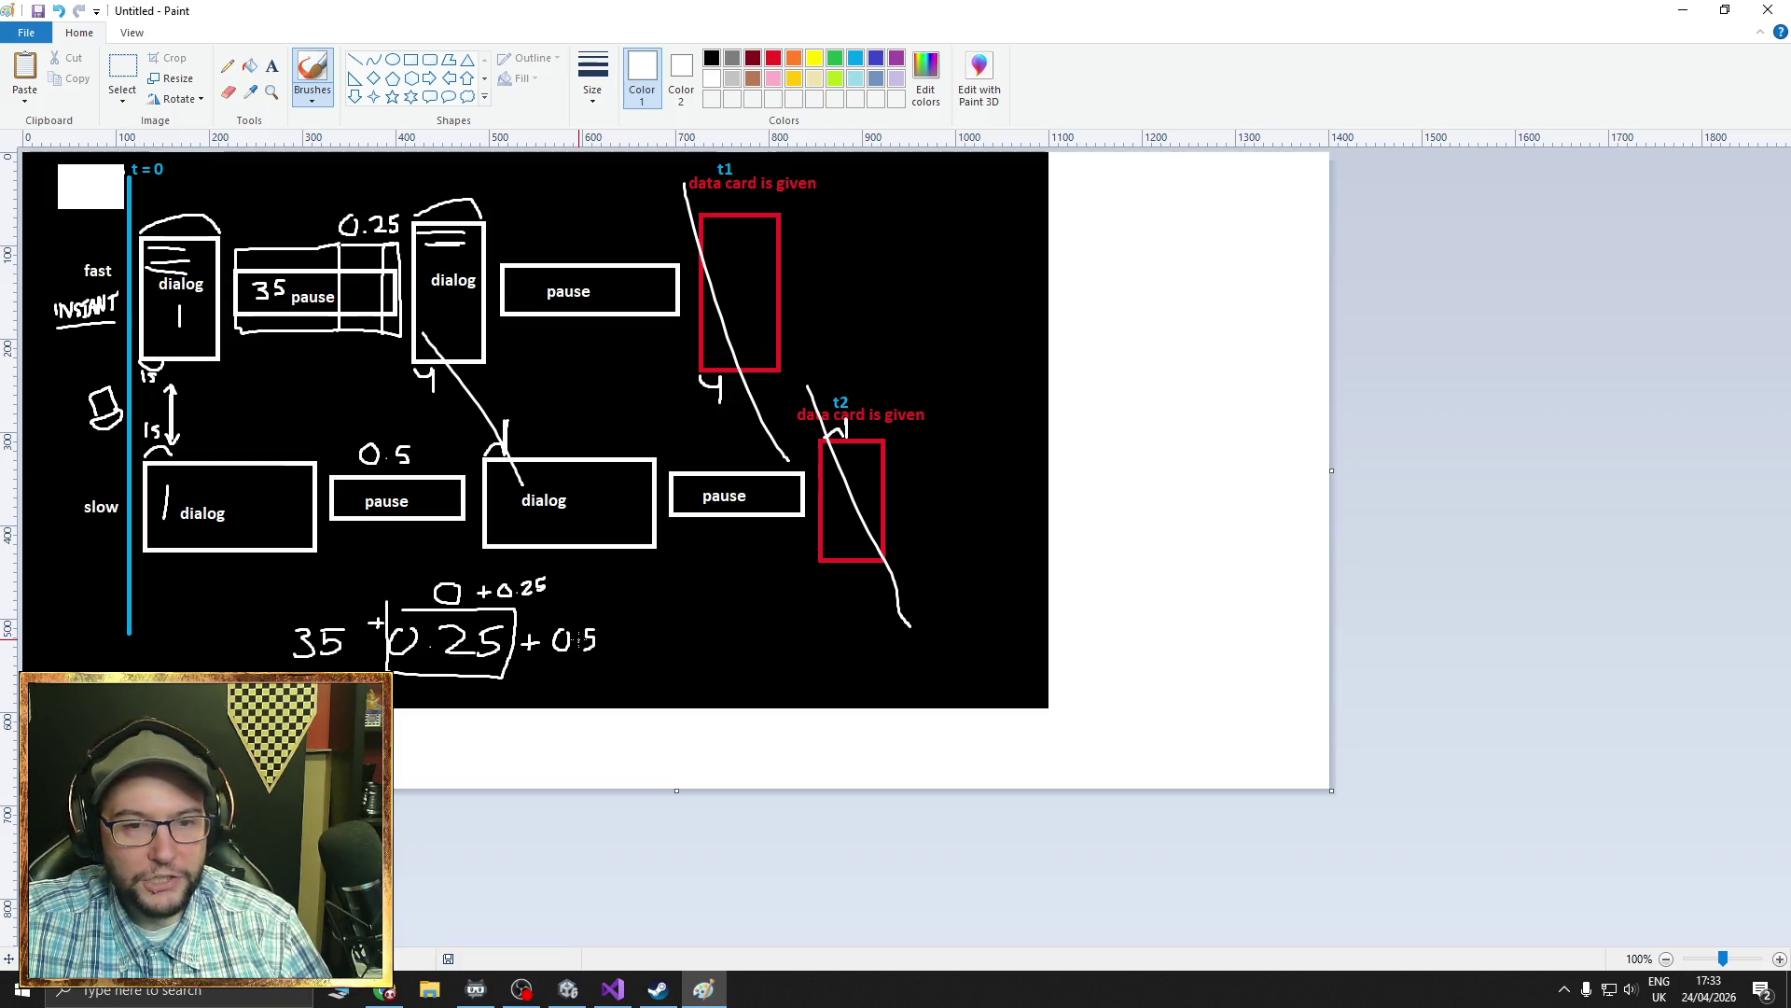
left_click(575, 643)
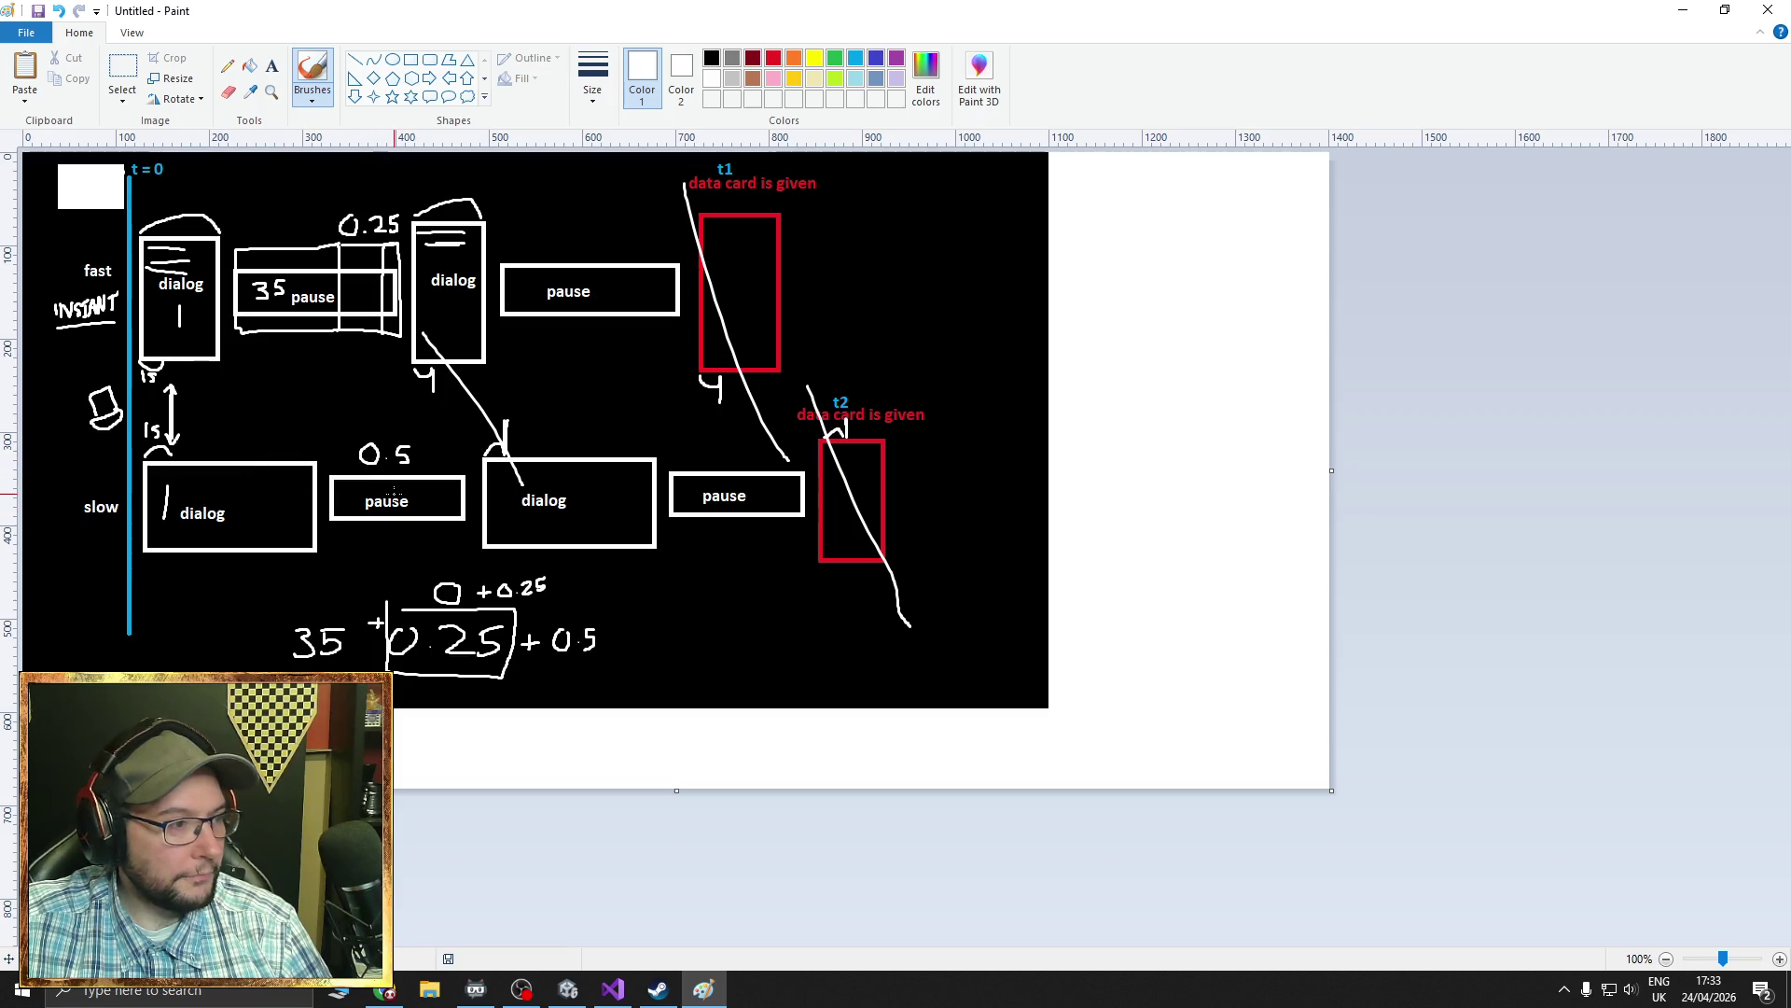
left_click_drag(80, 518, 127, 517)
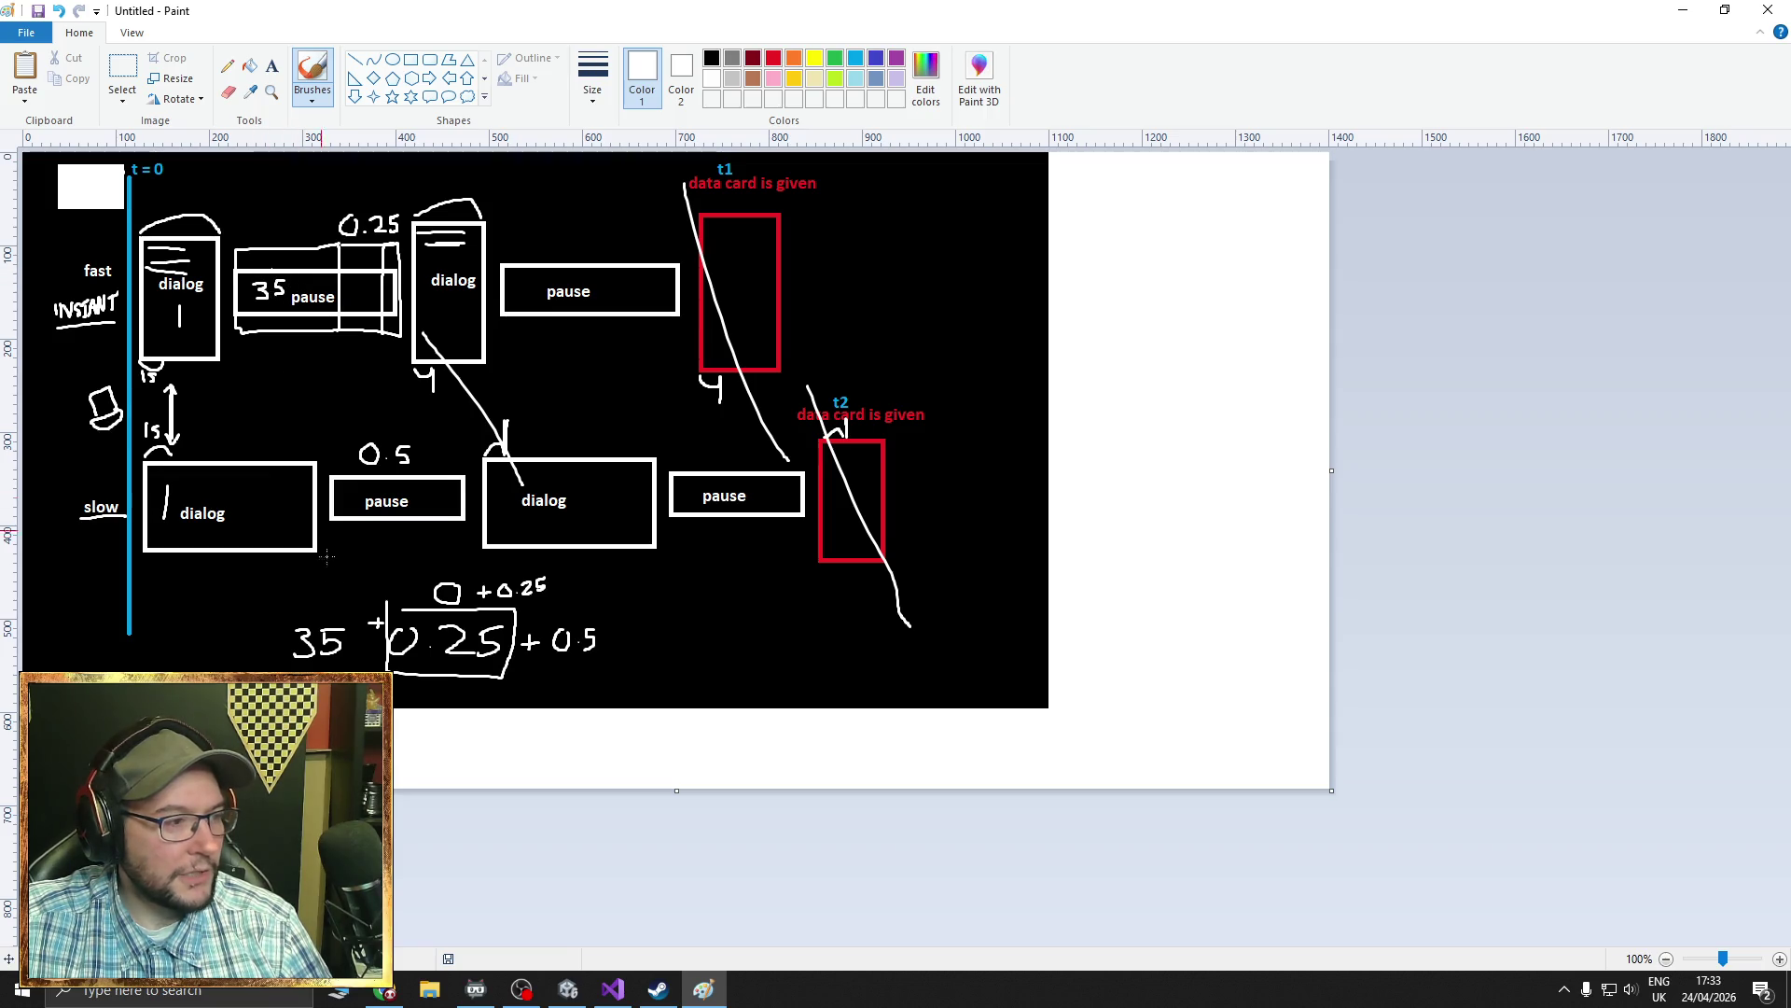
mouse_move(236, 591)
left_mouse_down()
mouse_move(233, 668)
mouse_move(373, 618)
mouse_move(236, 591)
left_mouse_up()
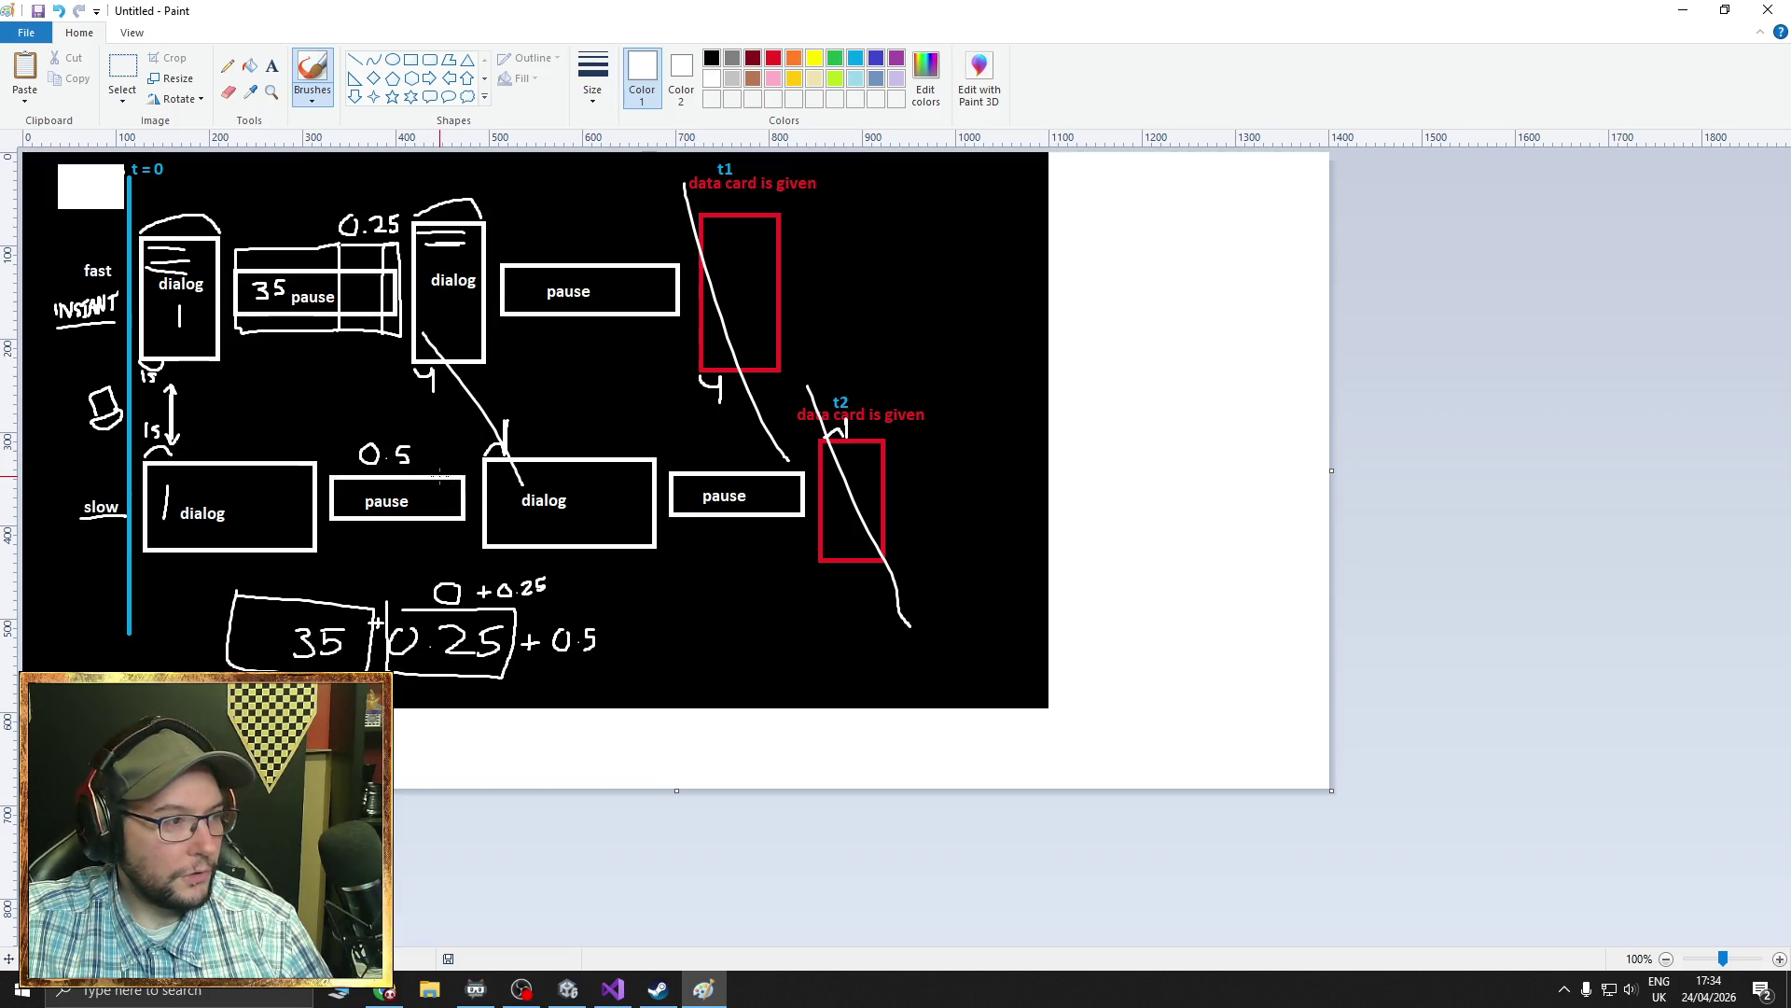
- Draw a white curved bracket on the left linking the fast and slow rows, plus small touch-ups
mouse_move(465, 476)
left_mouse_down()
mouse_move(481, 477)
mouse_move(469, 525)
left_mouse_up()
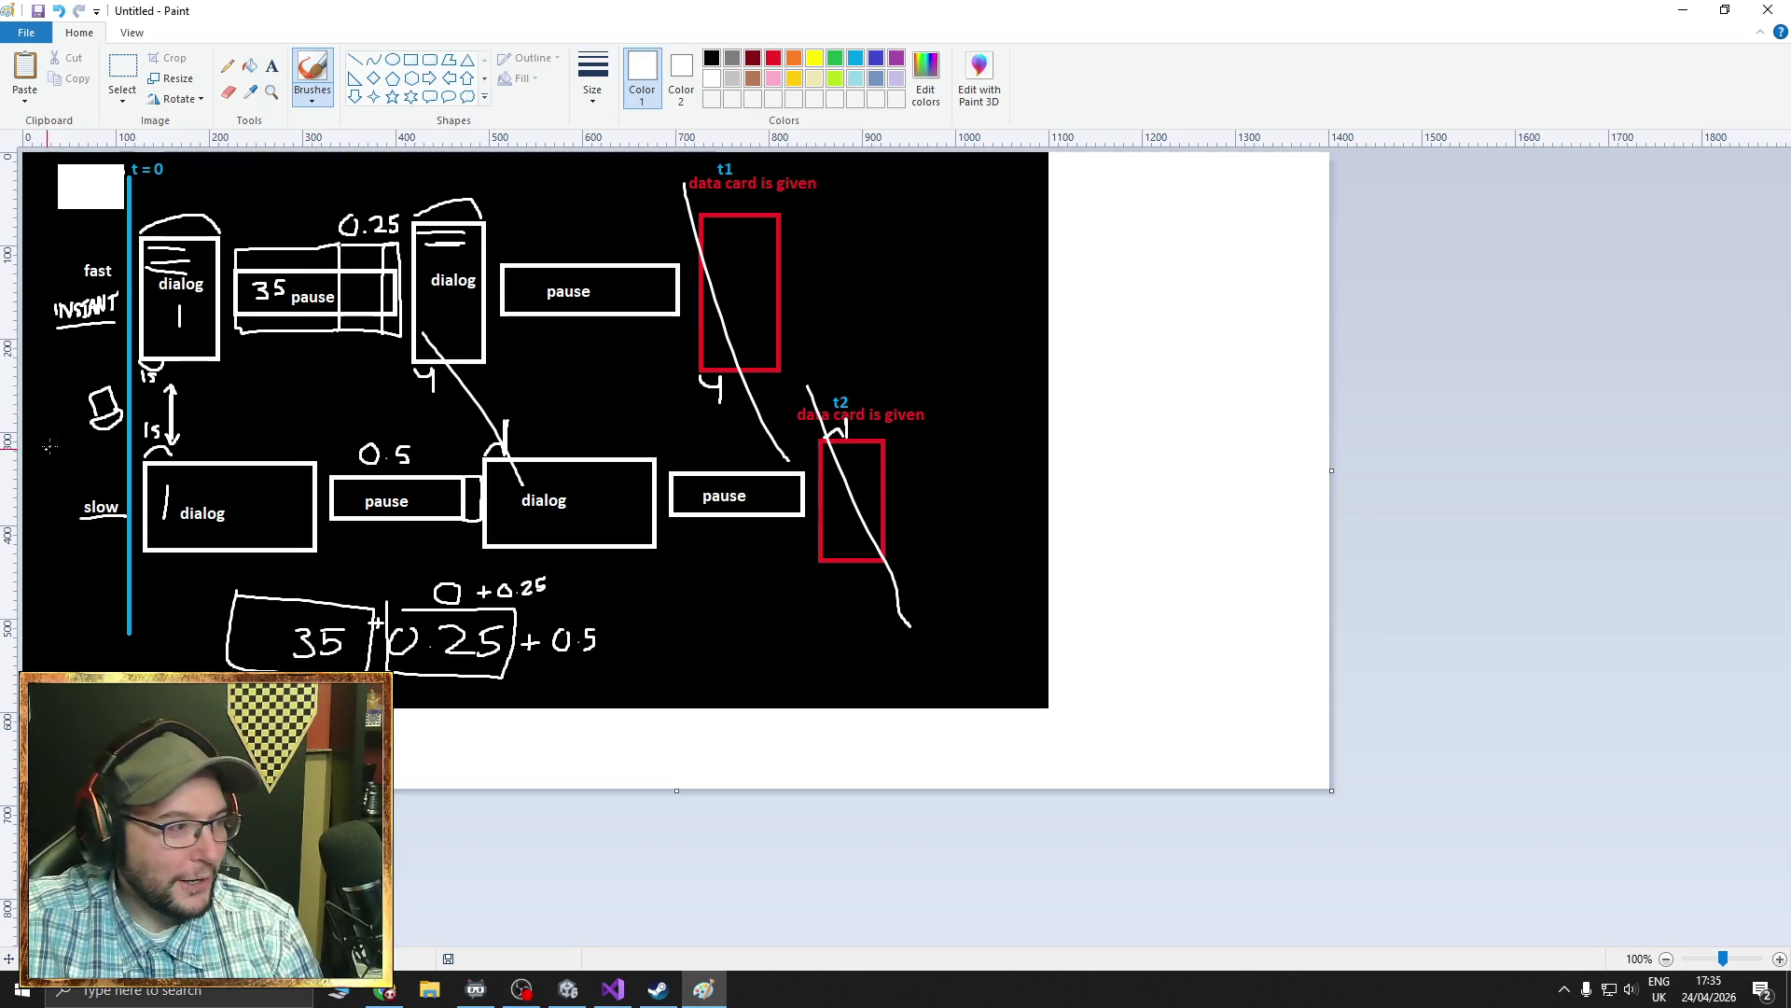
mouse_move(80, 512)
left_mouse_down()
mouse_move(64, 498)
mouse_move(65, 287)
mouse_move(42, 282)
mouse_move(47, 324)
left_mouse_up()
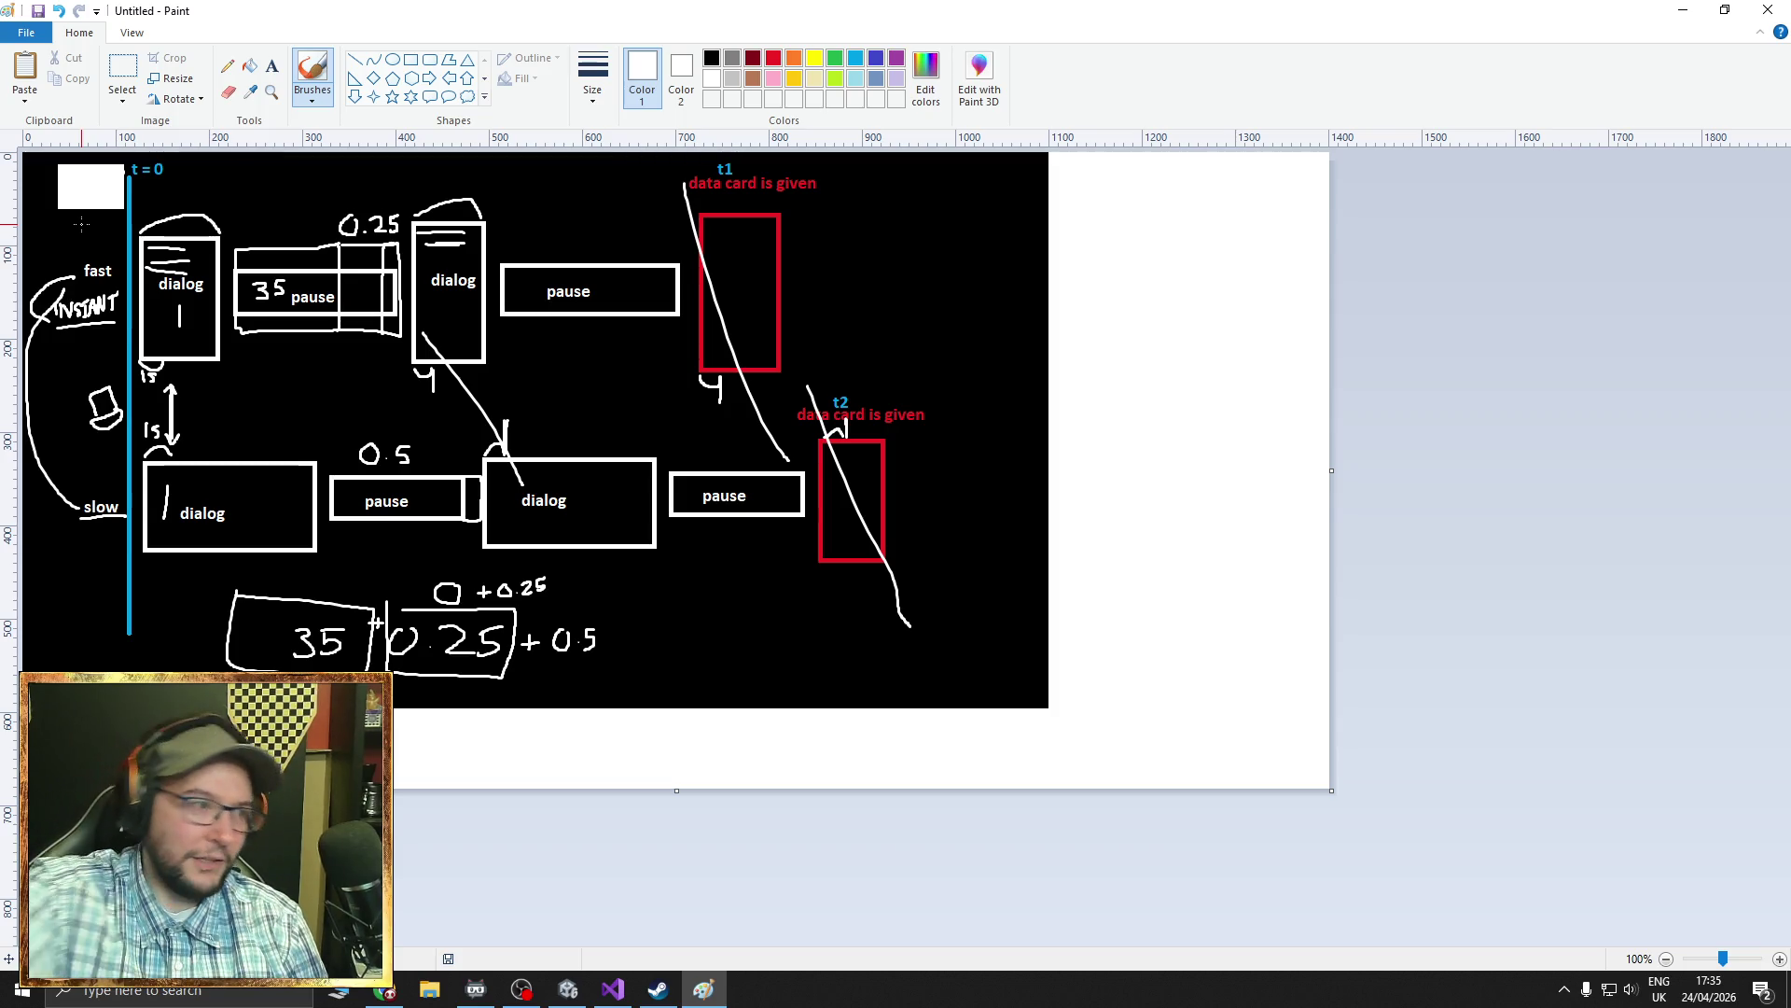
left_click(213, 482)
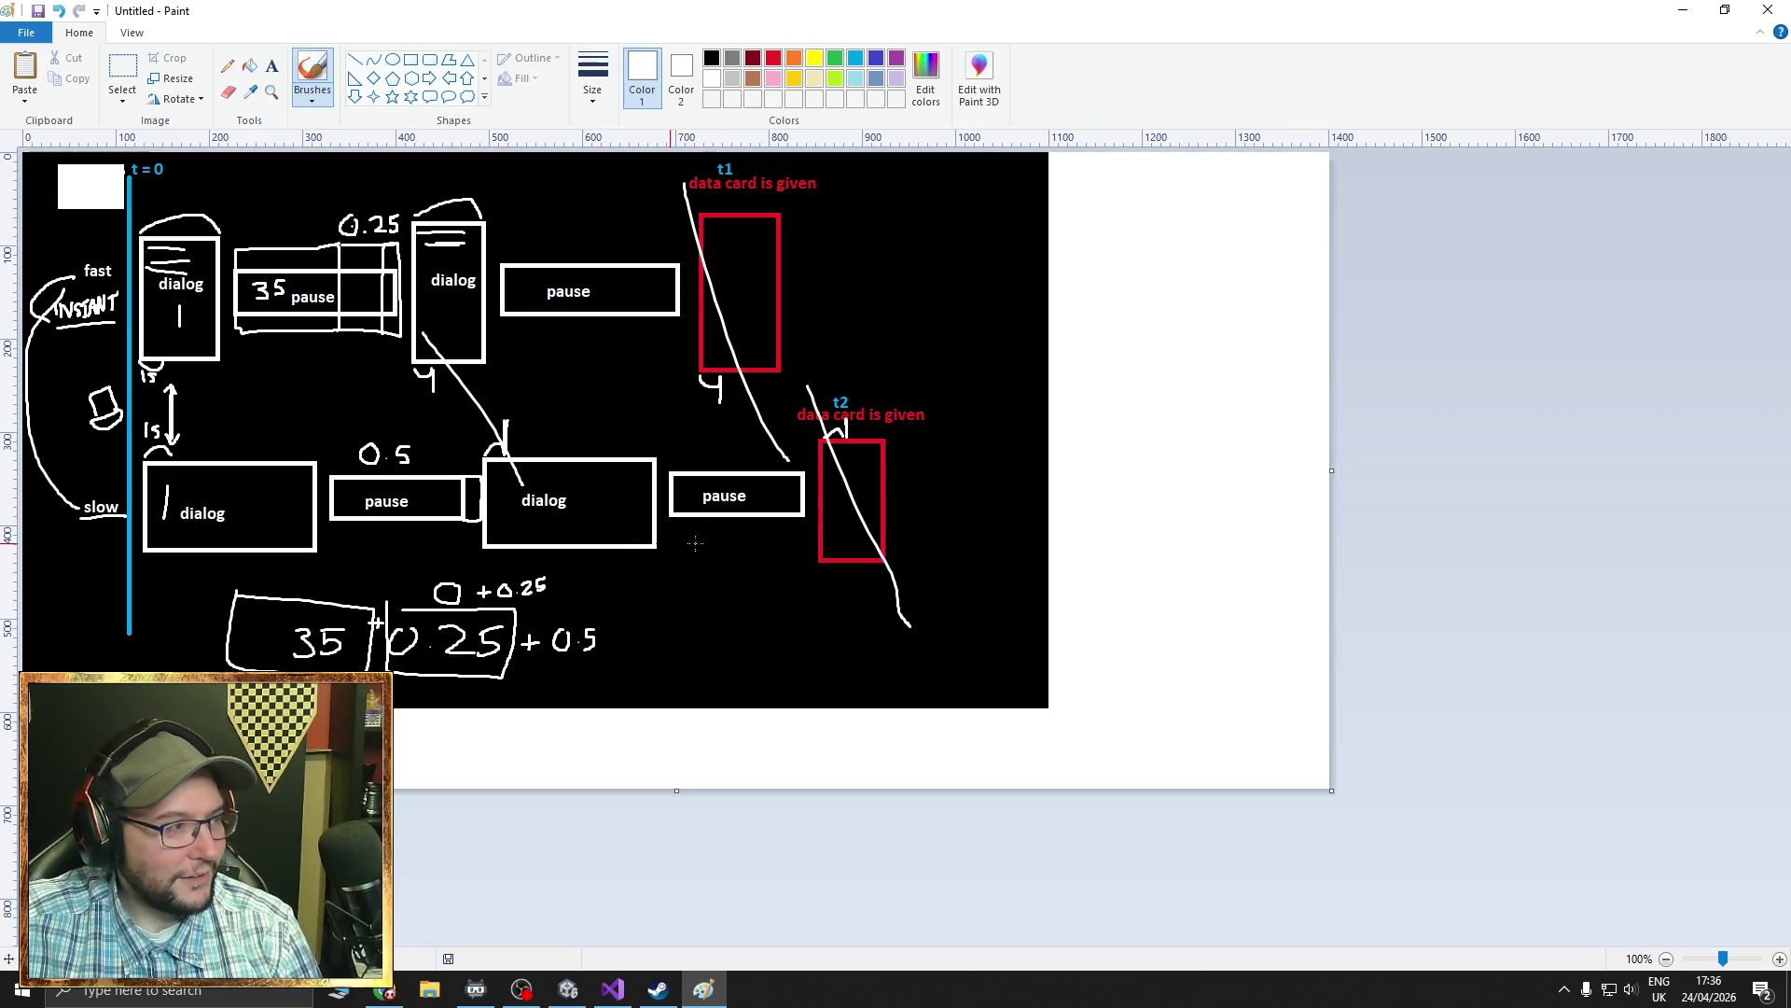
- In black, handwrite 0.5 x 5, 0.25 x 5 and hello on the white area
left_click(712, 58)
mouse_move(1116, 539)
left_mouse_down()
mouse_move(1114, 576)
mouse_move(1124, 539)
mouse_move(1163, 577)
left_mouse_up()
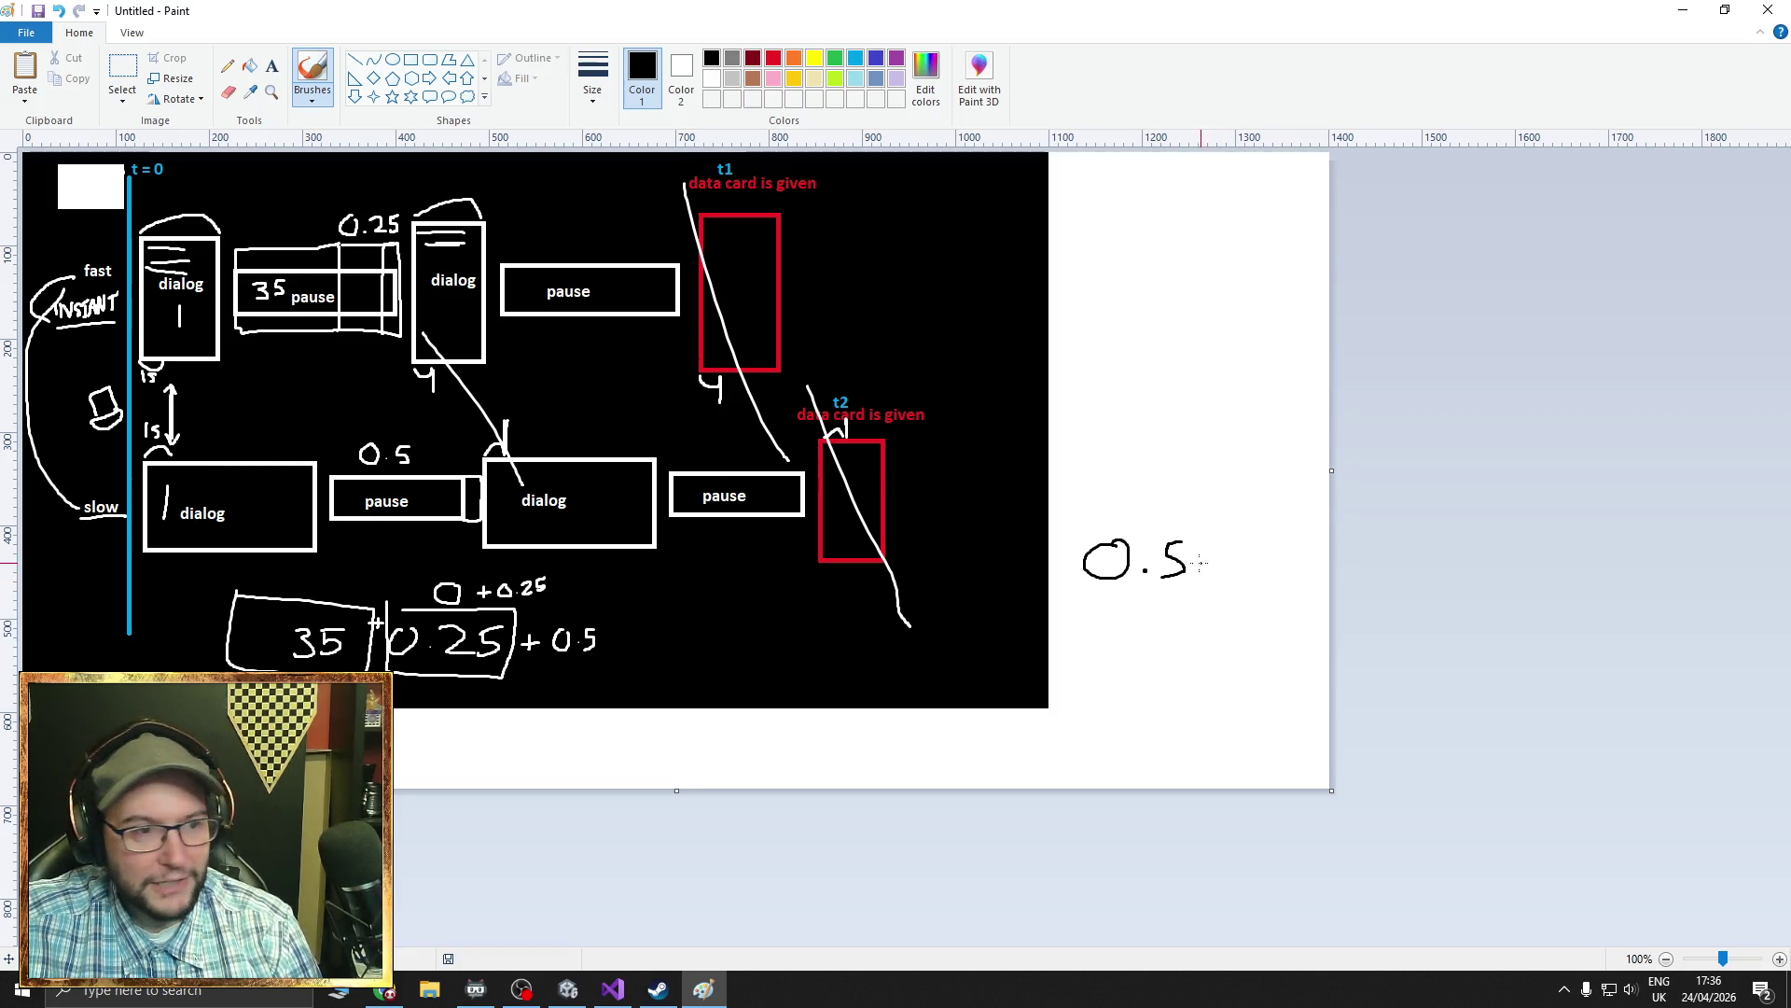
mouse_move(1207, 561)
left_mouse_down()
mouse_move(1227, 579)
mouse_move(1206, 579)
mouse_move(1261, 579)
left_mouse_up()
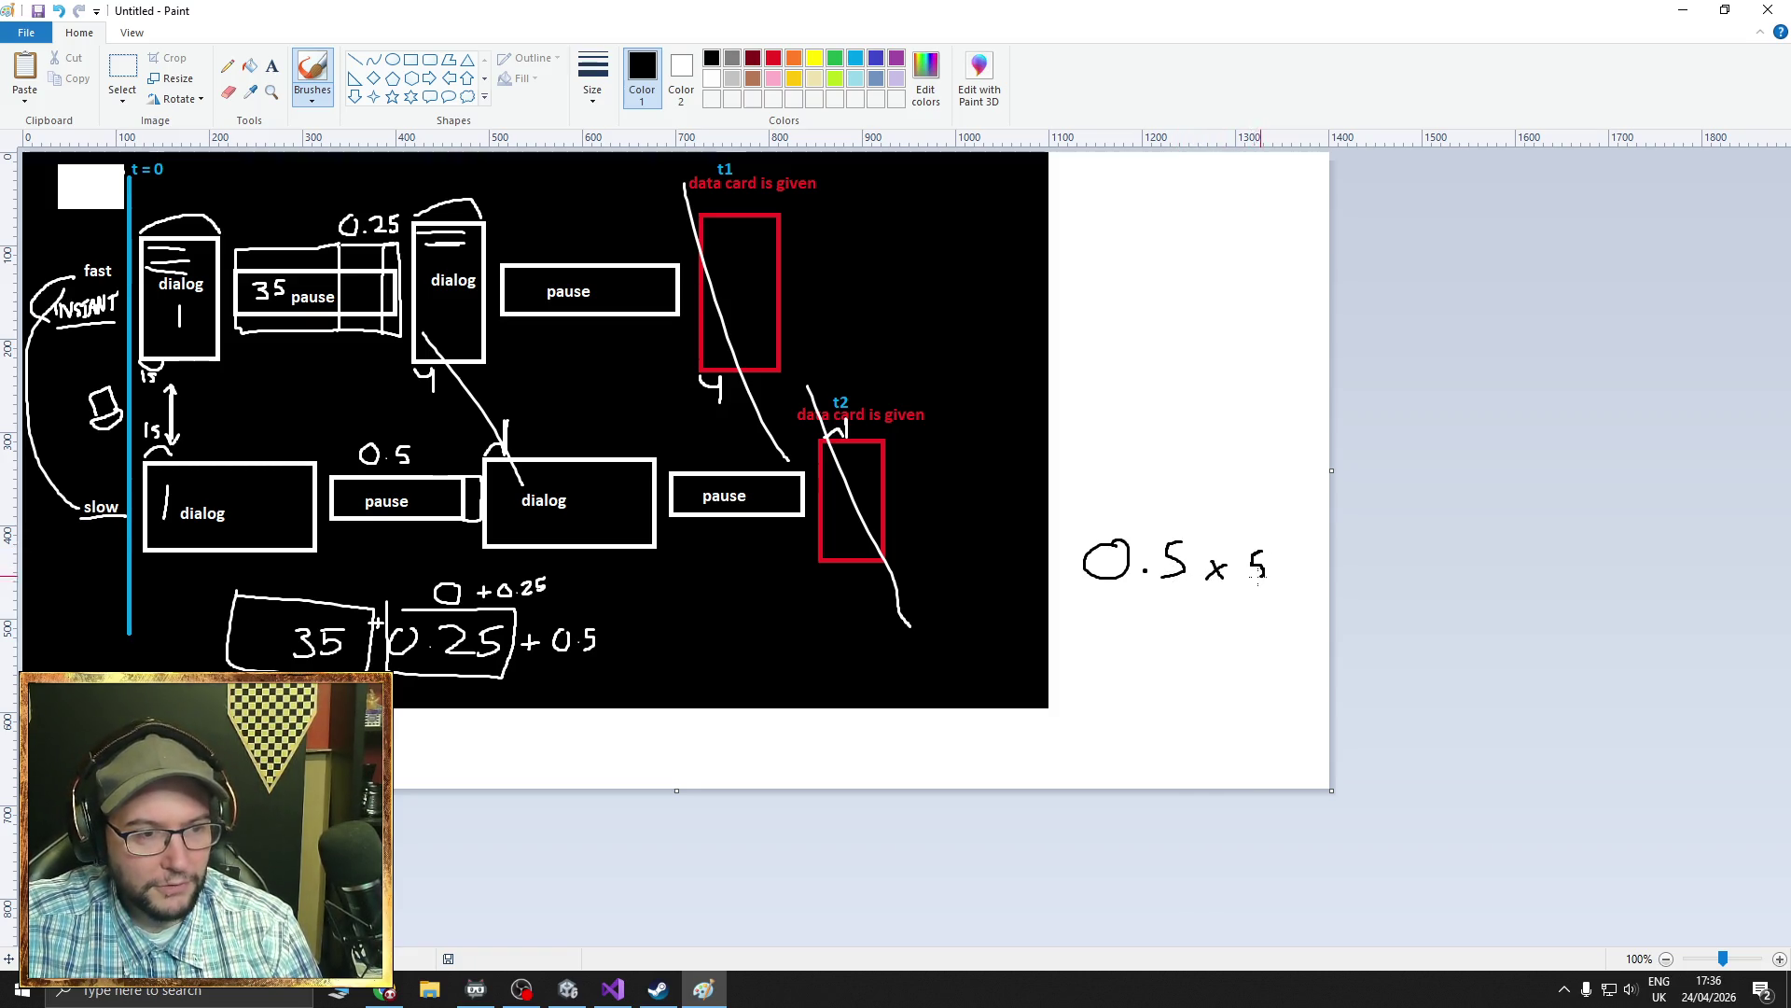
mouse_move(1122, 202)
left_mouse_down()
mouse_move(1138, 240)
mouse_move(1200, 217)
left_mouse_up()
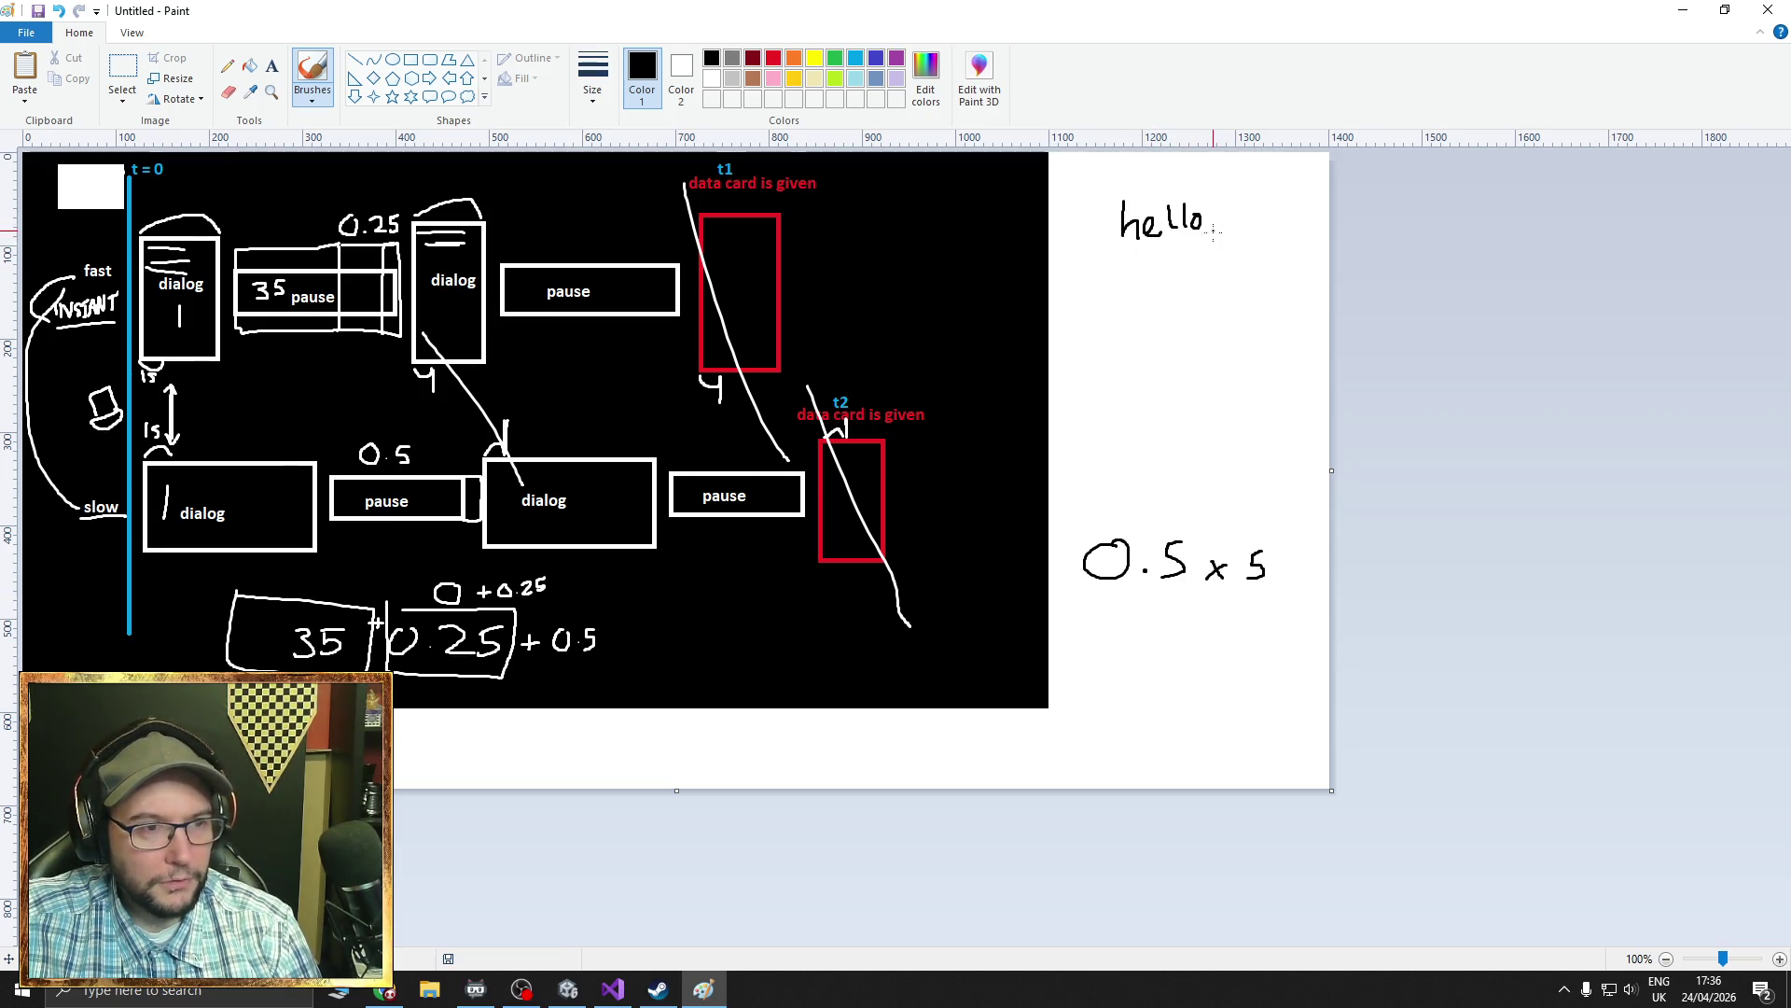
mouse_move(1119, 384)
left_mouse_down()
mouse_move(1185, 424)
mouse_move(1206, 410)
mouse_move(1192, 422)
left_mouse_up()
mouse_move(1197, 393)
left_mouse_down()
mouse_move(1222, 390)
mouse_move(1248, 431)
left_mouse_up()
mouse_move(1248, 416)
left_mouse_down()
mouse_move(1230, 431)
mouse_move(1271, 400)
left_mouse_up()
mouse_move(1123, 284)
left_mouse_down()
mouse_move(1088, 293)
mouse_move(1120, 285)
left_mouse_up()
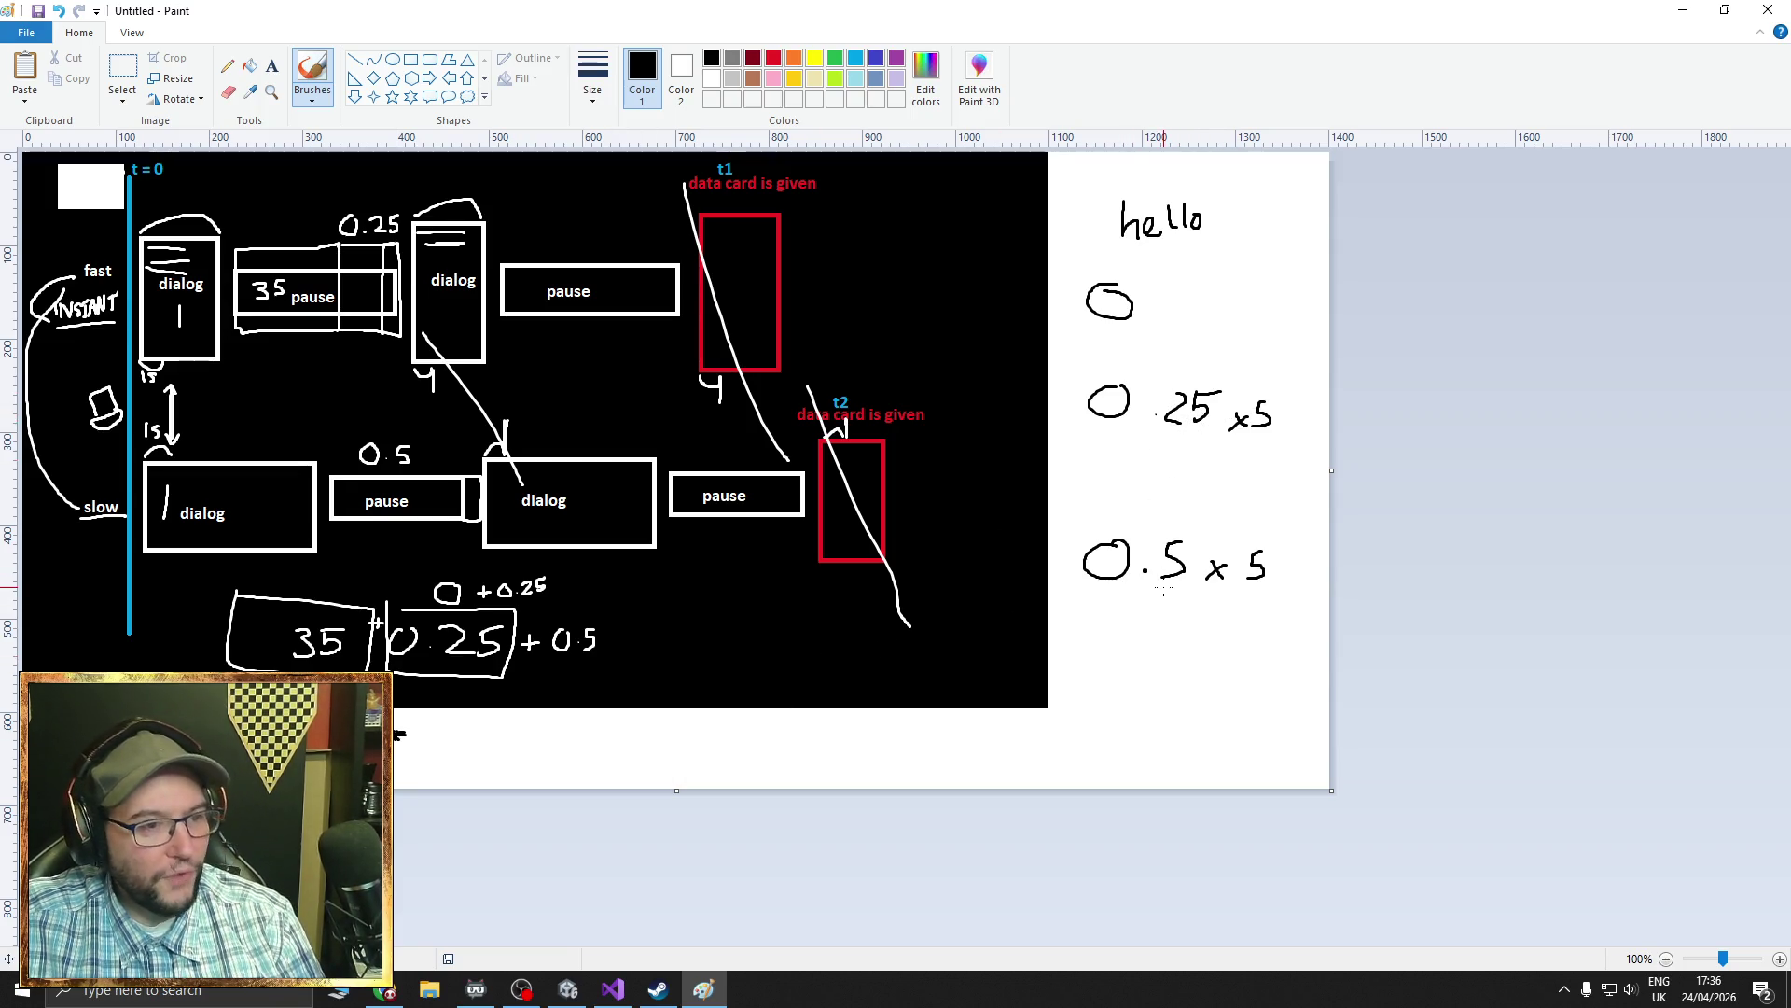
- Write the results 1.25s and 2.5s under the 0.25 x 5 and 0.5 x 5 notes
left_click_drag(522, 735, 533, 764)
left_click(547, 761)
left_click_drag(576, 728, 554, 761)
left_click_drag(599, 742, 582, 763)
left_click_drag(1159, 599, 1180, 621)
left_click(1185, 618)
left_click_drag(1207, 602, 1192, 621)
mouse_move(1146, 445)
left_mouse_down()
mouse_move(1146, 465)
mouse_move(1212, 472)
left_mouse_up()
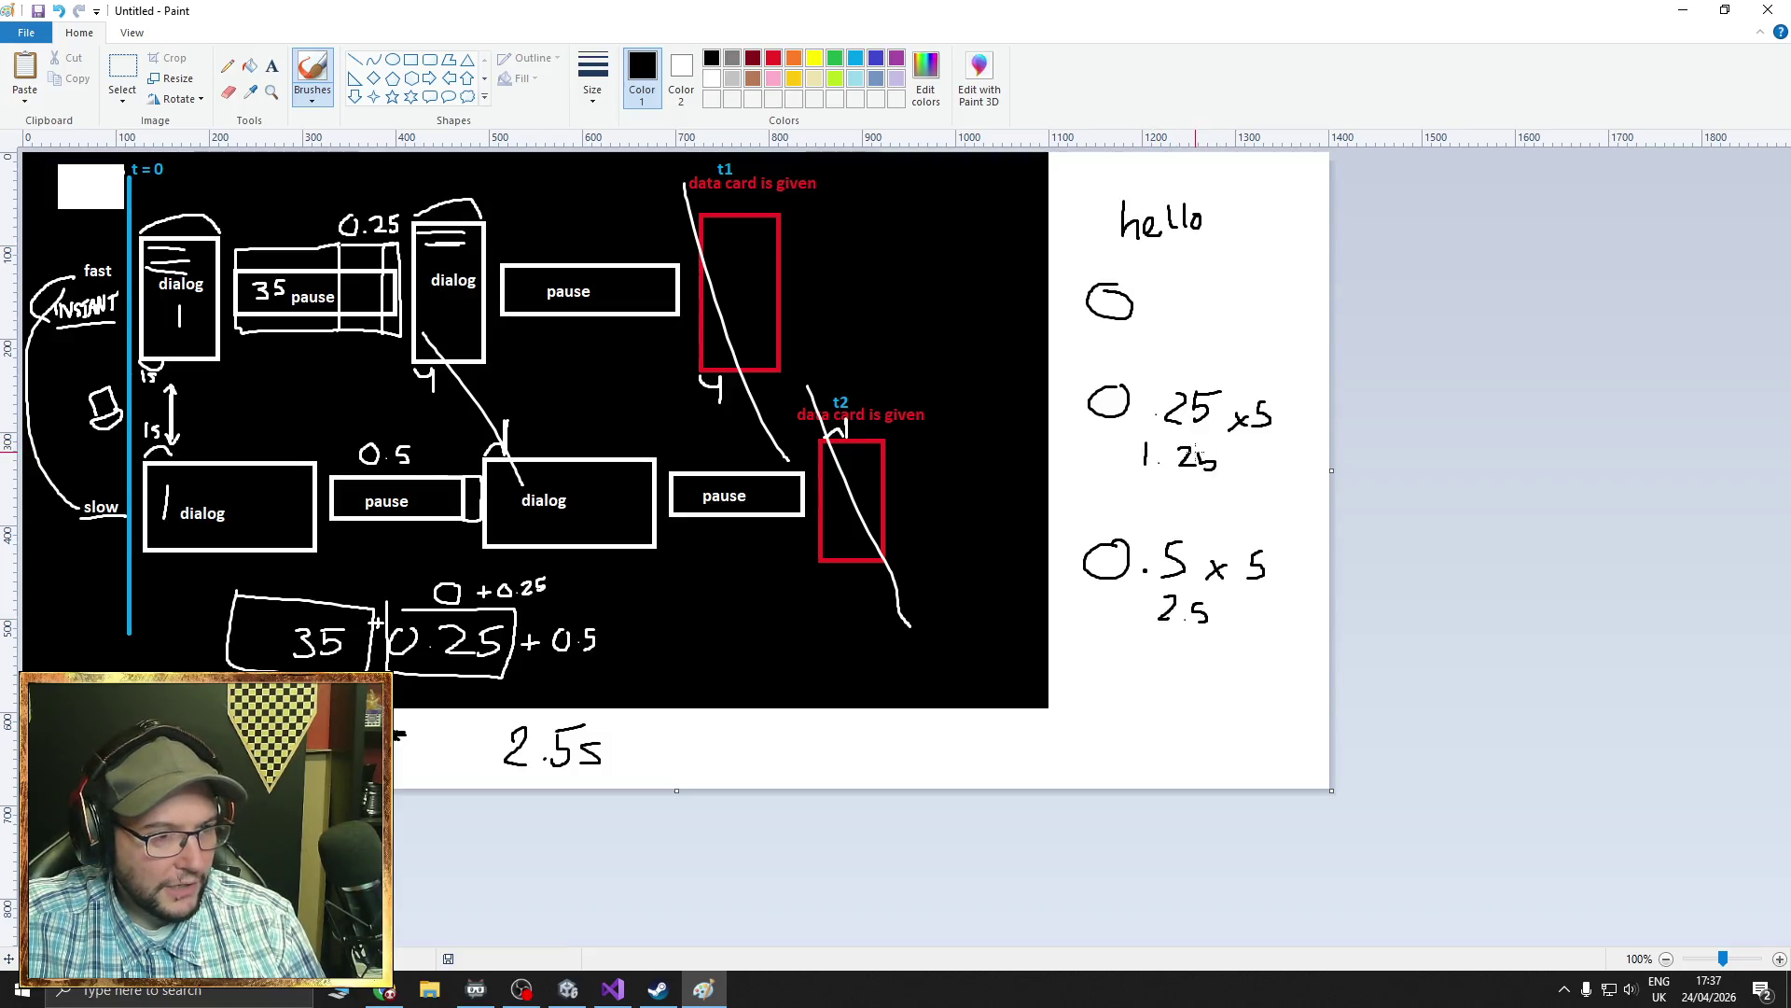
- Write 0s + 0.25s with 1.25 beneath, then close Paint without saving
mouse_move(1178, 317)
left_mouse_down()
mouse_move(1167, 332)
mouse_move(1193, 331)
left_mouse_up()
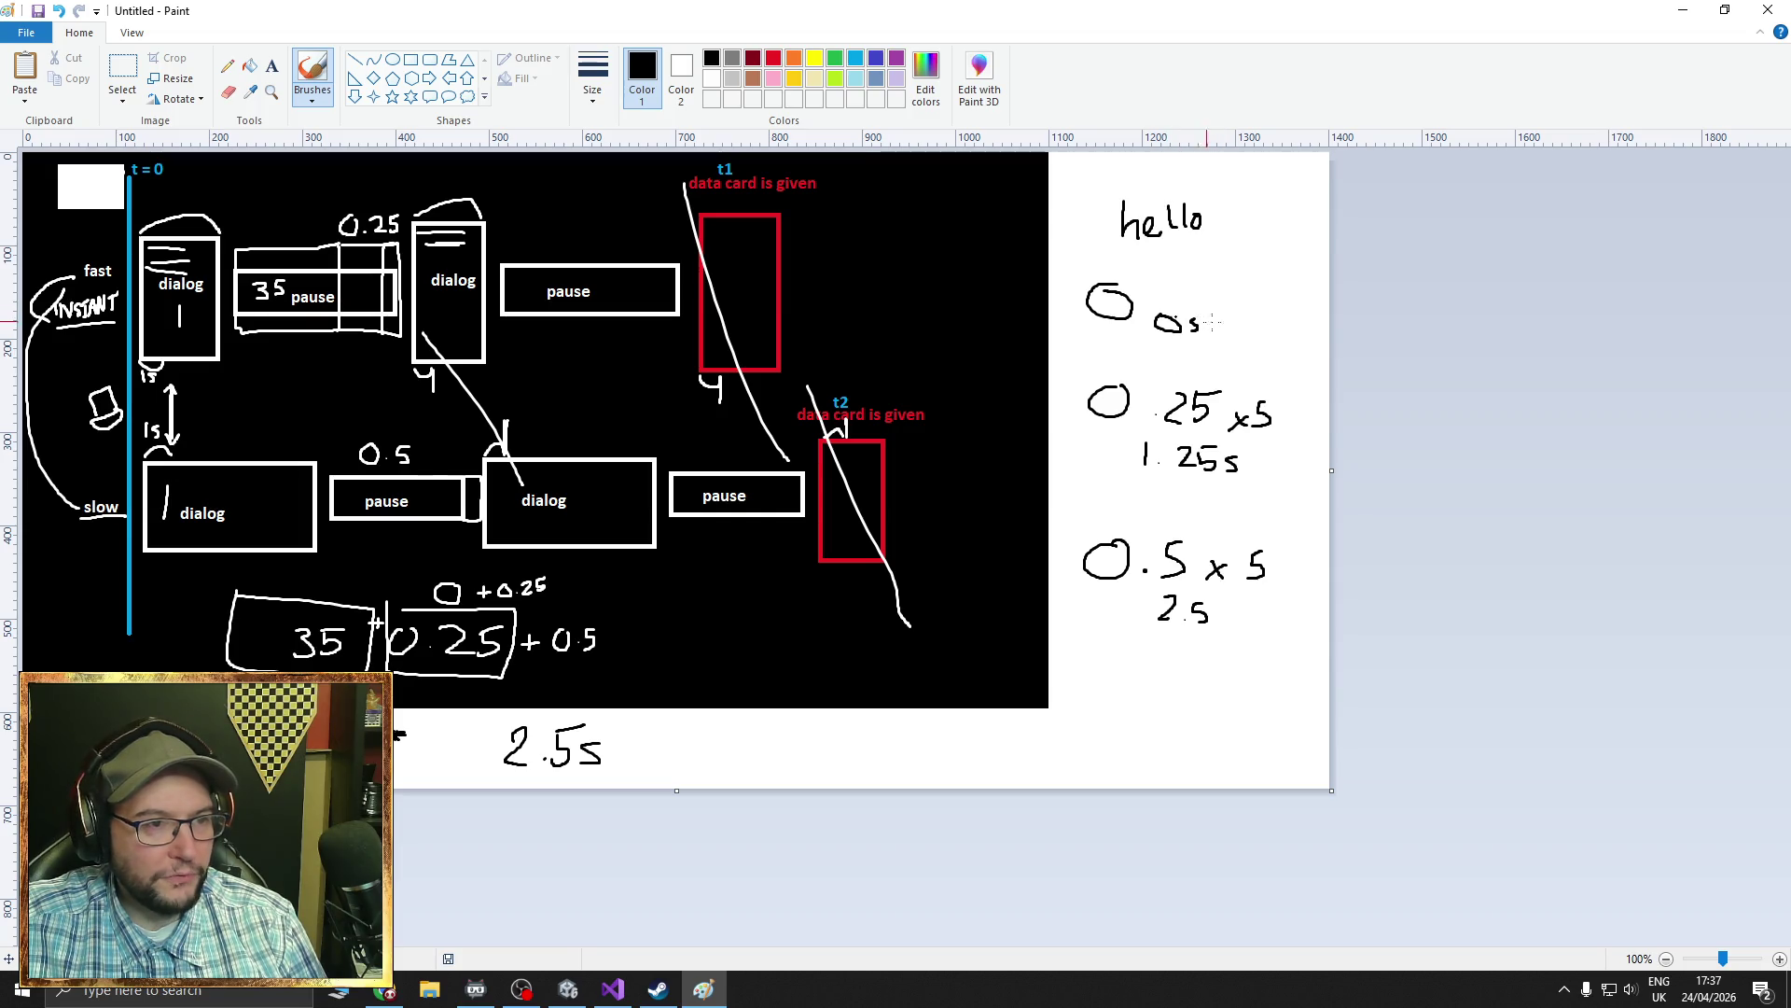
left_click_drag(1257, 317, 1280, 332)
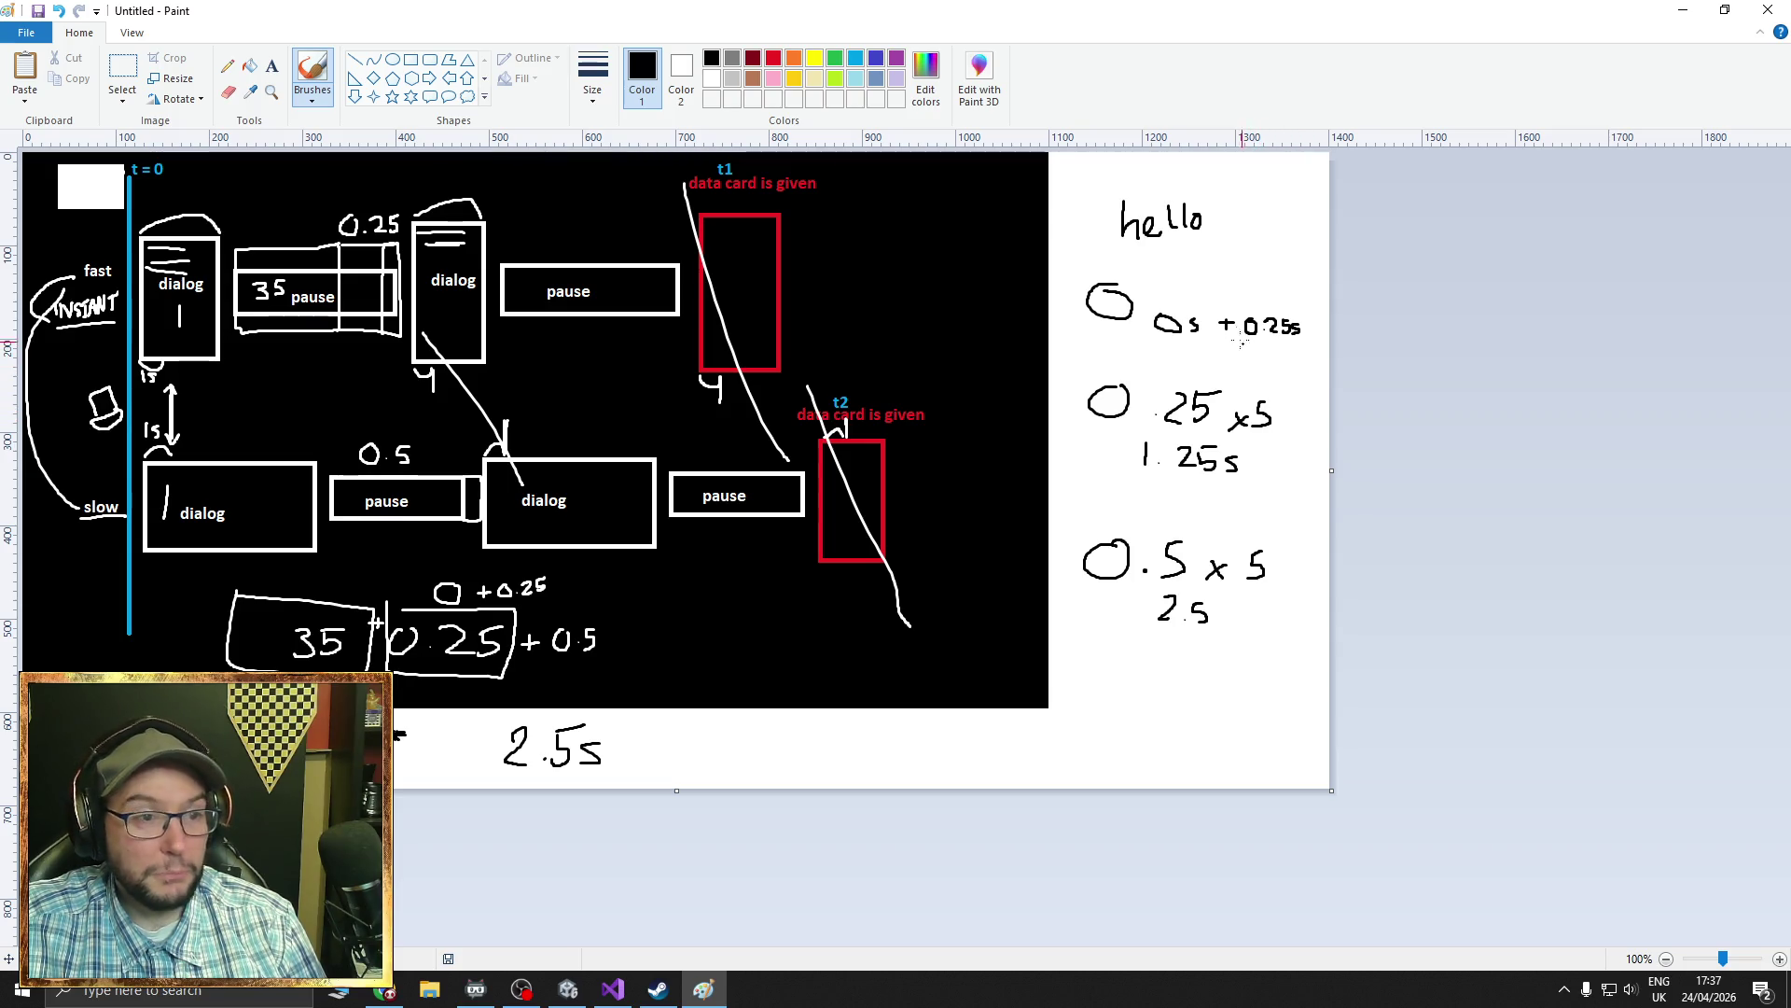
left_click(1204, 353)
left_click_drag(1210, 342, 1229, 353)
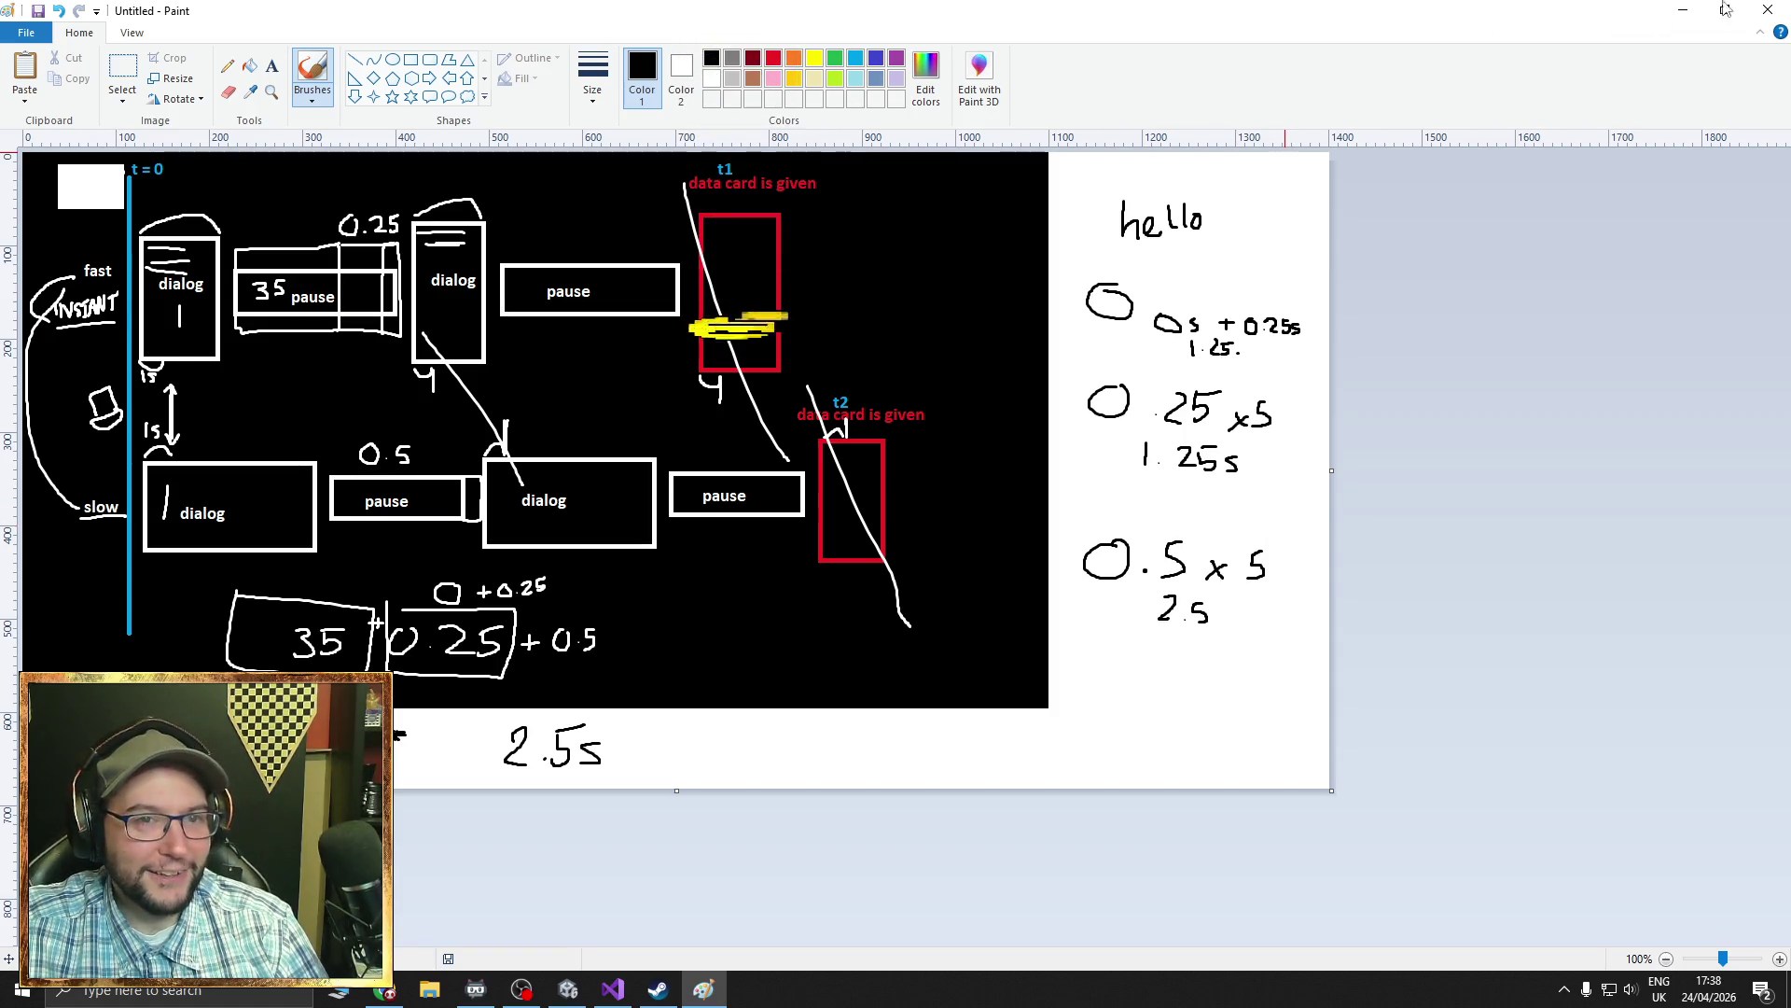
left_click(1768, 10)
left_click(926, 491)
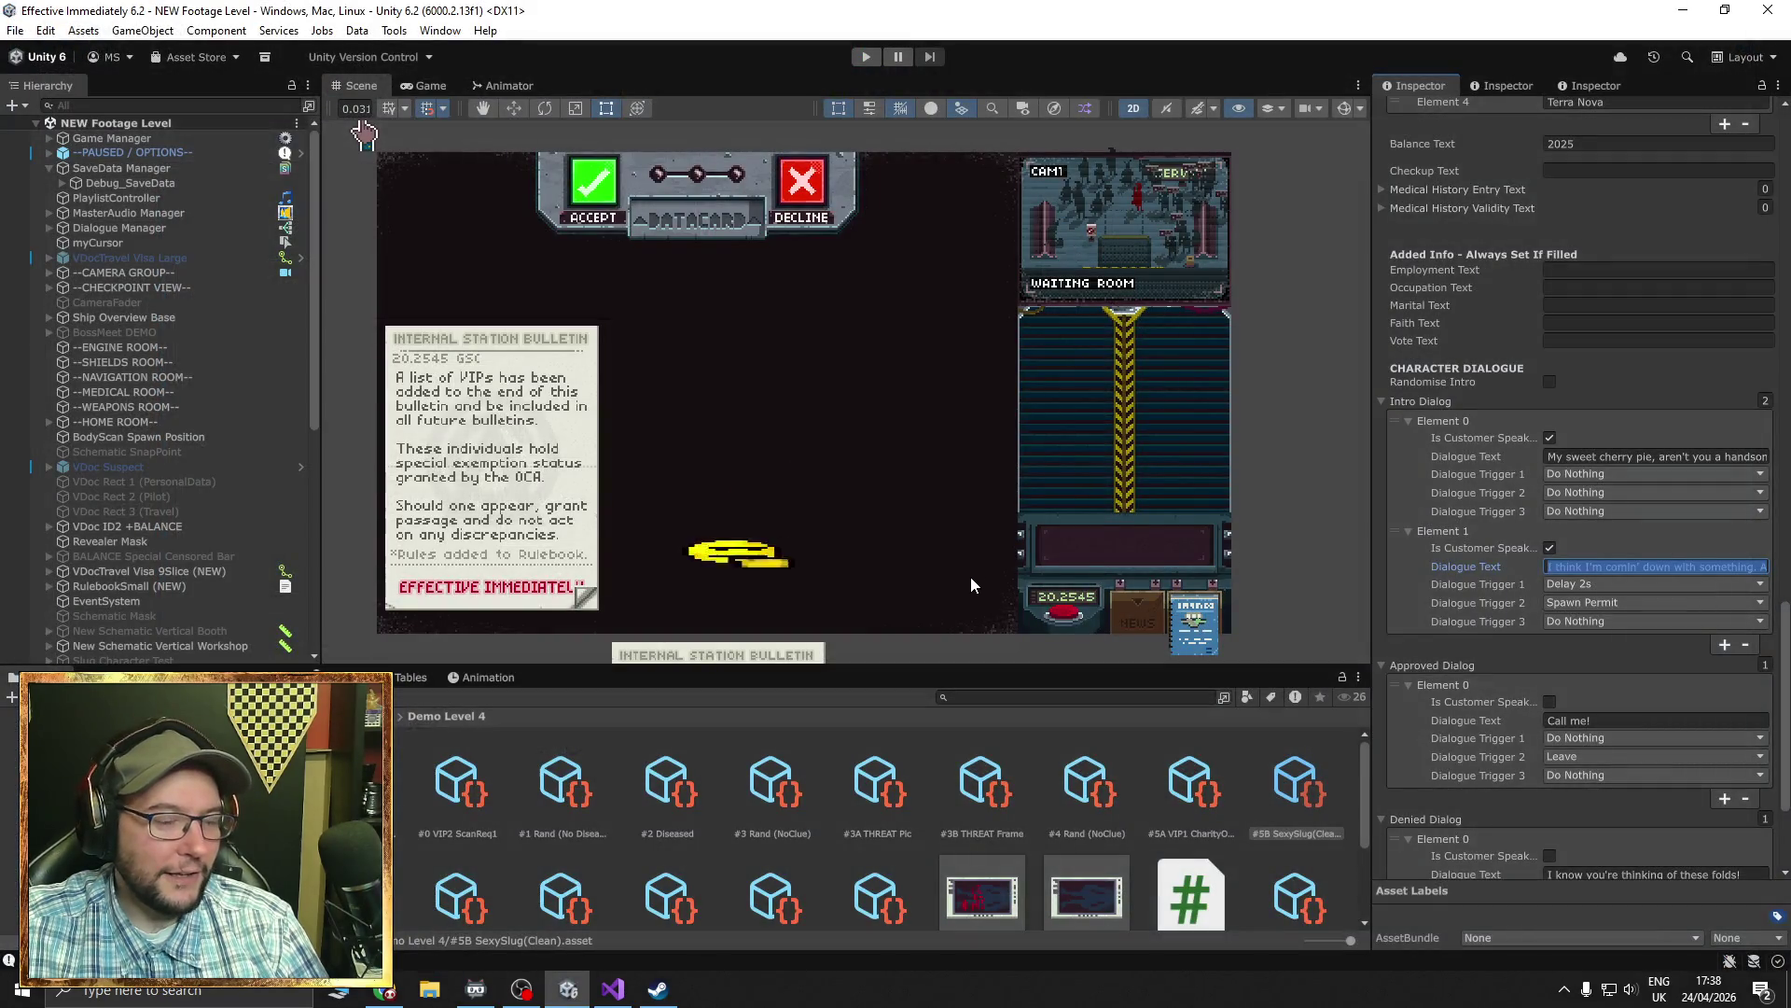
- Bring Visual Studio forward and browse SpeechJibberishController.cs
left_click(625, 1001)
scroll(200, 513, "up", 2)
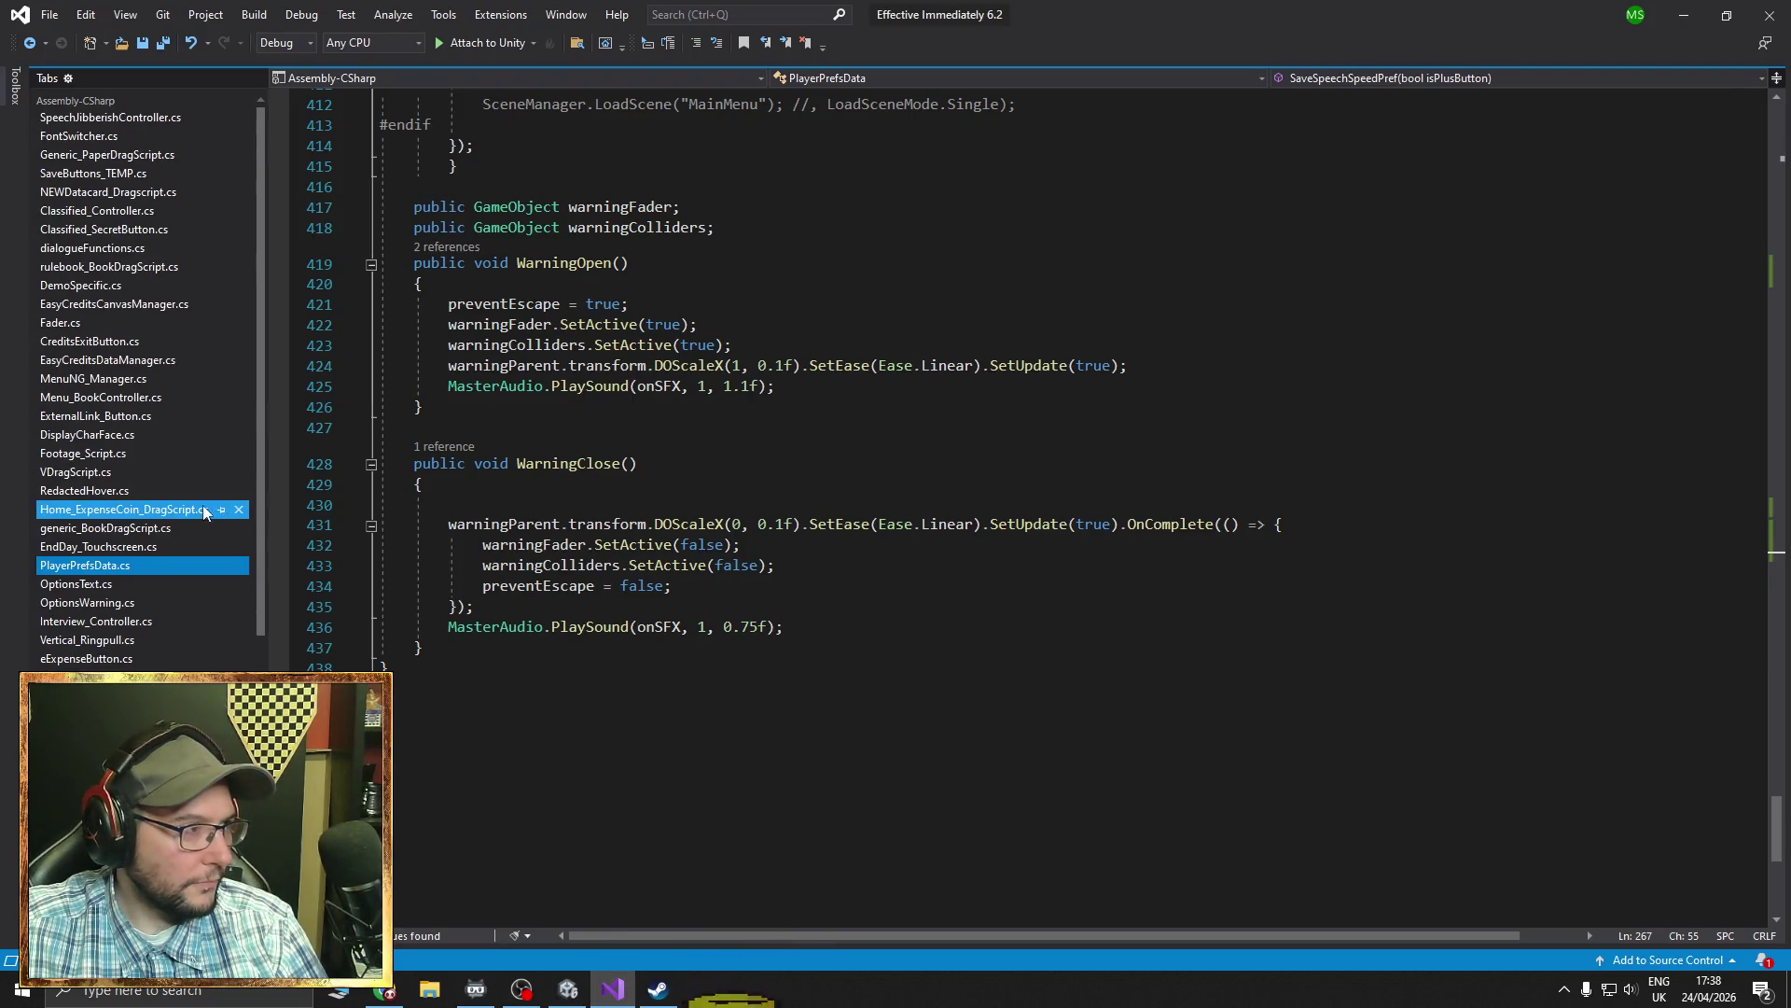
left_click(121, 116)
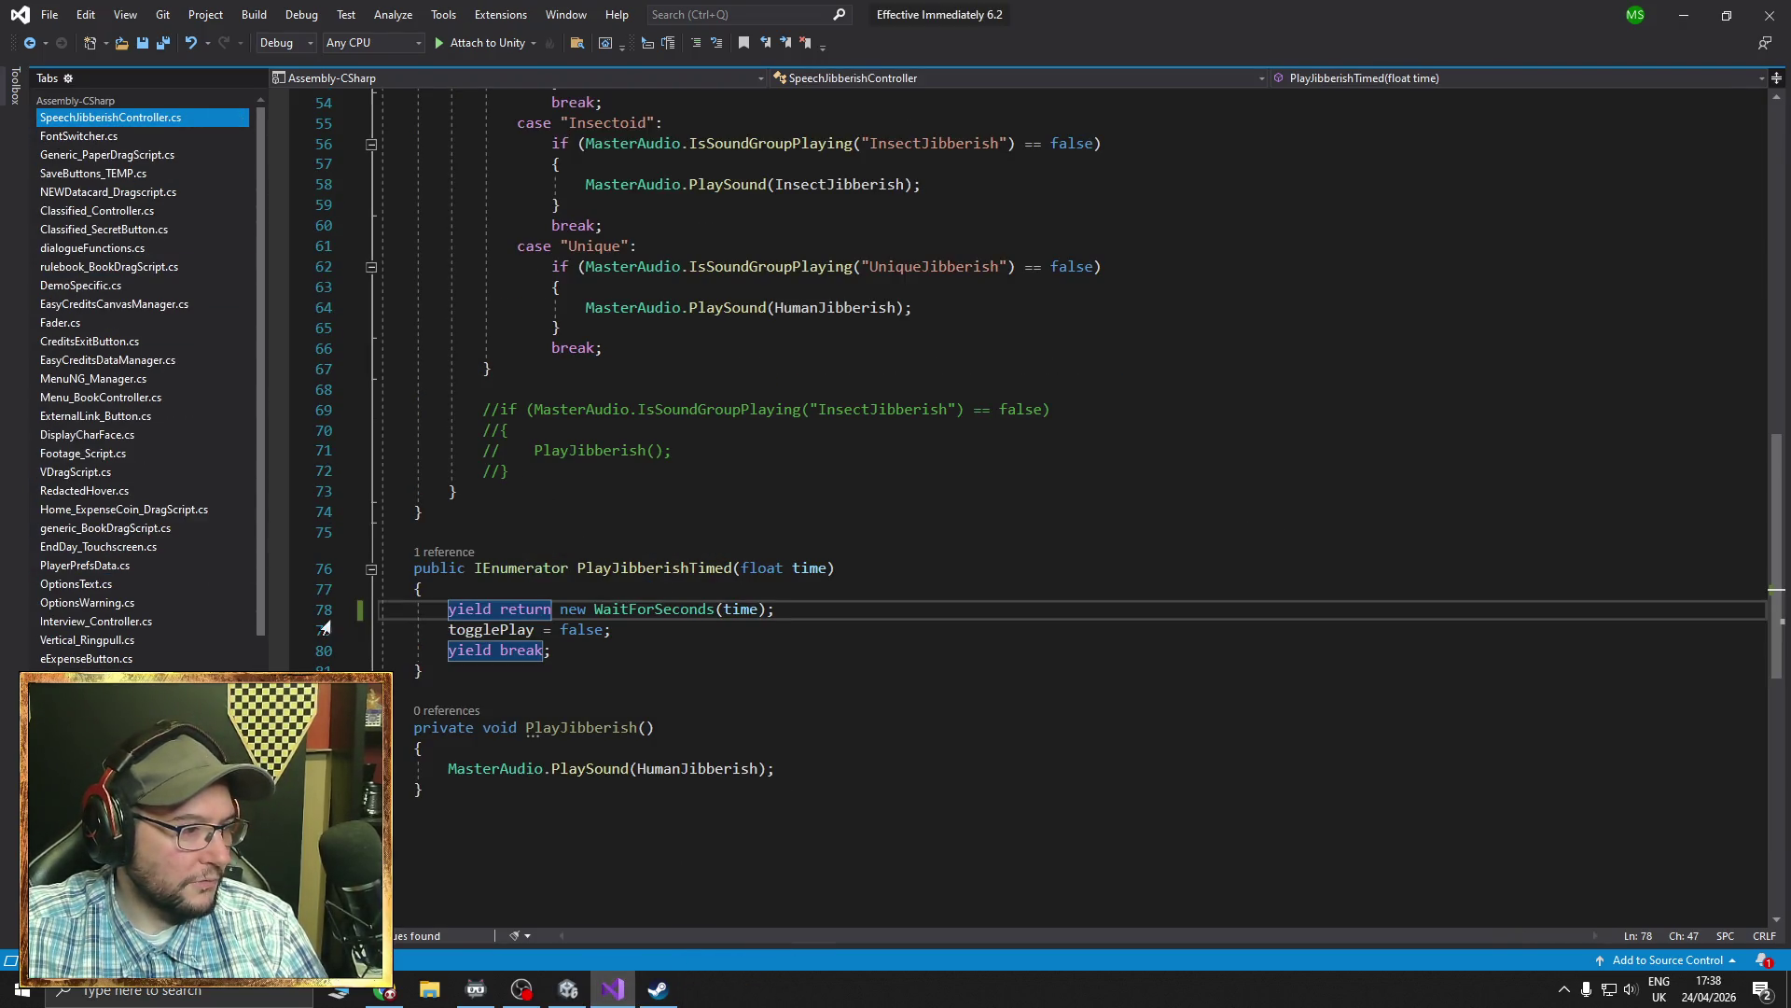
scroll(140, 644, "down", 2)
scroll(140, 644, "down", 7)
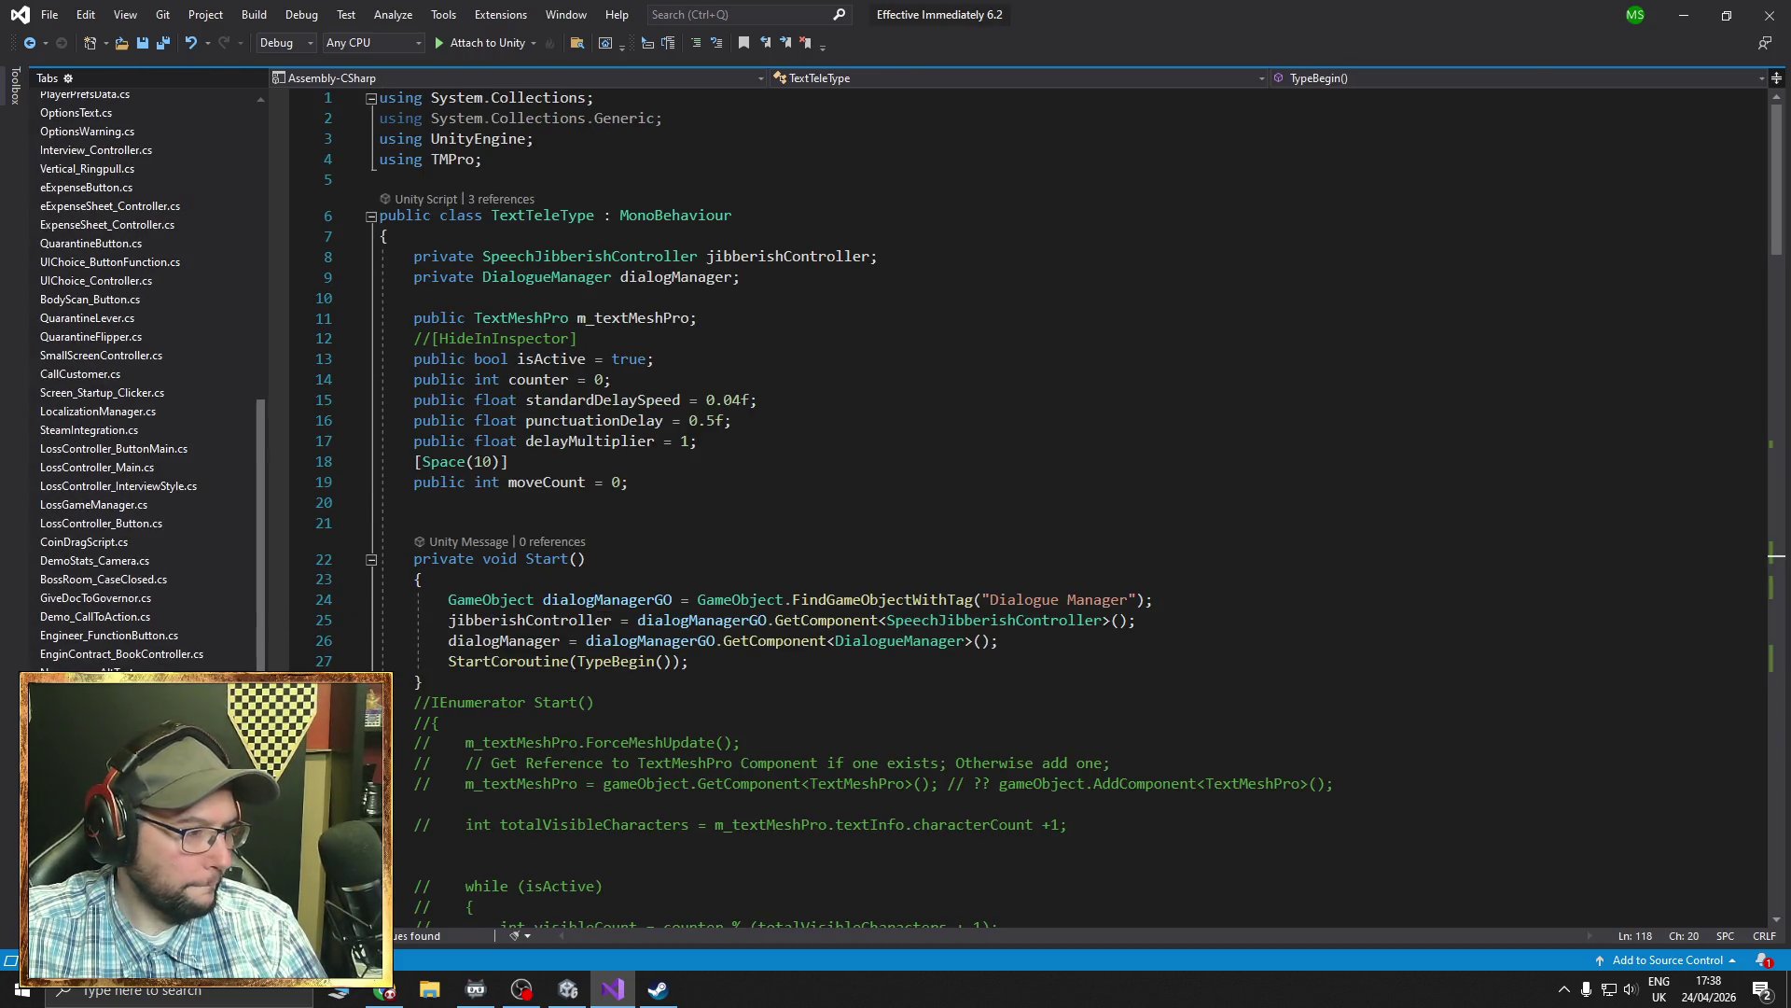
- In DialogueManager, inspect the speechSpeedFromData == 0 check and the 0.025 multiplier on line 352
key("ctrl+Tab")
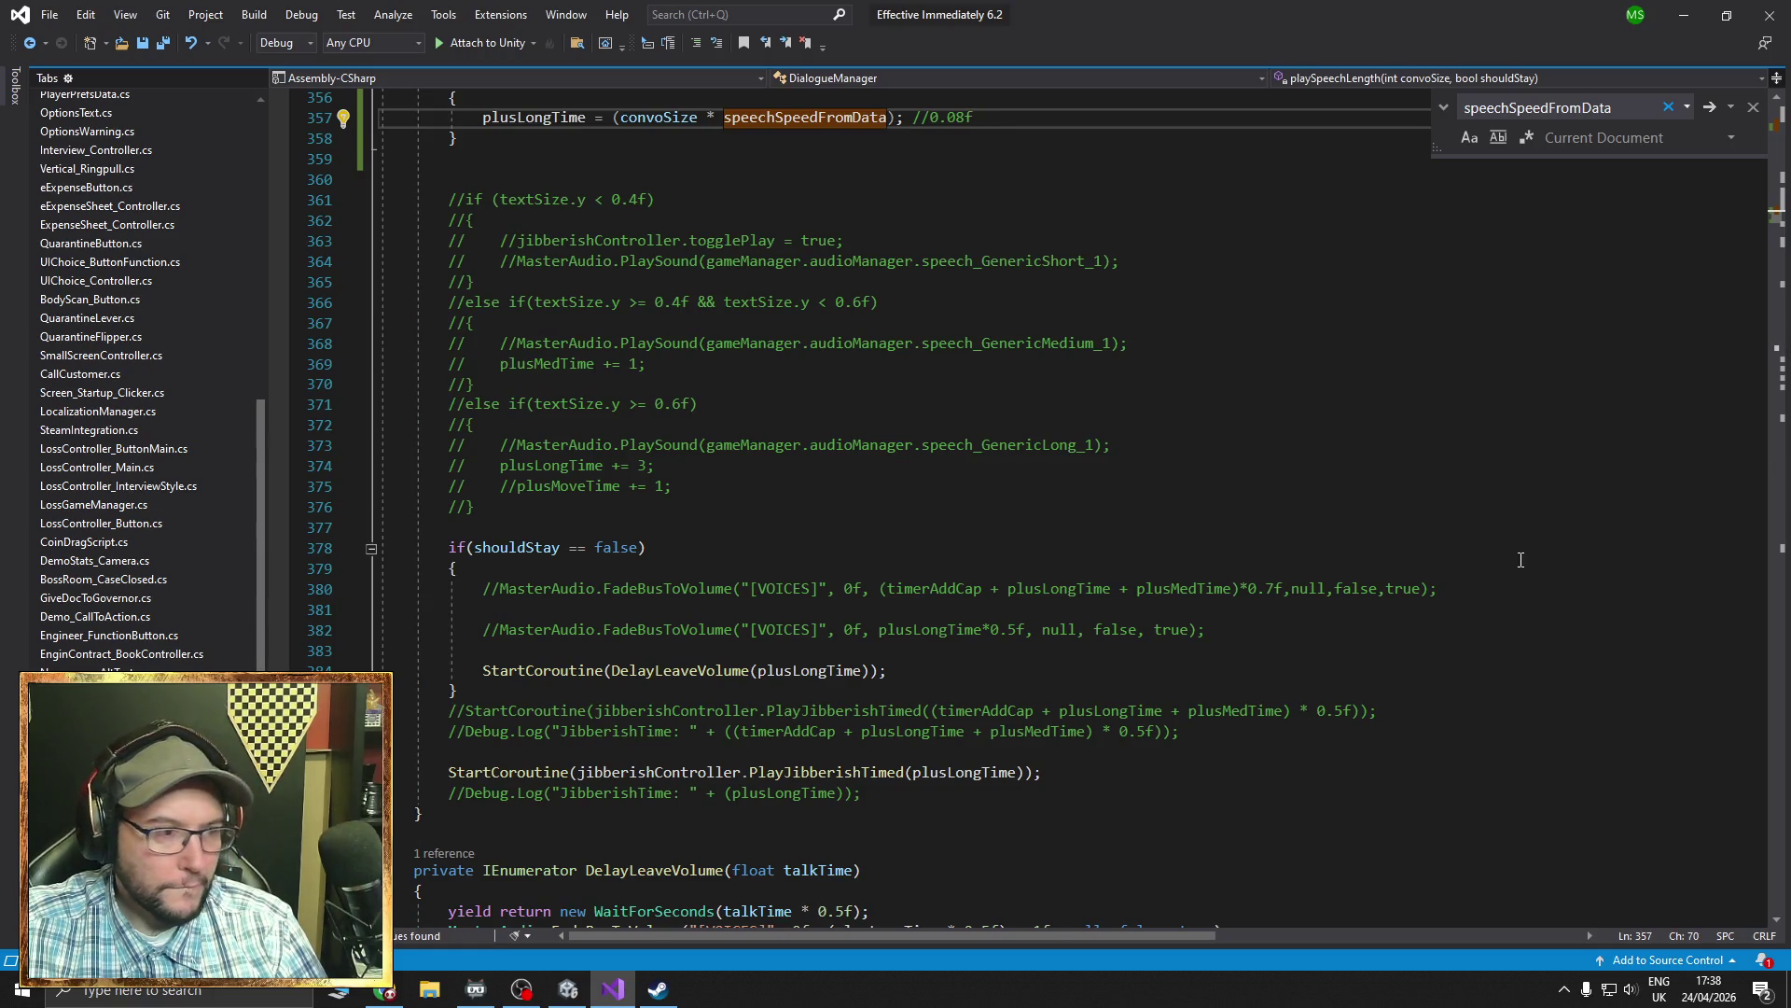
scroll(1486, 565, "down", 2)
scroll(1244, 566, "up", 11)
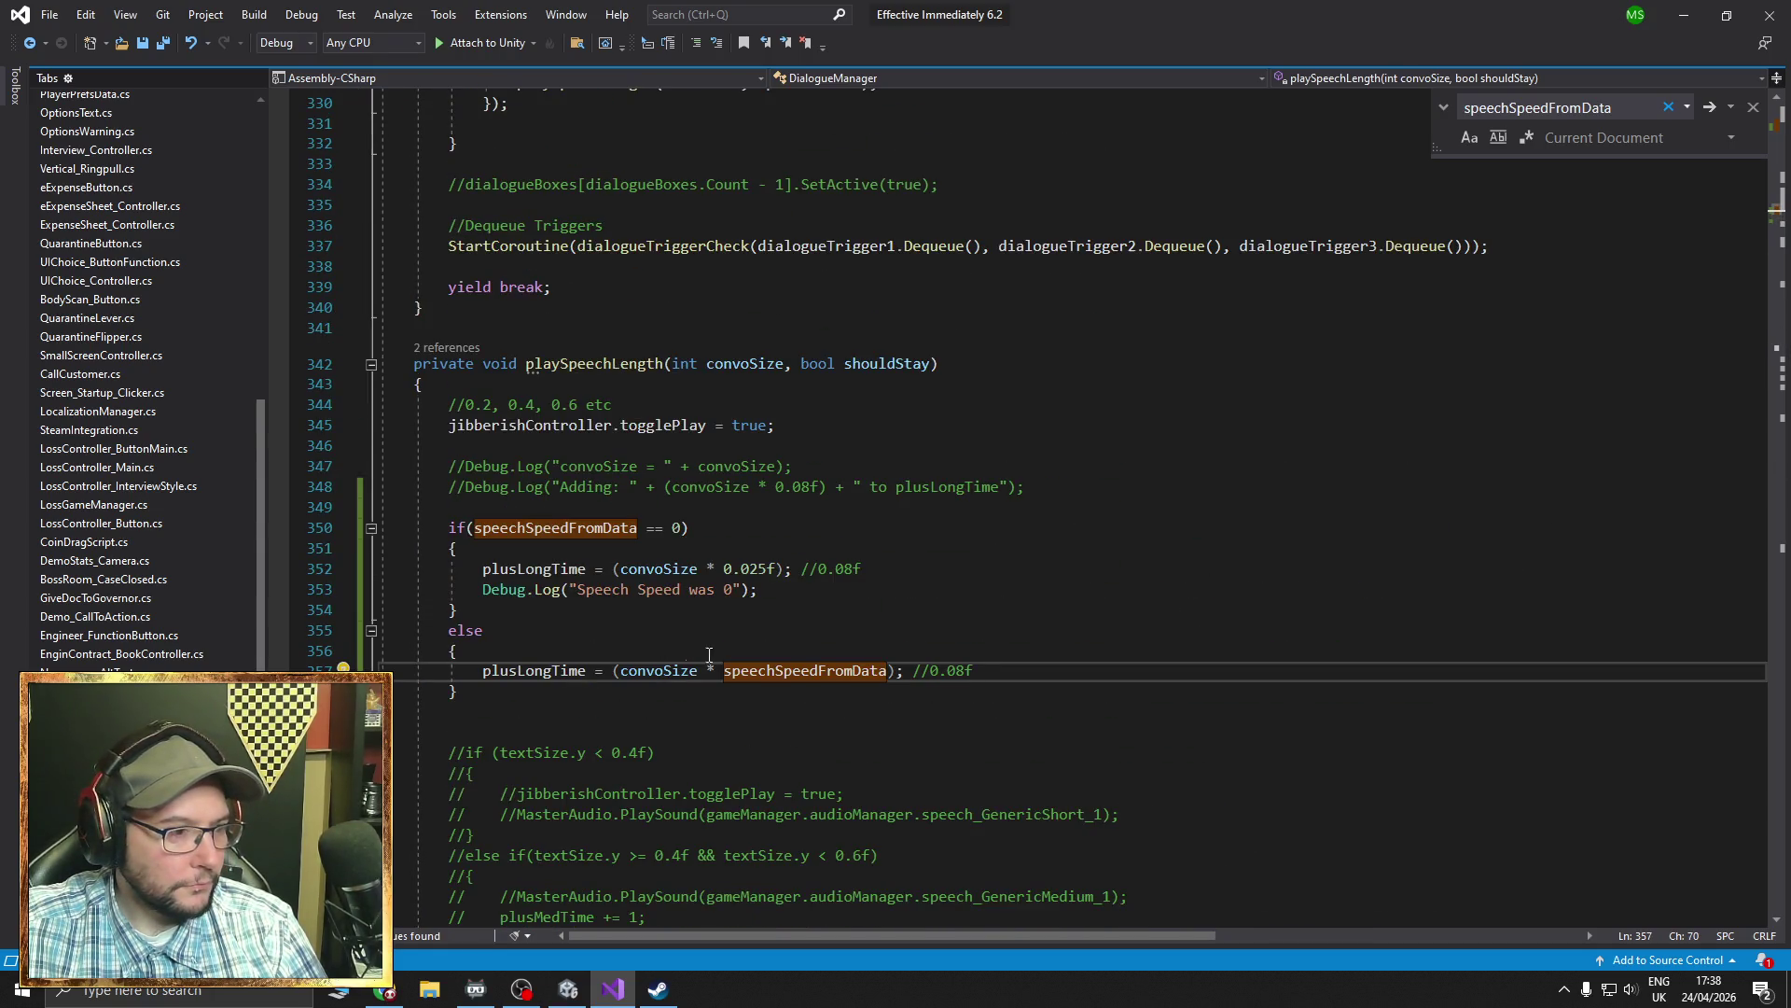
left_click(872, 567)
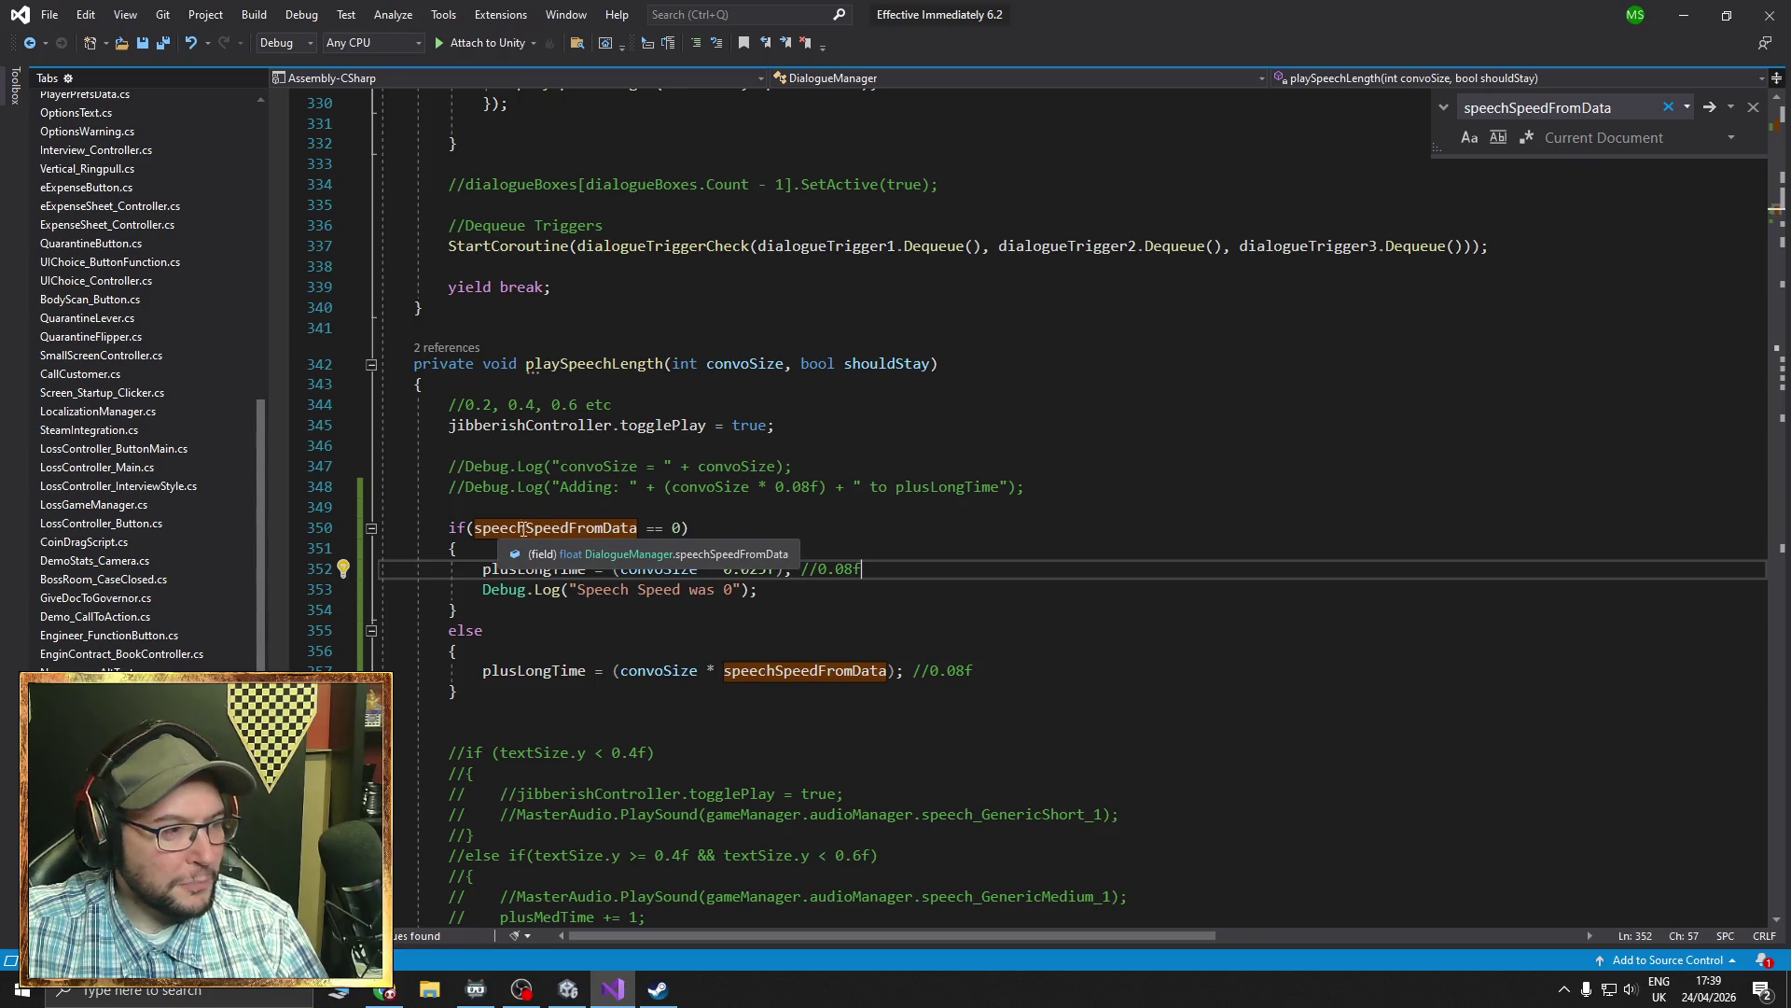
left_click(676, 531)
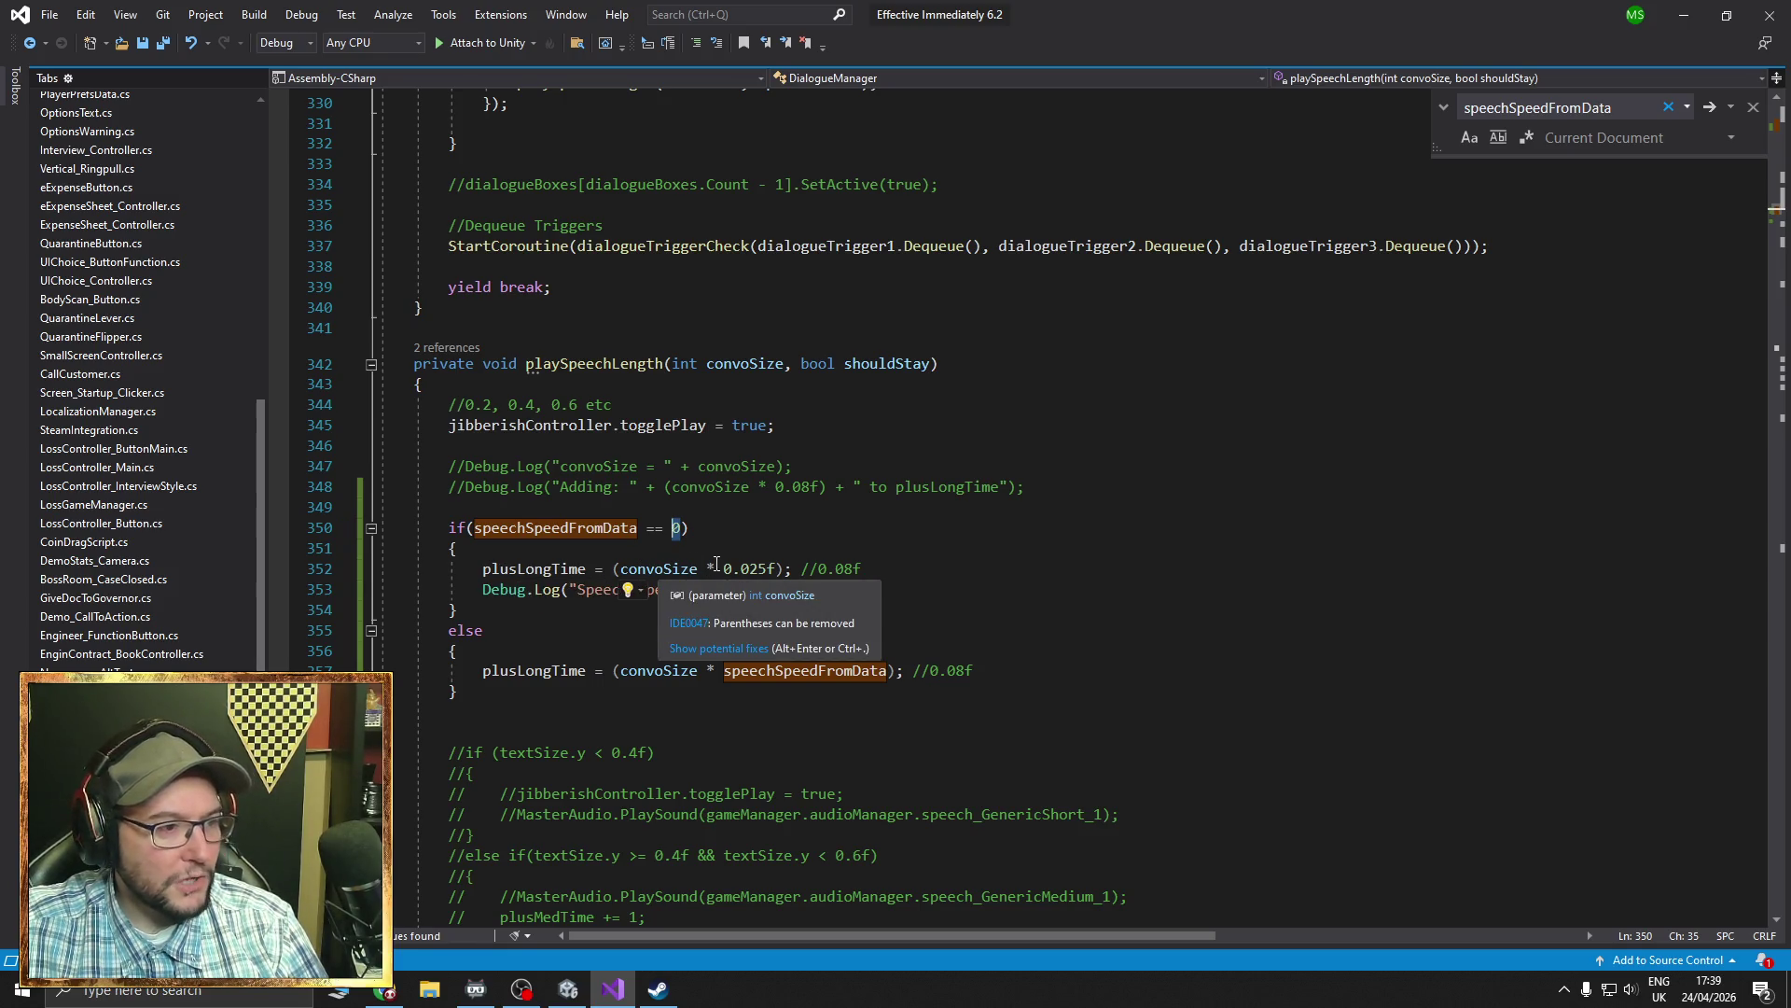
left_click_drag(724, 569, 767, 569)
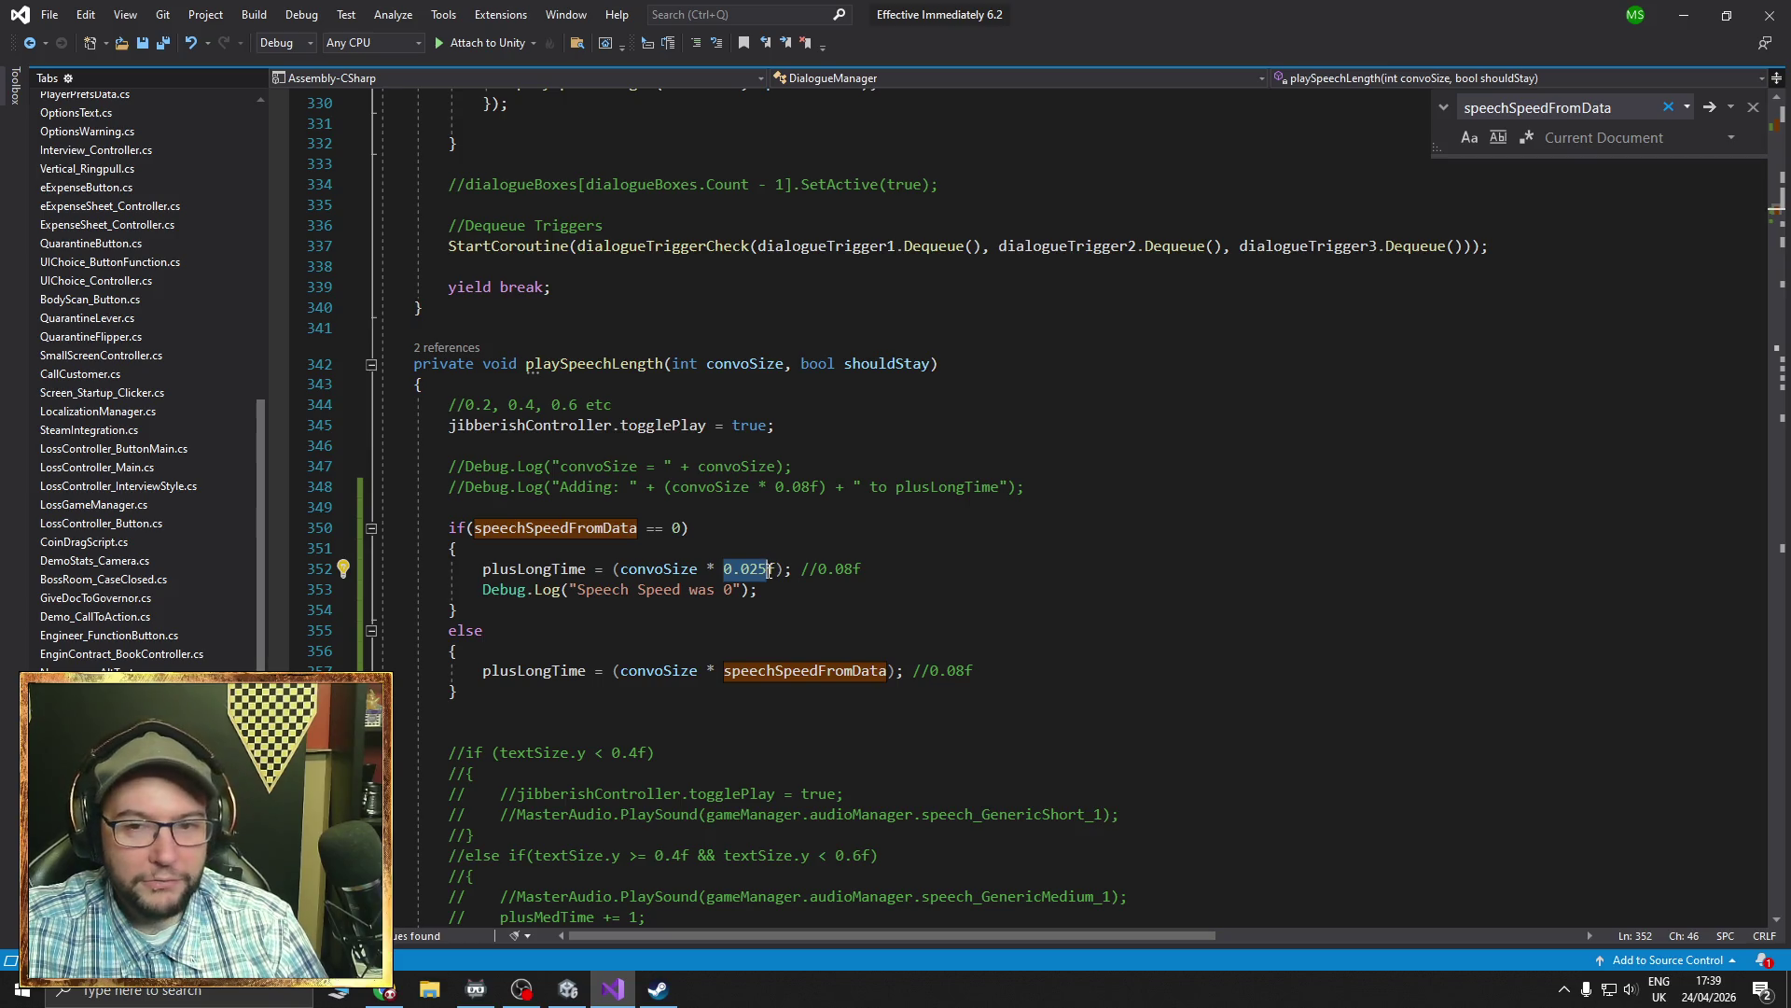
left_click_drag(1774, 217, 1784, 129)
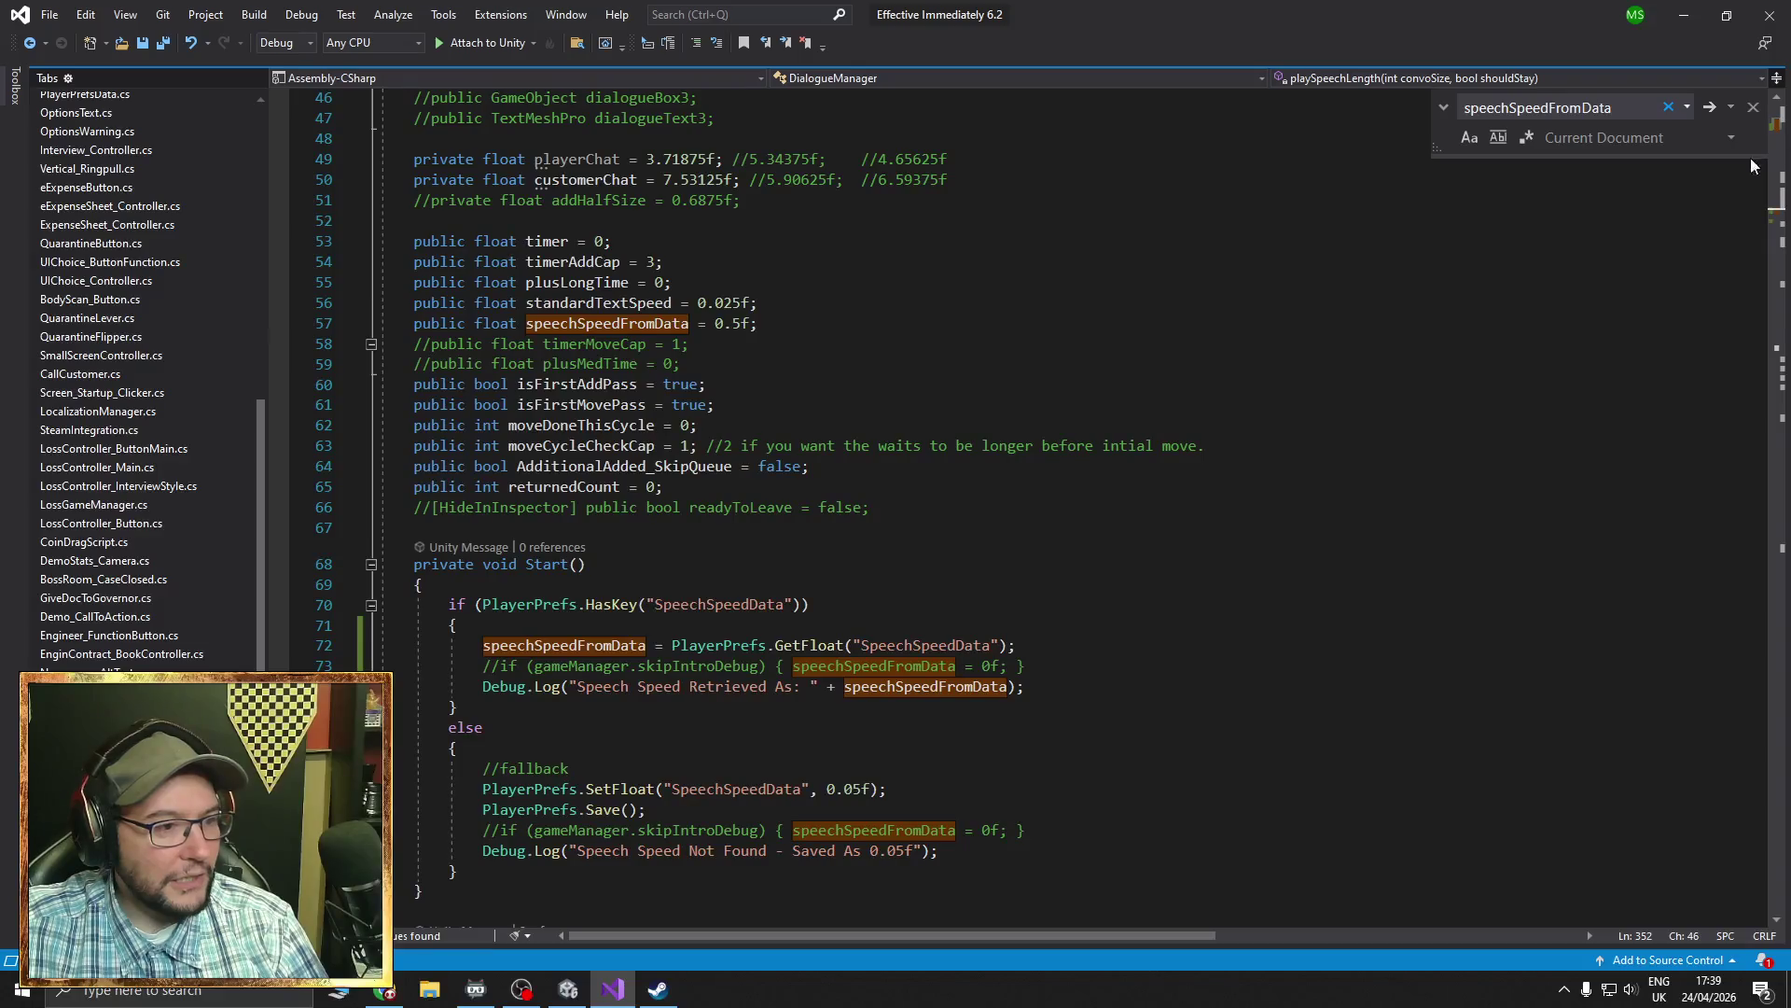
scroll(741, 609, "up", 2)
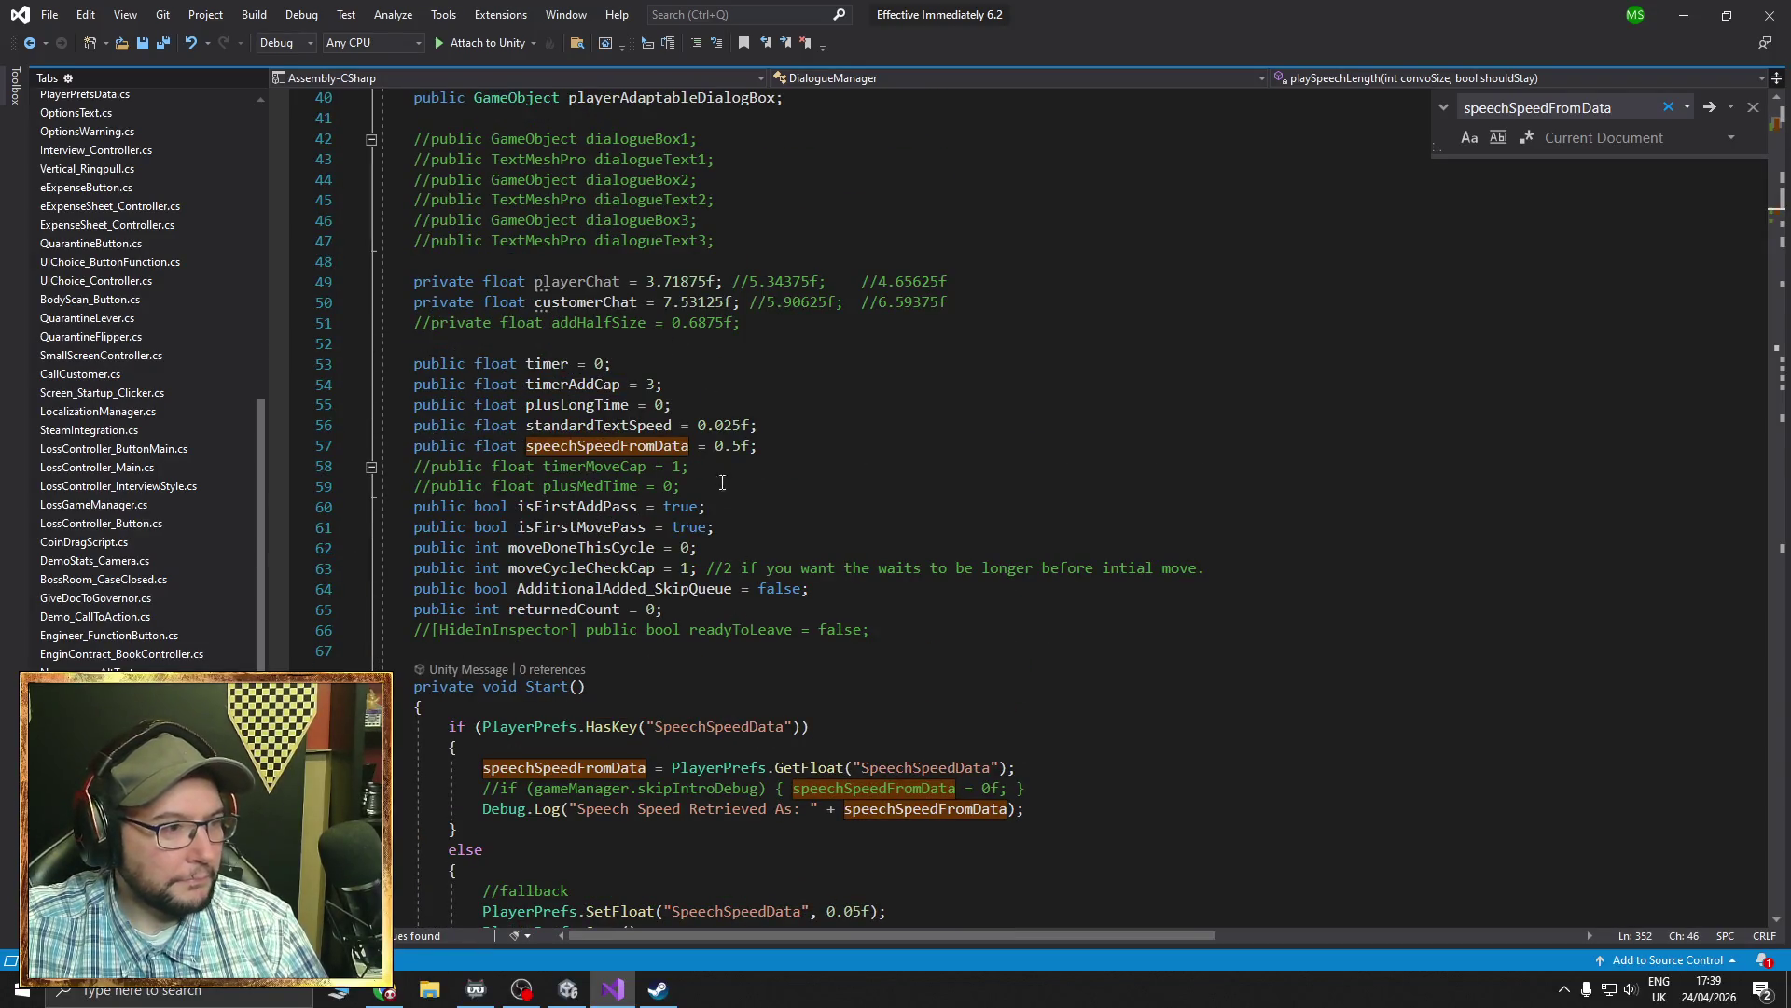
scroll(728, 438, "down", 5)
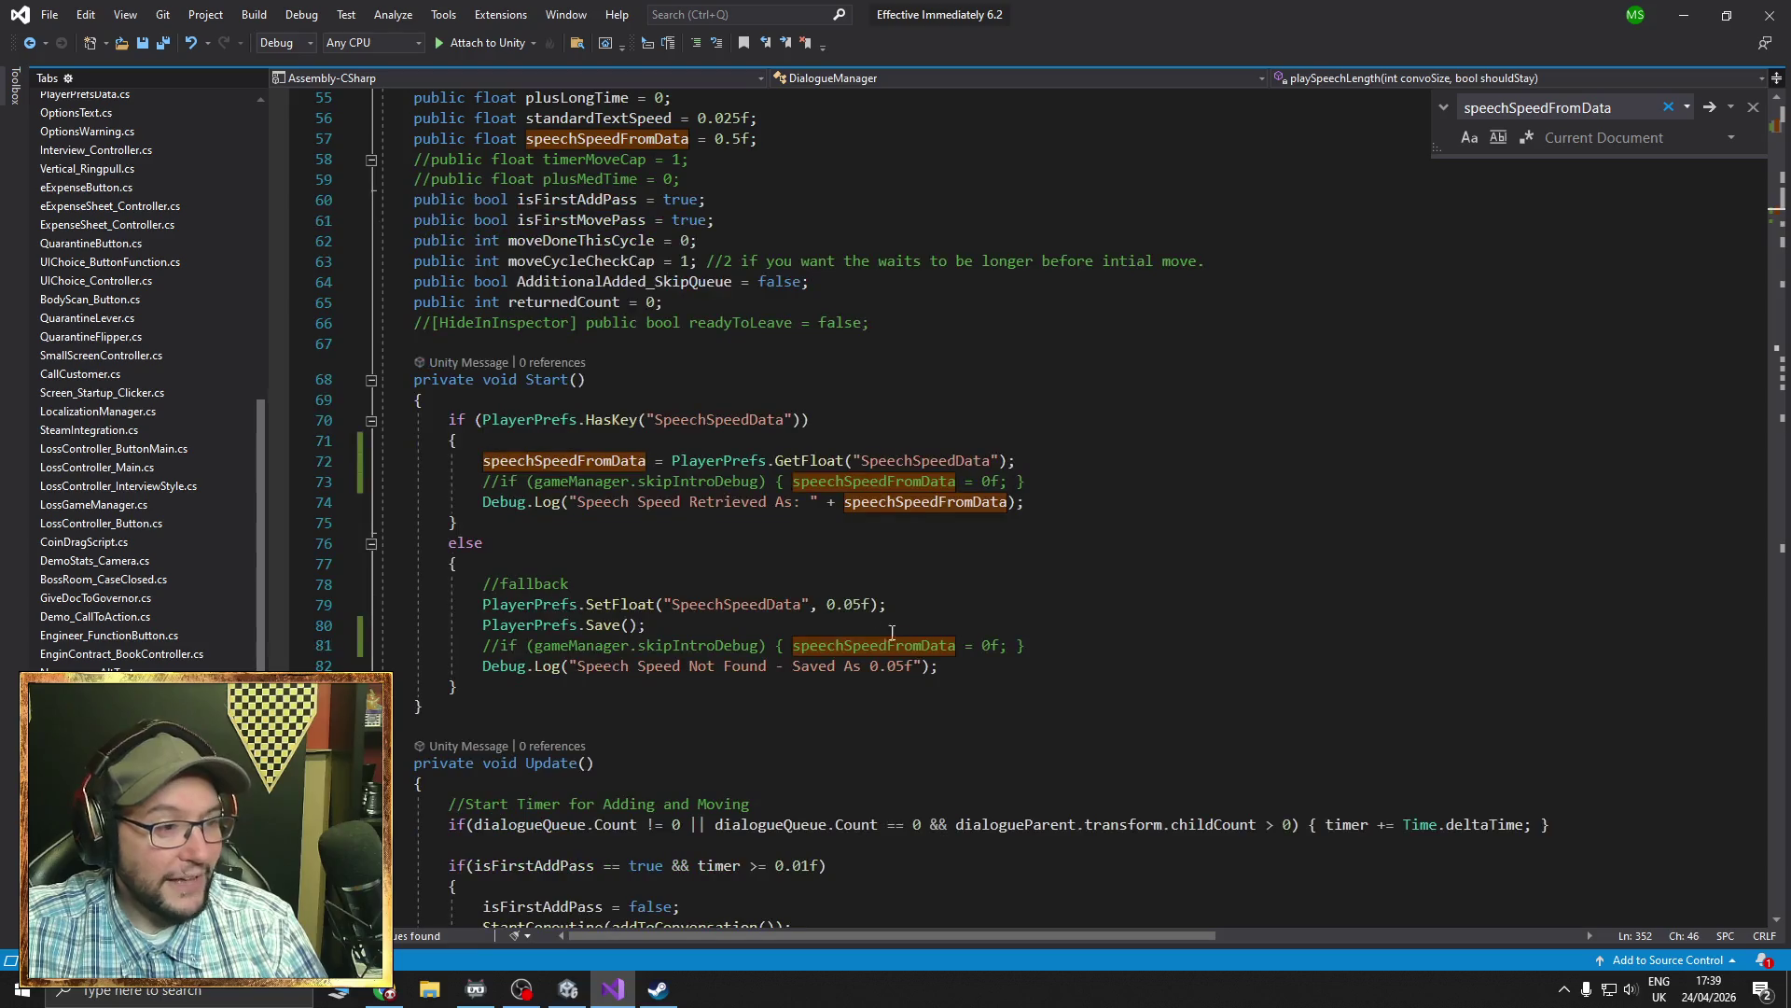
scroll(931, 663, "down", 20)
scroll(819, 500, "down", 20)
scroll(820, 500, "down", 20)
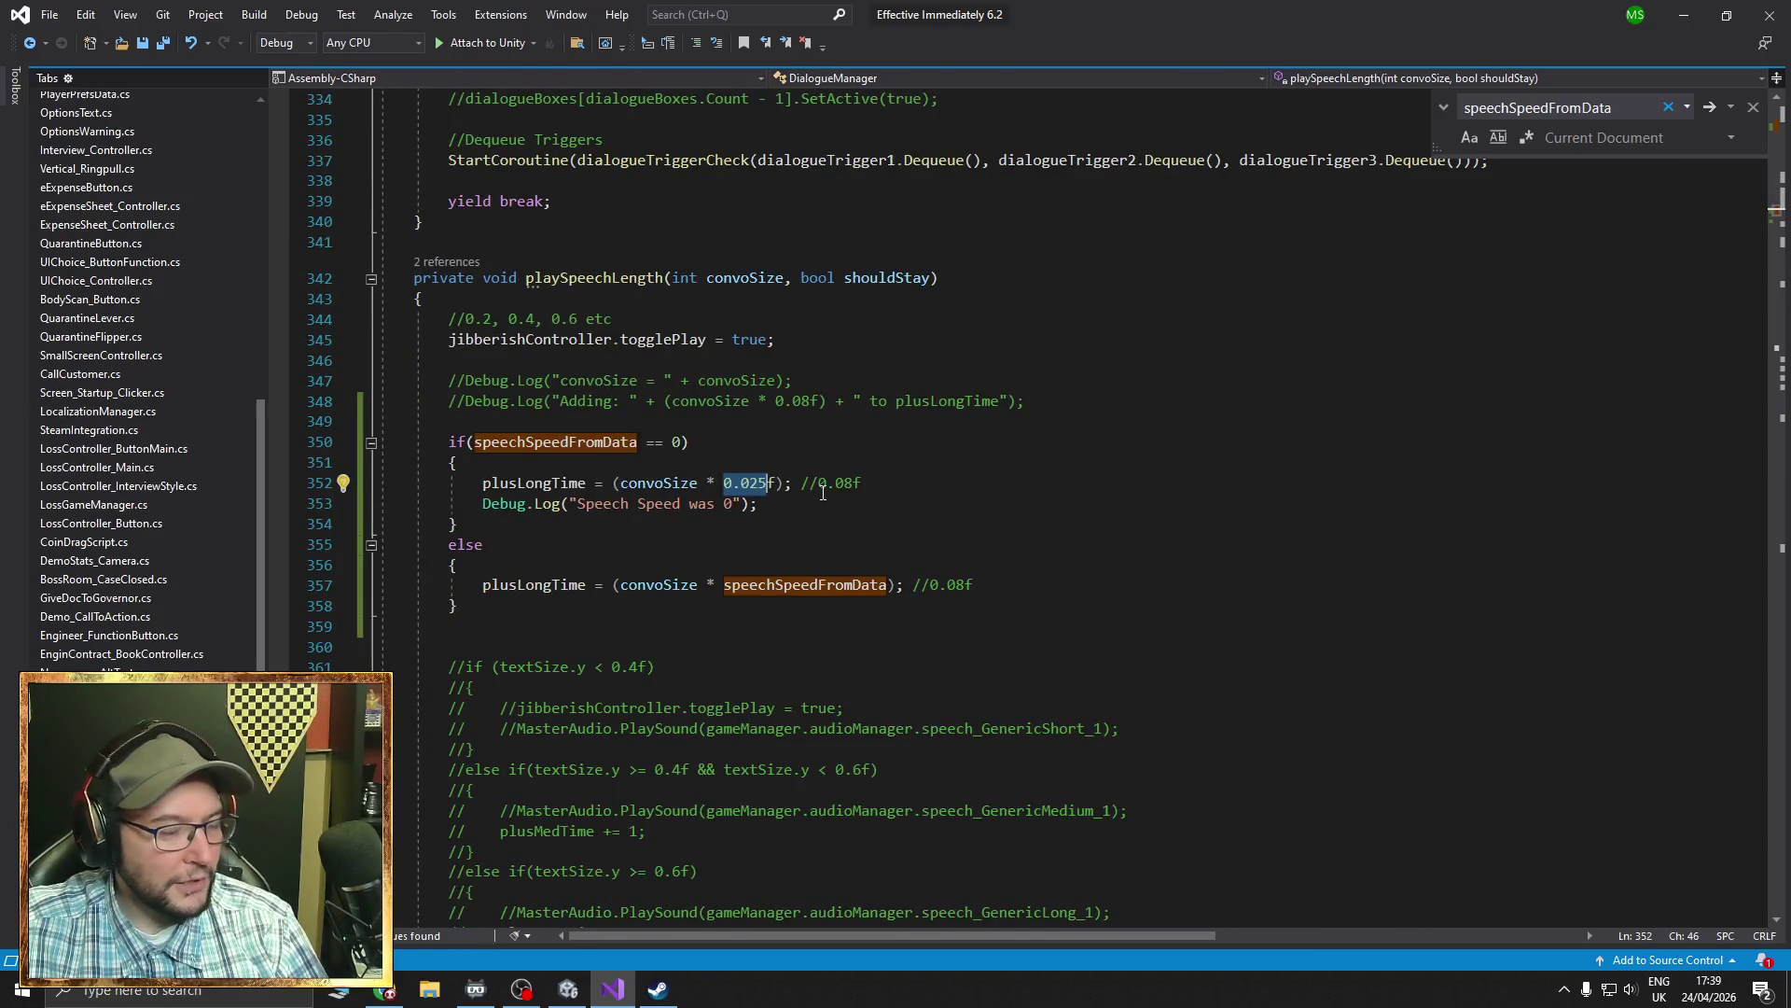
left_click(441, 442)
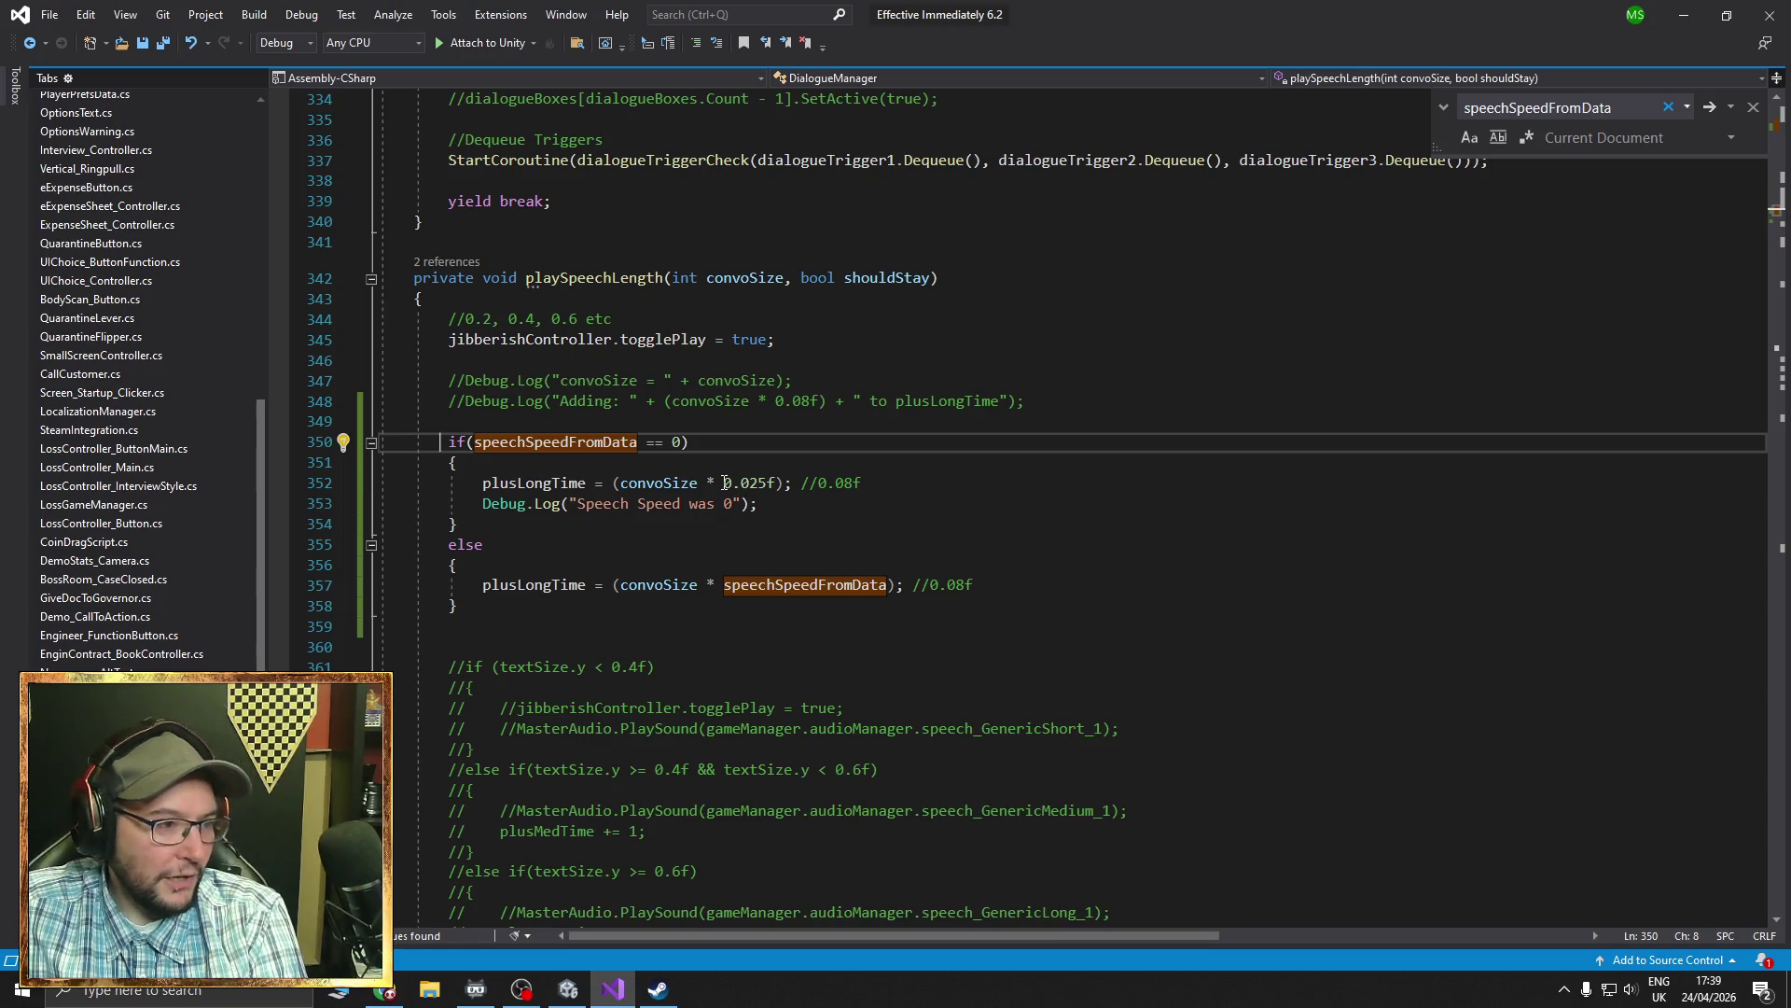
- Review speechSpeedFromData on line 357 and the 0.025f multiplier, then return to Unity
left_click_drag(724, 584, 888, 584)
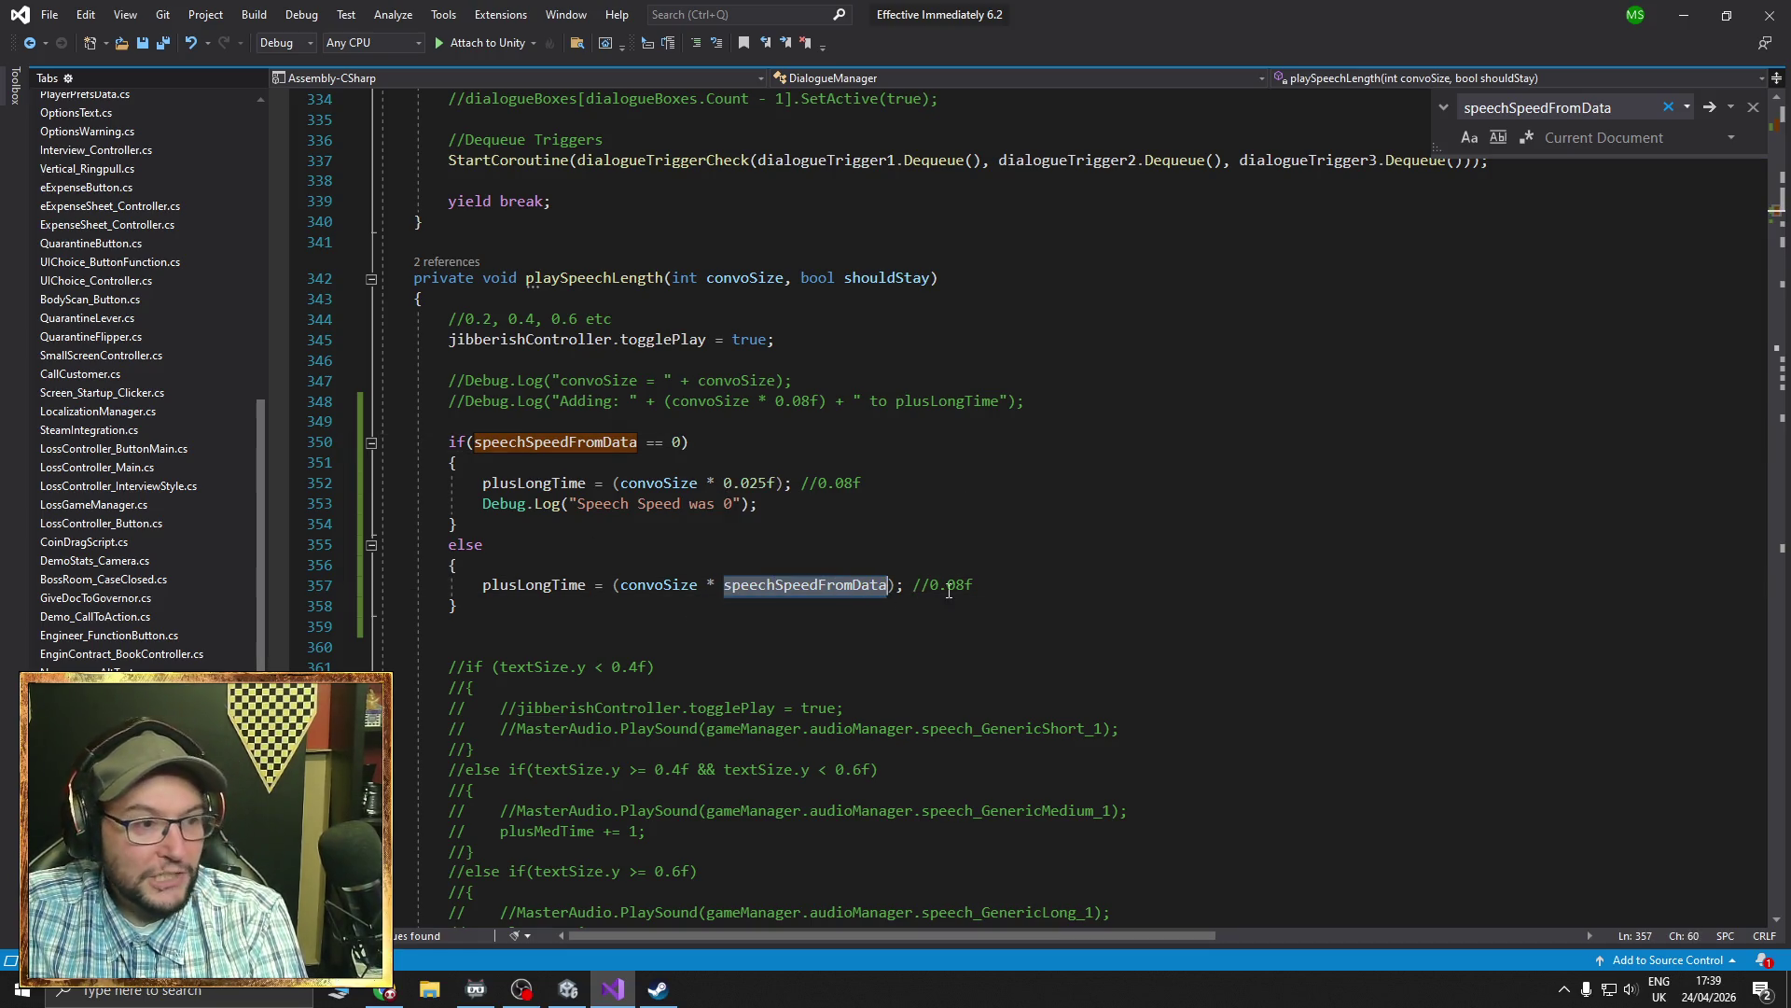
left_click(724, 485)
left_click_drag(724, 484, 776, 484)
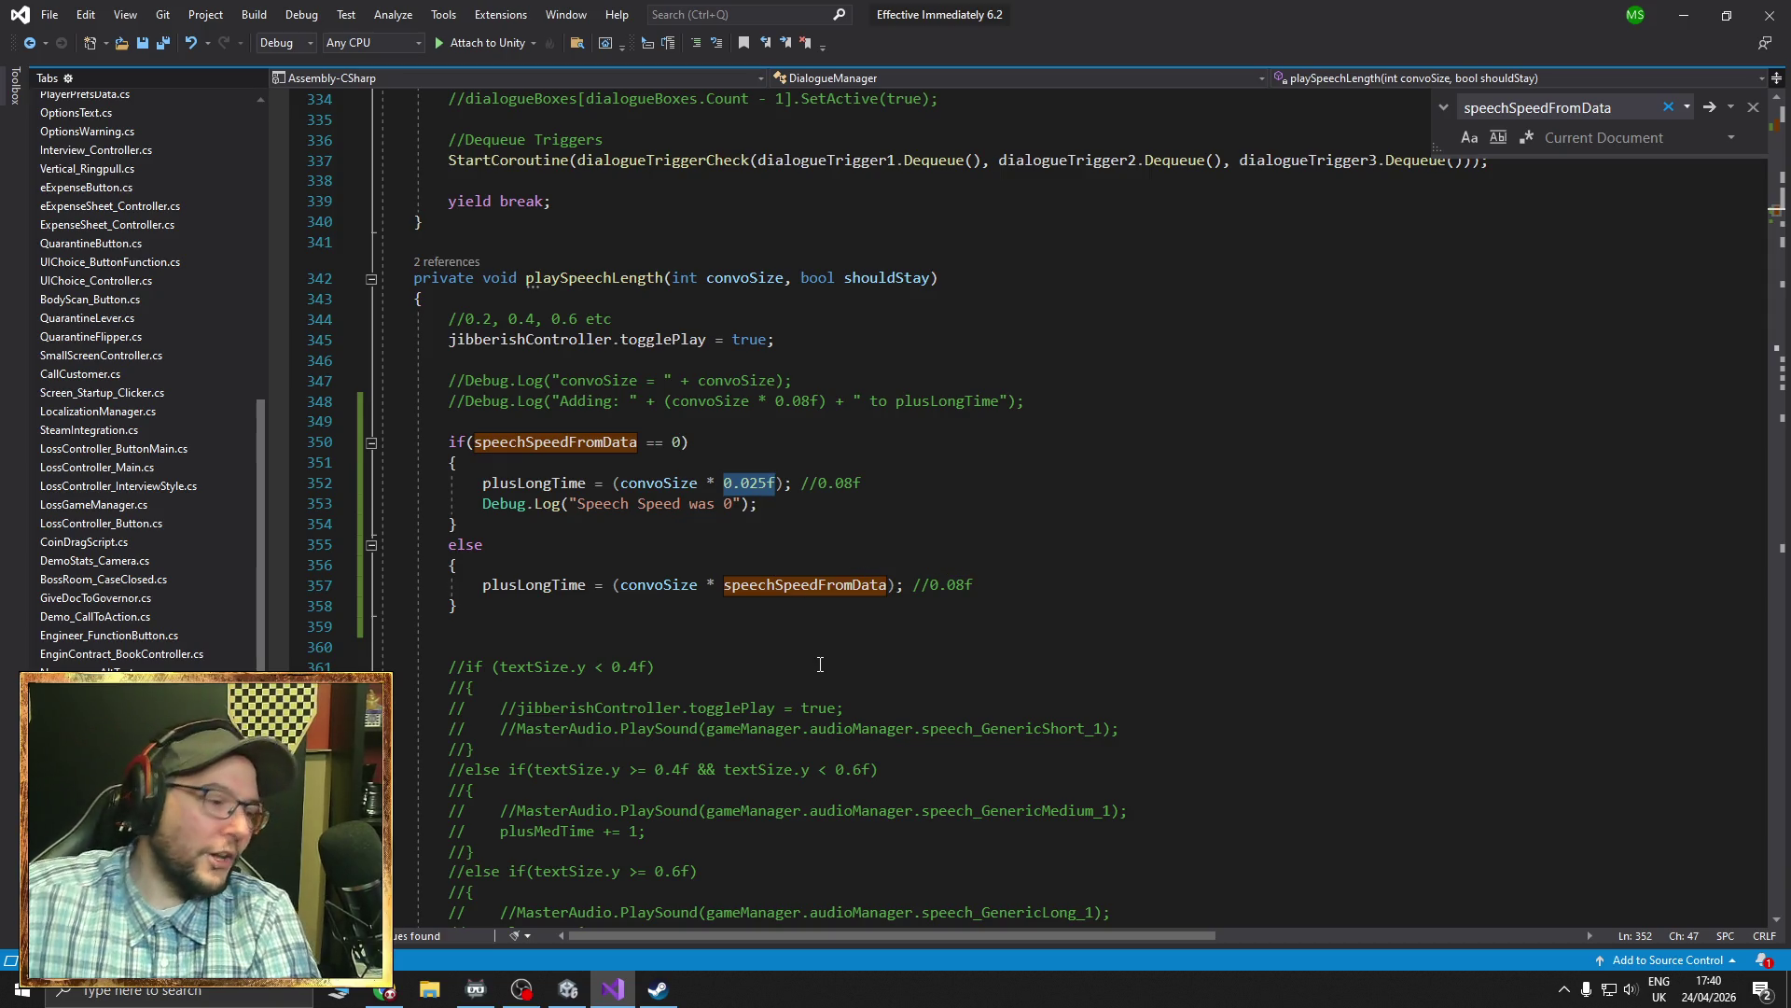
key("alt+Tab")
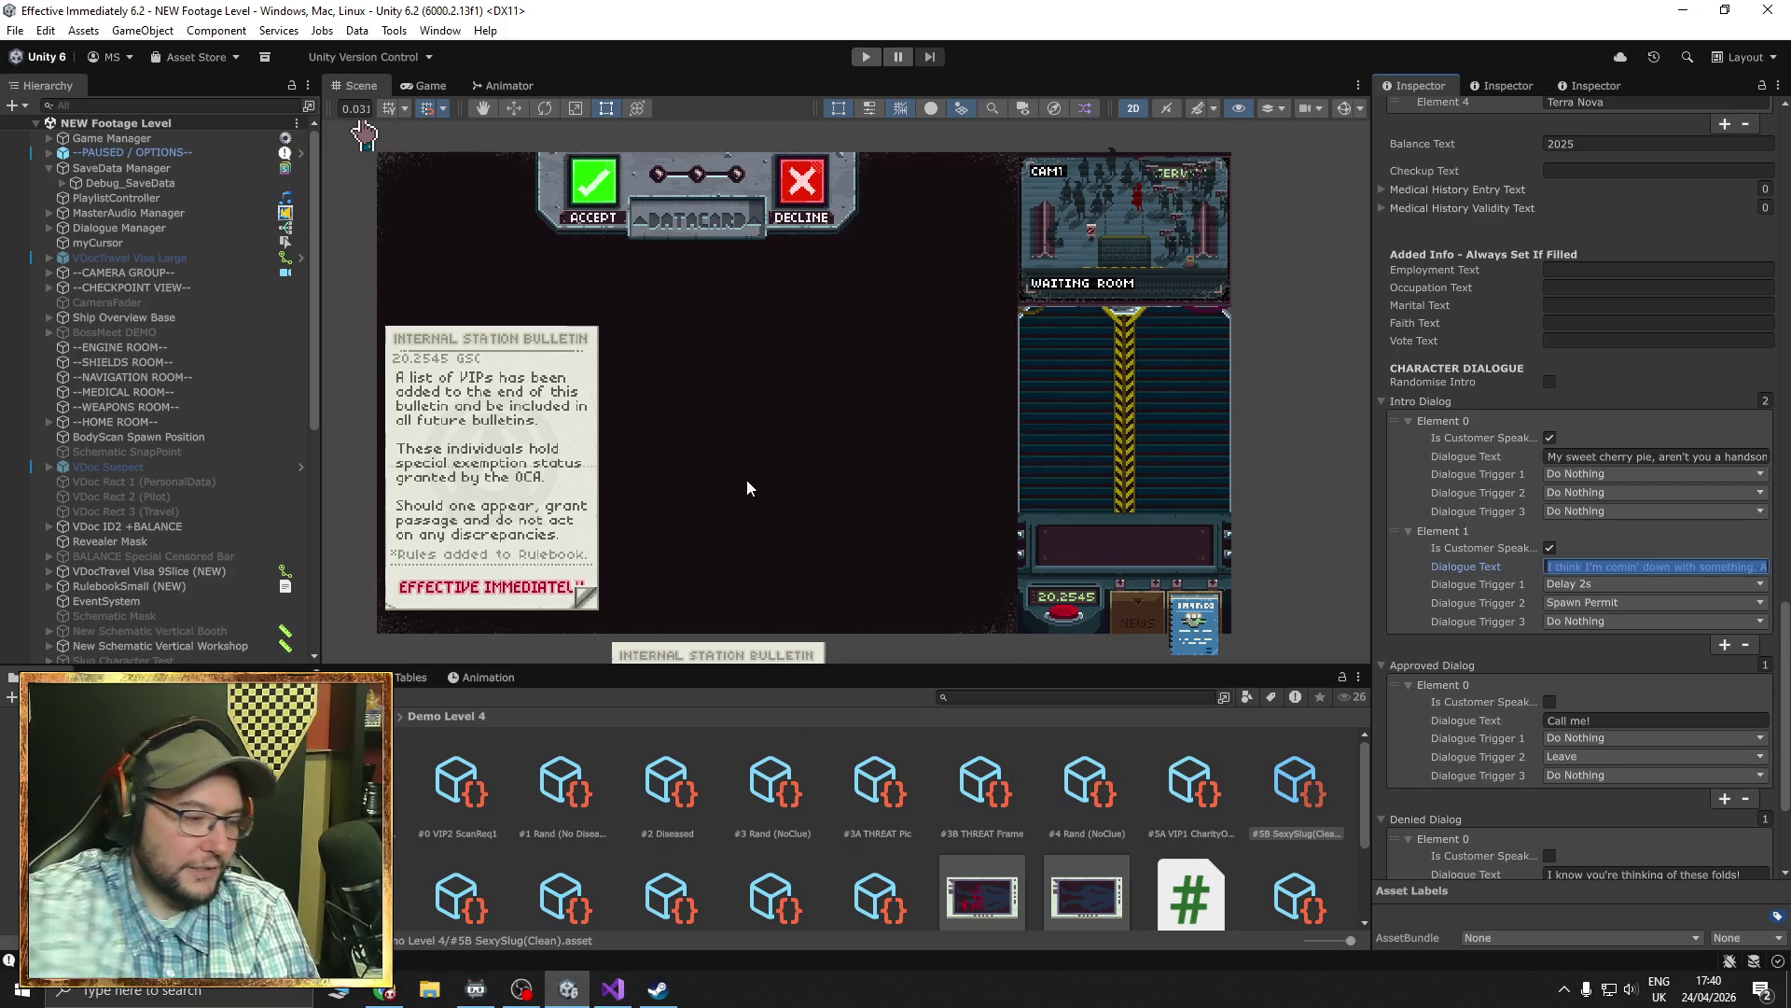
- Run the game in play mode, set the Game view to 1x scale, and open the pause menu
left_click(866, 56)
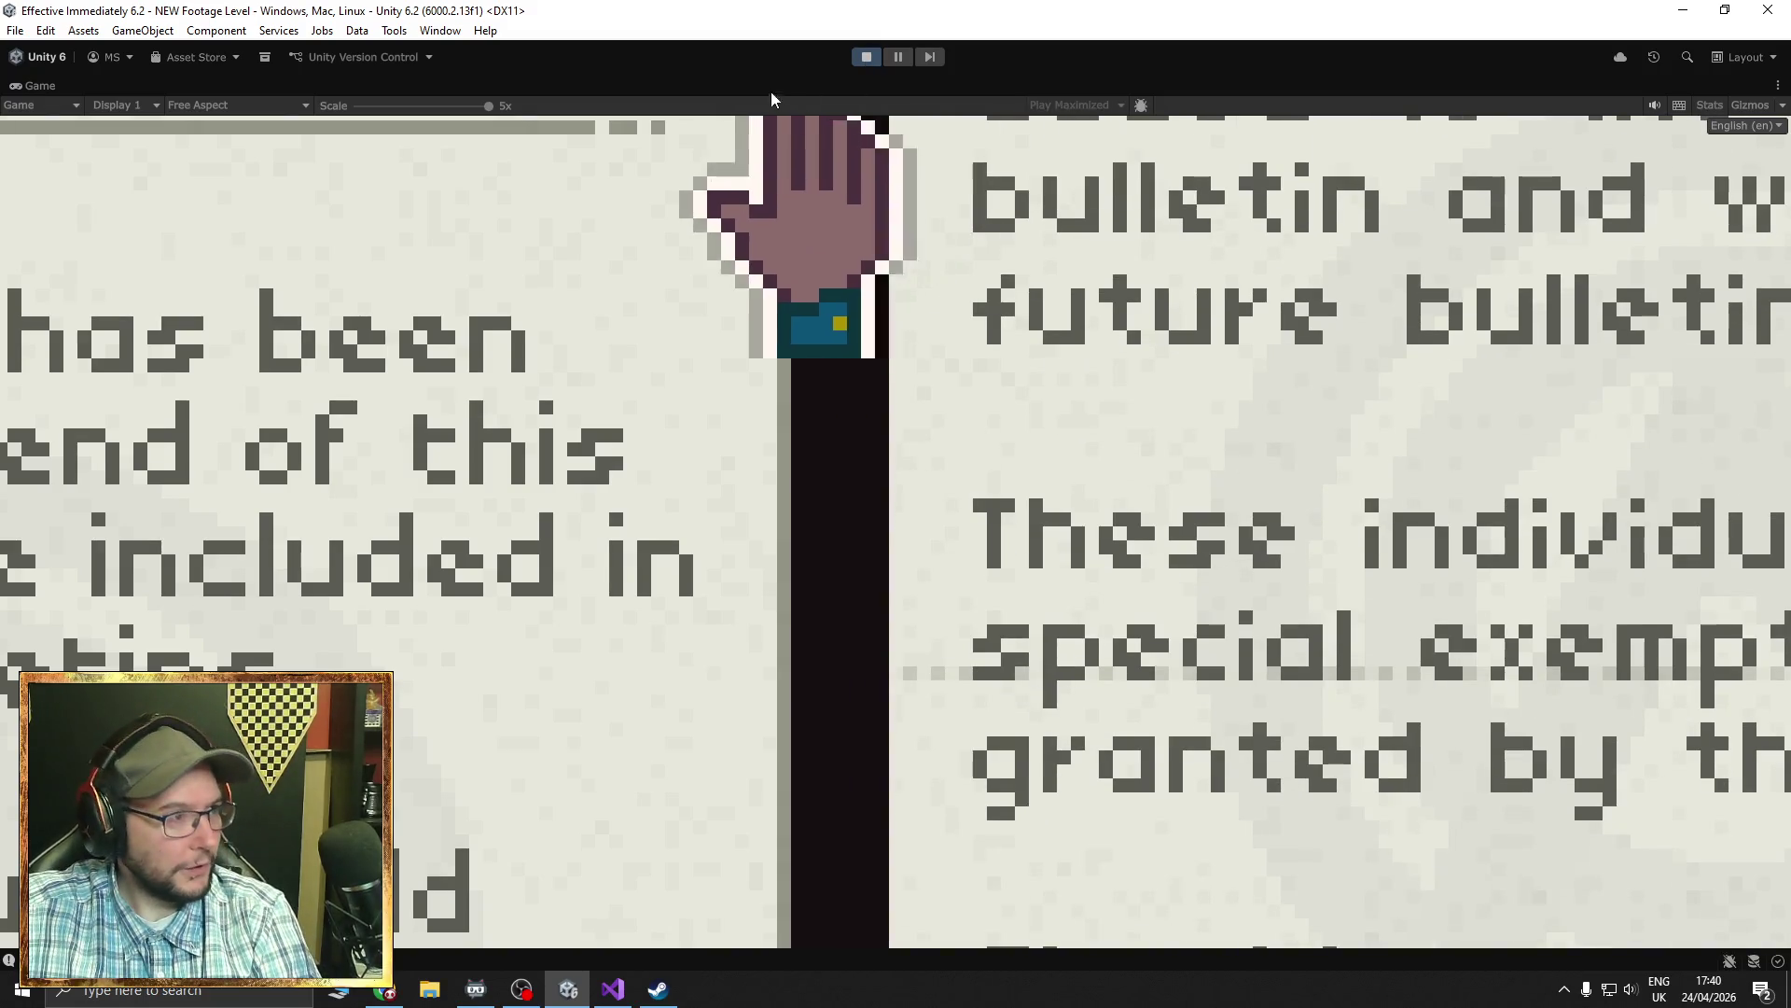
left_click_drag(488, 105, 357, 106)
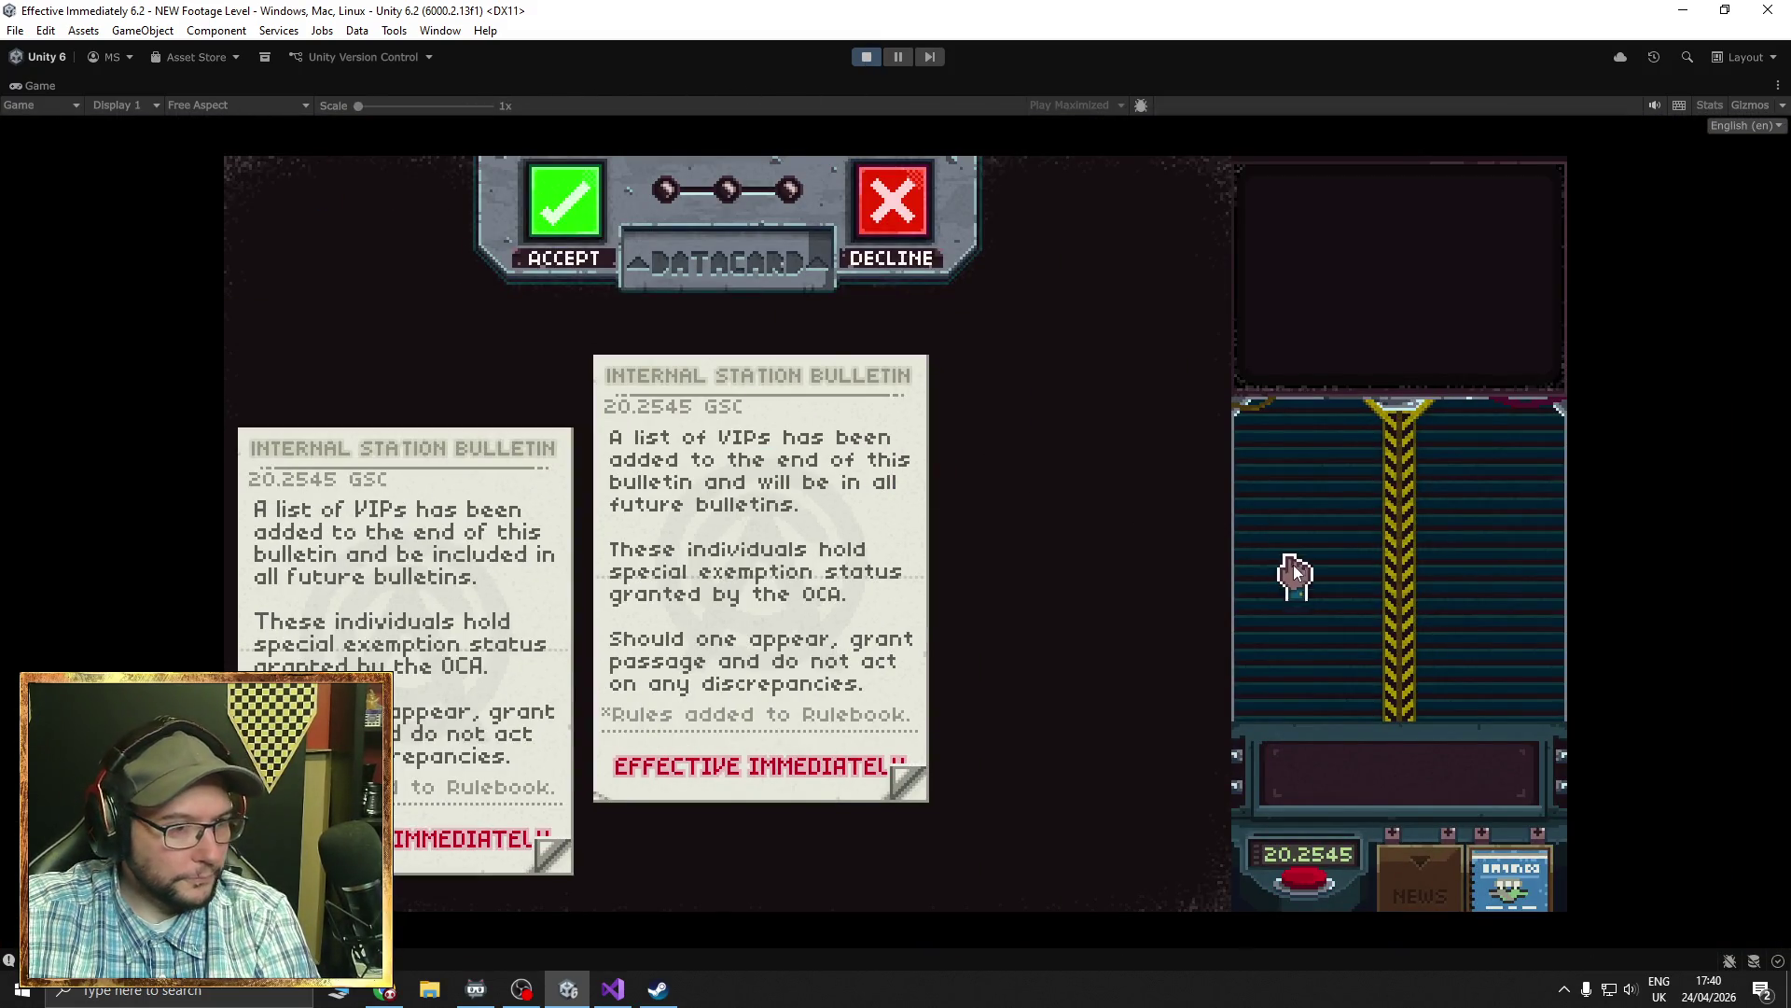
key("Escape")
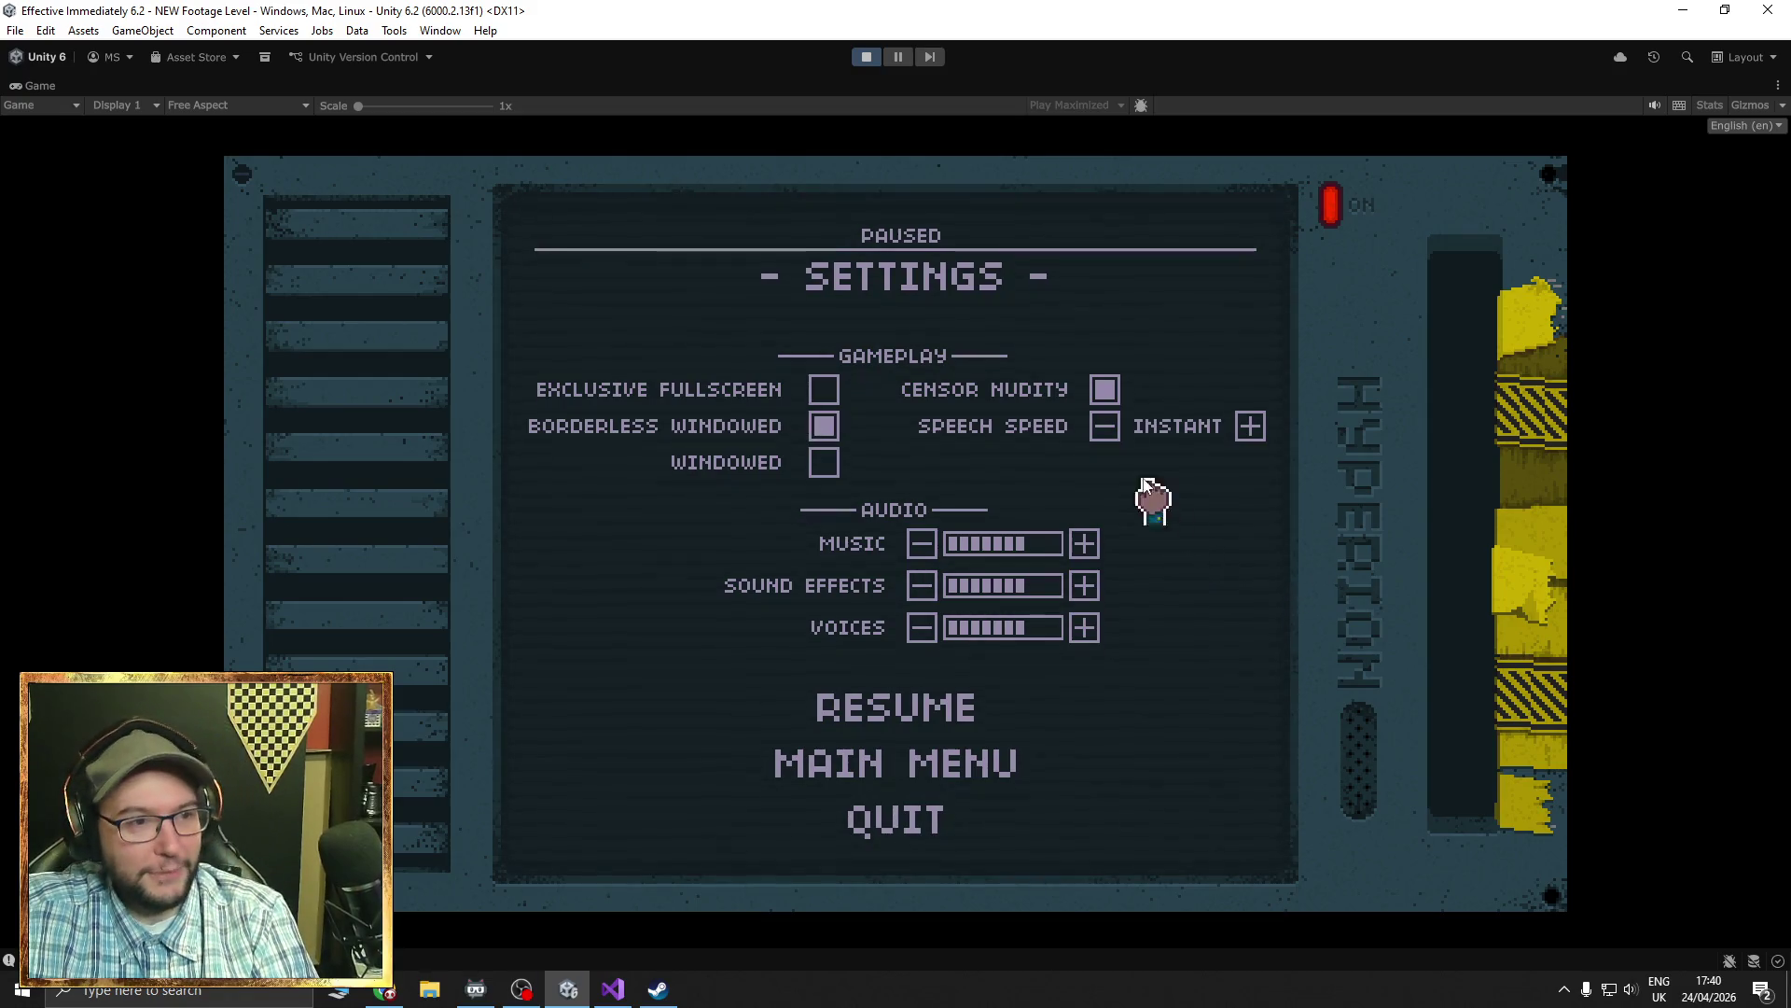
- Cycle the pause menu's Speech Speed through SLOW, FAST and INSTANT repeatedly, ending on INSTANT
left_click(1105, 429)
left_click(1105, 429)
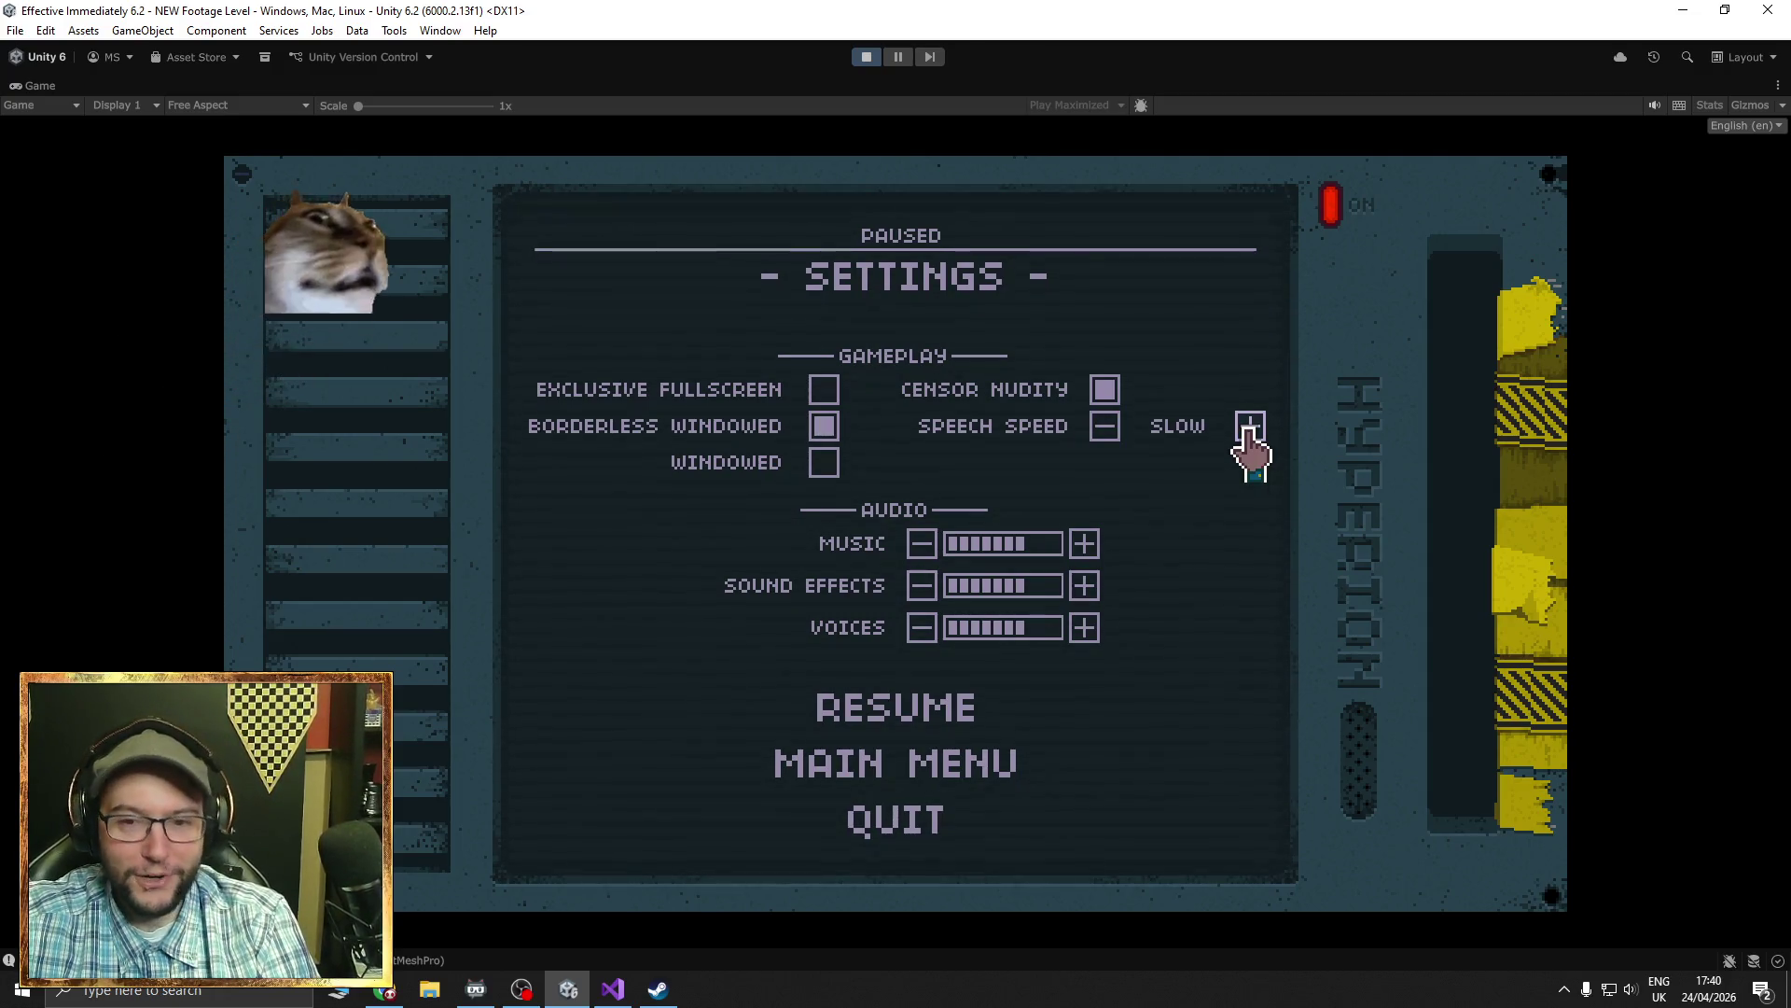
left_click(1250, 429)
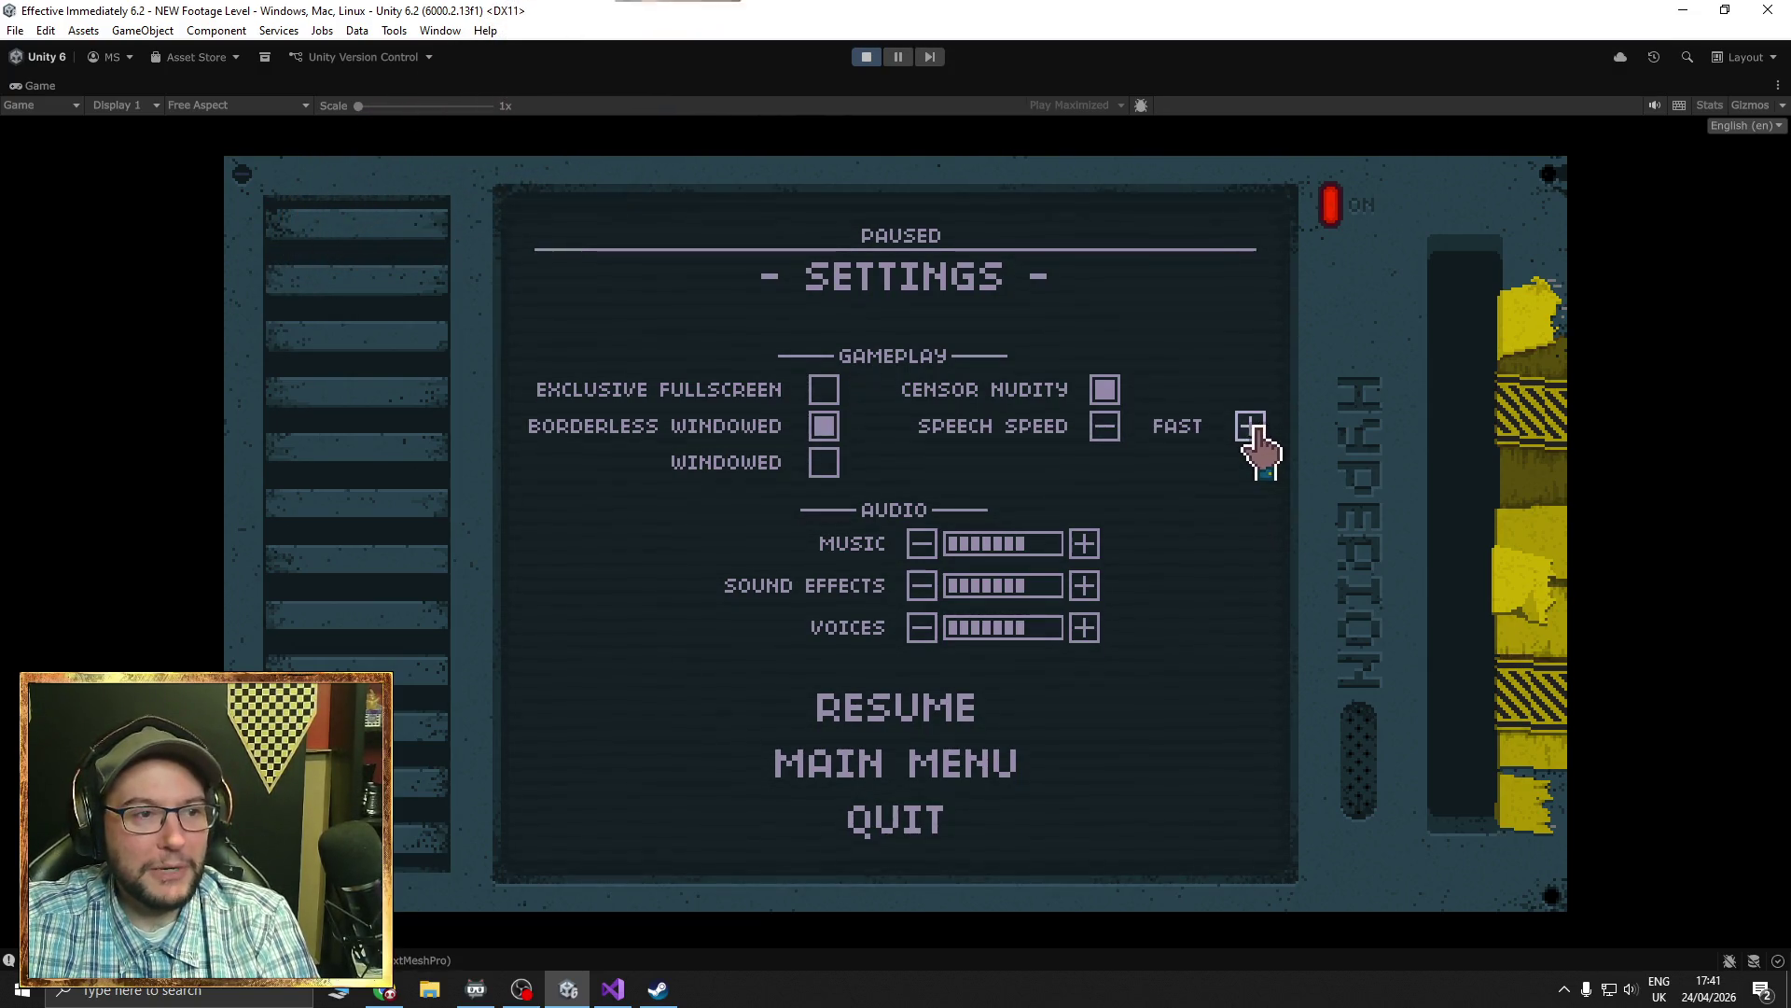
left_click(1250, 427)
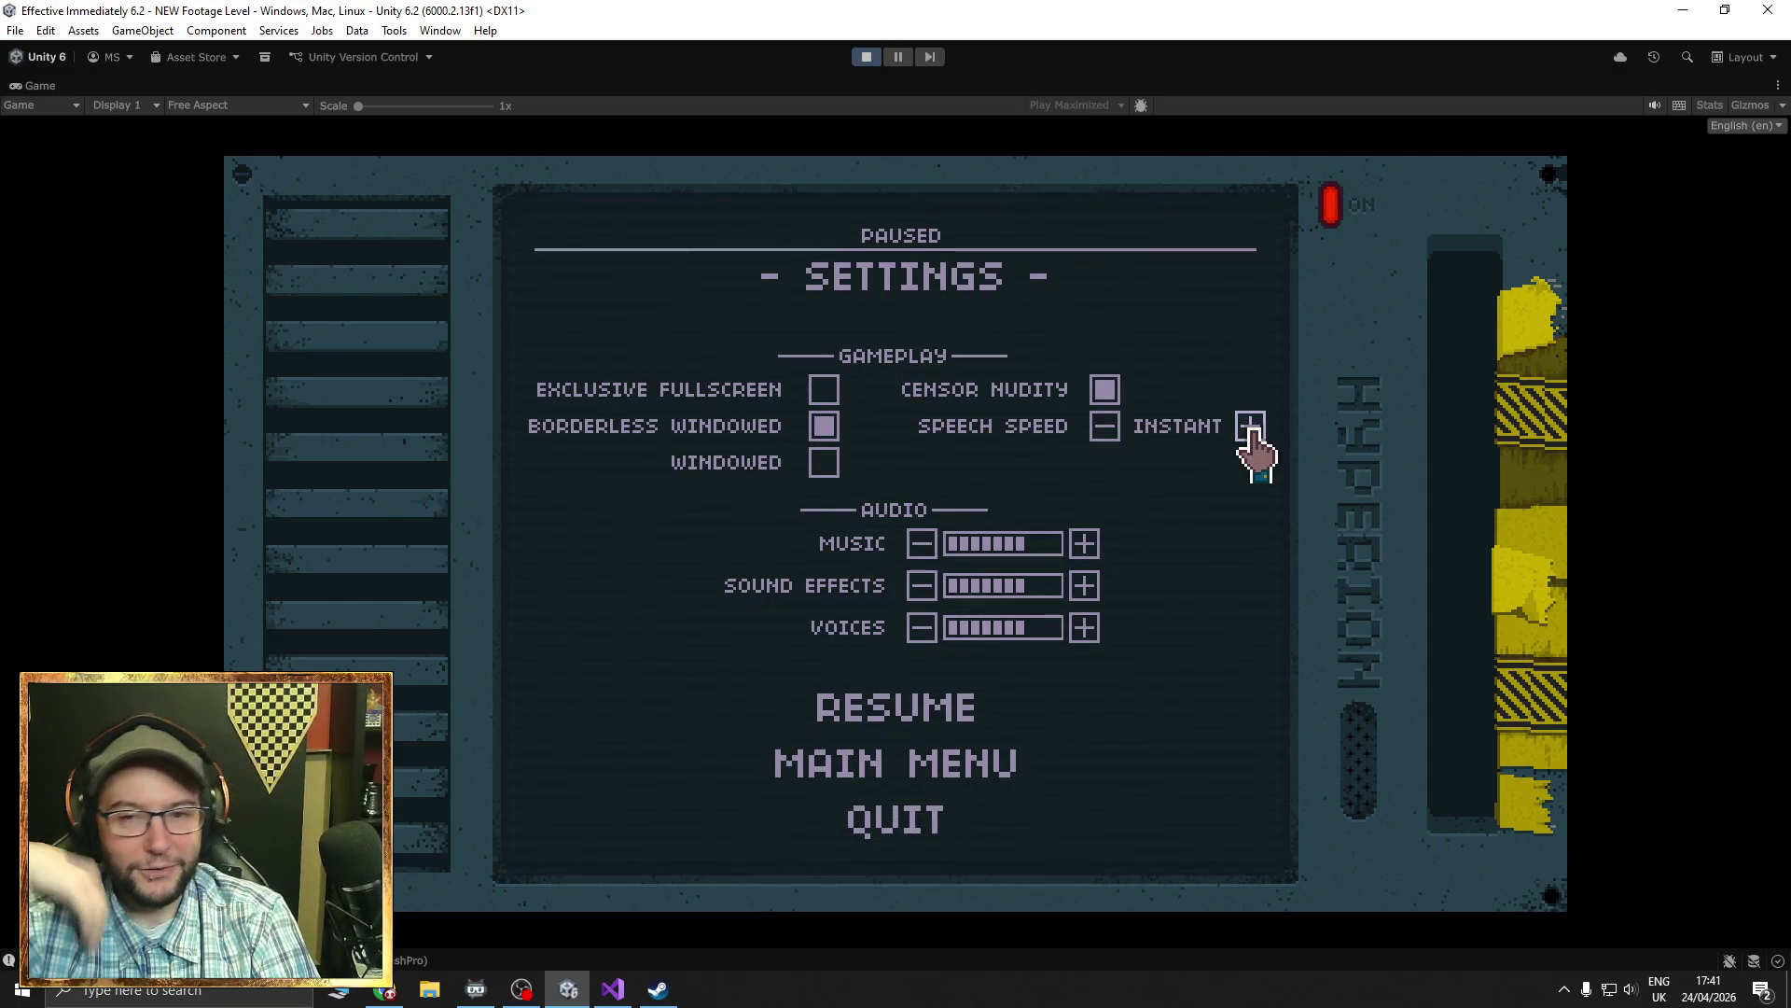
left_click(1105, 427)
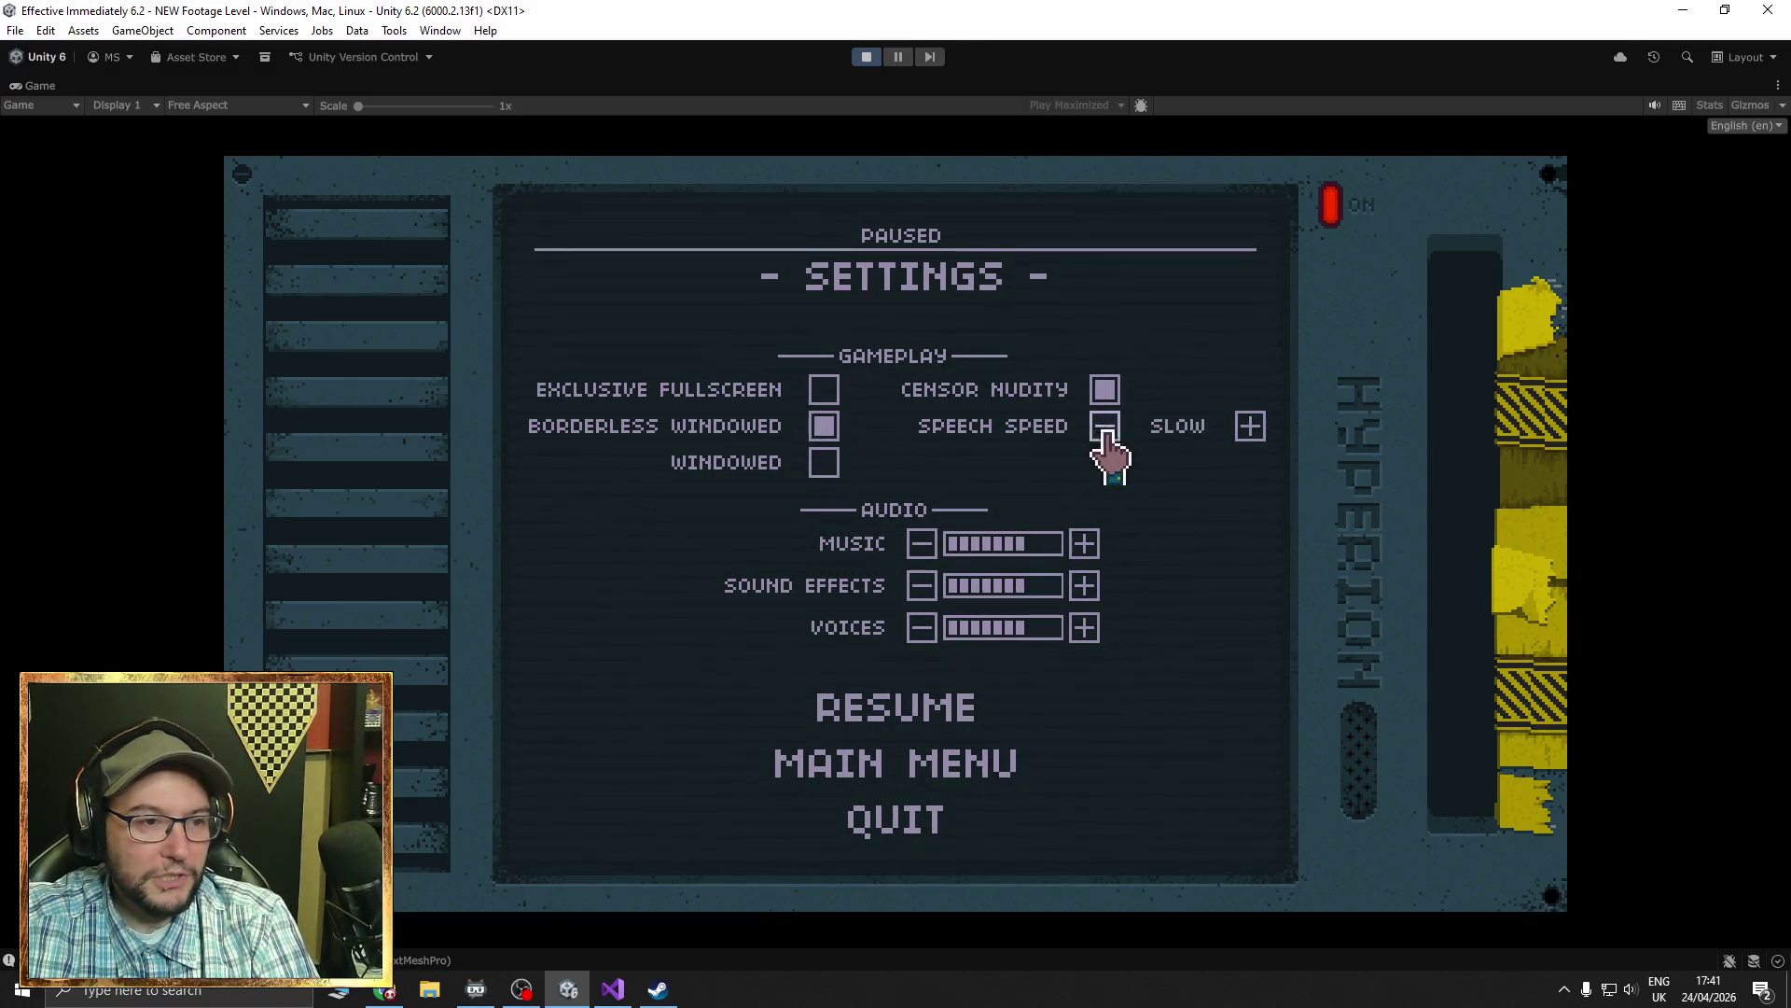
left_click(1249, 428)
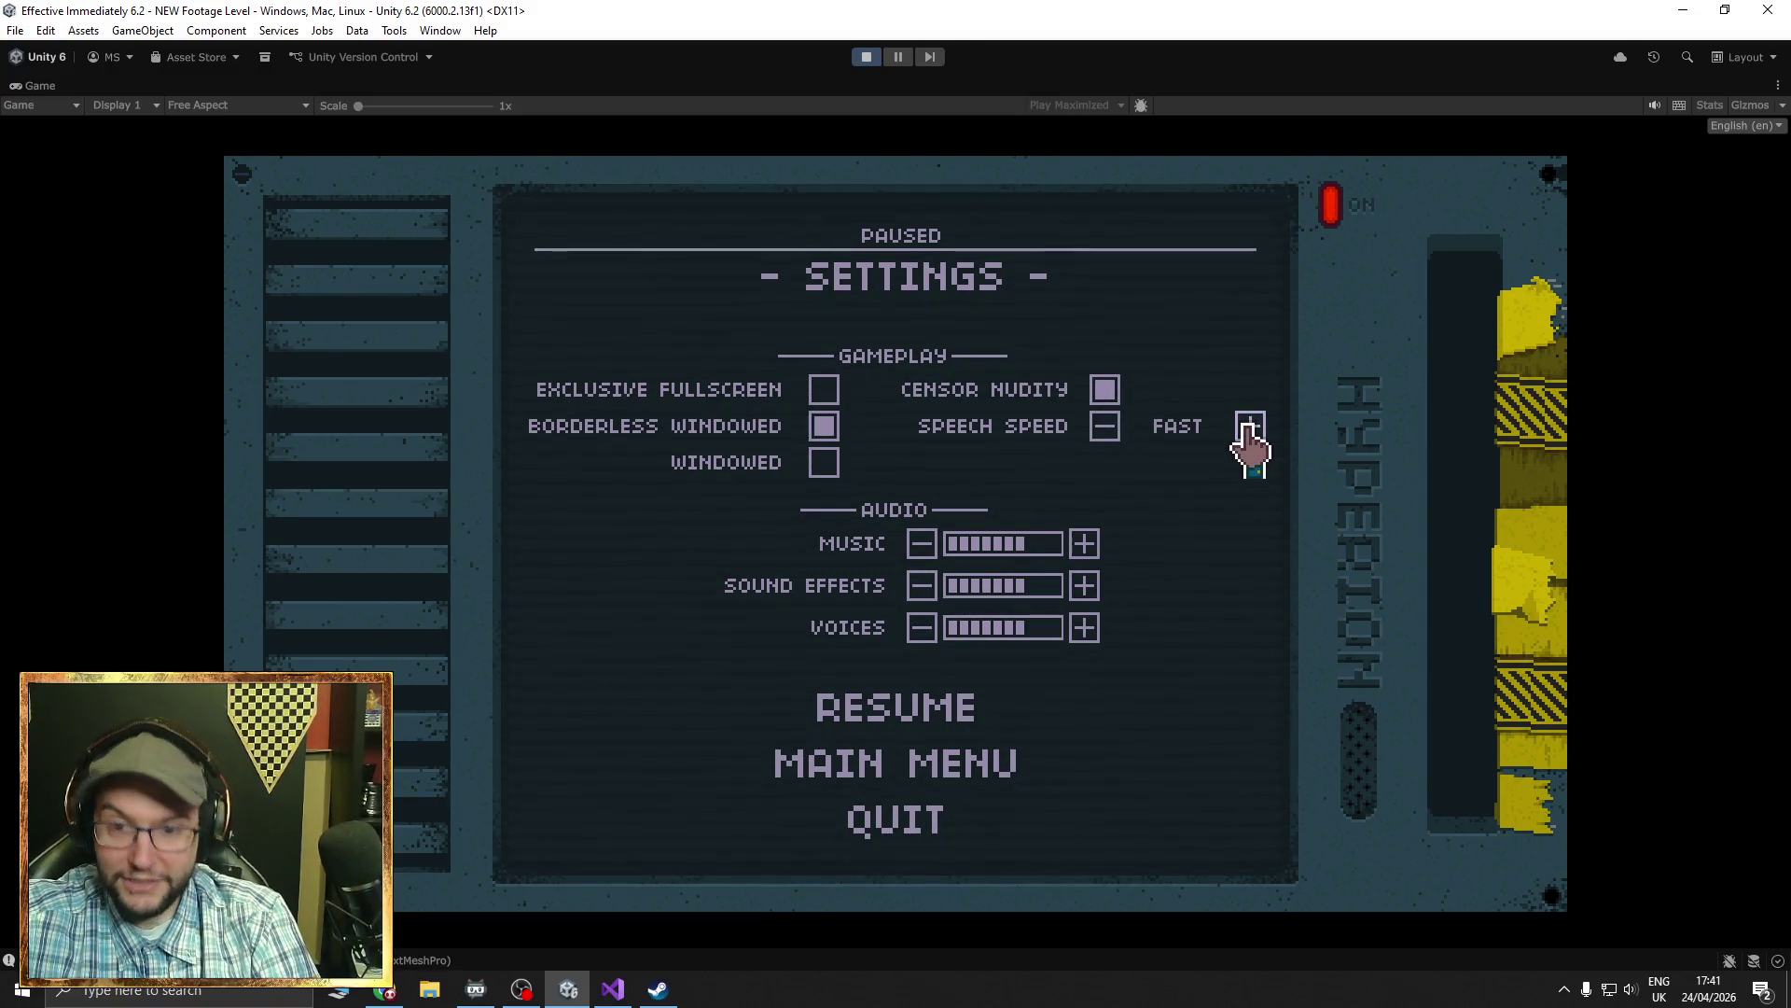
left_click(1249, 428)
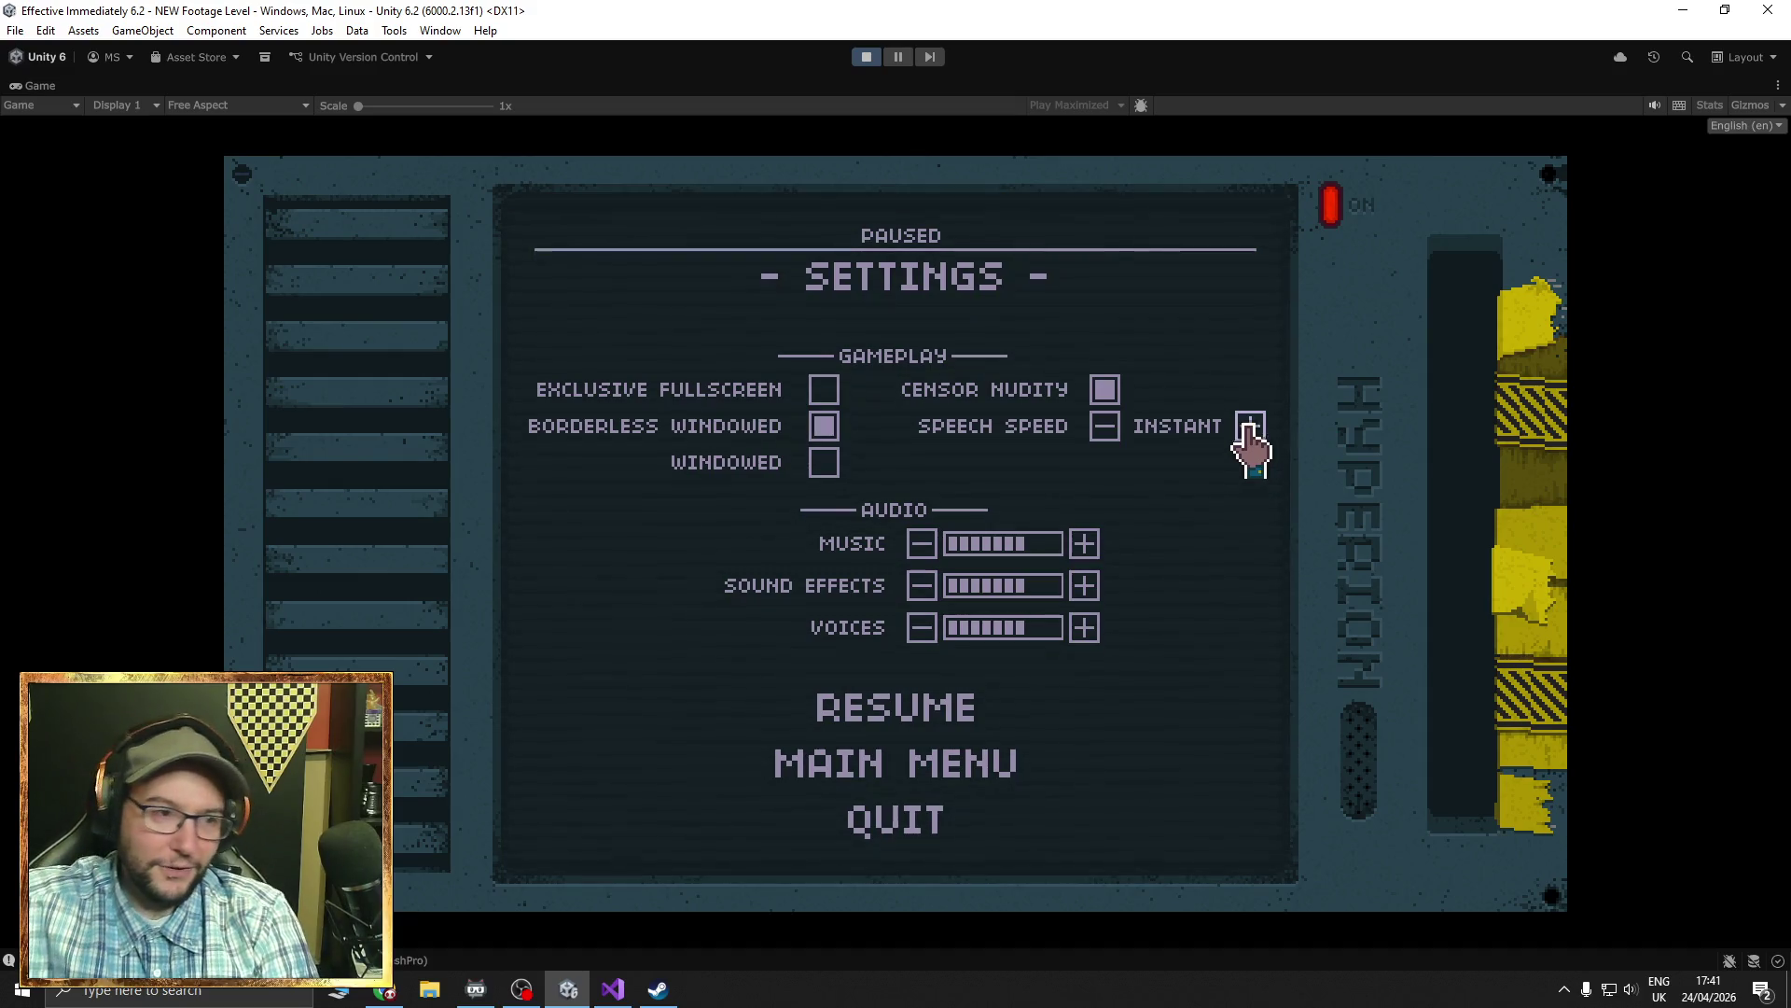
left_click(1103, 427)
left_click(1103, 428)
left_click(1248, 428)
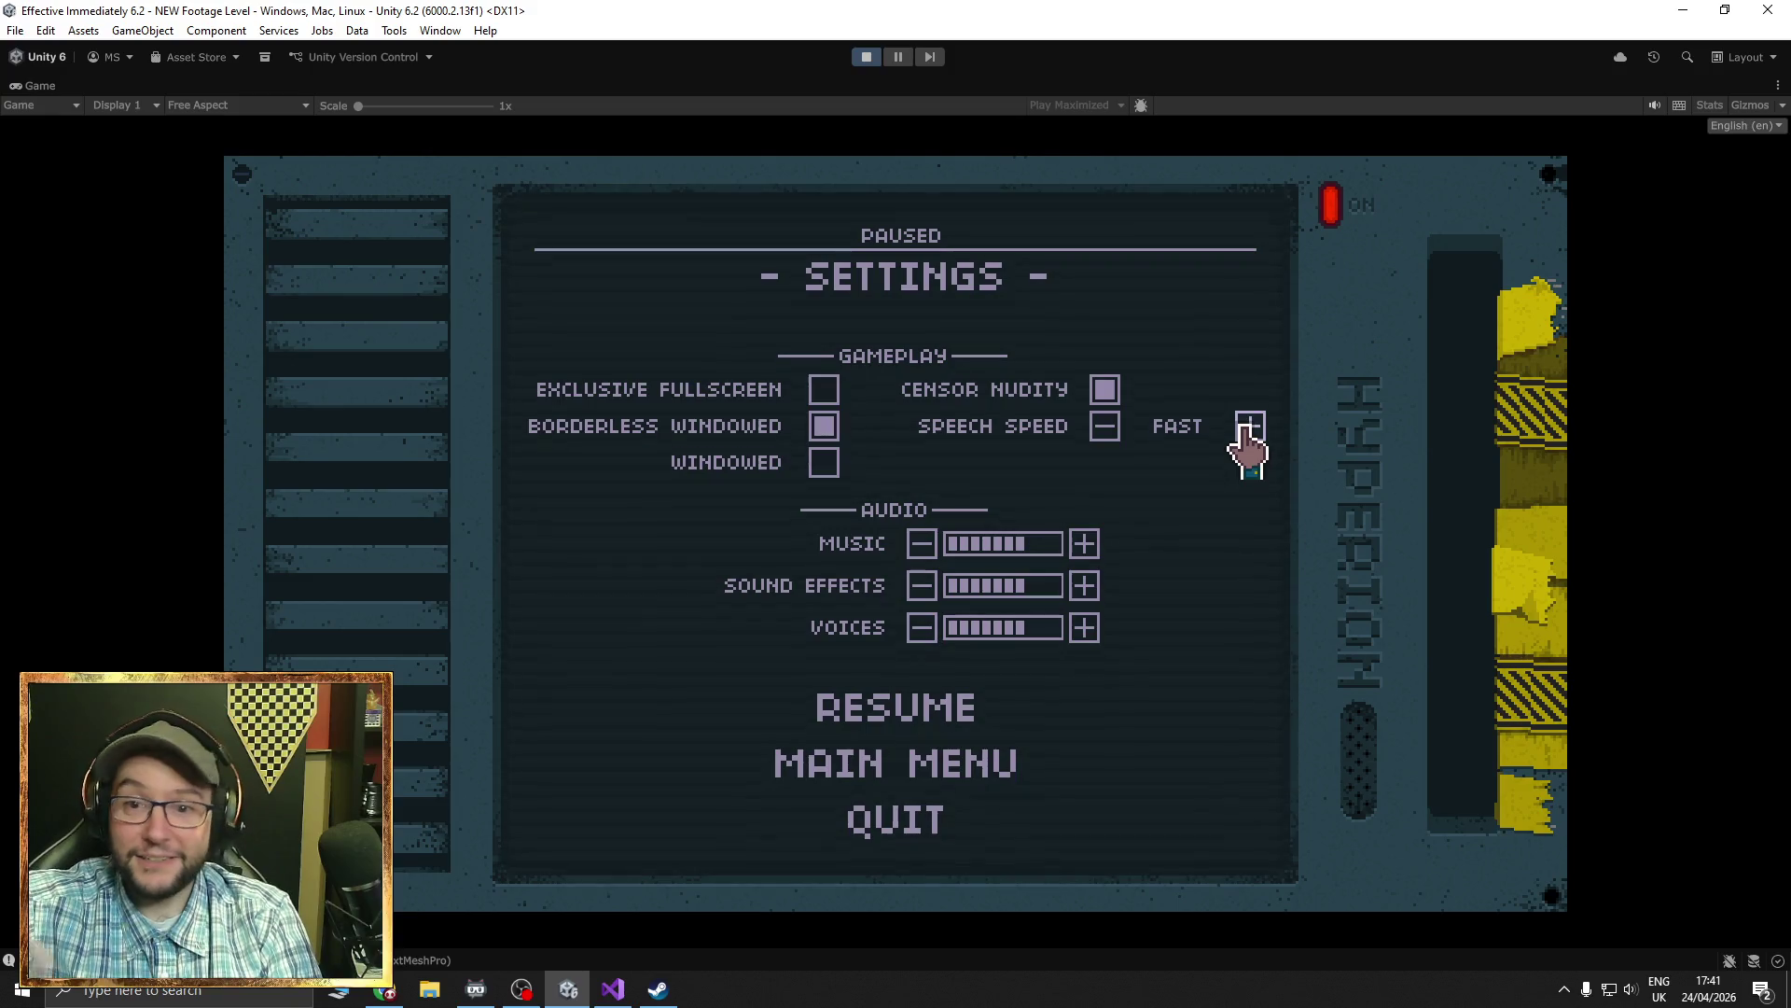
left_click(1105, 428)
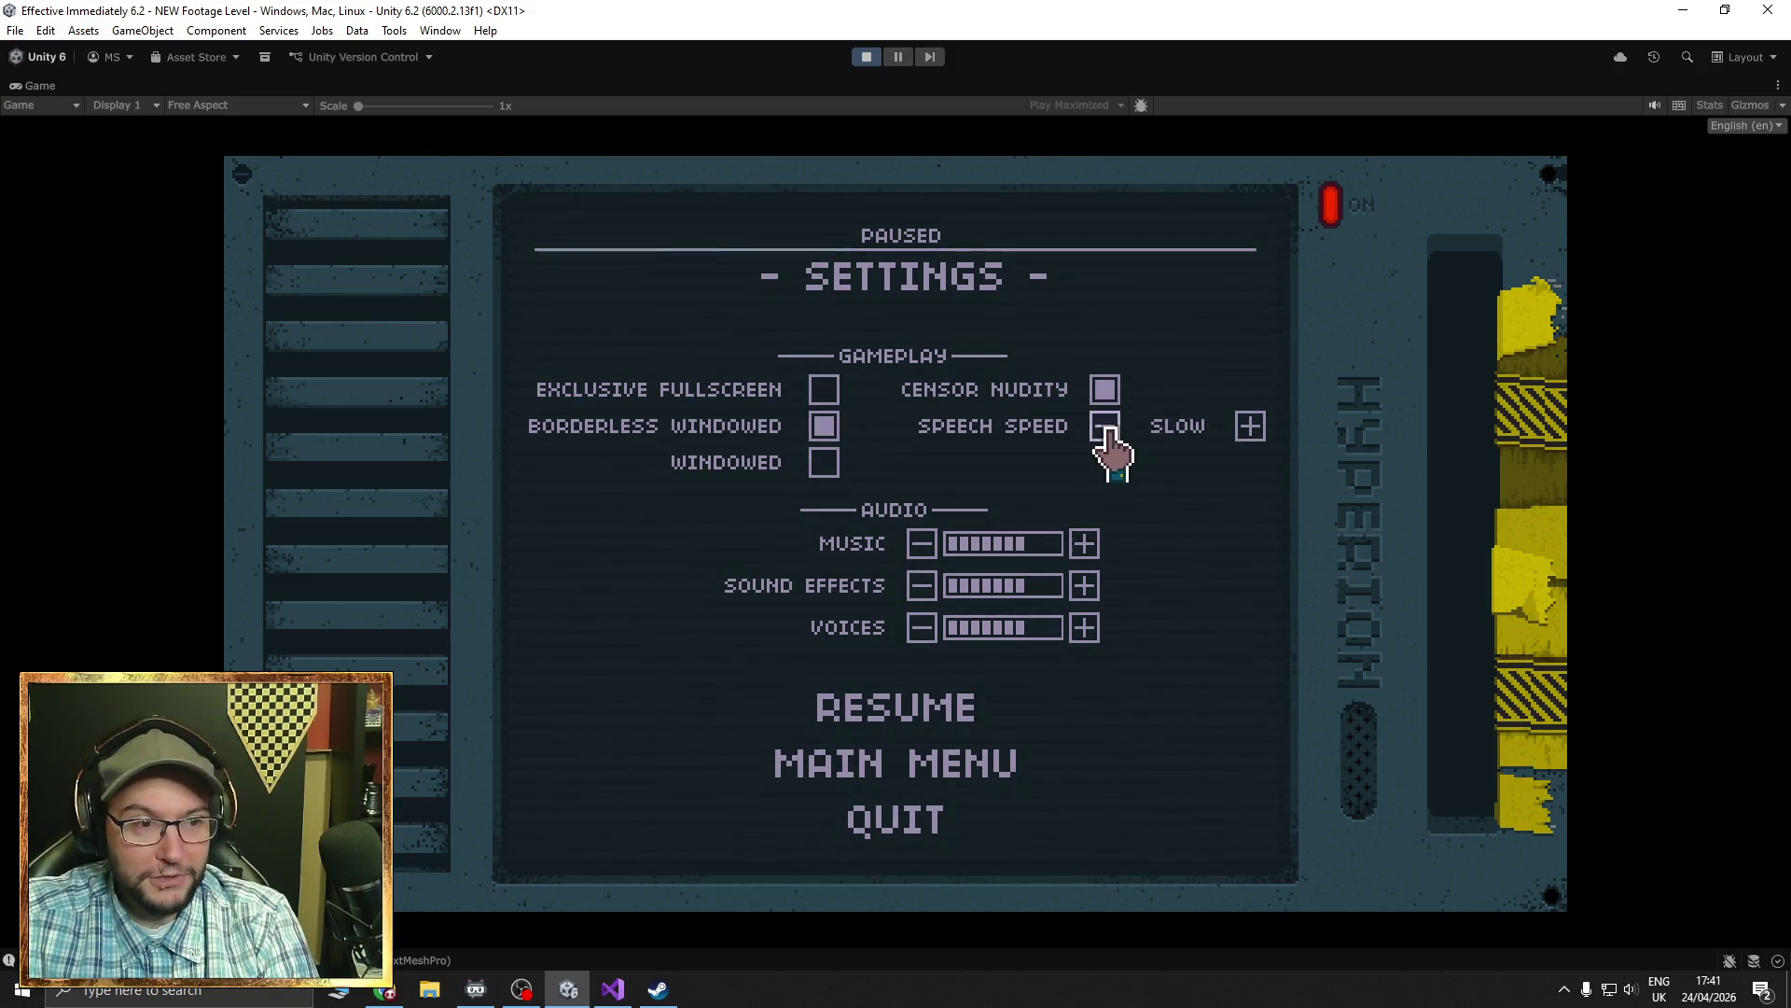
left_click(1250, 429)
left_click(1250, 429)
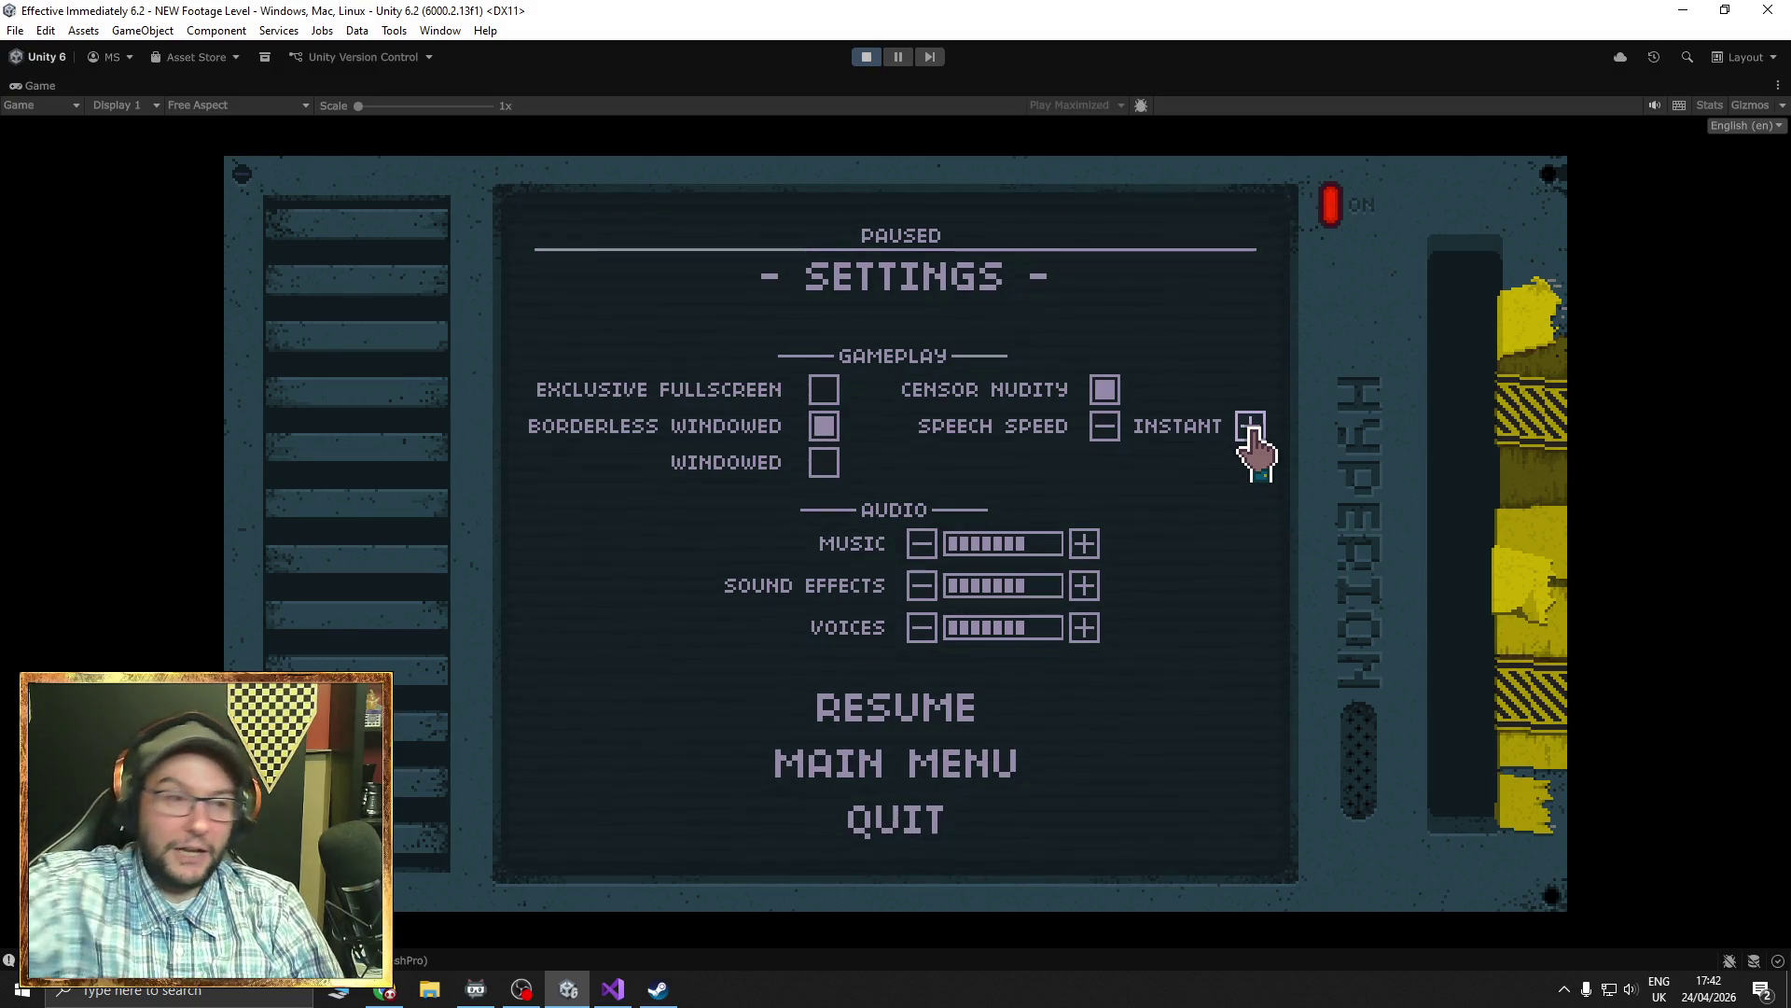
- Step Speech Speed down to FAST, then back up to INSTANT
left_click(1106, 429)
left_click(1250, 437)
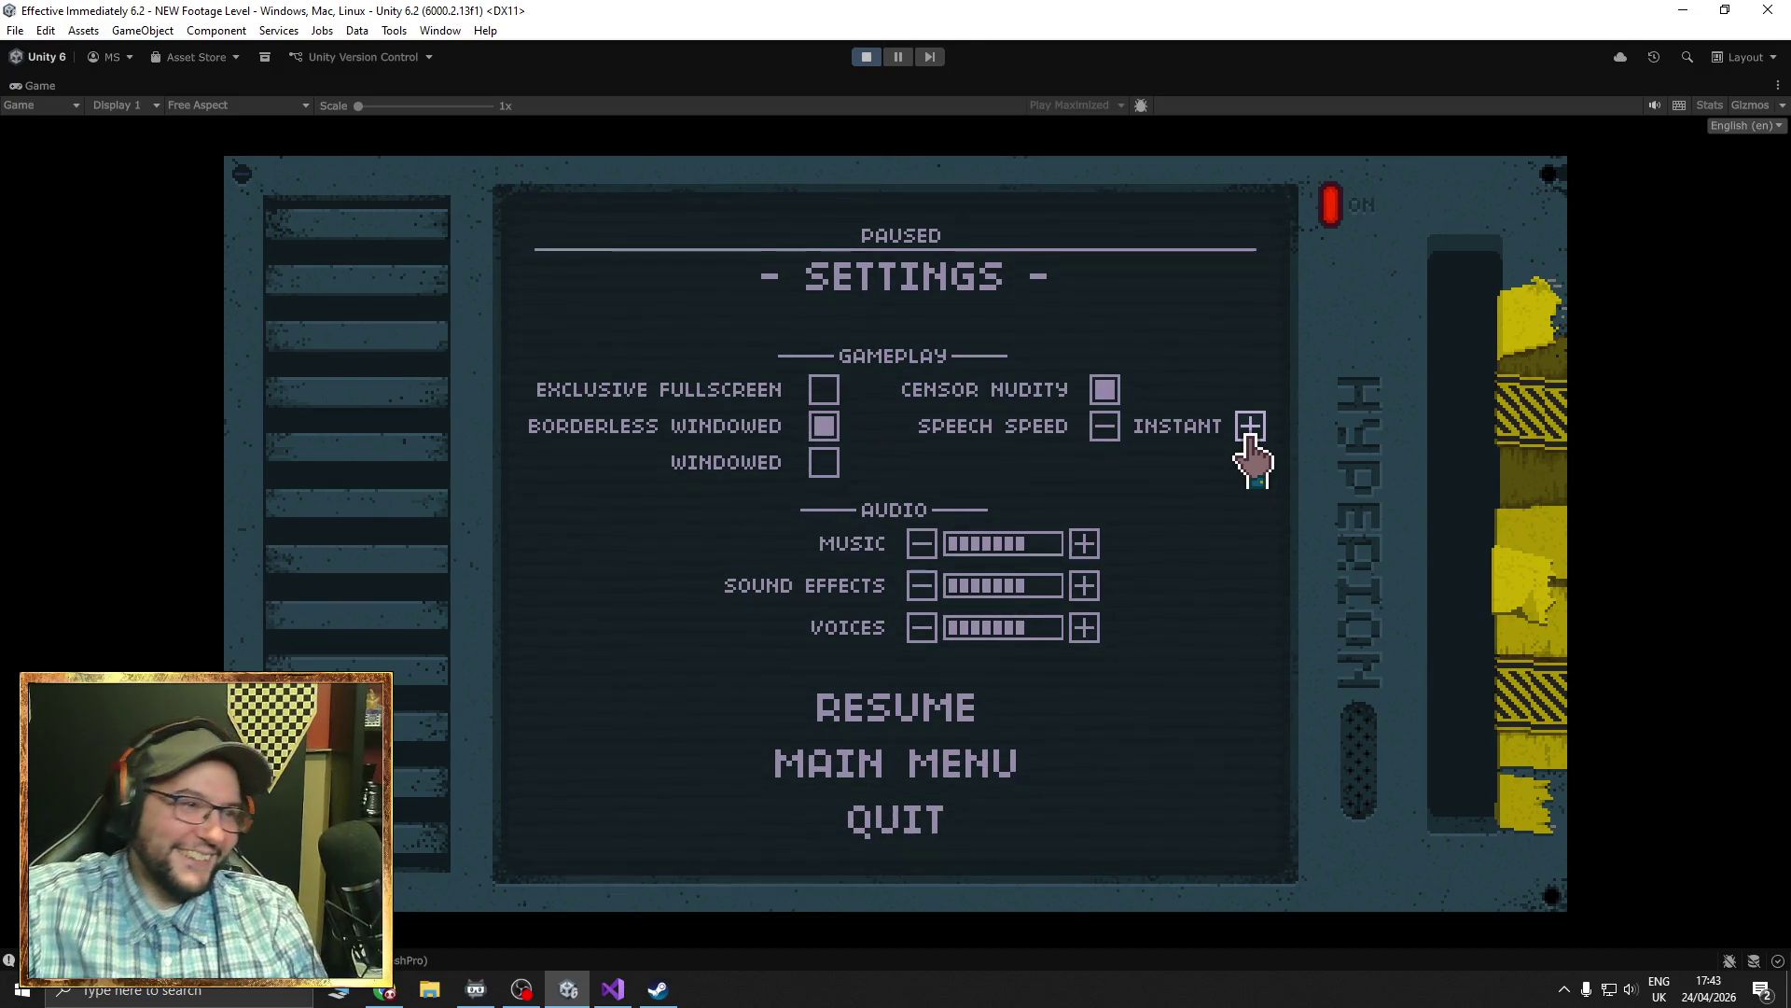
- Stop the Unity play test and close the dumbass.png timing diagram tab
left_click(861, 58)
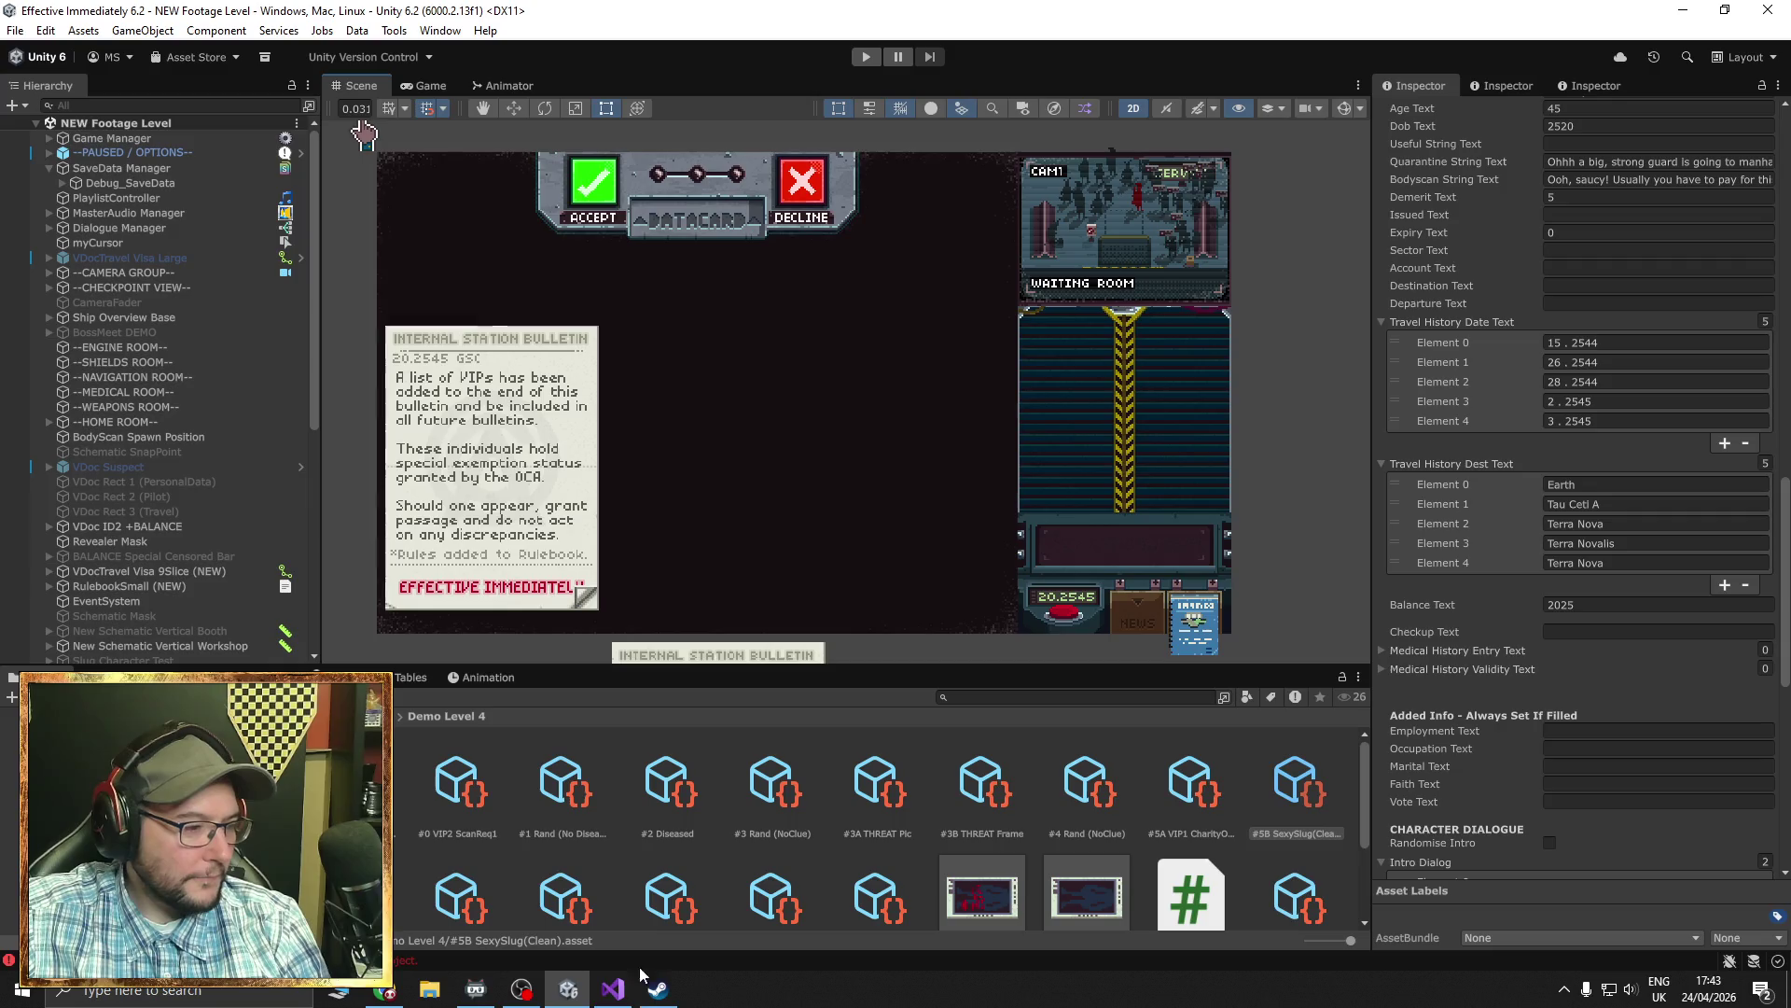
left_click(613, 987)
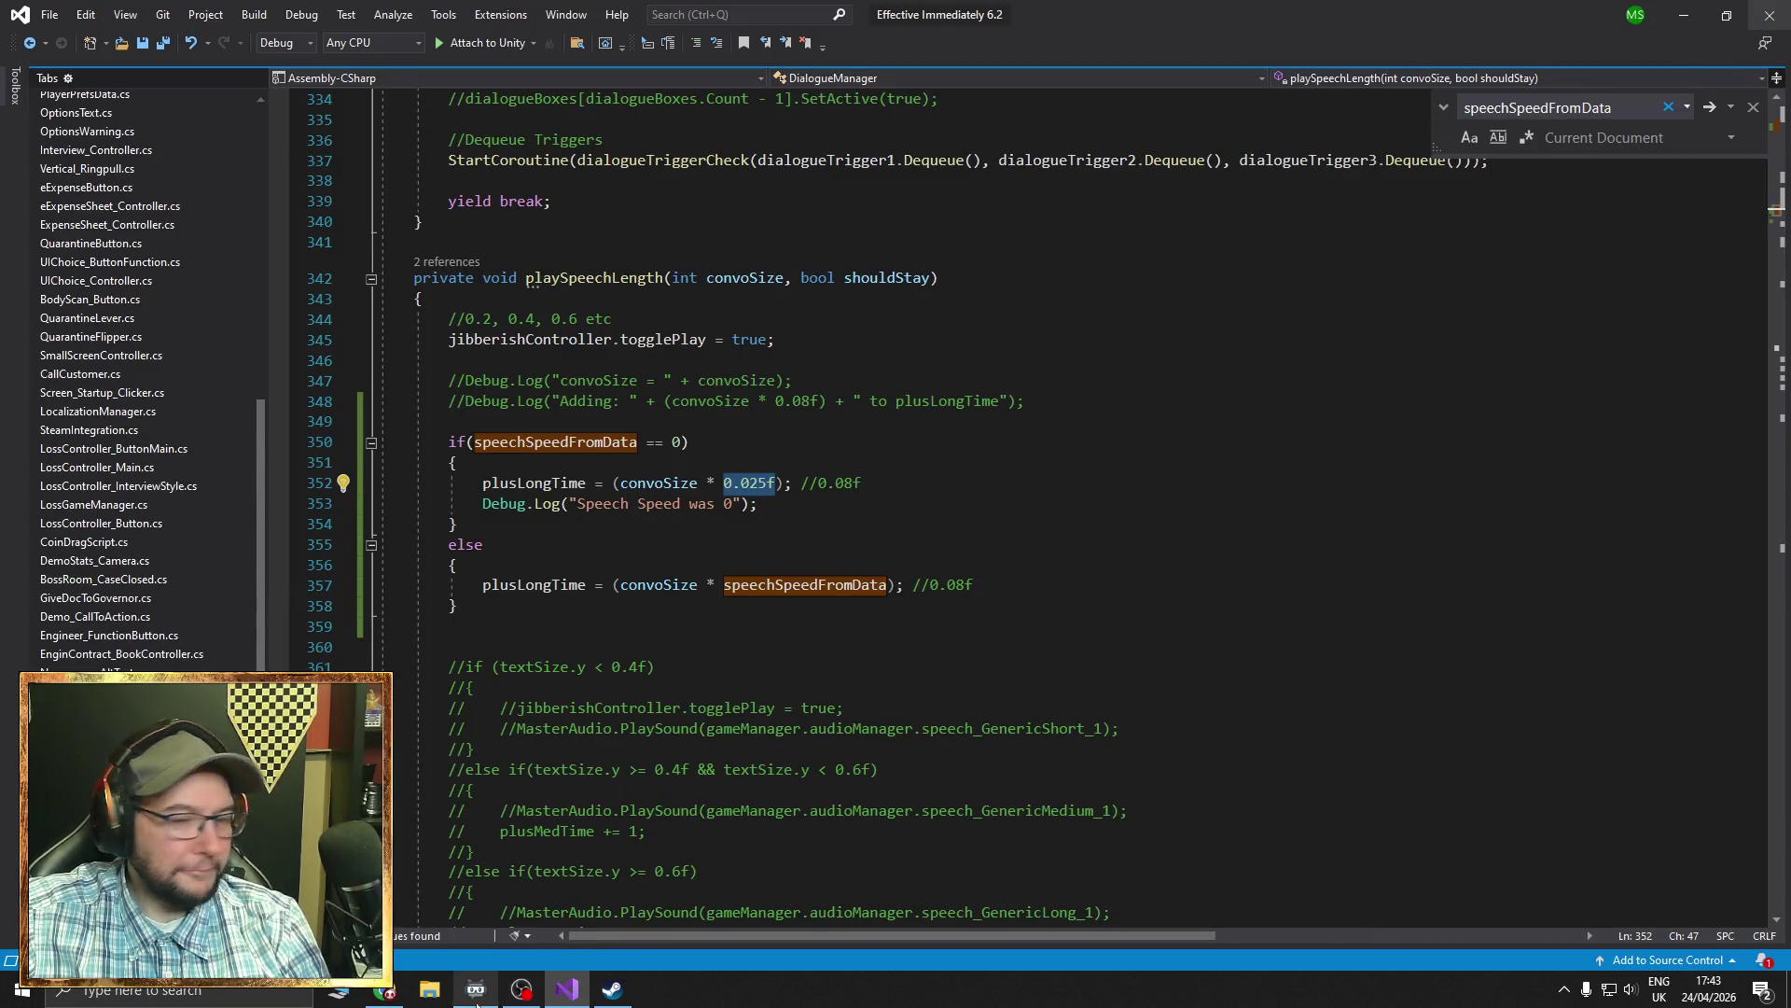
left_click(385, 995)
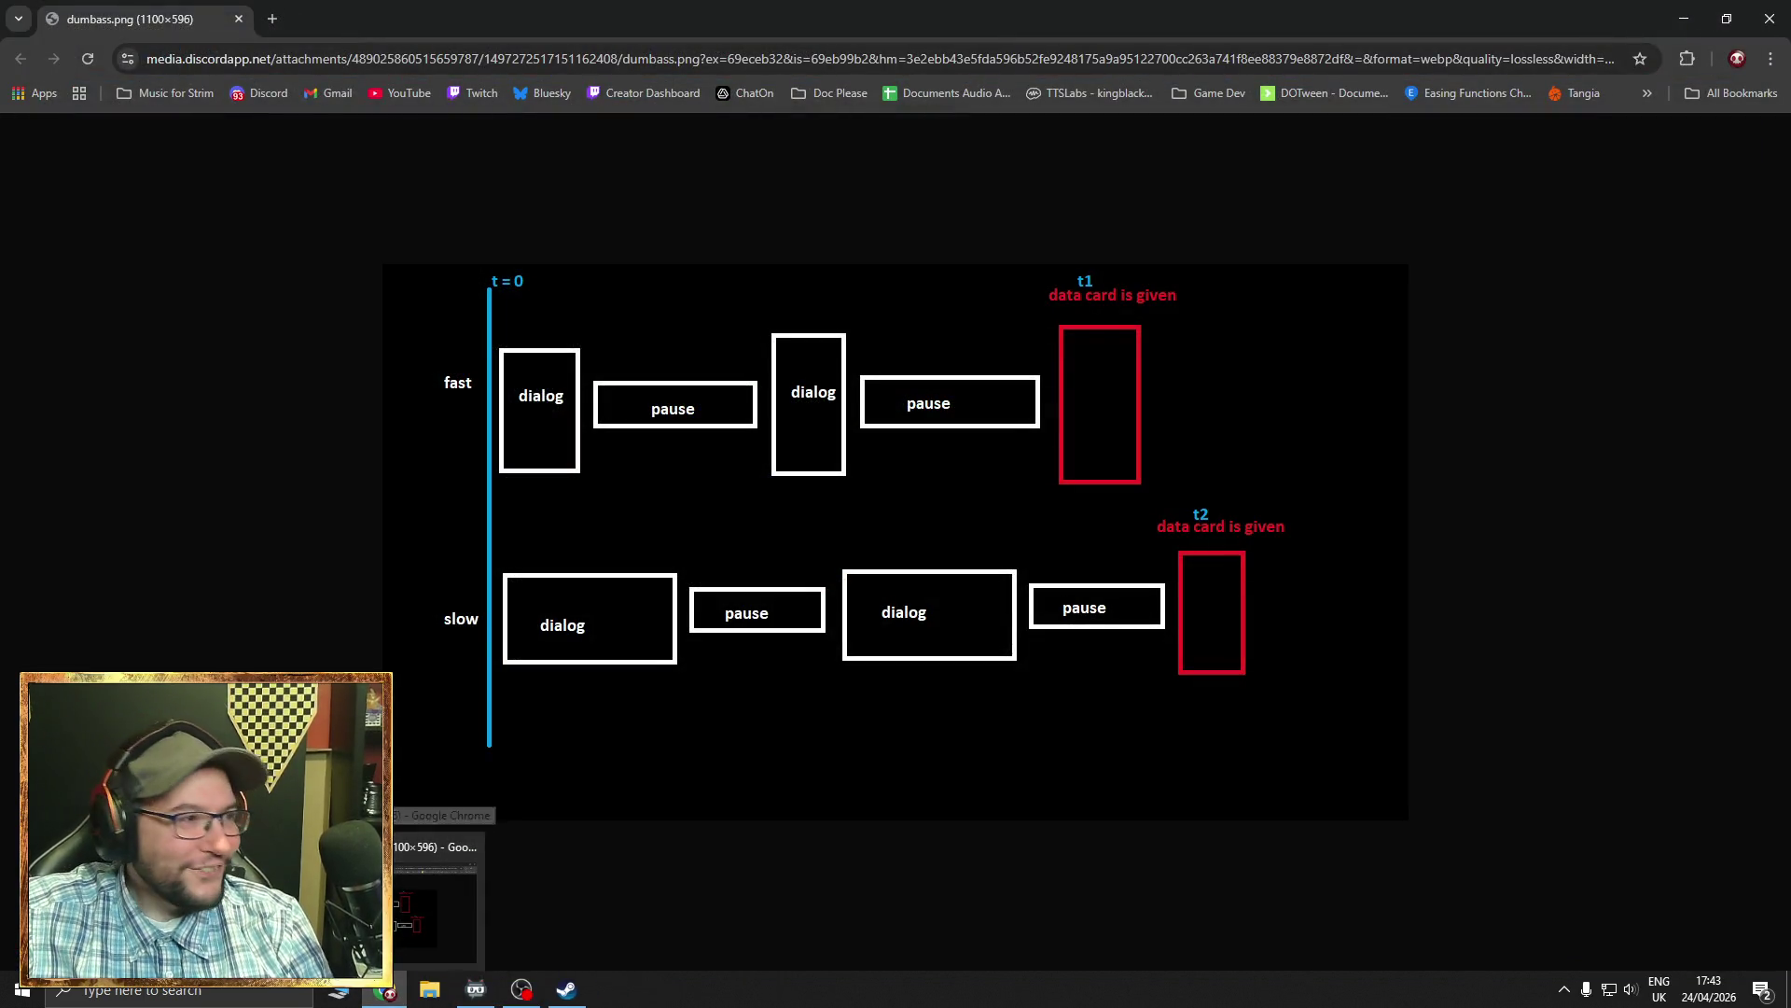
left_click(239, 23)
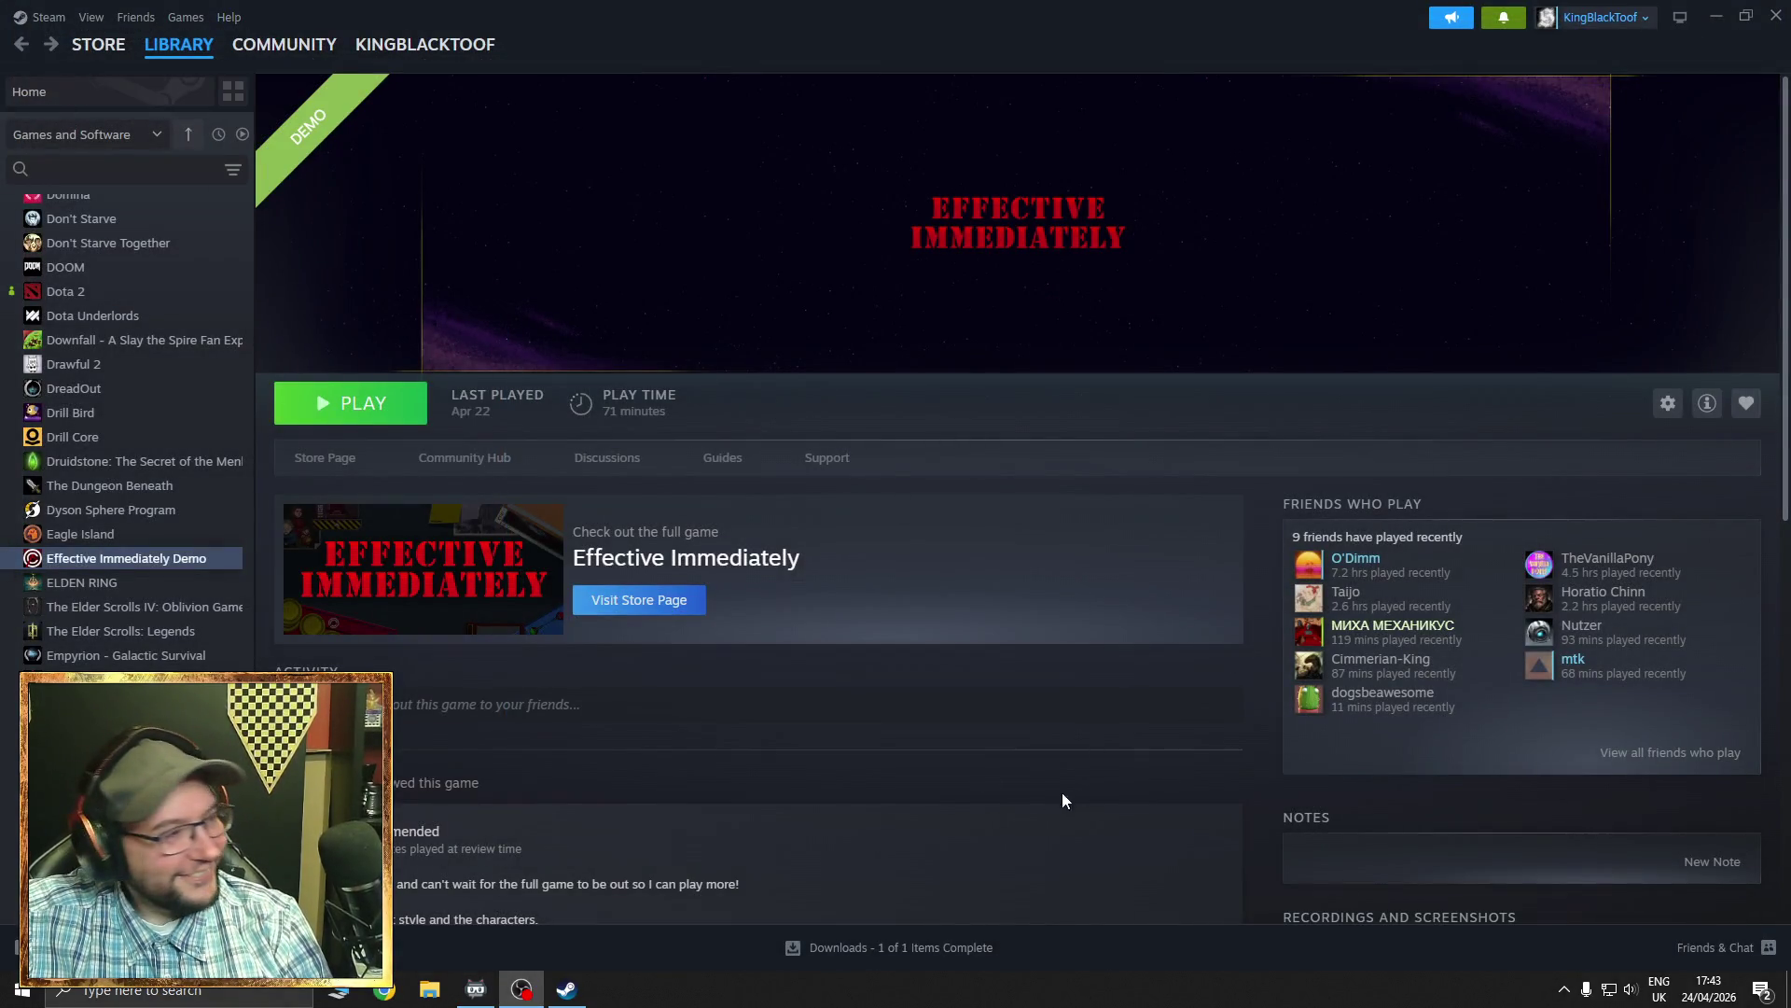
left_click(385, 991)
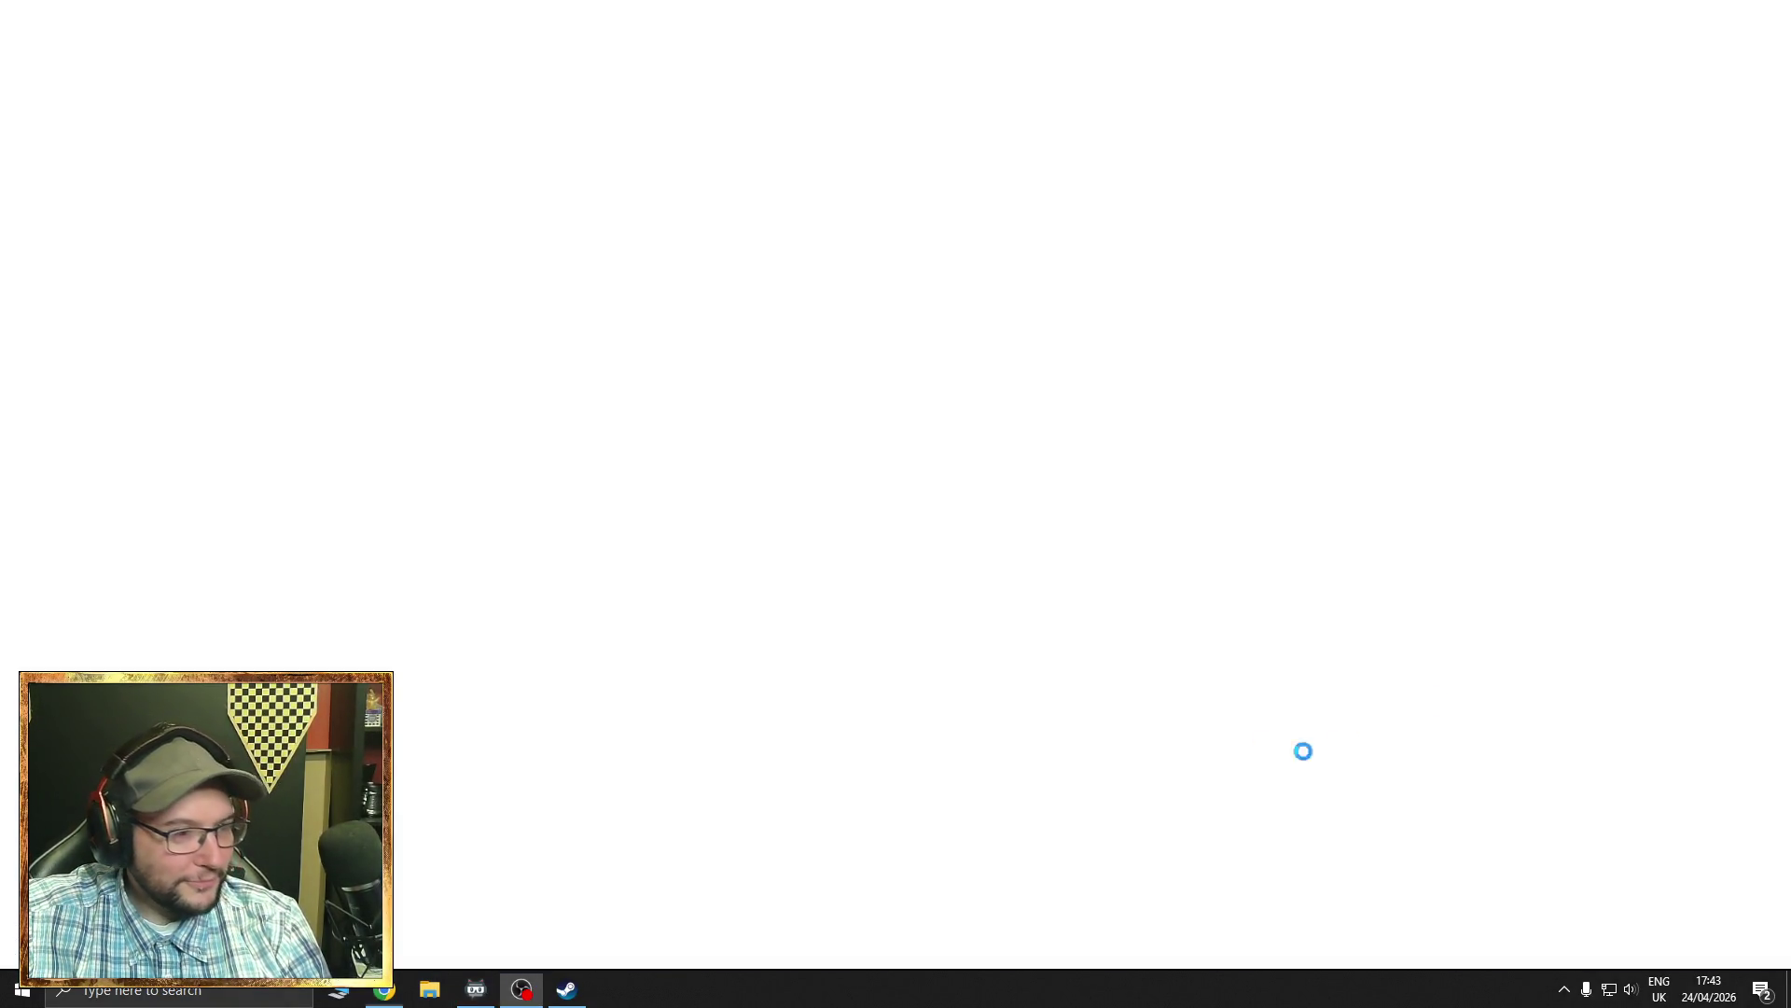
type("effect")
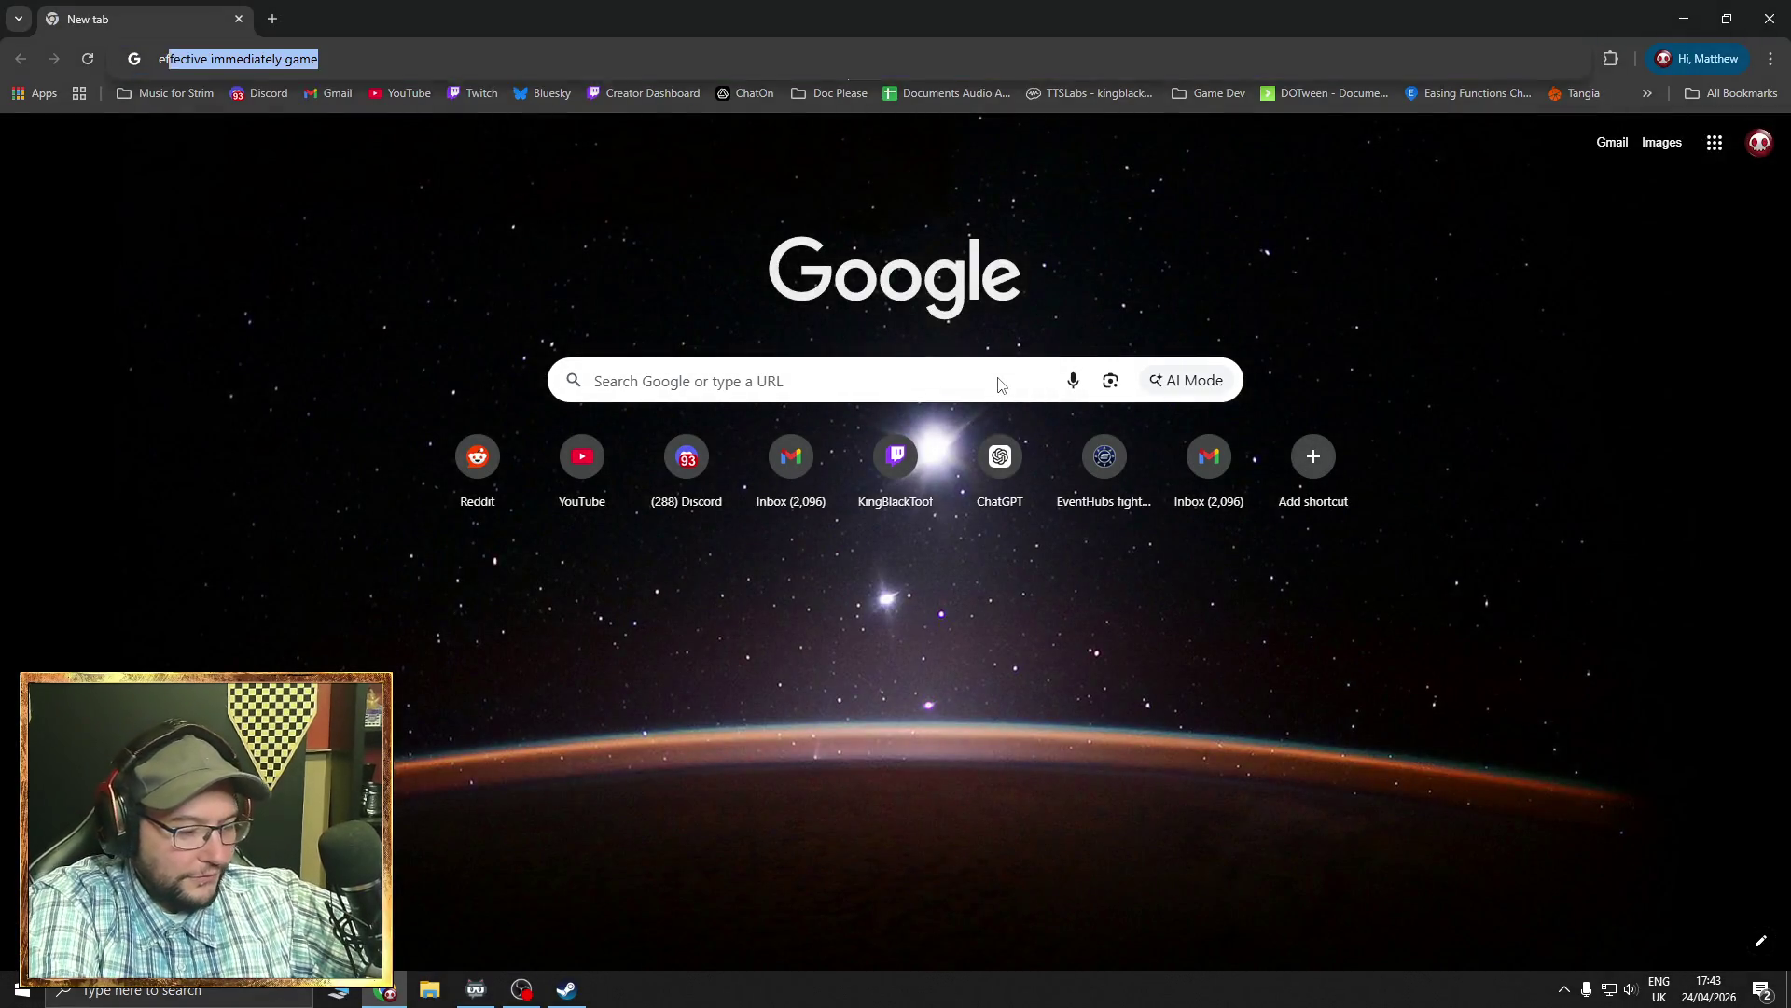
key("Return")
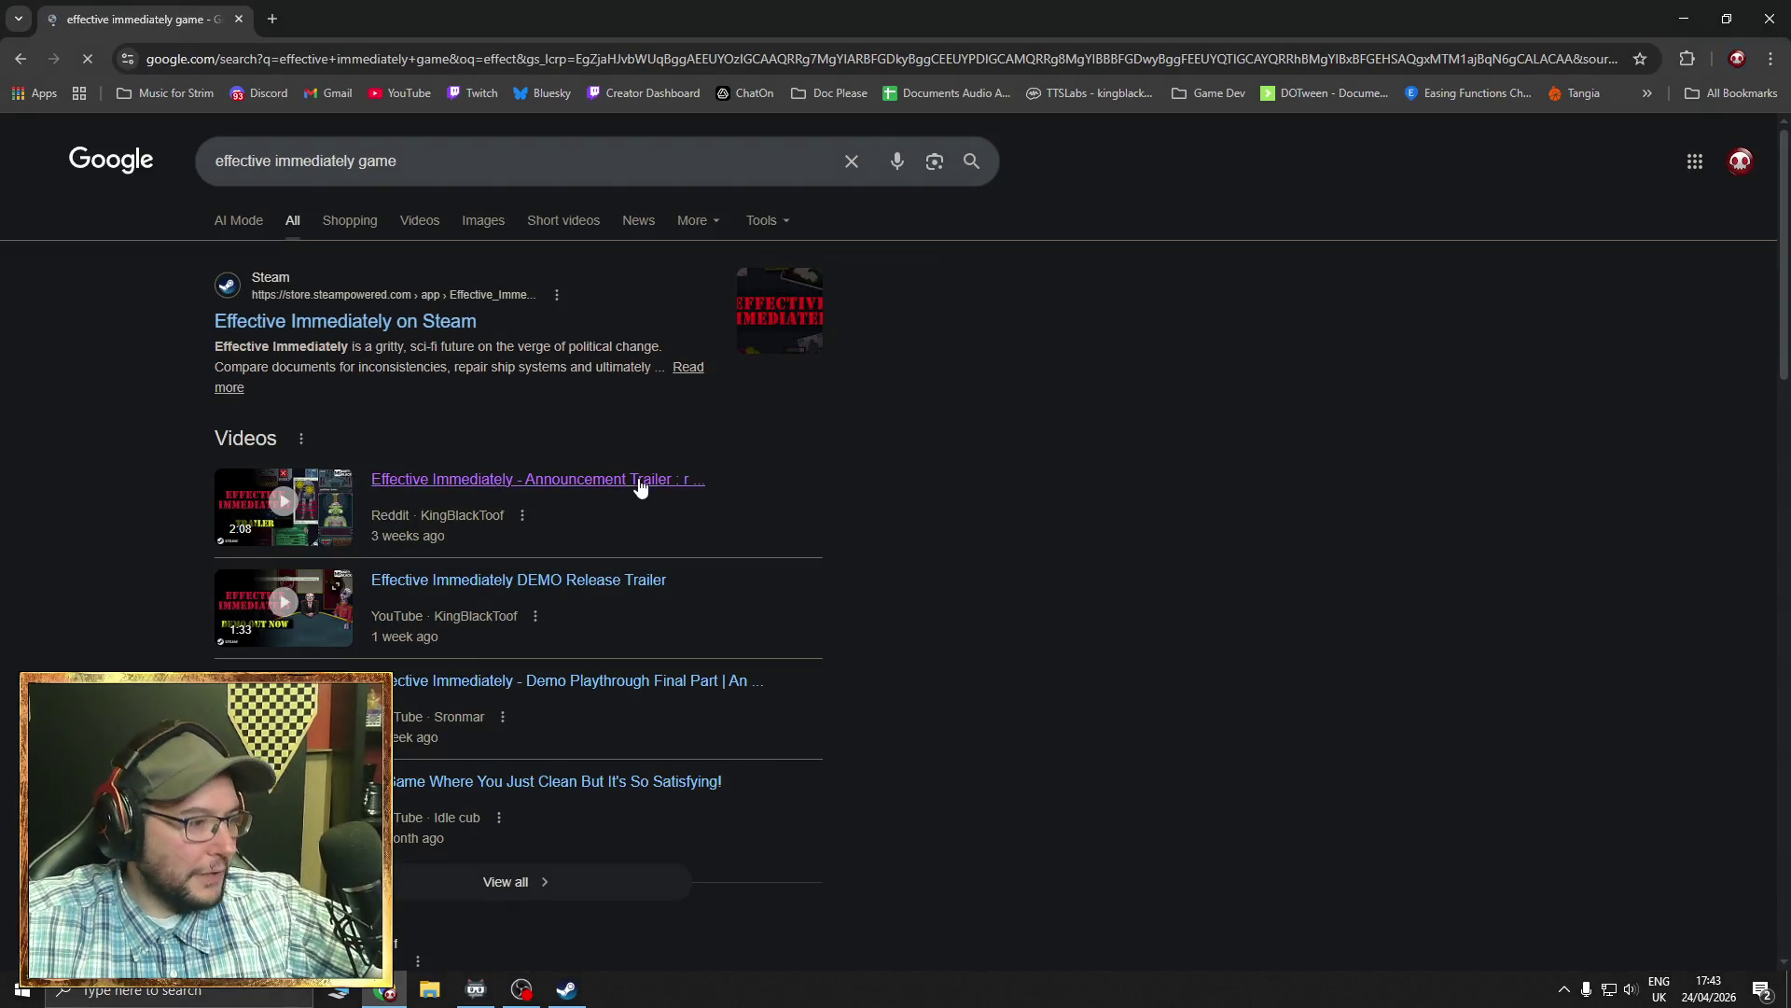
left_click(546, 891)
scroll(764, 731, "down", 4)
scroll(728, 692, "down", 5)
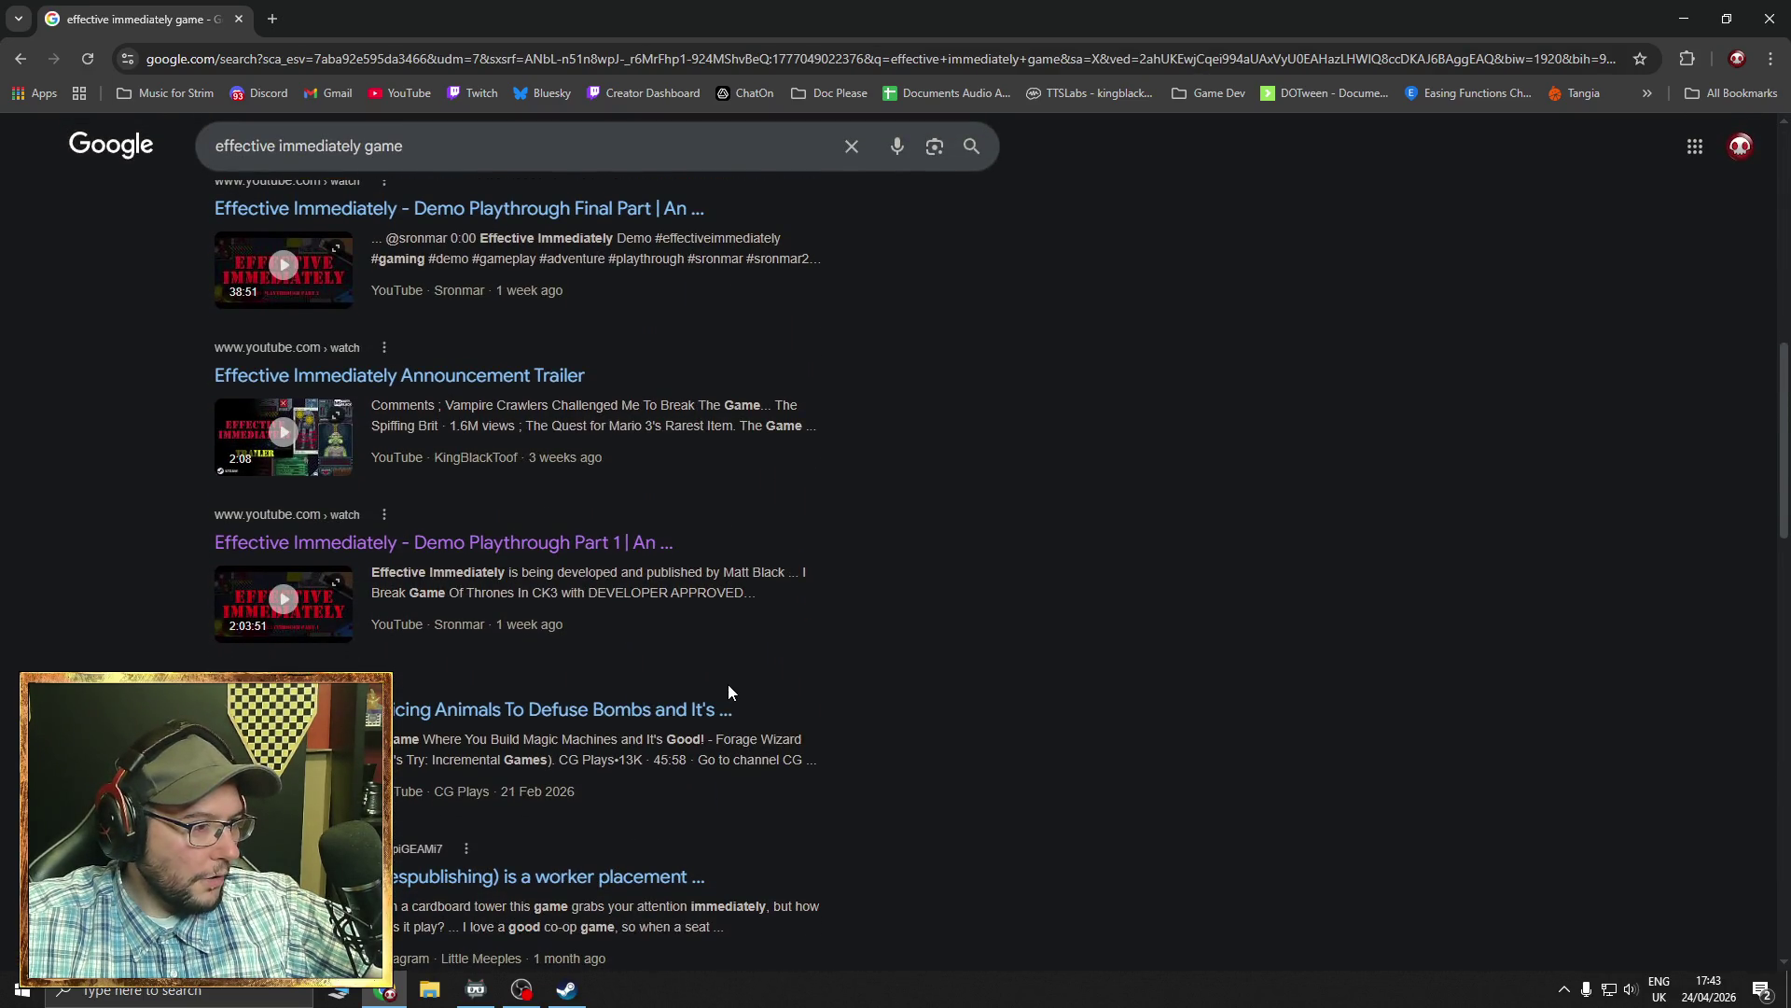
scroll(728, 692, "down", 5)
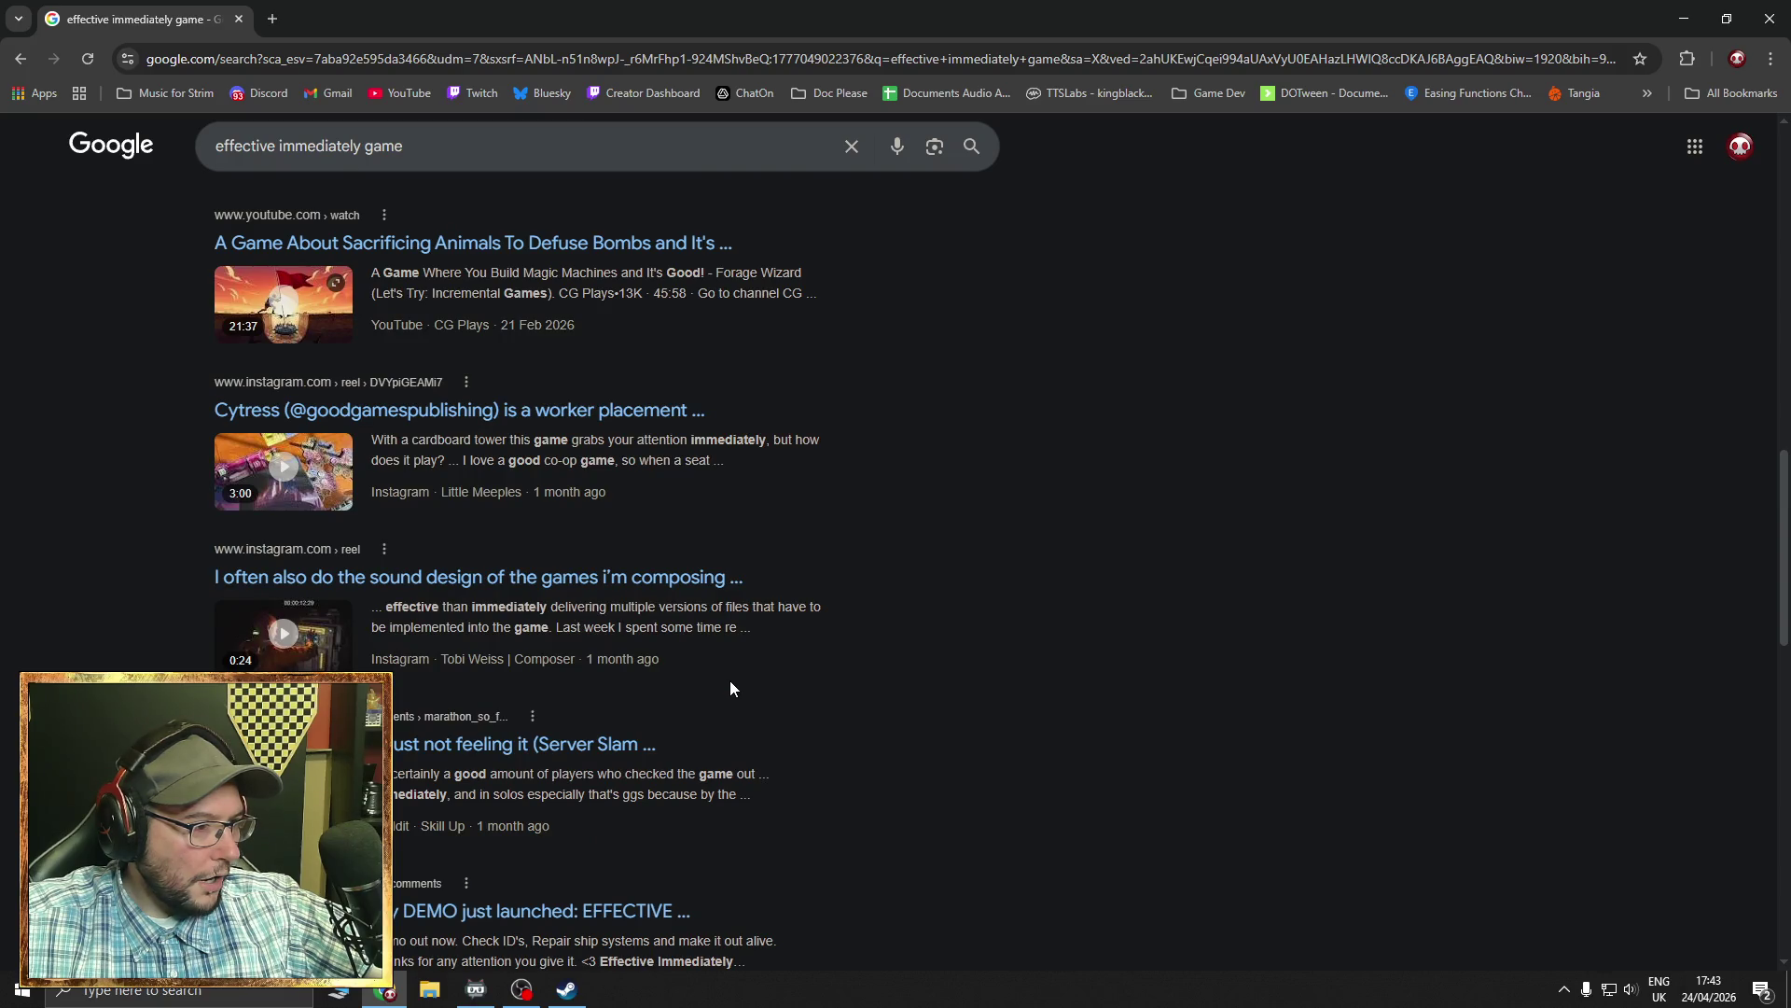
scroll(730, 688, "down", 4)
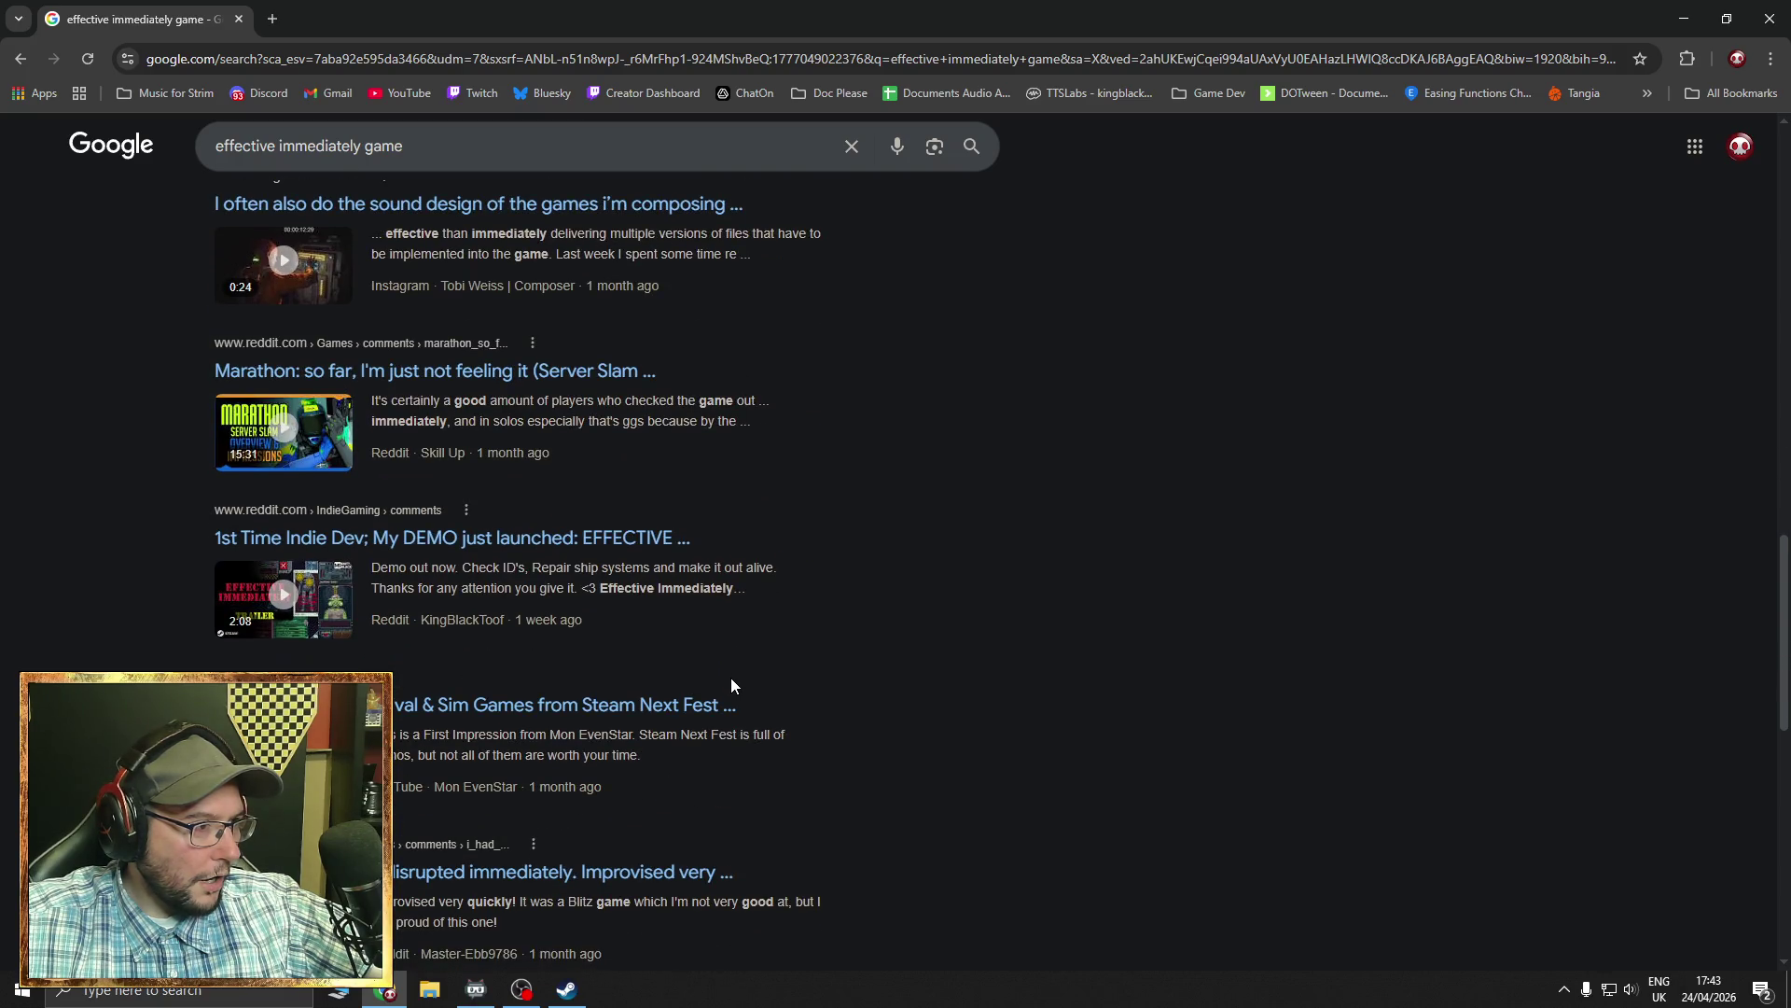
scroll(731, 686, "down", 2)
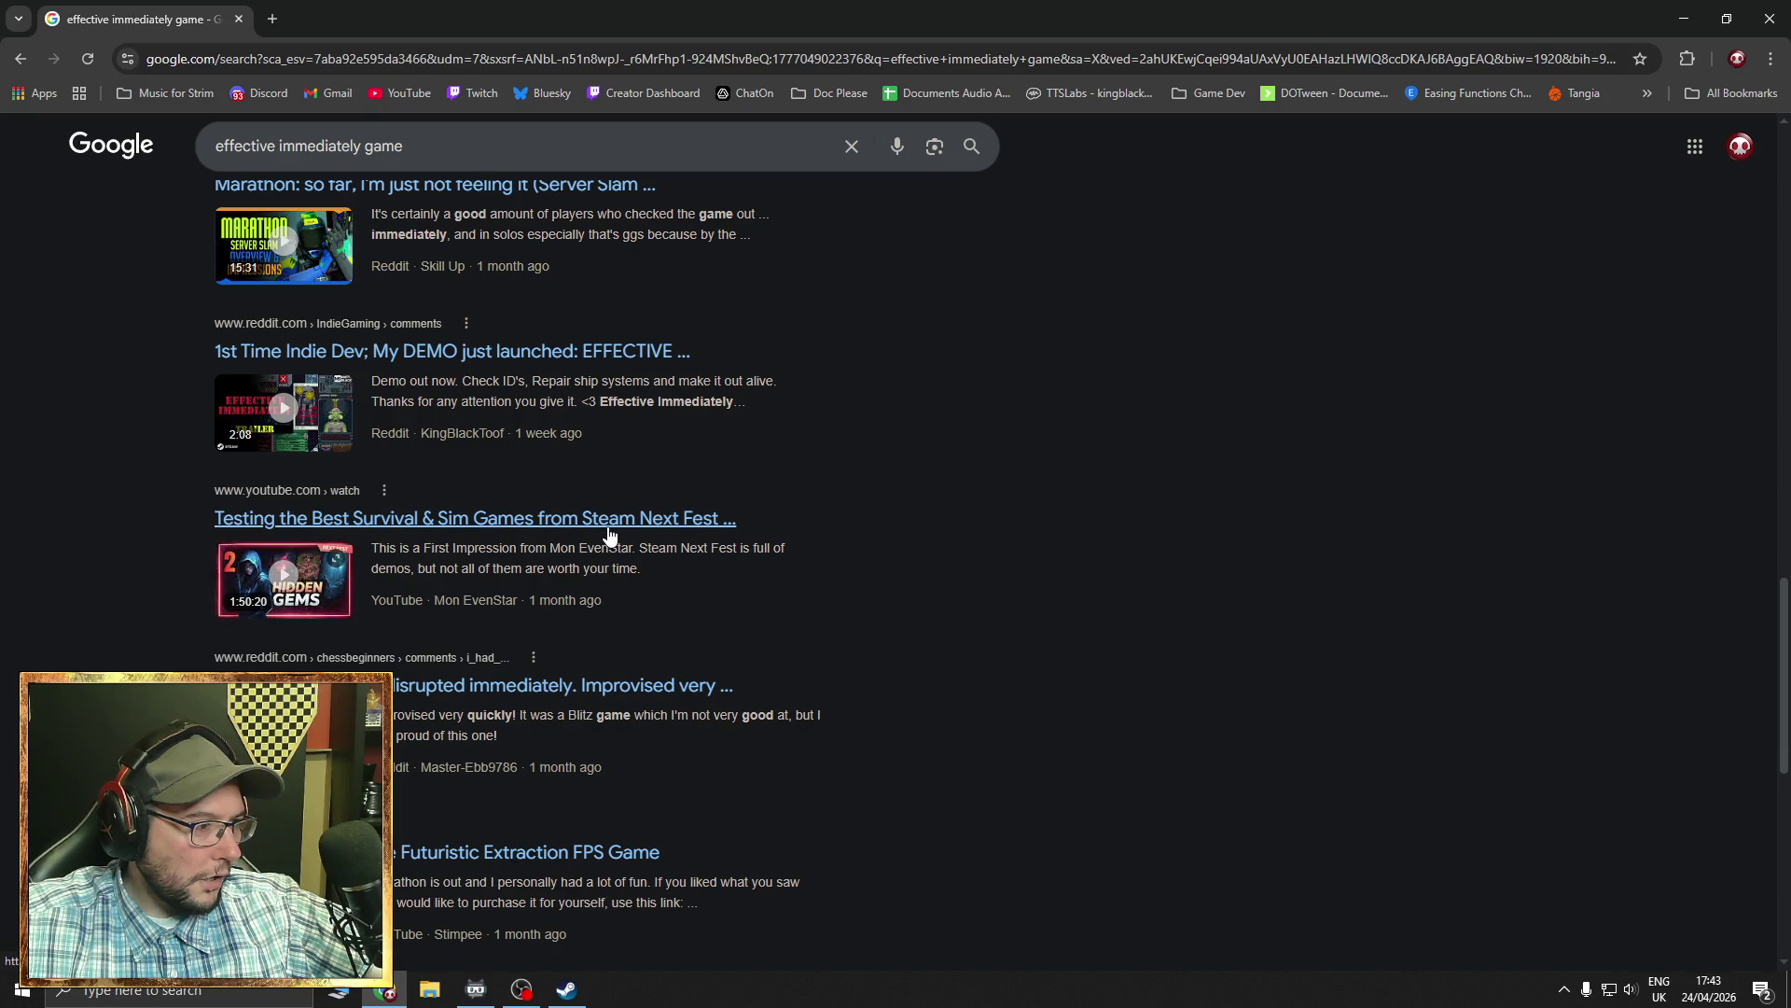
scroll(662, 527, "down", 6)
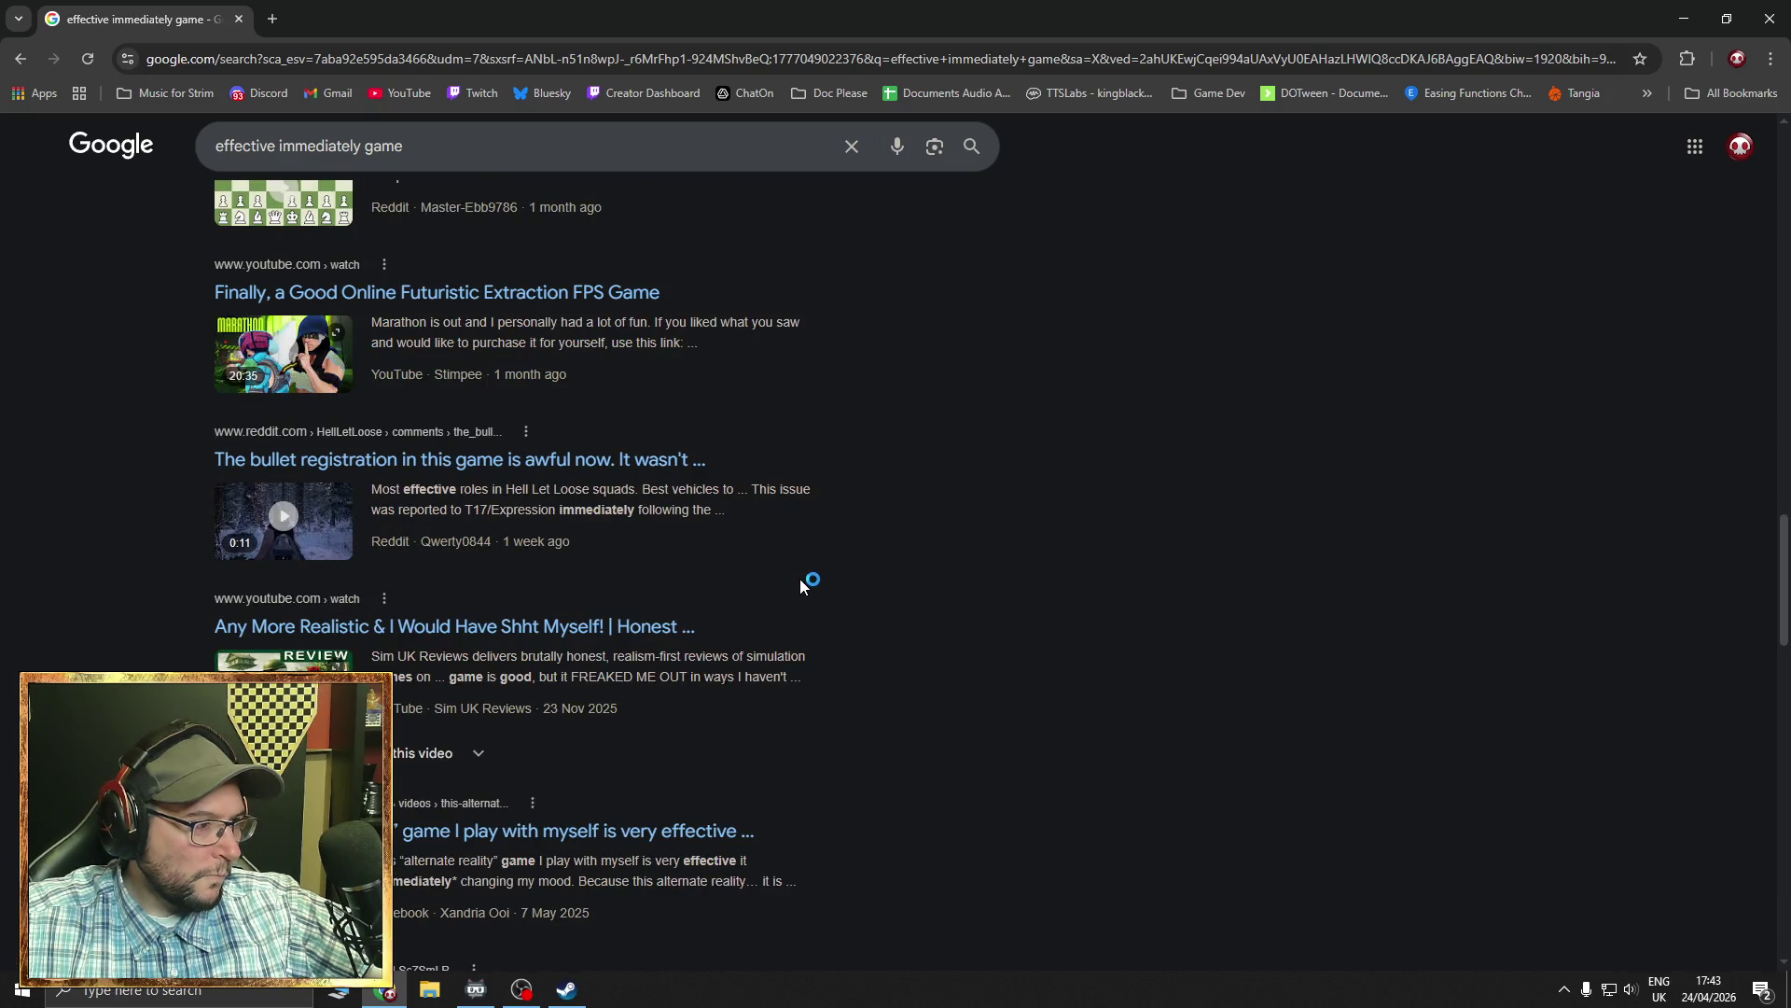
scroll(800, 580, "down", 4)
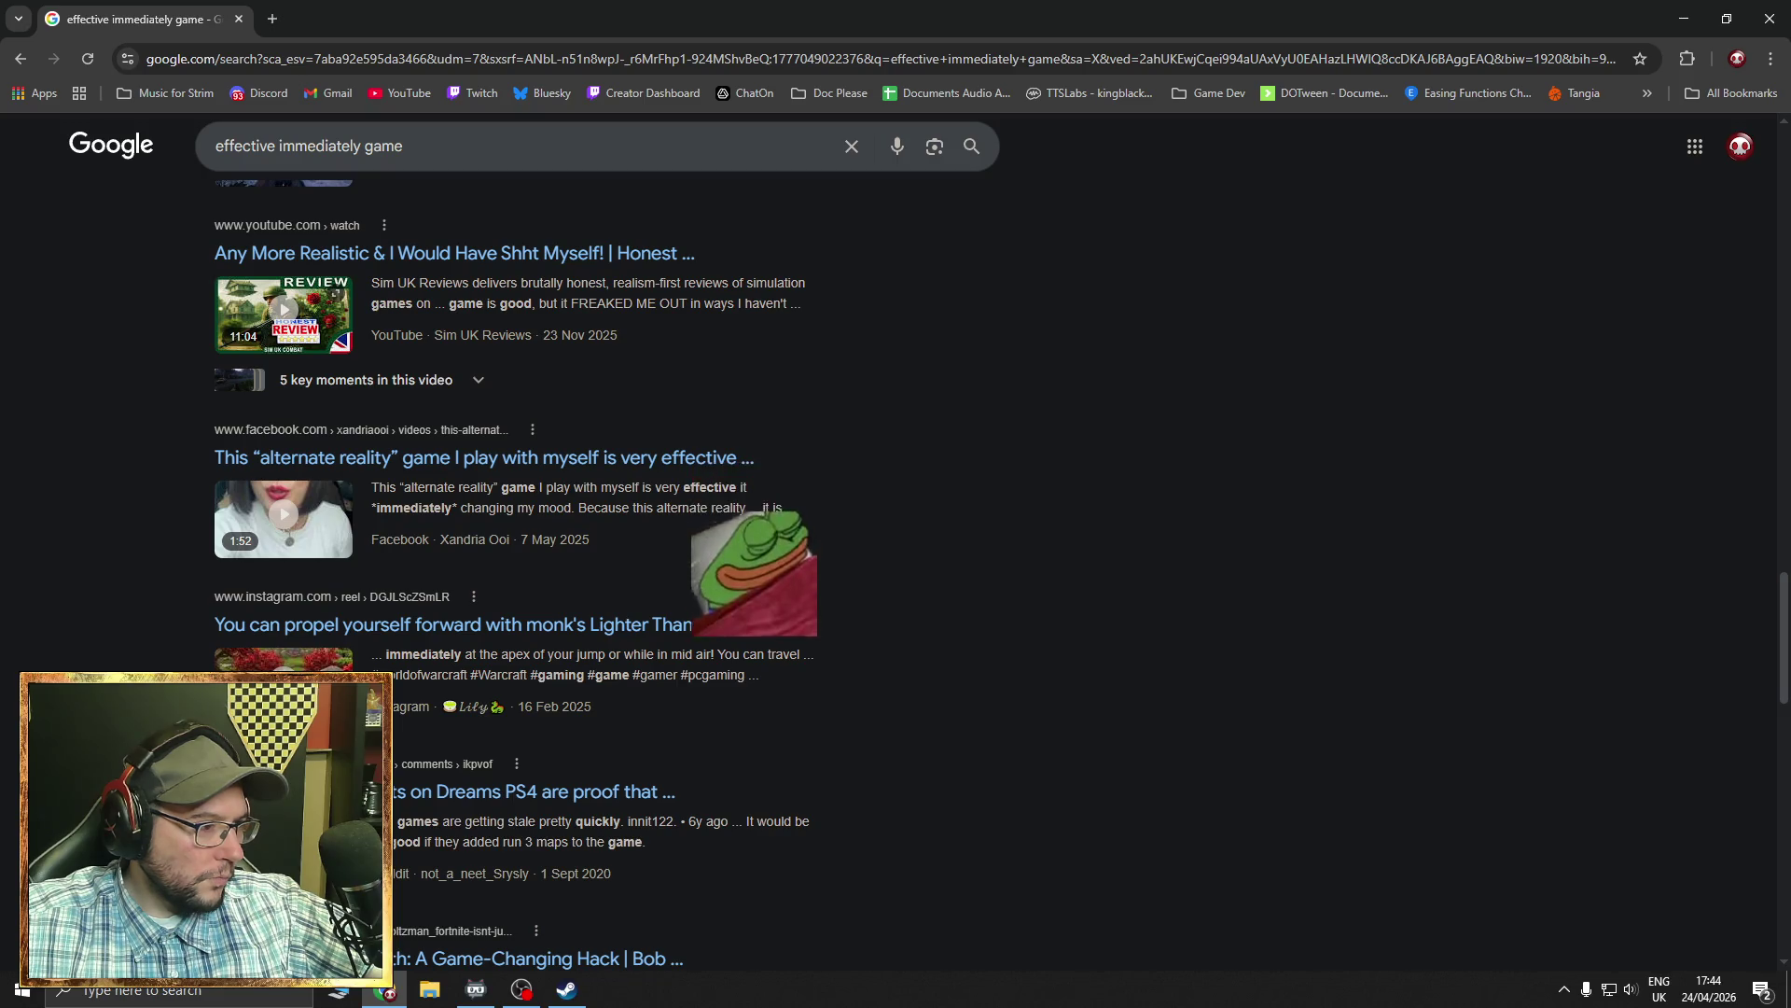
scroll(800, 588, "down", 4)
scroll(800, 587, "down", 4)
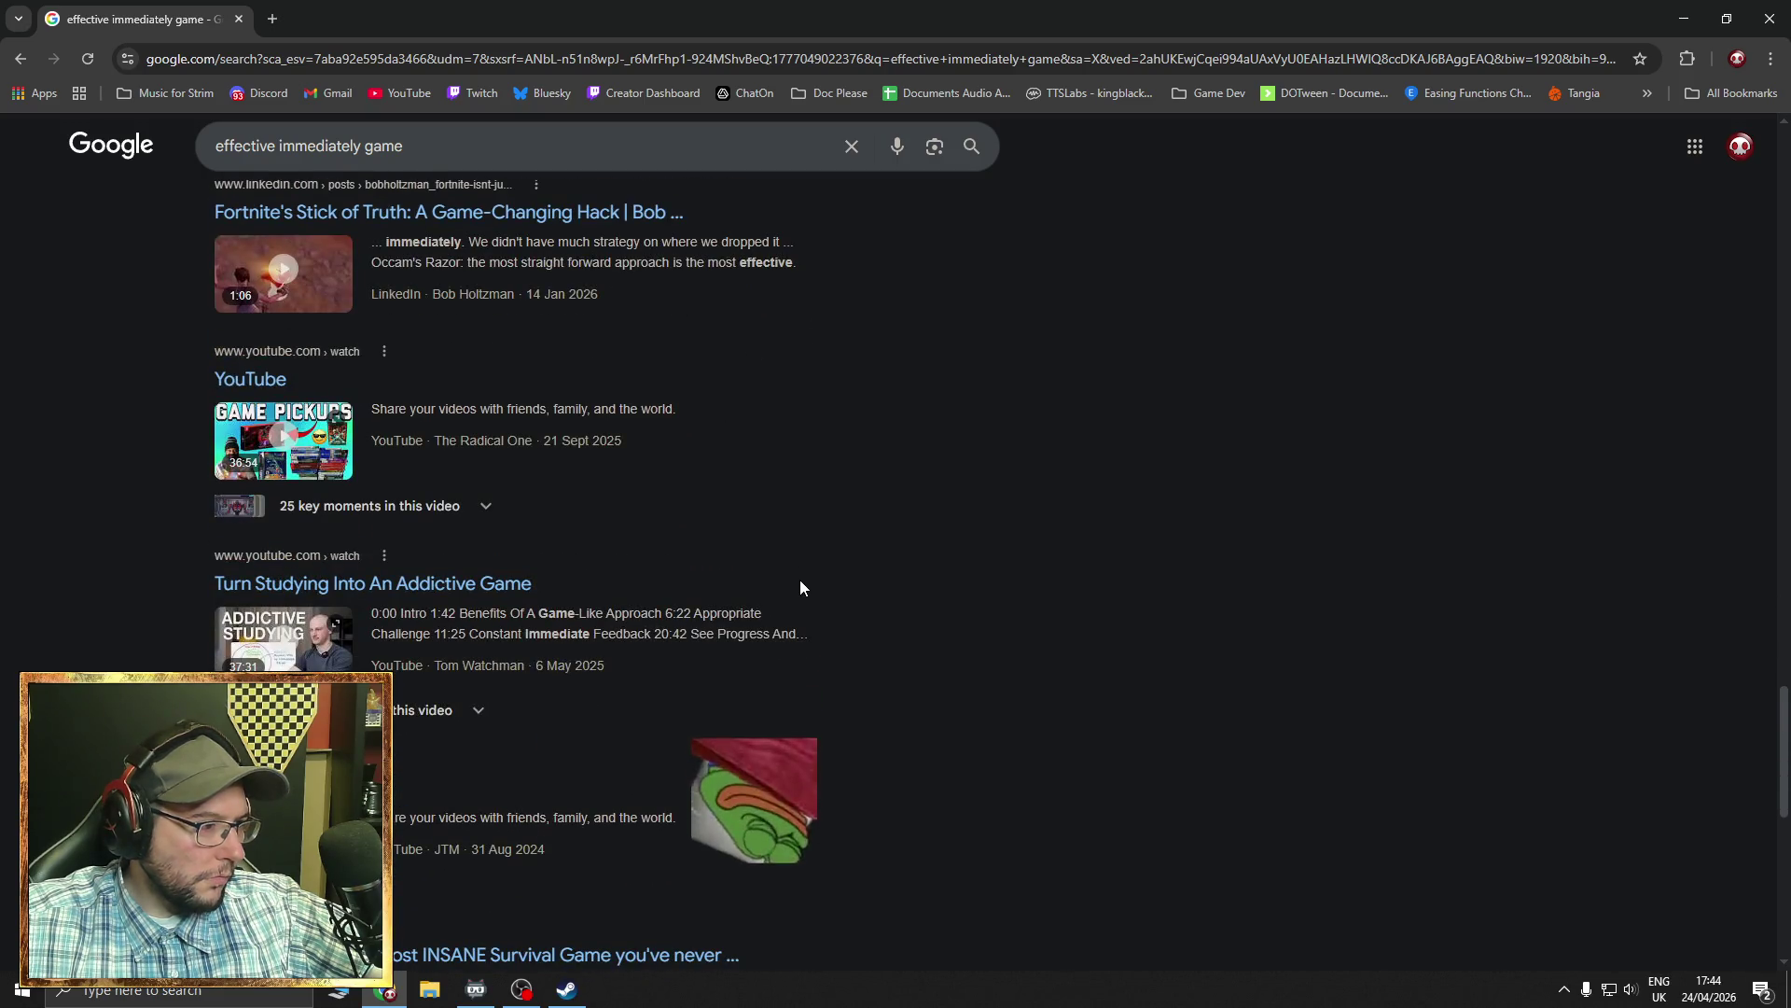
scroll(800, 588, "down", 4)
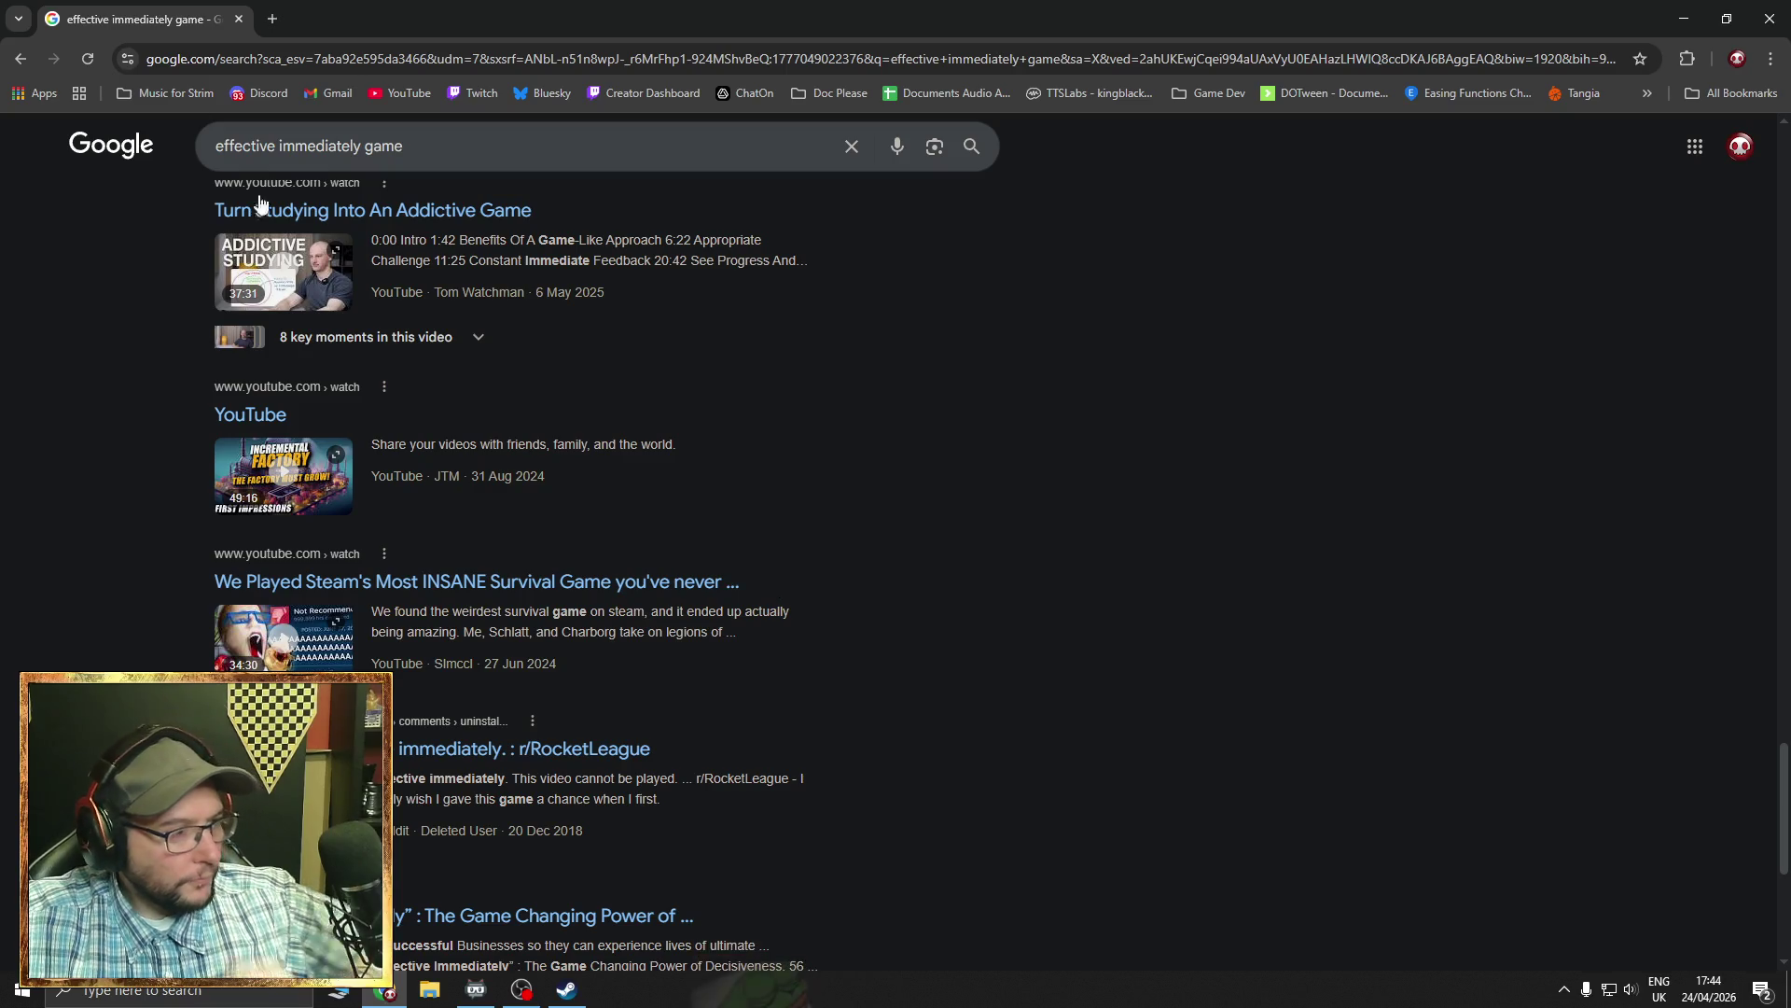
key("alt+Tab")
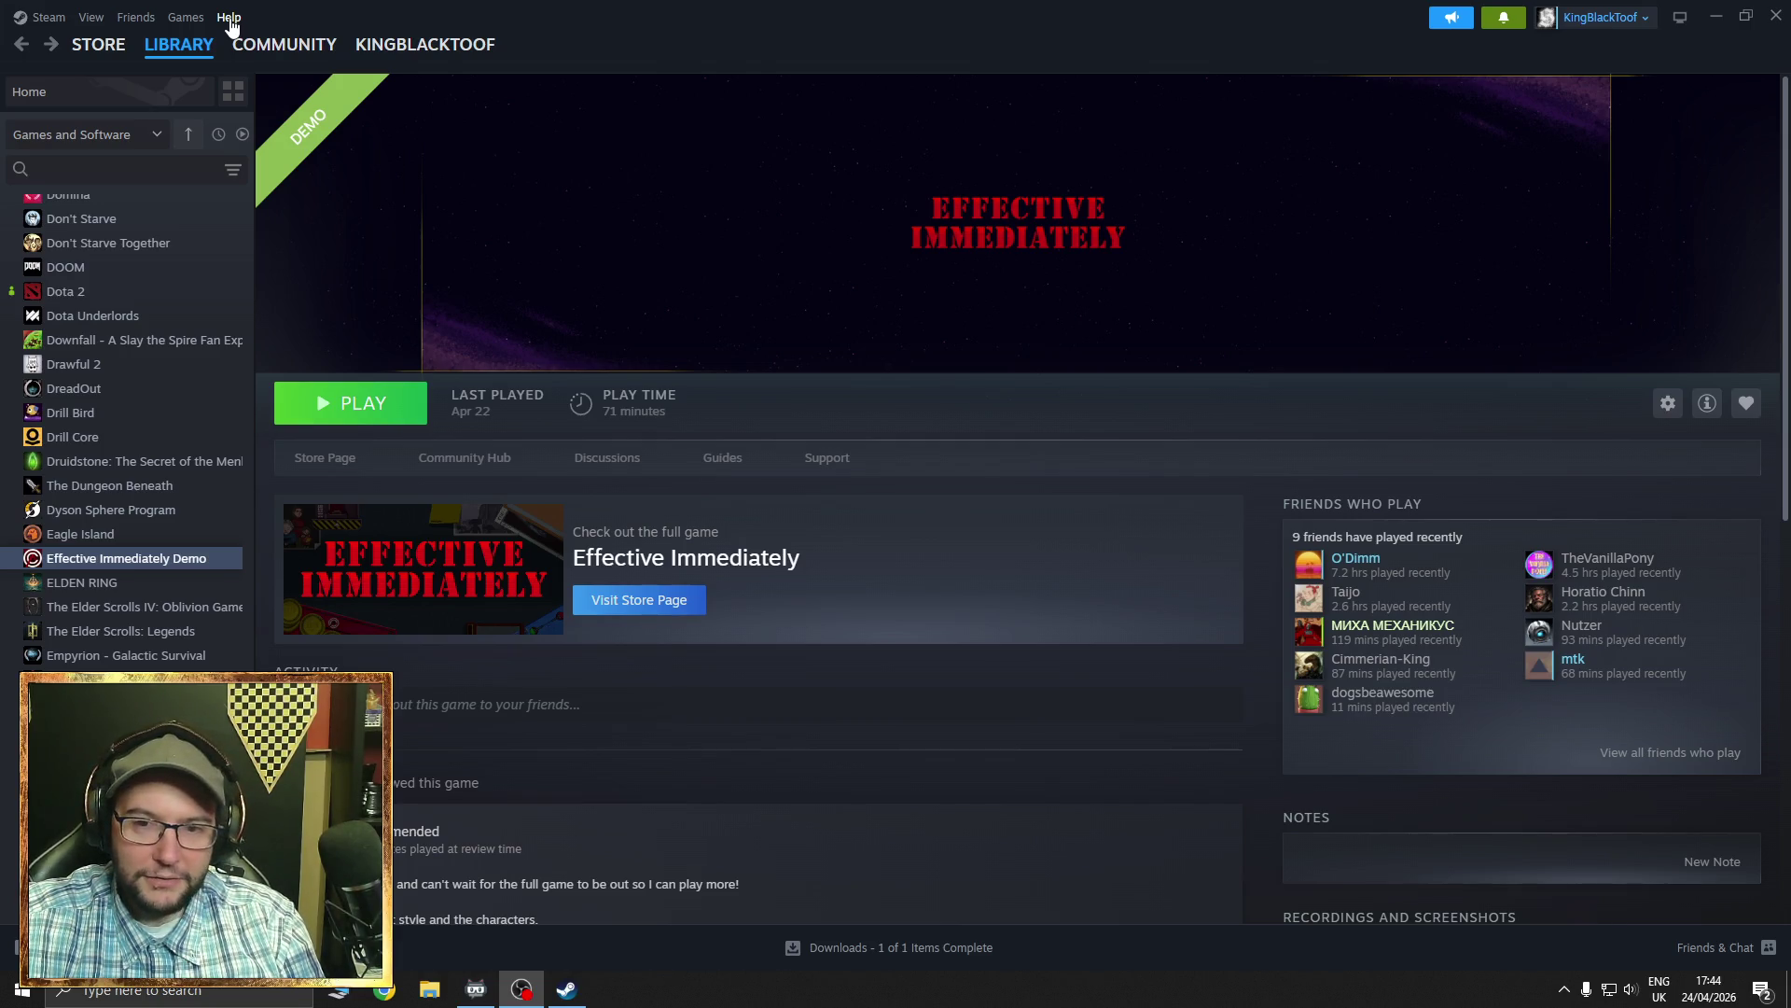
- Search the Steam store for 'heroes' and open the Heroes of Might and Magic: Olden Era page
left_click(98, 44)
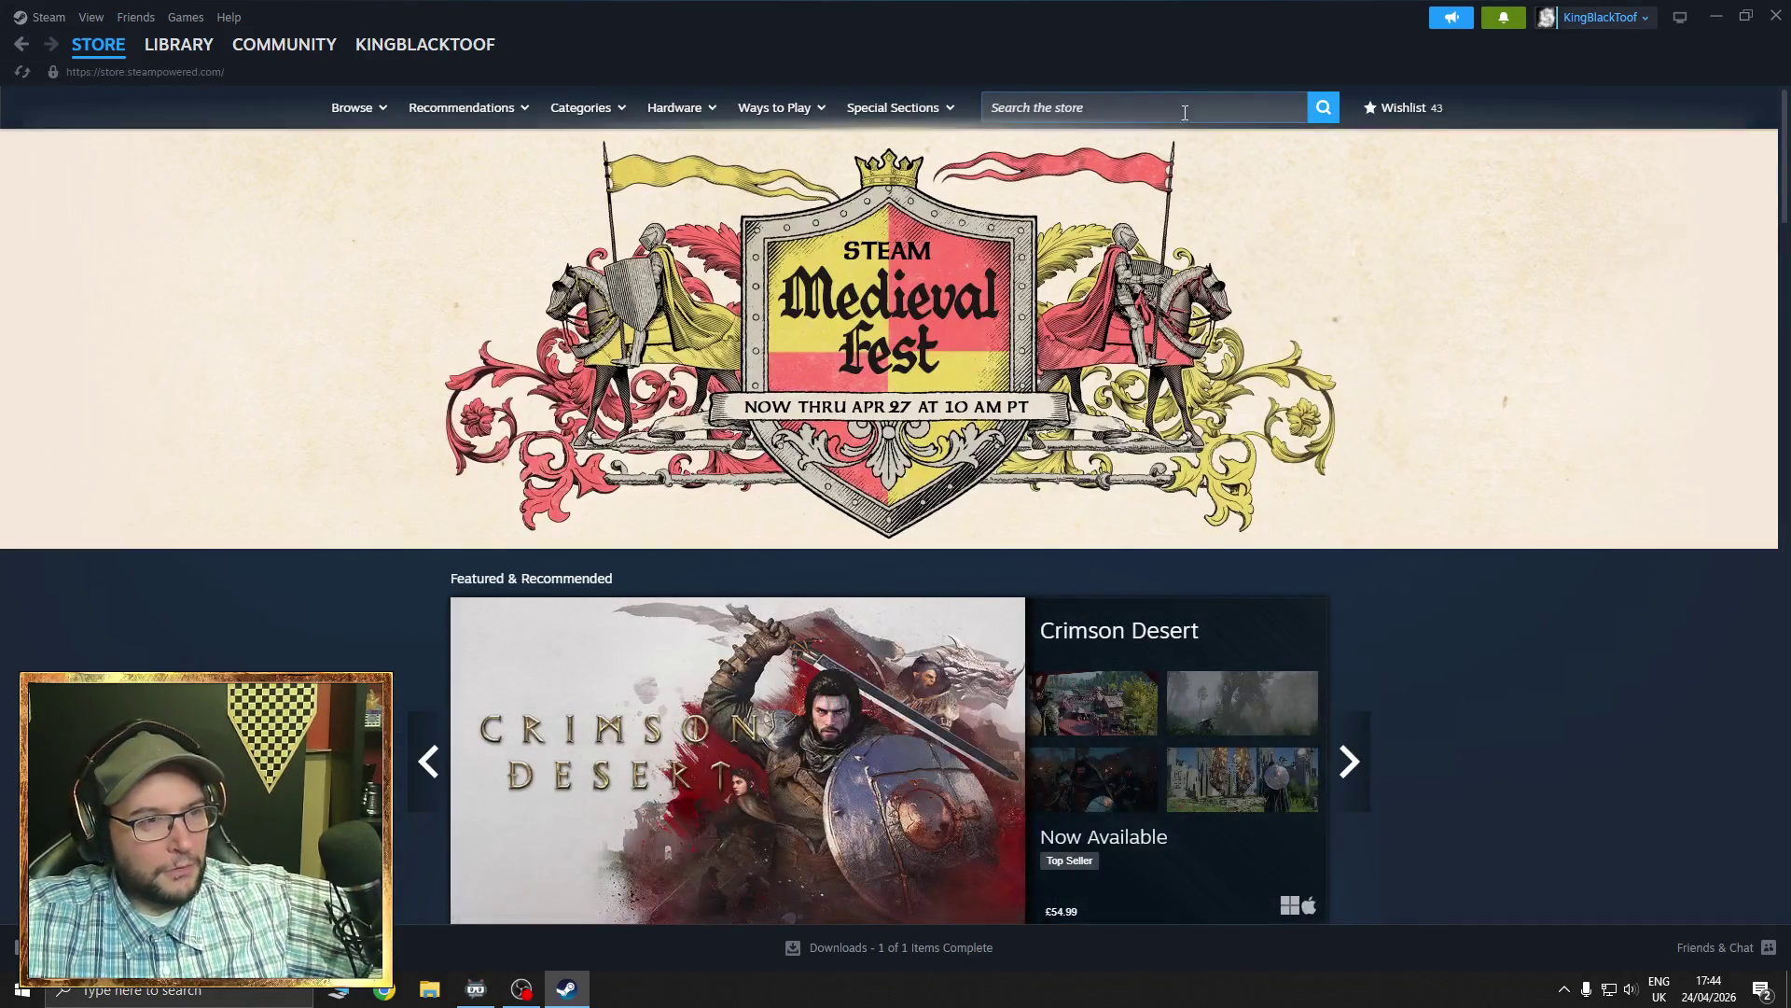
left_click(1185, 110)
type("heroes of")
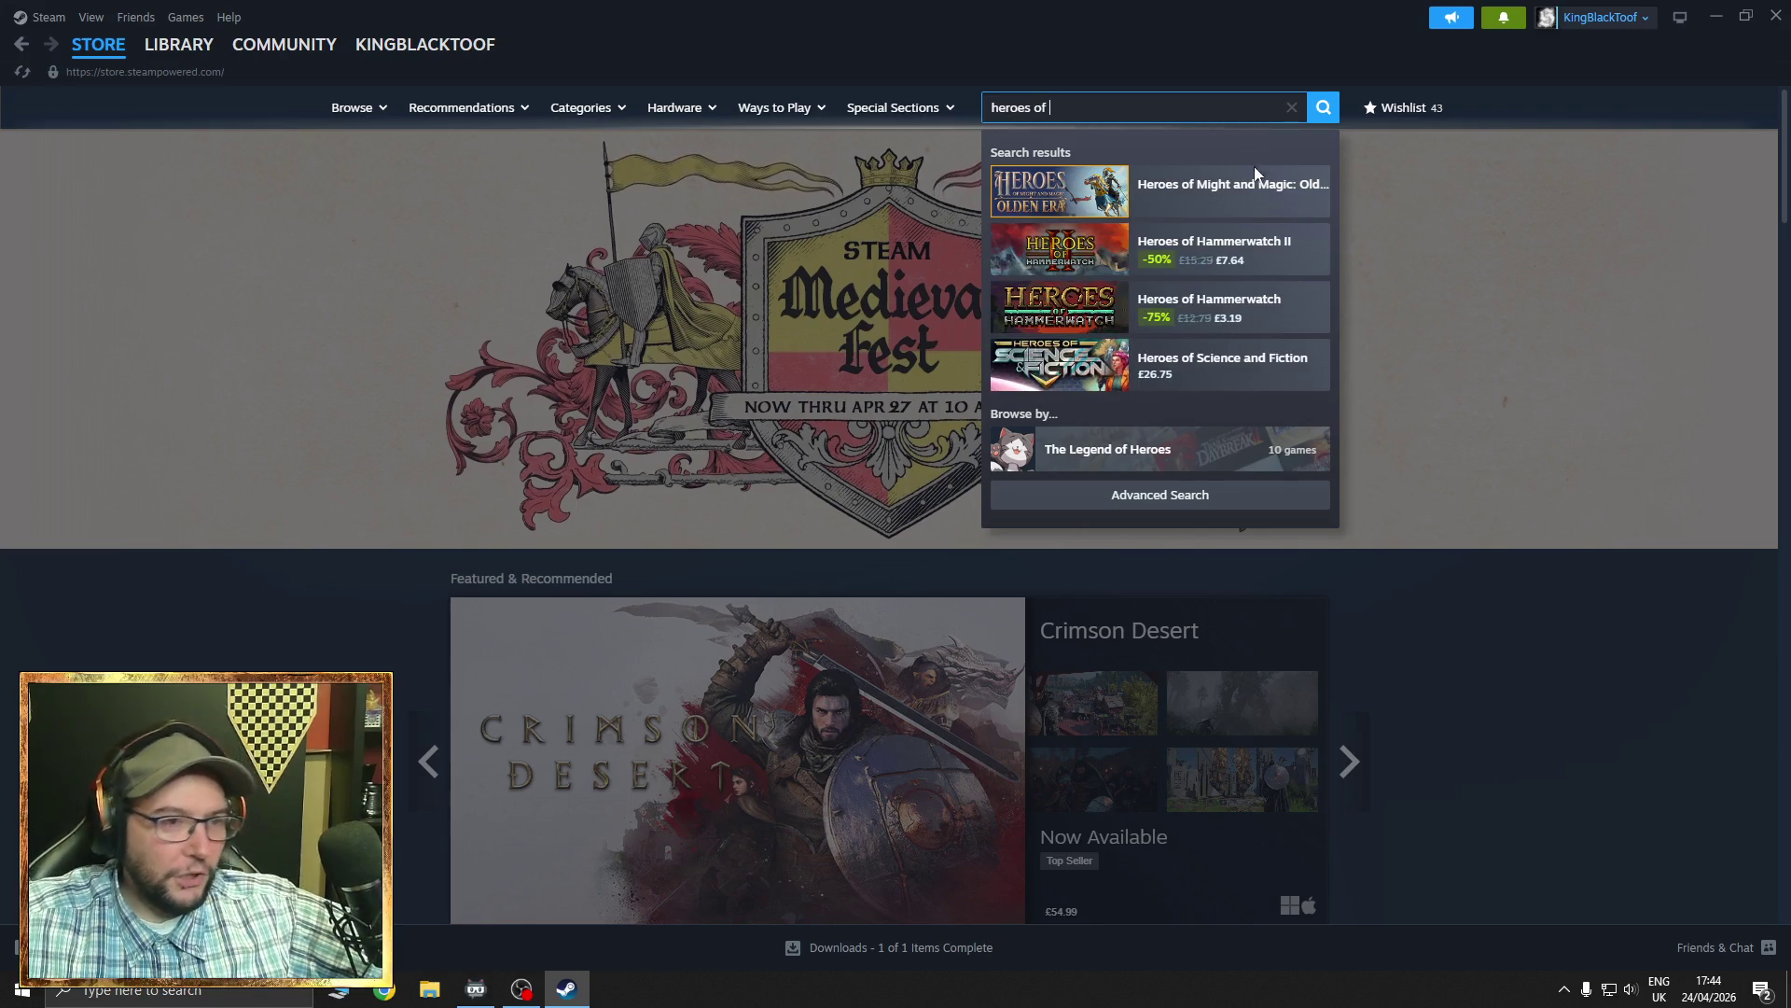
left_click(1242, 215)
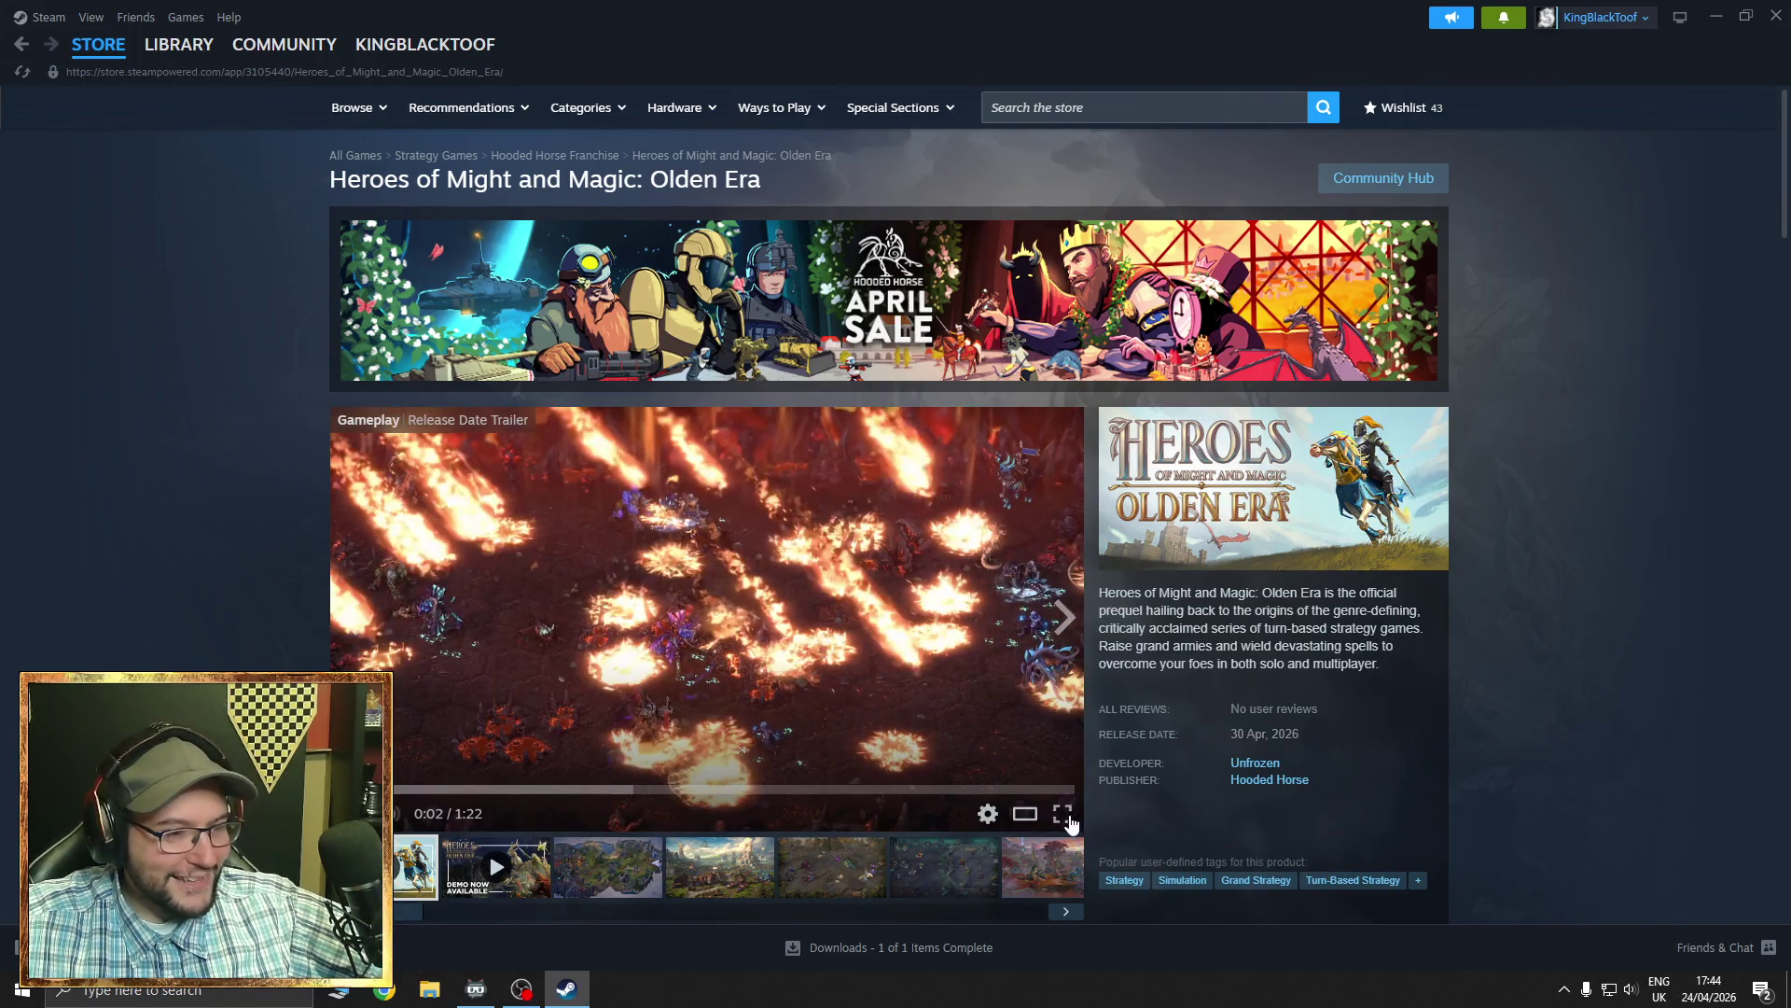
- Watch the release date trailer fullscreen, exit fullscreen, and scroll down the store page
left_click(1062, 813)
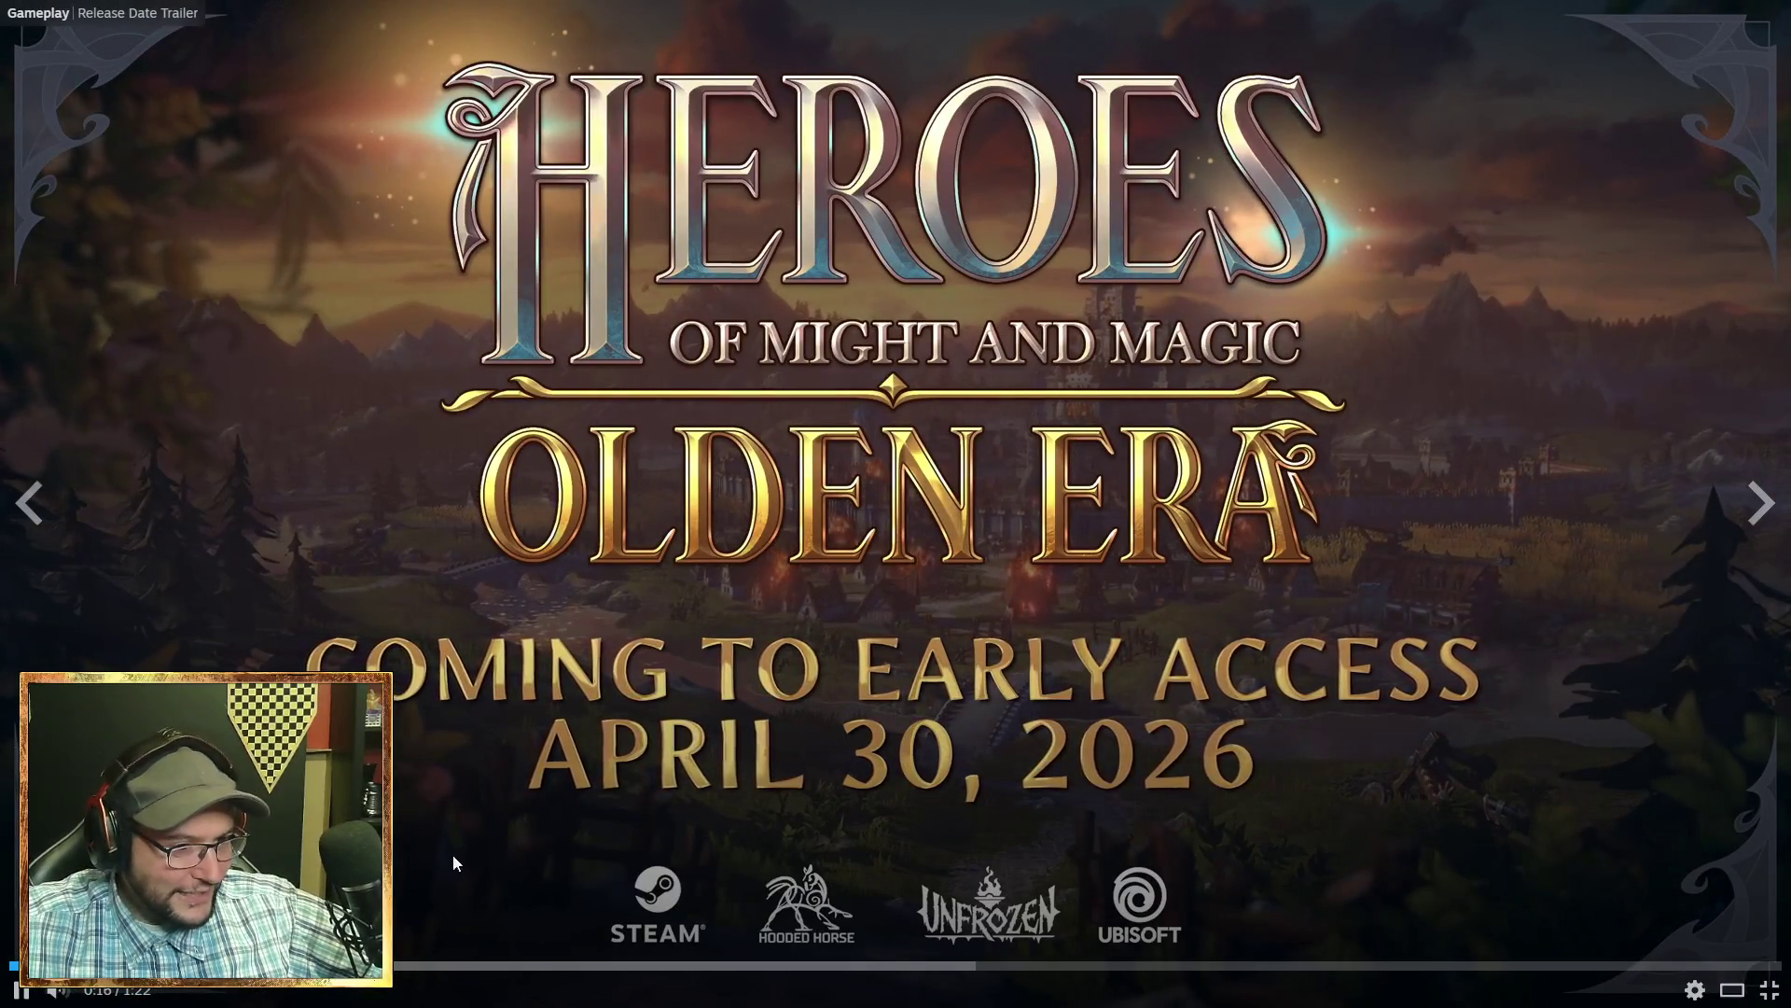
key("Escape")
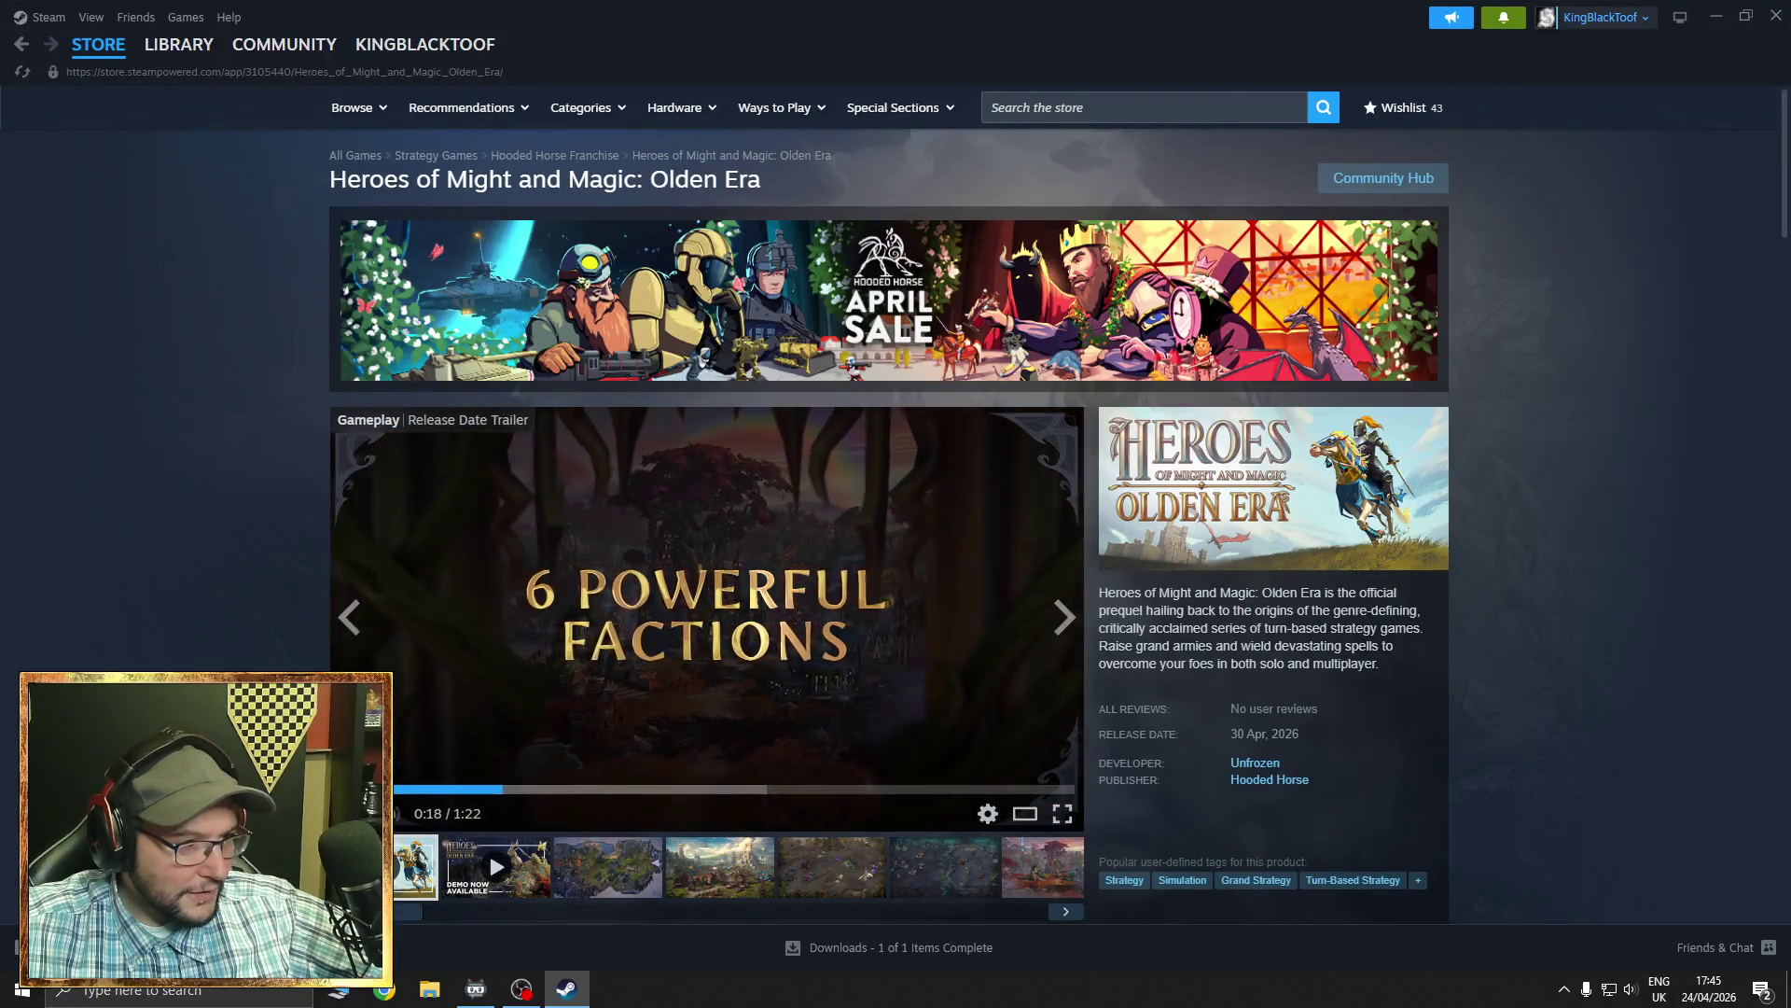
scroll(896, 504, "down", 5)
scroll(896, 504, "down", 5)
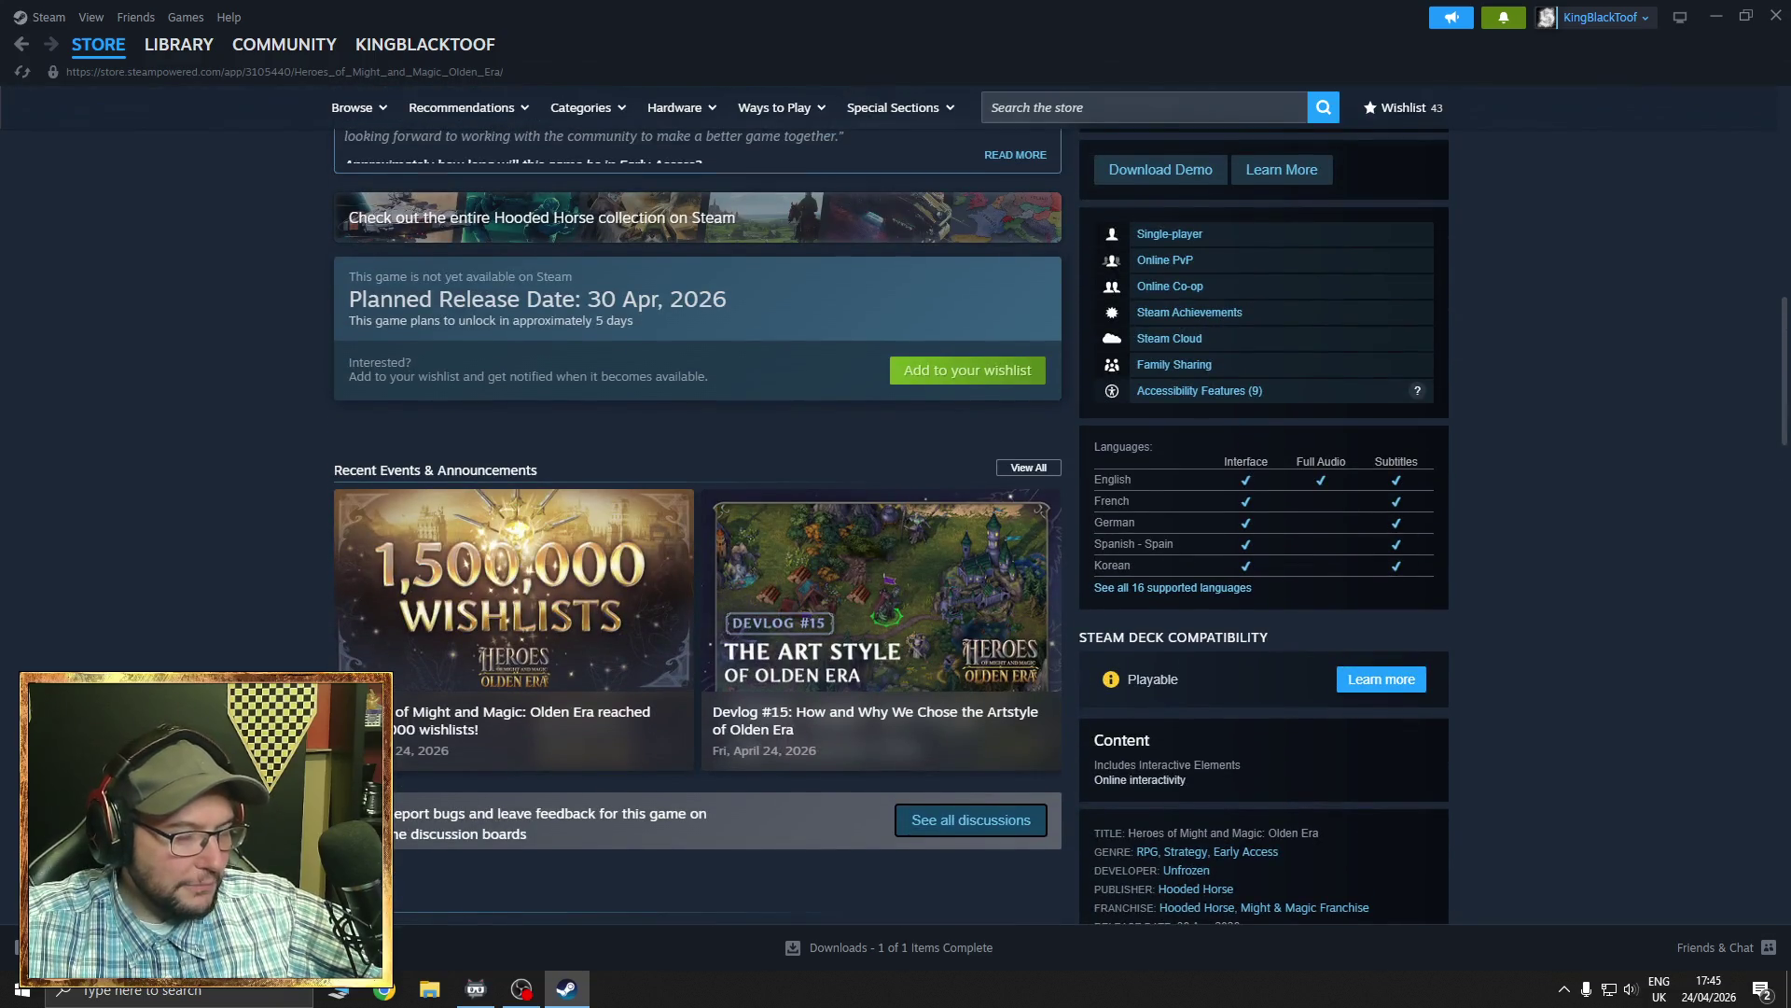
scroll(513, 560, "down", 3)
scroll(513, 560, "up", 3)
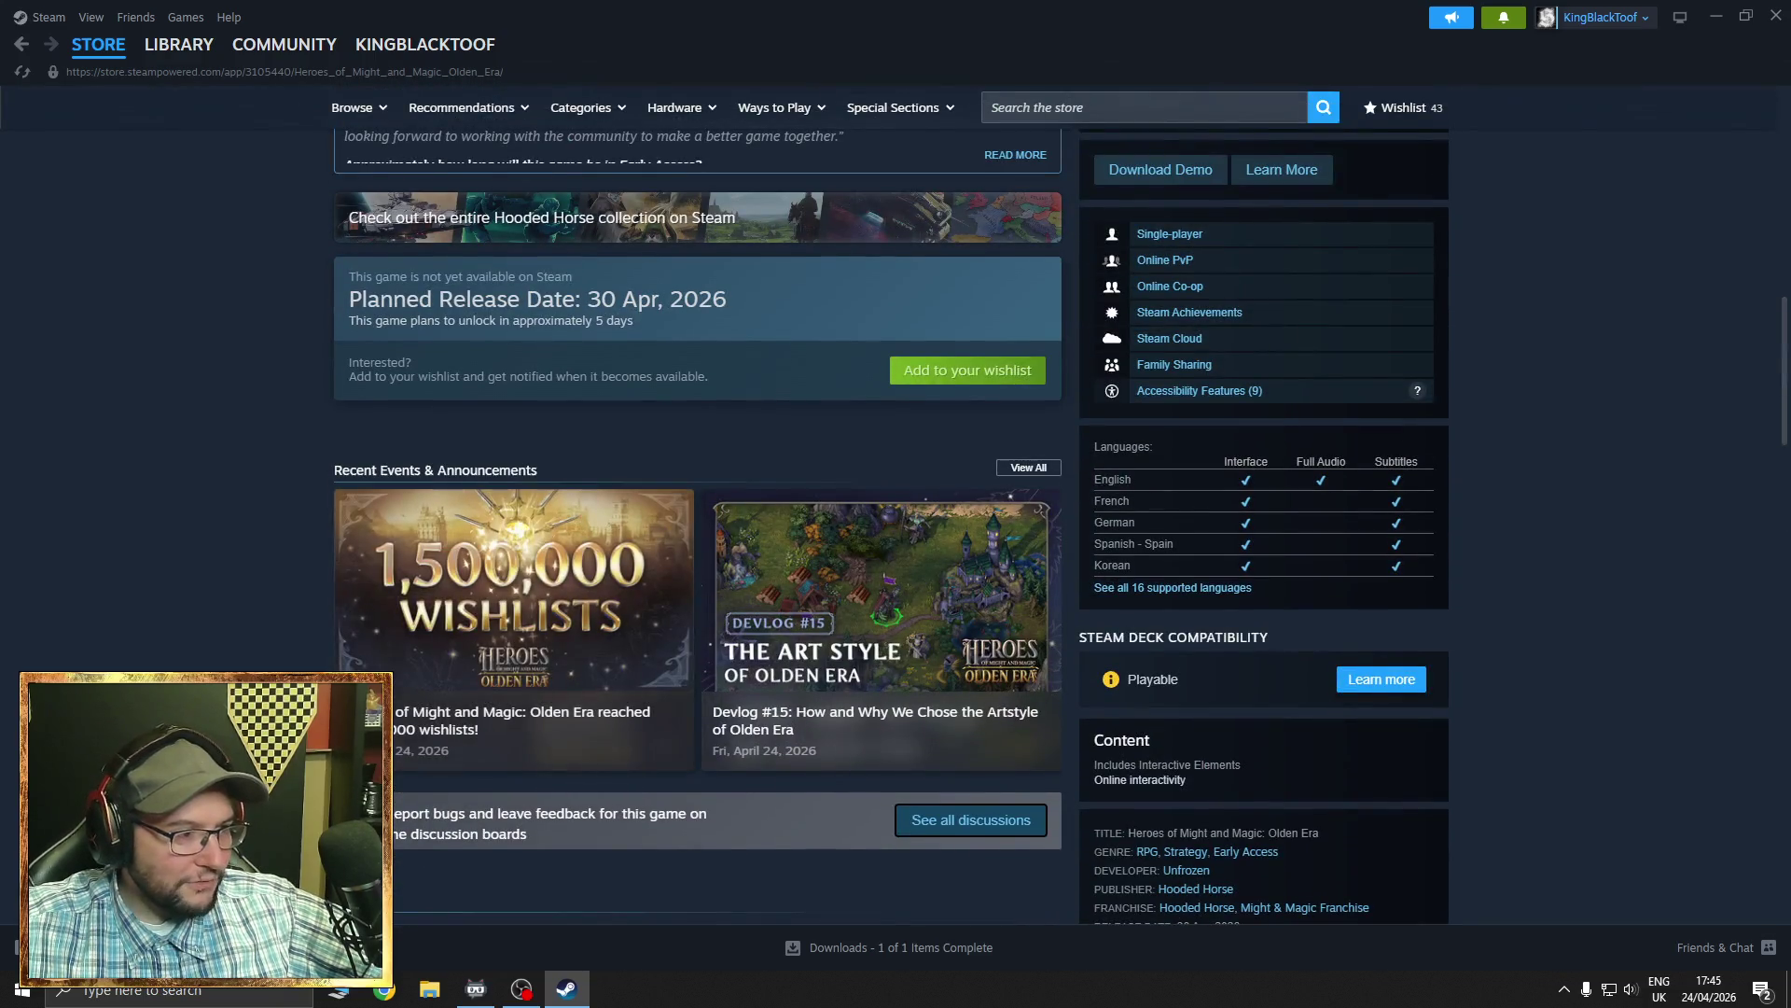
scroll(700, 523, "down", 5)
scroll(700, 523, "up", 7)
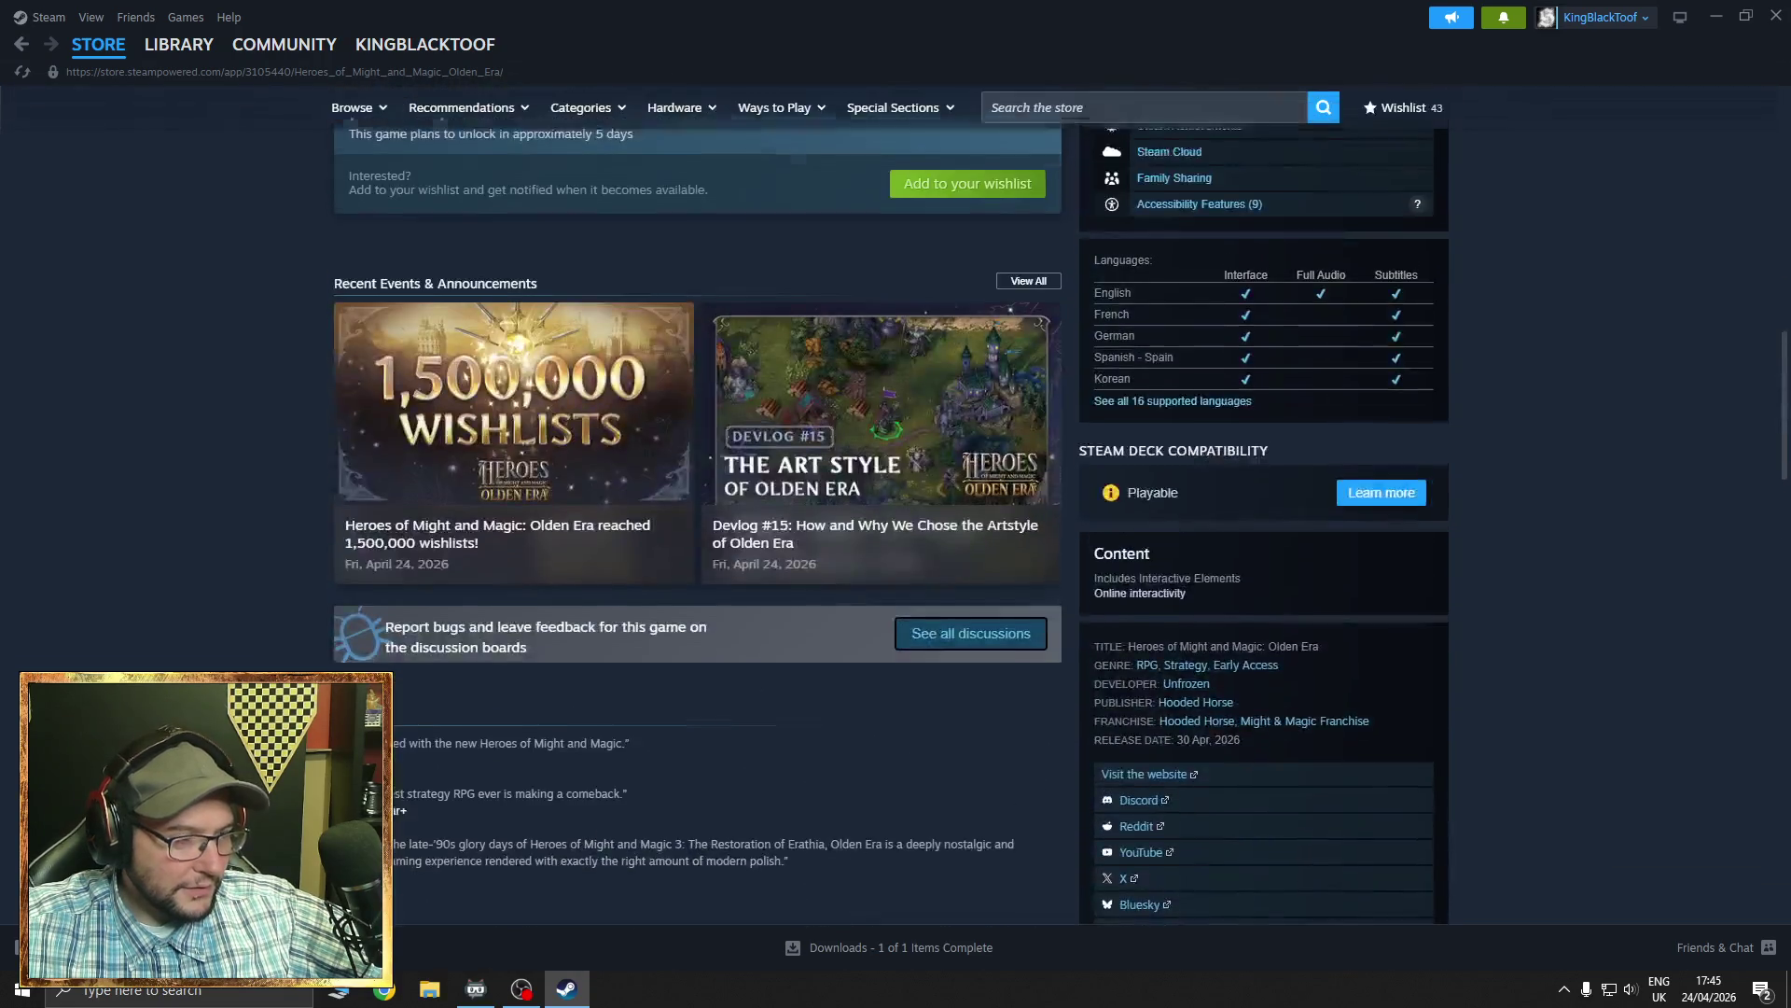
scroll(890, 504, "down", 3)
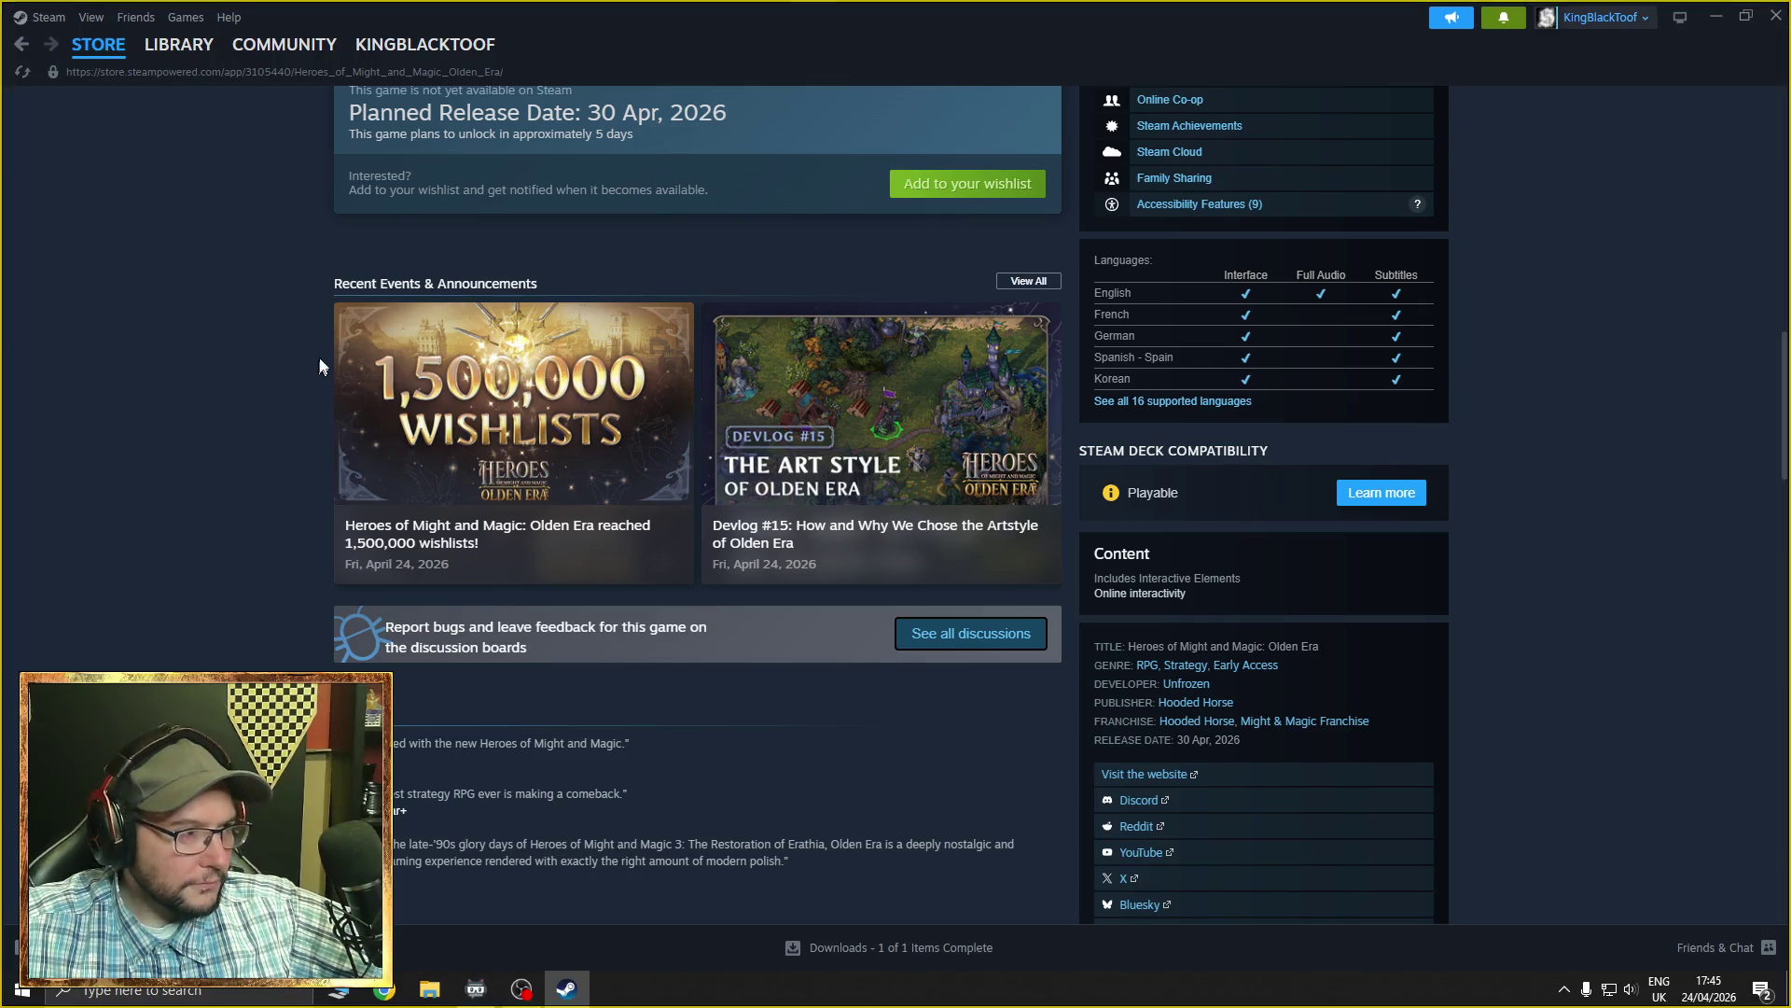
- Snip the 1,500,000 Wishlists announcement image and launch Paint
key("super+shift+s")
mouse_move(336, 300)
left_mouse_down()
mouse_move(647, 456)
mouse_move(693, 506)
left_mouse_up()
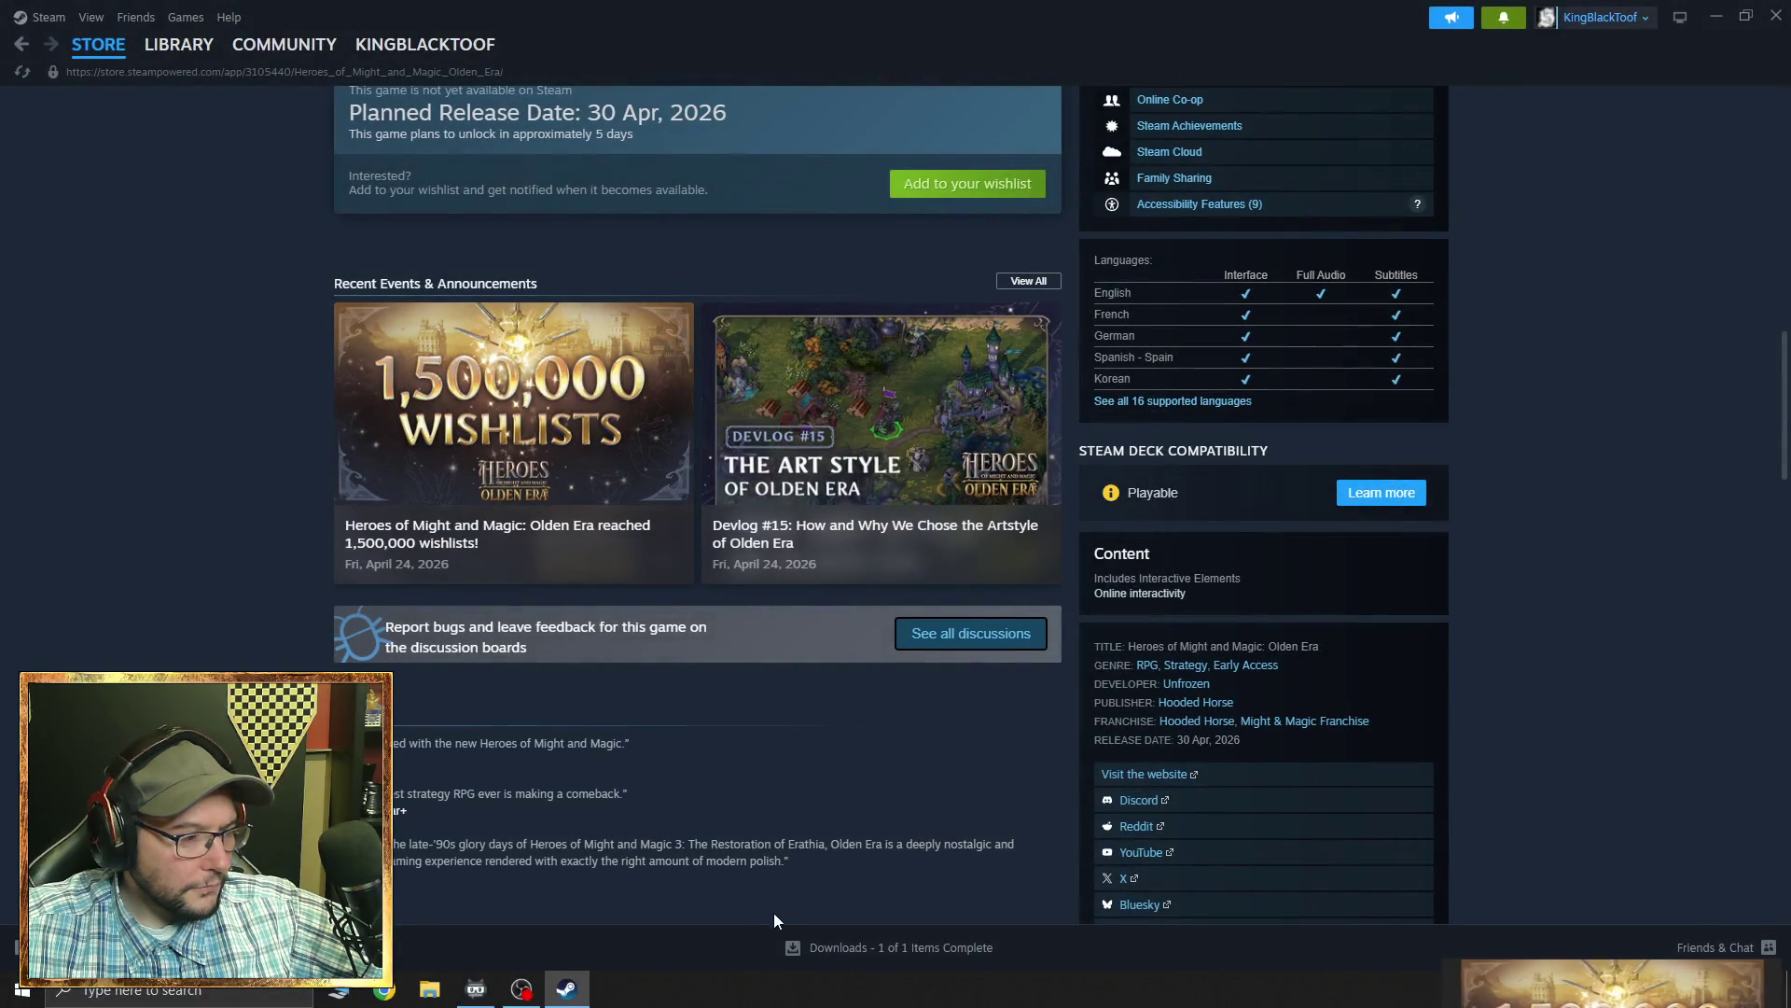
key("super")
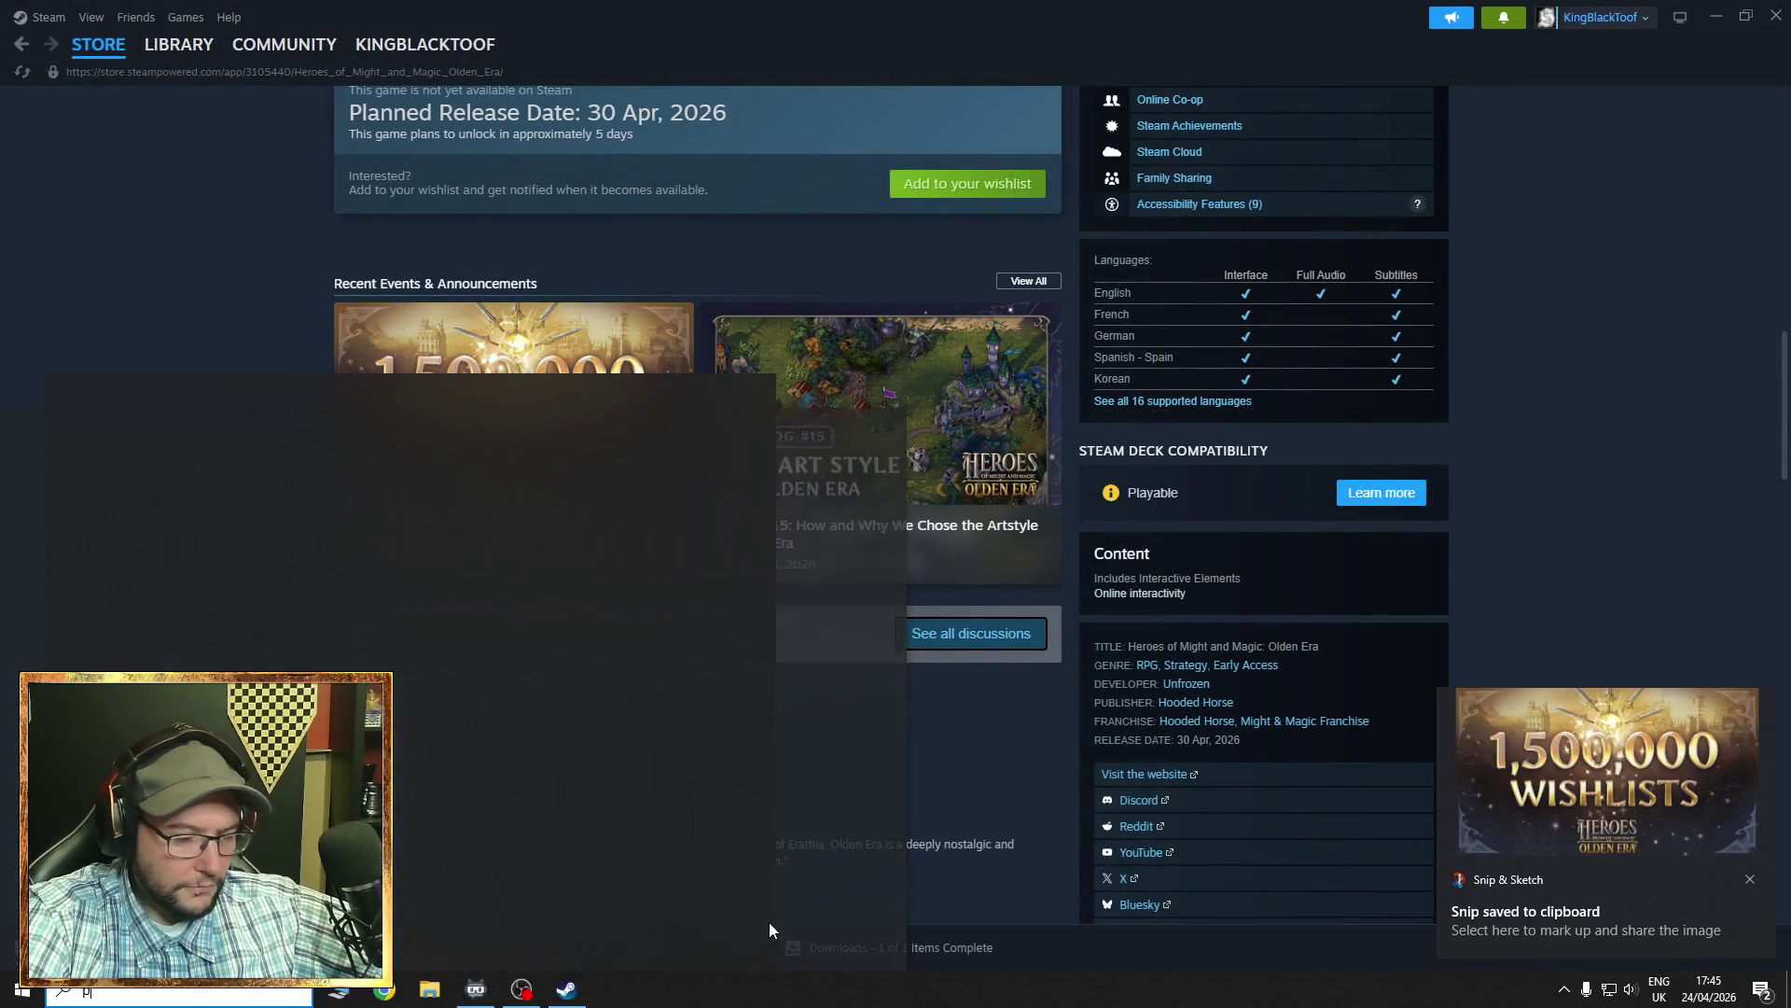
type("paint")
key("Return")
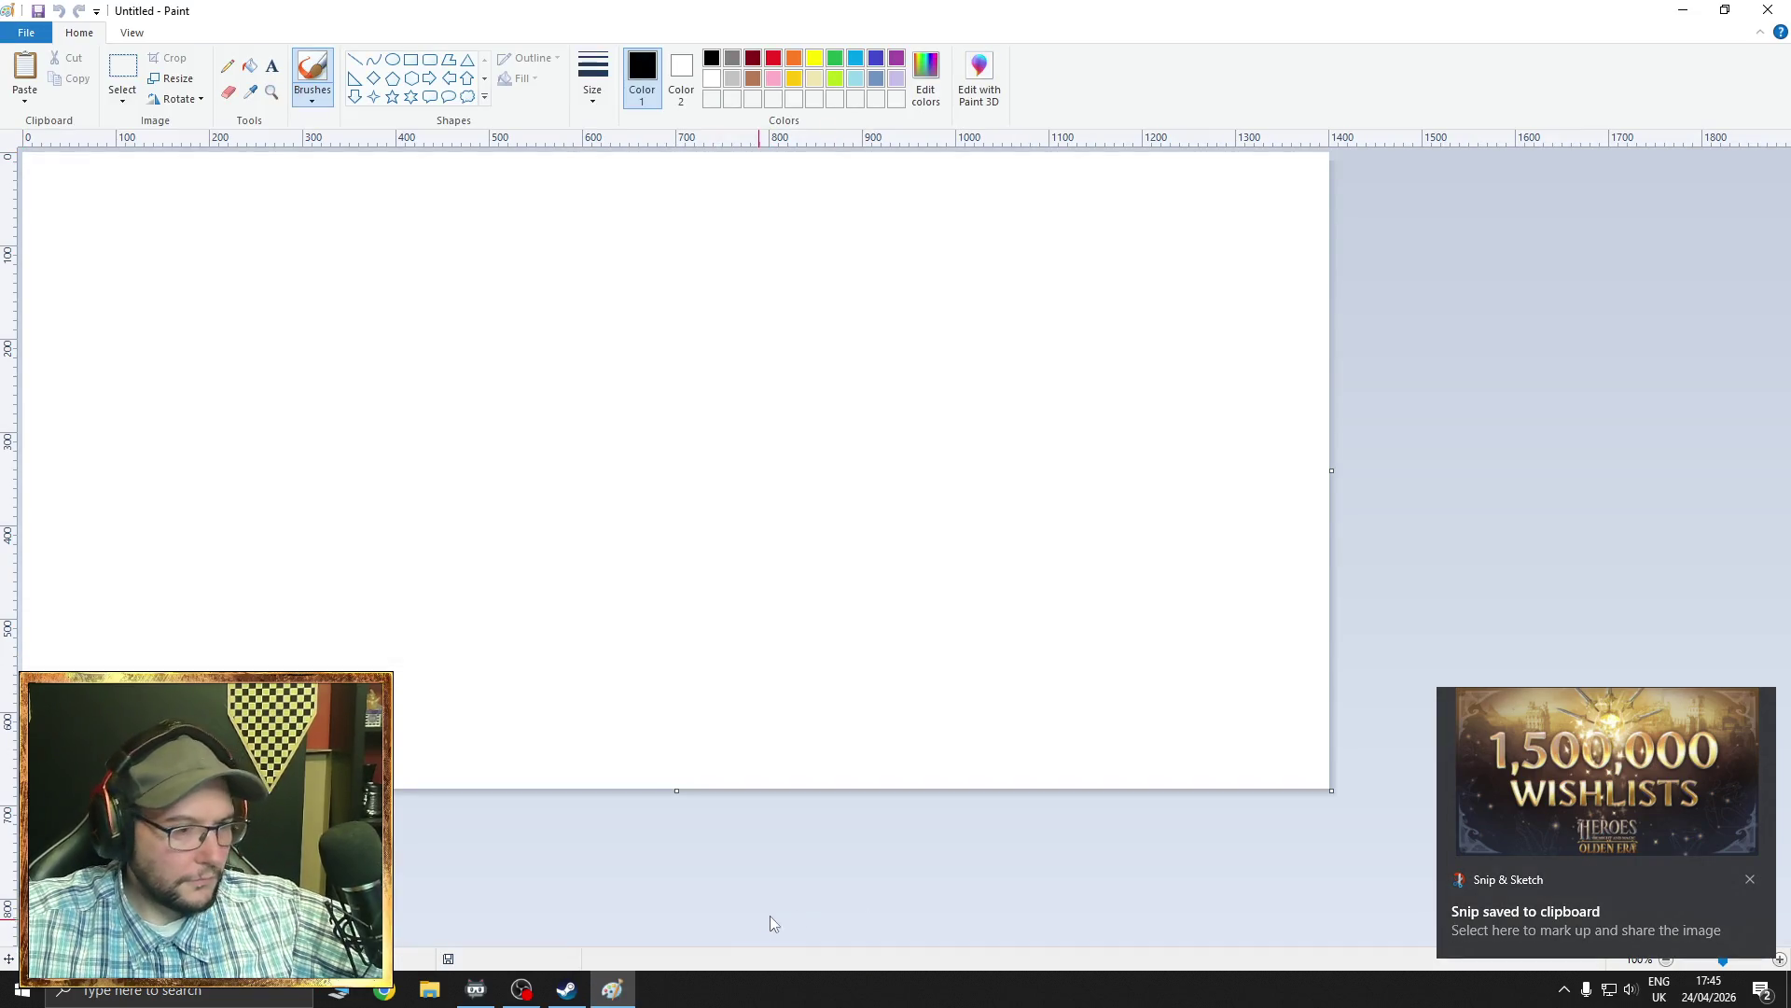
- Paste the snip onto a shrunken canvas and make Paint a small floating window
left_click_drag(1327, 793, 24, 154)
key("ctrl+v")
double_click(833, 10)
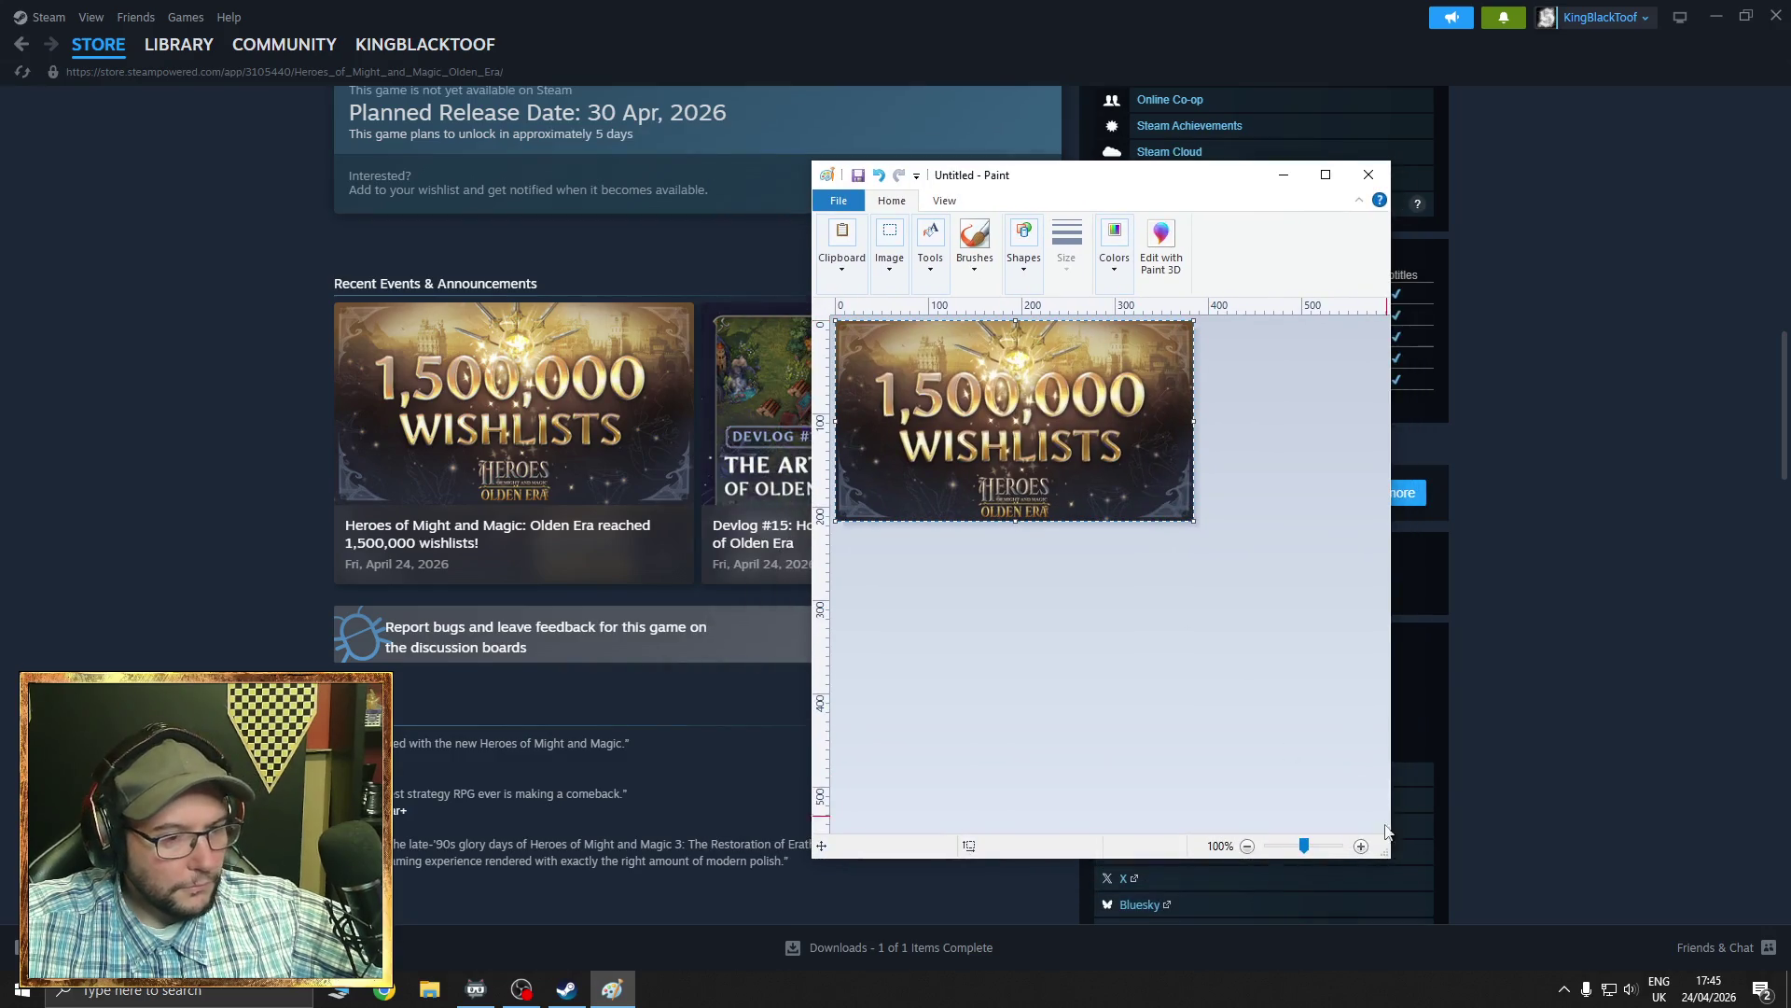
mouse_move(1396, 859)
left_mouse_down()
mouse_move(1170, 517)
mouse_move(1217, 570)
mouse_move(1203, 554)
left_mouse_up()
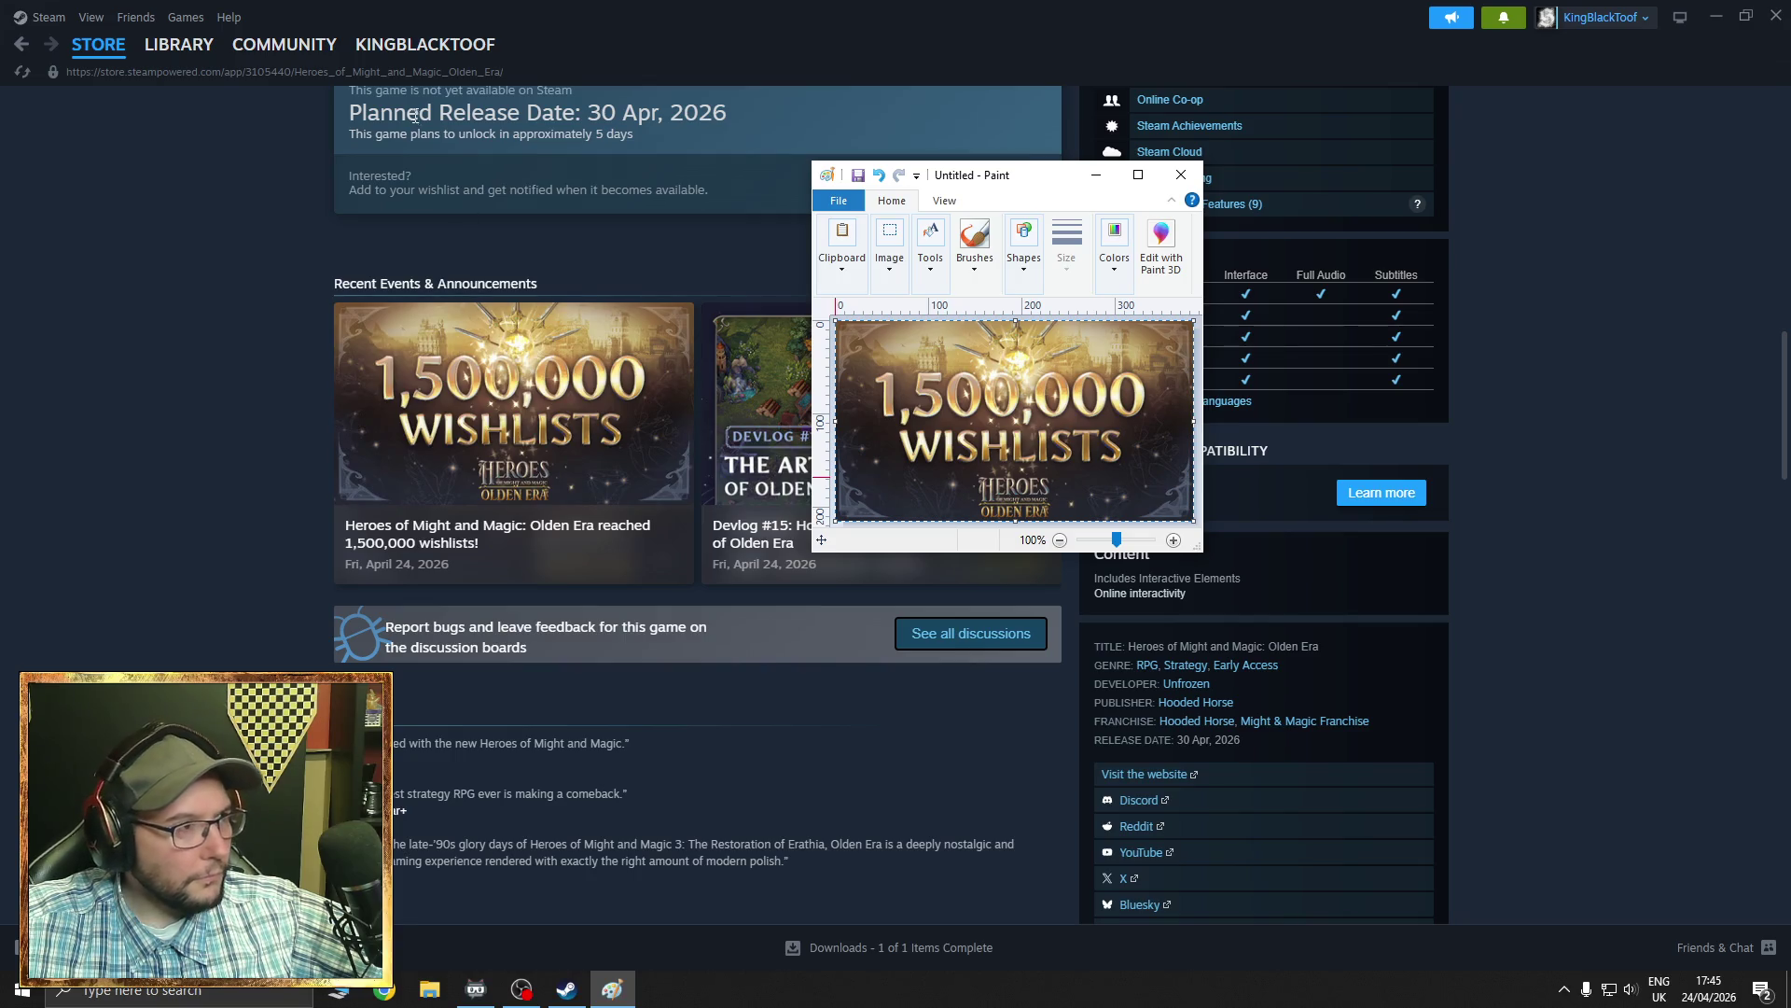
left_click(21, 49)
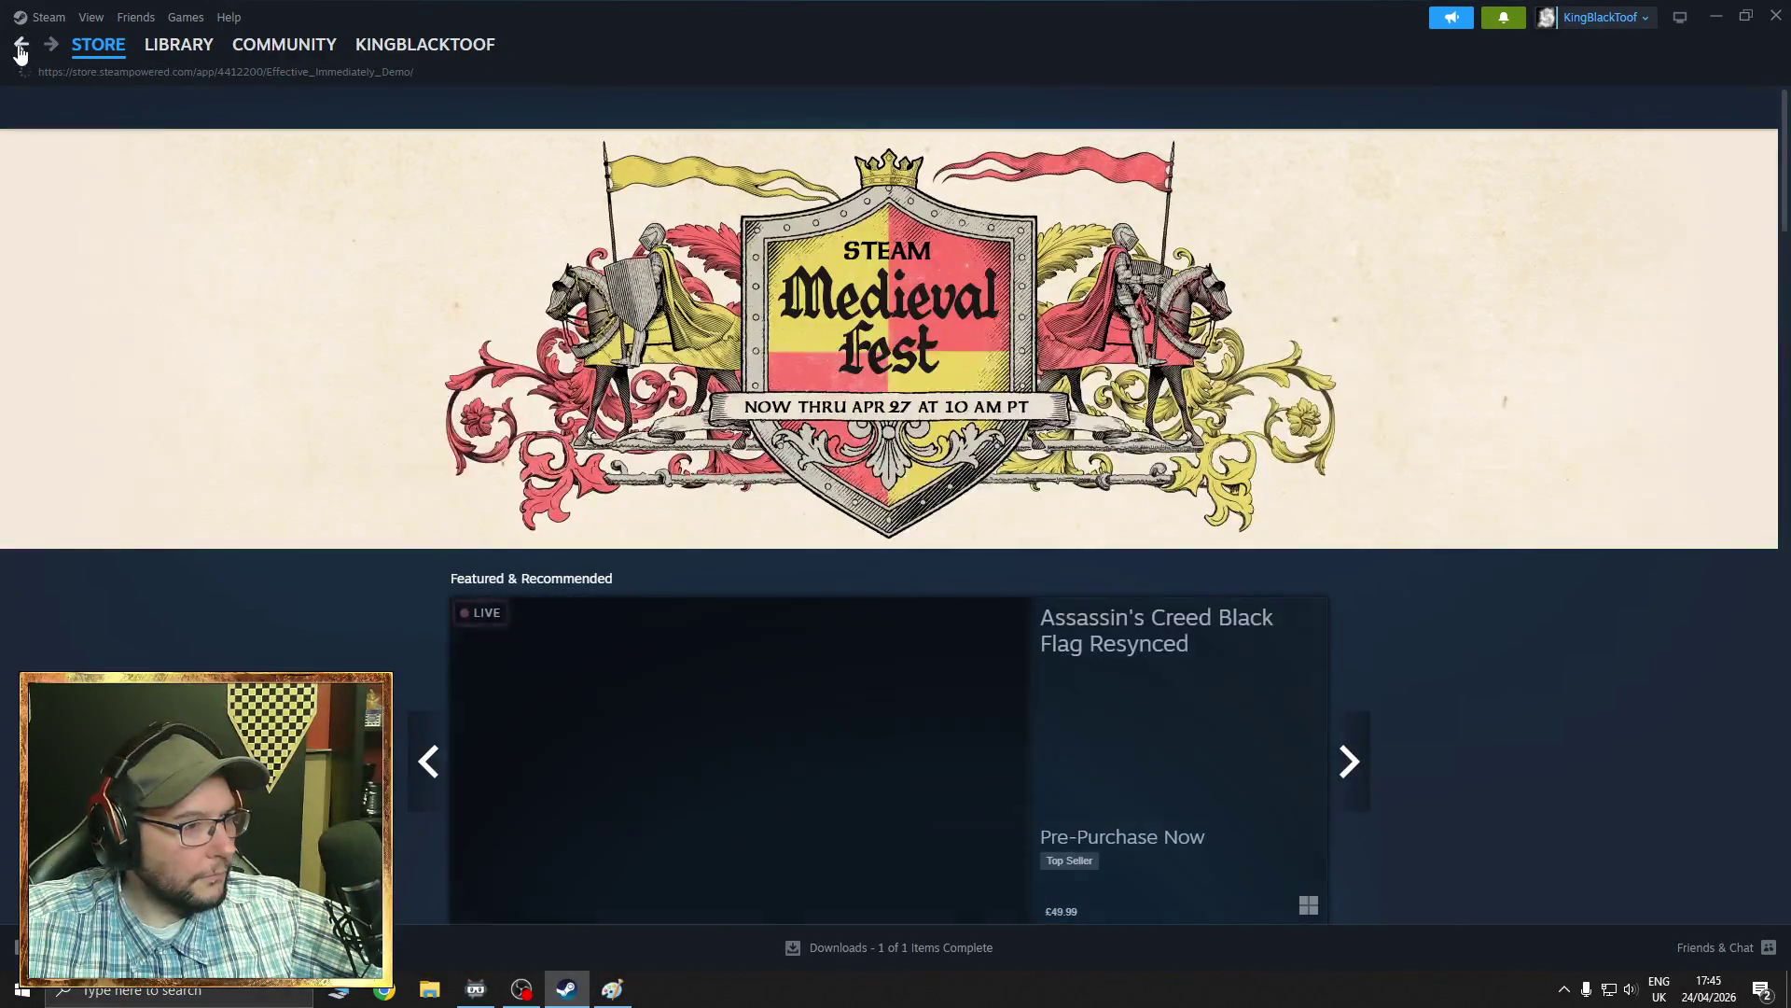
- Return to the Effective Immediately Demo store page and scroll down it
left_click(20, 50)
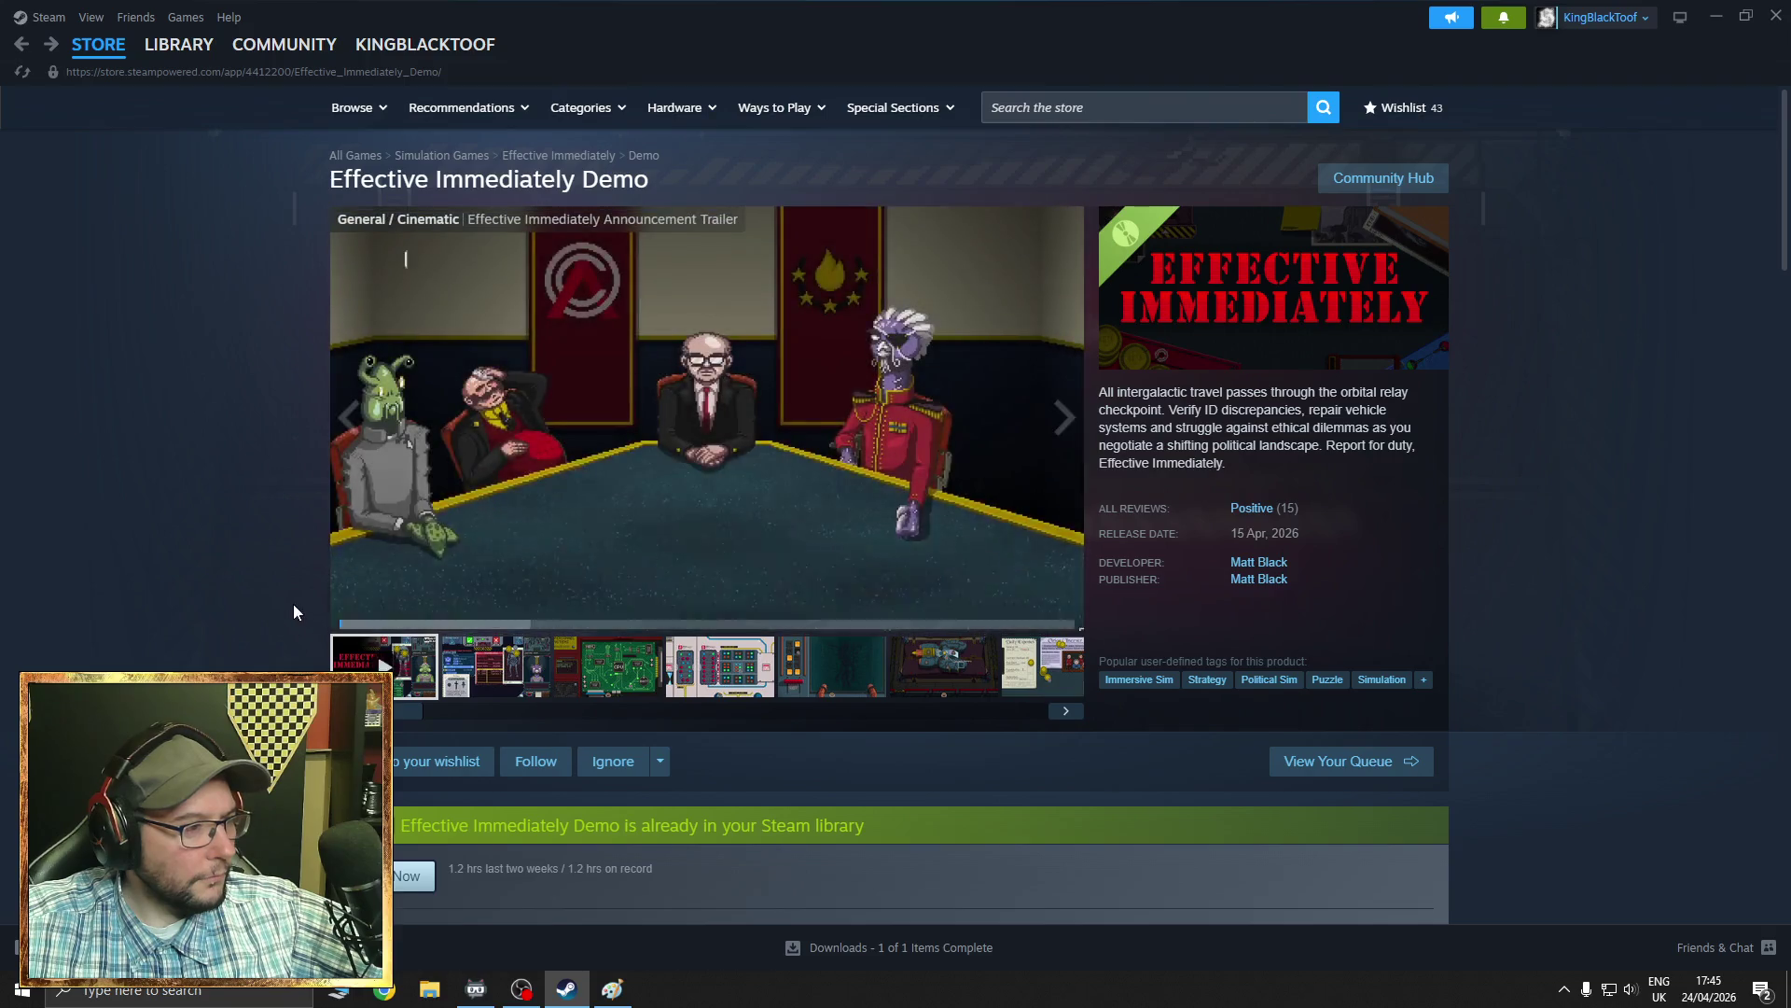
scroll(294, 603, "down", 2)
scroll(277, 493, "down", 8)
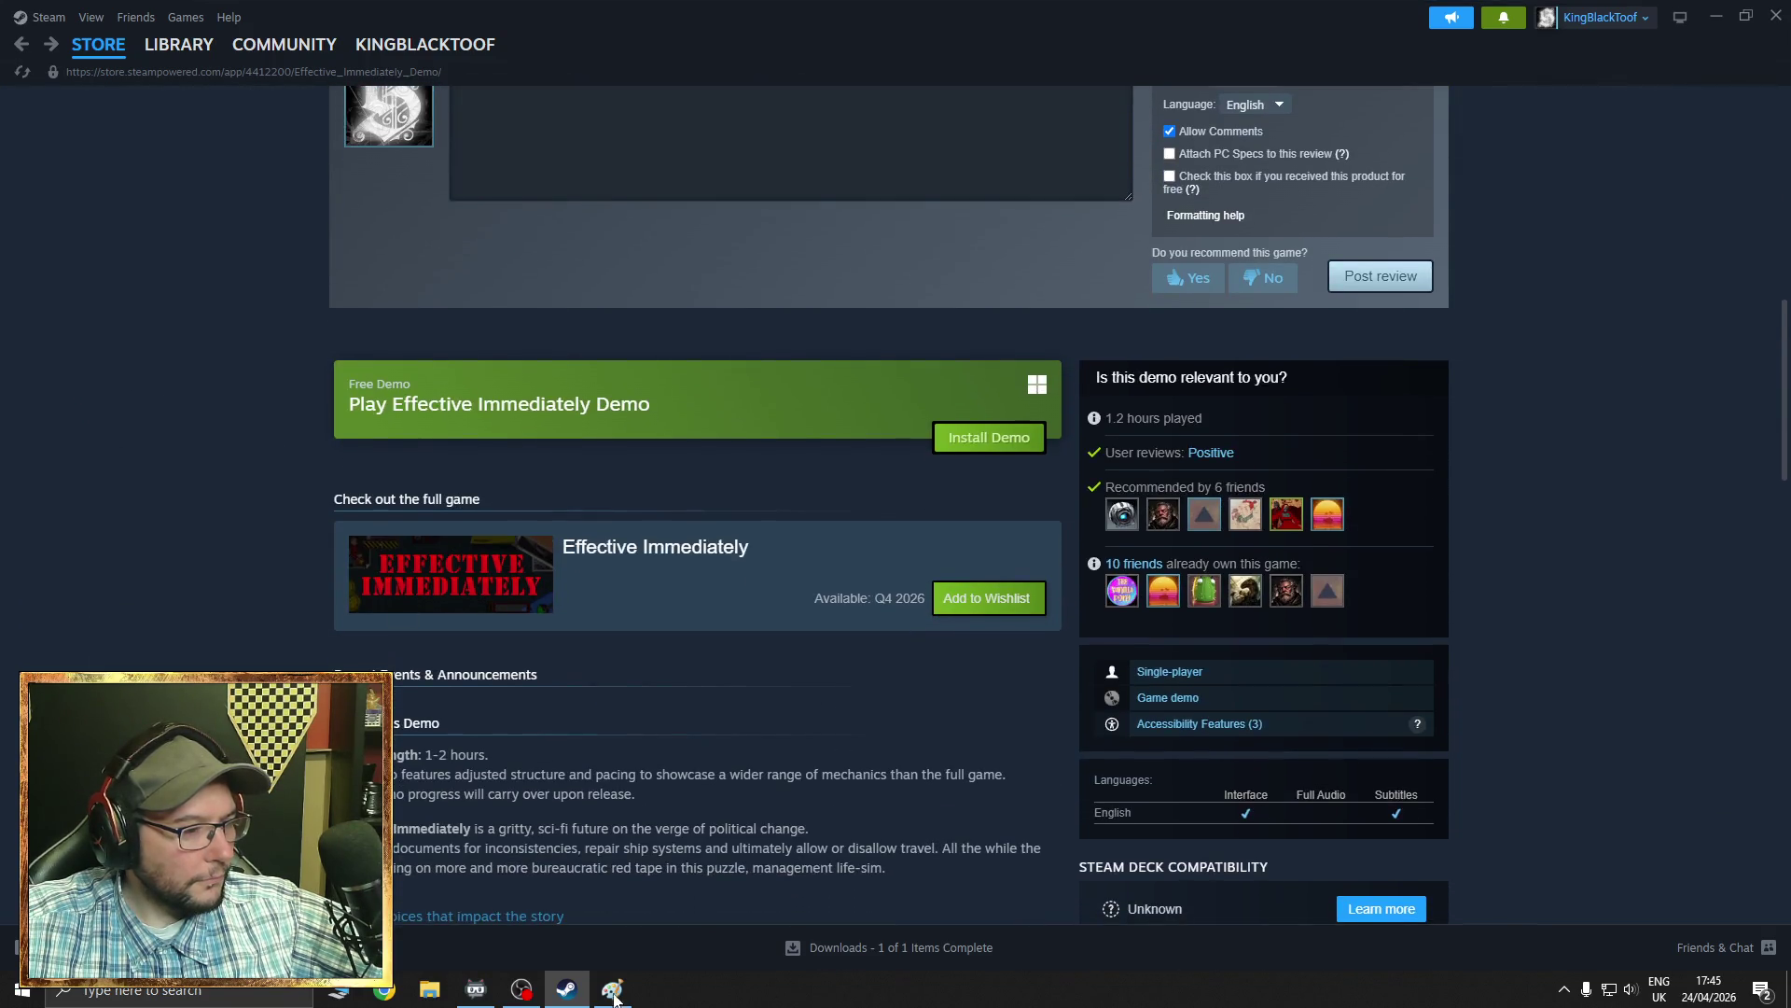
- Move the Paint wishlist image window to the left beside the Steam page
left_click(614, 995)
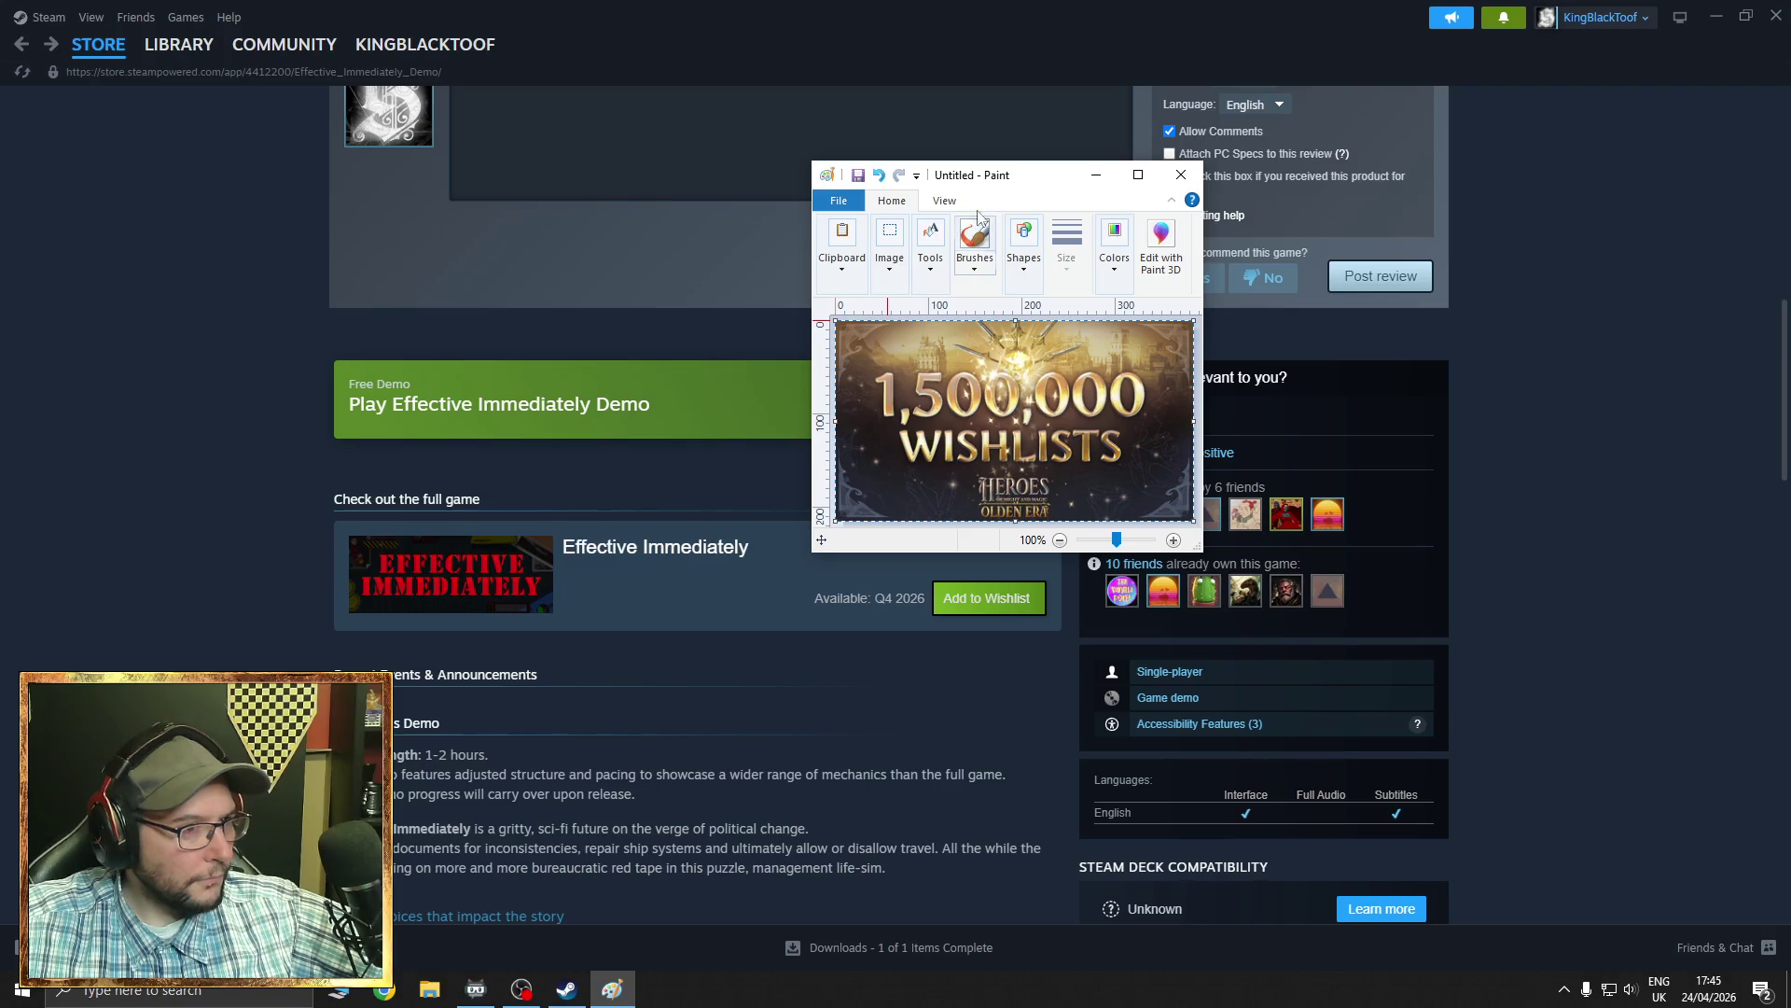
mouse_move(1051, 181)
left_mouse_down()
mouse_move(559, 406)
mouse_move(557, 390)
left_mouse_up()
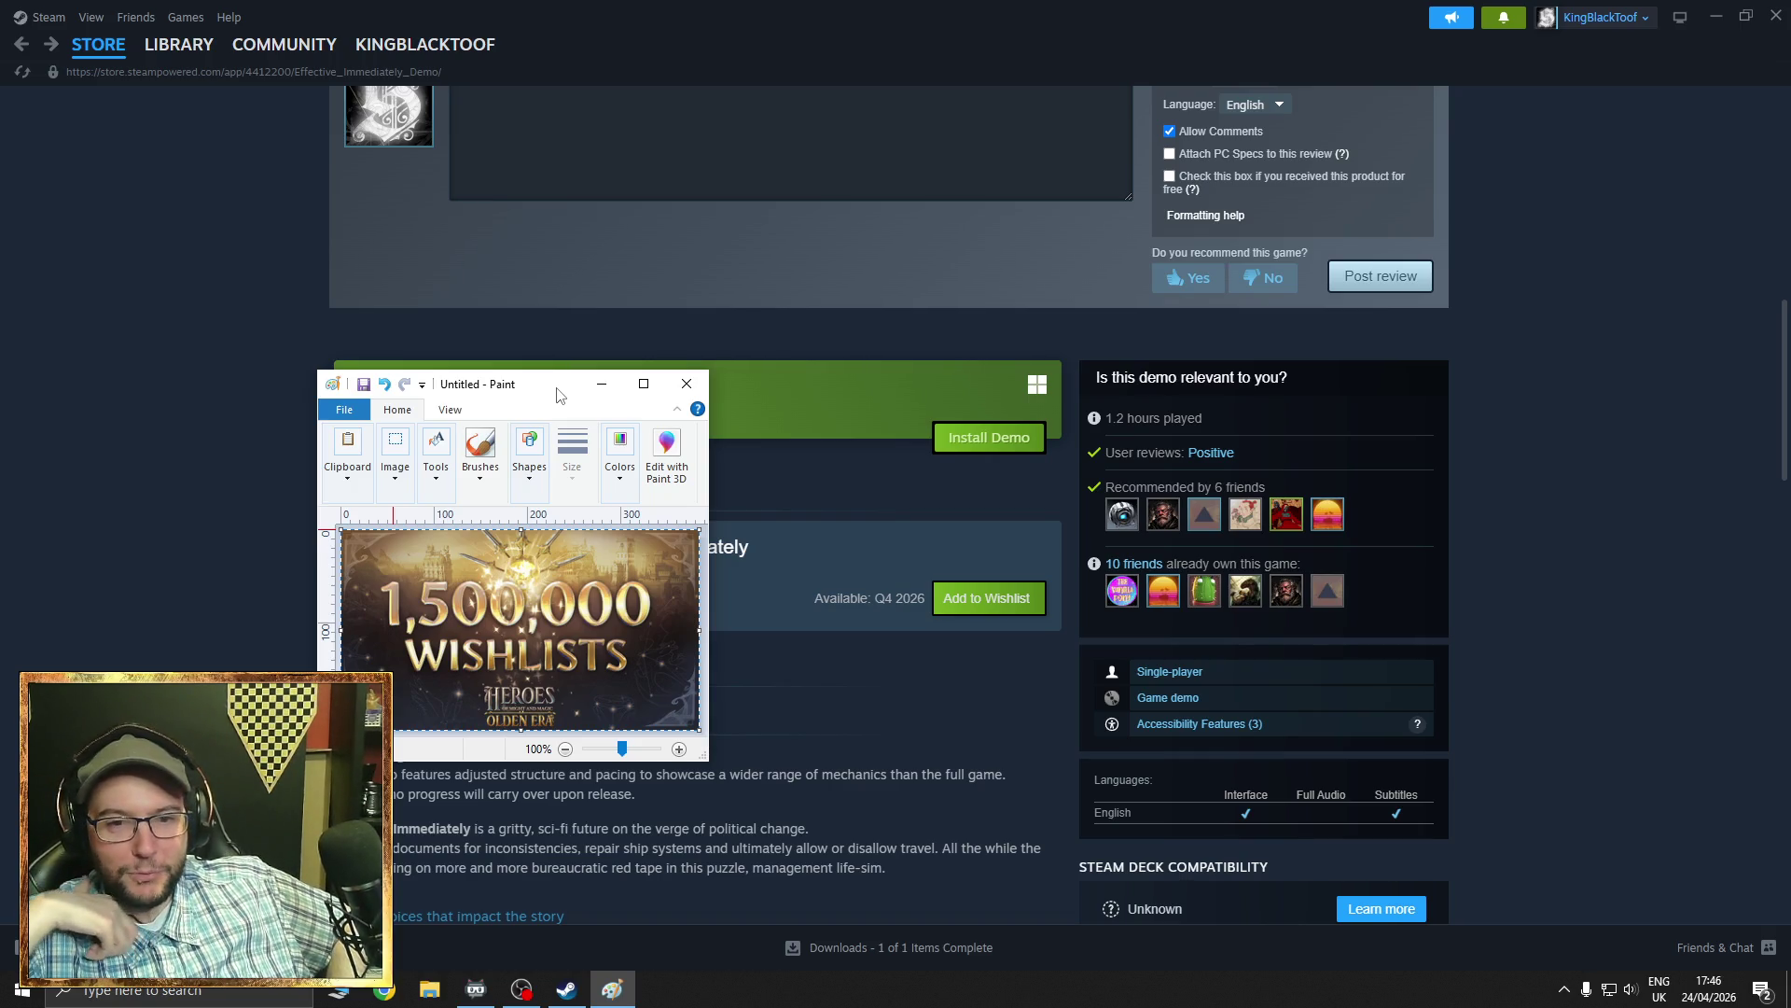
left_click(1613, 269)
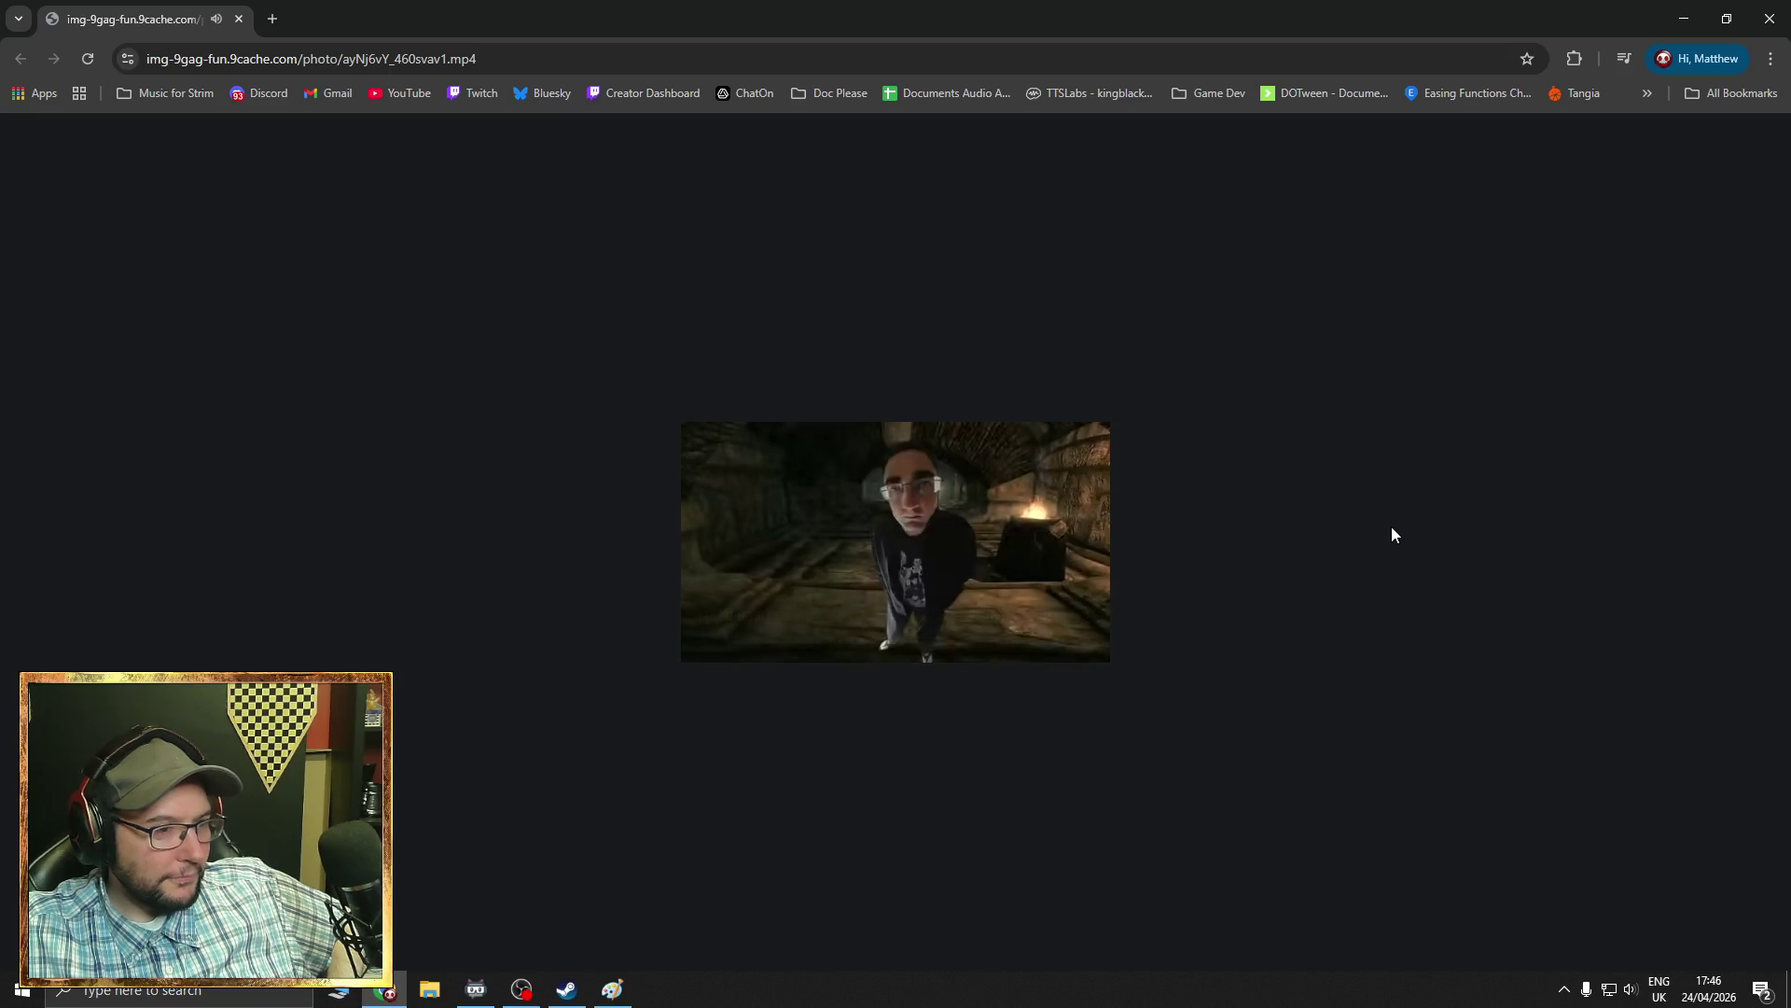
mouse_move(959, 580)
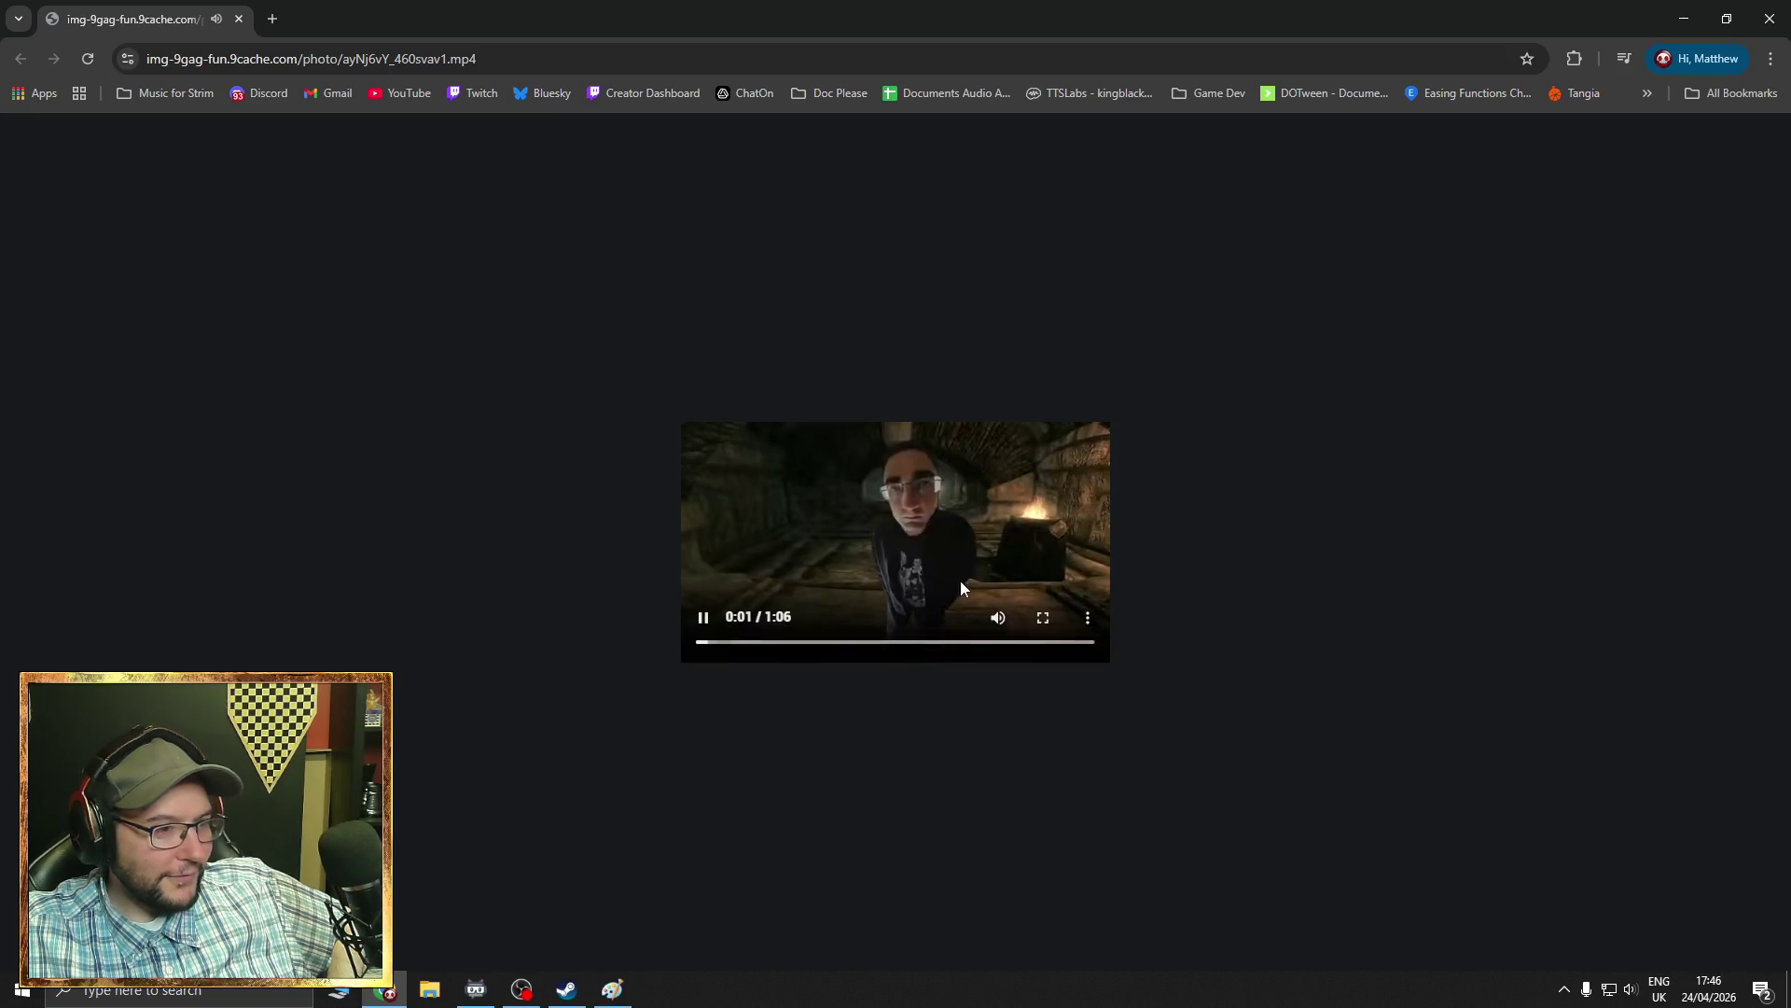